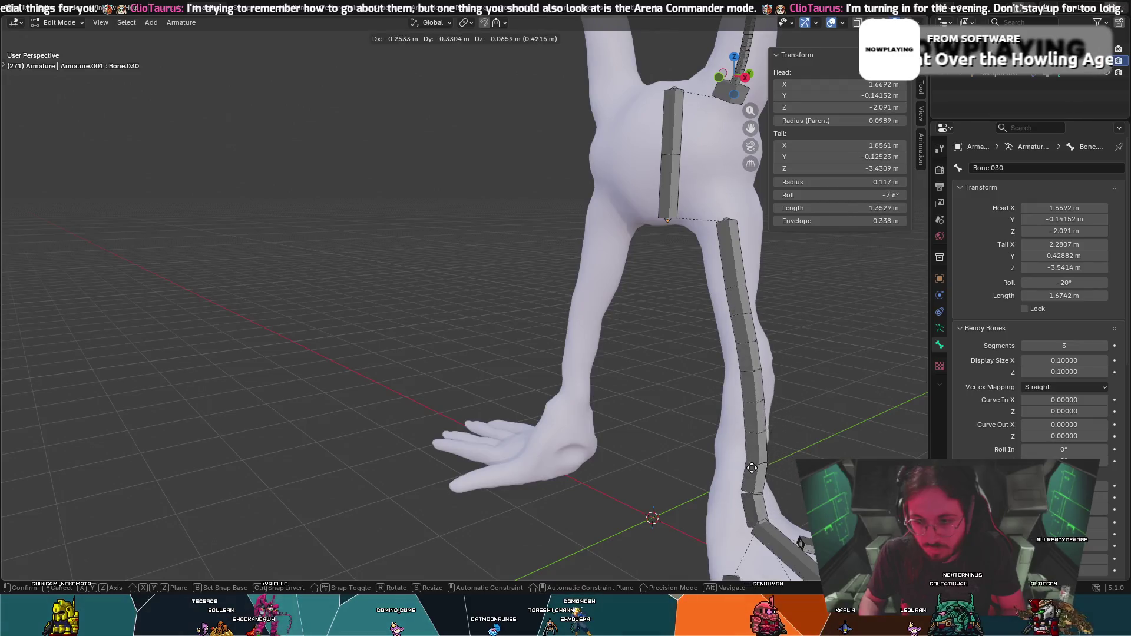
Confirm the leg bones' new placement and select shin bone Bone.030 with the bone above it.
left_click(742, 424)
mouse_move(698, 415)
middle_mouse_down()
mouse_move(741, 421)
mouse_move(684, 424)
mouse_move(754, 422)
middle_mouse_up()
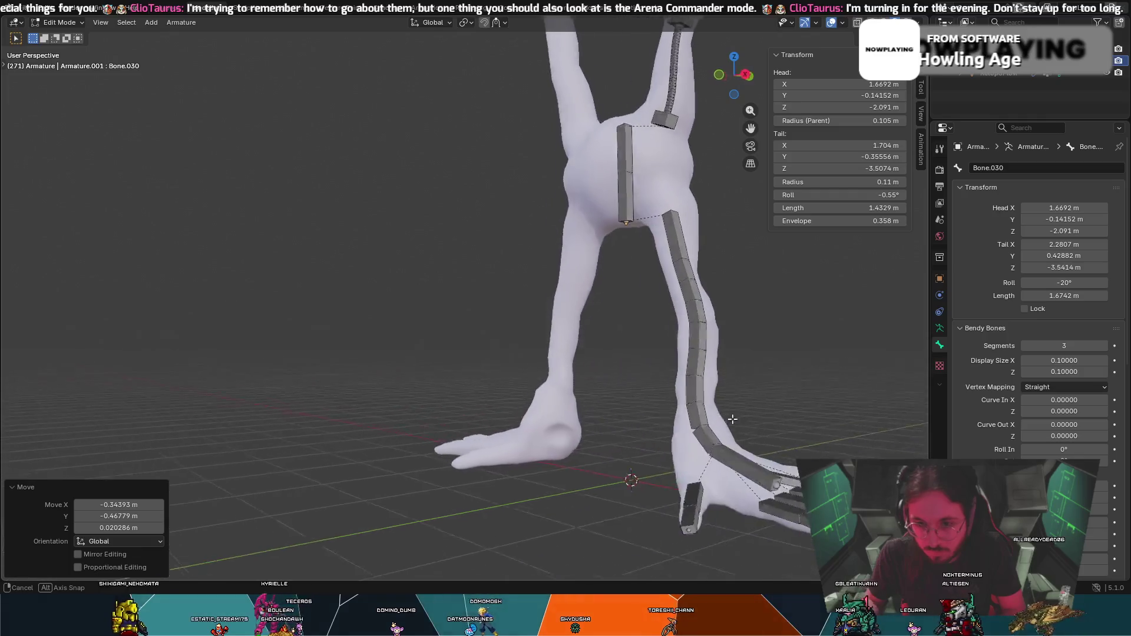
left_click(699, 329)
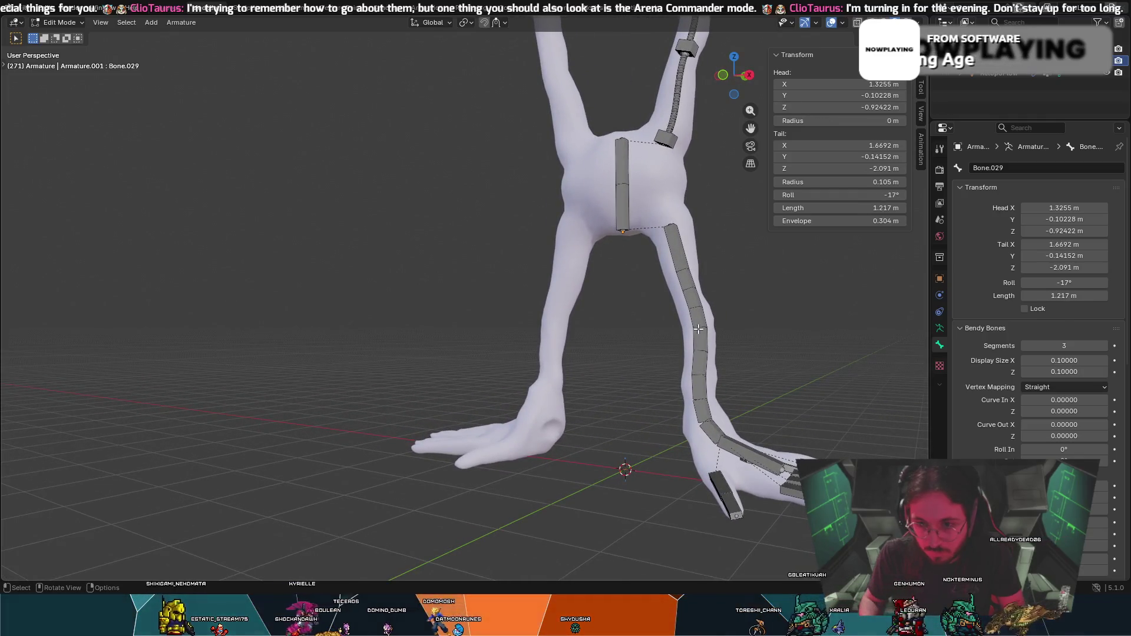
left_click(699, 380)
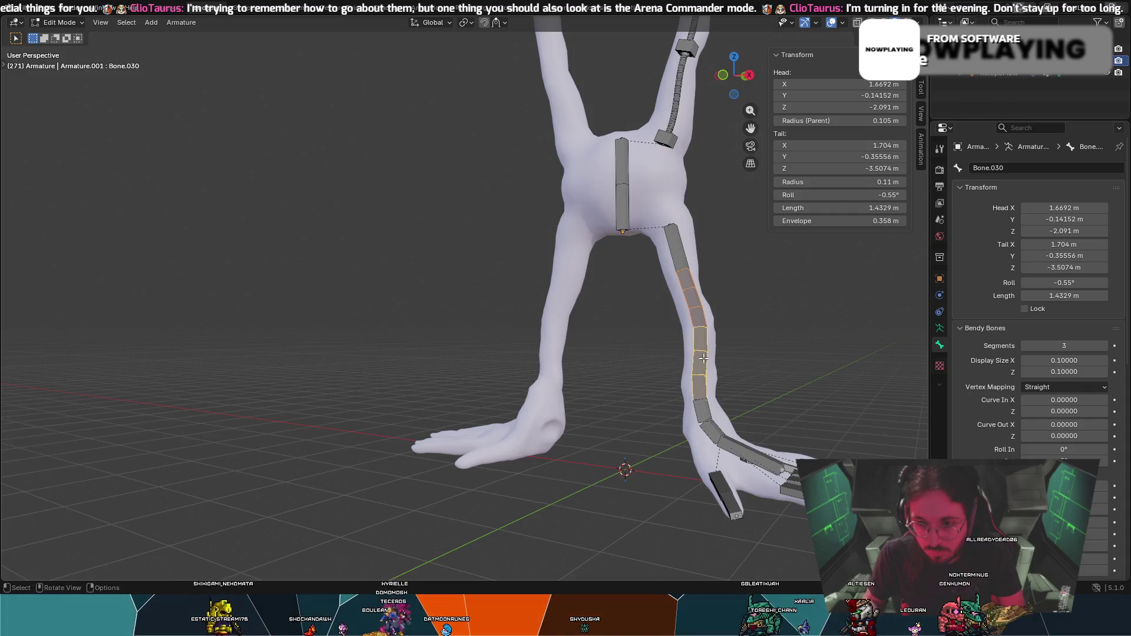
right_click(703, 361)
left_click(699, 343)
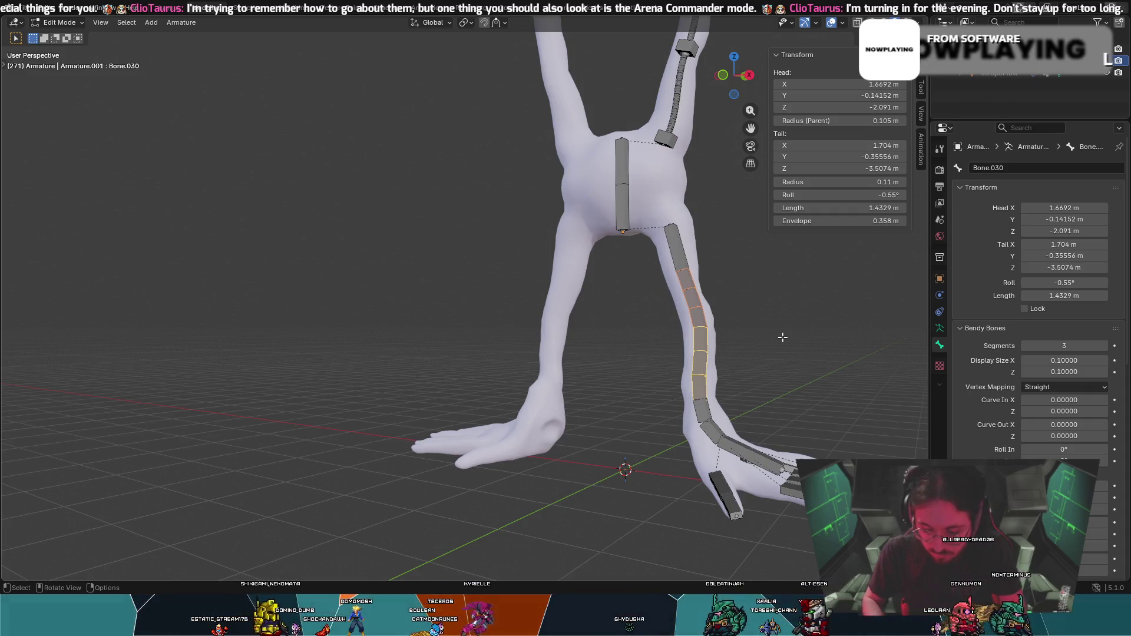
Make Bone.030 a Connected child of its parent via Ctrl+P, then clear the bone selection.
key("ctrl+p")
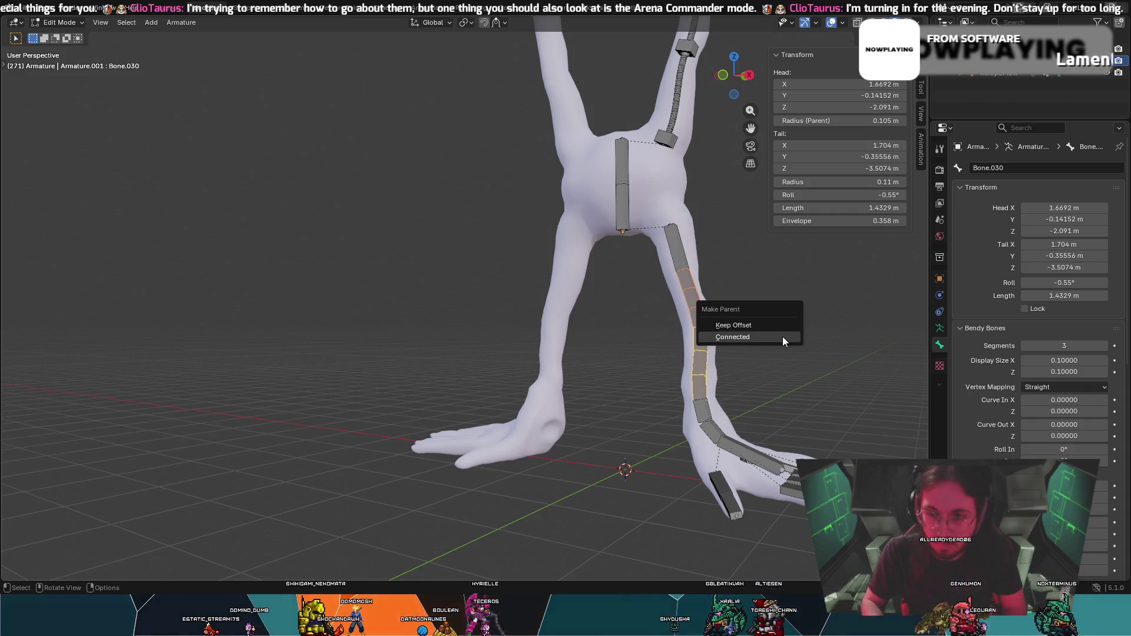
left_click(783, 334)
key("ctrl+p")
left_click(777, 323)
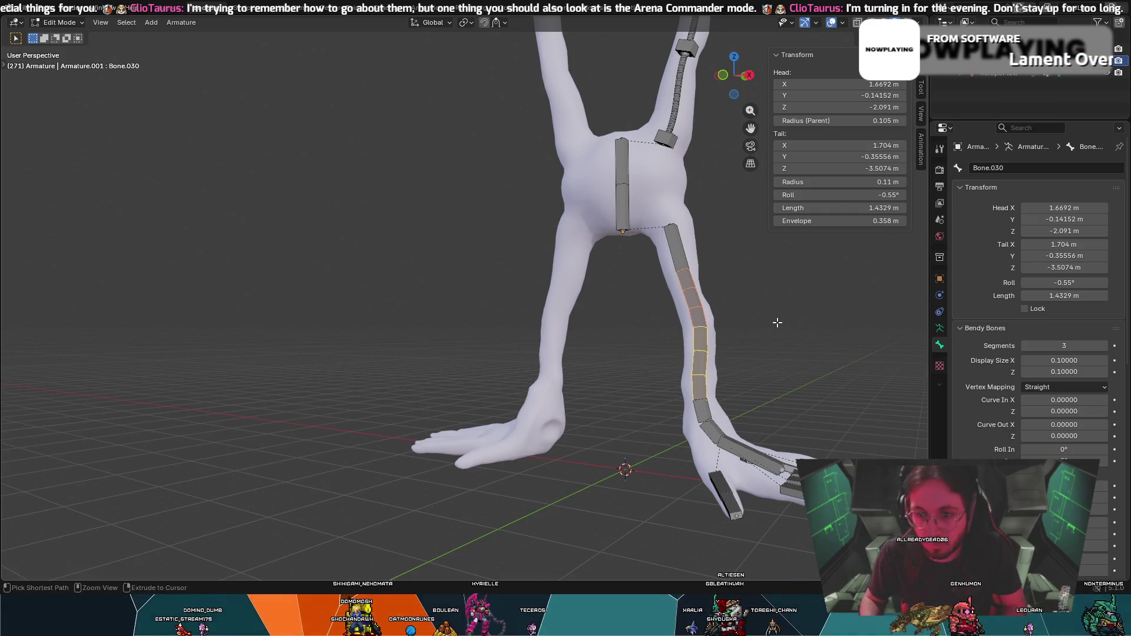
left_click(717, 437)
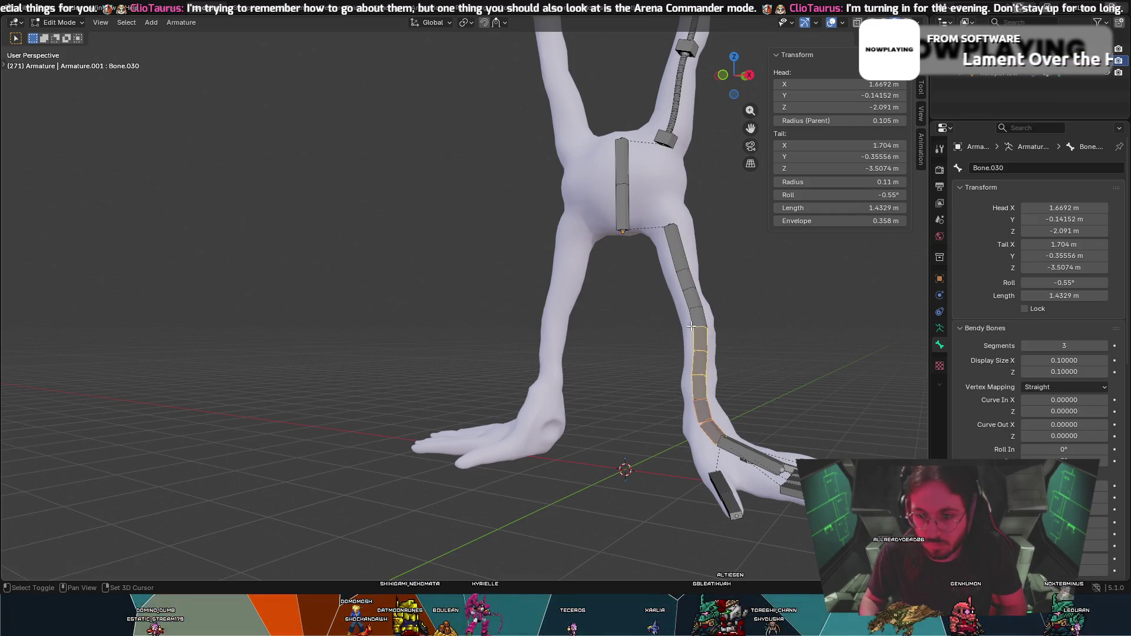
left_click(681, 257, "shift")
left_click(681, 256, "shift")
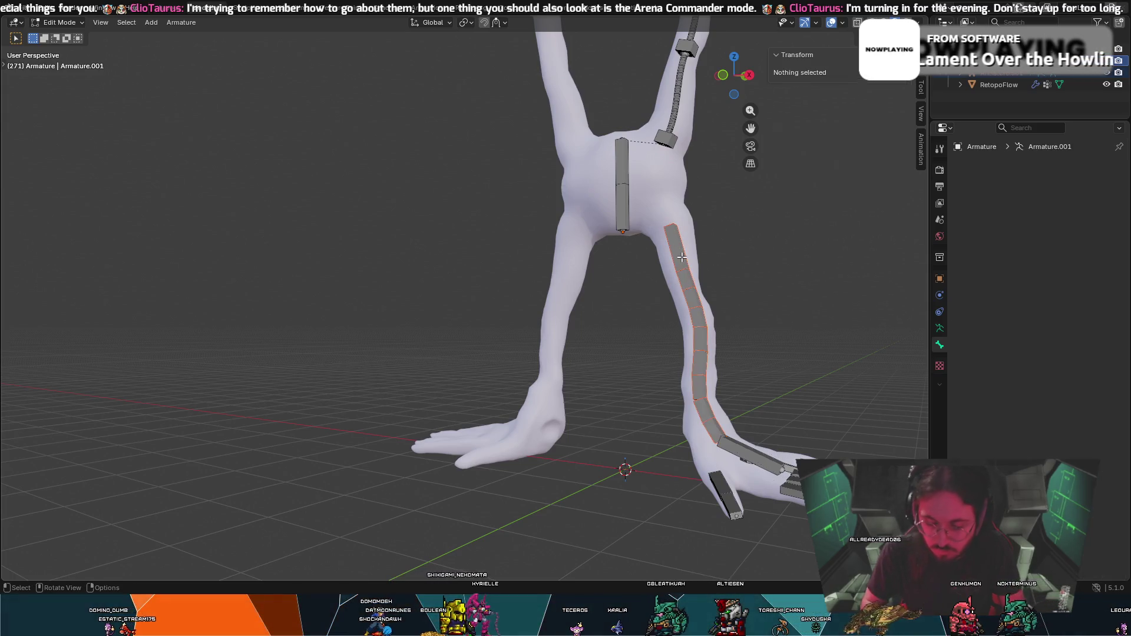
left_click(682, 256, "alt")
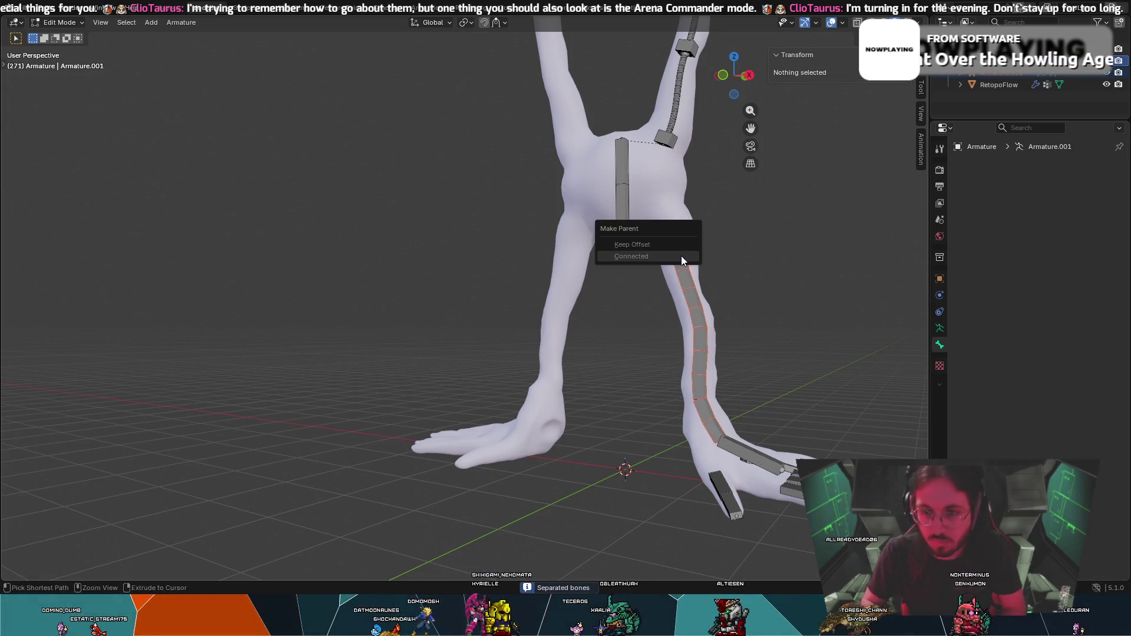
key("ctrl+z")
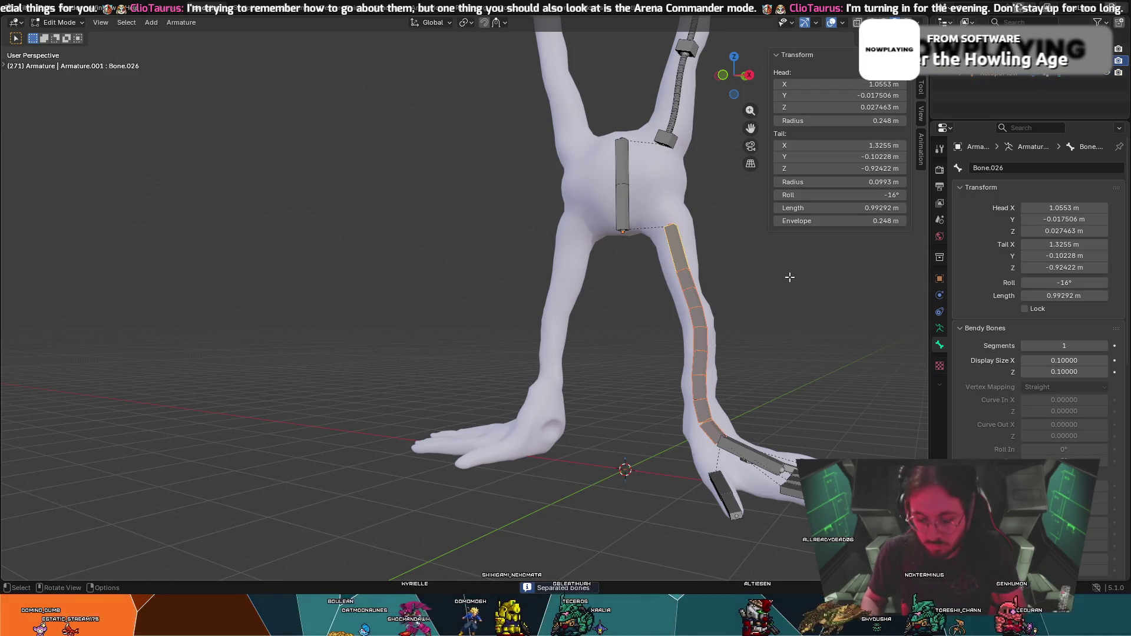
key("ctrl+p")
left_click(789, 277)
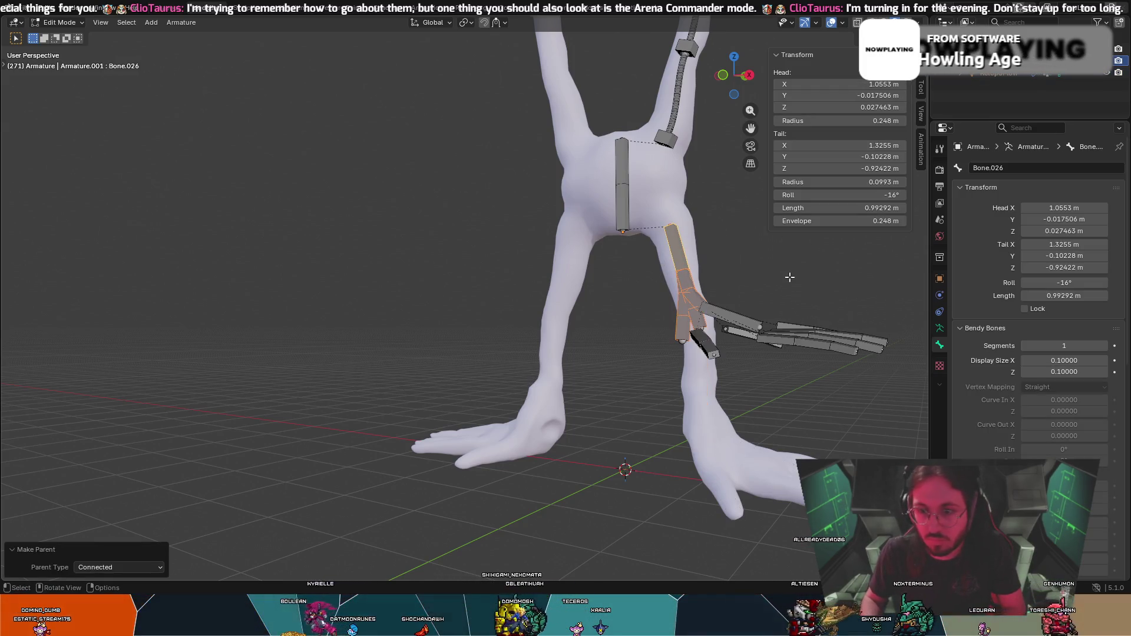
key("ctrl+z")
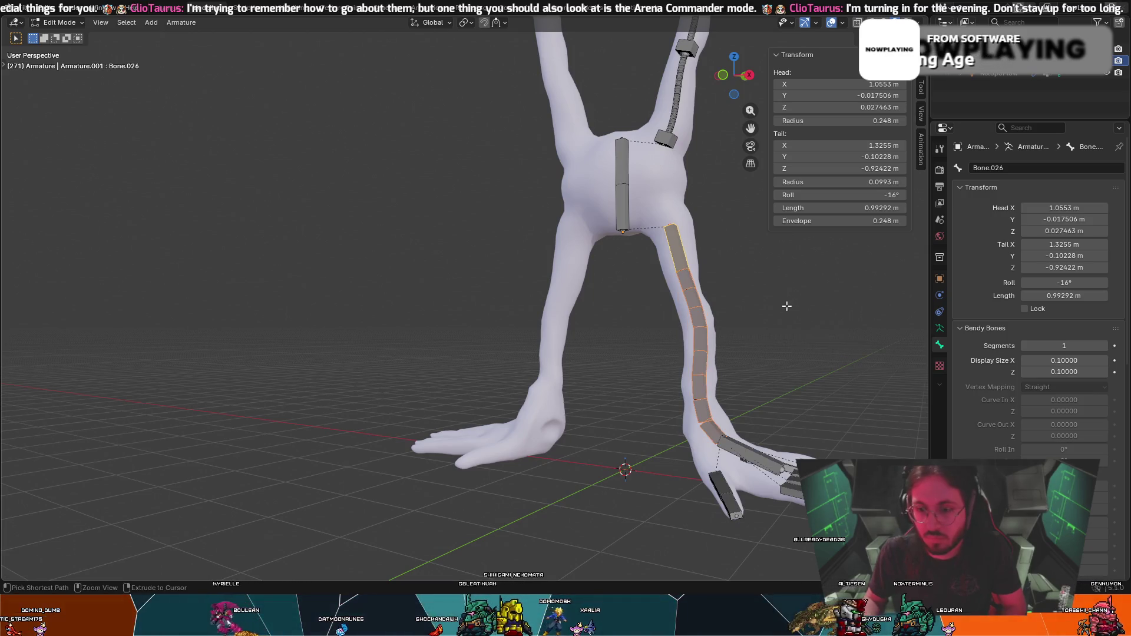
left_click(724, 444)
left_click(715, 425, "shift")
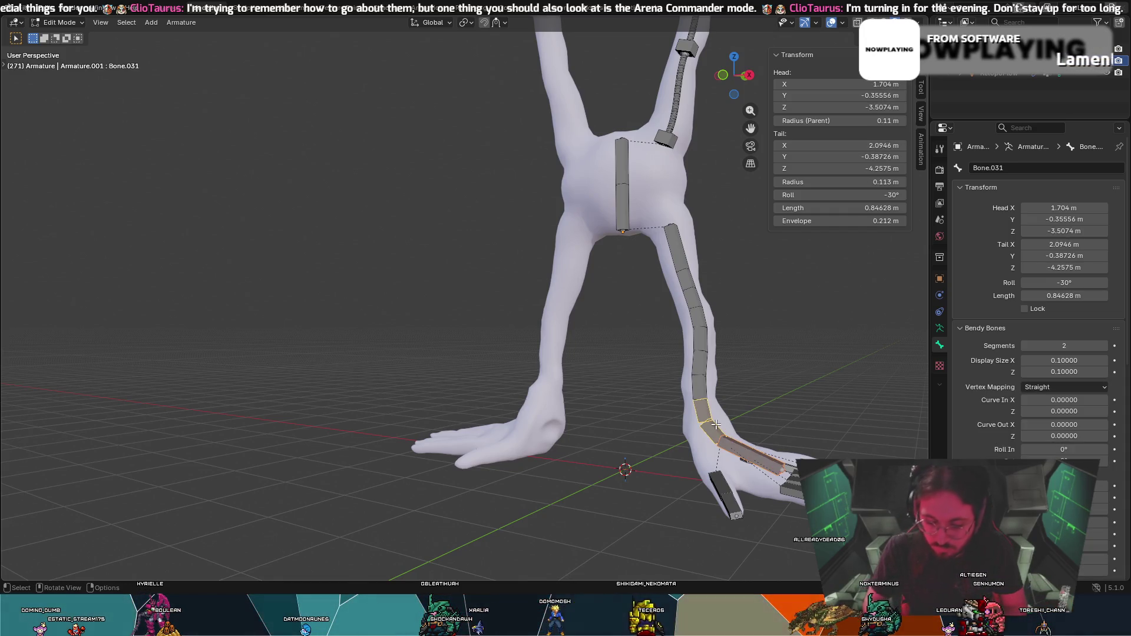
key("p")
left_click(716, 425)
key("ctrl+p")
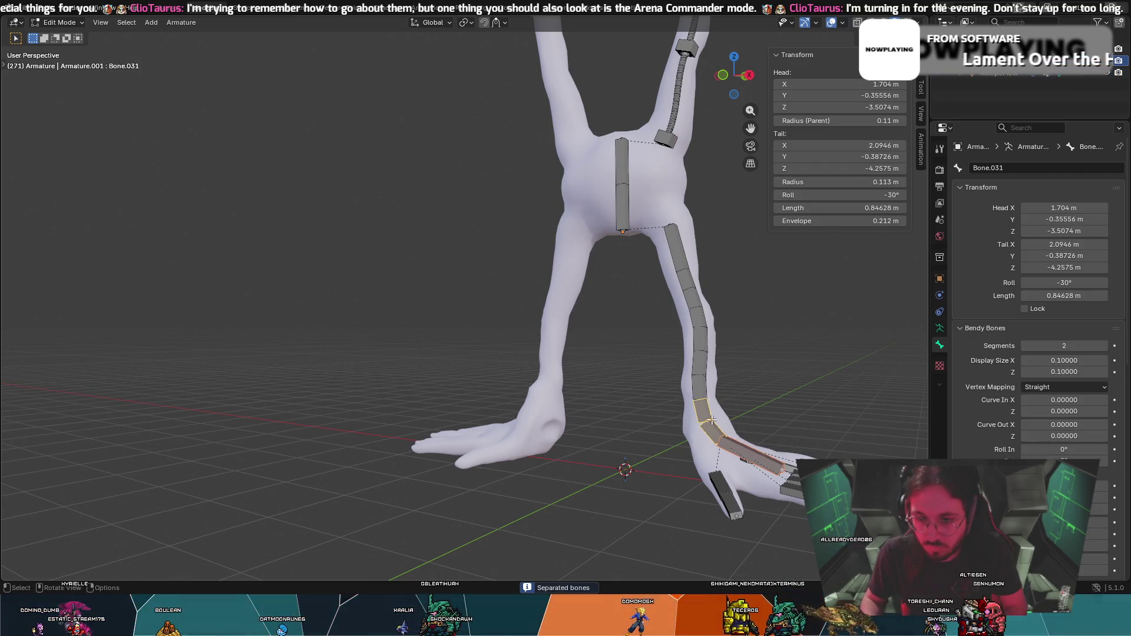
left_click(693, 378, "shift")
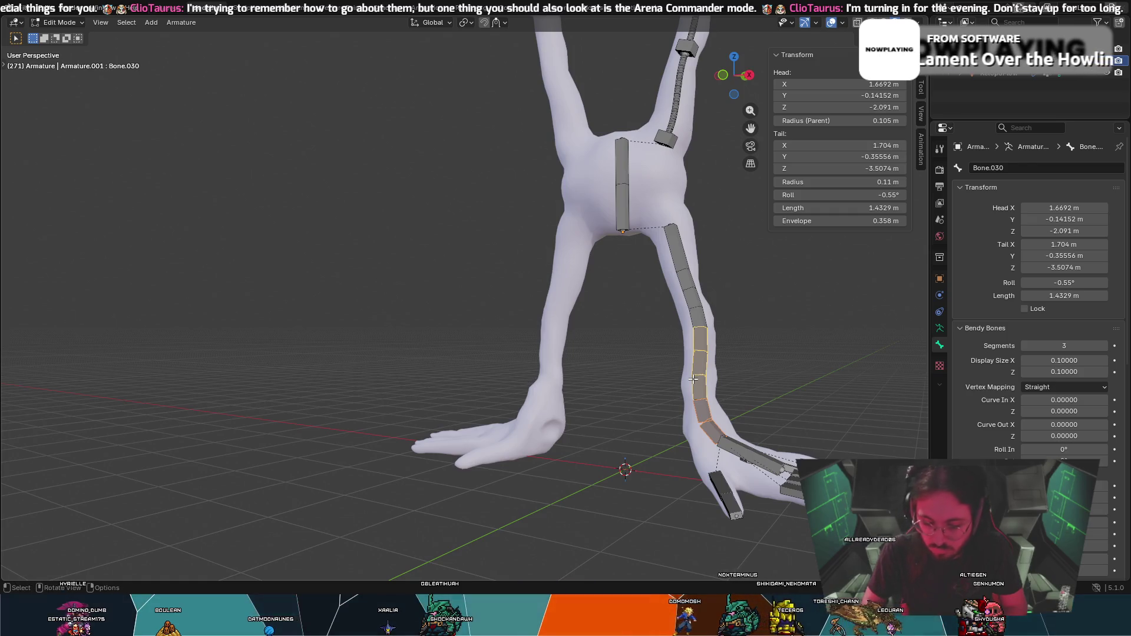
key("ctrl+p")
left_click(692, 379)
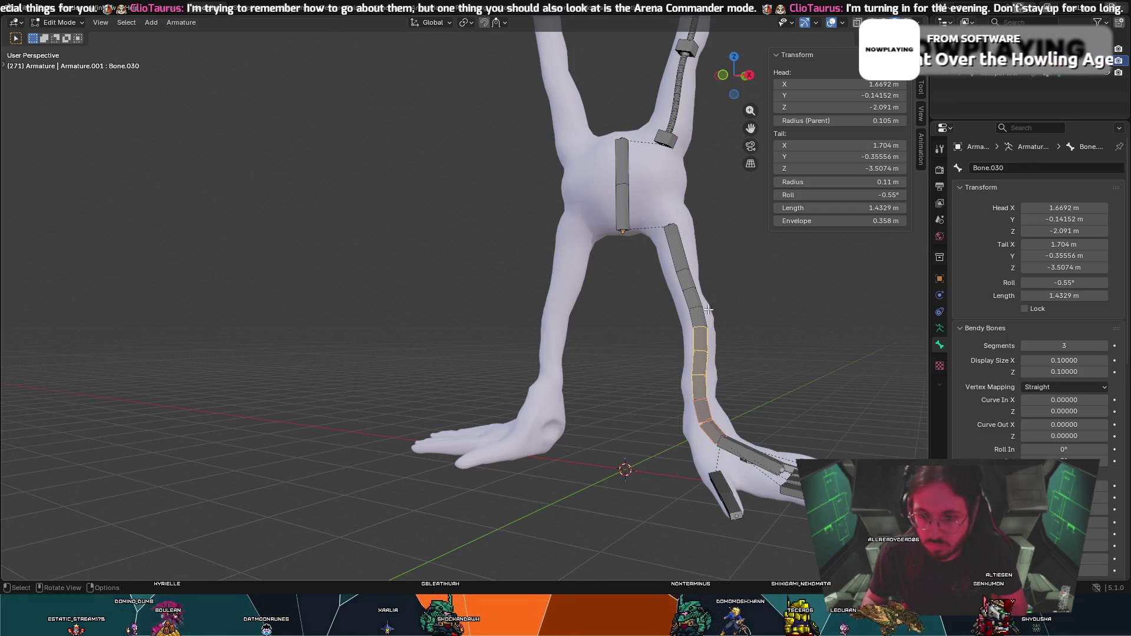
left_click(704, 318)
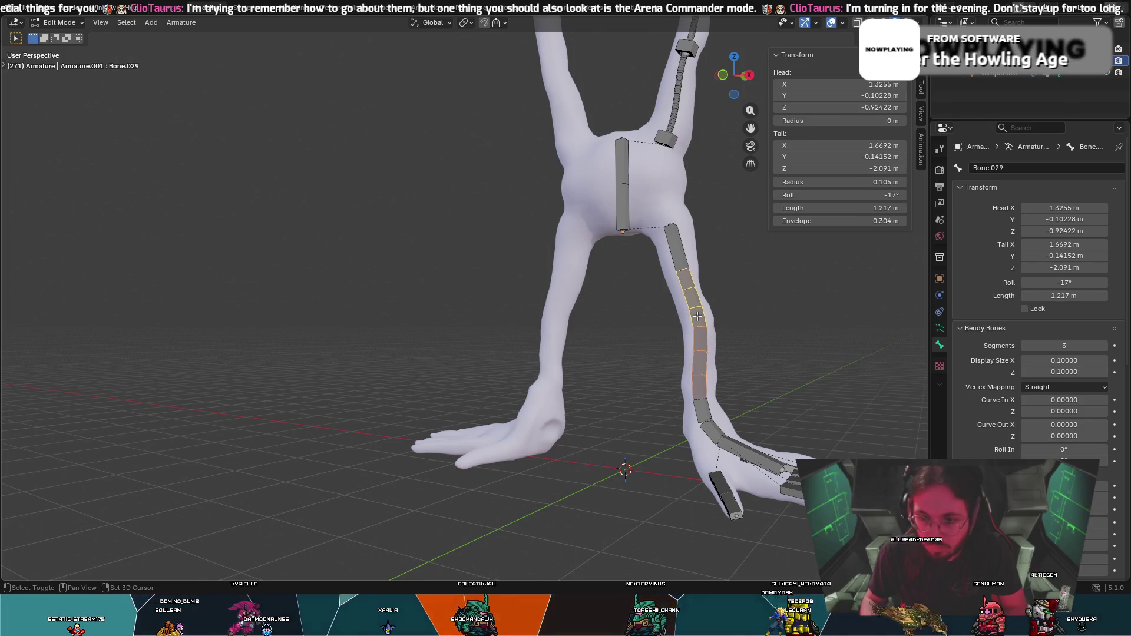
key("ctrl+p")
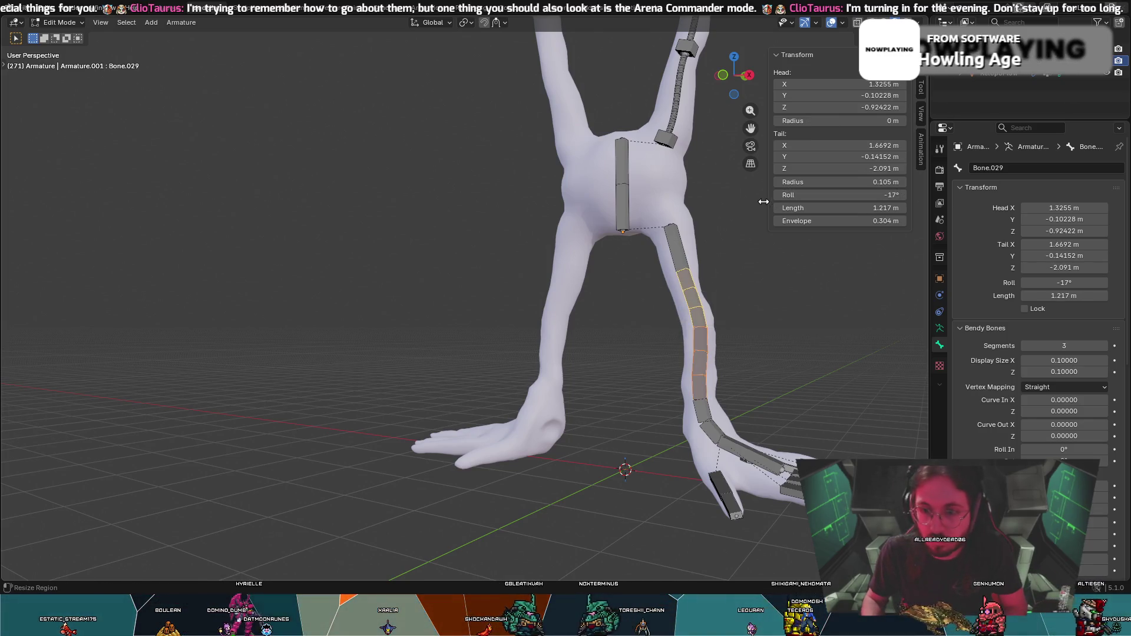
mouse_move(772, 297)
middle_mouse_down()
mouse_move(725, 430)
mouse_move(561, 547)
mouse_move(478, 500)
middle_mouse_up()
Parent the toe bones to foot bone Bone.032 with Keep Offset and deselect, viewing the legs frontally.
left_click(478, 499)
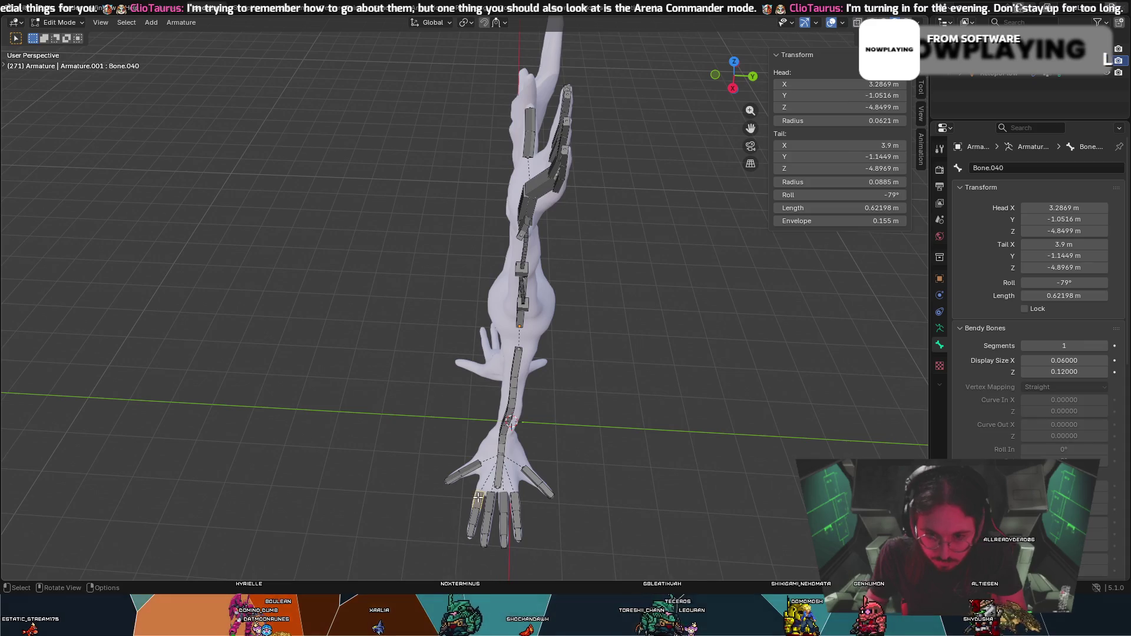
right_click(497, 484)
key("Escape")
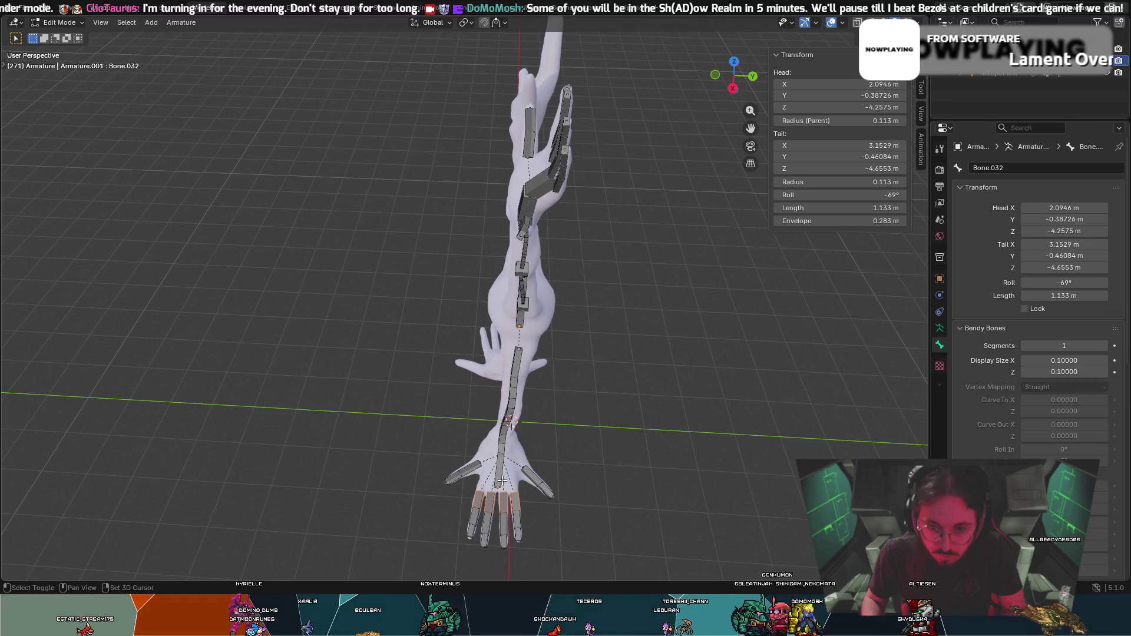
right_click(499, 480)
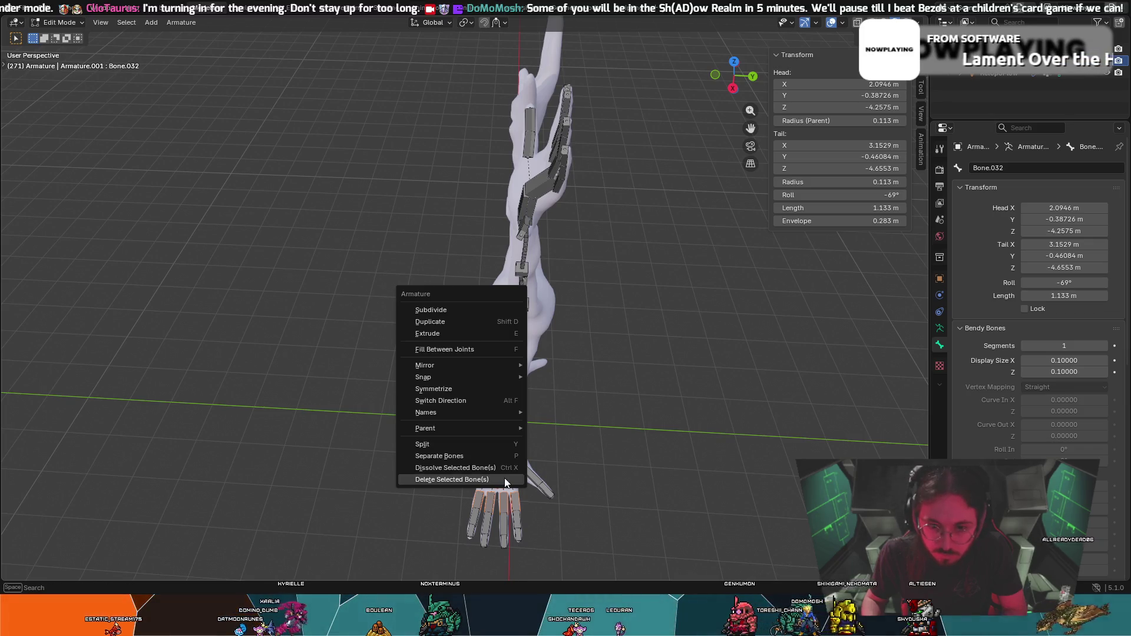
key("ctrl+p")
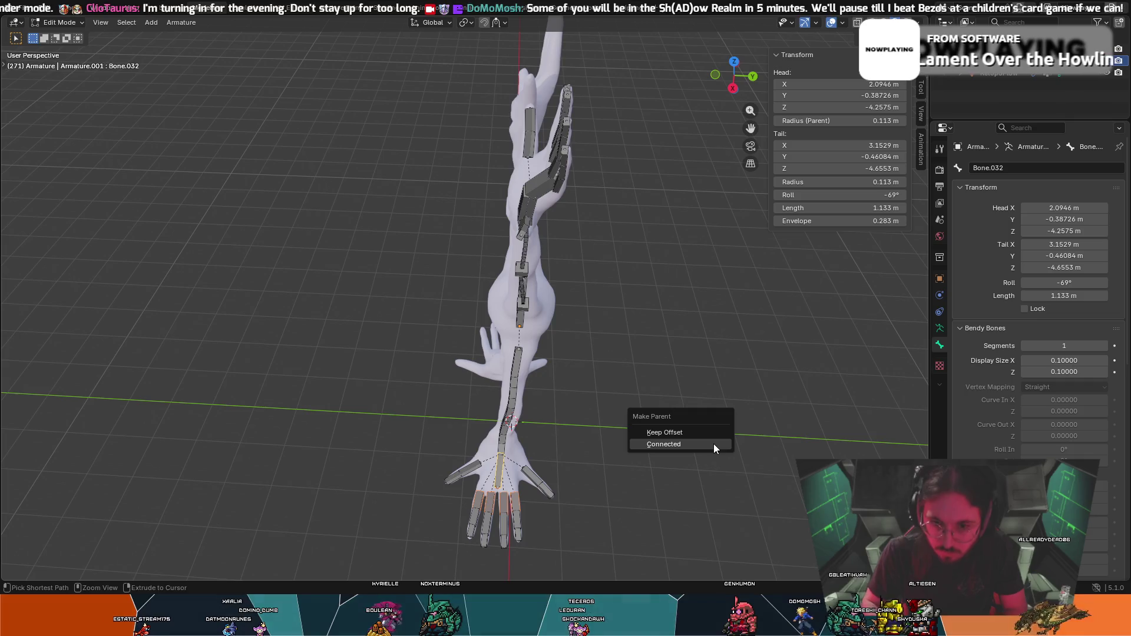
left_click(708, 434)
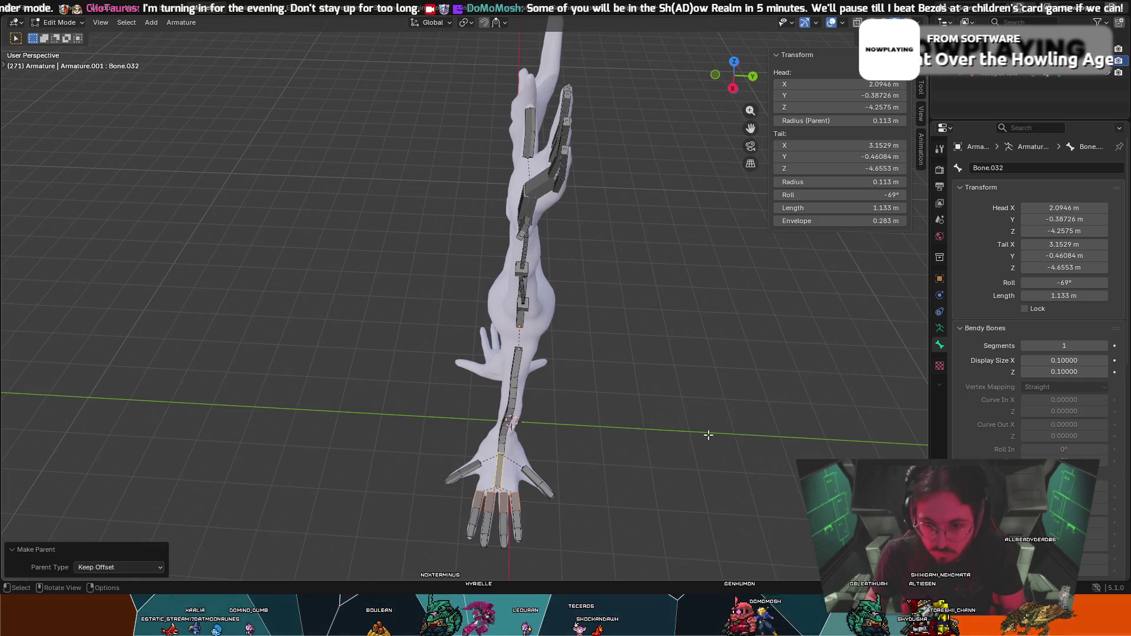
left_click(654, 397)
middle_click_drag(598, 382, 688, 261)
scroll(764, 189, "up", 3)
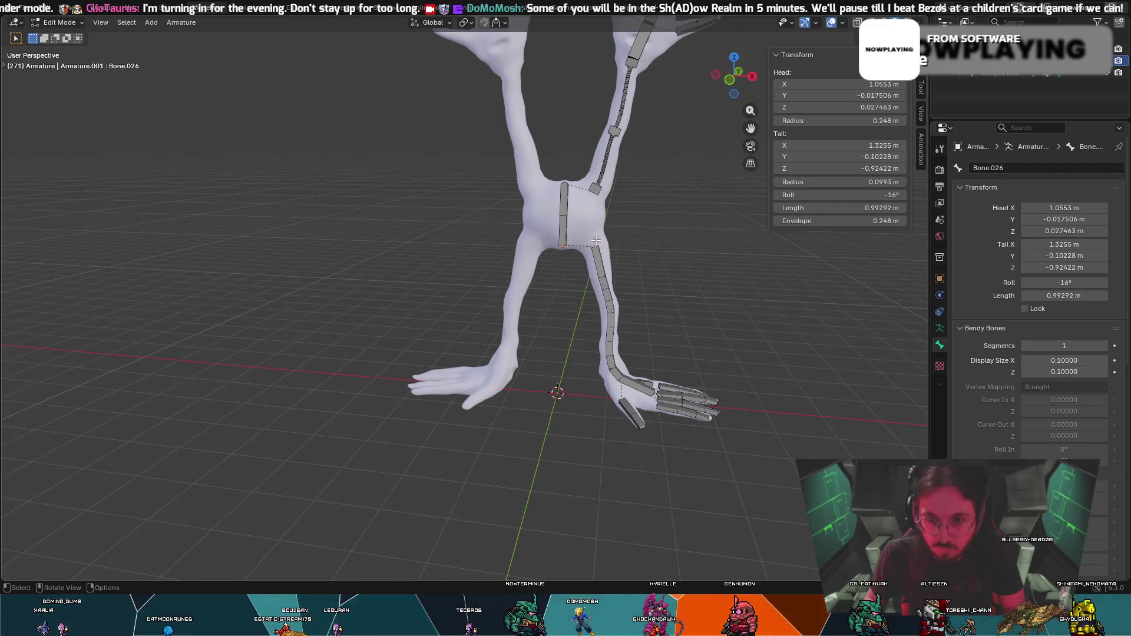
scroll(595, 239, "up", 1)
scroll(614, 224, "up", 1)
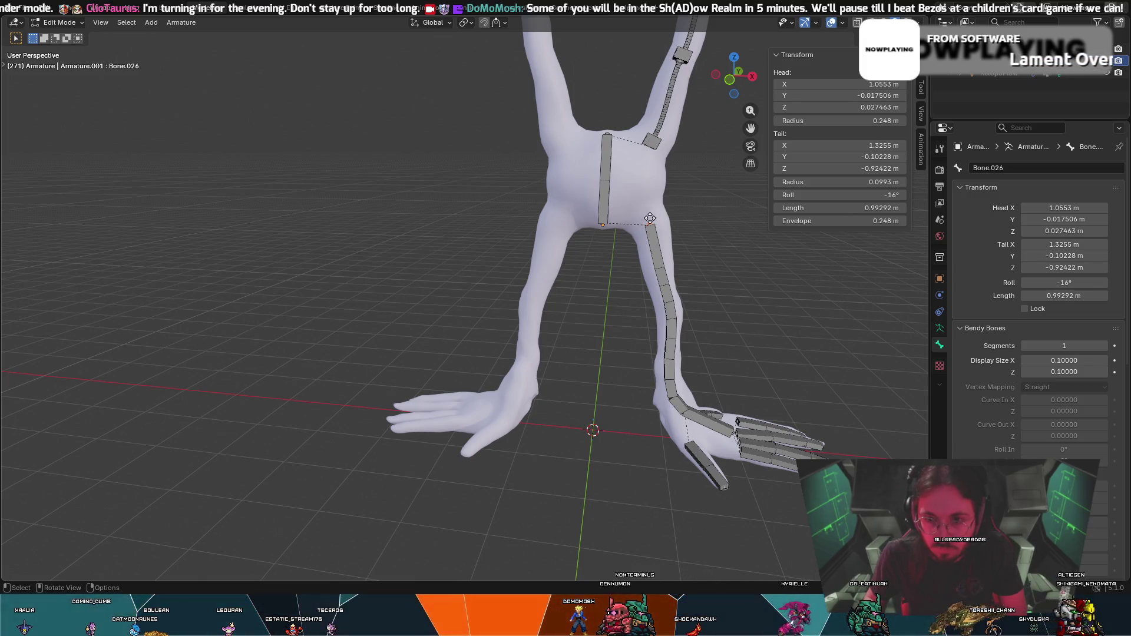
Extrude and cancel a bone from the thigh joint, leaving zero-length Bone.028, then list the armature modes.
key("e")
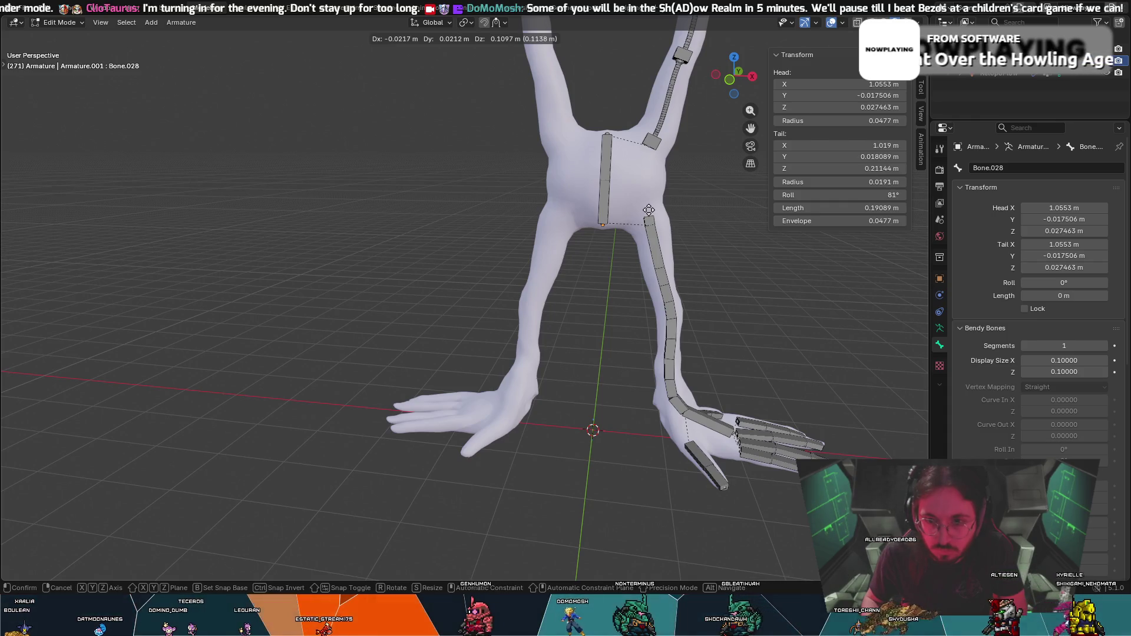
right_click(649, 210)
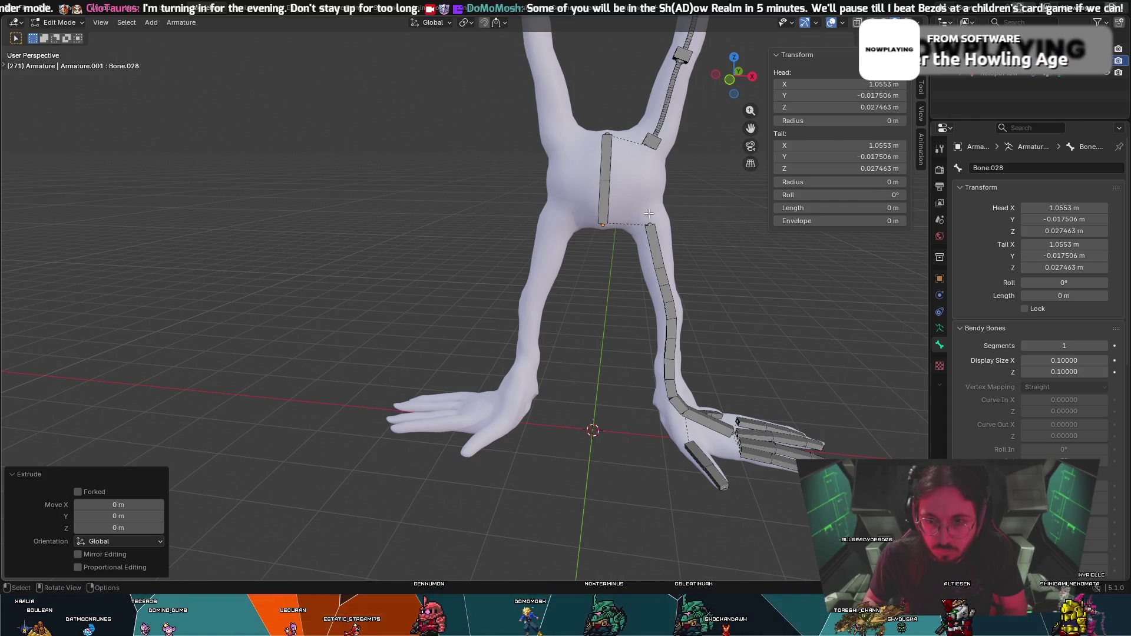
scroll(649, 210, "up", 3)
scroll(649, 209, "down", 2)
left_click(59, 23)
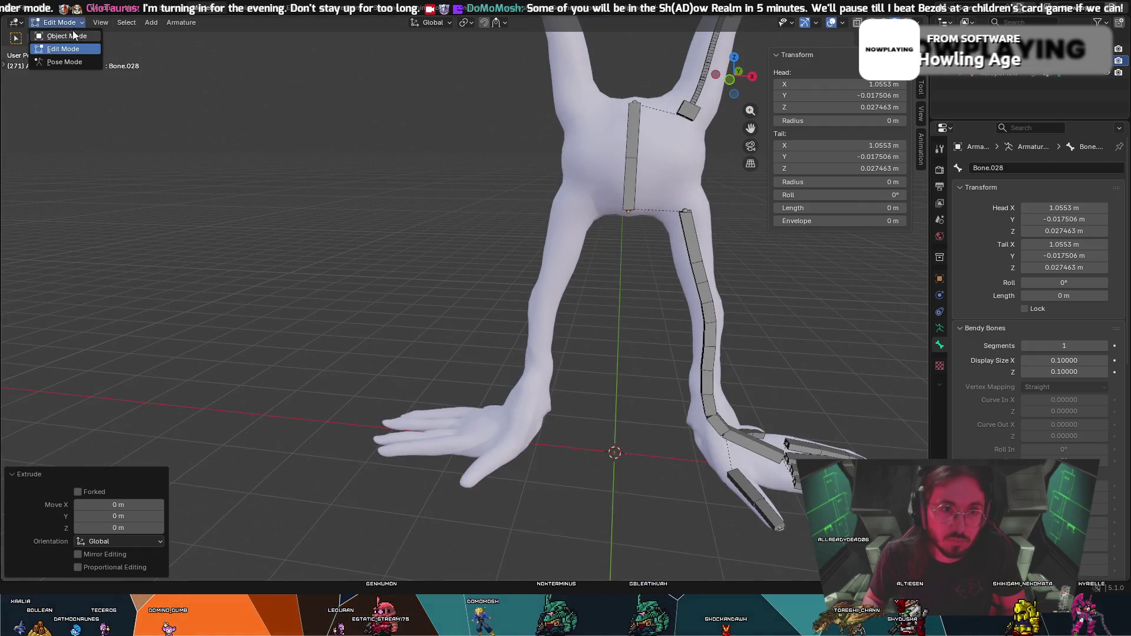
Switch the armature to Pose Mode, test-rotate a leg bone and cancel, then return to bone editing.
left_click(62, 29)
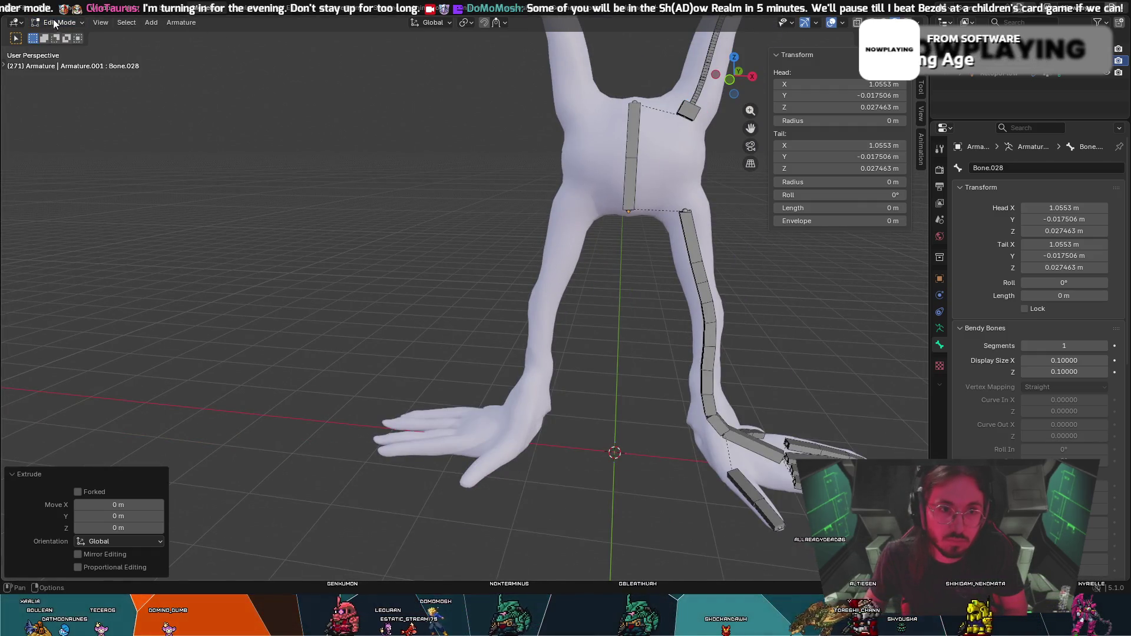
left_click(57, 22)
left_click(77, 66)
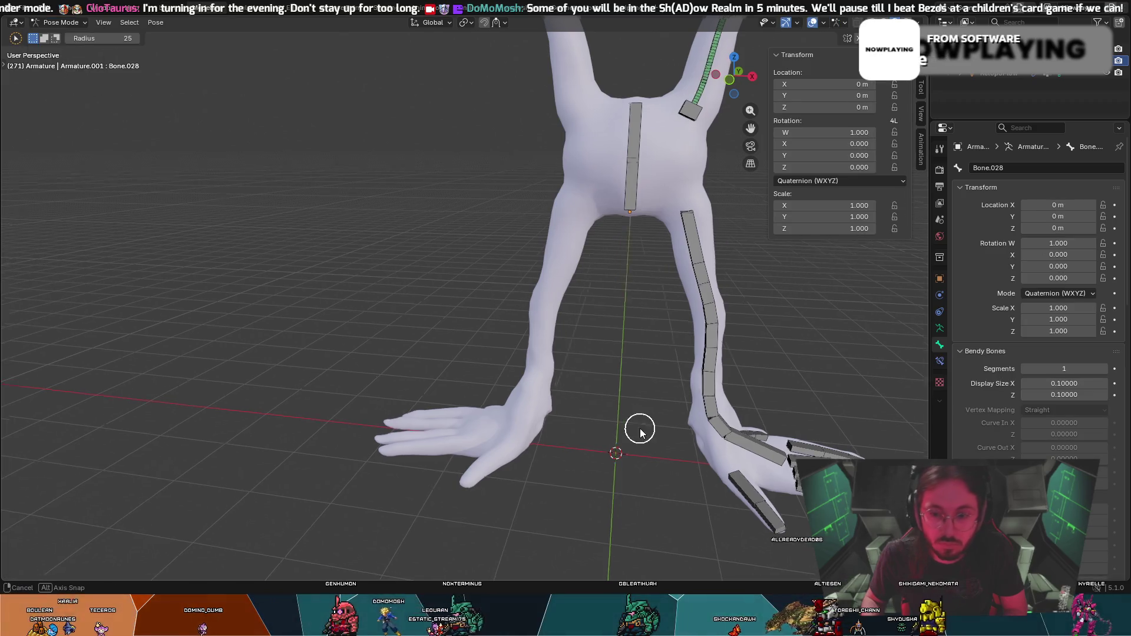
middle_click_drag(642, 429, 740, 508)
middle_click_drag(842, 456, 800, 441)
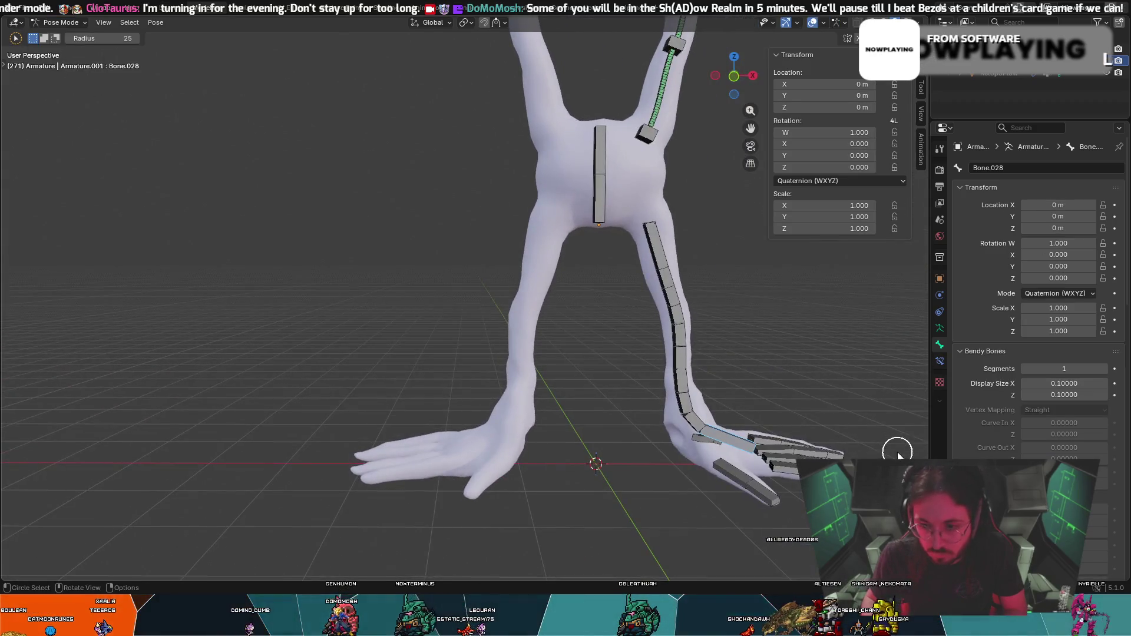
key("r")
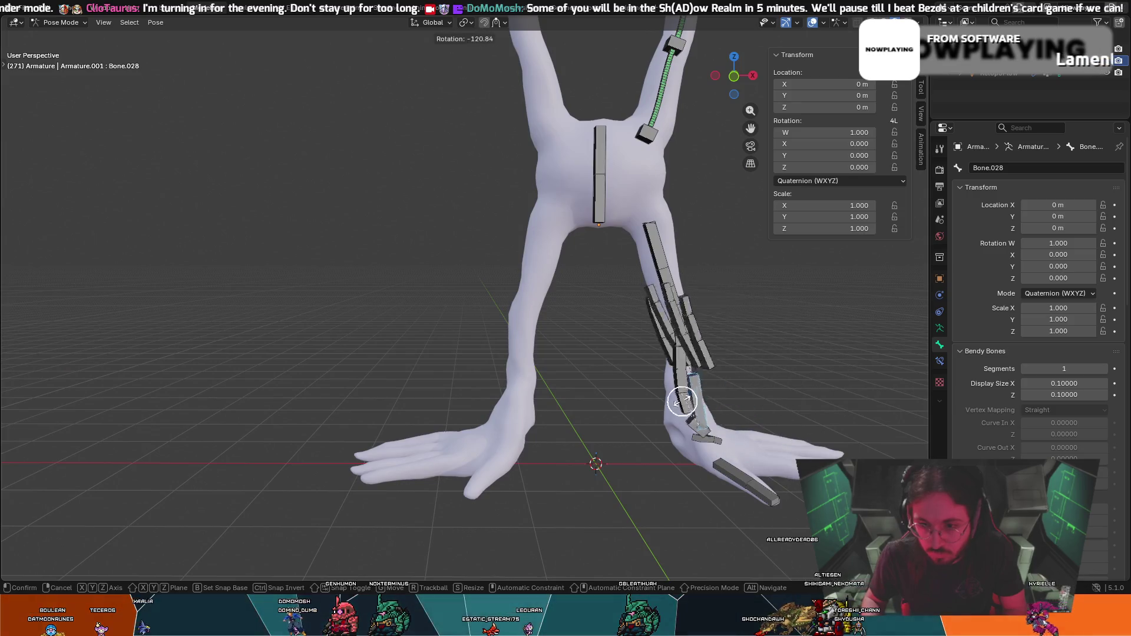
right_click(790, 371)
mouse_move(789, 371)
middle_mouse_down()
mouse_move(727, 385)
mouse_move(737, 449)
mouse_move(715, 454)
mouse_move(714, 473)
mouse_move(694, 482)
middle_mouse_up()
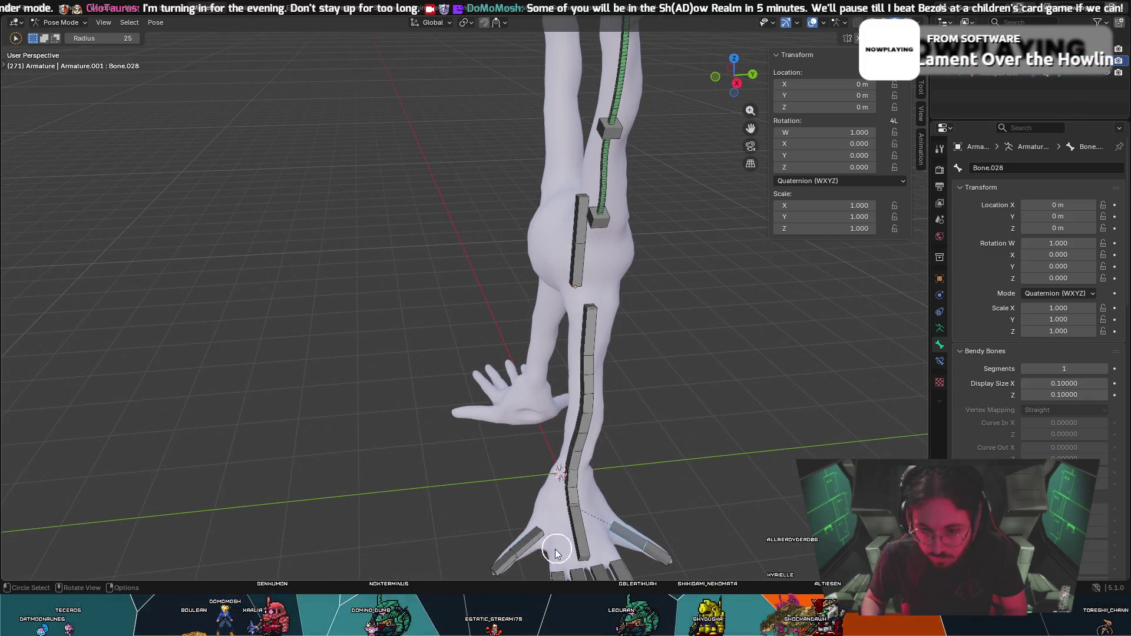
key("Tab")
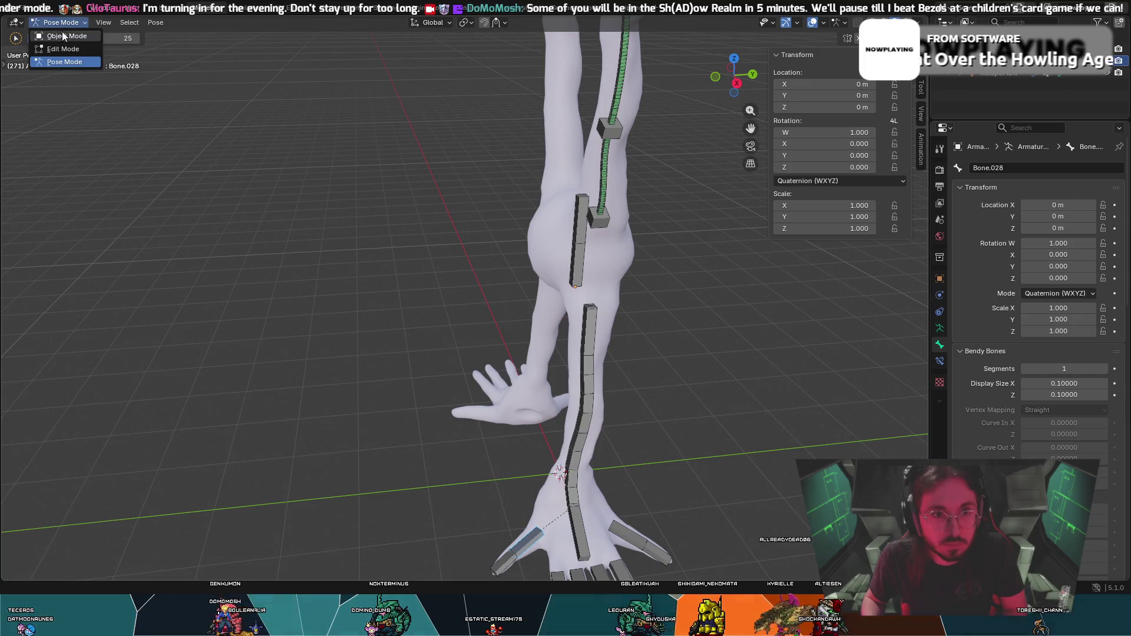
Review the foot, ankle and toe bones in Edit Mode through the right-click Armature menu without changing them.
left_click(530, 541)
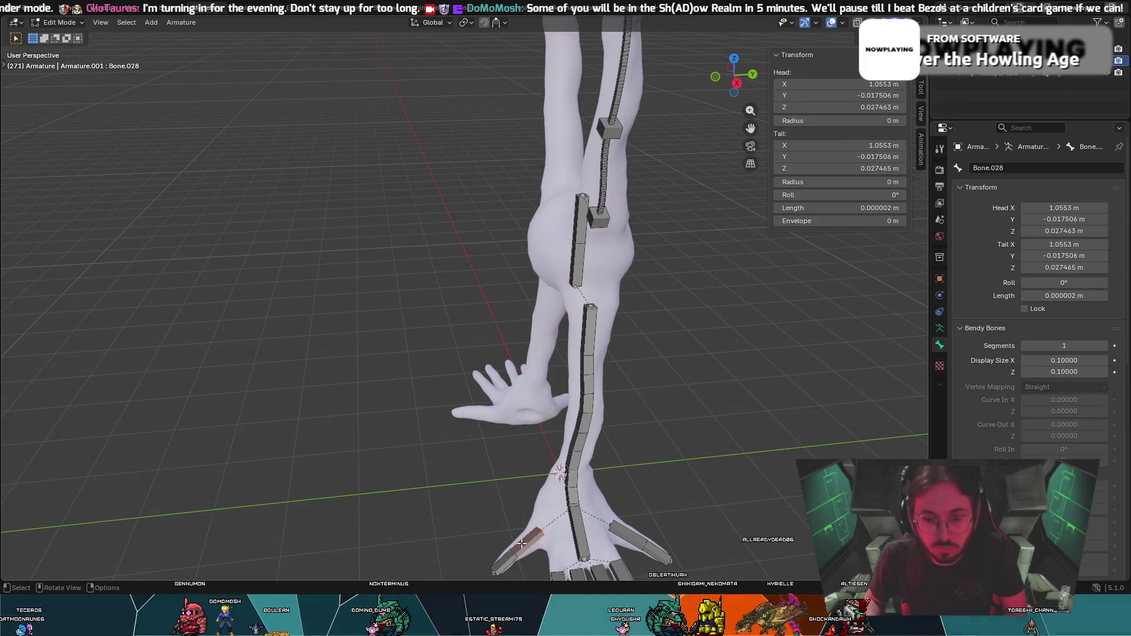
left_click(624, 536, "shift")
left_click(580, 532, "shift")
right_click(579, 530)
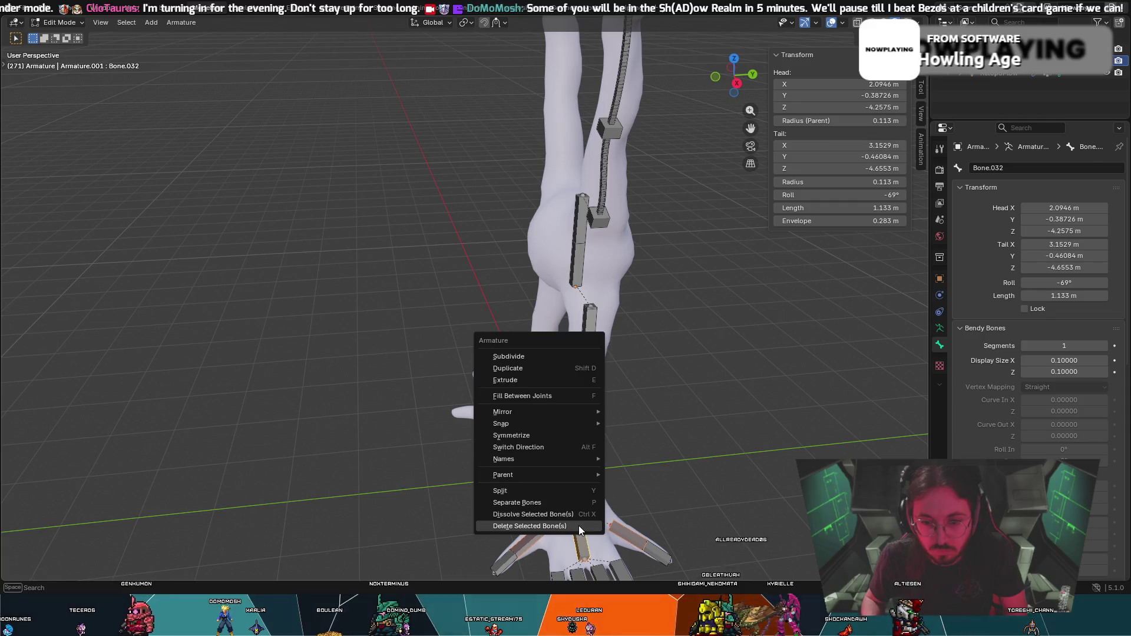
key("Escape")
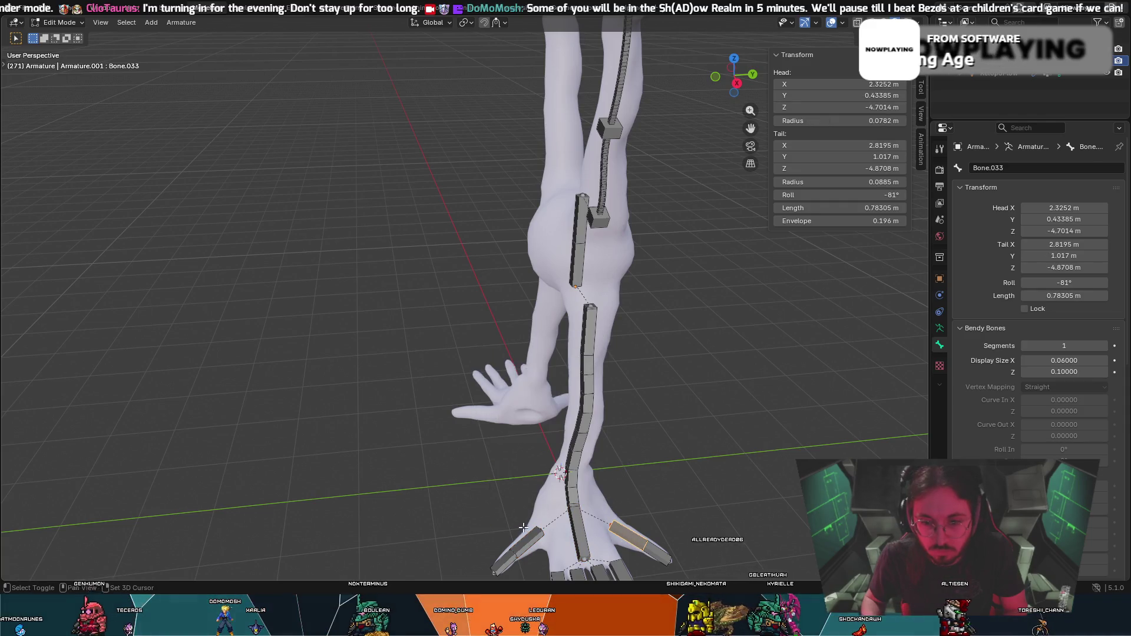
left_click(573, 489)
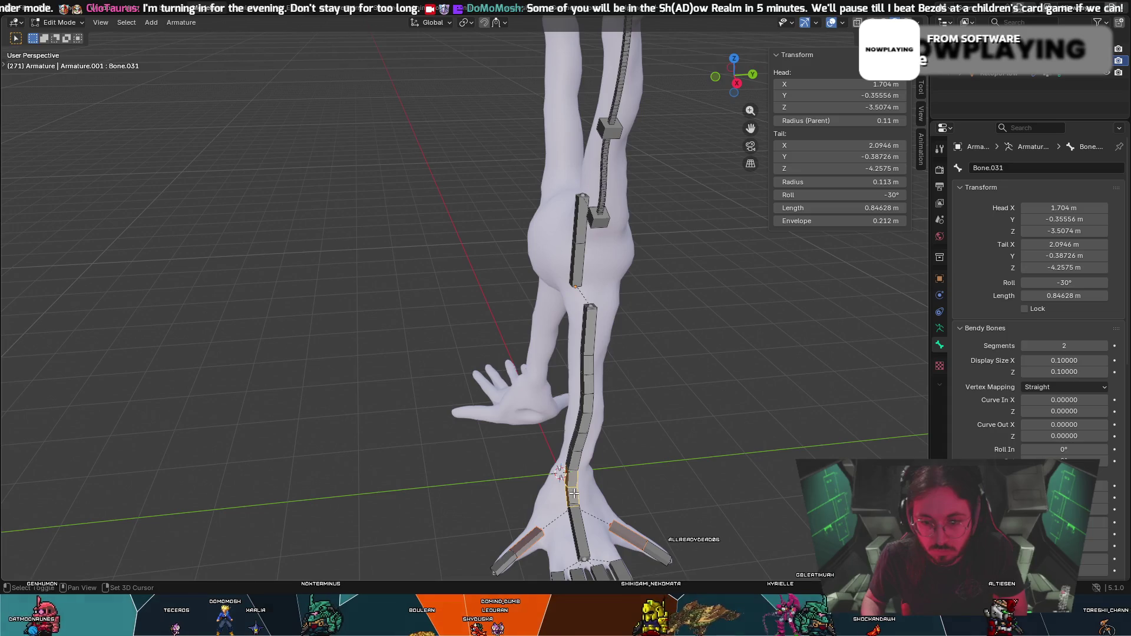
right_click(574, 499)
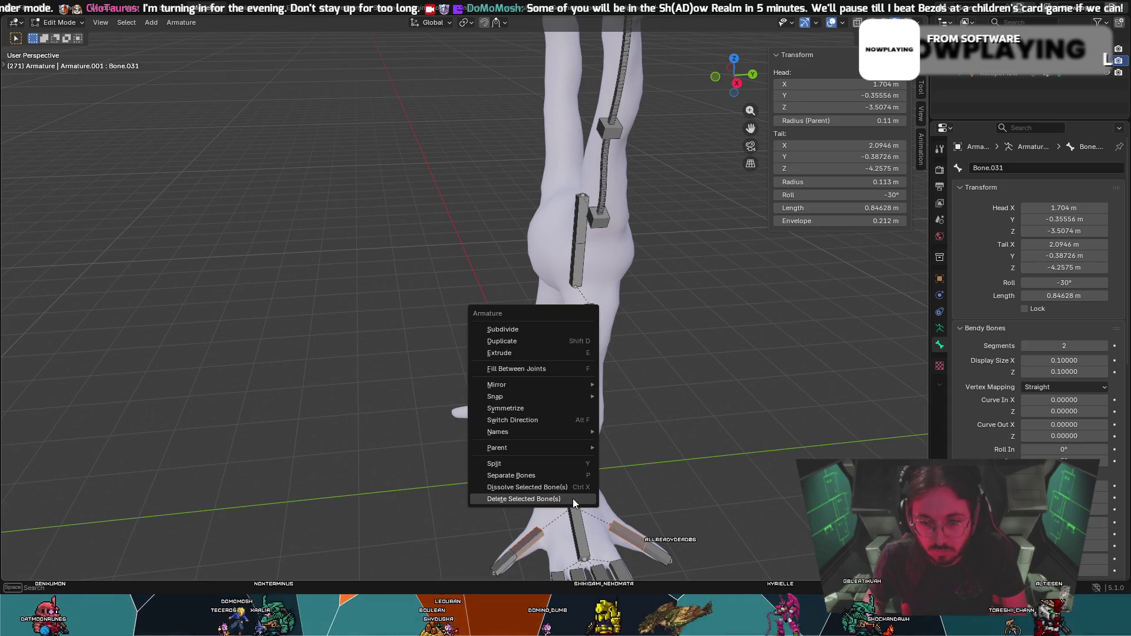
key("Escape")
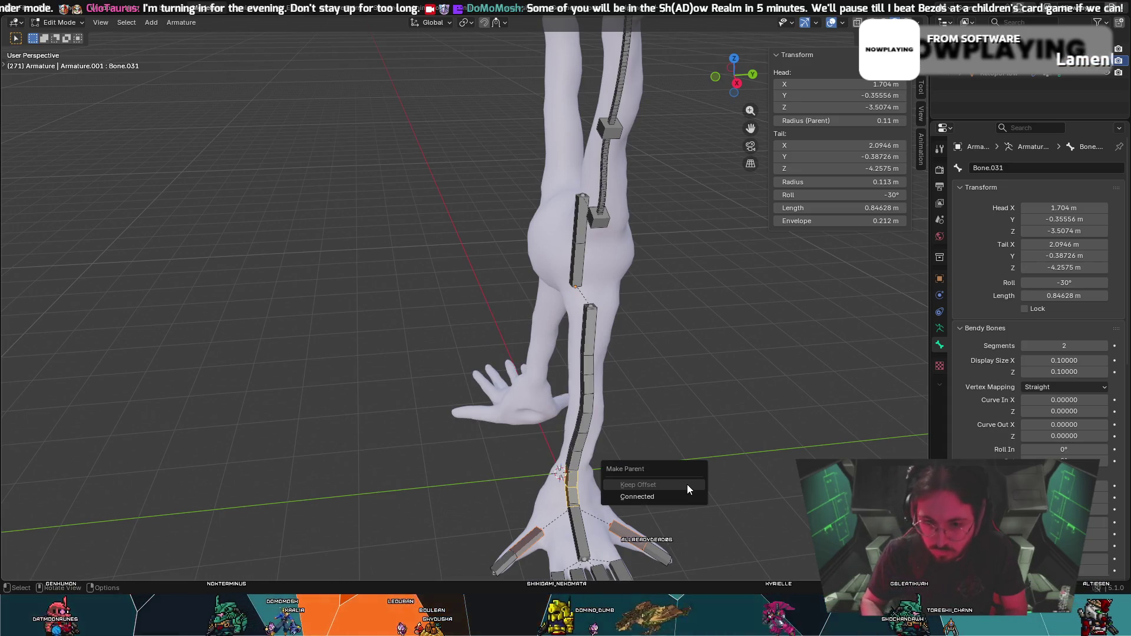
left_click(550, 540)
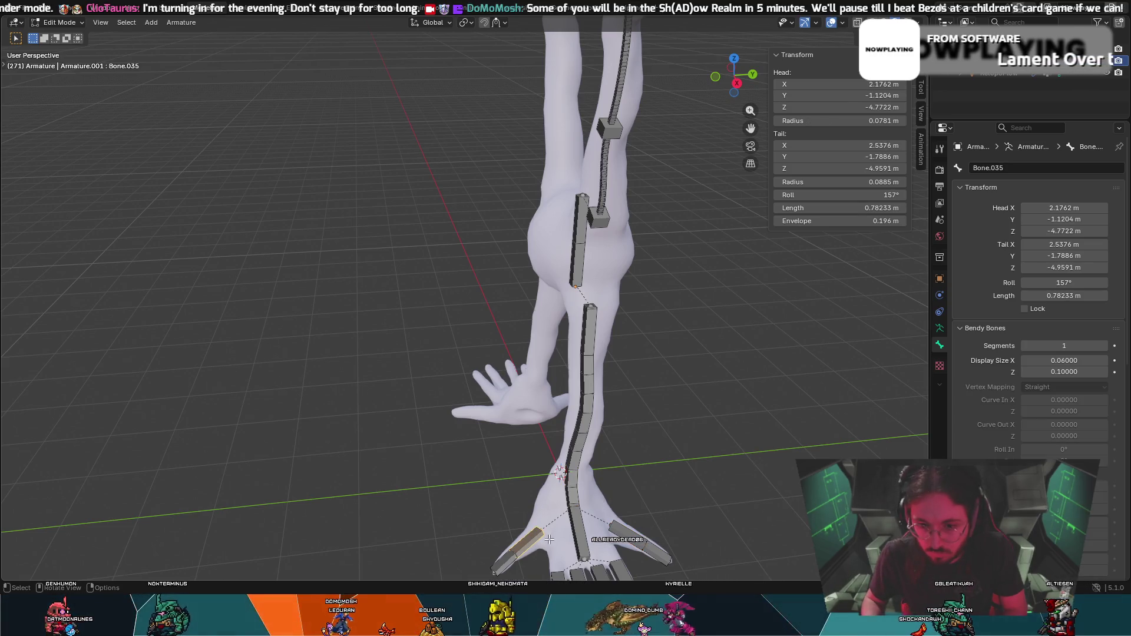
right_click(579, 527)
mouse_move(638, 523)
middle_mouse_down()
mouse_move(17, 469)
mouse_move(113, 390)
middle_mouse_up()
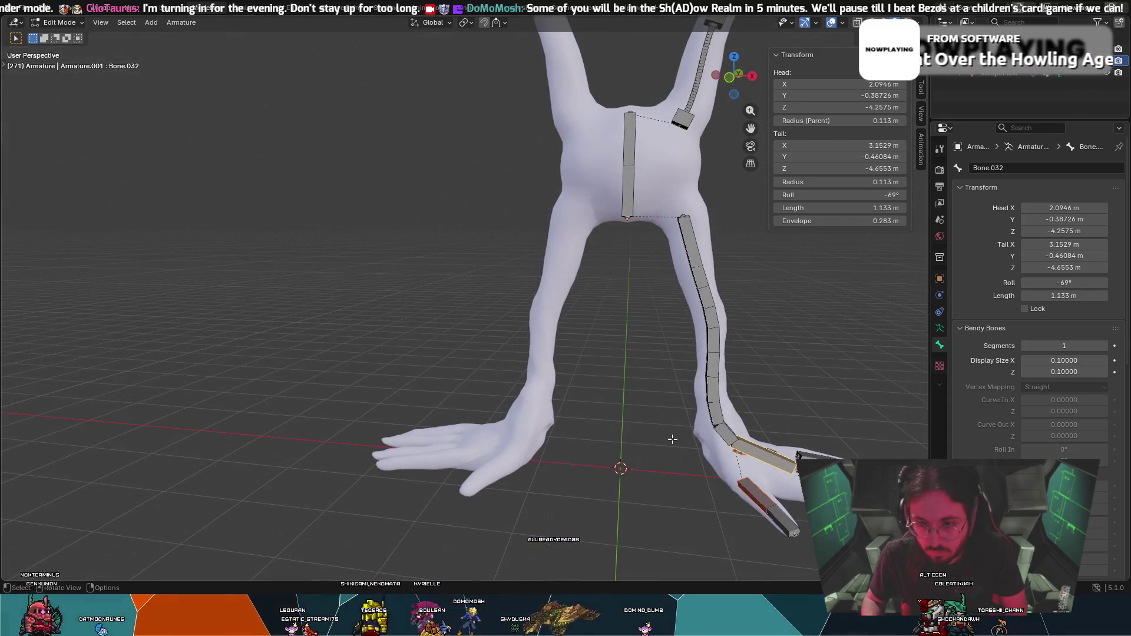
With foot bone Bone.032 active, switch to Pose Mode and test-rotate the foot and toes, cancelling each.
left_click(776, 459)
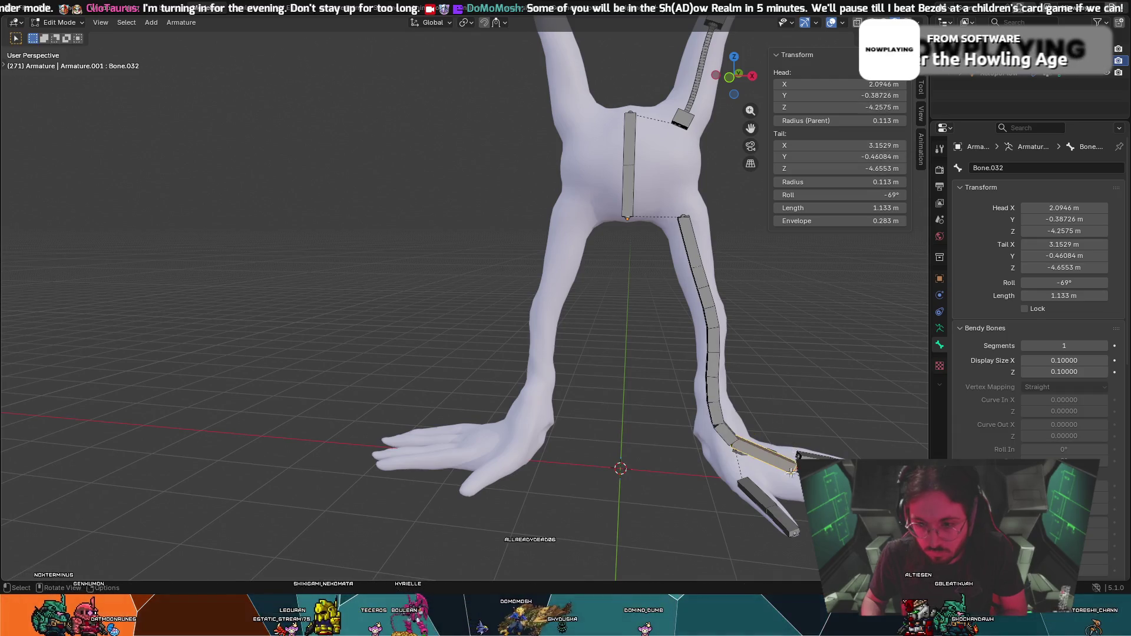
left_click(777, 458)
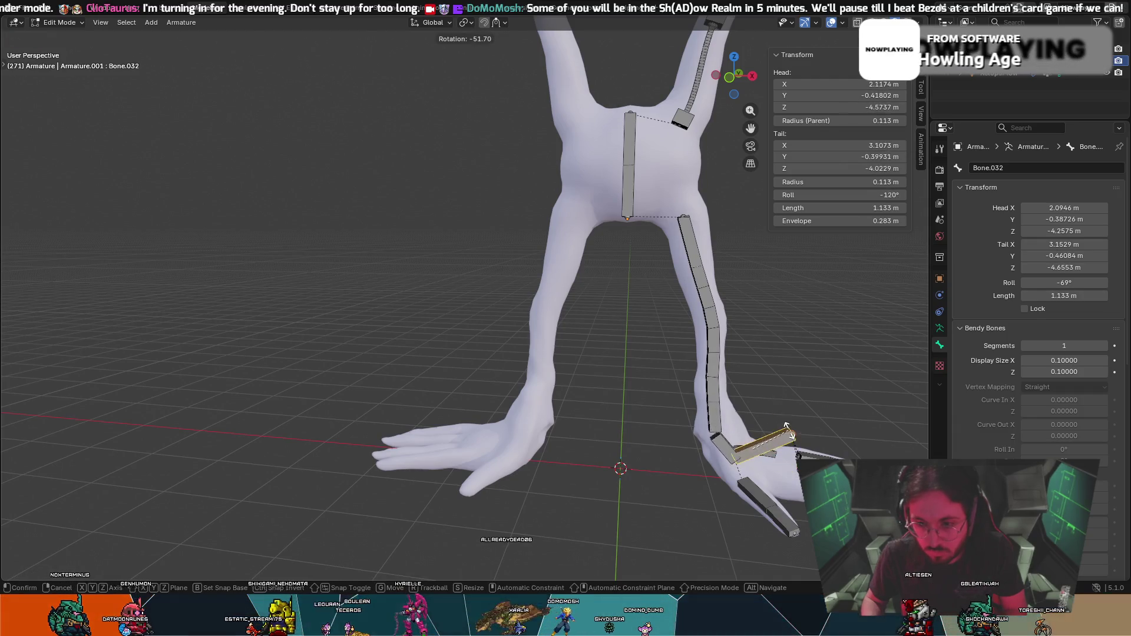
left_click(55, 24)
left_click(59, 62)
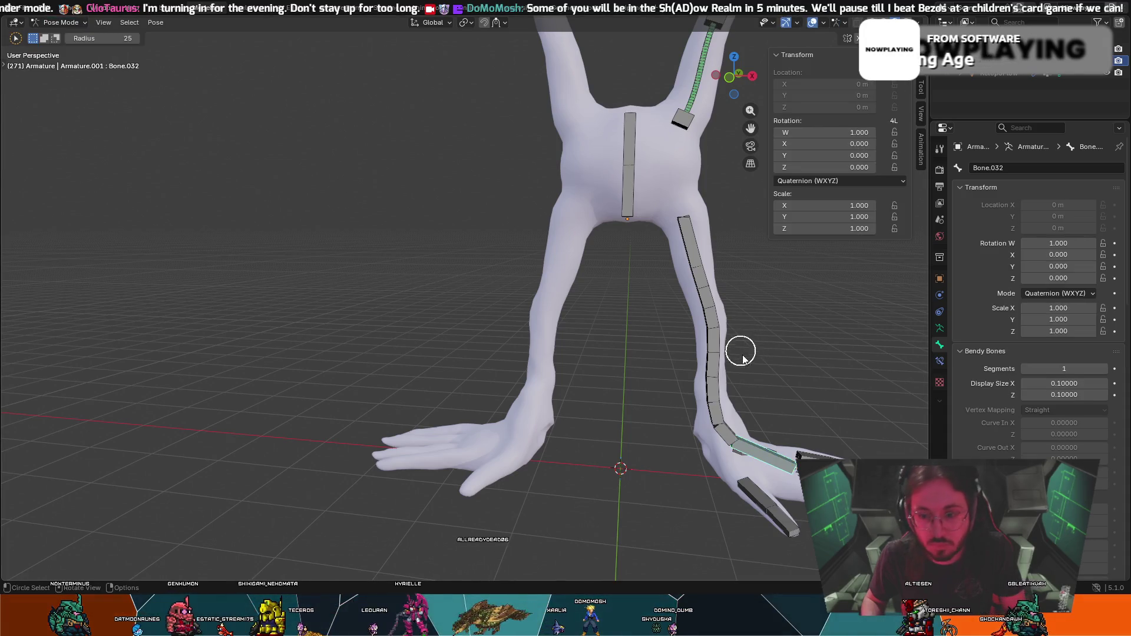
key("r")
key("Escape")
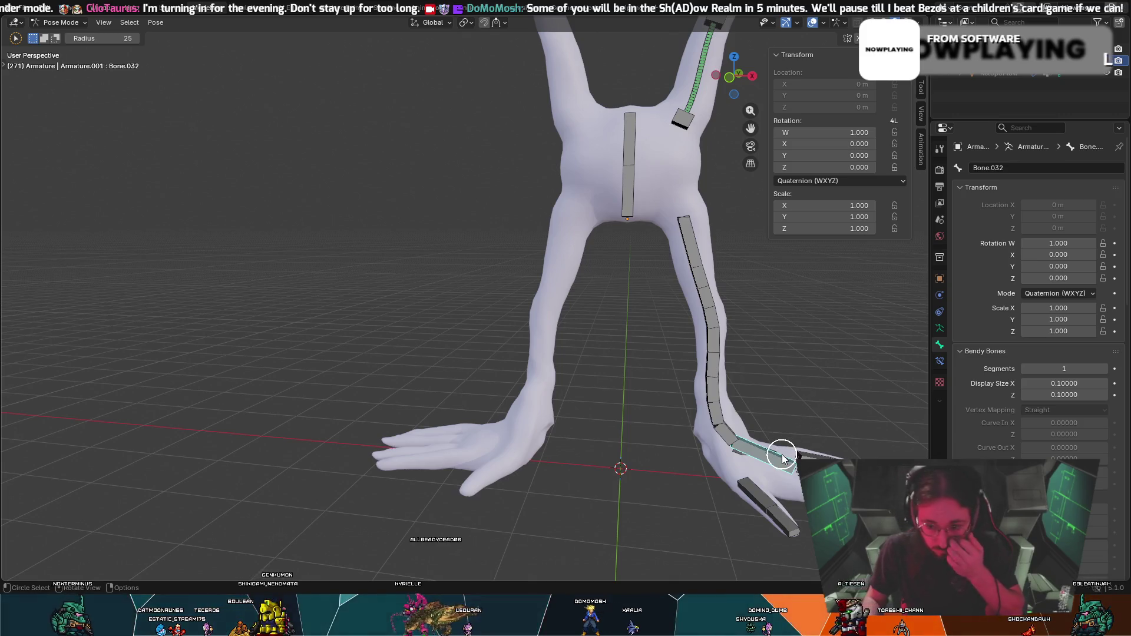
mouse_move(790, 454)
middle_mouse_down()
mouse_move(865, 452)
mouse_move(853, 447)
middle_mouse_up()
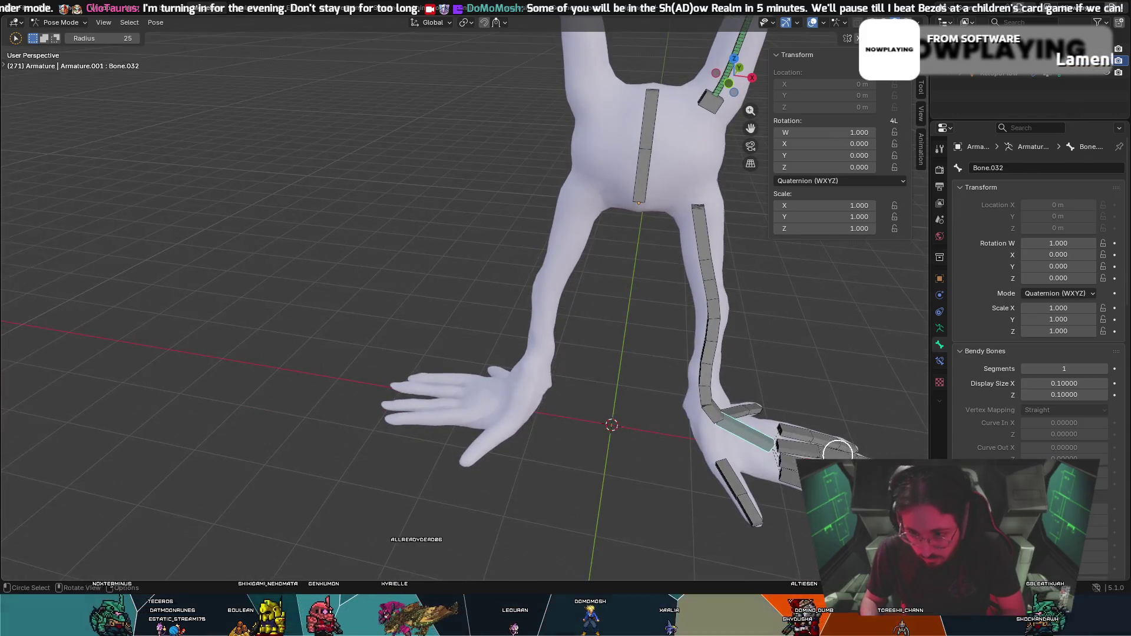
key("r")
key("Escape")
left_click(60, 21)
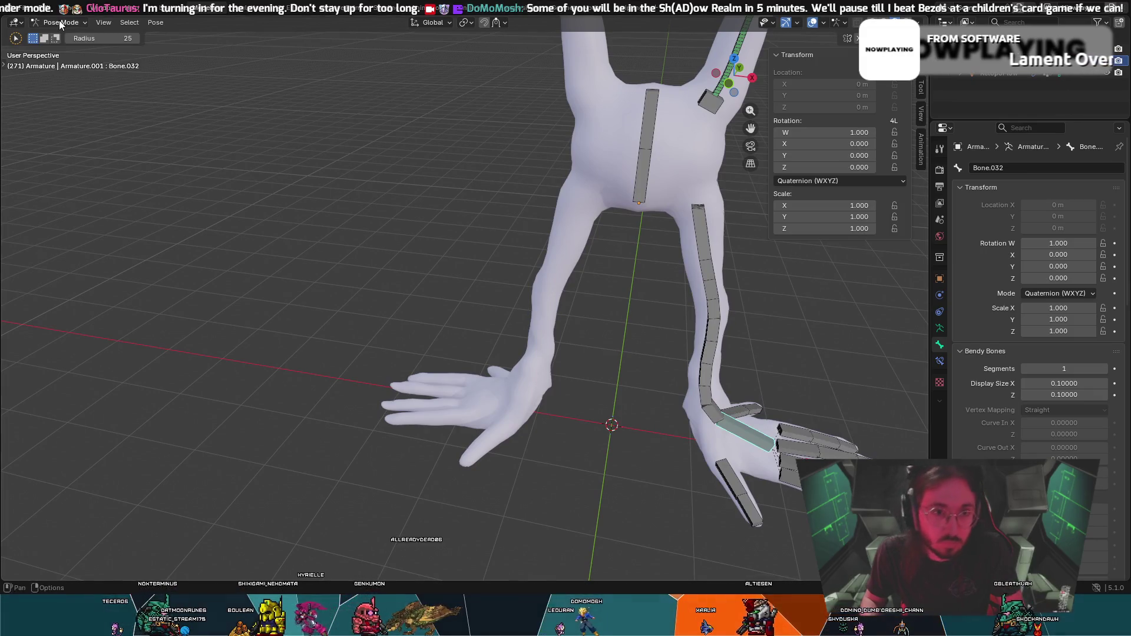
In Object Mode parent the body mesh to the armature With Automatic Weights.
left_click(65, 36)
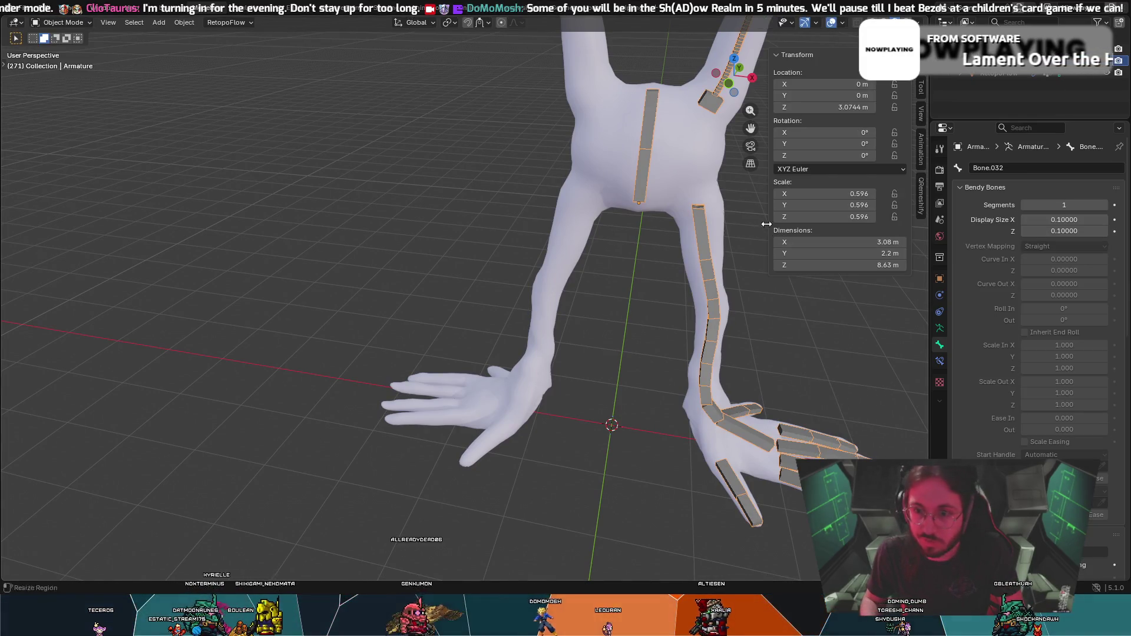
left_click(706, 186)
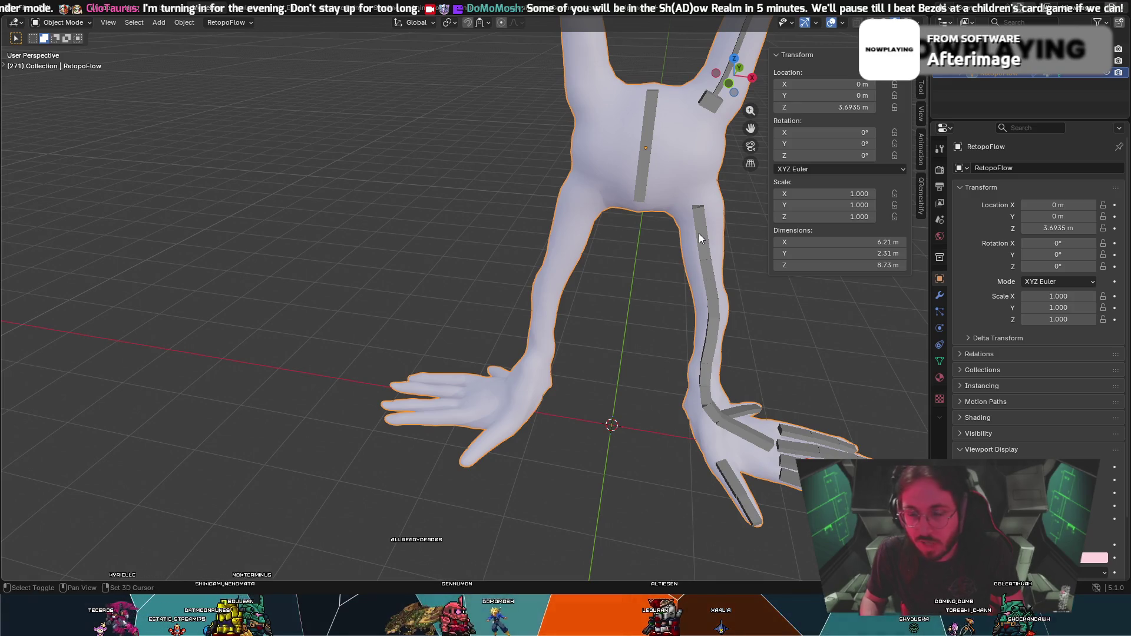
left_click(702, 233, "shift")
right_click(703, 235)
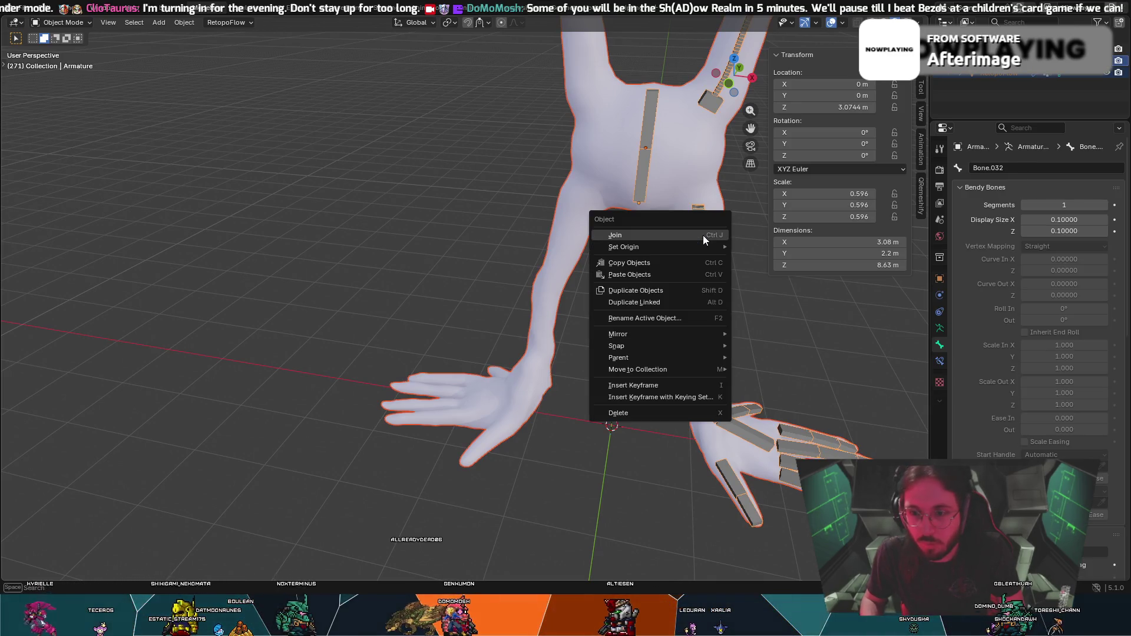
key("ctrl+p")
left_click(725, 205)
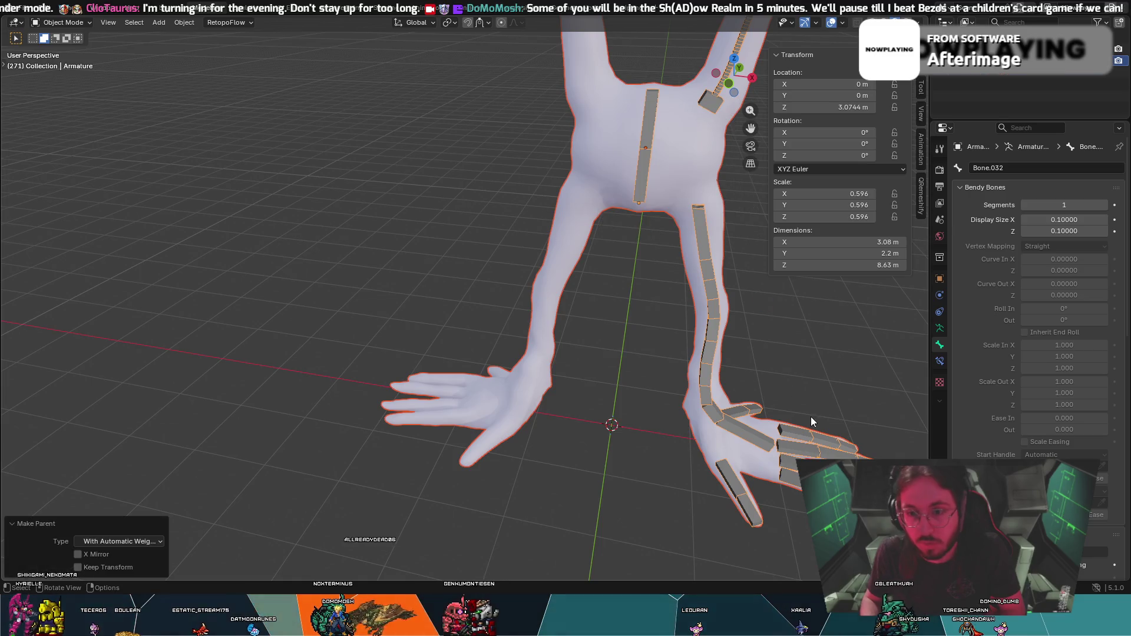
Deselect everything, view the model from below and reselect the body mesh.
middle_click_drag(817, 366, 832, 375)
key("alt+a")
mouse_move(825, 438)
middle_mouse_down()
mouse_move(786, 422)
mouse_move(643, 469)
mouse_move(553, 528)
mouse_move(549, 413)
mouse_move(553, 450)
mouse_move(492, 349)
mouse_move(418, 379)
middle_mouse_up()
left_click(218, 491)
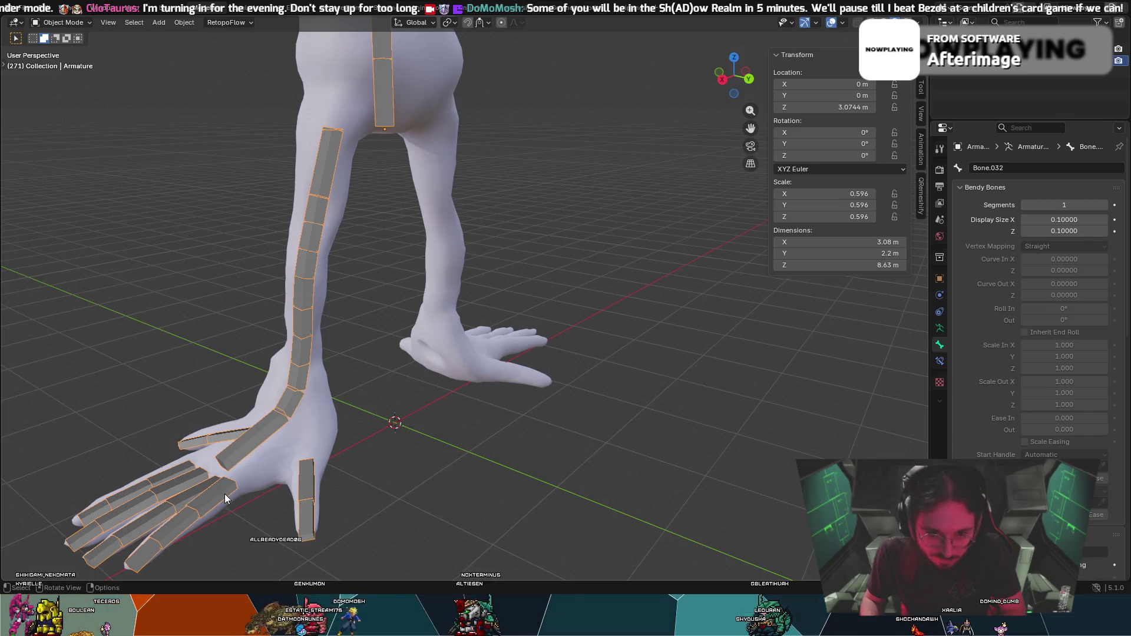
left_click(224, 494)
left_click(62, 21)
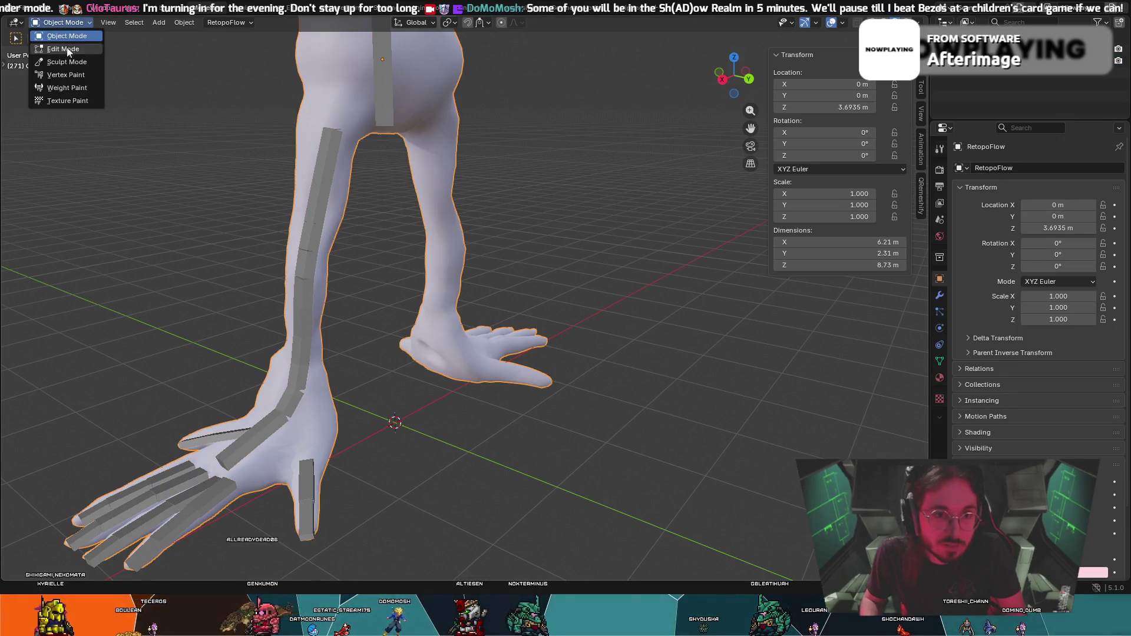
Put the armature in Pose Mode, nudge a toe bone with G and clear the selection.
left_click(273, 429)
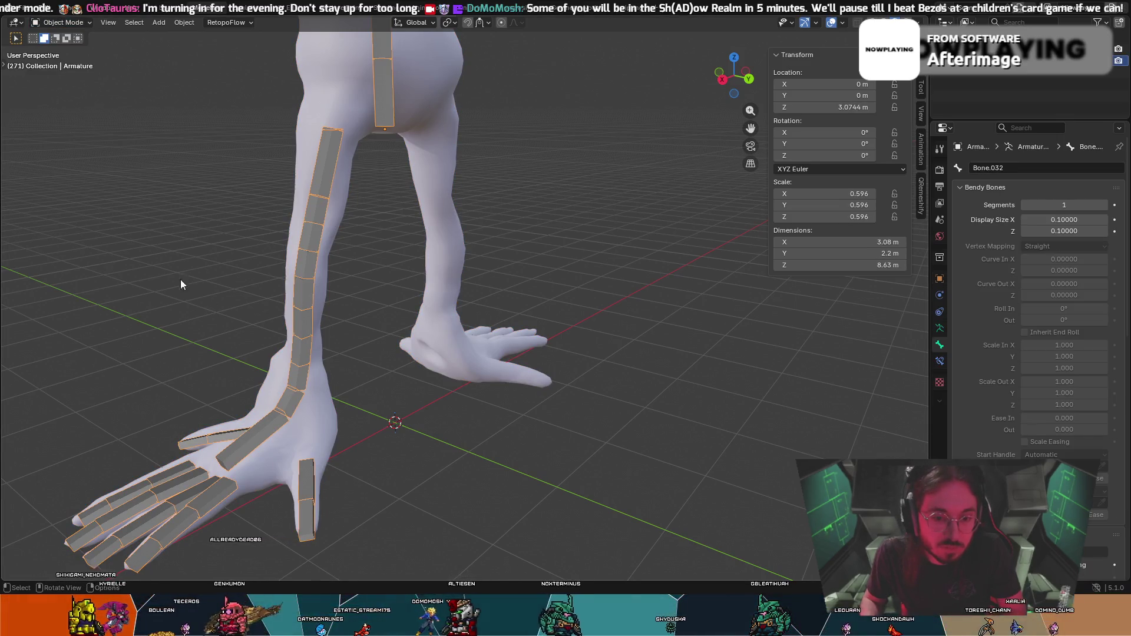
left_click(62, 22)
left_click(53, 68)
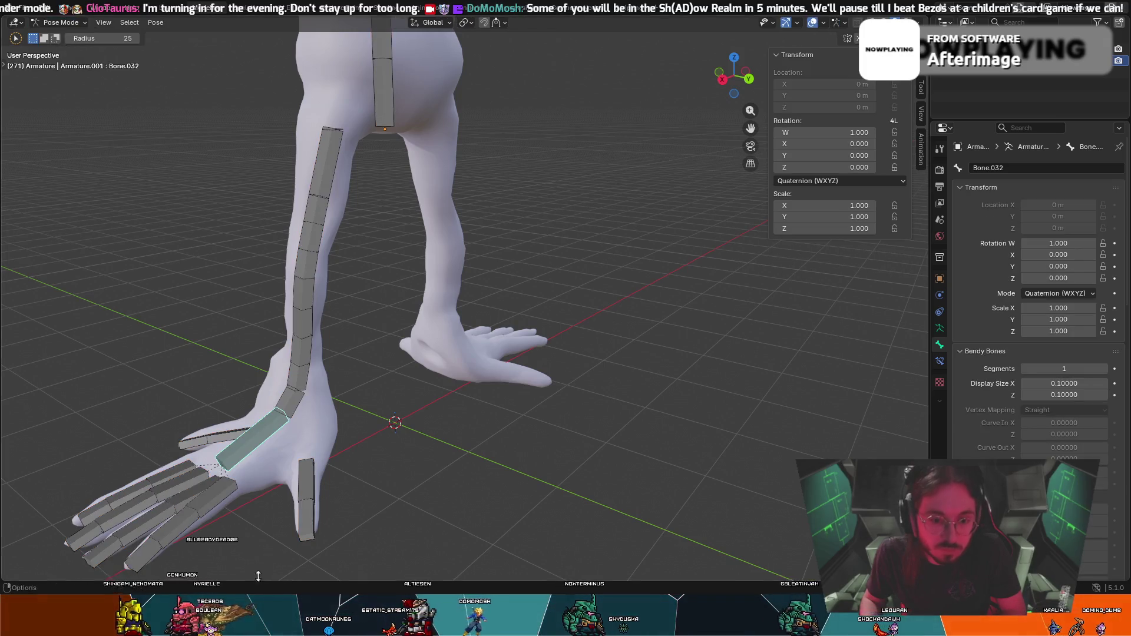
left_click(224, 506)
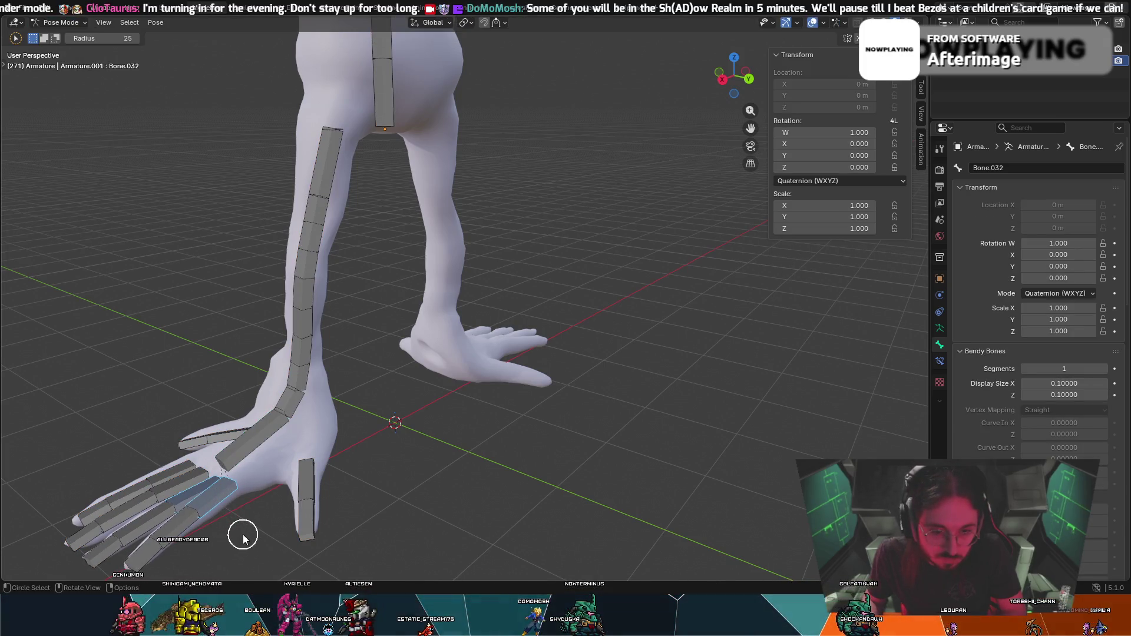
key("g")
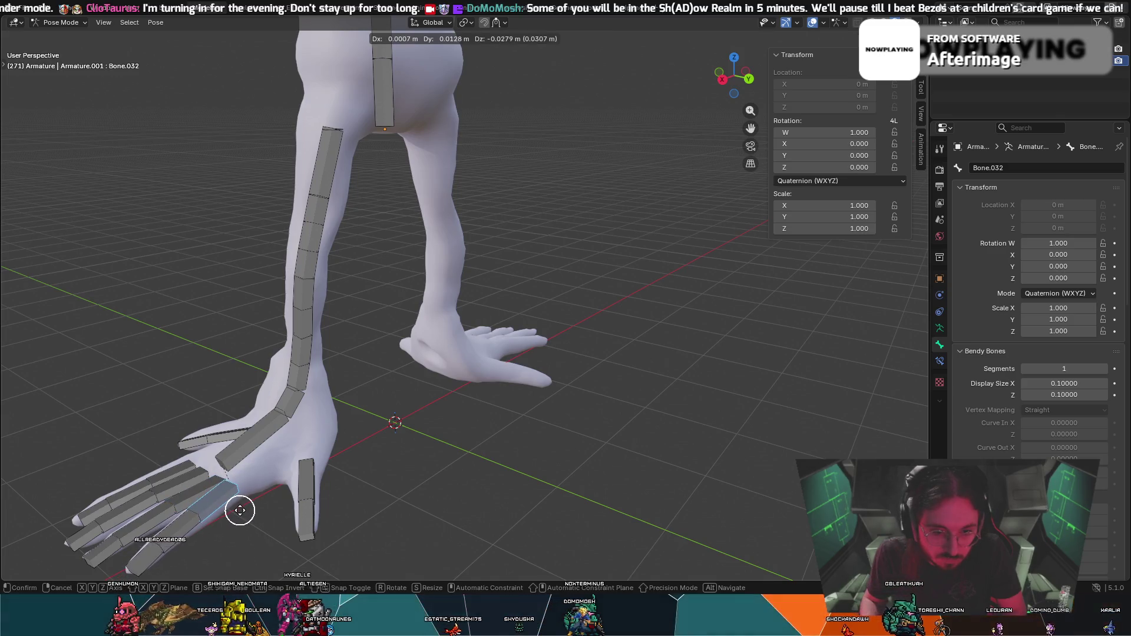
left_click(239, 515)
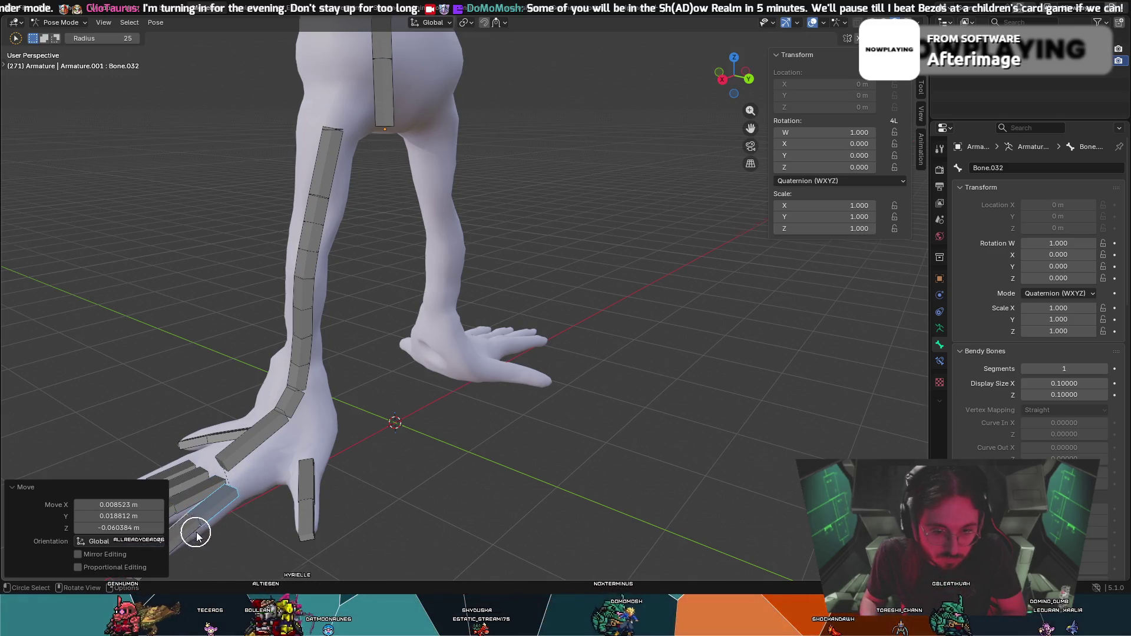
middle_click_drag(196, 535, 303, 520)
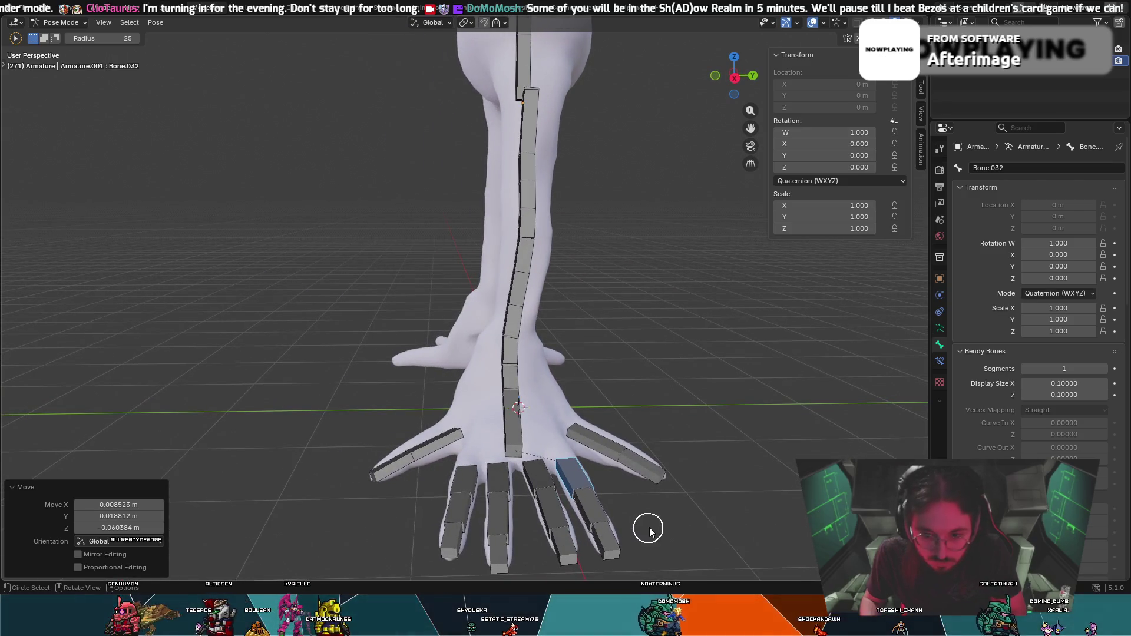
left_click(648, 530)
mouse_move(694, 507)
middle_mouse_down()
mouse_move(644, 497)
mouse_move(690, 504)
middle_mouse_up()
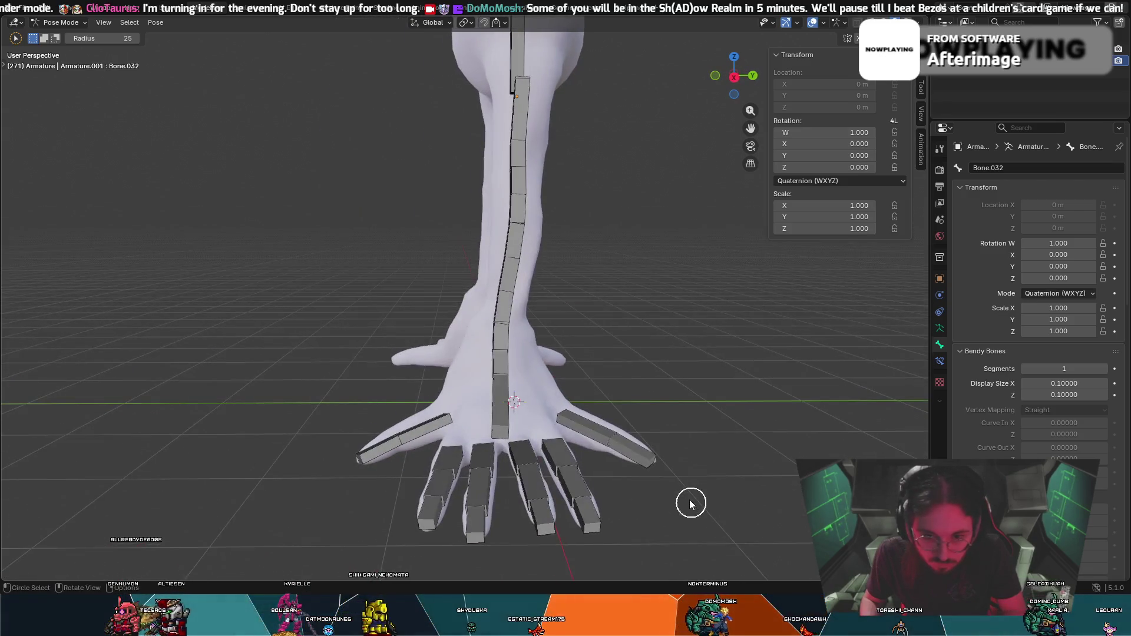
middle_click_drag(698, 358, 548, 355)
Test-rotate the toe bones and the toe-base bone, cancelling or undoing each bend back to rest.
left_click(197, 350)
key("r")
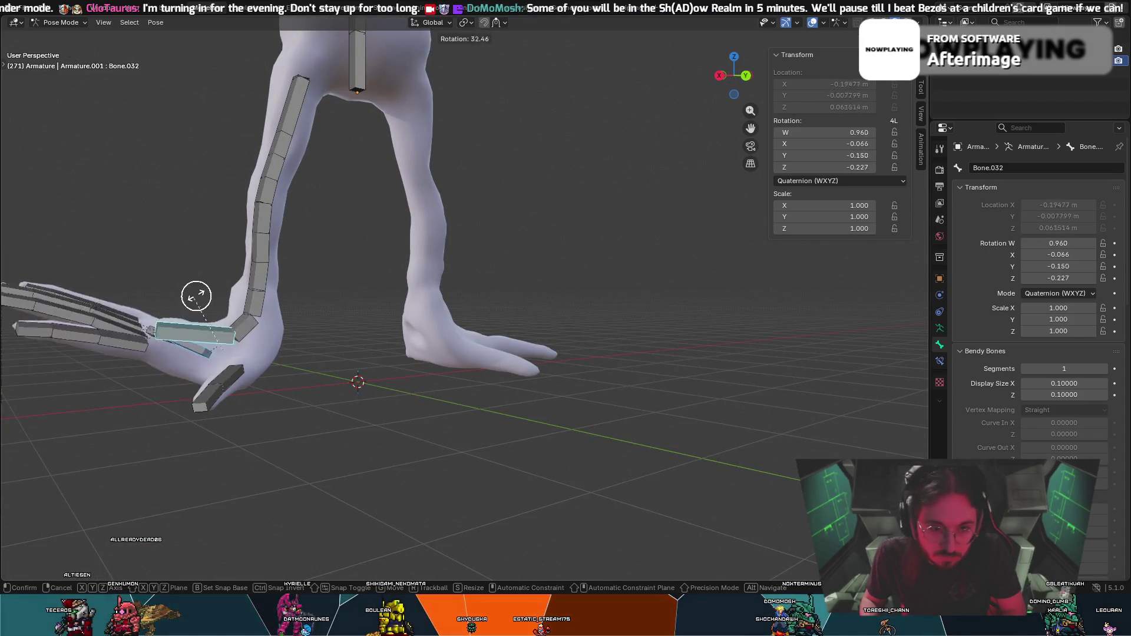
right_click(184, 343)
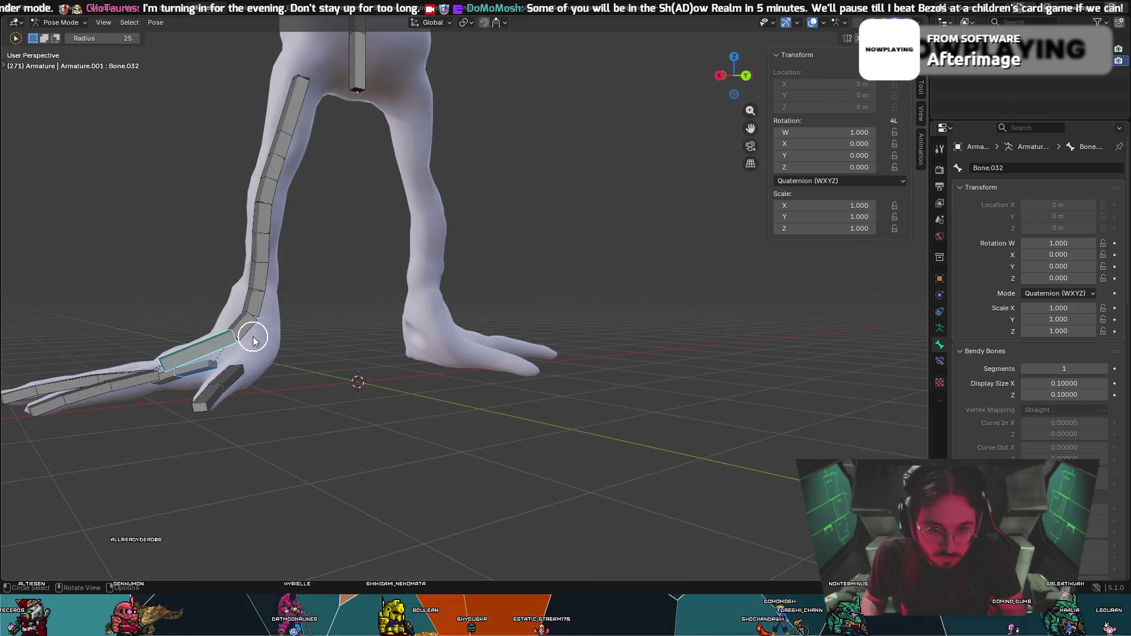
middle_click_drag(280, 351, 618, 456)
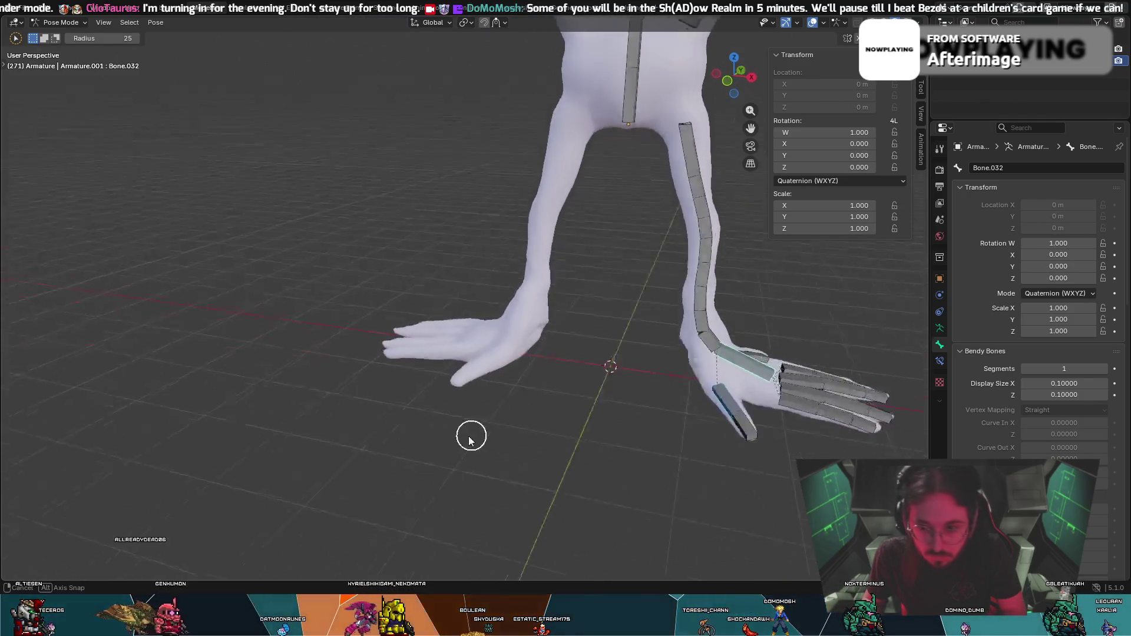
key("r")
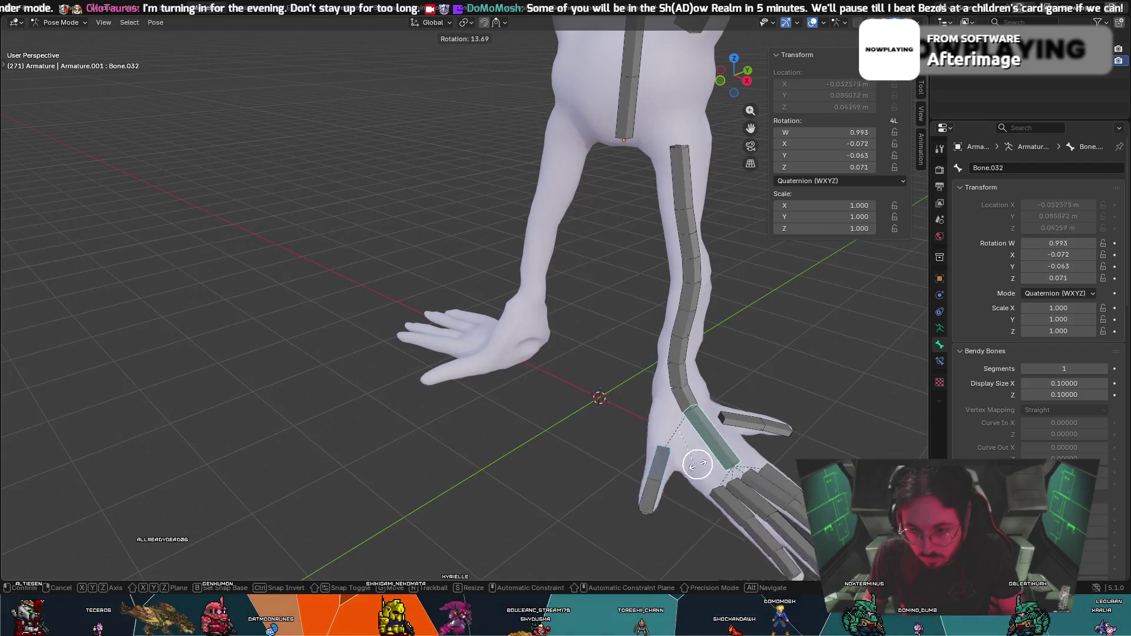
left_click(697, 518)
key("ctrl+z")
key("ctrl+z")
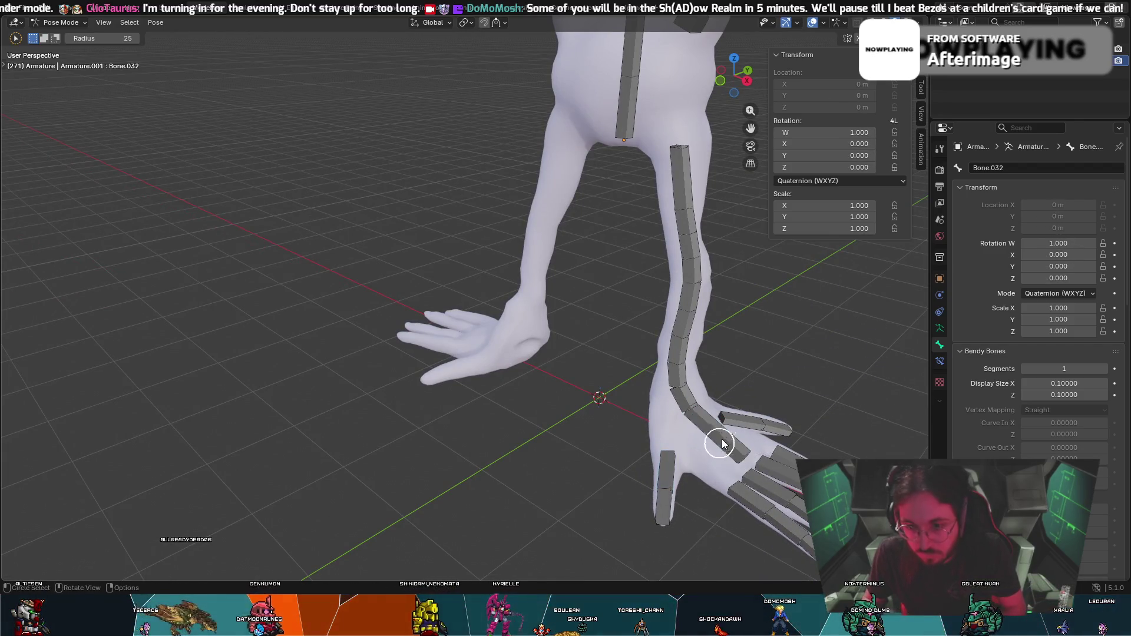
left_click(699, 433)
key("r")
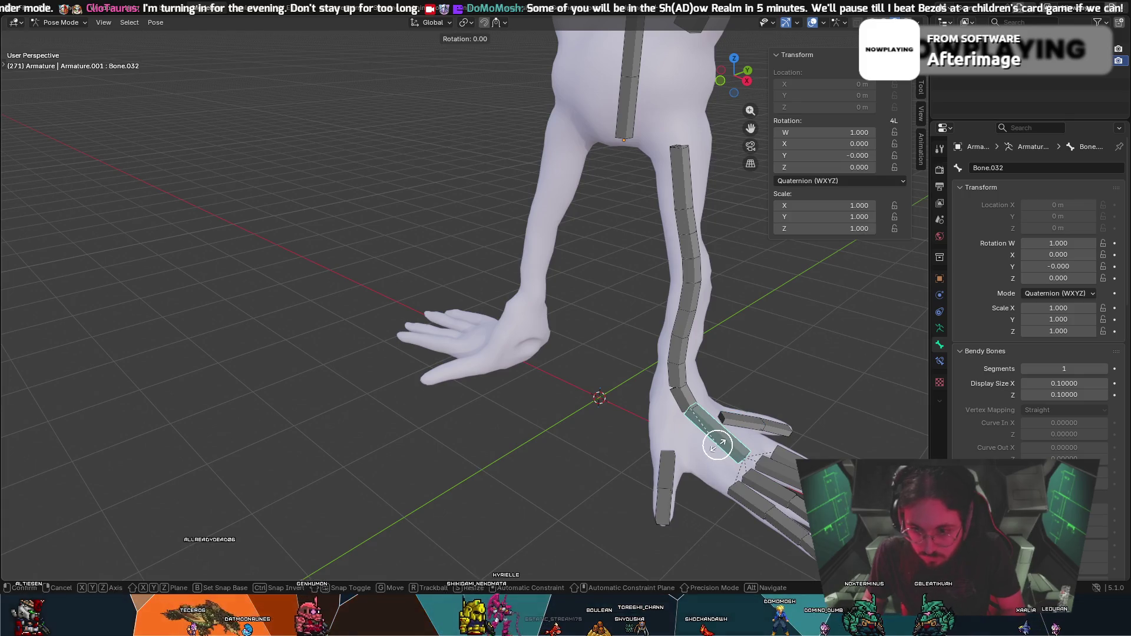
right_click(678, 442)
Test-rotate Bone.032 and cancel, then circle-select a foot bone to pose.
mouse_move(767, 487)
middle_mouse_down()
mouse_move(839, 461)
mouse_move(814, 449)
mouse_move(719, 492)
mouse_move(757, 480)
middle_mouse_up()
key("r")
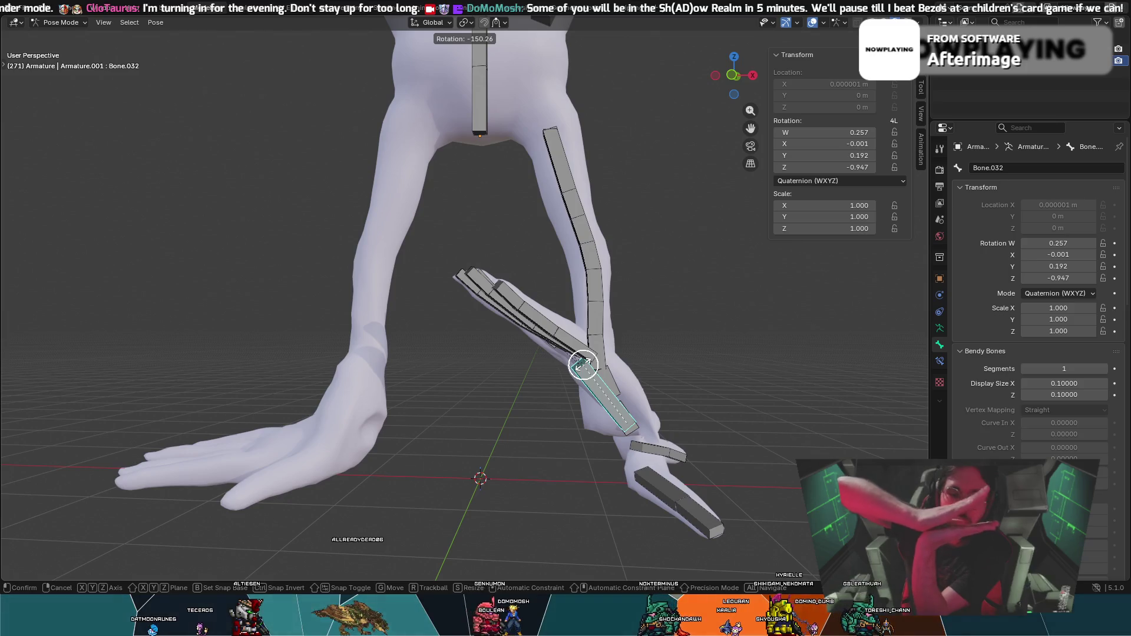
key("Escape")
key("c")
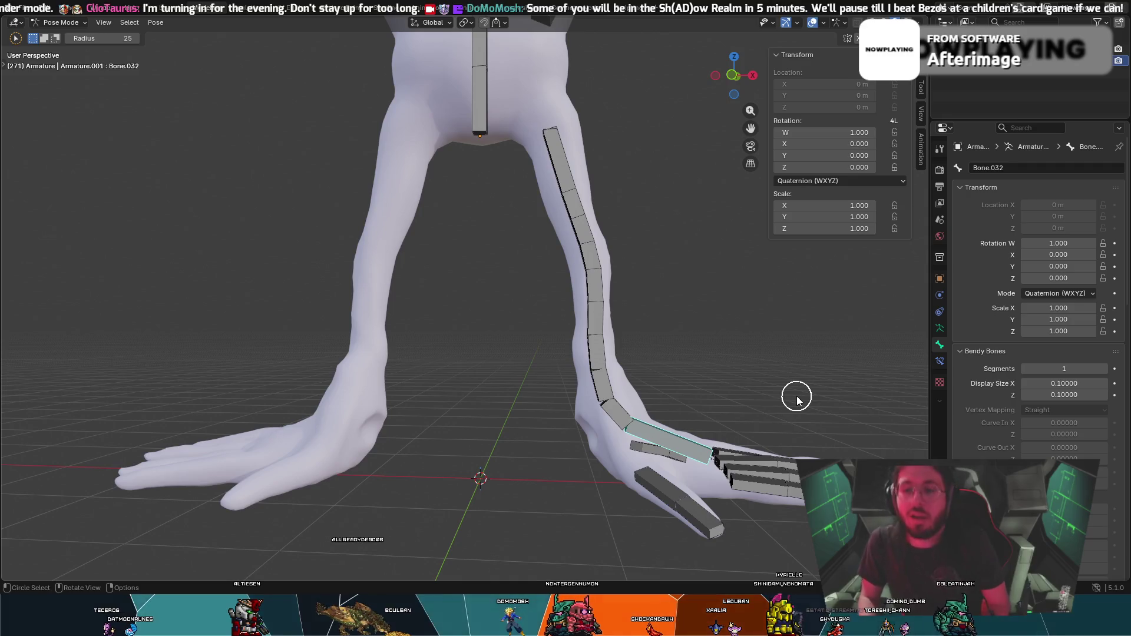
mouse_move(796, 397)
middle_mouse_down()
mouse_move(792, 386)
mouse_move(556, 474)
mouse_move(609, 429)
mouse_move(573, 486)
mouse_move(542, 464)
middle_mouse_up()
left_click_drag(543, 464, 570, 469)
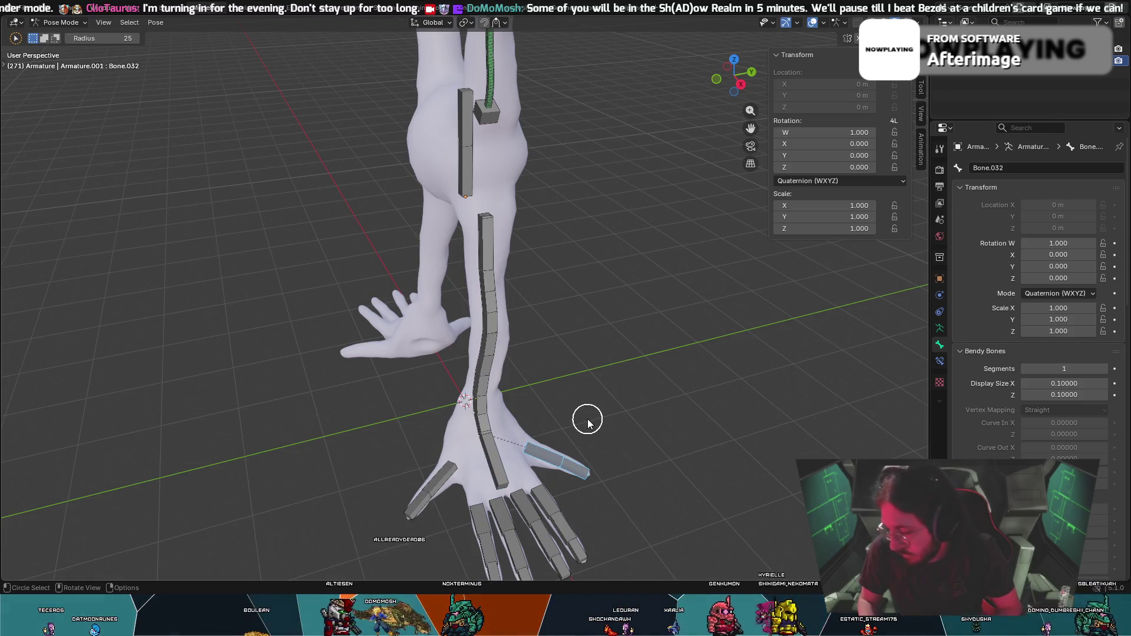
mouse_move(592, 433)
middle_mouse_down()
mouse_move(607, 424)
mouse_move(580, 429)
mouse_move(533, 391)
mouse_move(621, 371)
mouse_move(587, 383)
middle_mouse_up()
Rotate the foot bone freely and then again locked to the Z axis.
key("r")
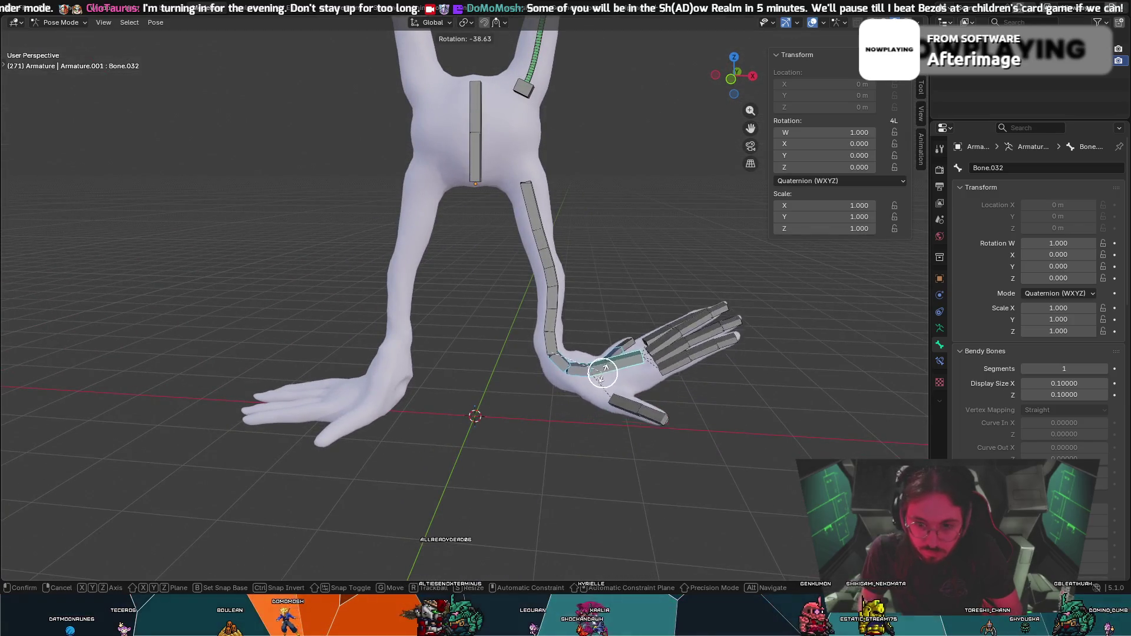
left_click(622, 414)
key("c")
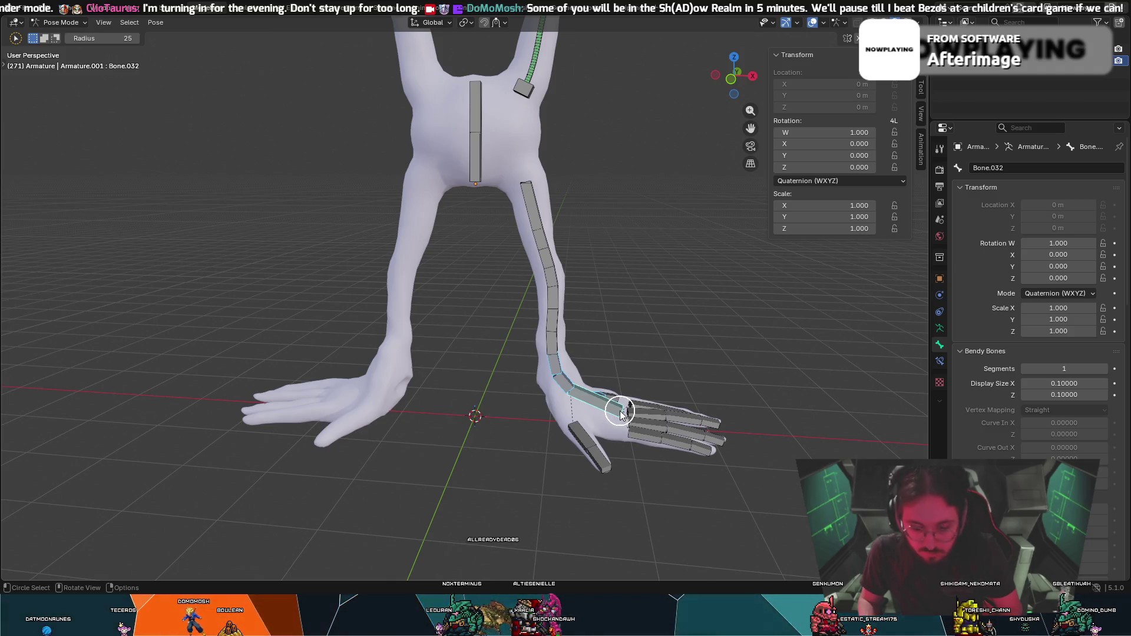
key("r")
key("z")
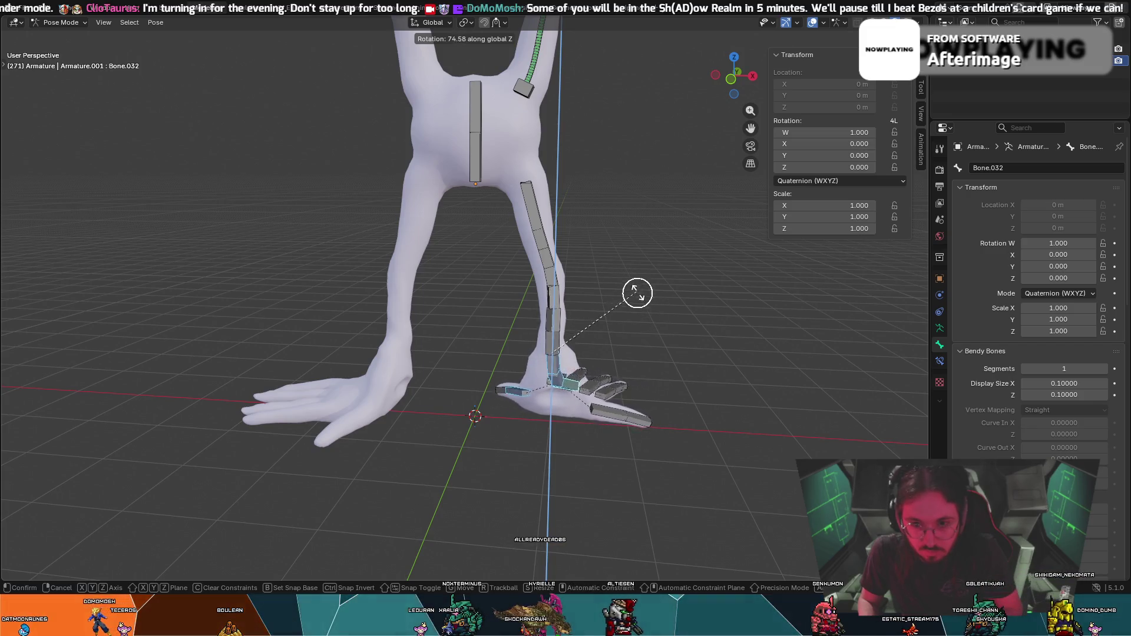
left_click(663, 348)
Bend and move the shin and lower leg bones with R and G, cancelling the last shin move.
left_click(542, 298)
key("r")
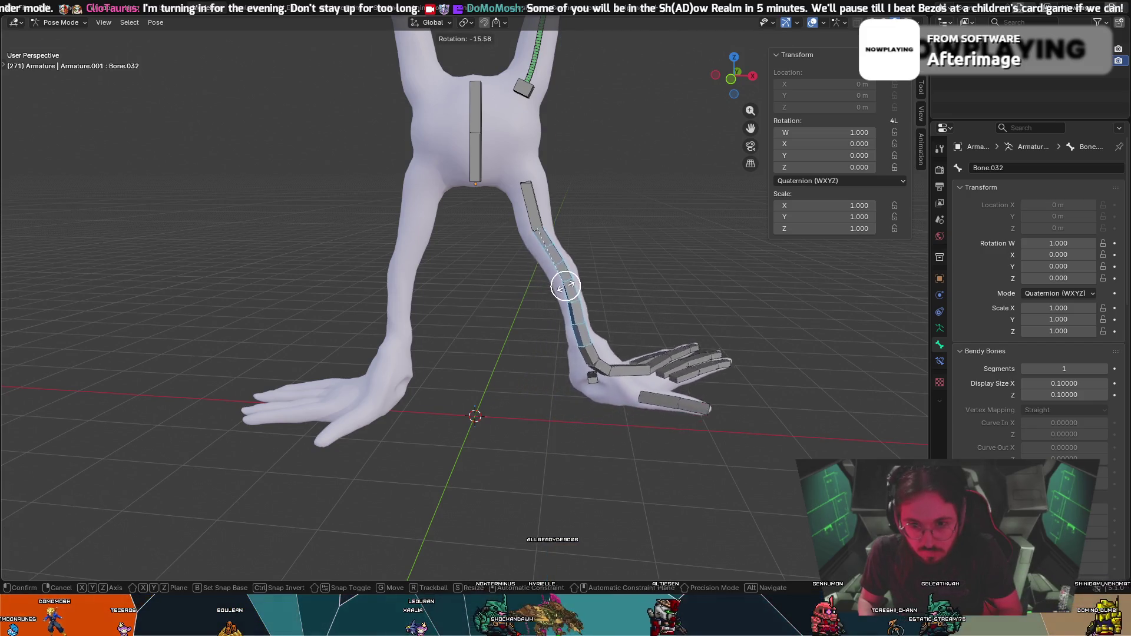
left_click(572, 269)
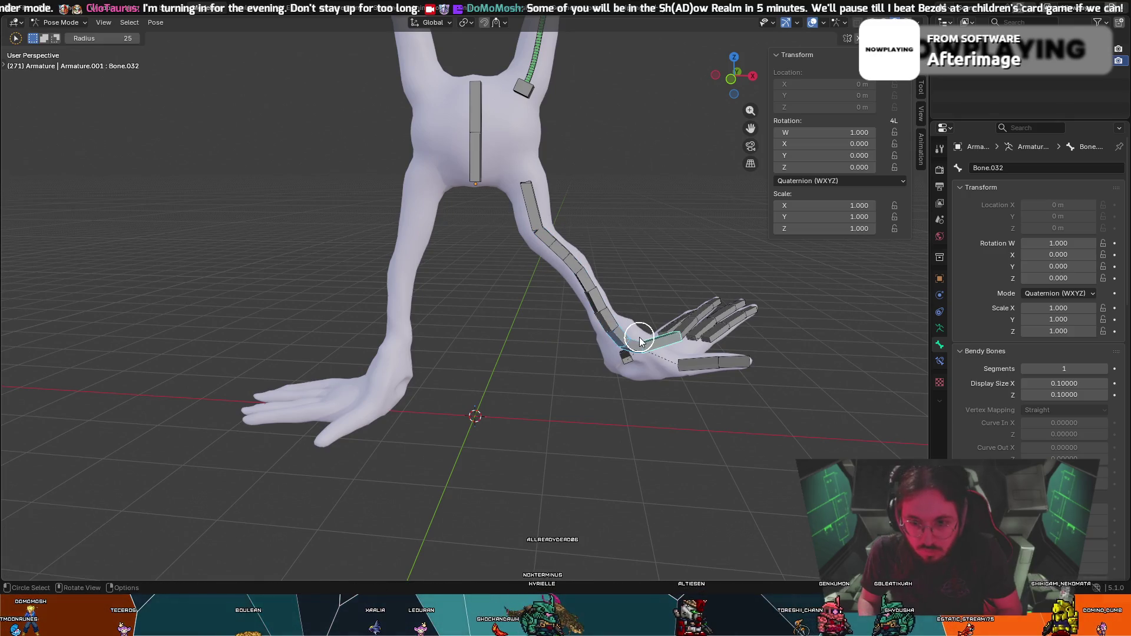
key("g")
left_click(727, 449)
key("g")
left_click(576, 313)
key("r")
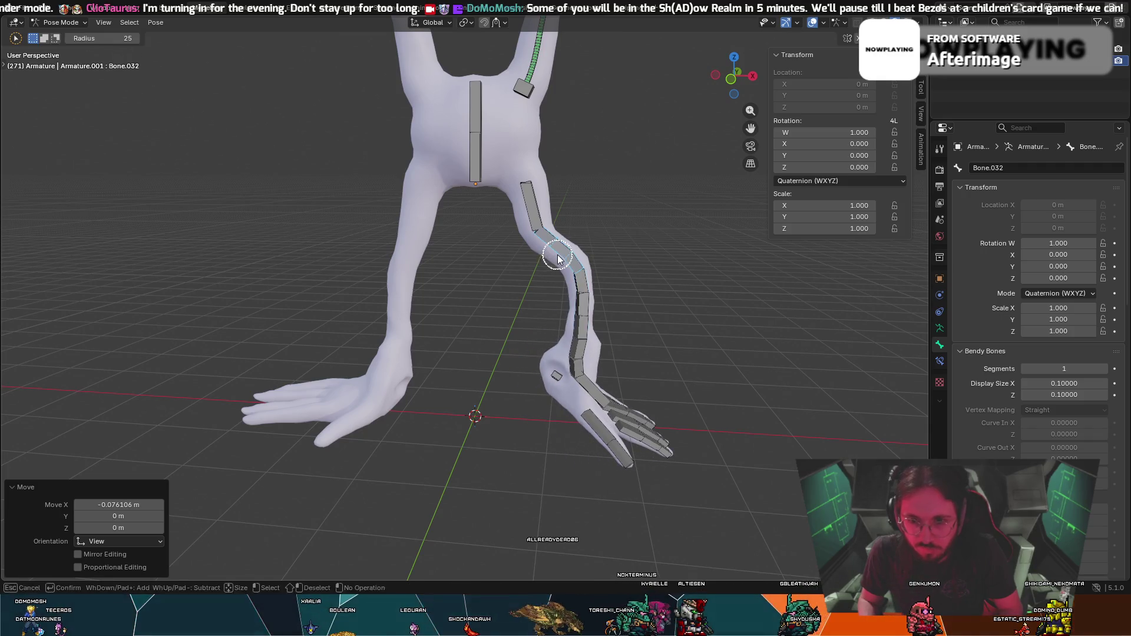
left_click(548, 259)
key("g")
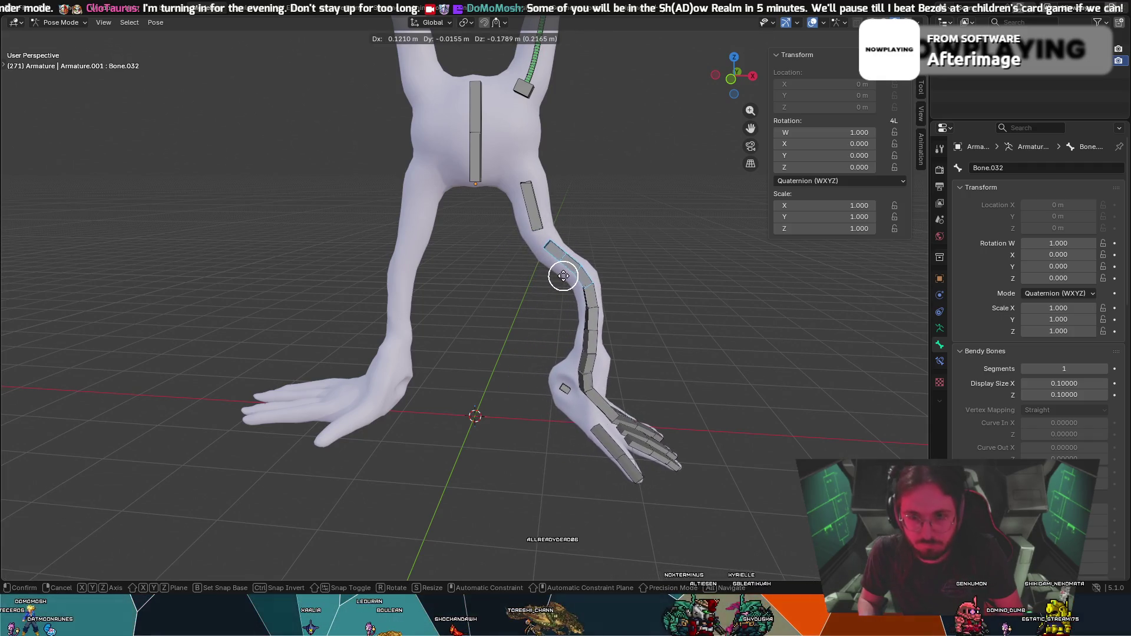
right_click(564, 275)
left_click(598, 243)
key("c")
Undo the leg poses back to the straight rest pose and switch the armature to Edit Mode.
key("ctrl+z")
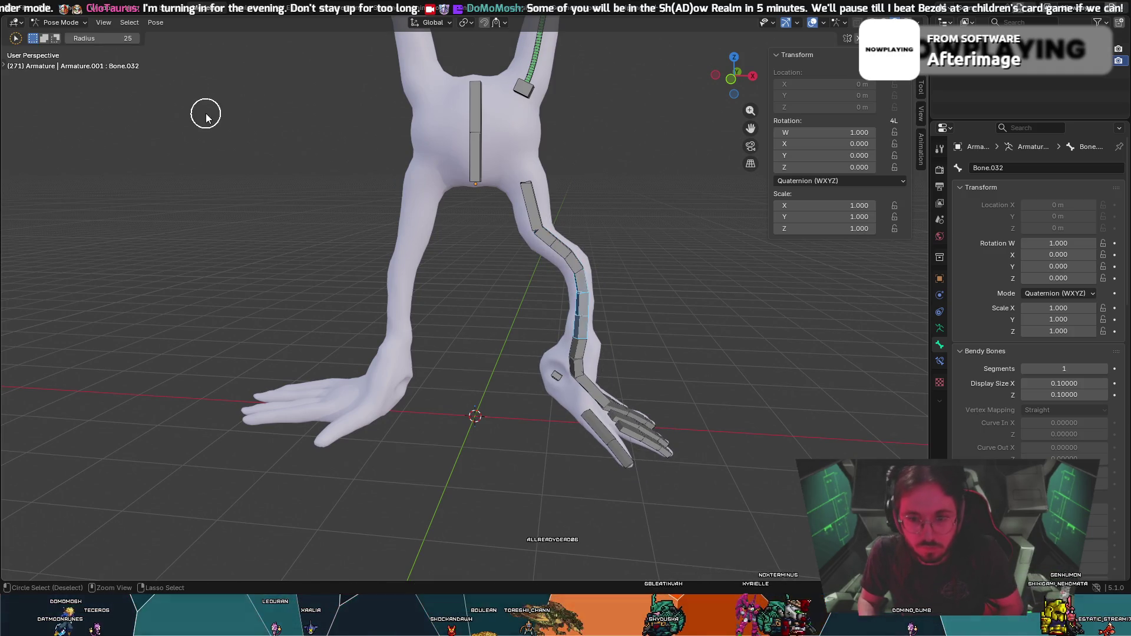
key("ctrl+z")
key("ctrl+z")
key("ctrl+z")
key("ctrl+z")
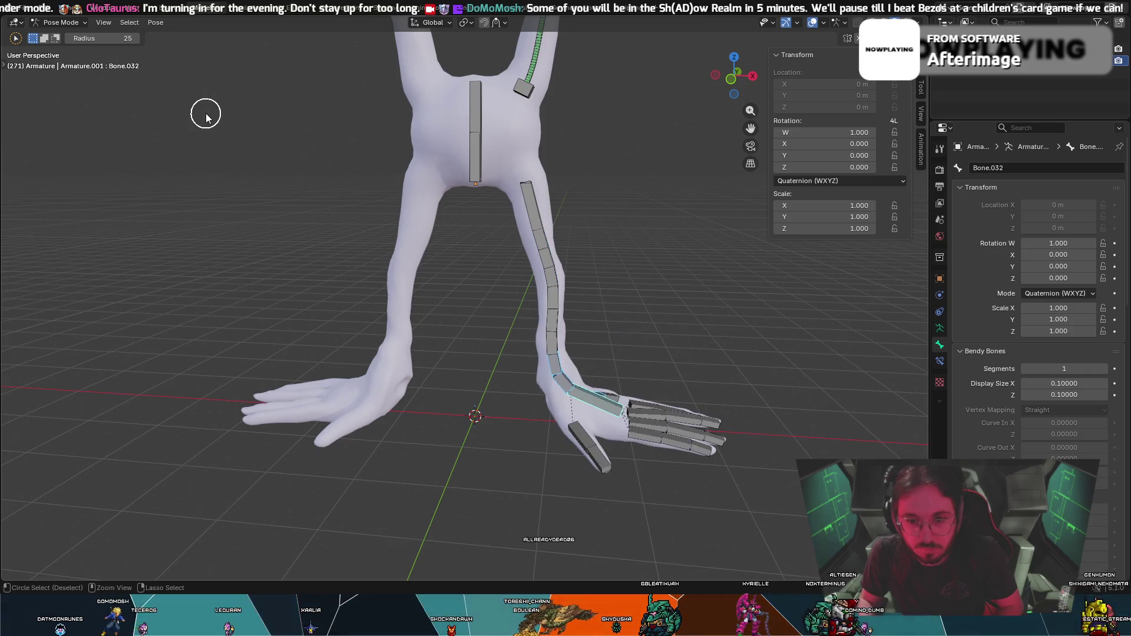
left_click(551, 250)
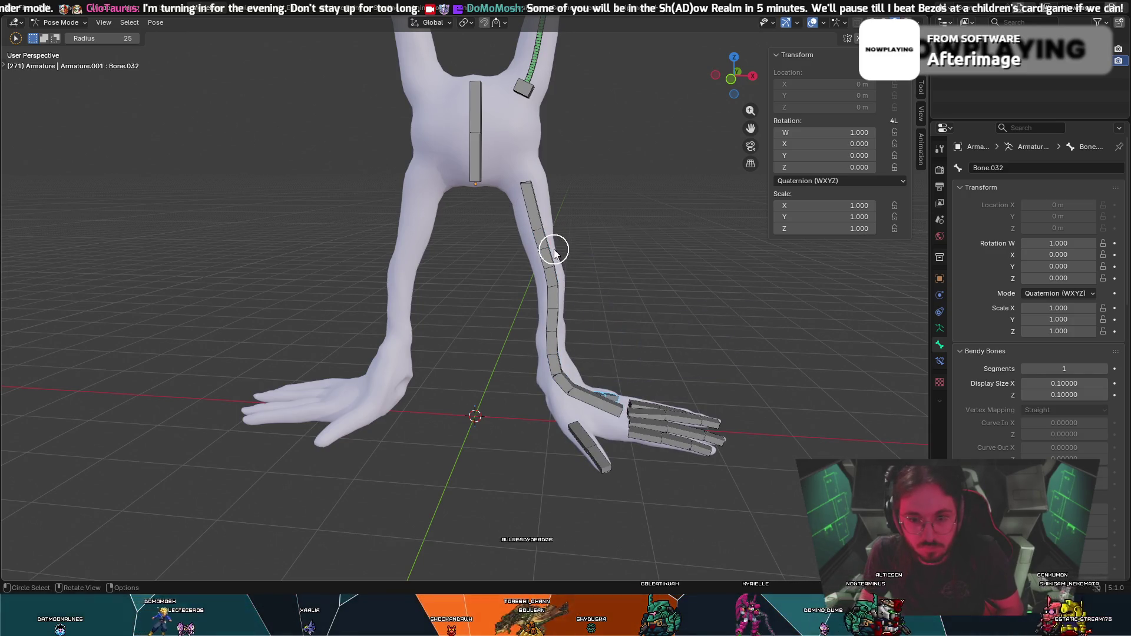
left_click(61, 22)
left_click(63, 51)
Make the shin bone a Connected child of thigh bone Bone.026, then select the upper thigh bone.
left_click(543, 243)
left_click(530, 210, "shift")
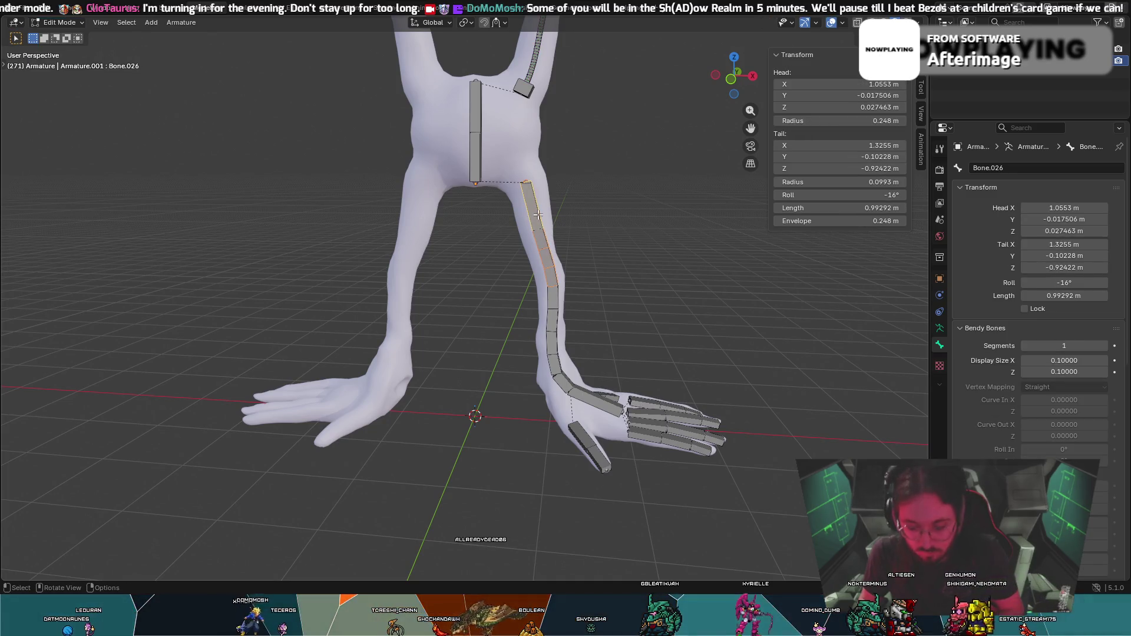
key("ctrl+p")
left_click(488, 215)
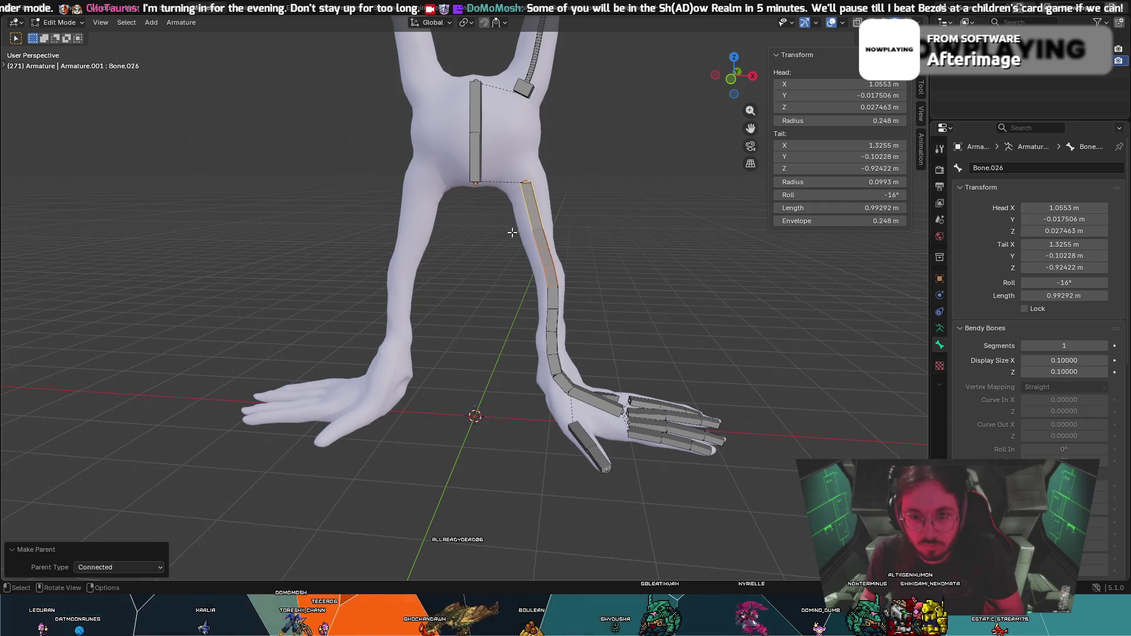
left_click(581, 233)
left_click(535, 201)
left_click(55, 22)
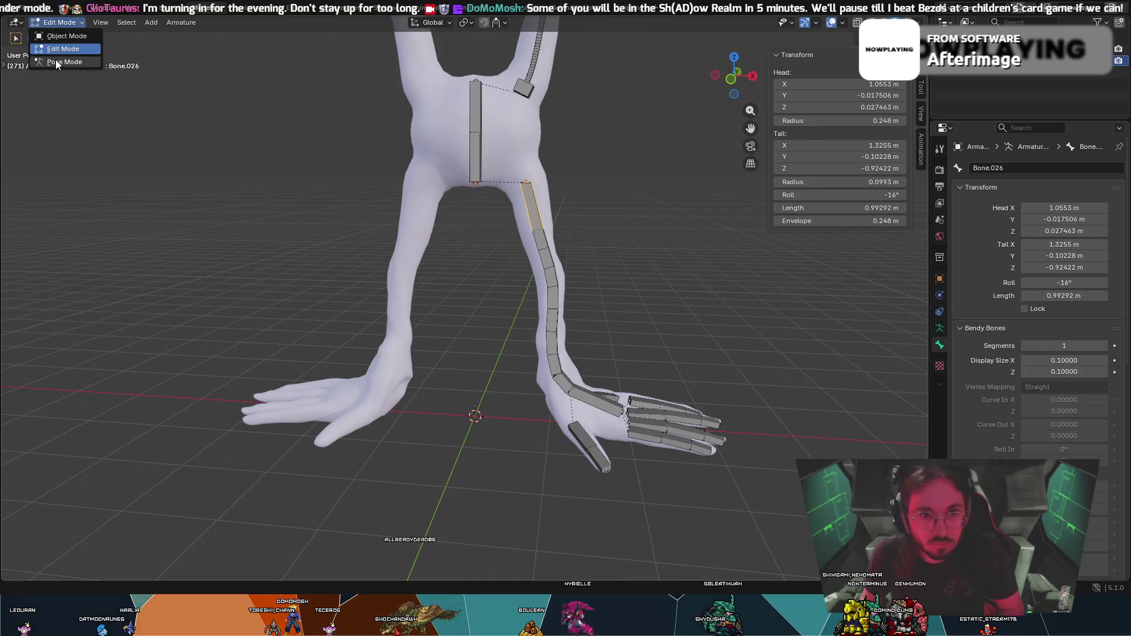
In Pose Mode, swing the whole leg outward about 45 degrees after a few cancelled test moves.
left_click(56, 62)
key("g")
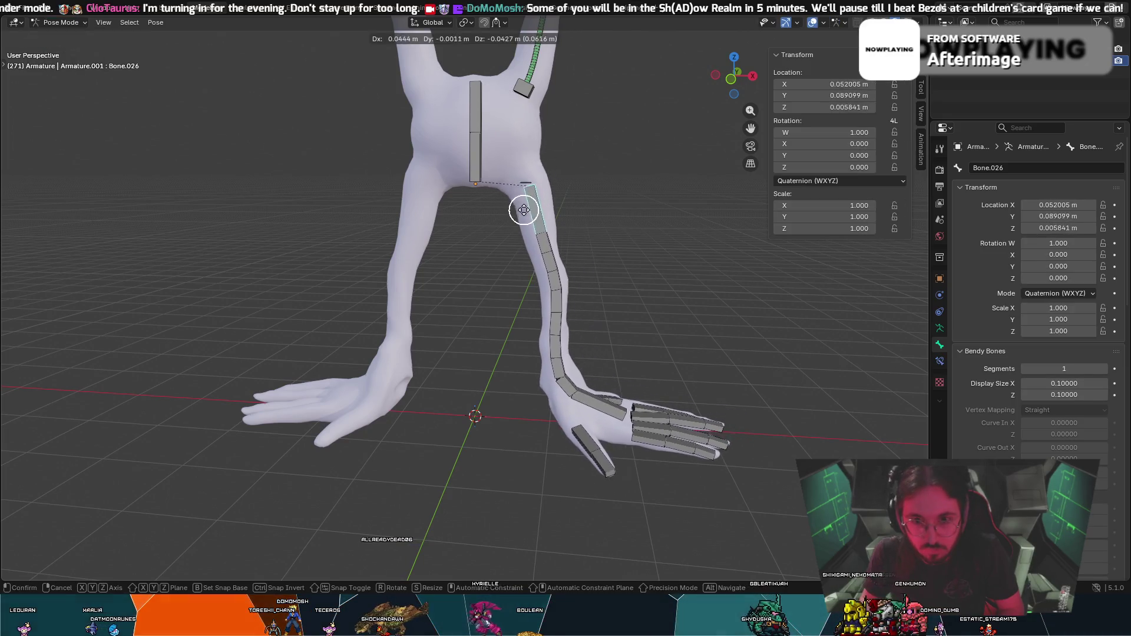
key("Escape")
key("r")
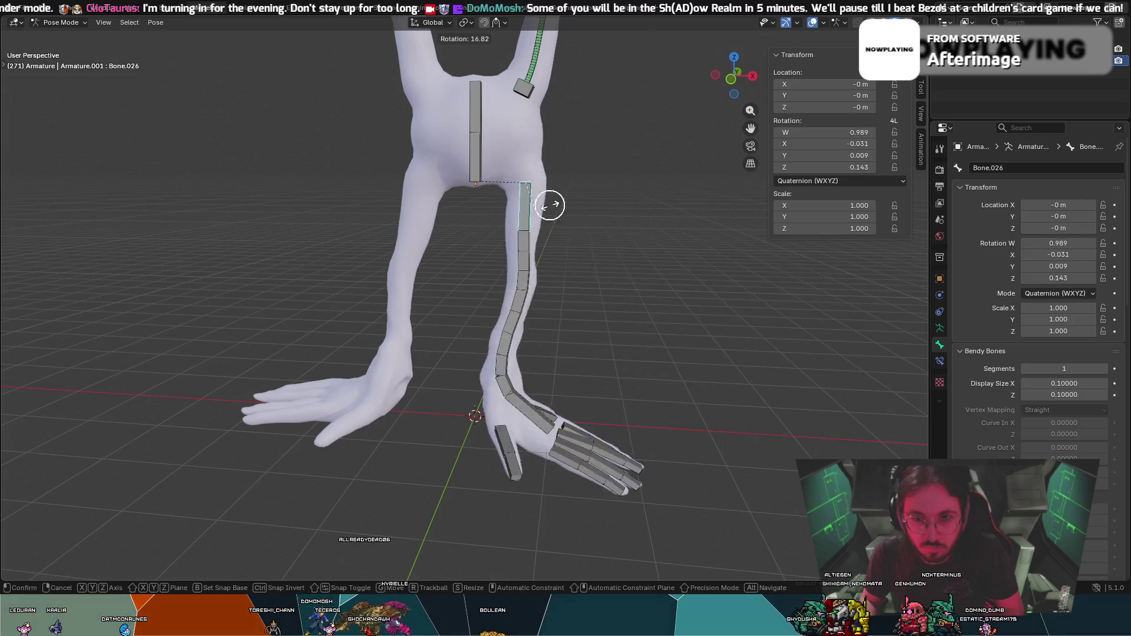
key("Escape")
key("c")
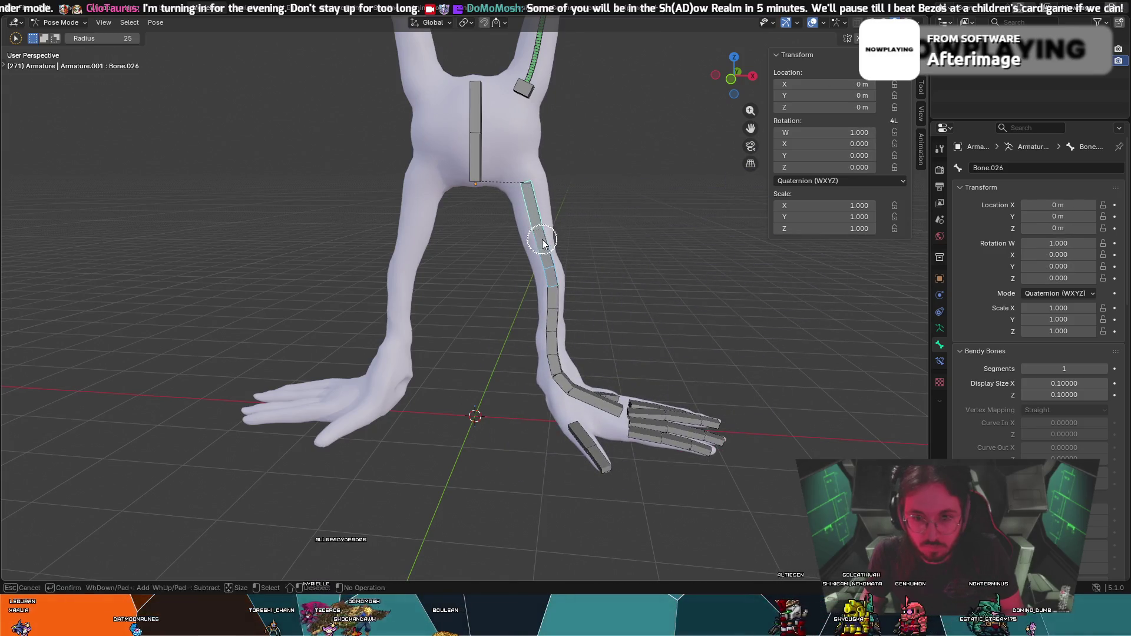
key("Escape")
key("r")
left_click(584, 225)
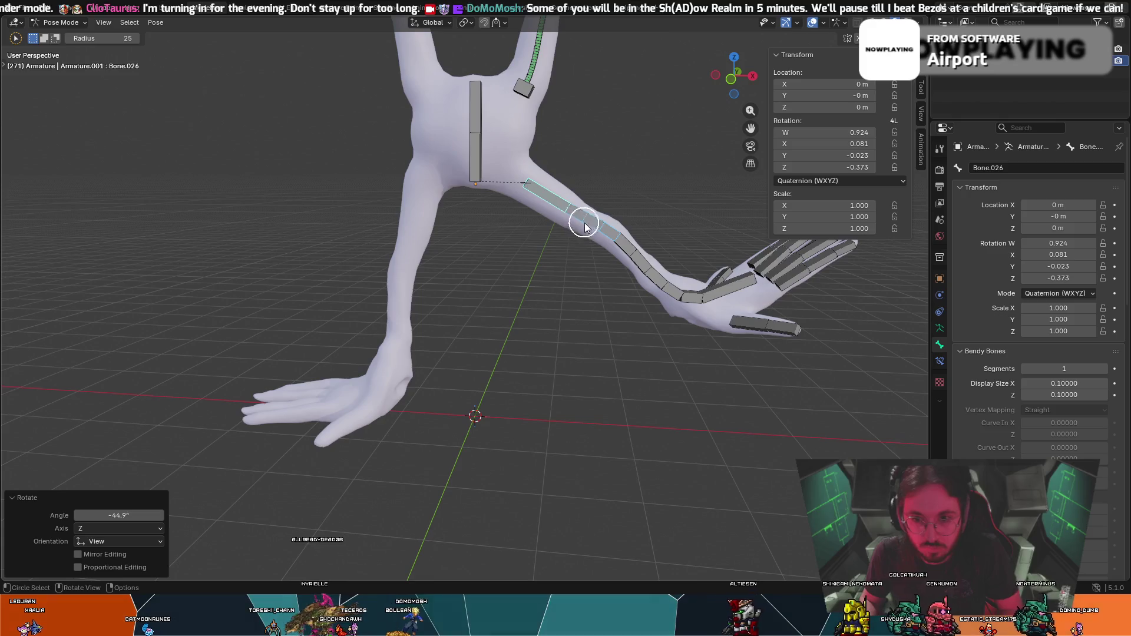
Rotate the lower limb bones as a bend test, then reset the limb to its rest pose with Alt+R.
left_click(608, 236)
key("Escape")
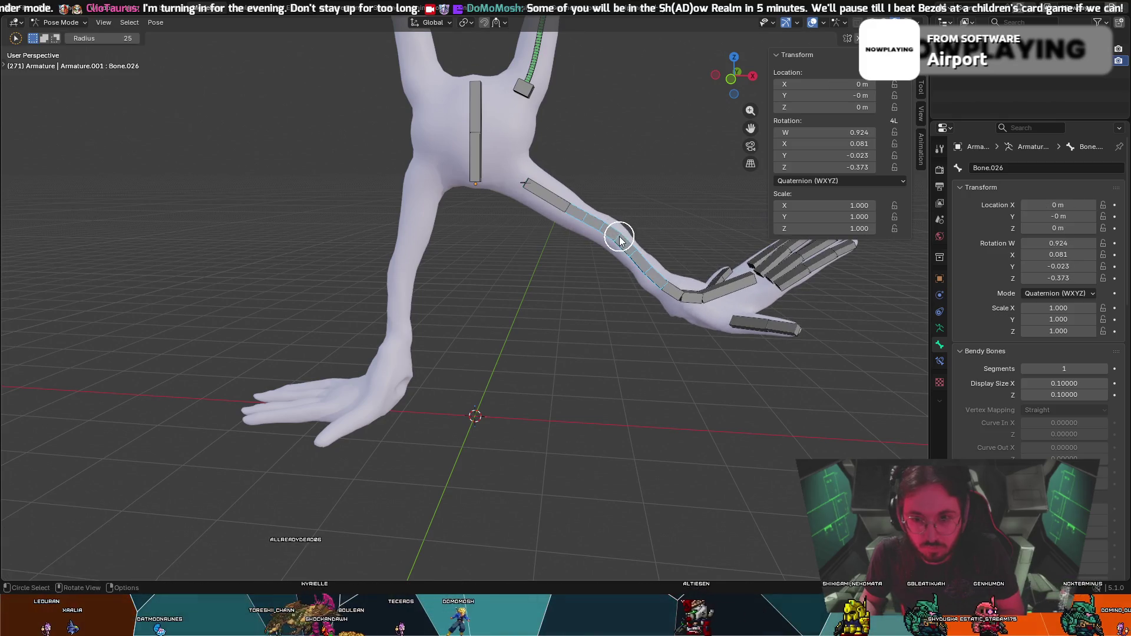
key("r")
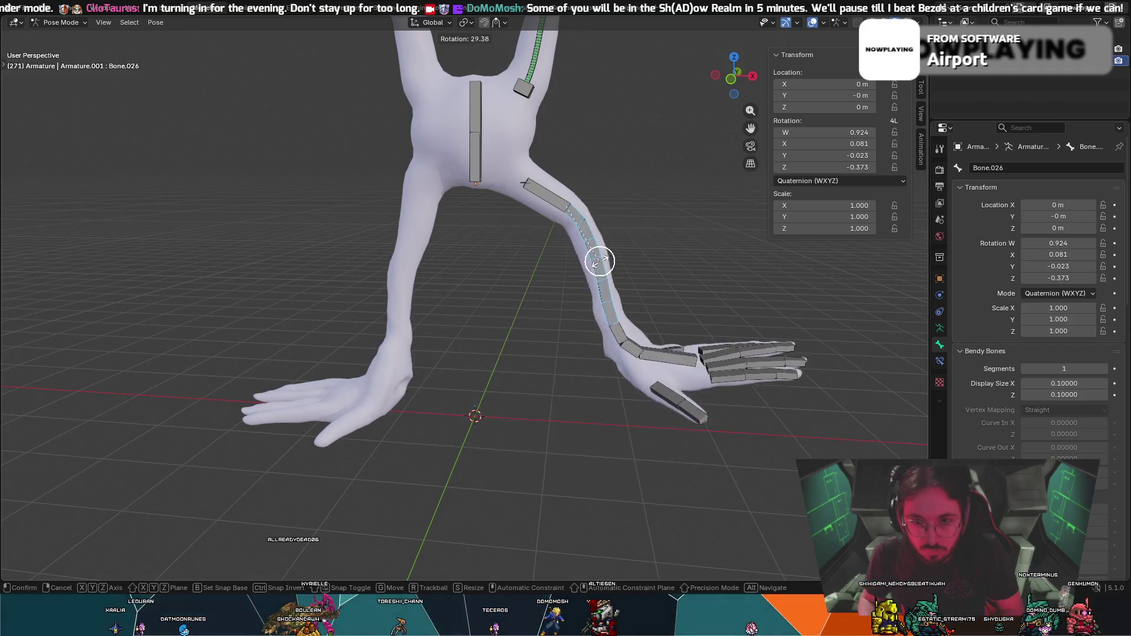
left_click(578, 240)
key("c")
key("alt+r")
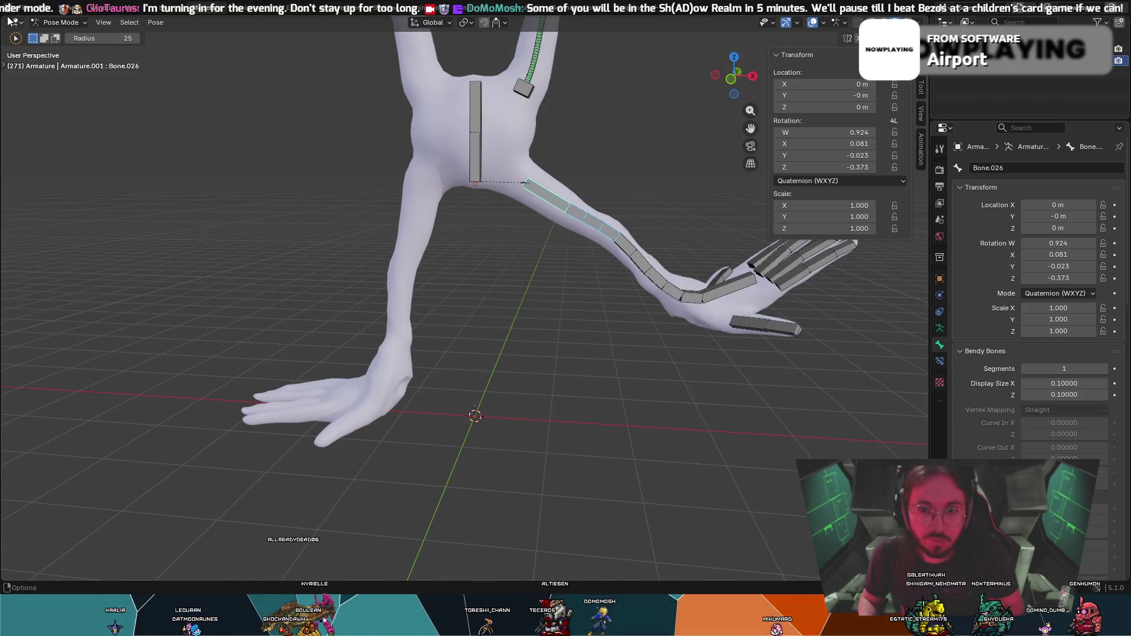
In Edit Mode, set Bendy Bones Segments of thigh bone Bone.026 to 3.
left_click(96, 109)
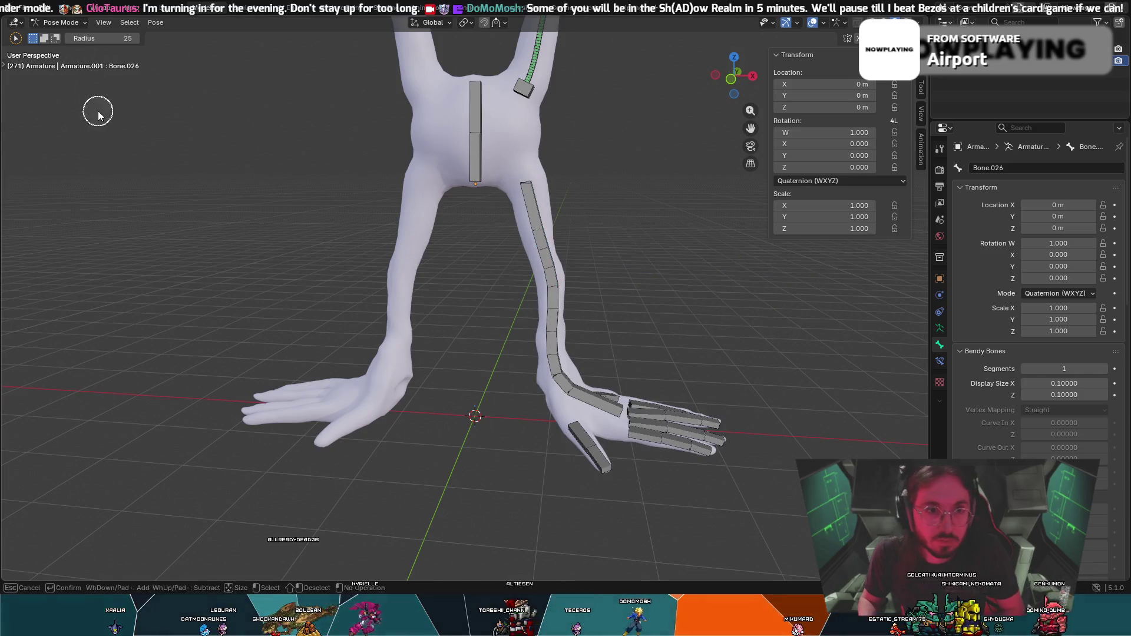
left_click(72, 24)
left_click(64, 49)
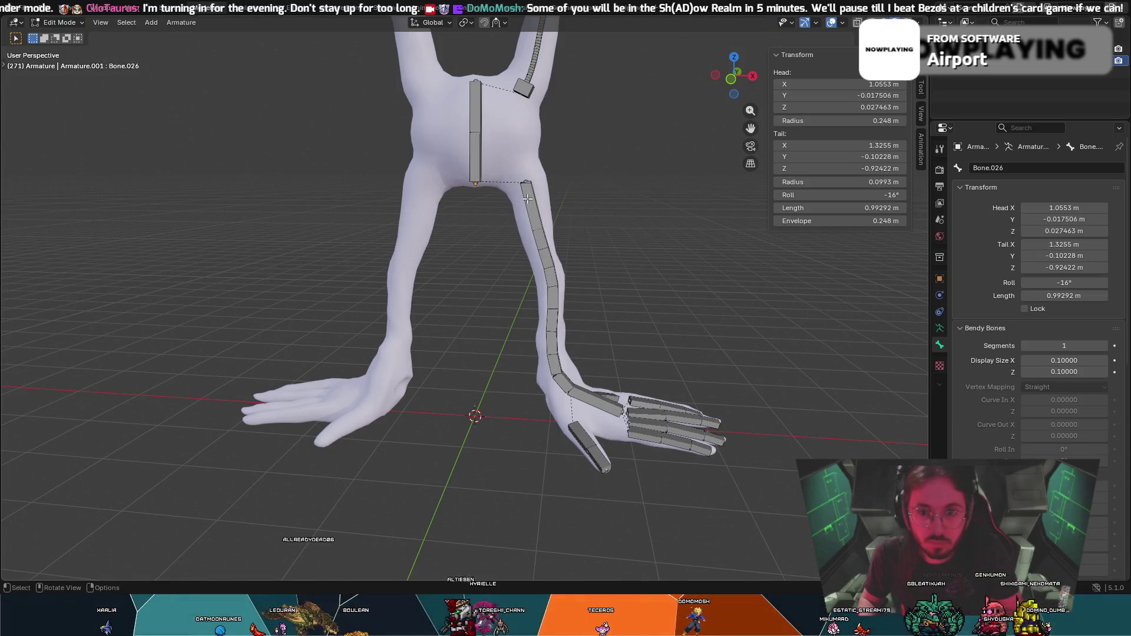
left_click(1064, 346)
type("3")
key("Return")
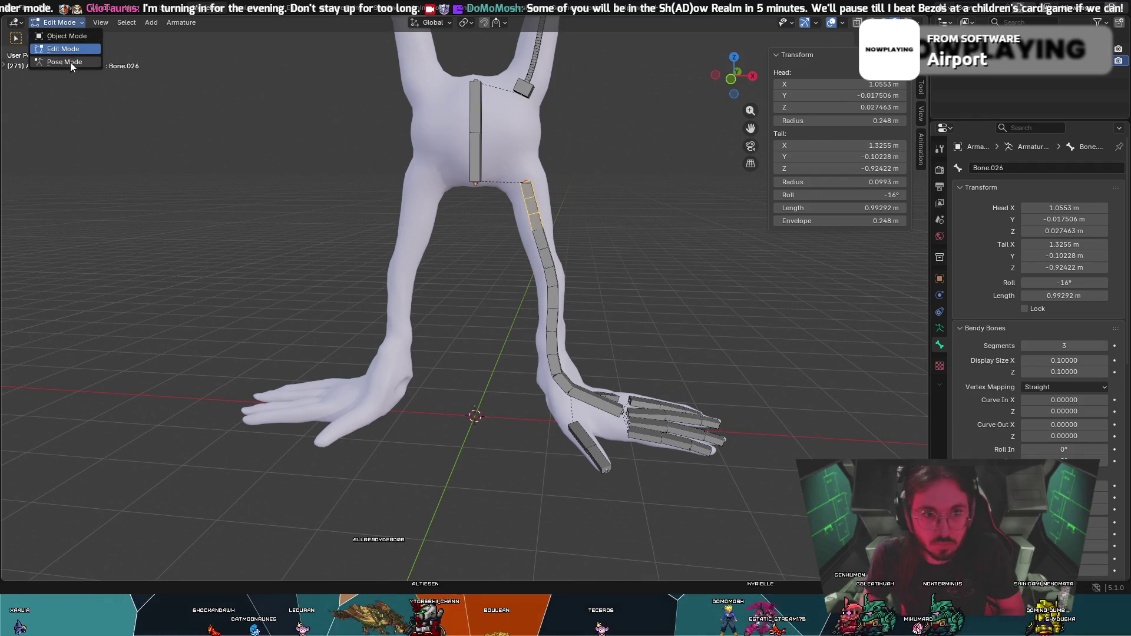
Back in Pose Mode, test-rotate the leg chain to check bending, cancel it, and select the hand-end bones.
left_click(70, 62)
key("r")
left_click(583, 194)
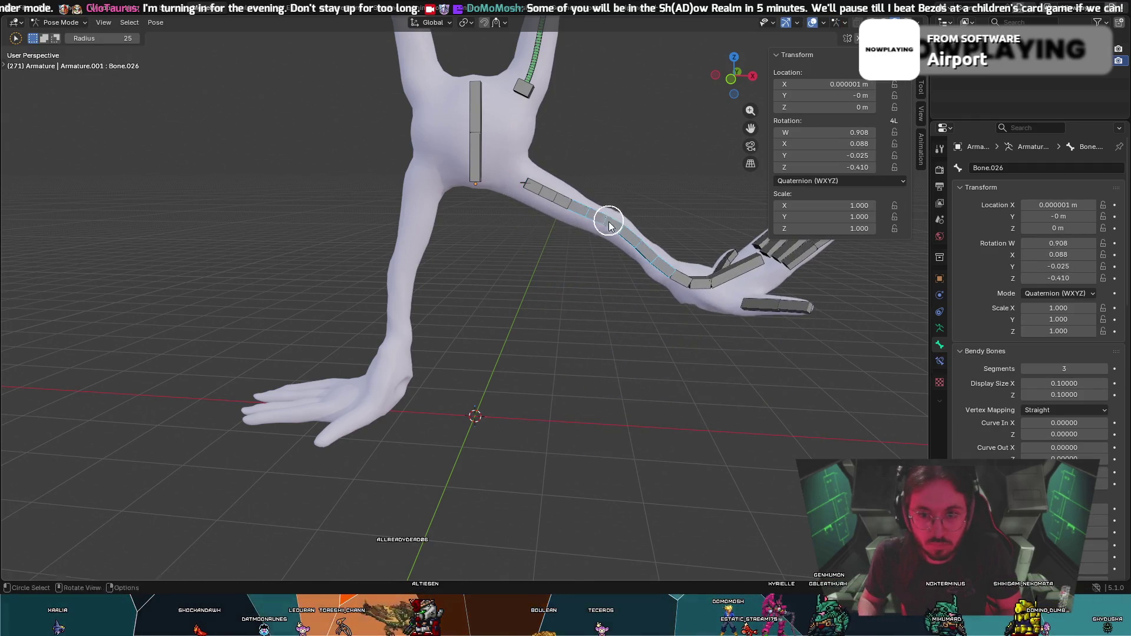
key("r")
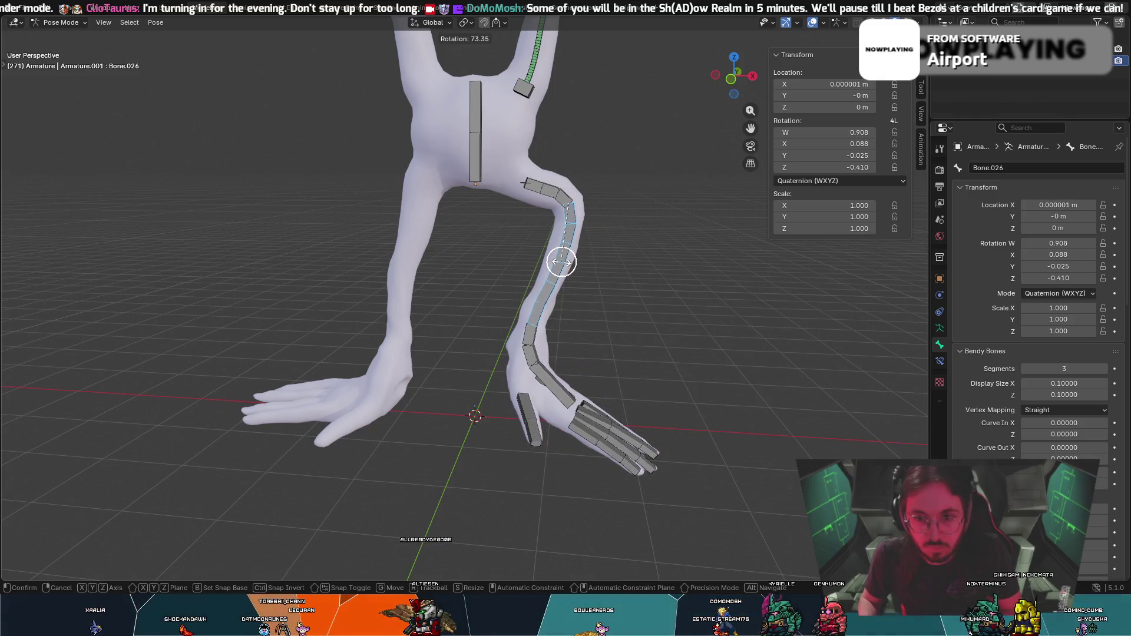
right_click(550, 268)
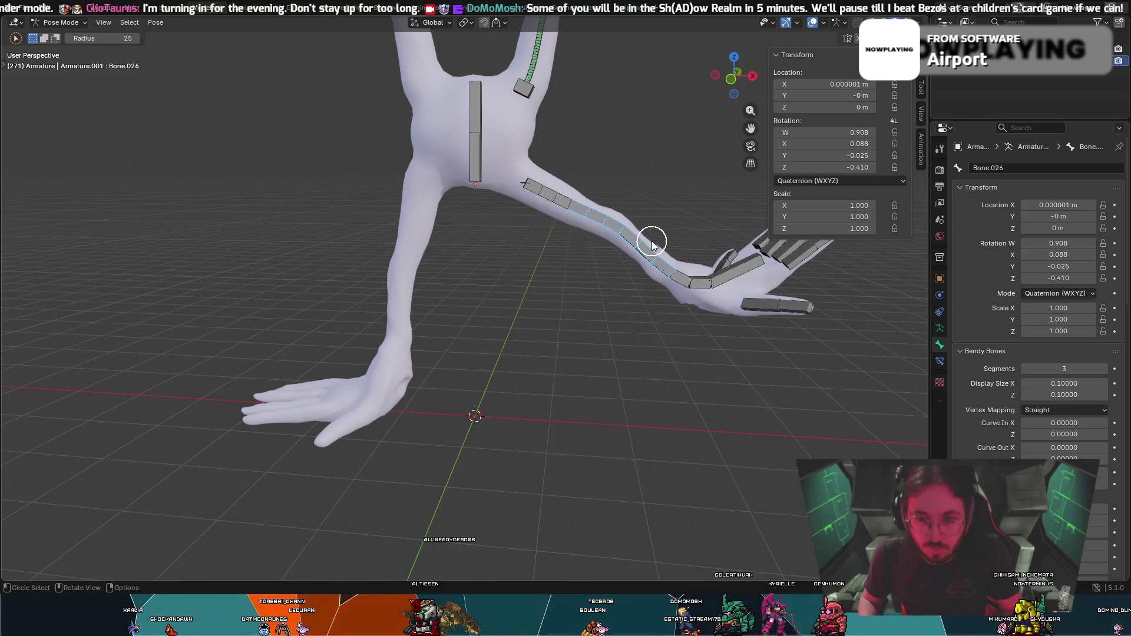
left_click_drag(699, 275, 681, 291)
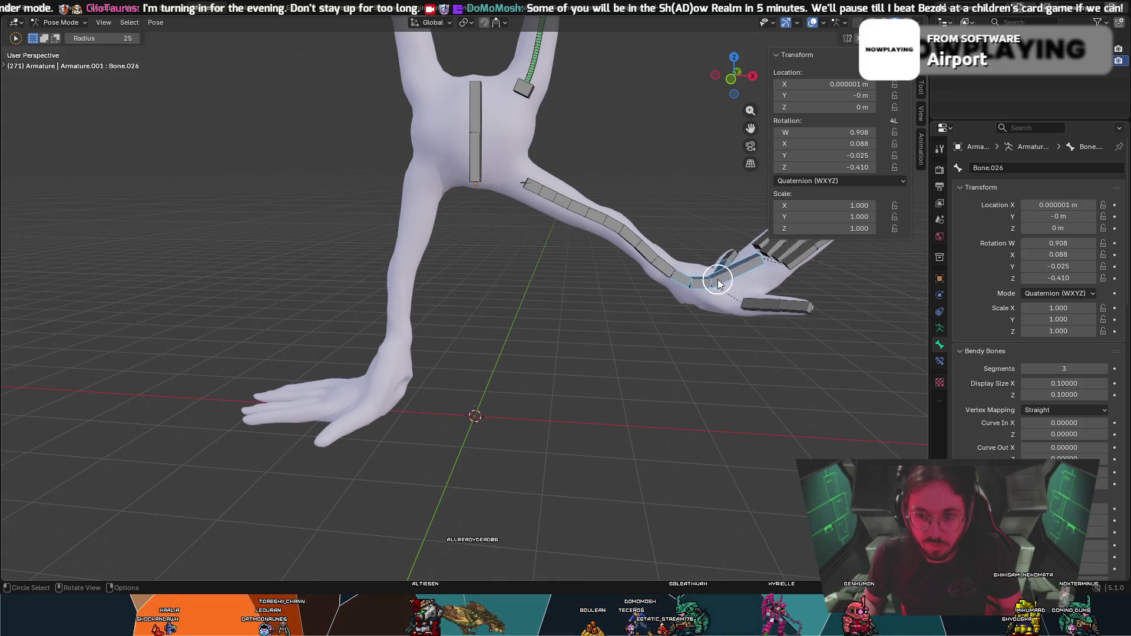
left_click(60, 23)
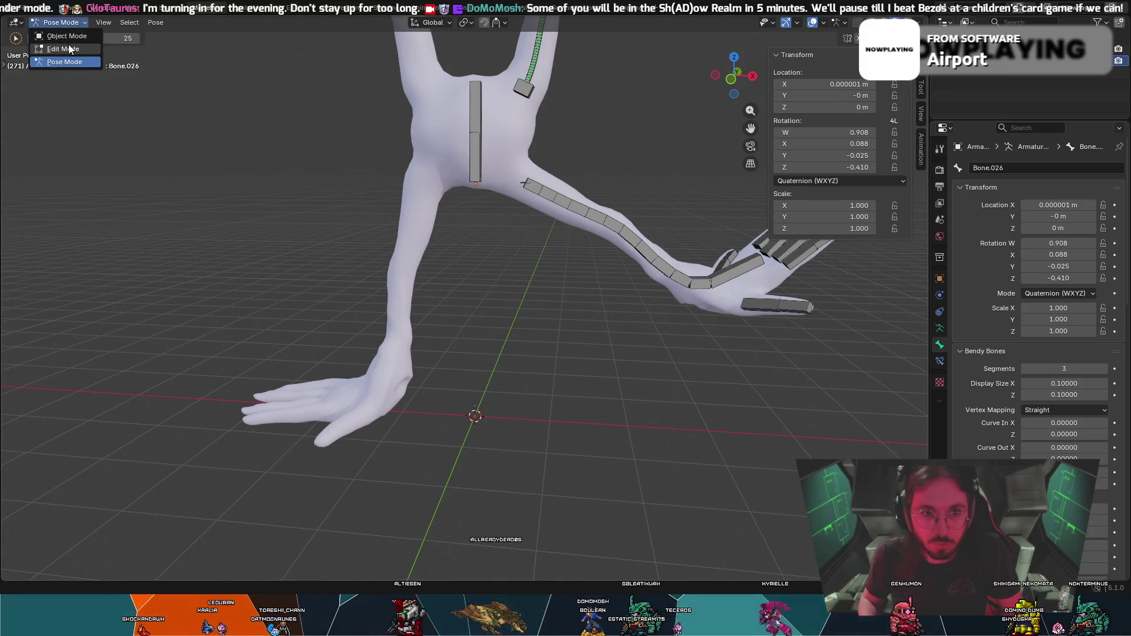
In Edit Mode, raise wrist bone Bone.032 to 3 bendy segments and clear the selection.
left_click(64, 48)
left_click(588, 409)
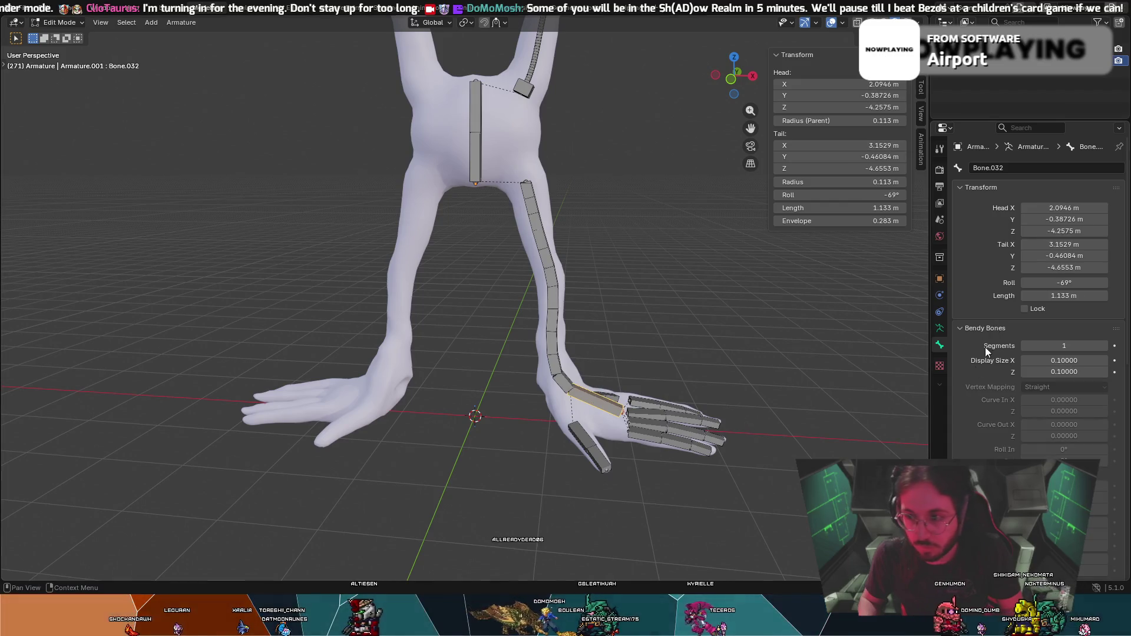
left_click(1103, 345)
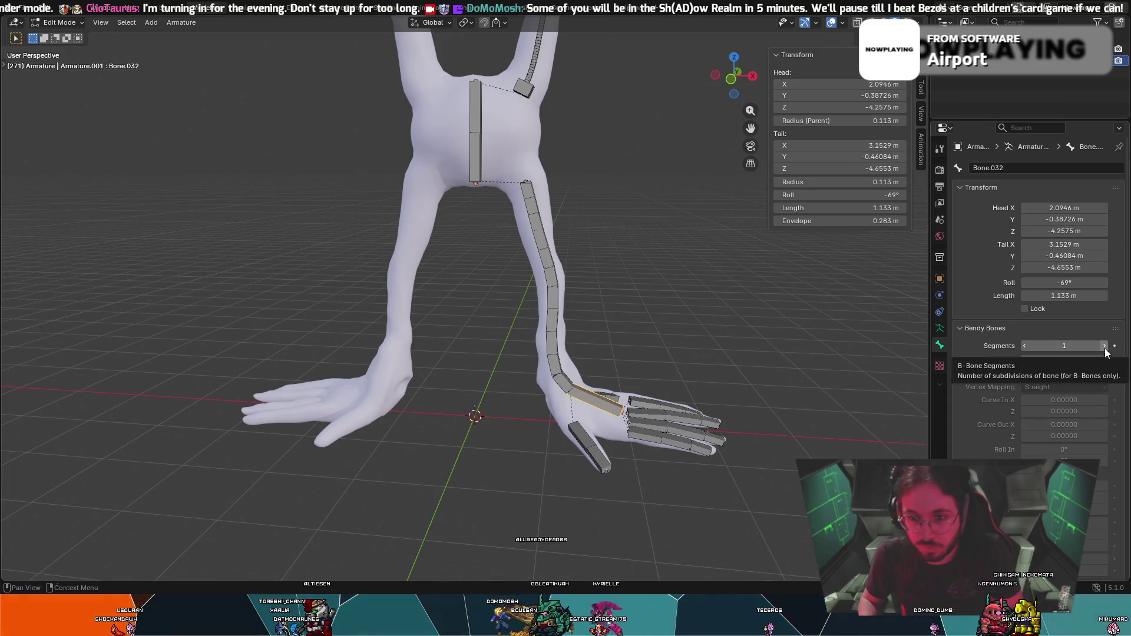
left_click(666, 300)
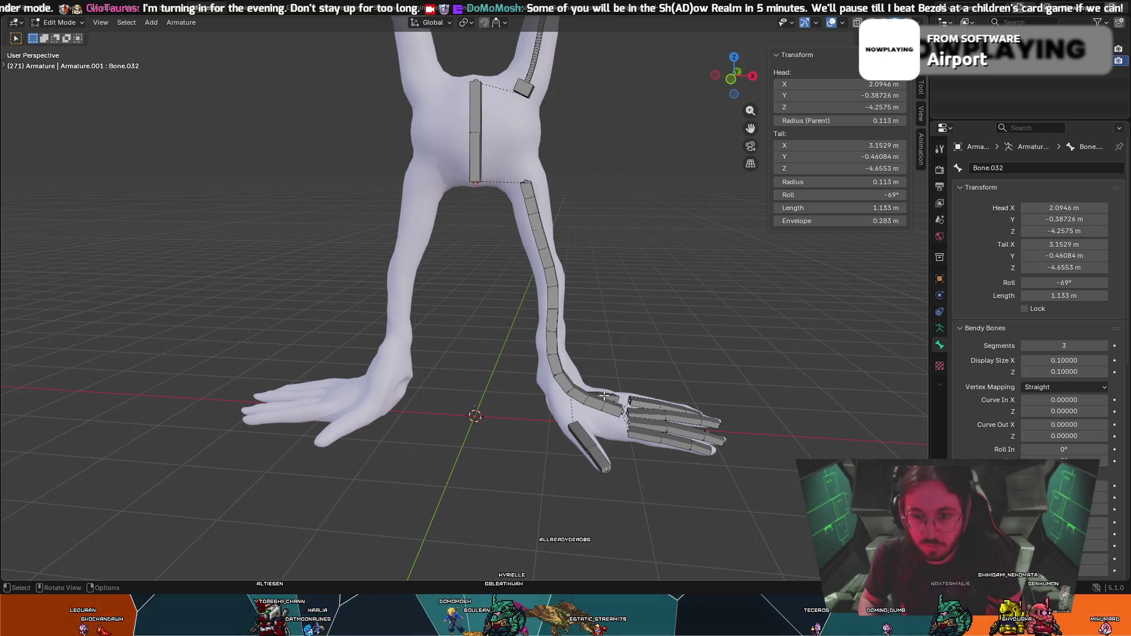
In Pose Mode, test-rotate the hand bones, cancel the rotation and deselect a finger bone.
left_click(59, 22)
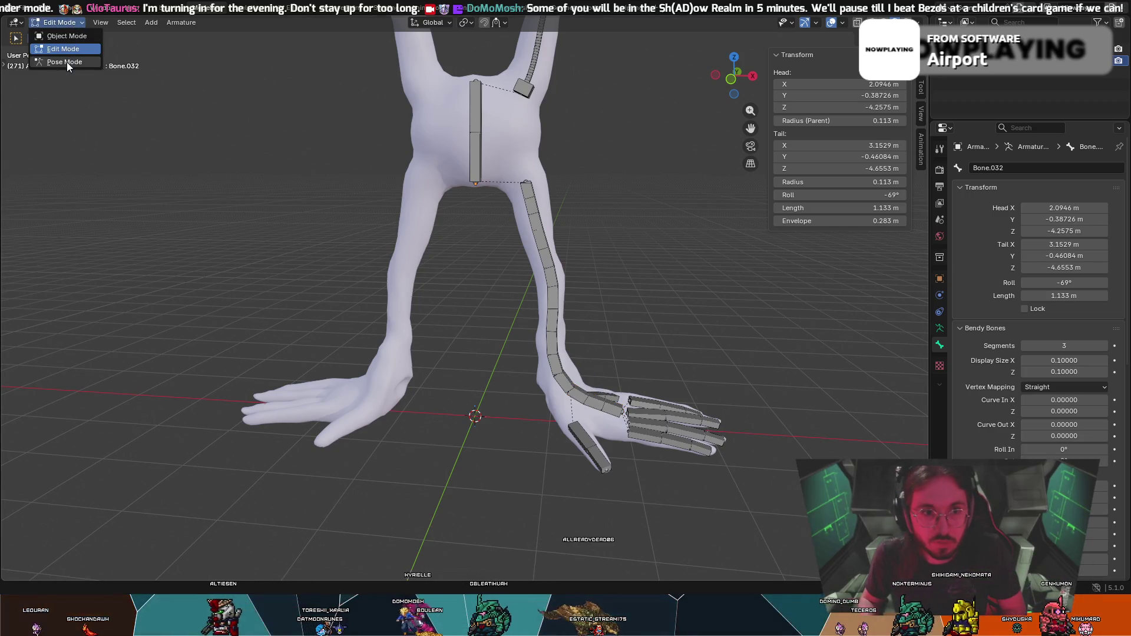
left_click(67, 61)
left_click(738, 269)
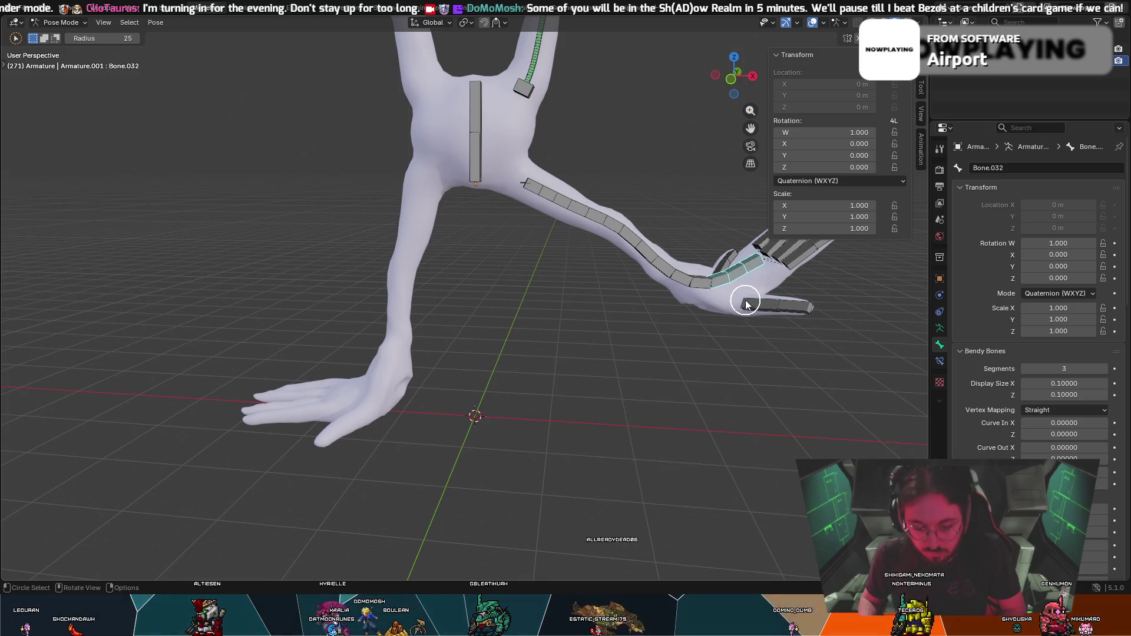
key("r")
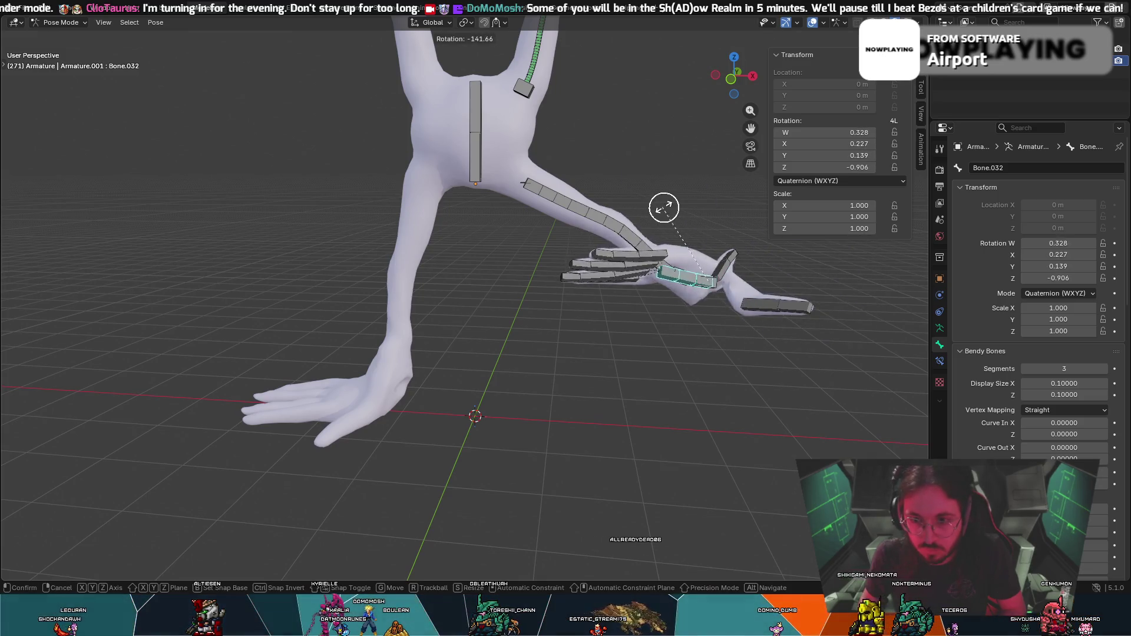
key("Escape")
mouse_move(719, 221)
middle_mouse_down()
mouse_move(726, 385)
mouse_move(857, 415)
middle_mouse_up()
left_click(776, 355)
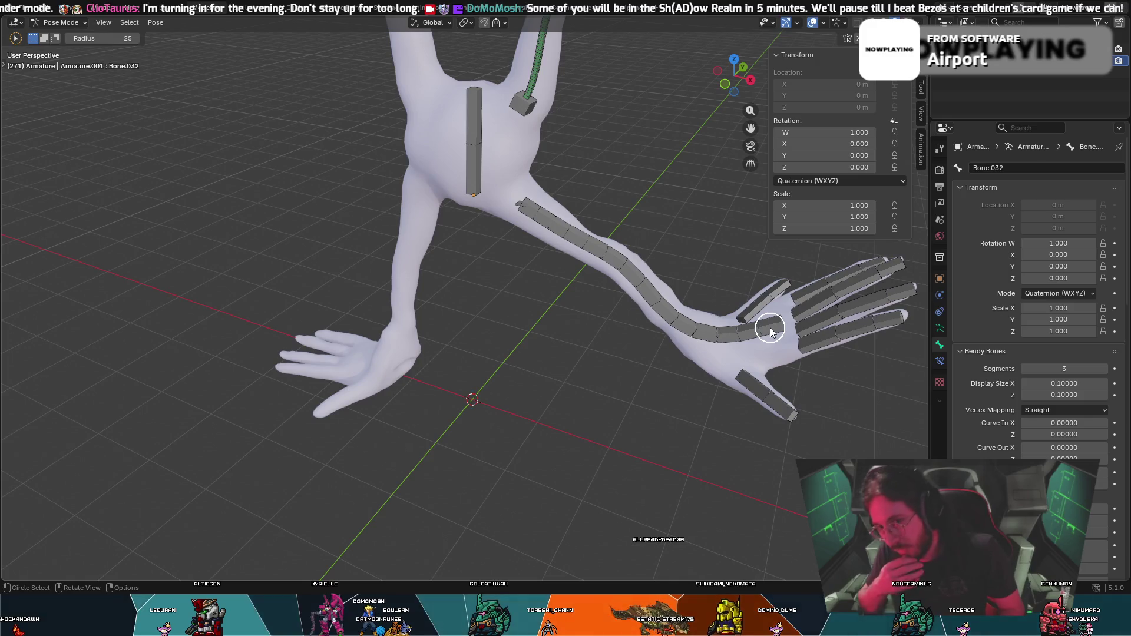
left_click(770, 331)
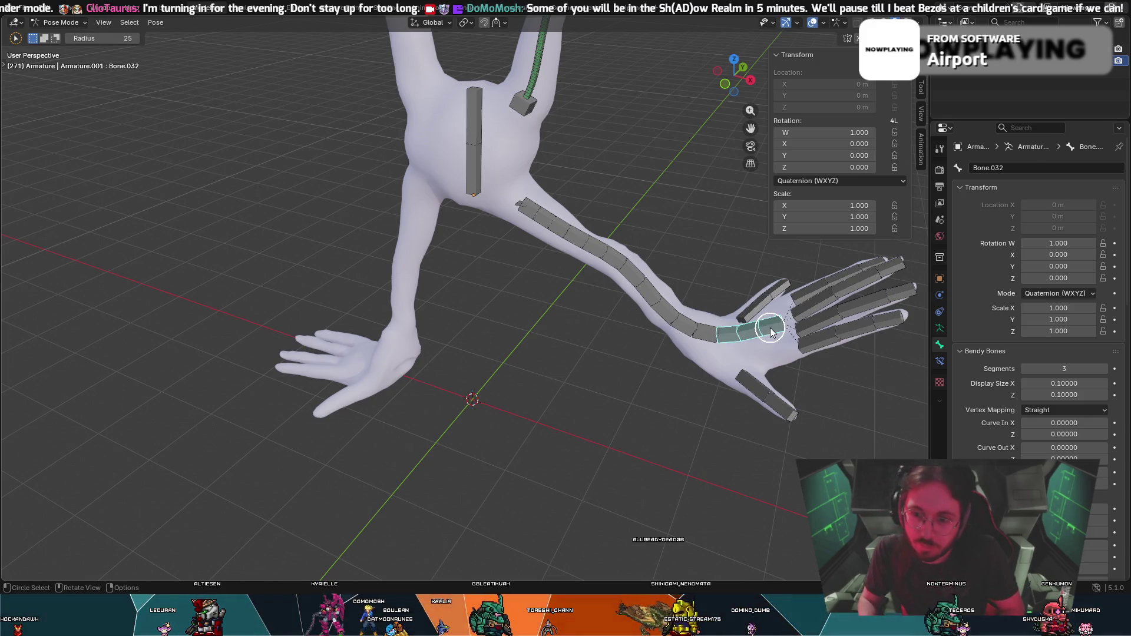
left_click(776, 404)
left_click(827, 334)
left_click(891, 320)
key("r")
key("Escape")
key("c")
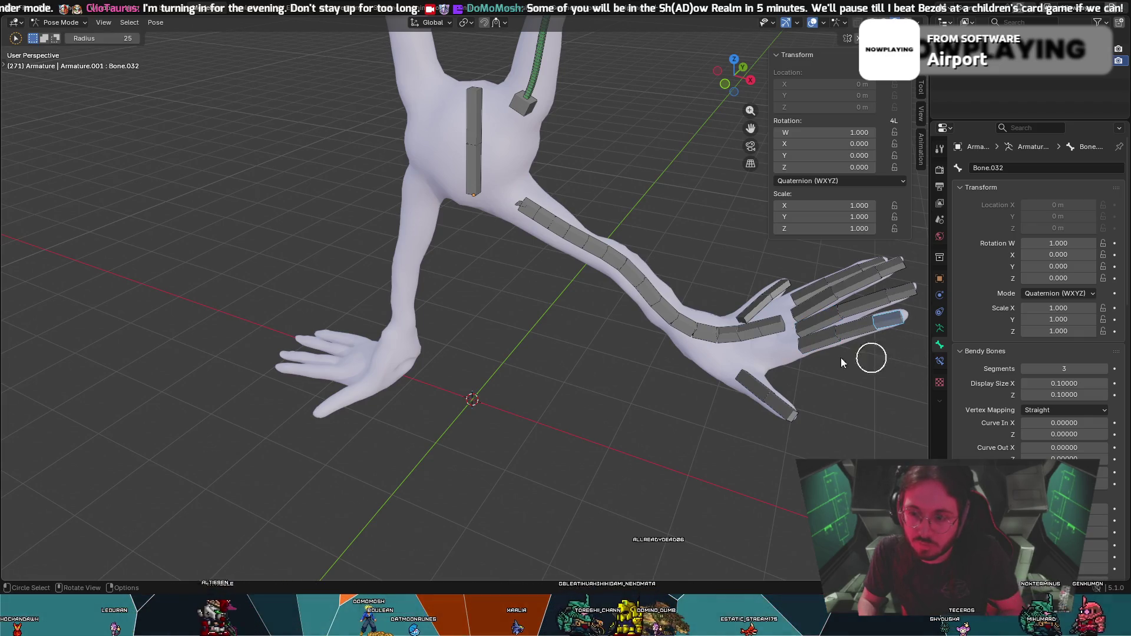
left_click_drag(865, 354, 775, 330)
key("Escape")
key("r")
left_click(813, 412)
key("r")
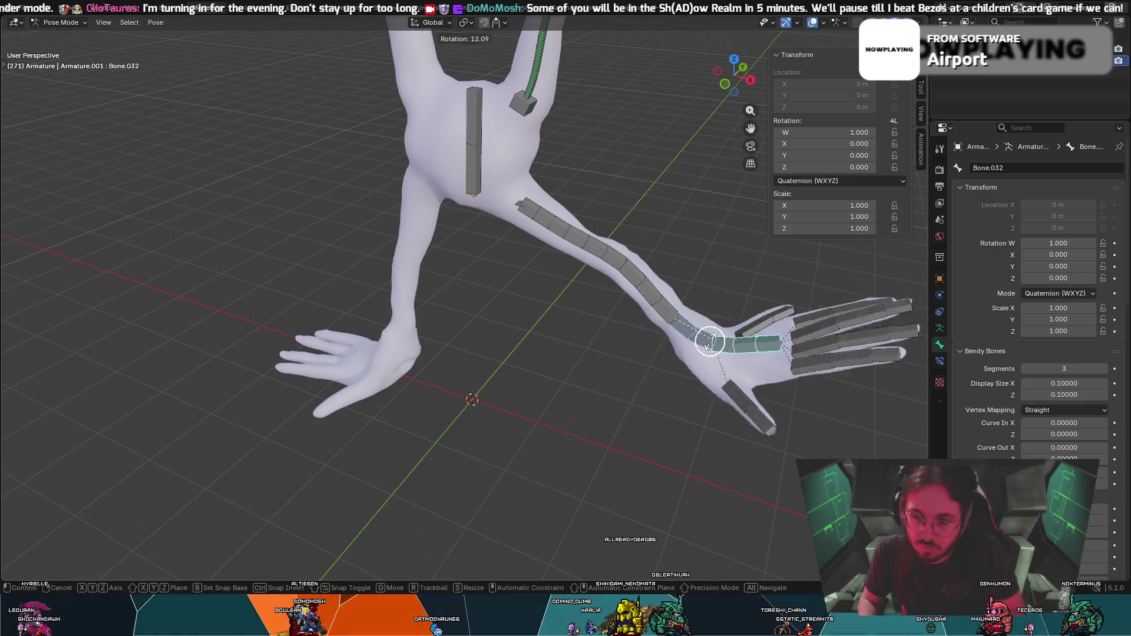
left_click(652, 307)
key("c")
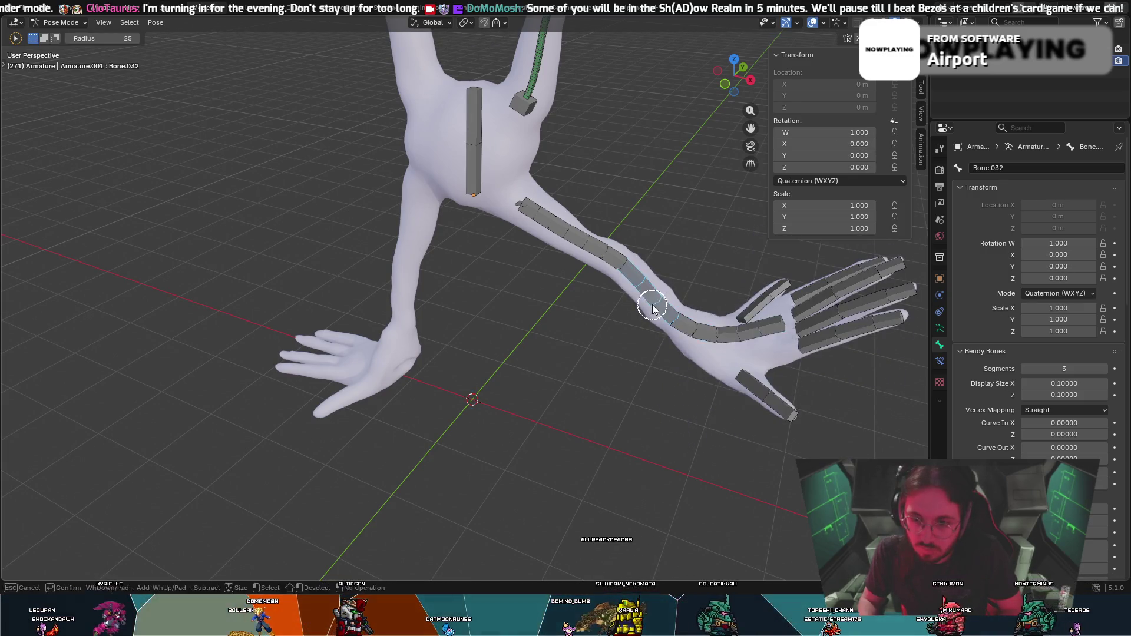
left_click_drag(652, 308, 651, 285)
key("Escape")
key("r")
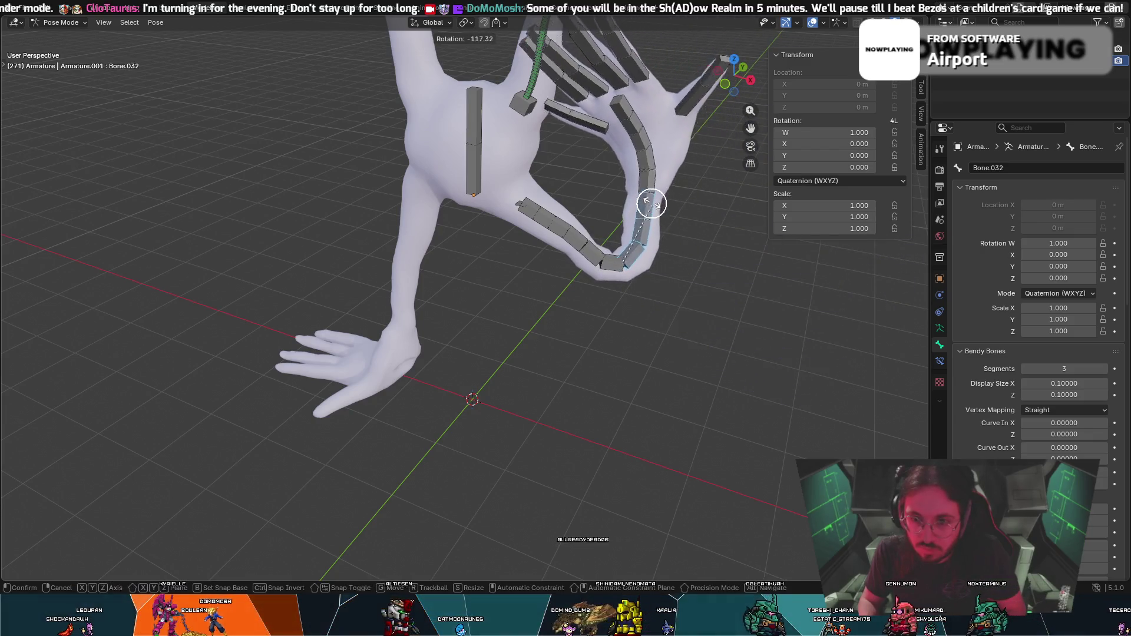
key("Escape")
key("c")
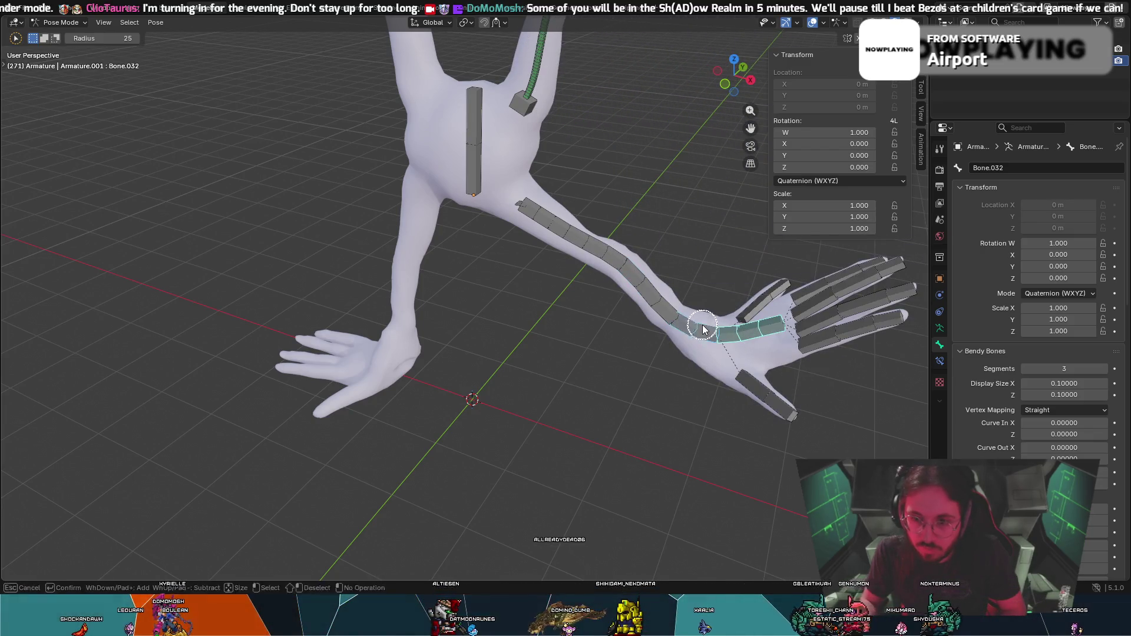
left_click(745, 386)
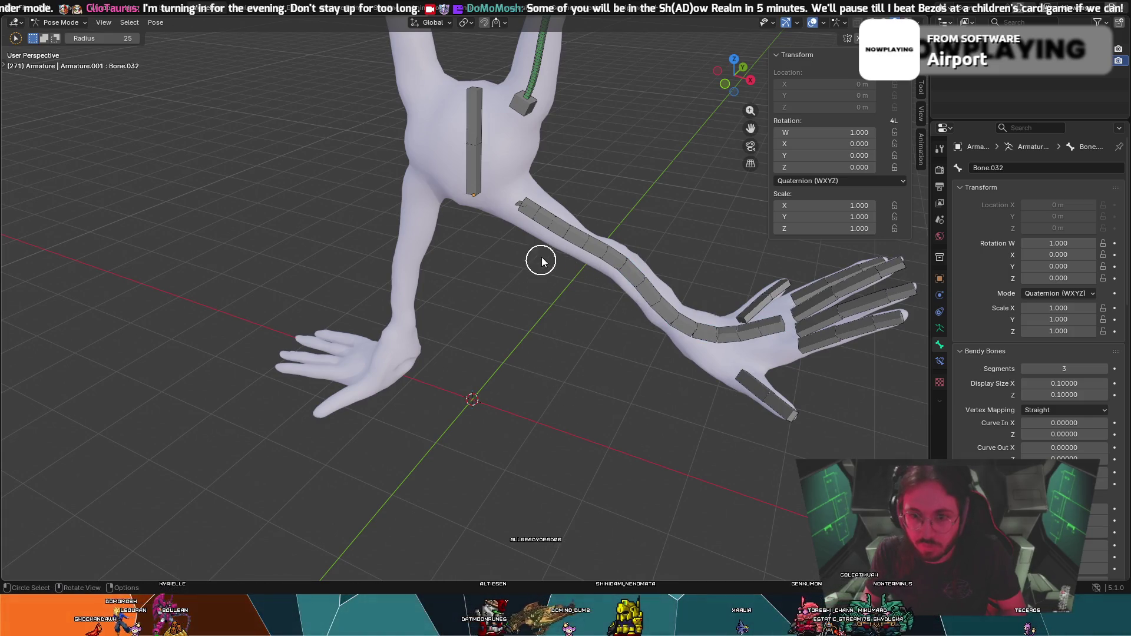
left_click_drag(537, 236, 514, 206)
mouse_move(470, 265)
middle_mouse_down()
mouse_move(515, 197)
mouse_move(557, 212)
mouse_move(615, 159)
middle_mouse_up()
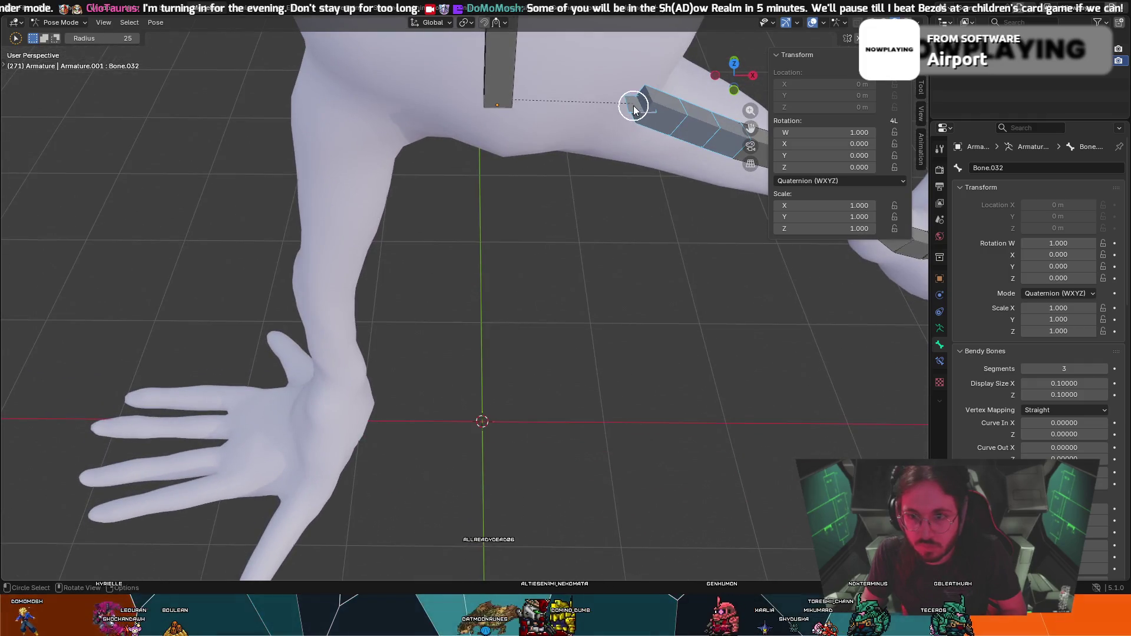
scroll(611, 202, "down", 2)
In Edit Mode, extrude a new bone Bone.028 from the leg's top joint and place it beside the body.
left_click(607, 206)
key("Tab")
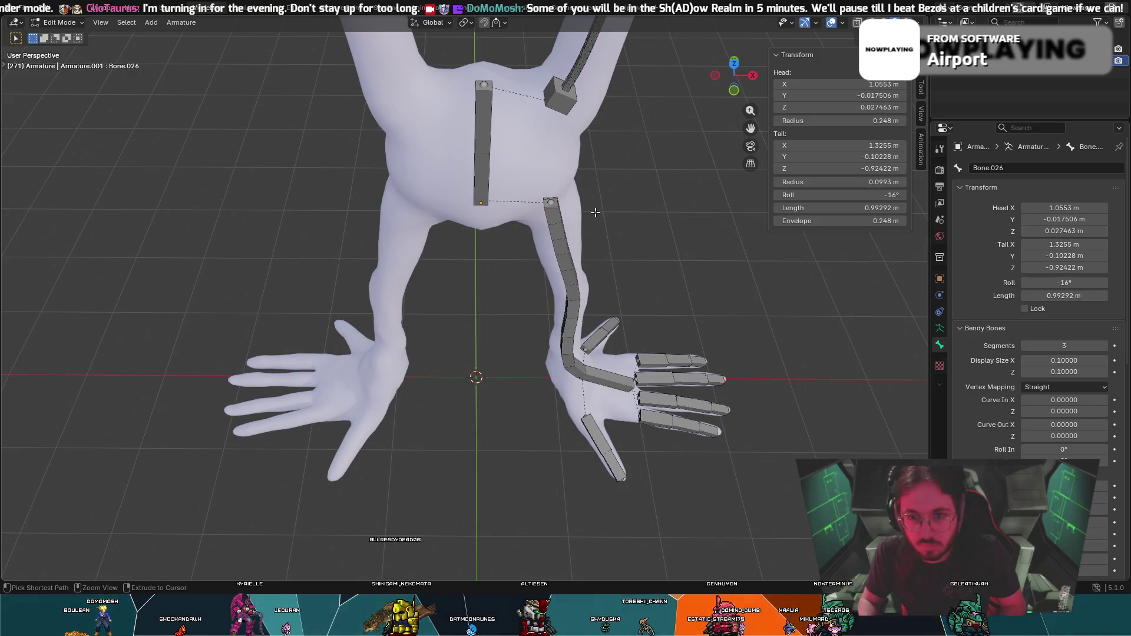
scroll(561, 205, "up", 1)
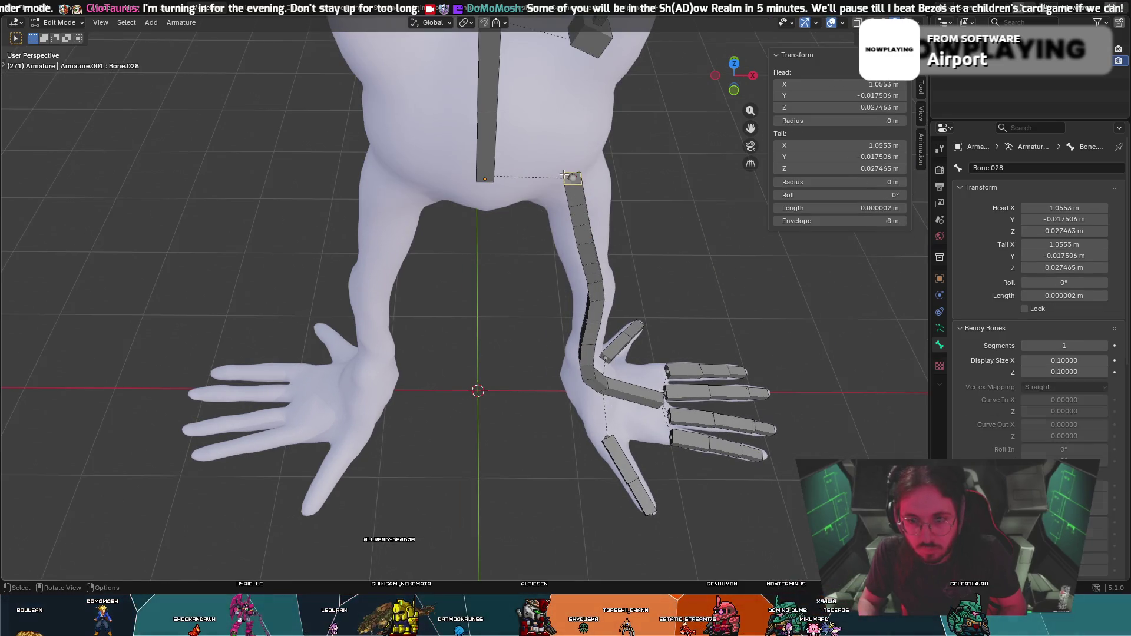
key("e")
key("Escape")
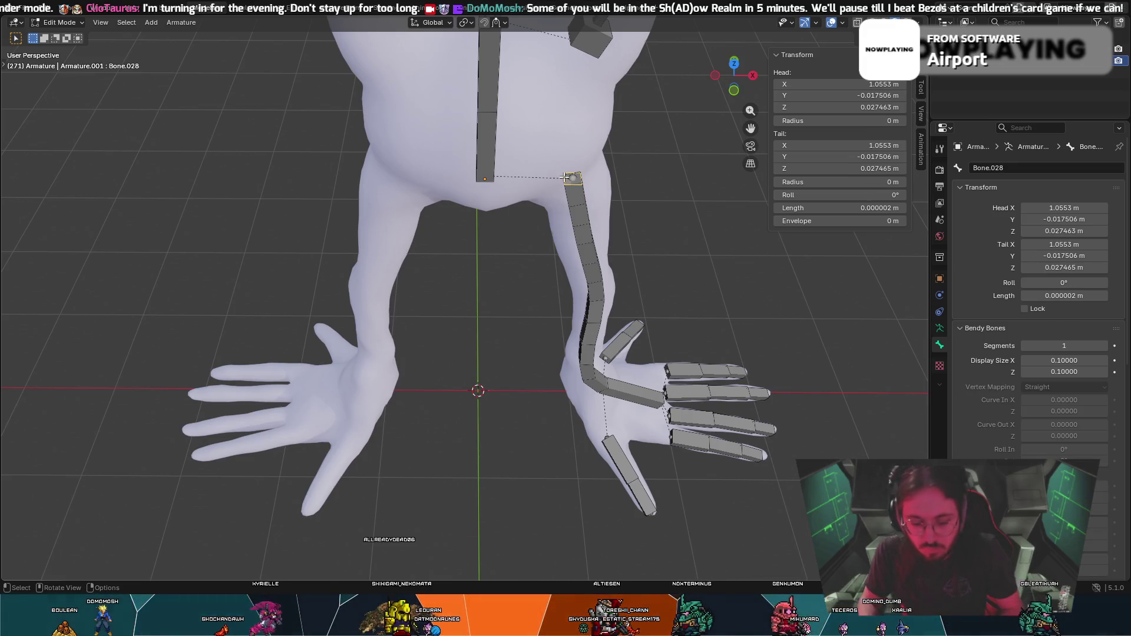
key("g")
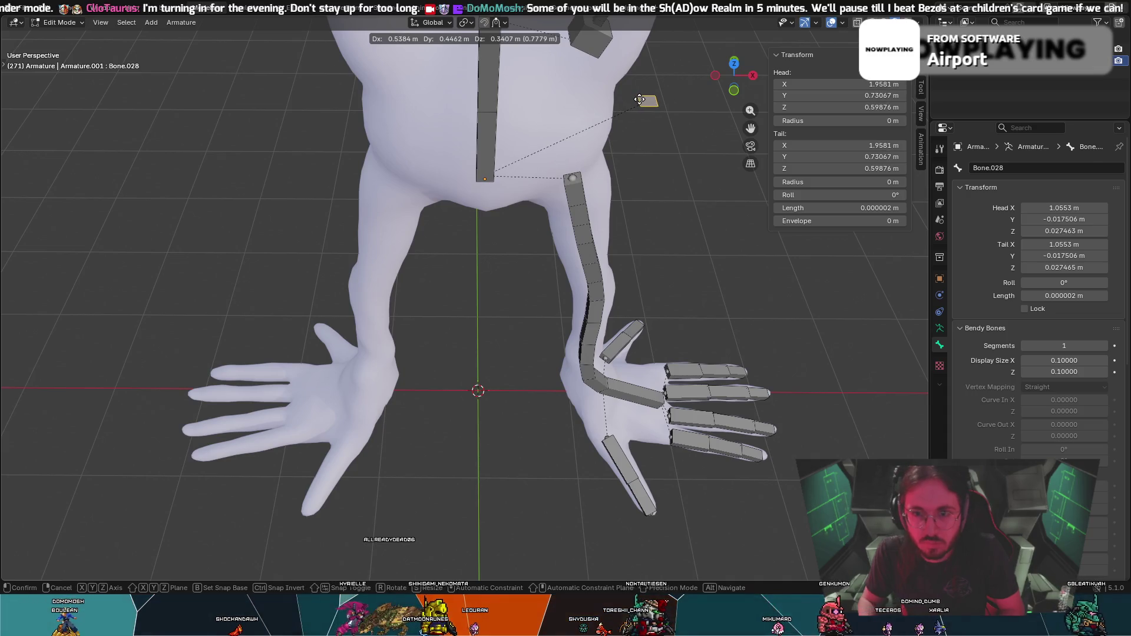
left_click(639, 99)
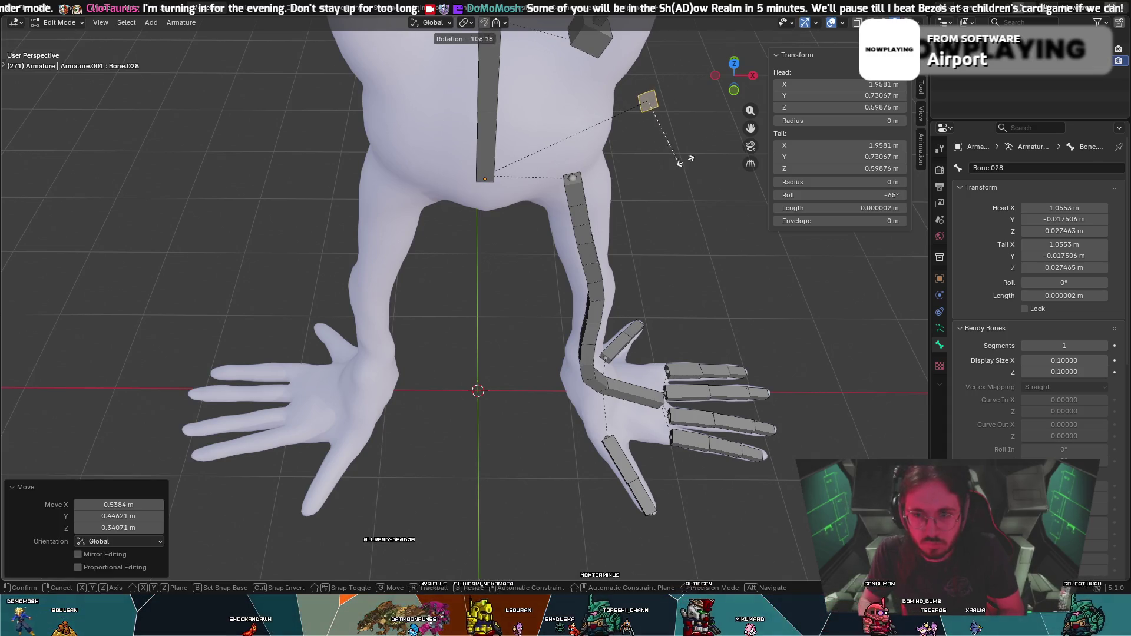
Undo and redo the placement, then move and scale the stray tiny bone before deselecting it.
key("ctrl+z")
key("ctrl+z")
key("ctrl+shift+z")
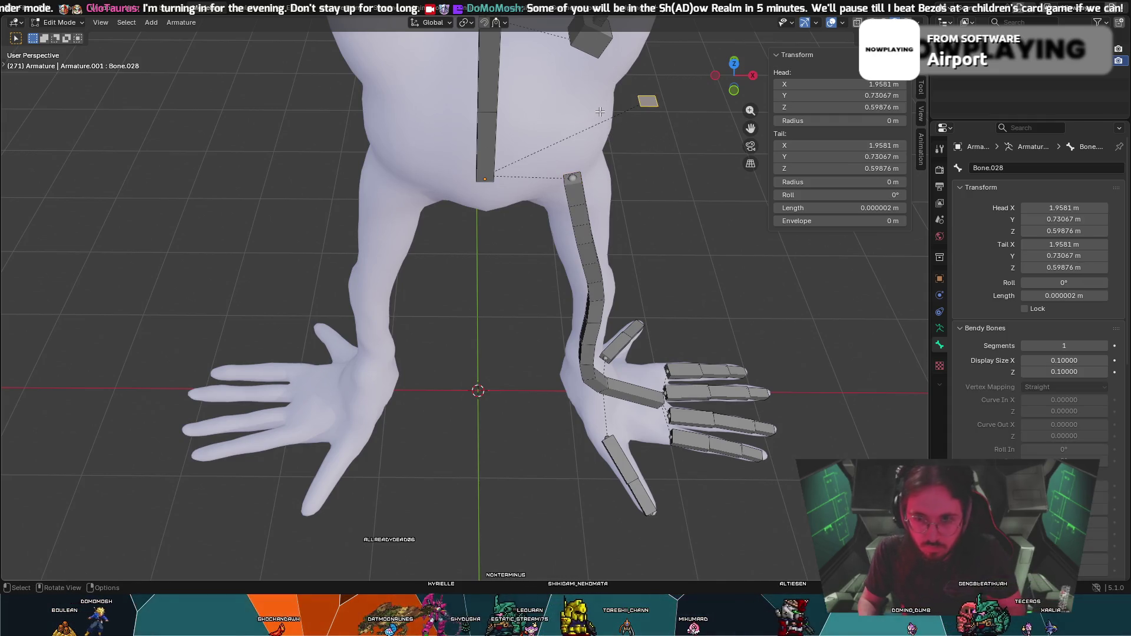
key("g")
key("s")
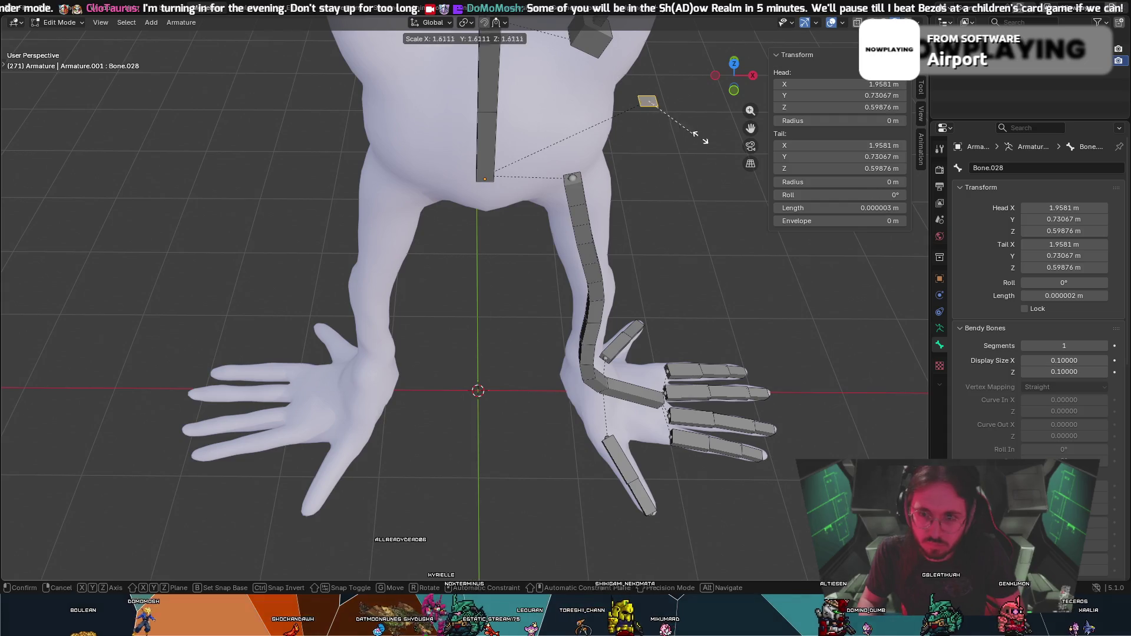
left_click(541, 189)
left_click(662, 128)
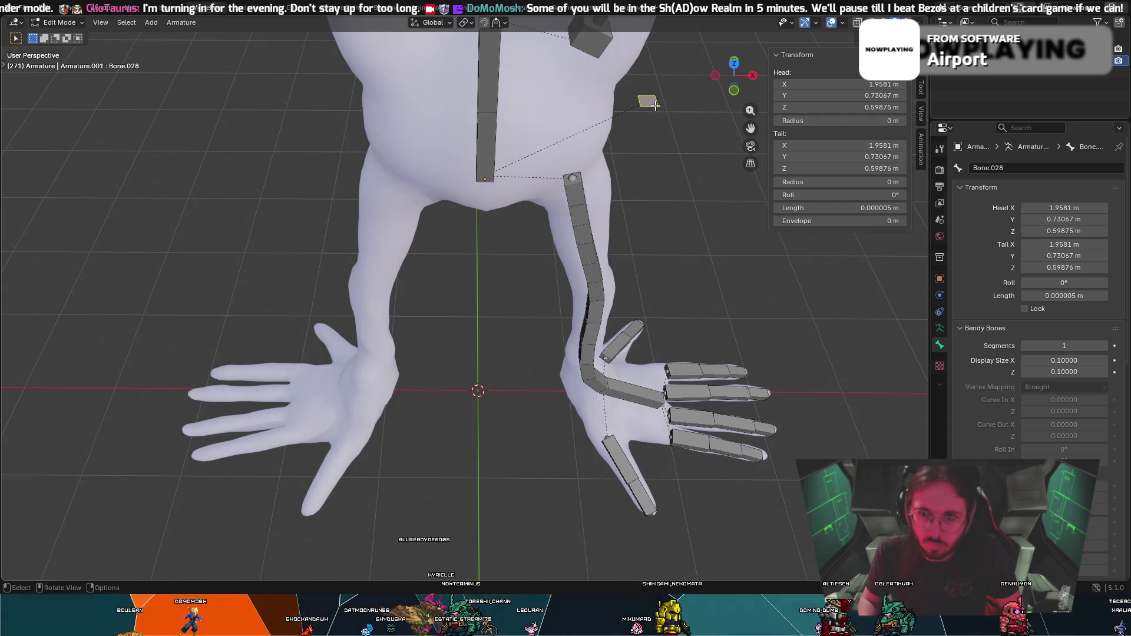
Delete the stray zero-length bone via Delete Bones, confirming the popup.
key("x")
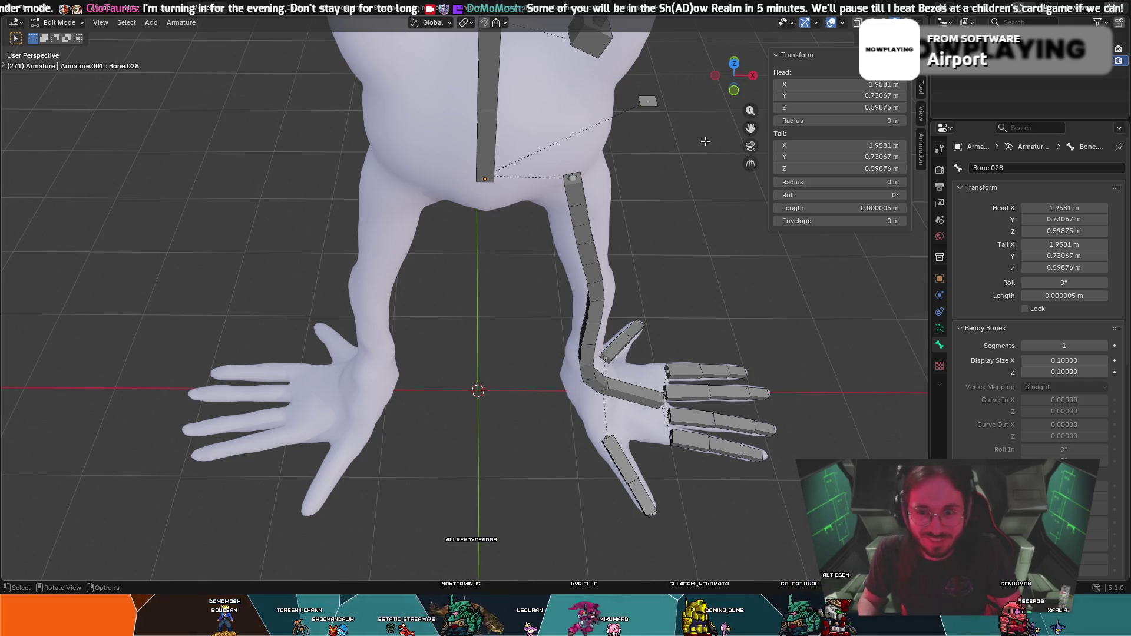
right_click(648, 101)
left_click(646, 167)
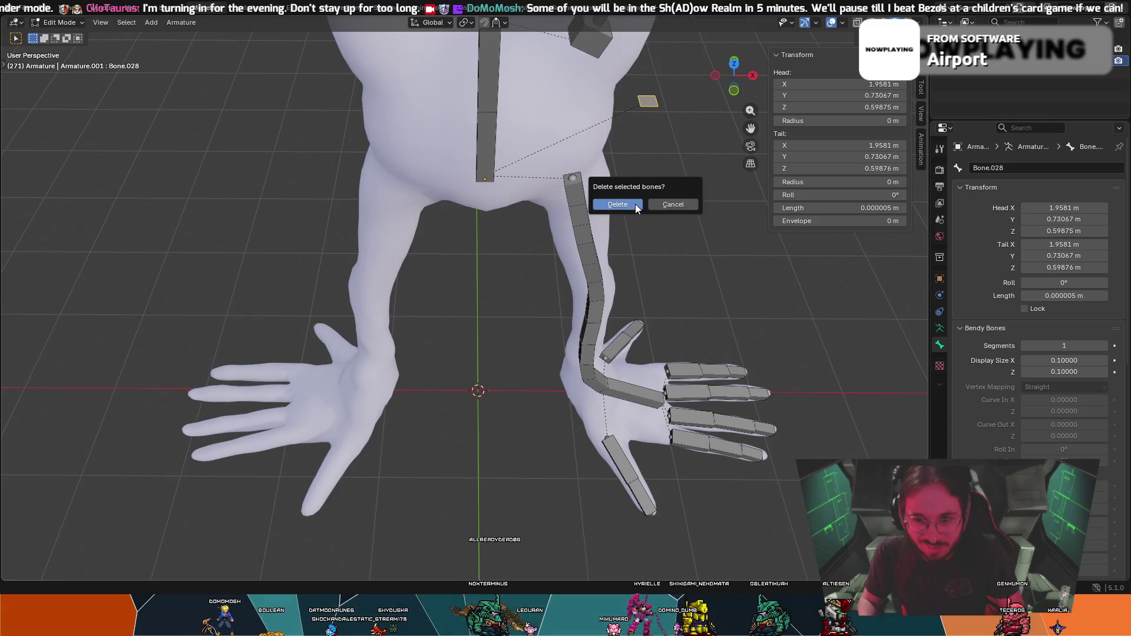
left_click(635, 205)
scroll(575, 205, "up", 3)
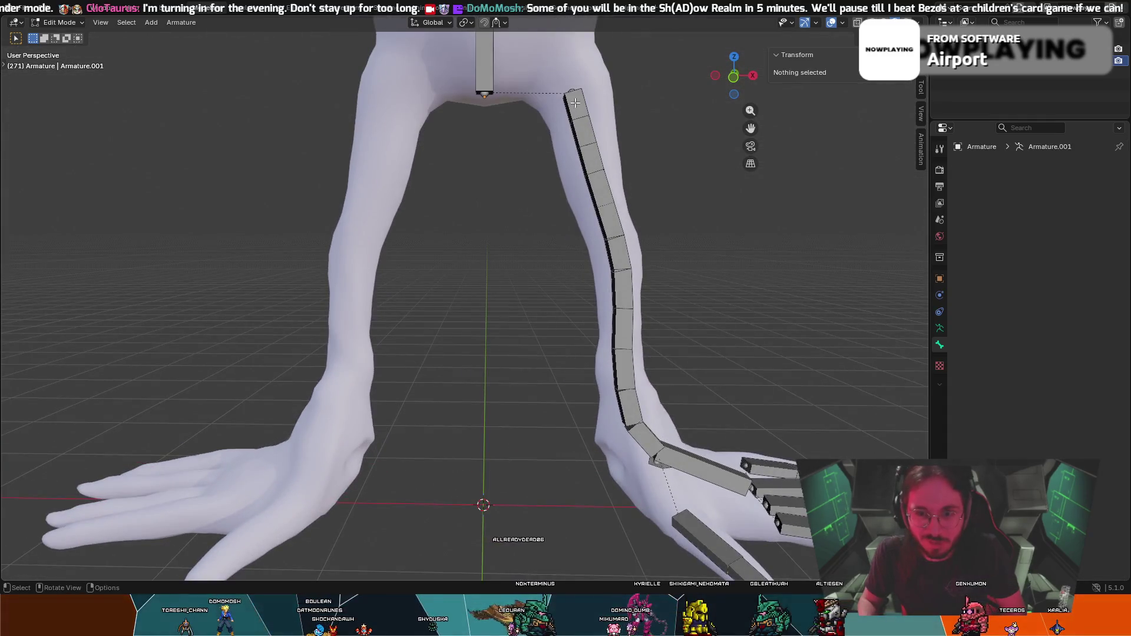
Select the top limb bone and run cancelled move and rotate tests on it in Pose Mode.
left_click(575, 103)
key("l")
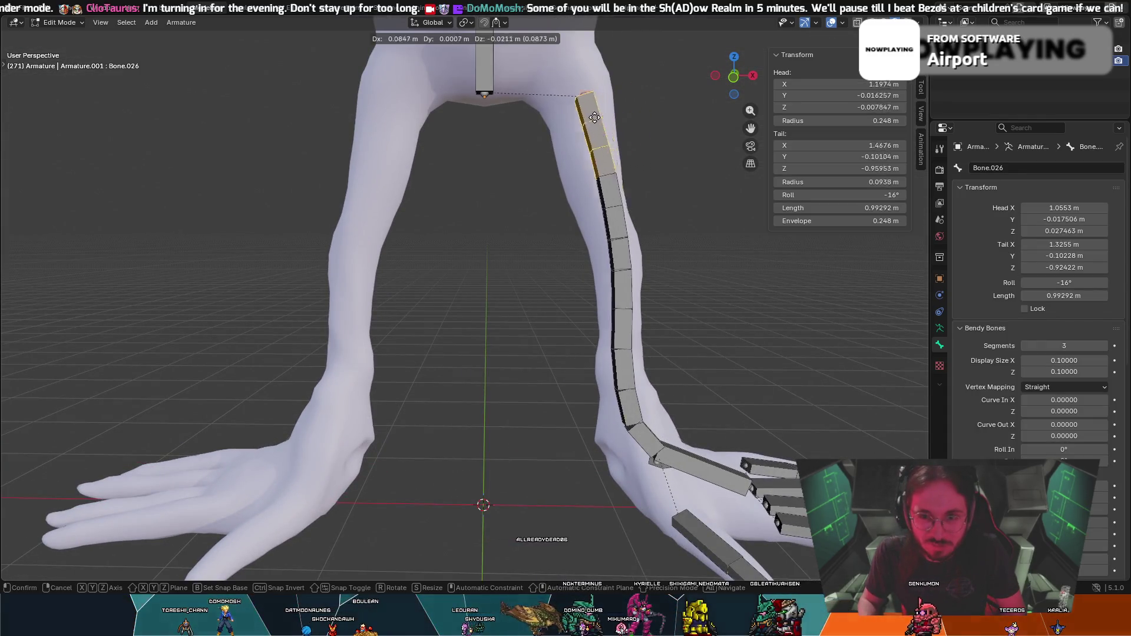
key("ctrl+z")
left_click(59, 23)
left_click(62, 61)
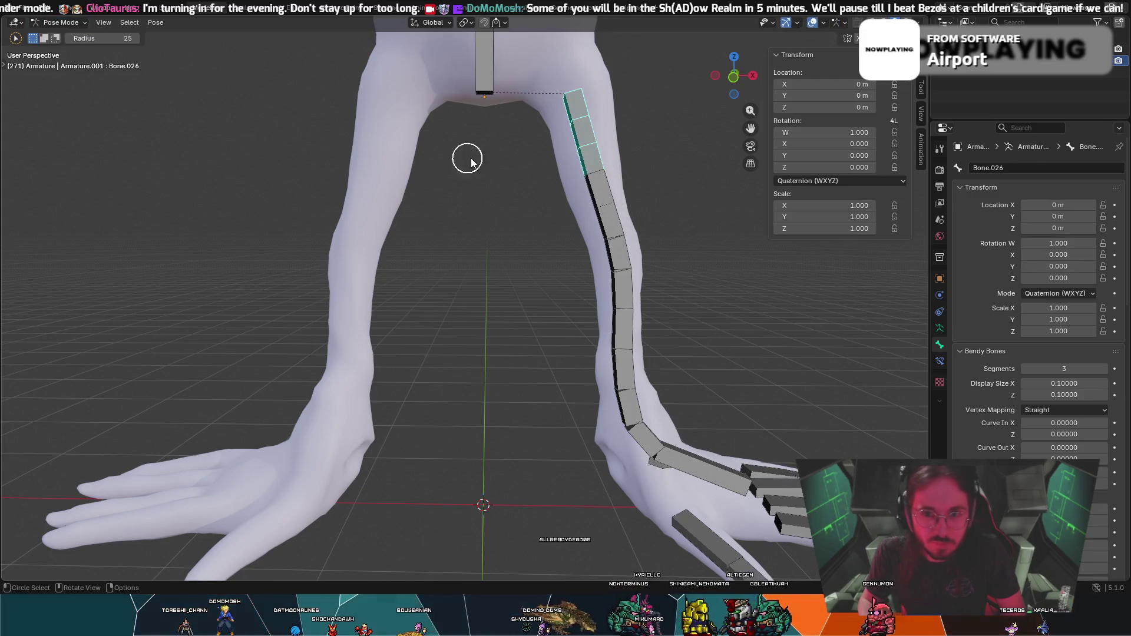
key("g")
key("Escape")
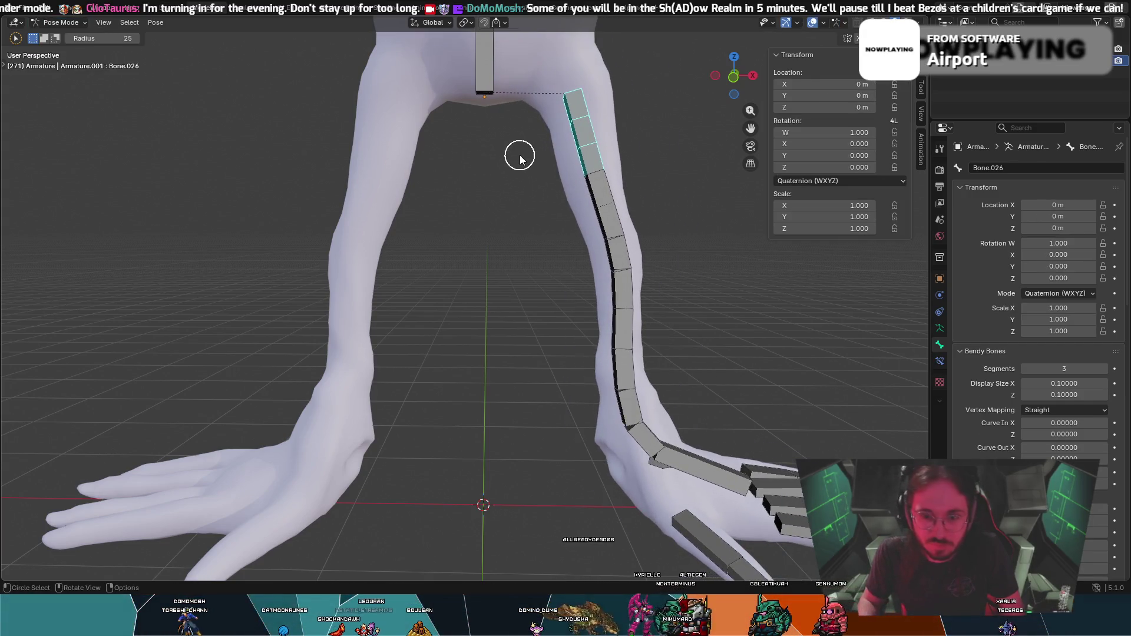
key("r")
key("Escape")
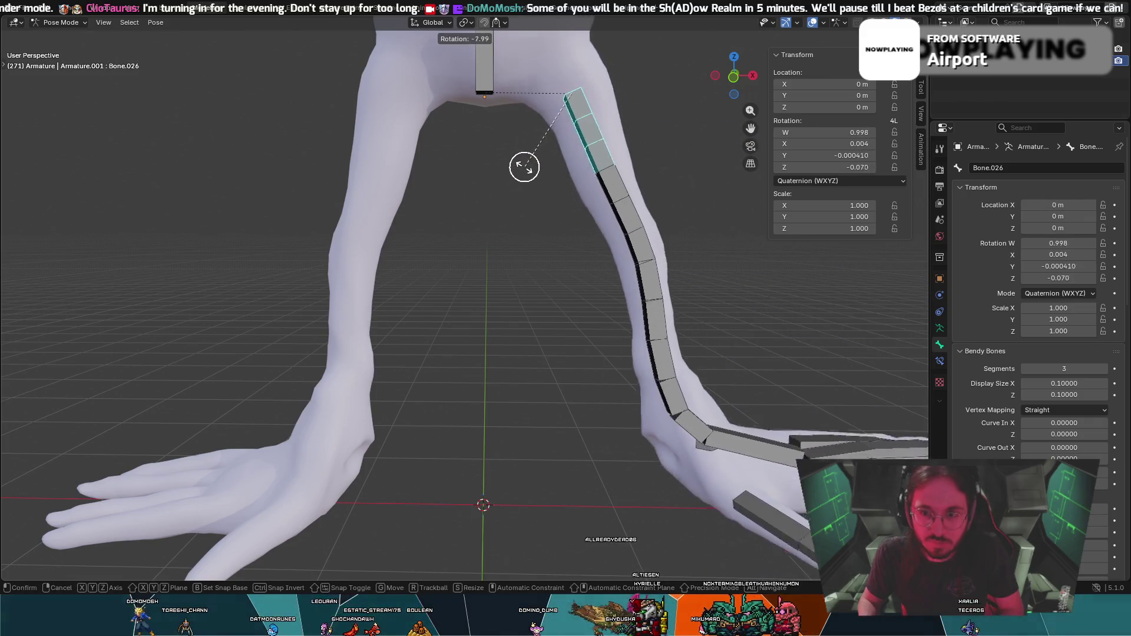
Back in Edit Mode, extrude new bone Bone.028 from the chain's top up toward the hip.
middle_click_drag(559, 124, 565, 159)
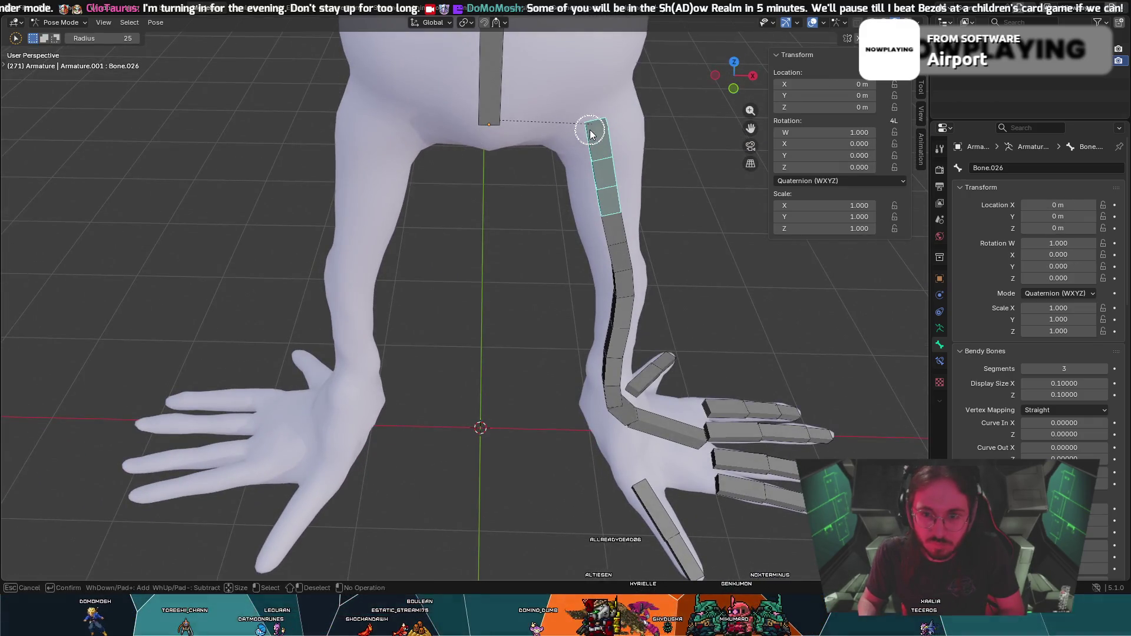
key("Escape")
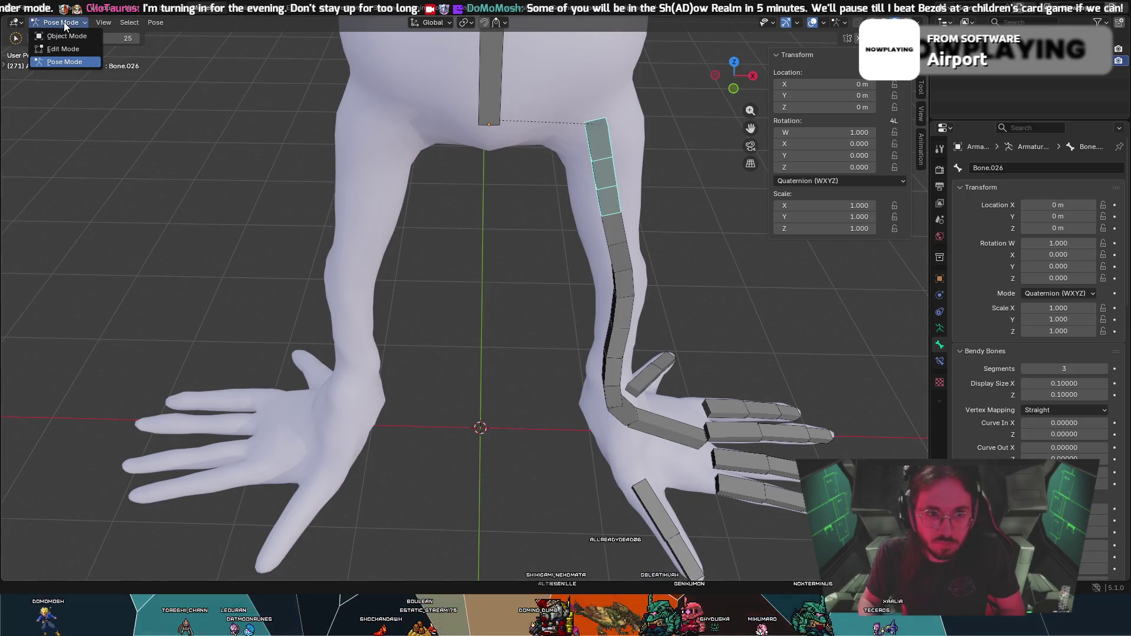
key("Tab")
mouse_move(257, 48)
middle_mouse_down()
mouse_move(440, 103)
mouse_move(564, 79)
middle_mouse_up()
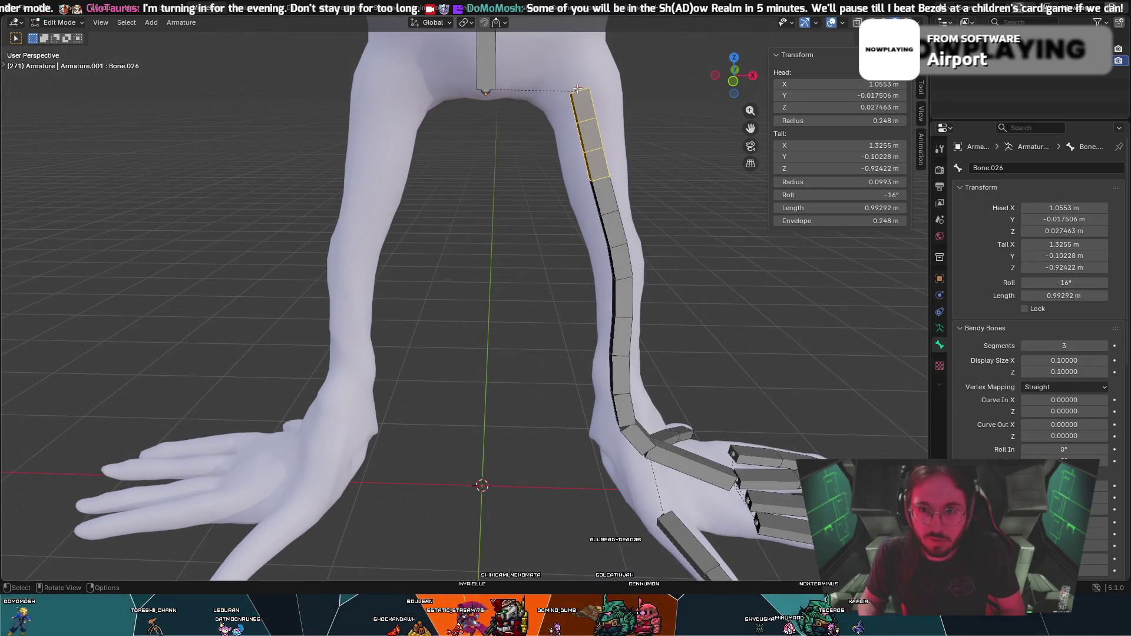
key("e")
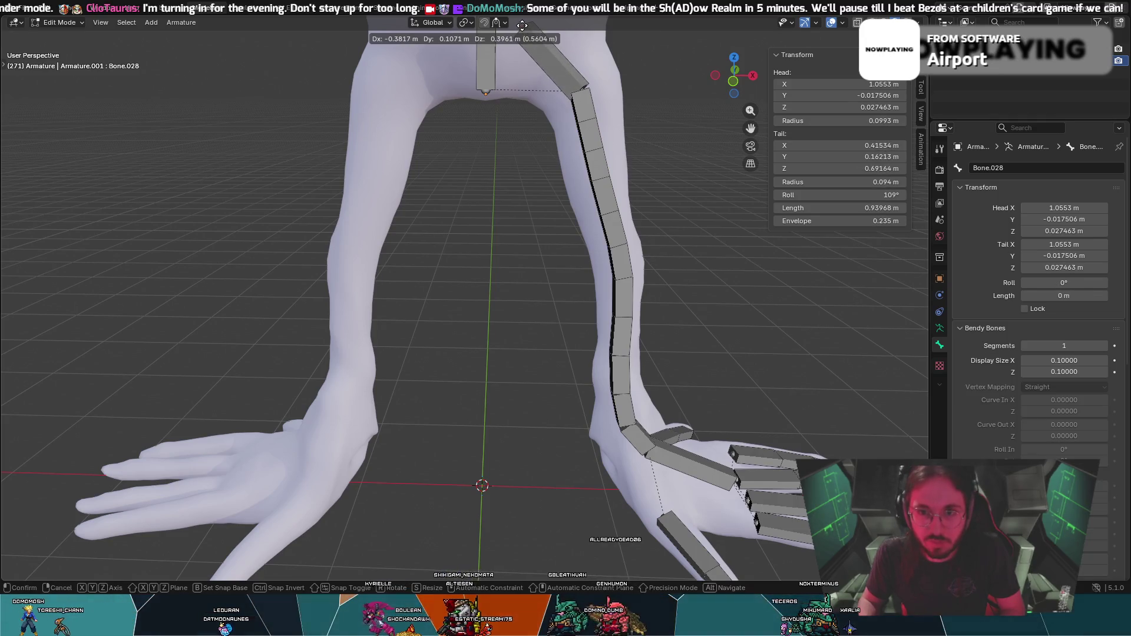
left_click(523, 20)
mouse_move(522, 19)
middle_mouse_down()
mouse_move(563, 101)
mouse_move(570, 54)
middle_mouse_up()
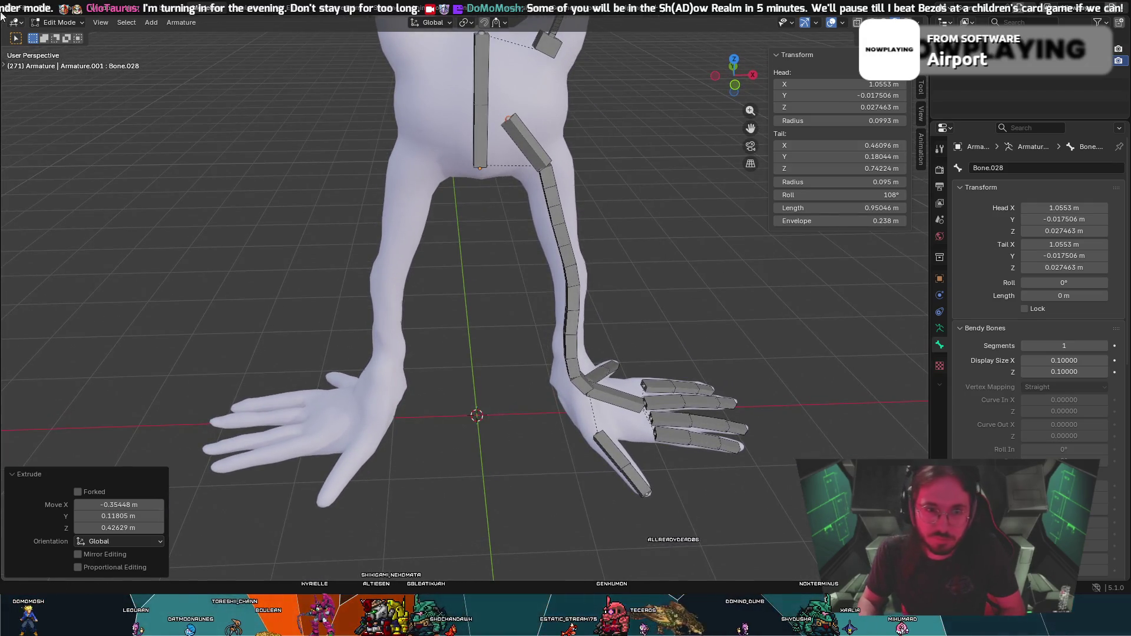
Switch to Object Mode and select the white body mesh.
left_click(43, 22)
left_click(62, 36)
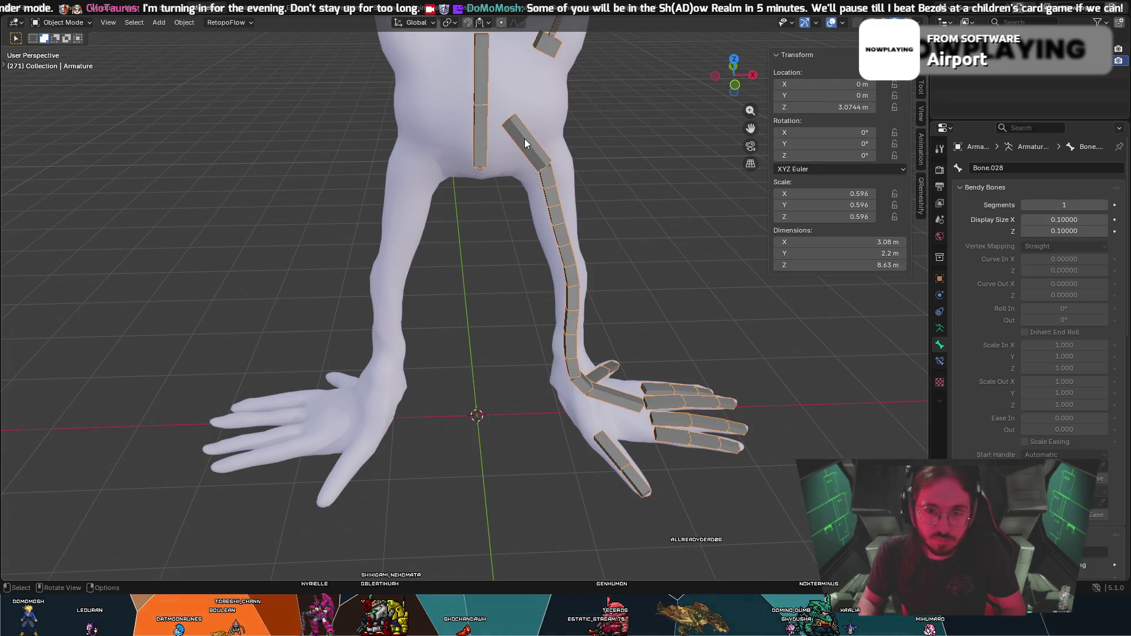
left_click(525, 151)
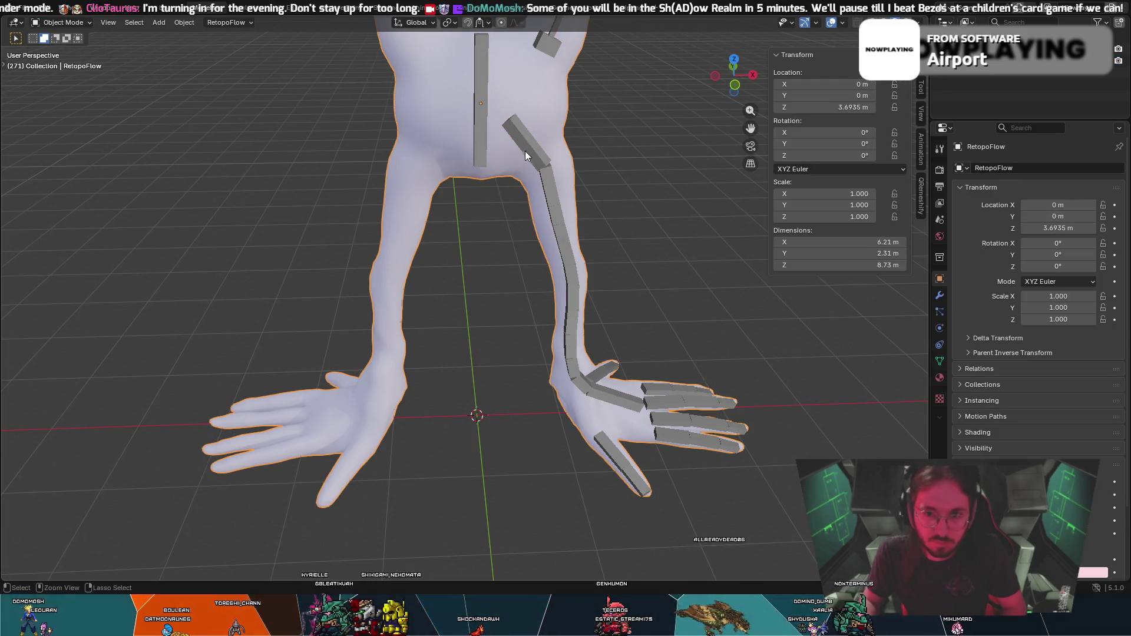
Select the body mesh and armature and clear the parent with Clear and Keep Transformation.
left_click(610, 121)
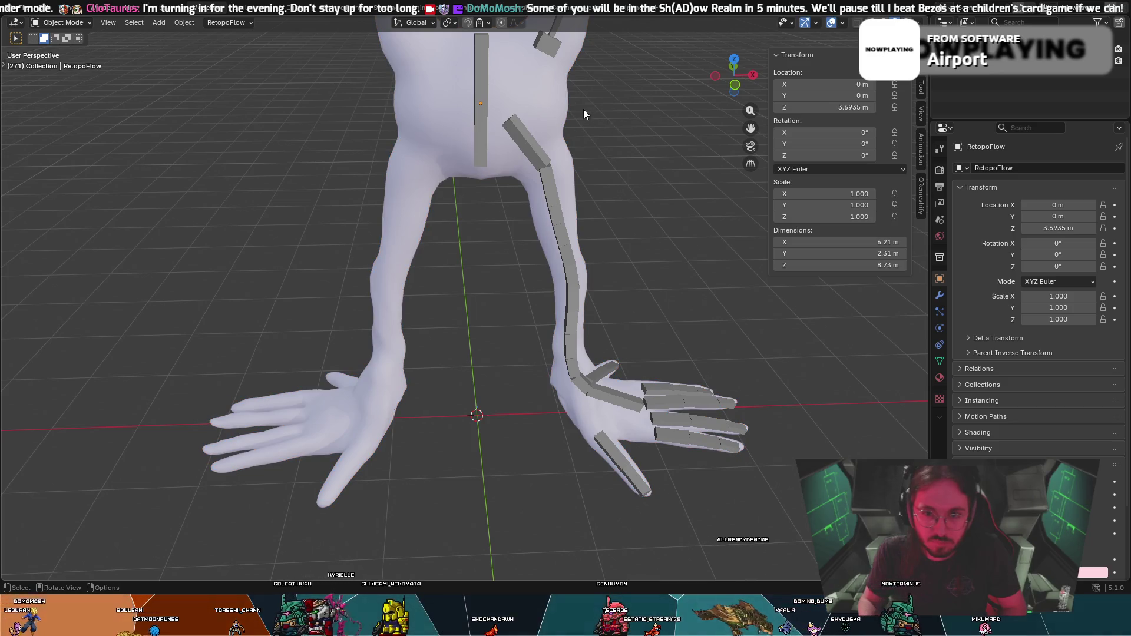
left_click(522, 141)
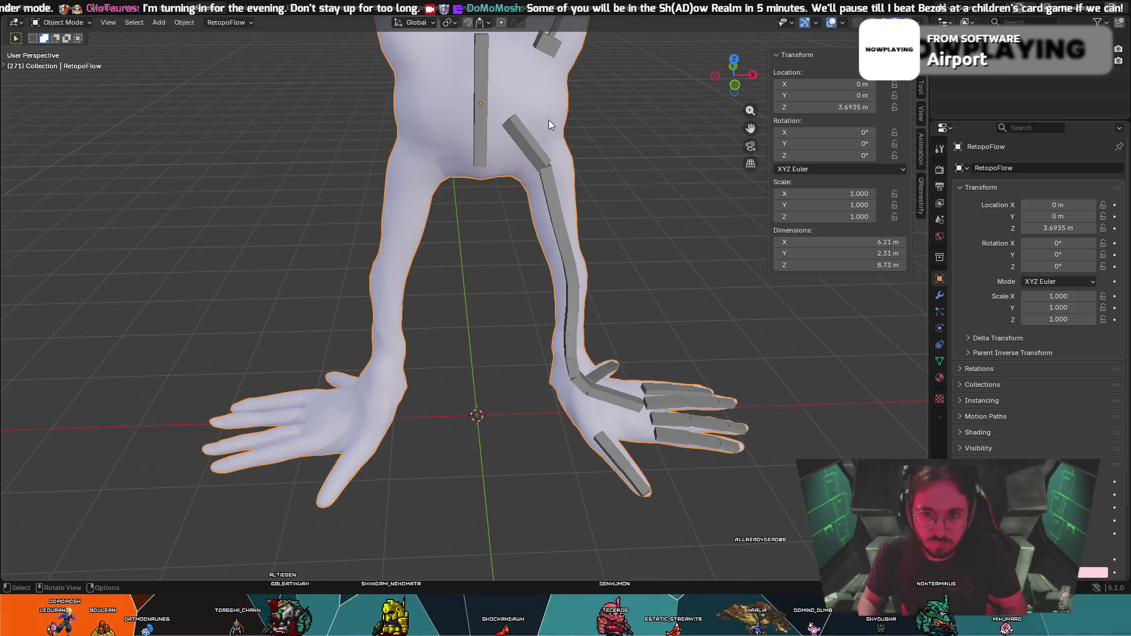
left_click(531, 147, "shift")
key("alt+p")
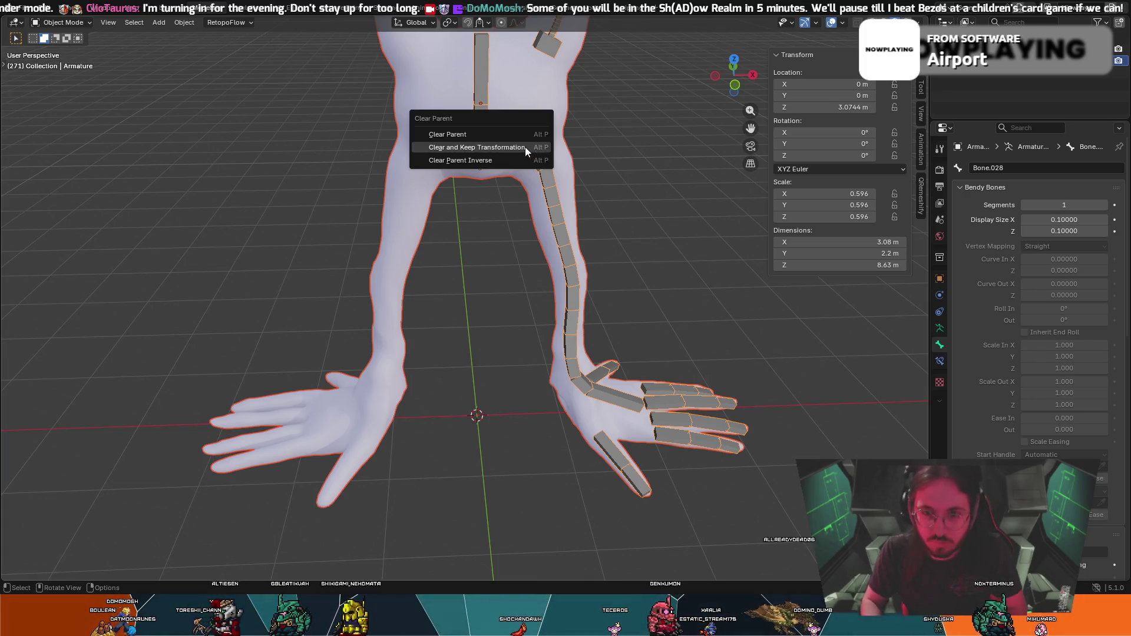
left_click(523, 146)
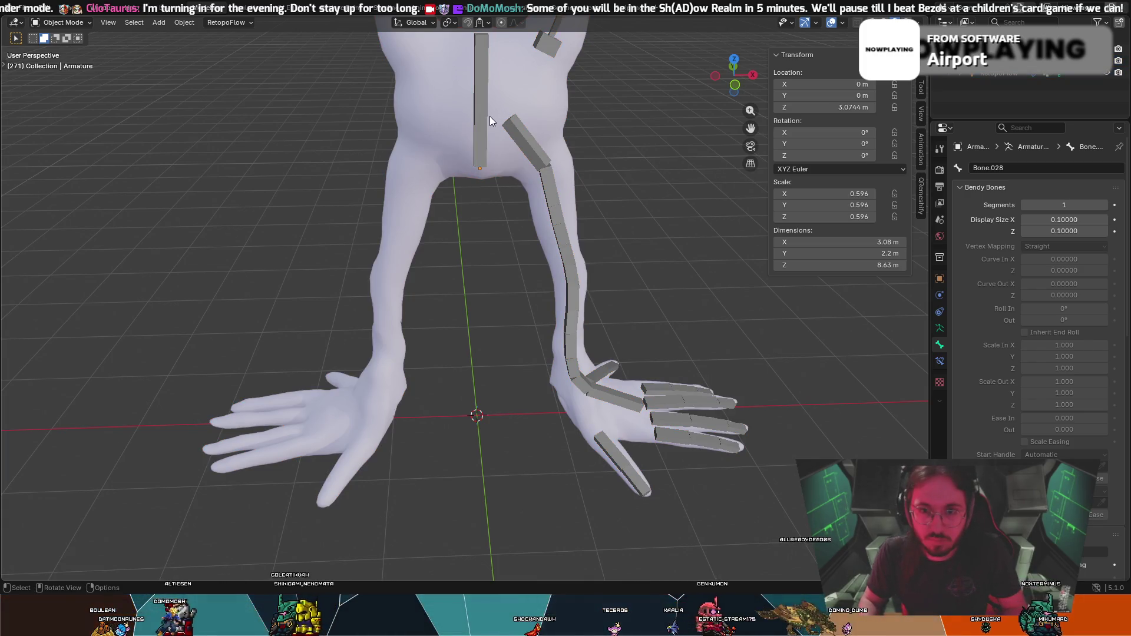
Re-parent the body mesh to the armature With Automatic Weights via Ctrl+P.
left_click(547, 105)
left_click(533, 151, "shift")
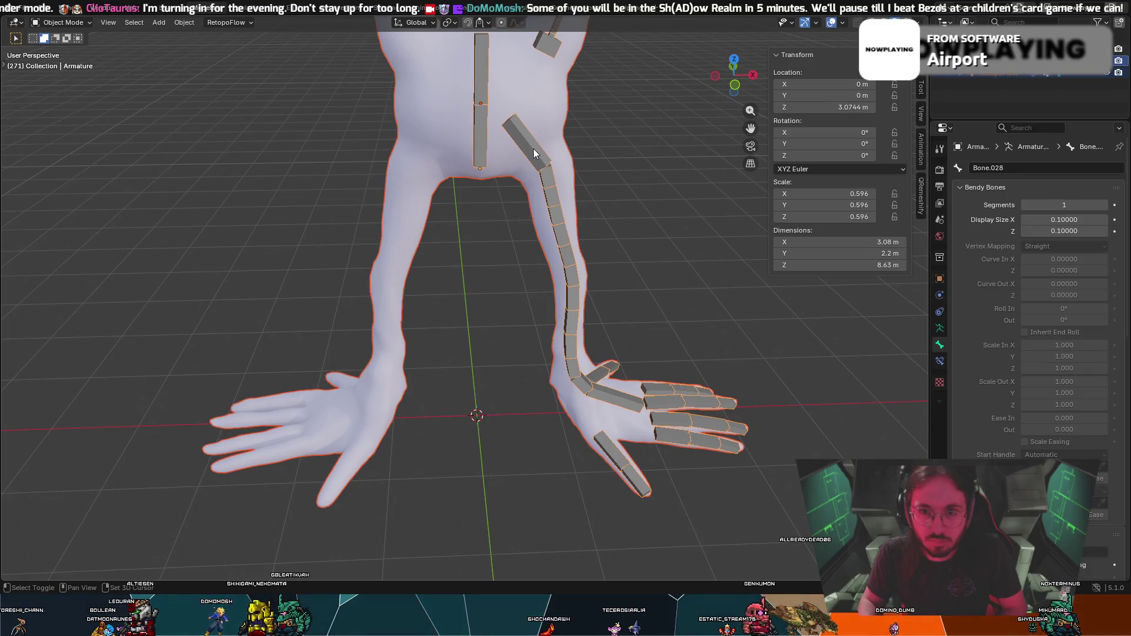
key("ctrl+p")
left_click(495, 305)
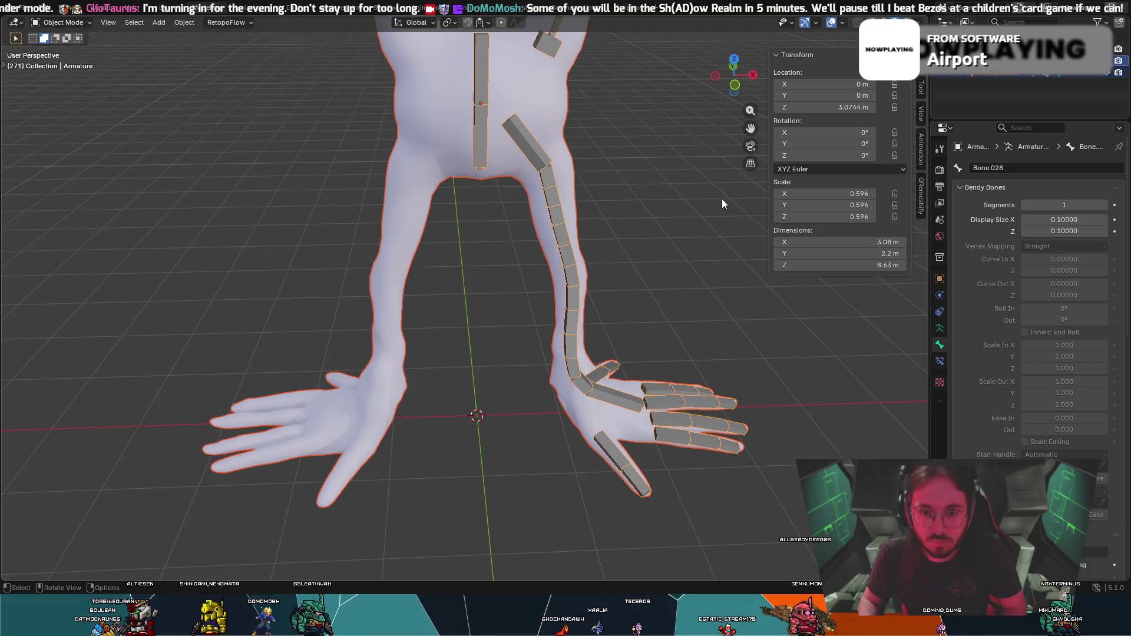
key("ctrl+p")
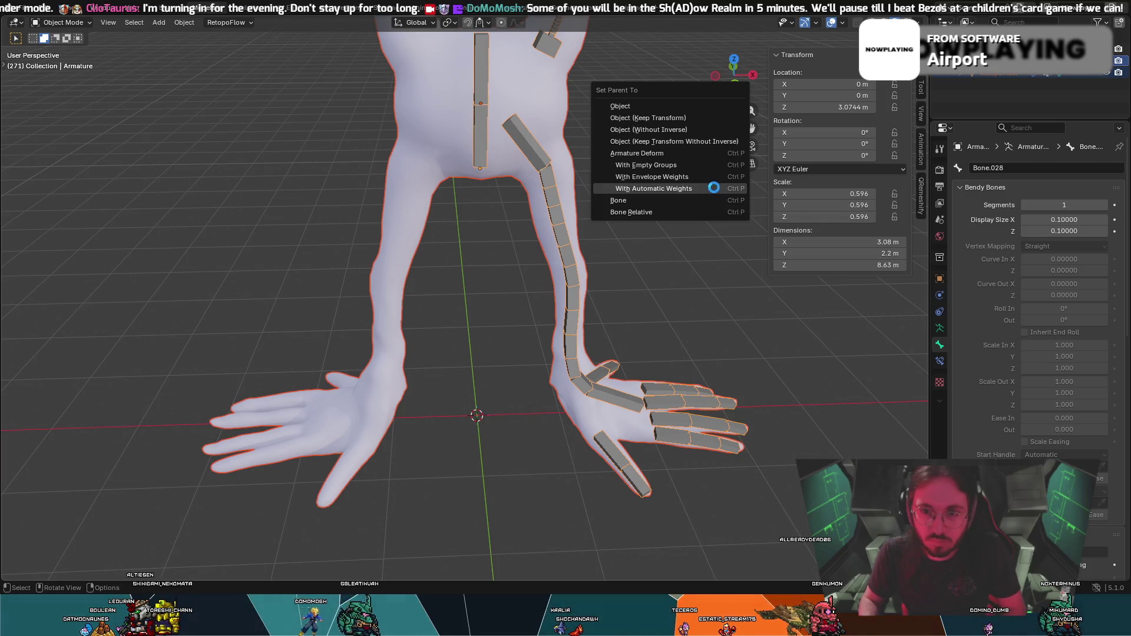
left_click(715, 188)
left_click(66, 24)
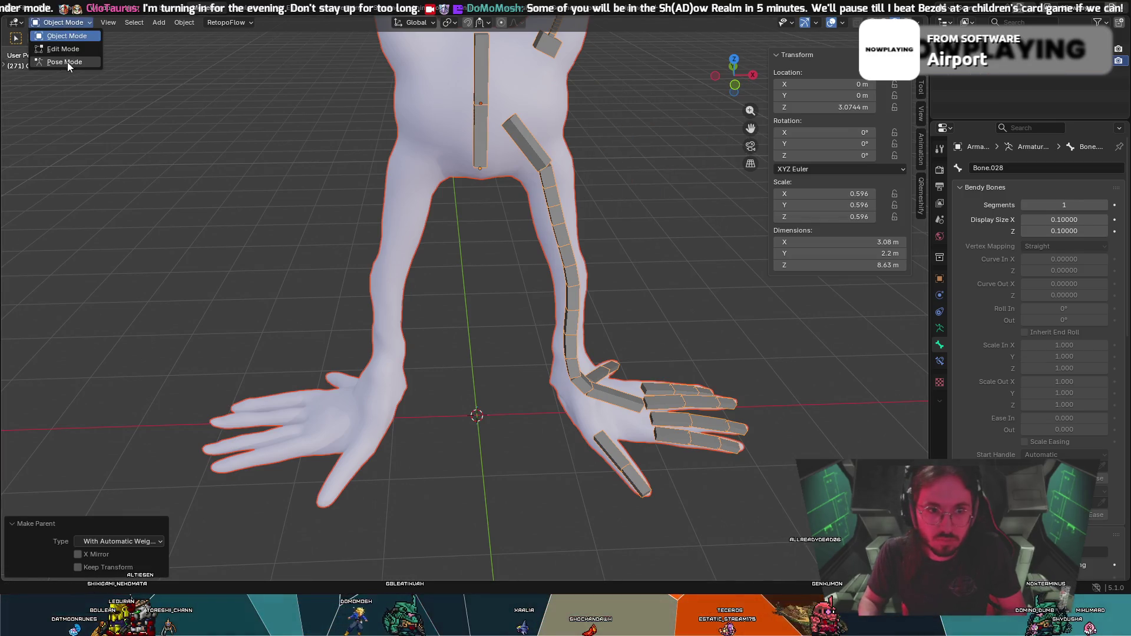
In Pose Mode, select the new hip bone and limb bones and run a cancelled rotation test.
left_click(66, 62)
left_click(534, 155)
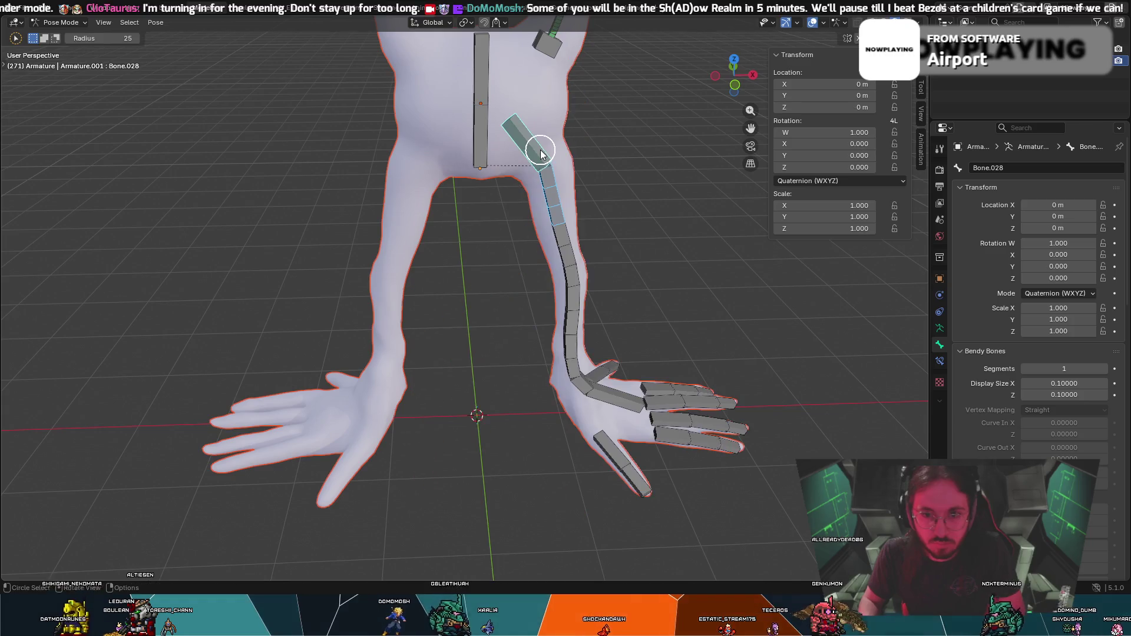
left_click_drag(543, 172, 573, 217)
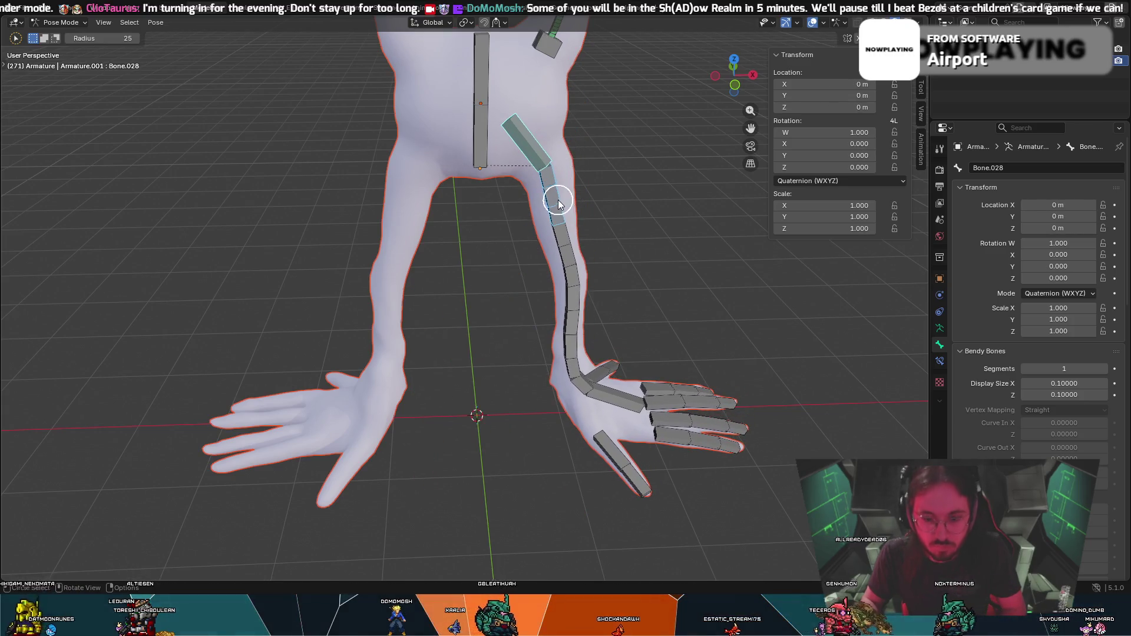
key("Escape")
key("r")
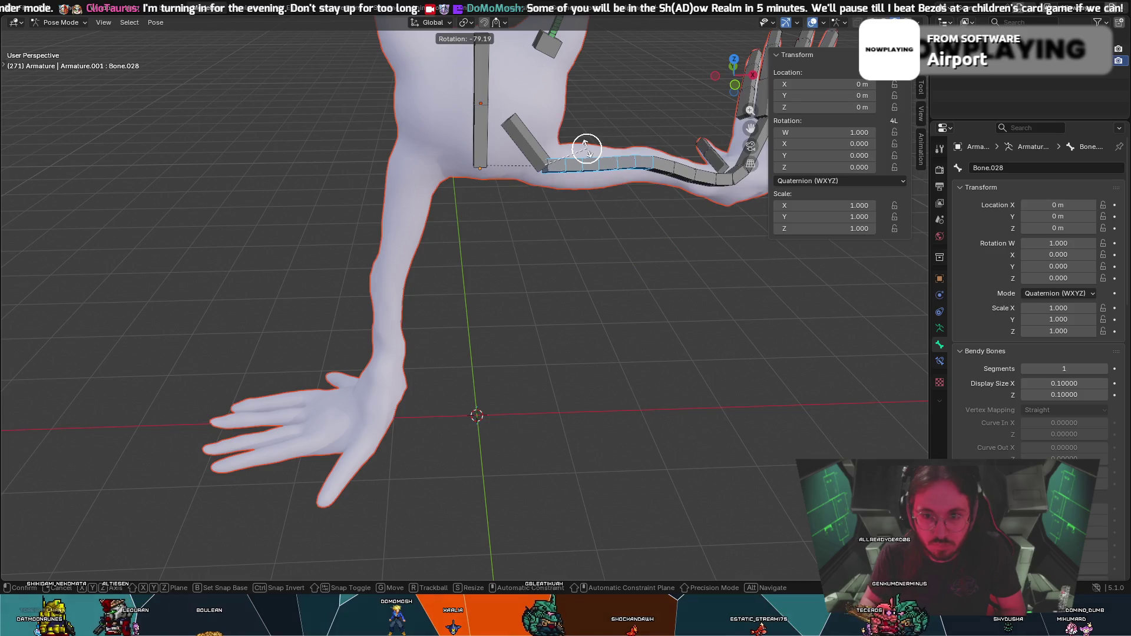
key("Escape")
Circle-select the lower limb bones and test-rotate them, cancelling back to rest.
key("c")
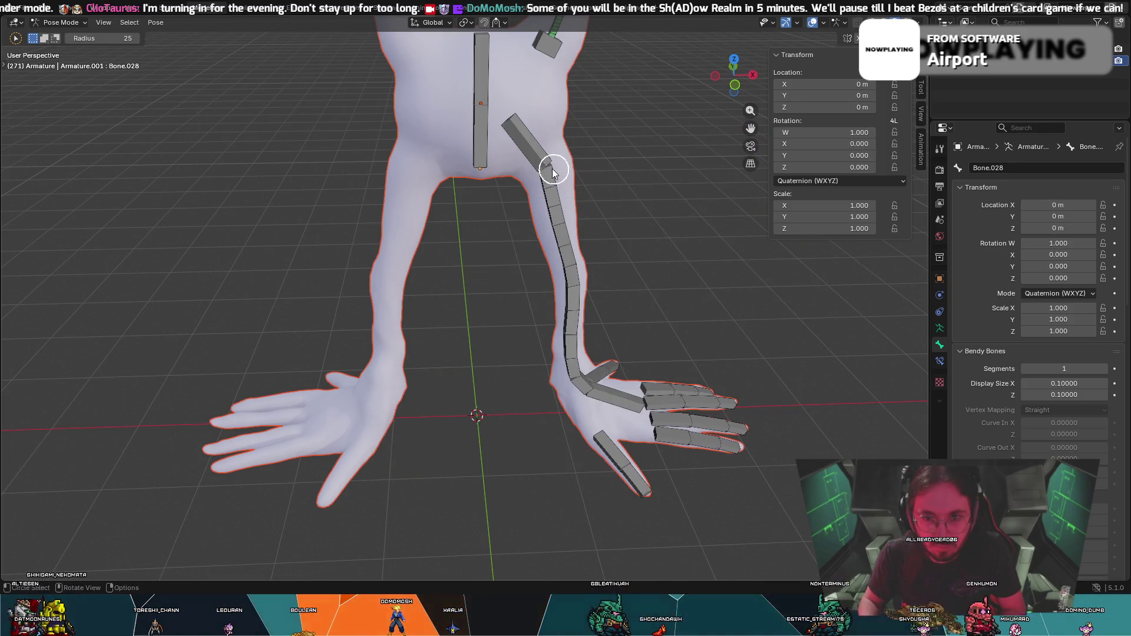
right_click(596, 170)
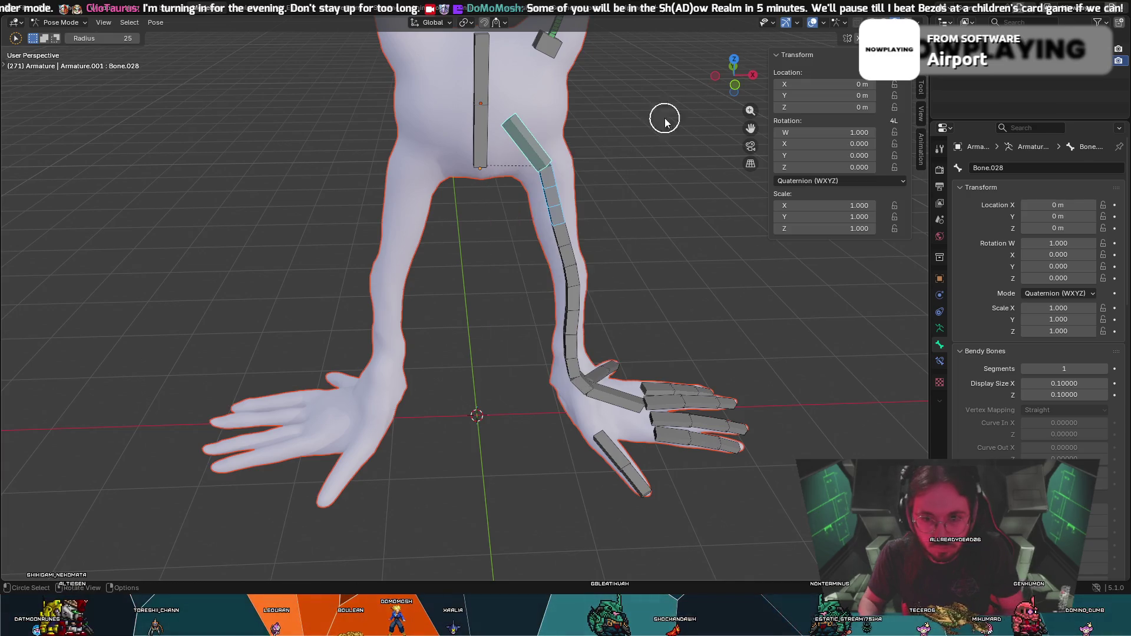
mouse_move(581, 183)
middle_mouse_down()
mouse_move(566, 162)
mouse_move(542, 176)
middle_mouse_up()
right_click(564, 162)
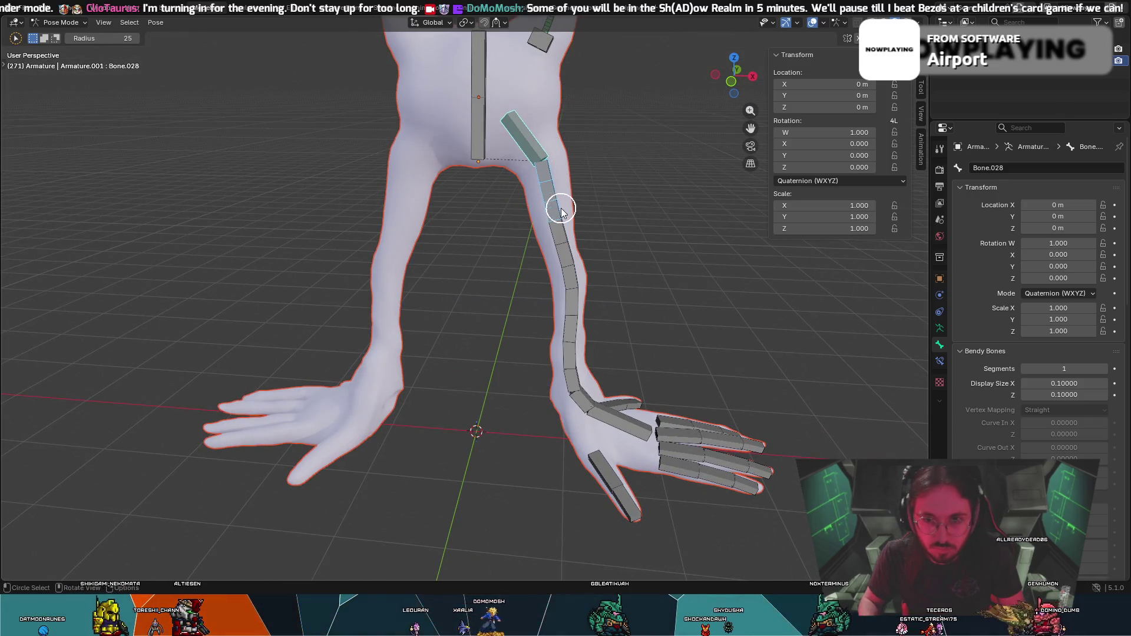
key("r")
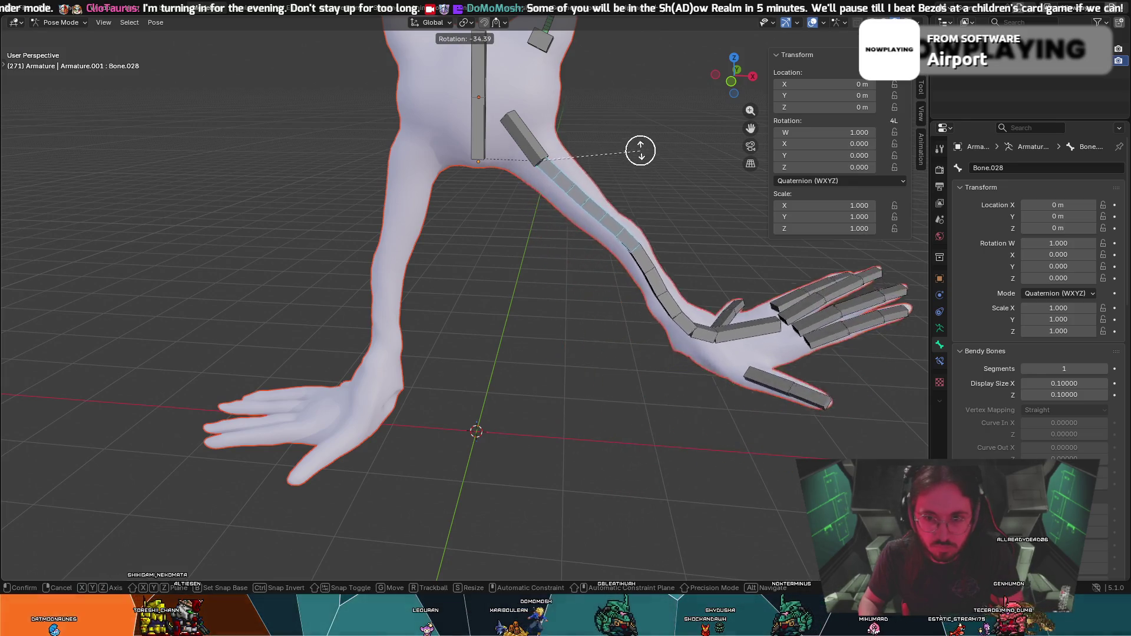
key("Escape")
Select the upper-arm bone and switch the armature into Edit Mode.
key("c")
left_click(526, 137)
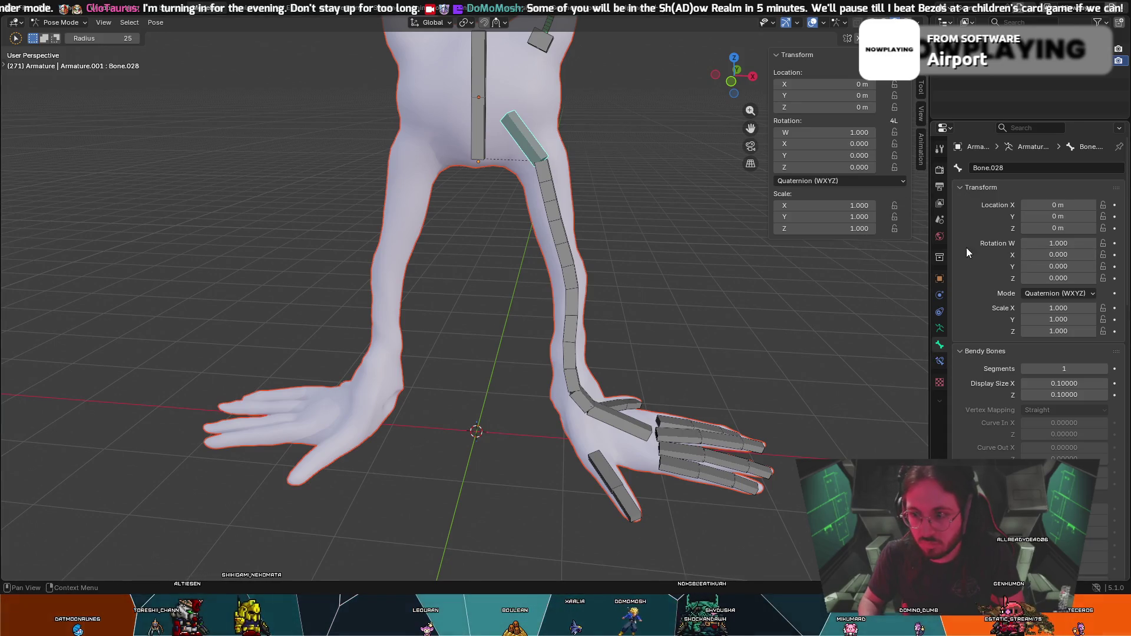
left_click(67, 22)
left_click(62, 50)
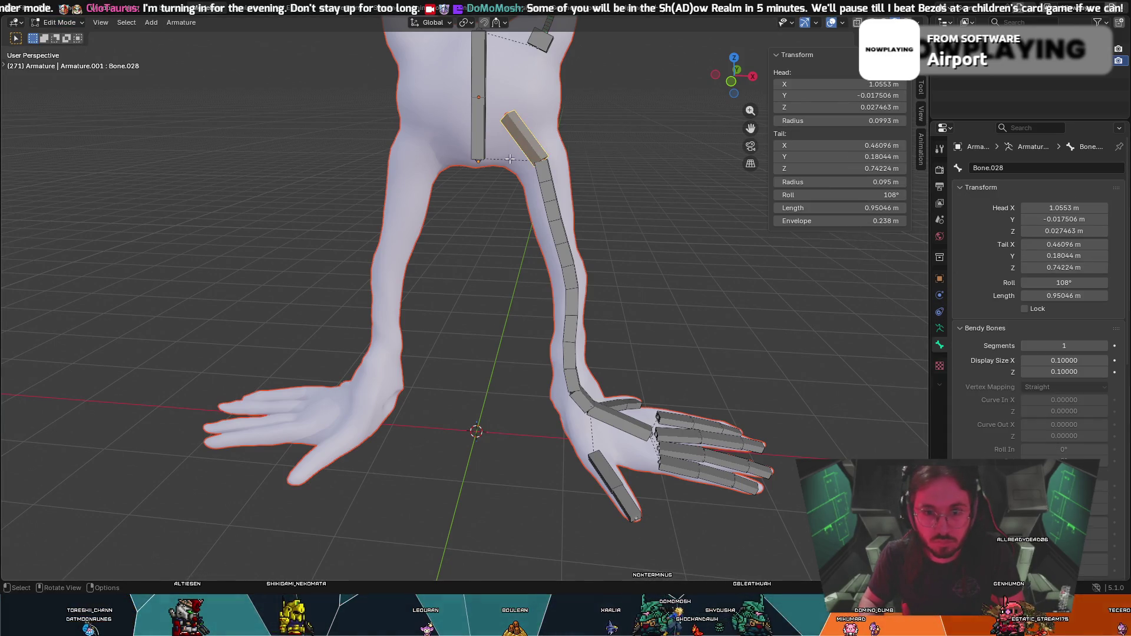
Set bendy segments to 3 on the upper arm, 5 on the forearm and 4 on wrist Bone.031, then return to Pose Mode.
left_click(1104, 346)
left_click(1104, 345)
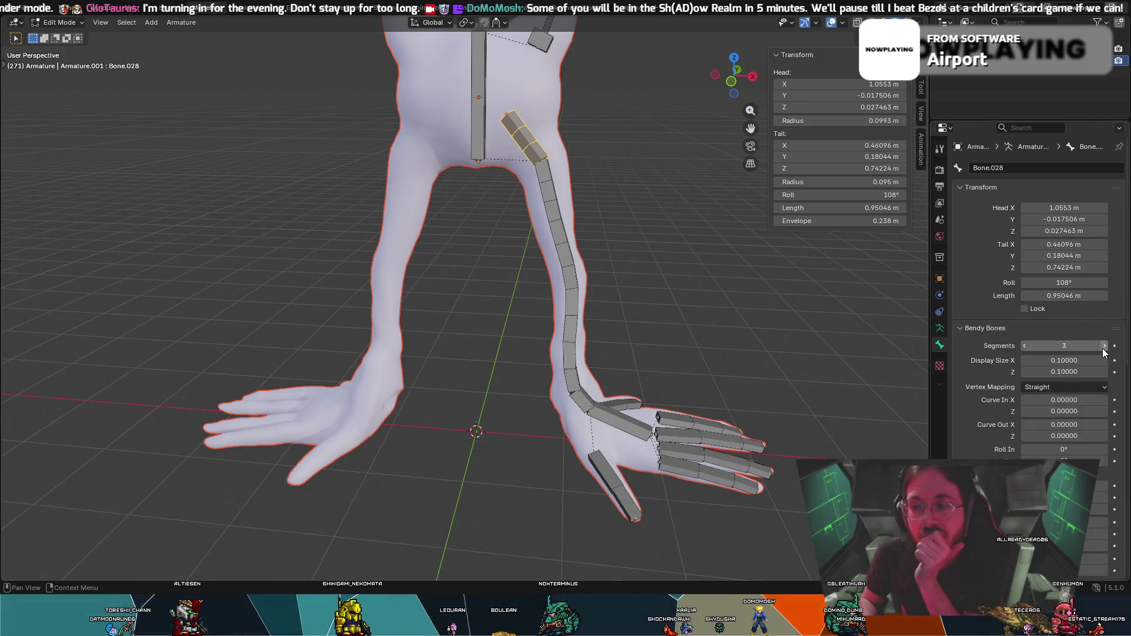
key("bracketright")
key("bracketright")
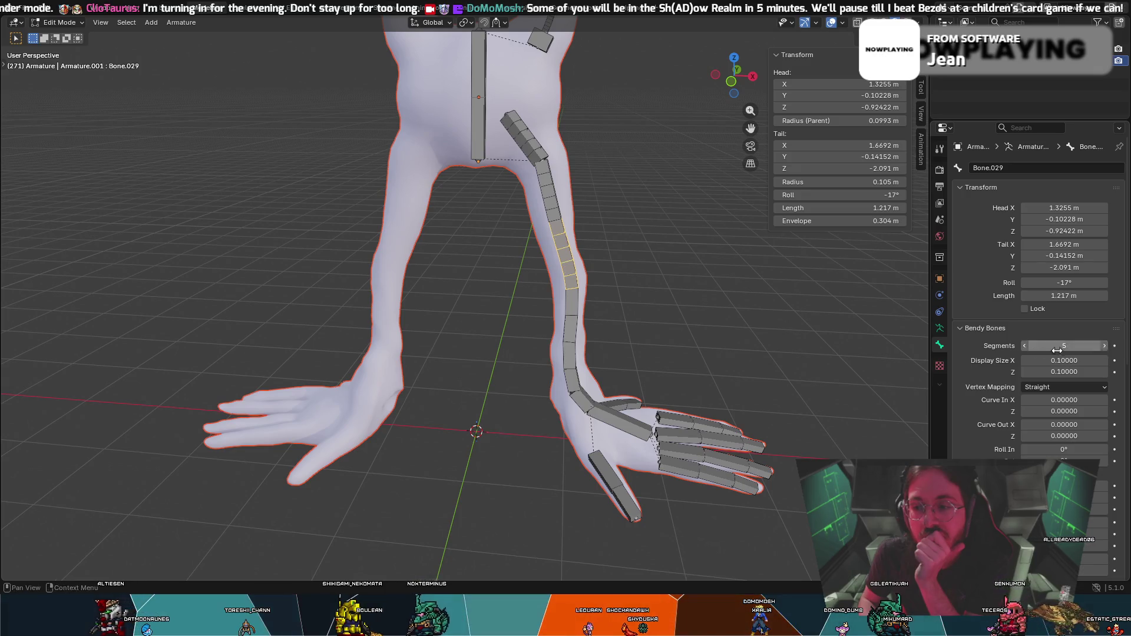
left_click(1103, 345)
left_click(1104, 345)
left_click(581, 402)
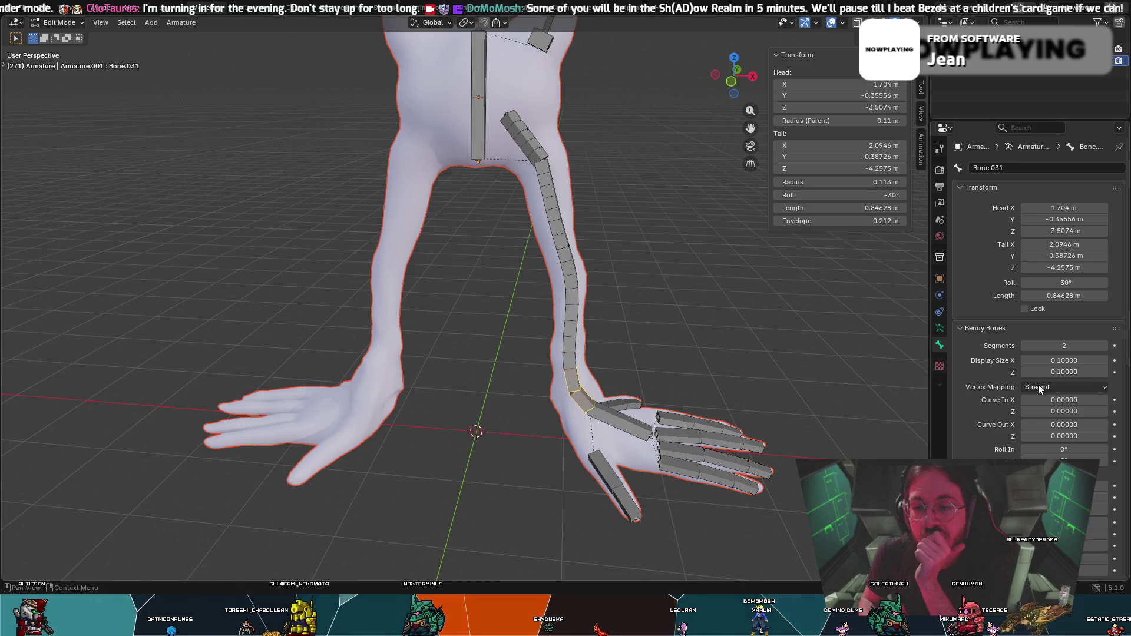
left_click(1104, 345)
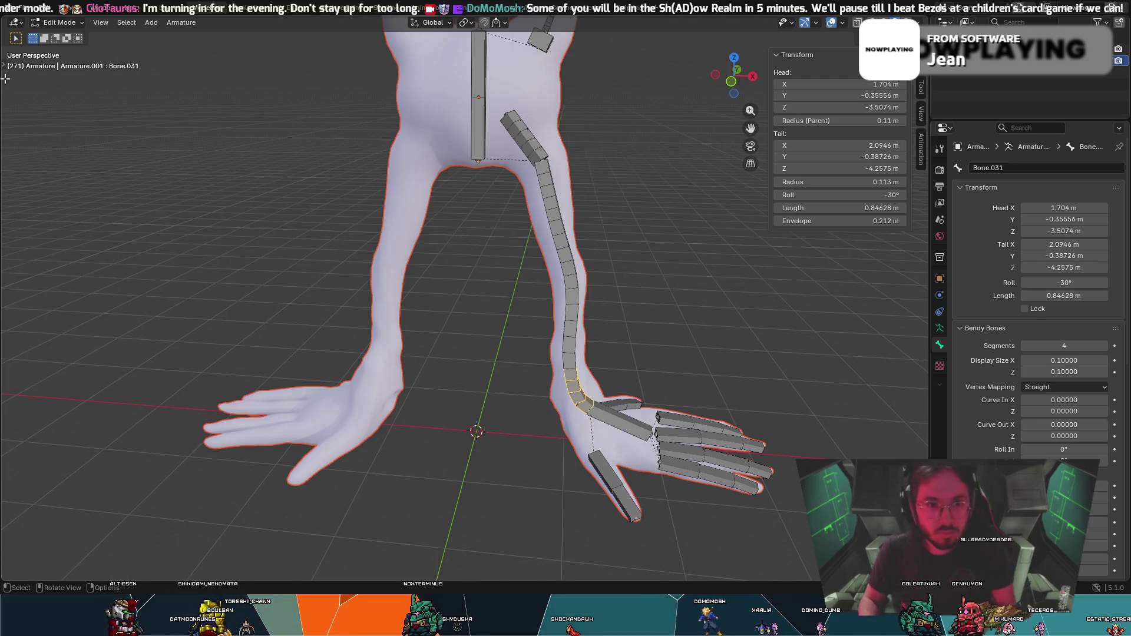
left_click(46, 25)
left_click(56, 63)
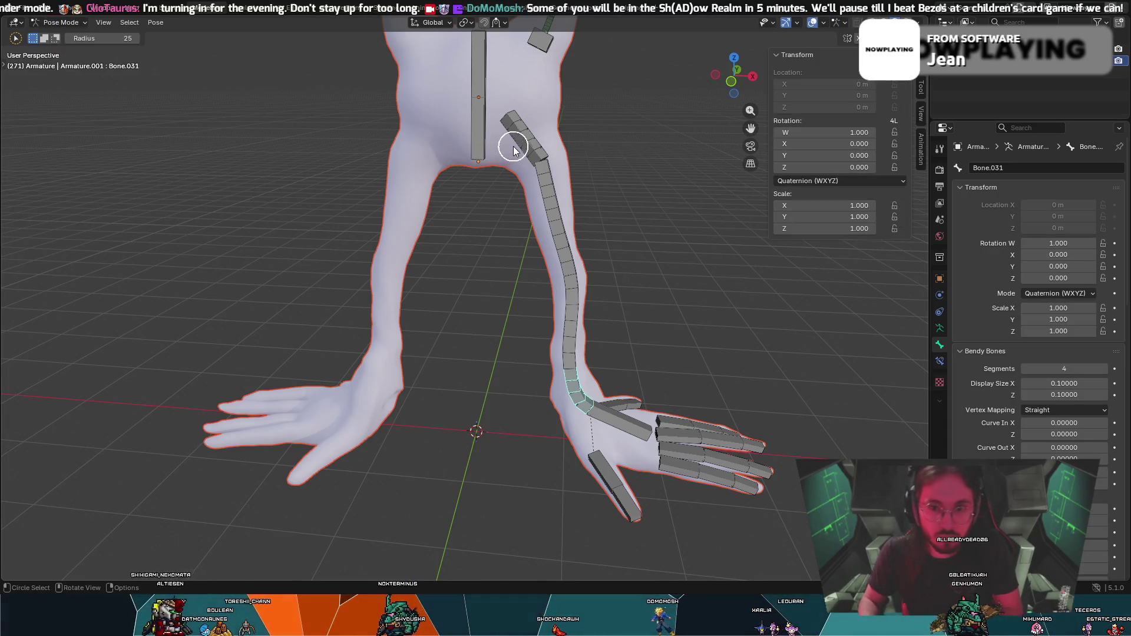
Circle-select only the upper arm bones and rotate the arm out horizontally.
left_click_drag(525, 149, 532, 156)
key("ctrl")
left_click_drag(559, 209, 550, 203)
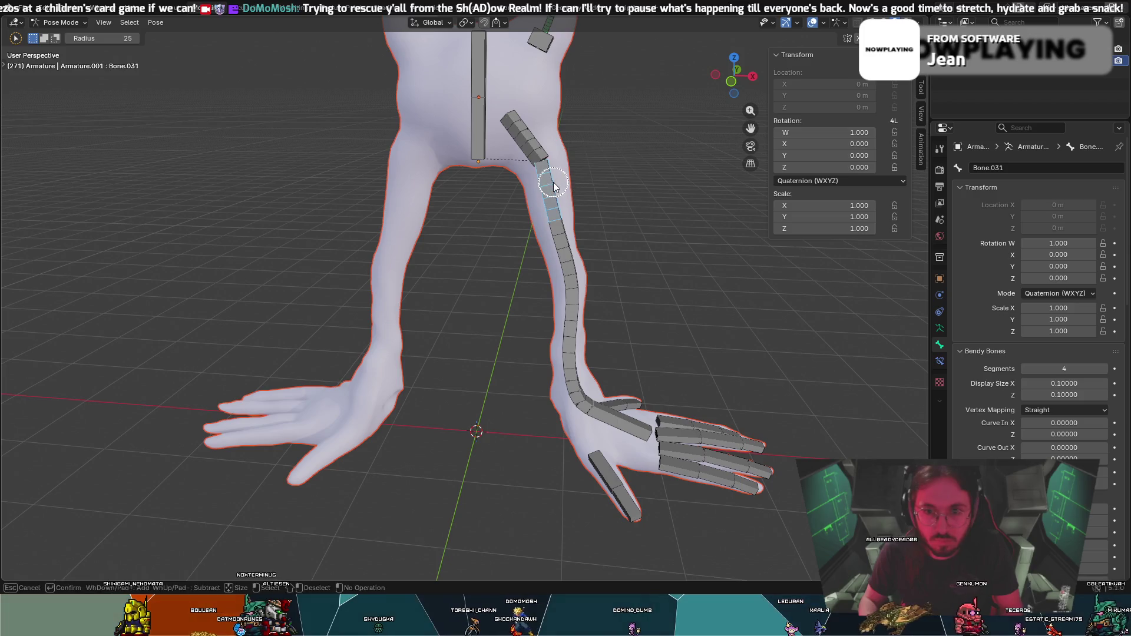
key("Escape")
key("r")
left_click(572, 156)
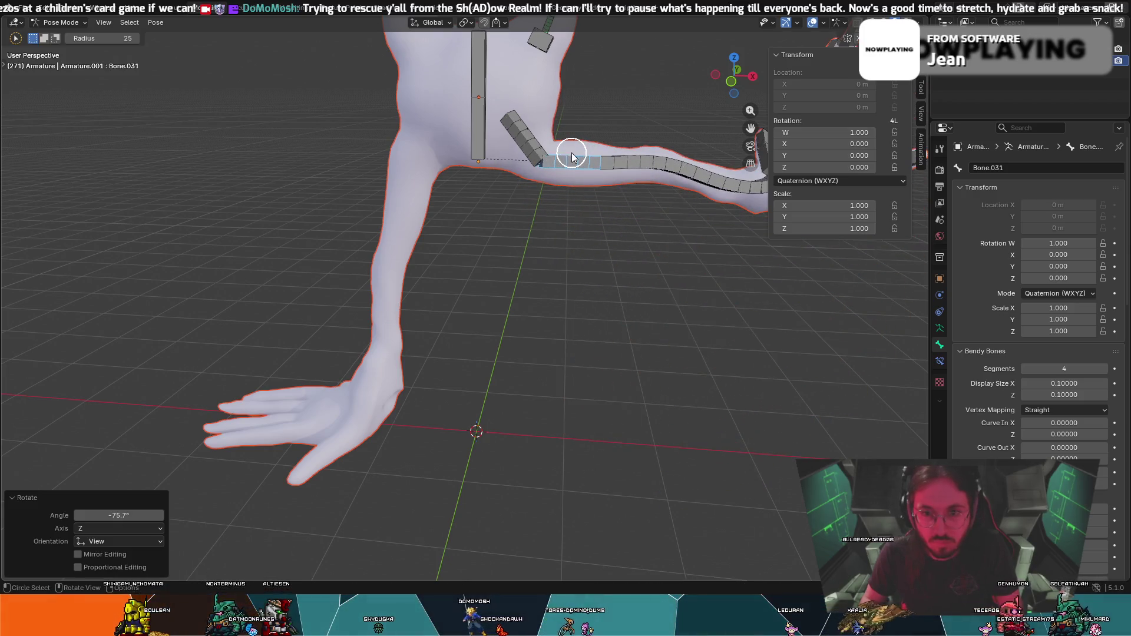
Rotate the arm back down beside the body and test bending the lower arm.
key("r")
key("Escape")
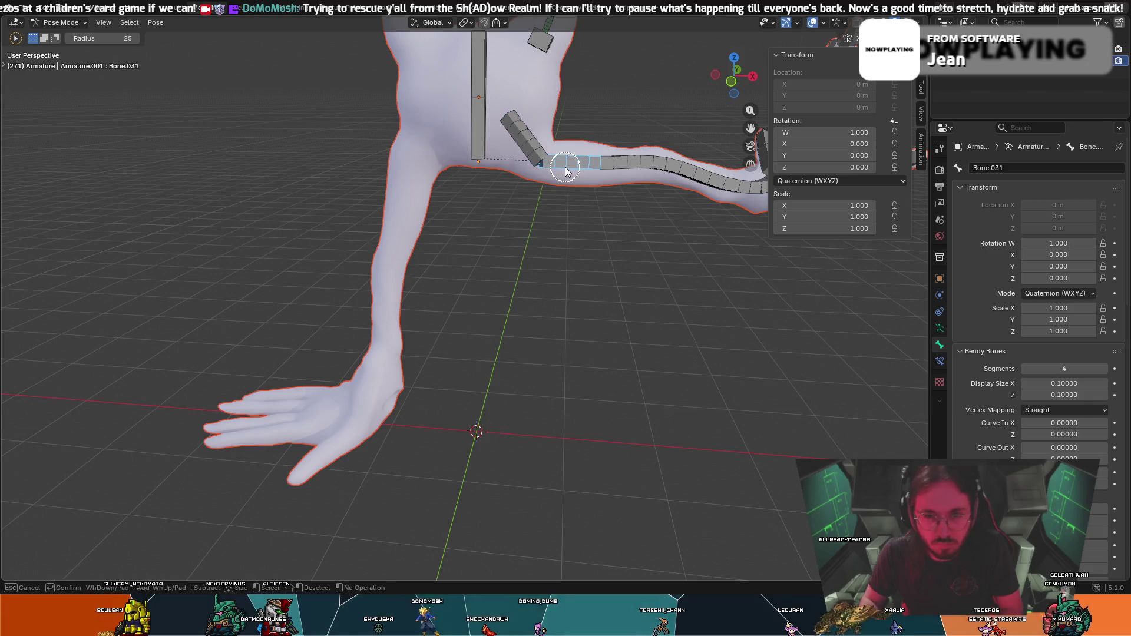
key("r")
left_click(566, 271)
key("r")
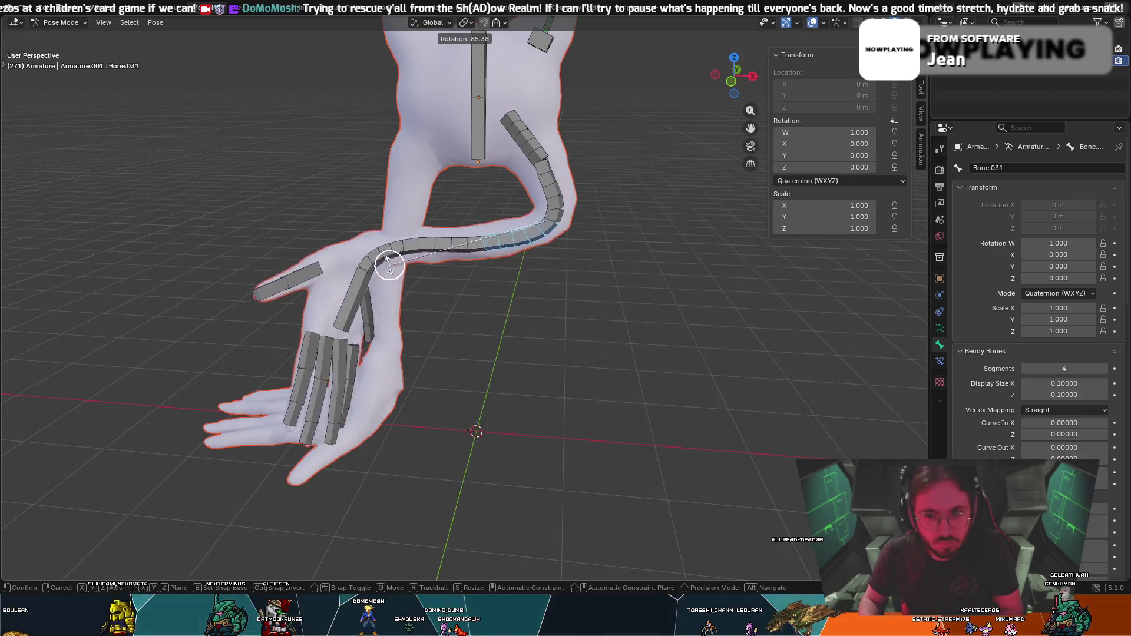
key("Escape")
Undo the test poses back to the arm's rest pose and earlier edits.
key("ctrl+z")
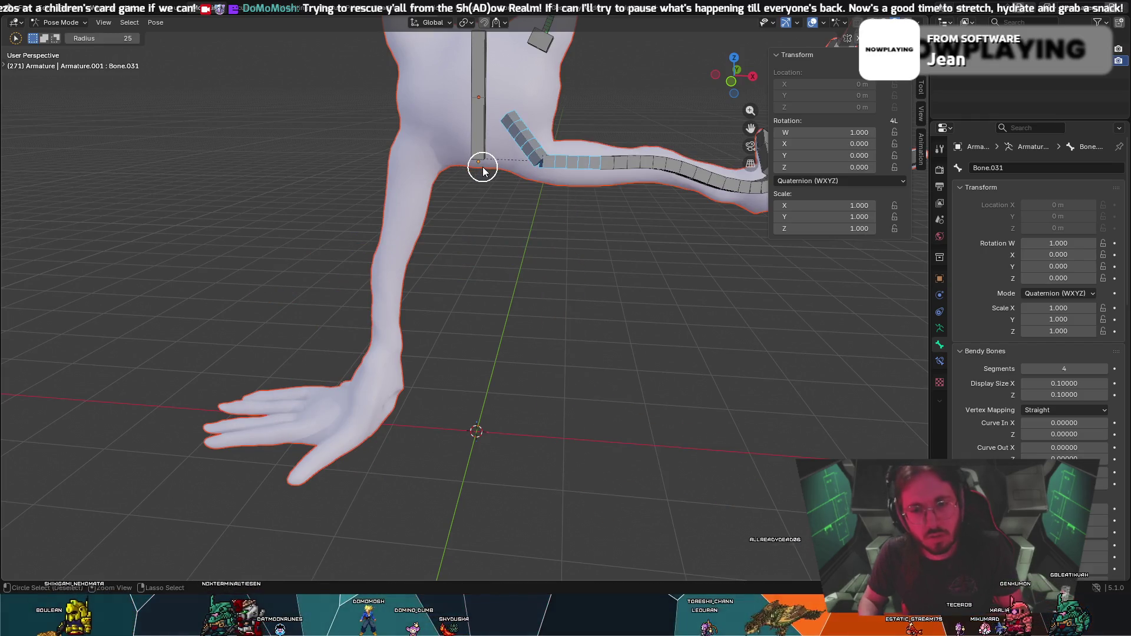
key("ctrl+z")
key("ctrl+z")
key("ctrl+z")
key("ctrl+z")
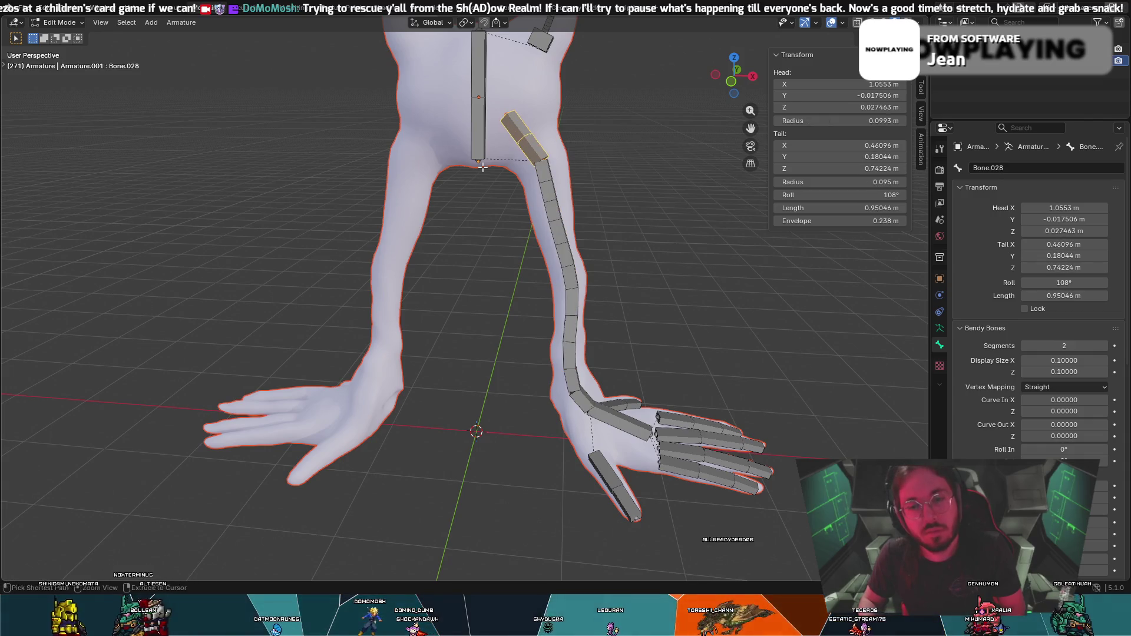
key("ctrl+z")
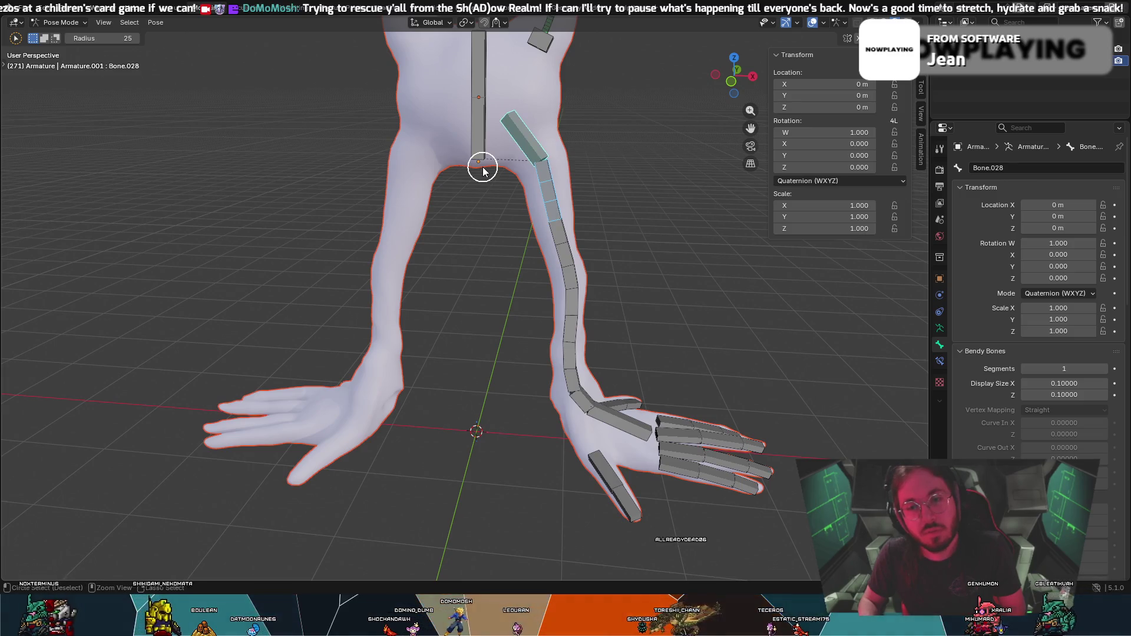
Undo further until hip bone Bone.028 is back to a single segment with the armature in Edit Mode.
key("ctrl+z")
key("ctrl+z")
key("ctrl+z")
key("ctrl+z")
key("ctrl+z")
key("ctrl+z")
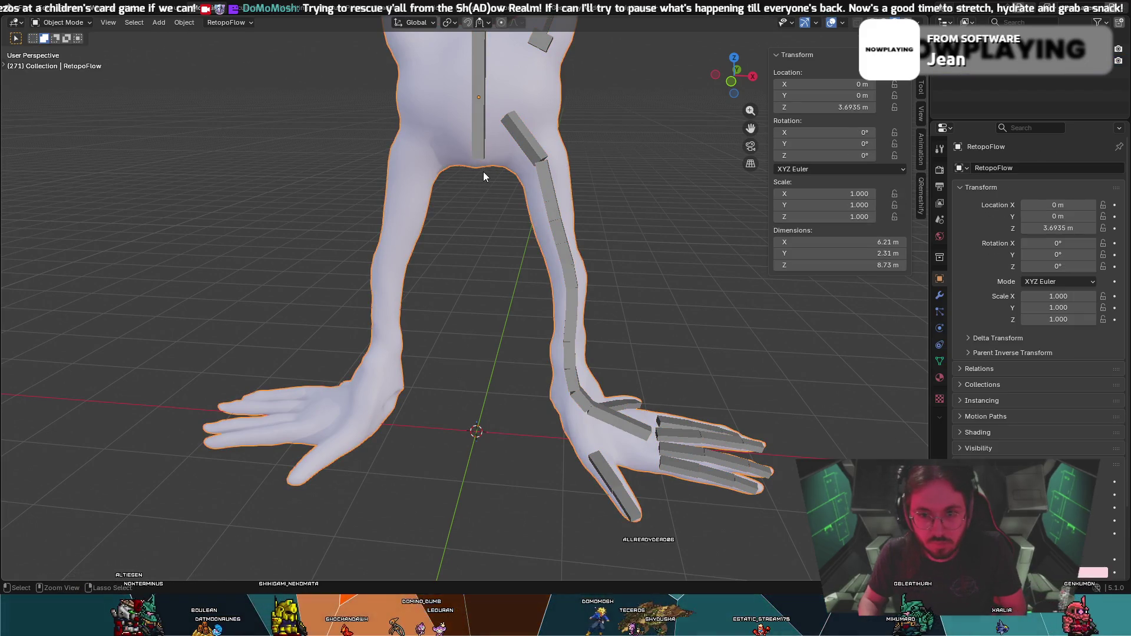
key("ctrl+z")
key("ctrl+z")
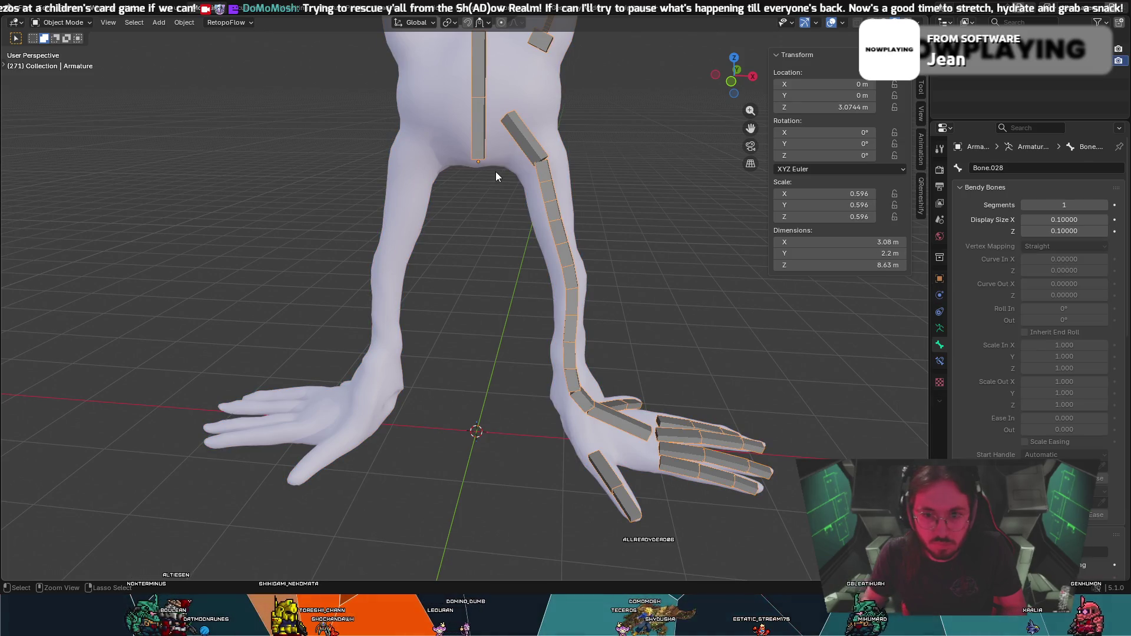
key("ctrl+z")
key("ctrl+z")
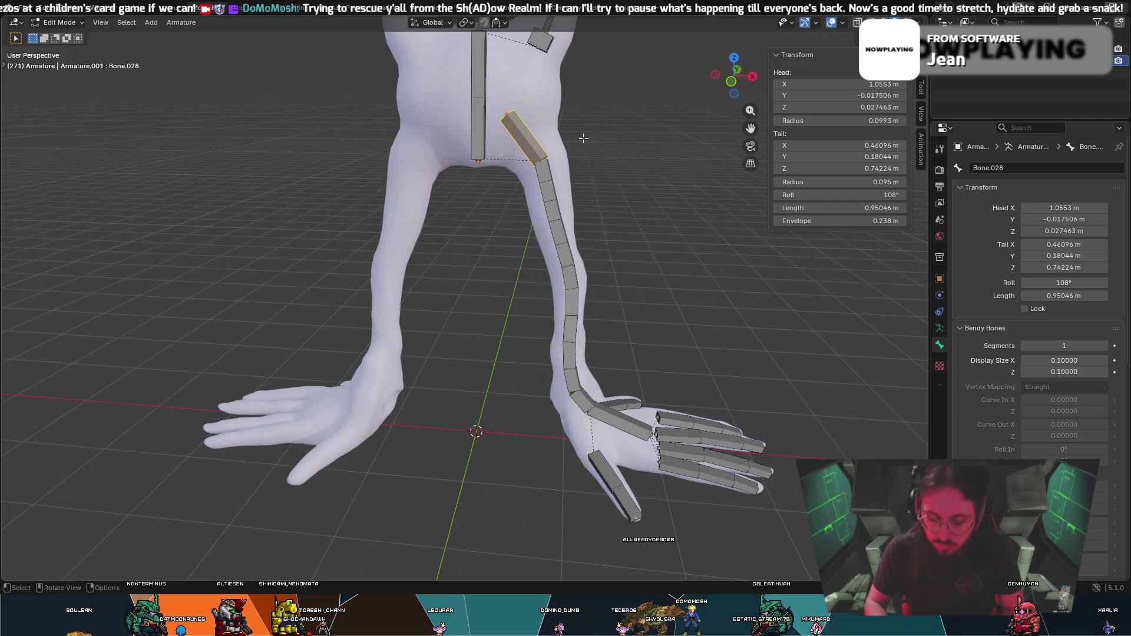
Unparent the upper-arm bone, rotate it 180° to flip it, and reconnect it to the arm chain with Connected.
key("alt+p")
left_click(540, 138)
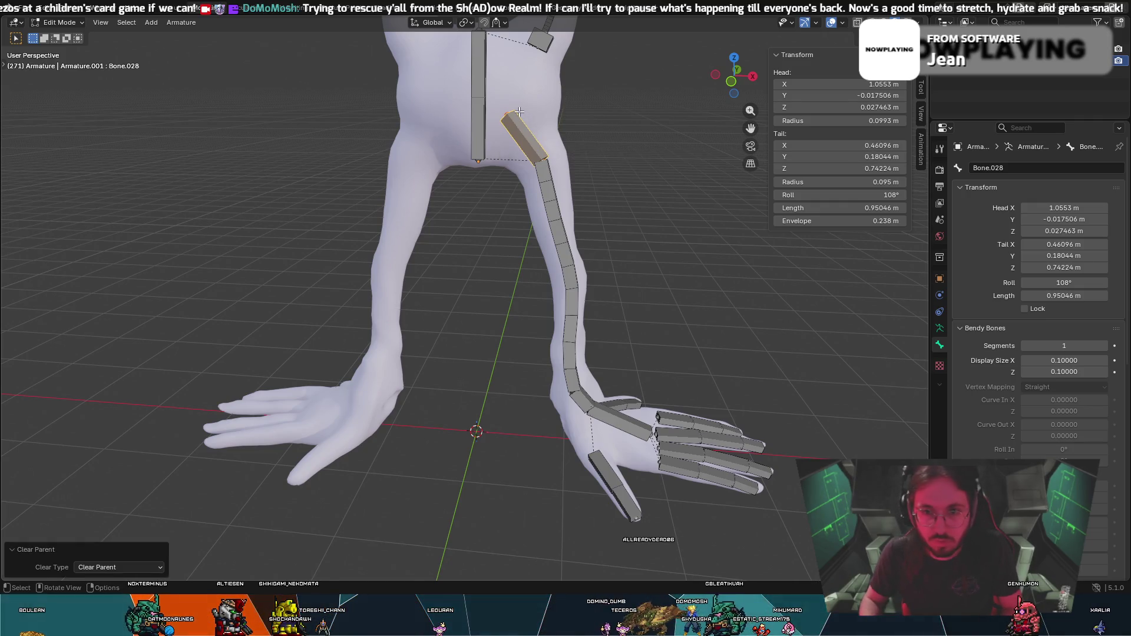
key("r")
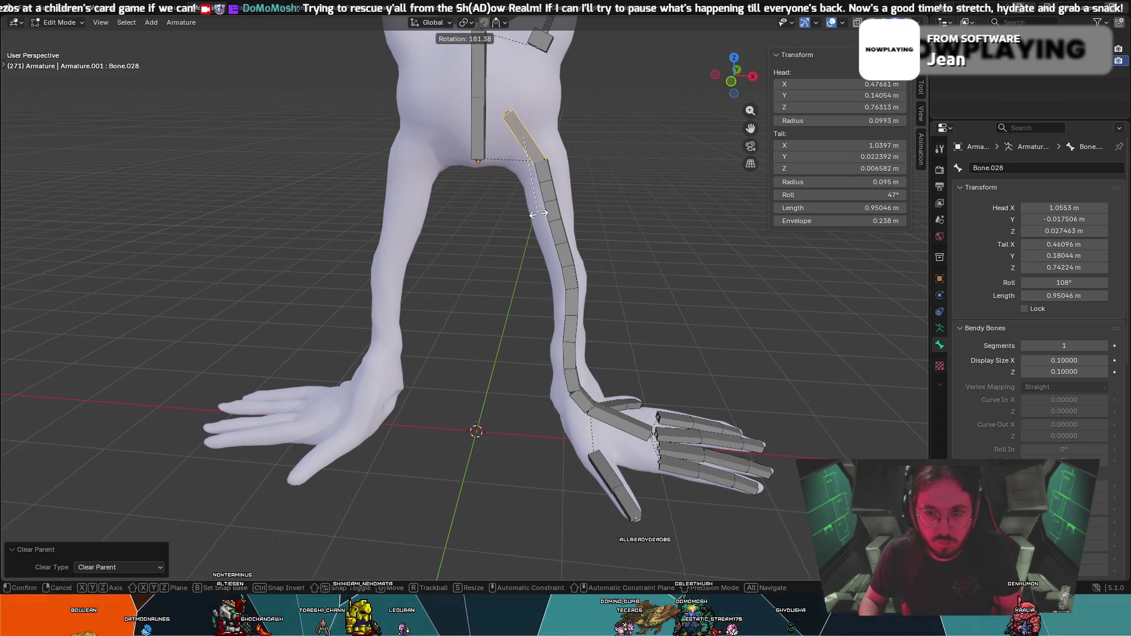
left_click(536, 213)
left_click(546, 184, "shift")
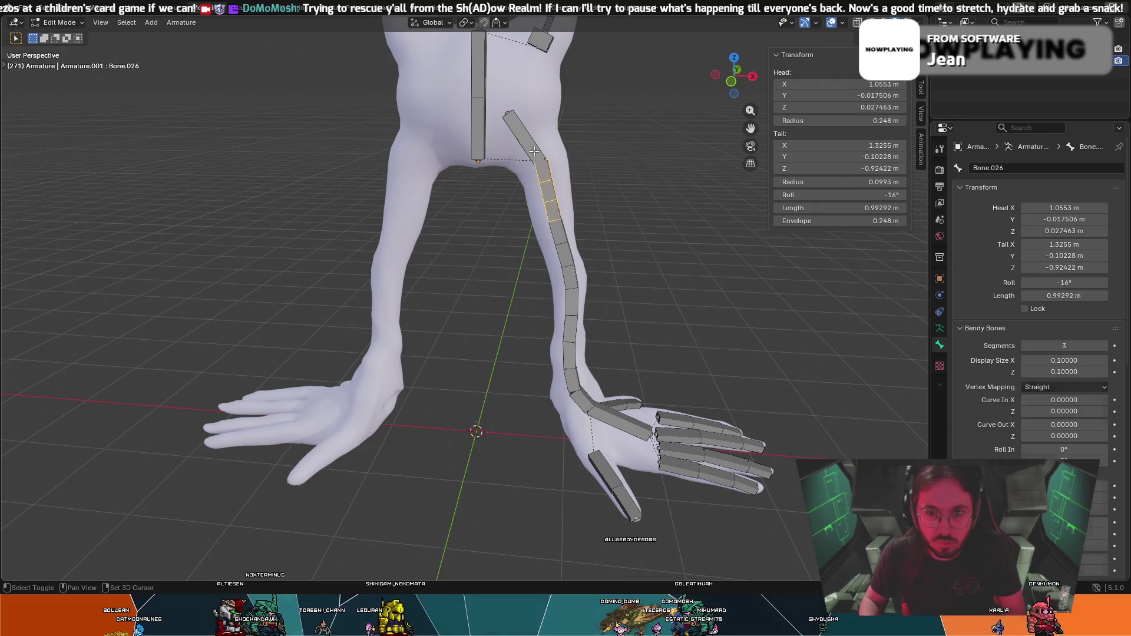
key("ctrl+p")
left_click(499, 129)
left_click(612, 143)
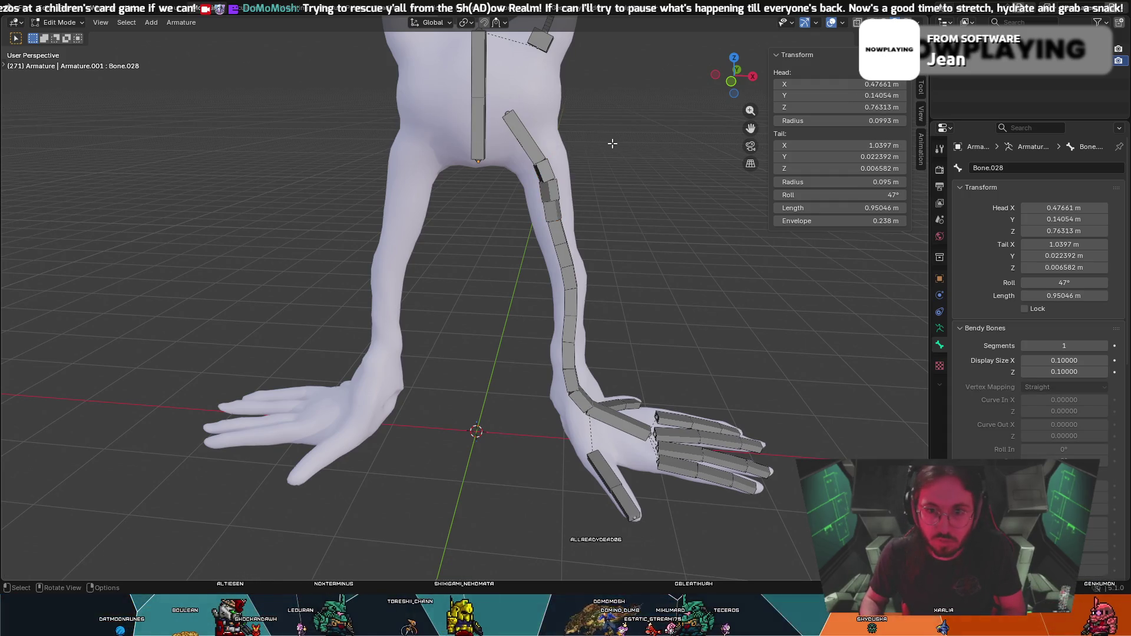
Check Bone.026's roll, then set the upper-arm bone Bone.028's roll to about -47°.
left_click(548, 178)
mouse_move(839, 194)
left_mouse_down()
mouse_move(822, 194)
mouse_move(840, 194)
left_mouse_up()
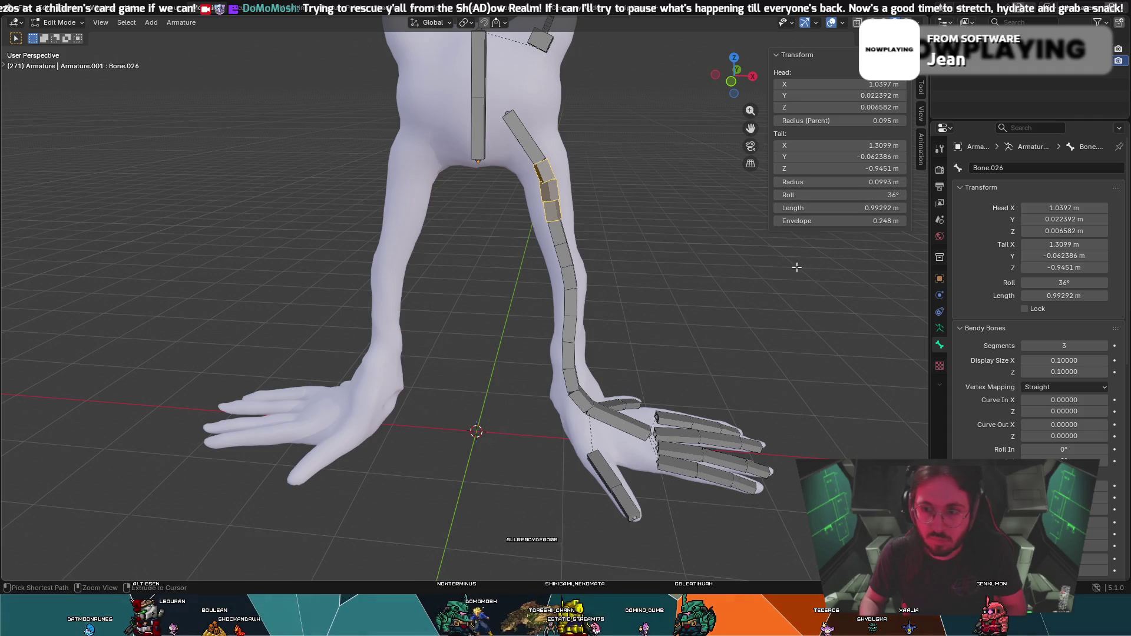
left_click(523, 137)
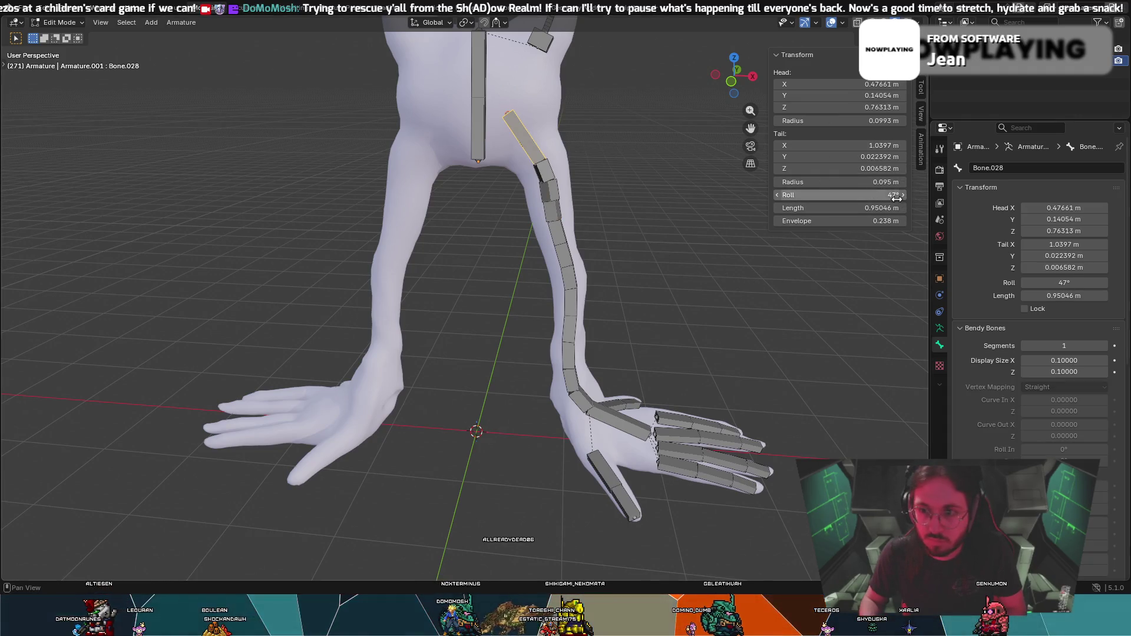
left_click_drag(840, 195, 822, 195)
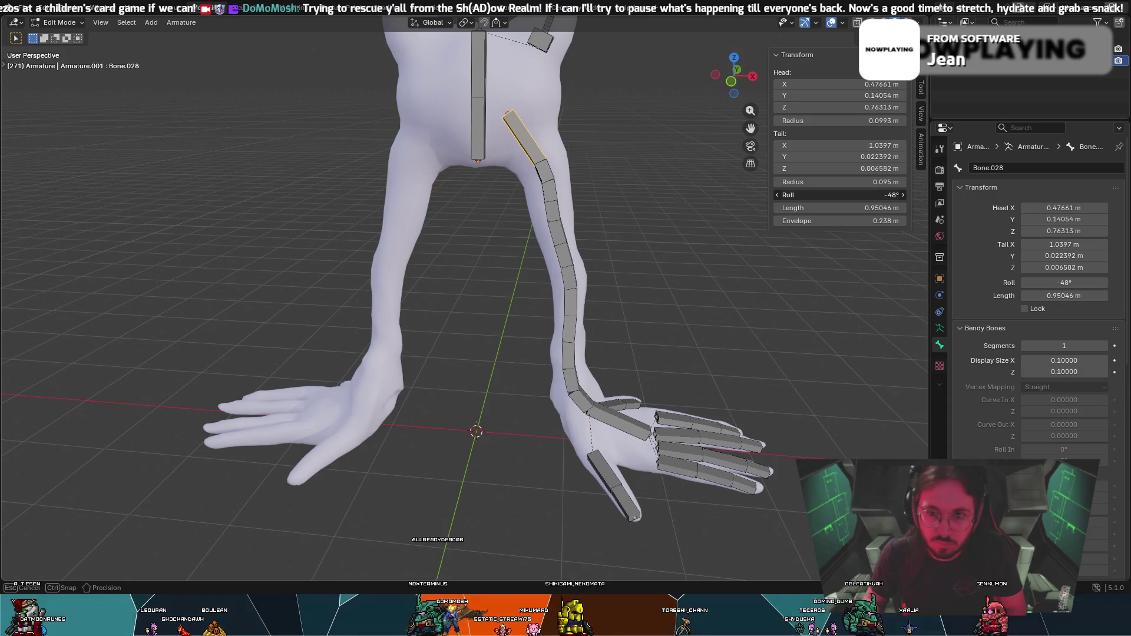
left_click_drag(839, 195, 836, 195)
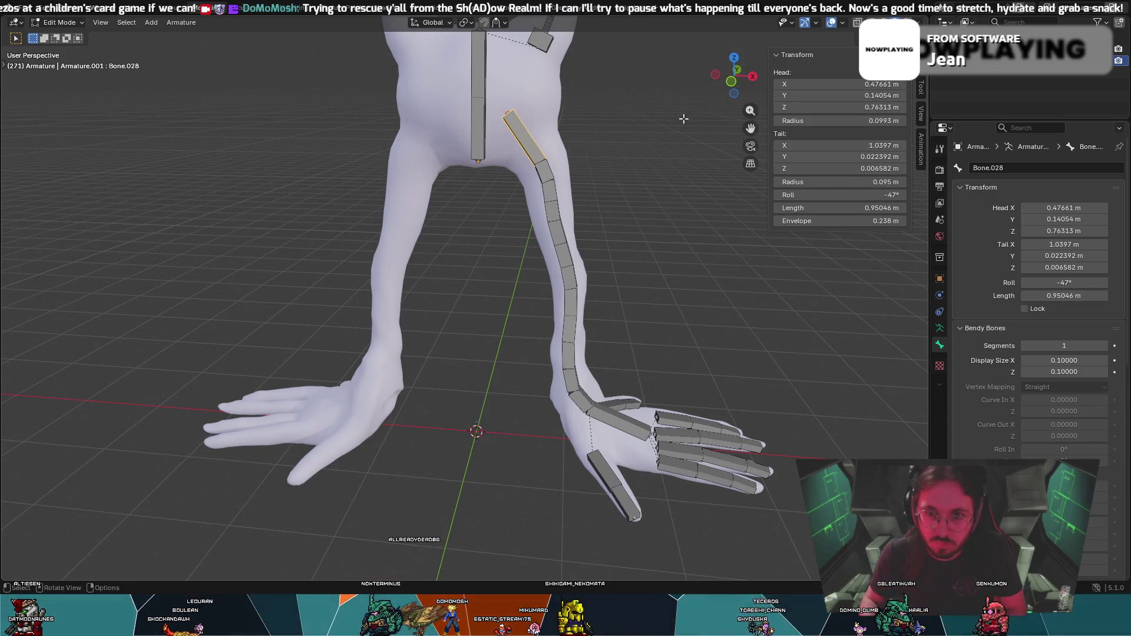
middle_click_drag(556, 159, 588, 143)
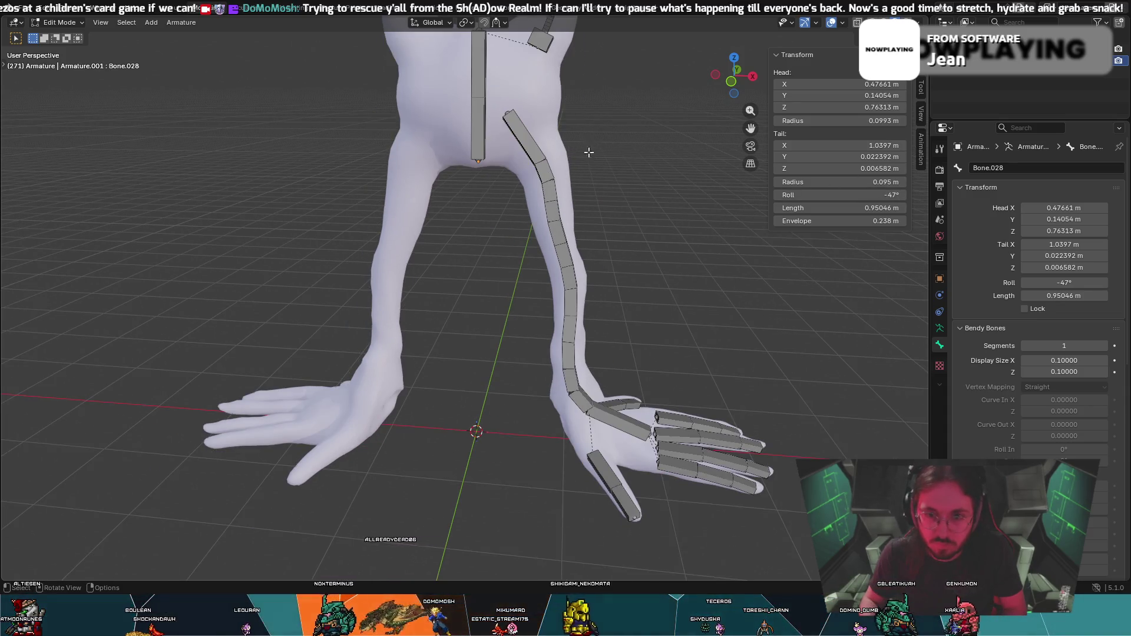
left_click(528, 142)
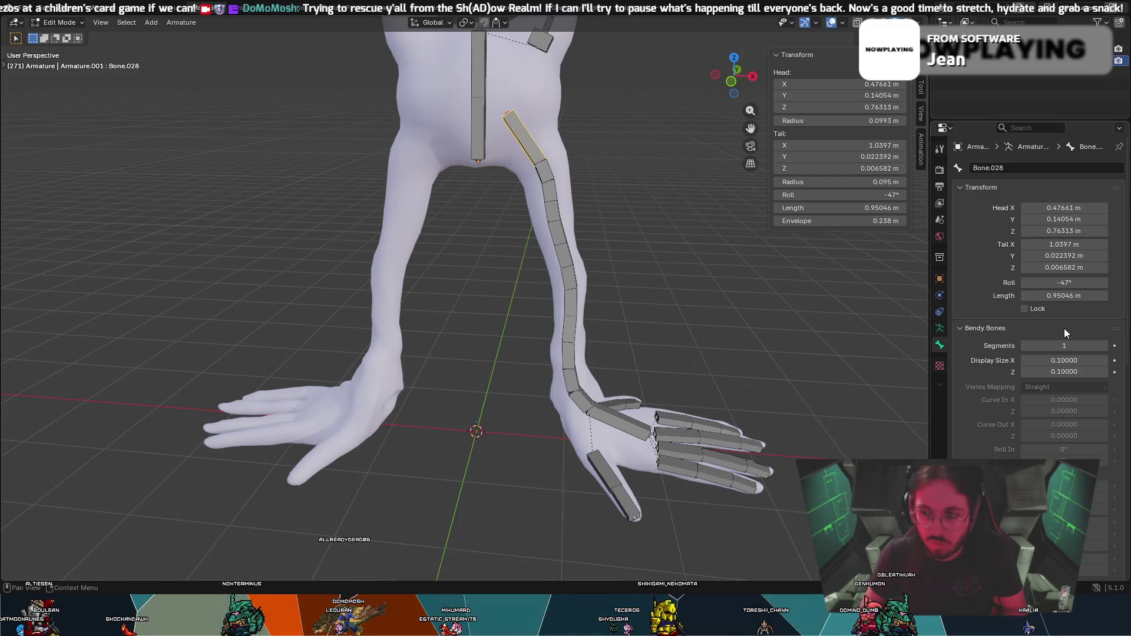
Give the upper-arm, forearm Bone.029 and wrist bones five bendy-bone segments each.
left_click(1104, 346)
left_click(1103, 346)
left_click(1103, 345)
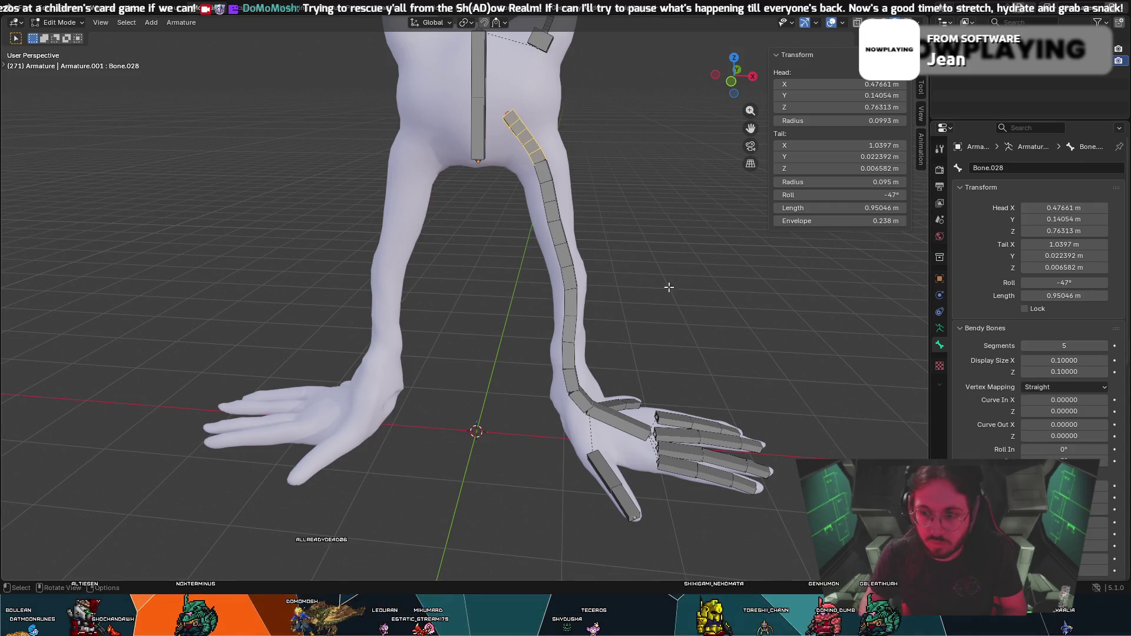
left_click(556, 212)
left_click(570, 277)
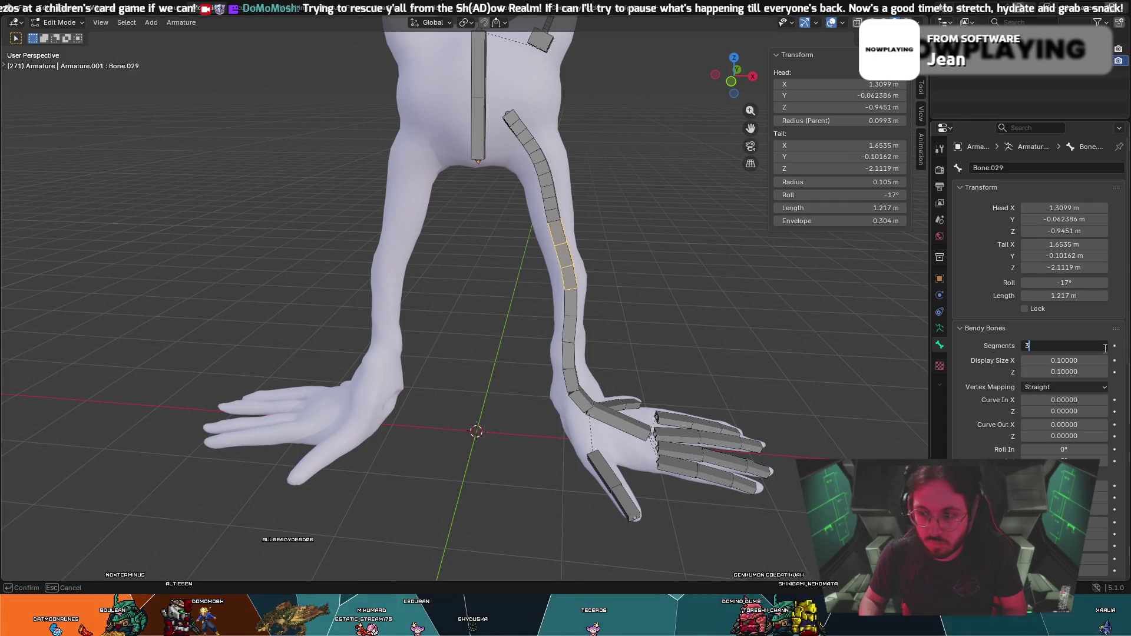
type("5")
key("Return")
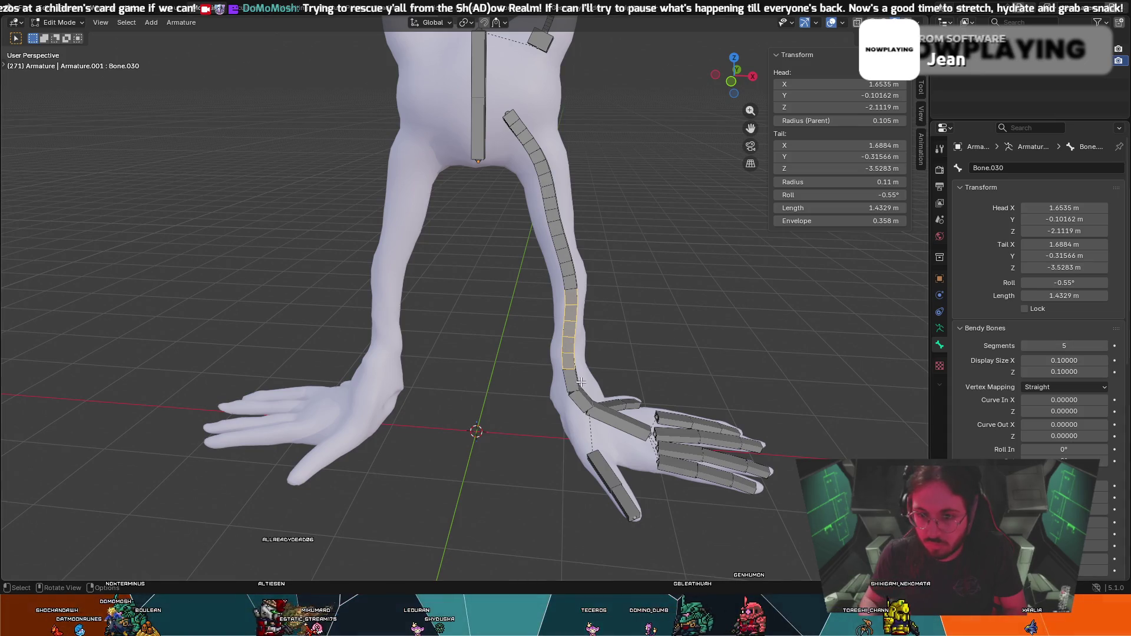
key("bracketright")
left_click(1103, 346)
left_click(1104, 346)
Switch the armature to Pose Mode and trial-rotate the wrist and upper-arm bones, cancelling each rotation.
left_click(56, 23)
left_click(62, 63)
key("c")
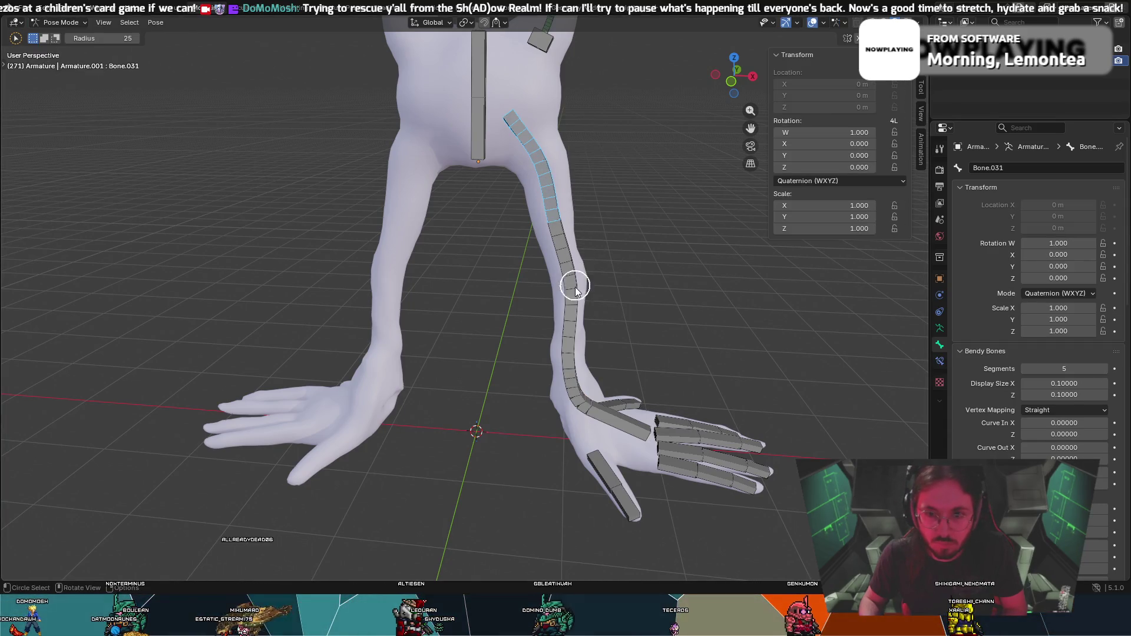
left_click(601, 408)
key("r")
right_click(651, 379)
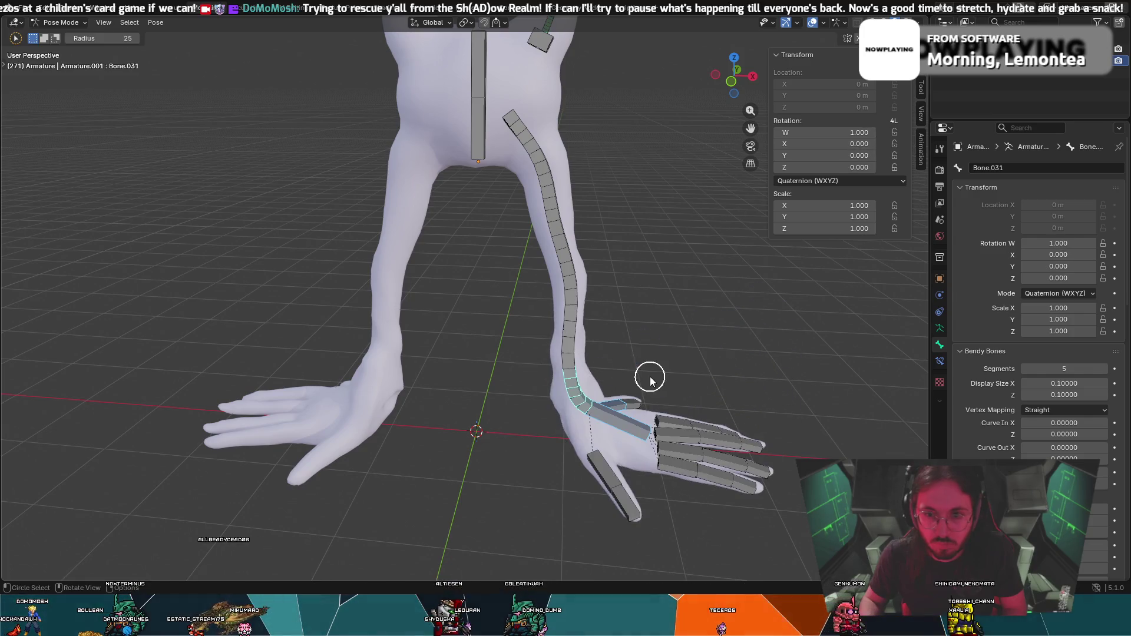
left_click(526, 158)
key("r")
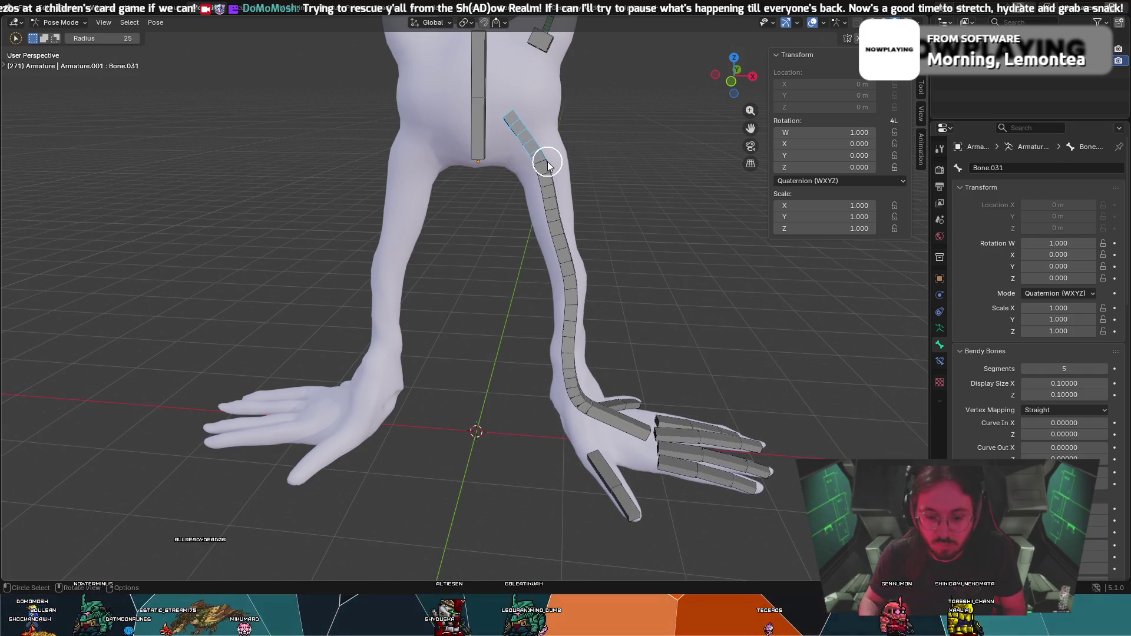
right_click(585, 128)
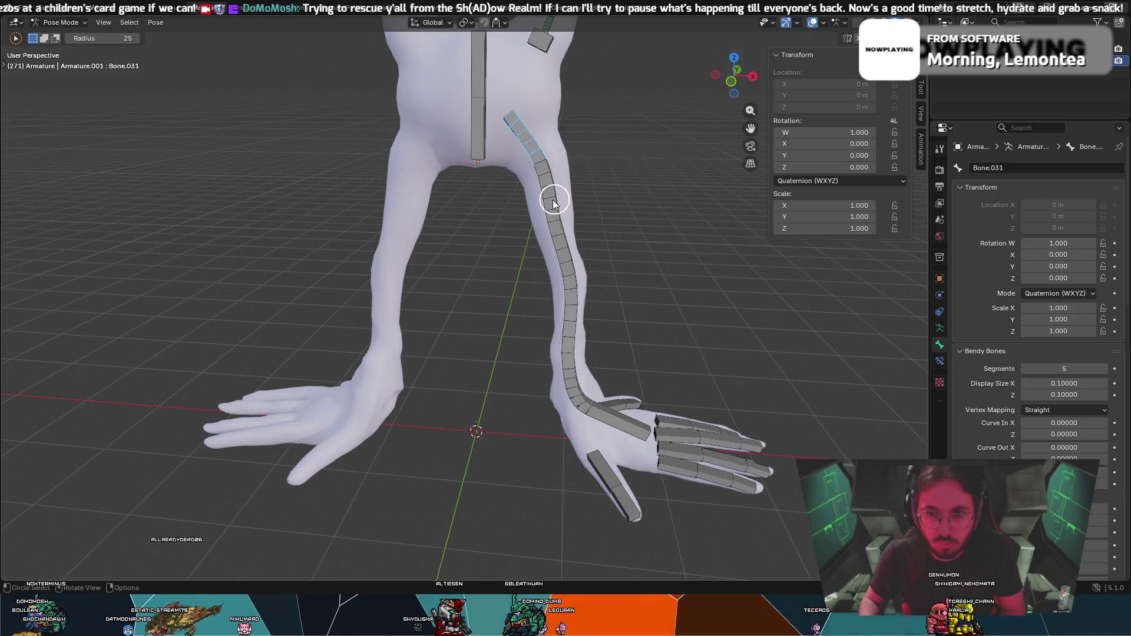
key("r")
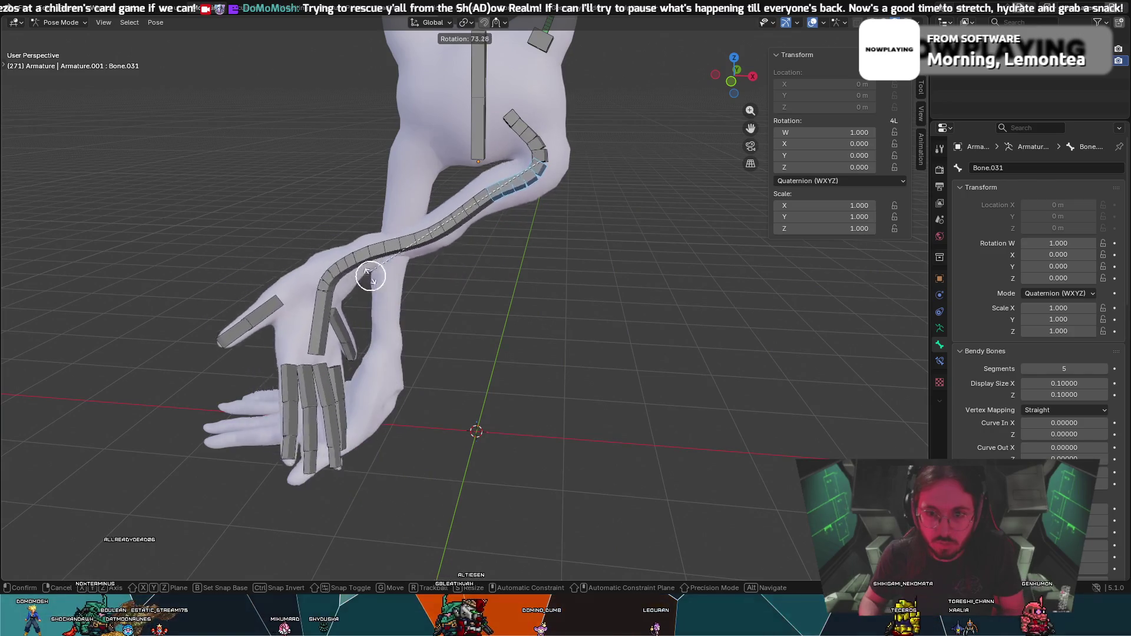
right_click(570, 273)
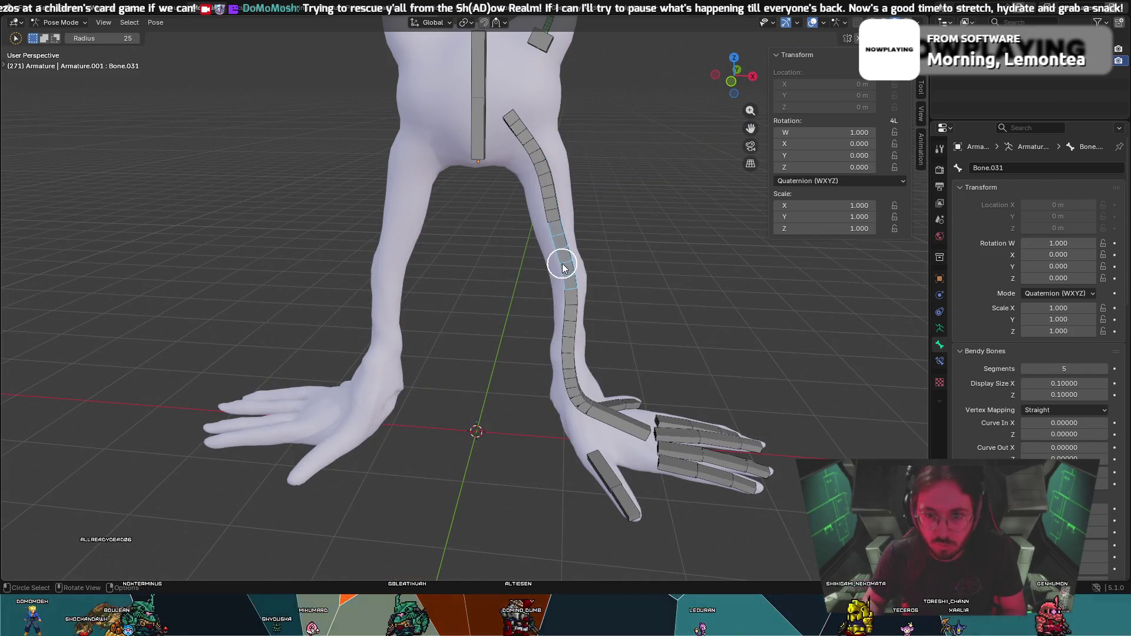
Rotate the arm and hand bones to check mesh deformation, then undo back to the rest pose.
key("r")
left_click(667, 193)
key("ctrl+z")
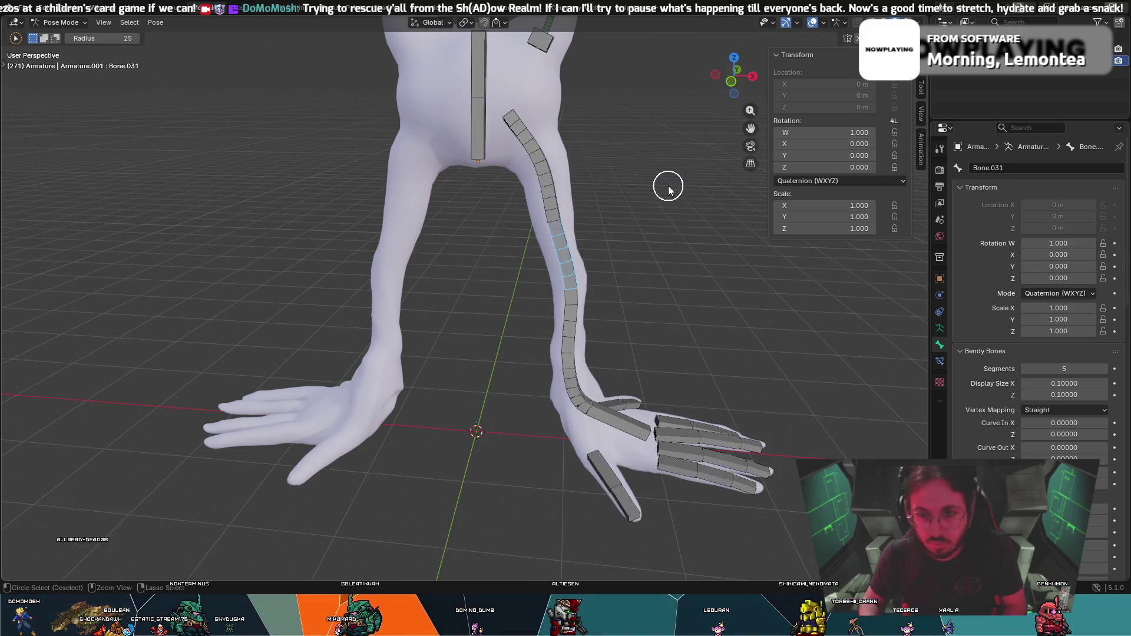
key("r")
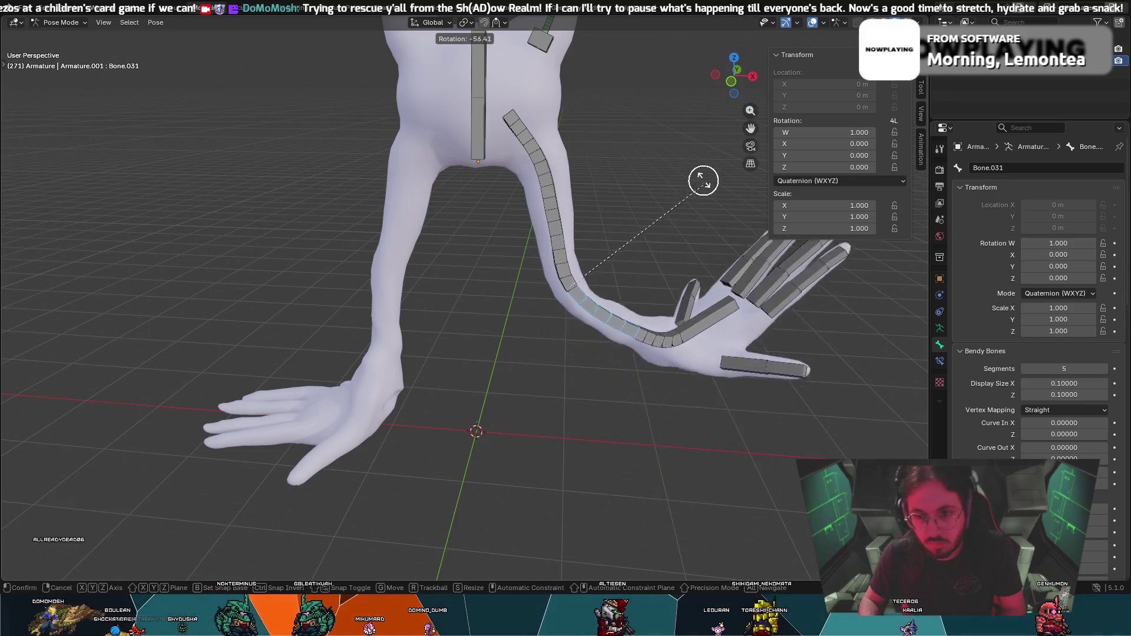
left_click(689, 141)
left_click(689, 307)
key("ctrl+z")
key("ctrl+z")
key("ctrl+z")
key("ctrl+z")
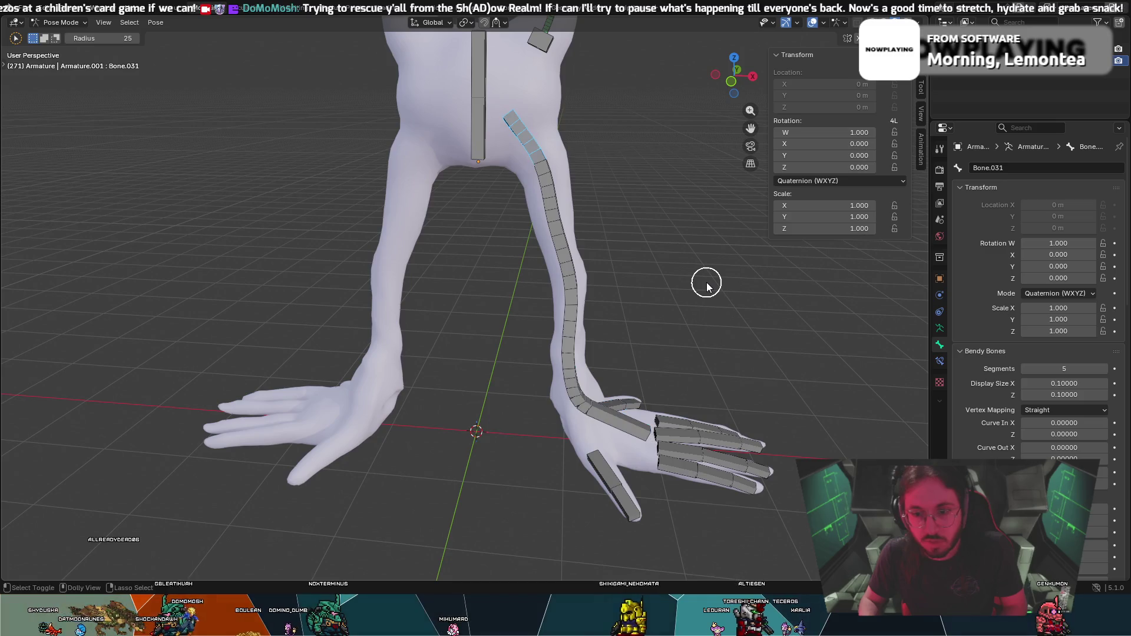
mouse_move(706, 293)
middle_mouse_down()
mouse_move(636, 278)
mouse_move(542, 222)
mouse_move(630, 213)
mouse_move(508, 161)
middle_mouse_up()
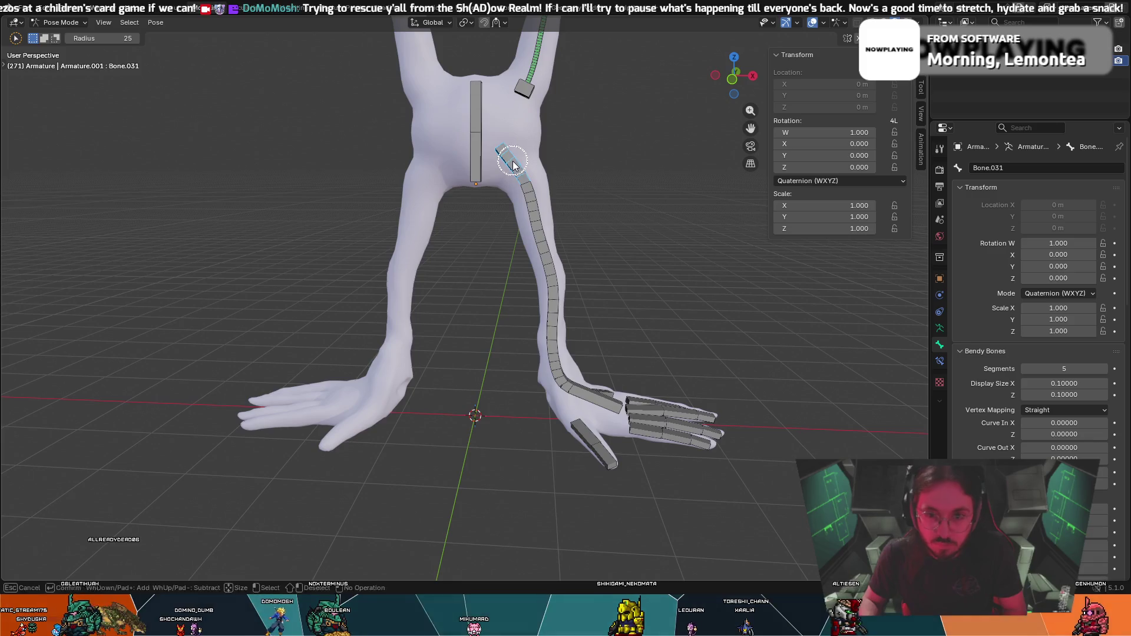
Test-bend the arm chain and the vertical torso bone with cancelled rotations, leaving the rig at rest.
key("r")
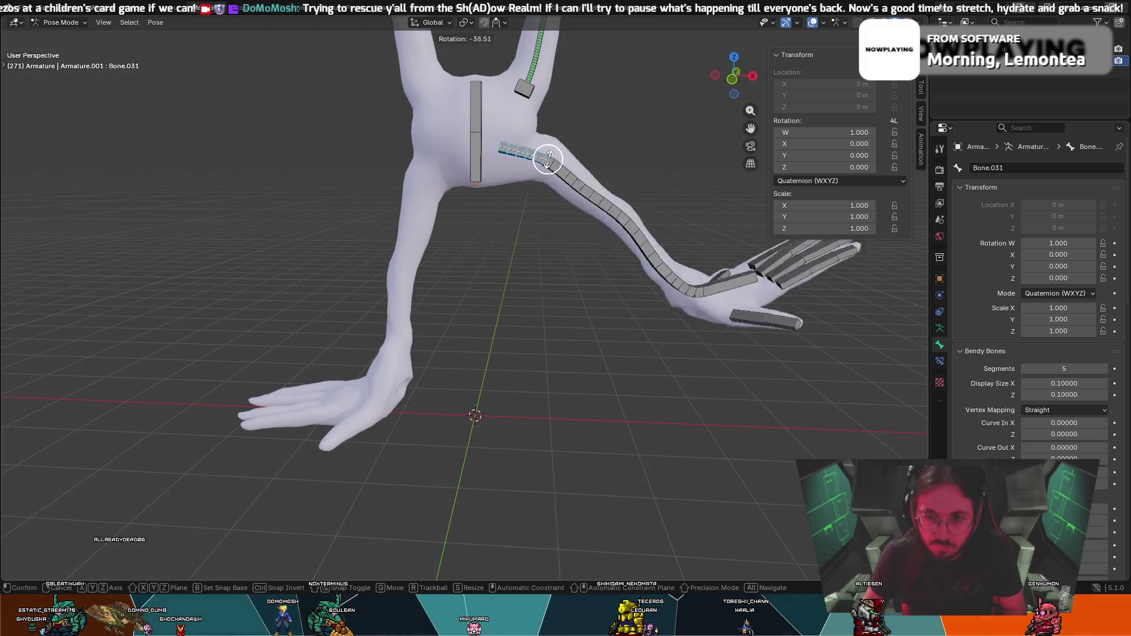
left_click(543, 165)
key("c")
key("Escape")
key("r")
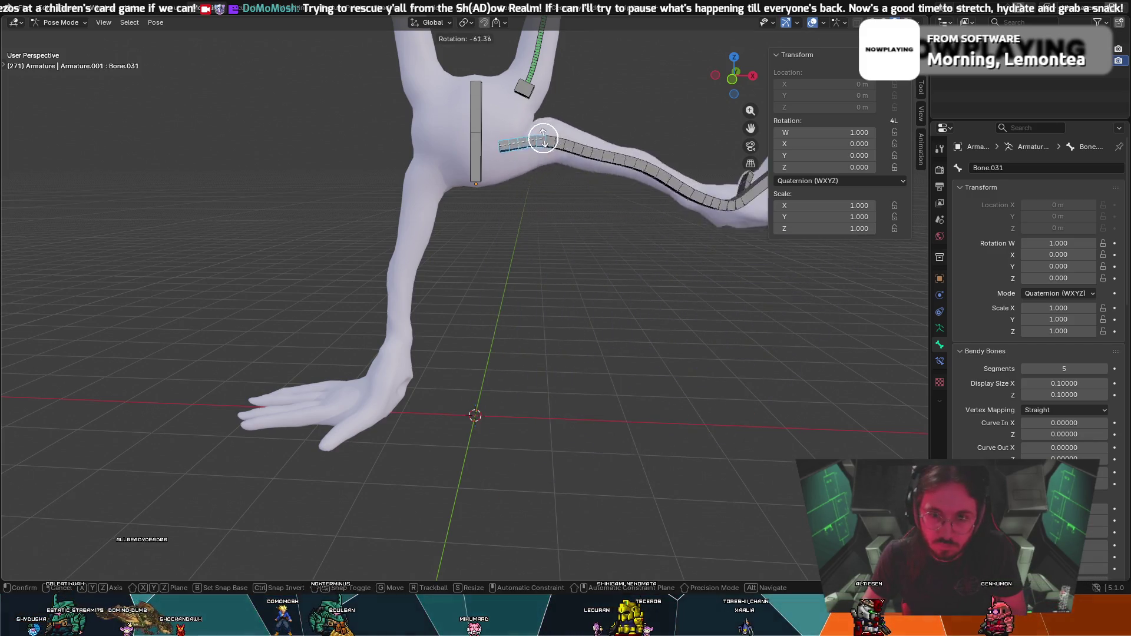
key("Escape")
key("c")
left_click_drag(522, 177, 538, 198)
key("r")
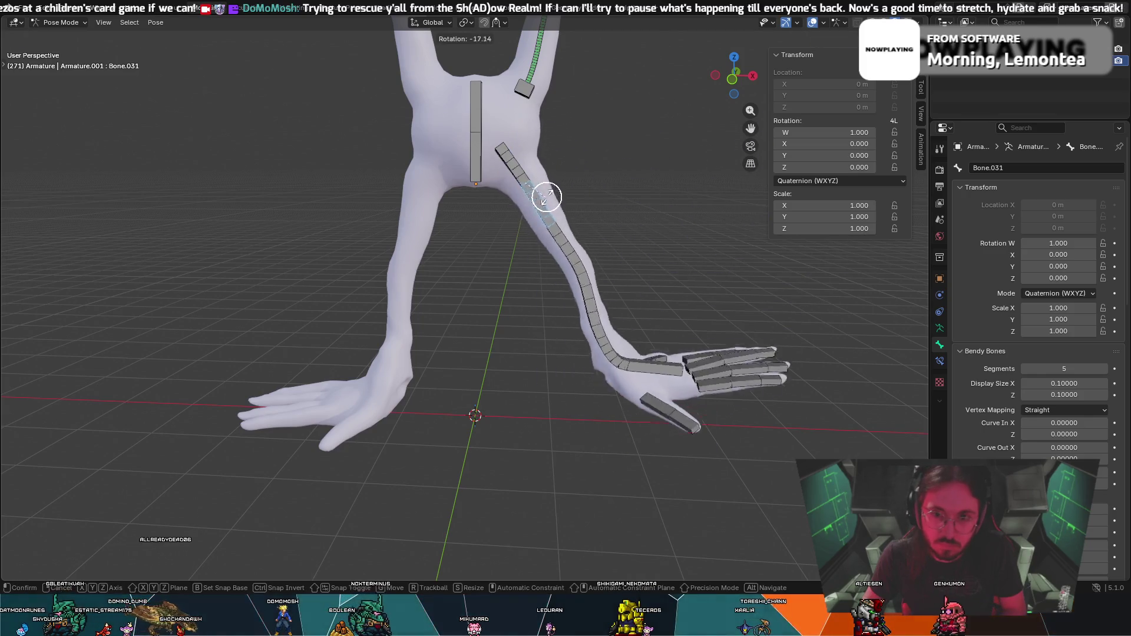
key("Escape")
left_click(524, 207)
left_click(477, 160)
key("r")
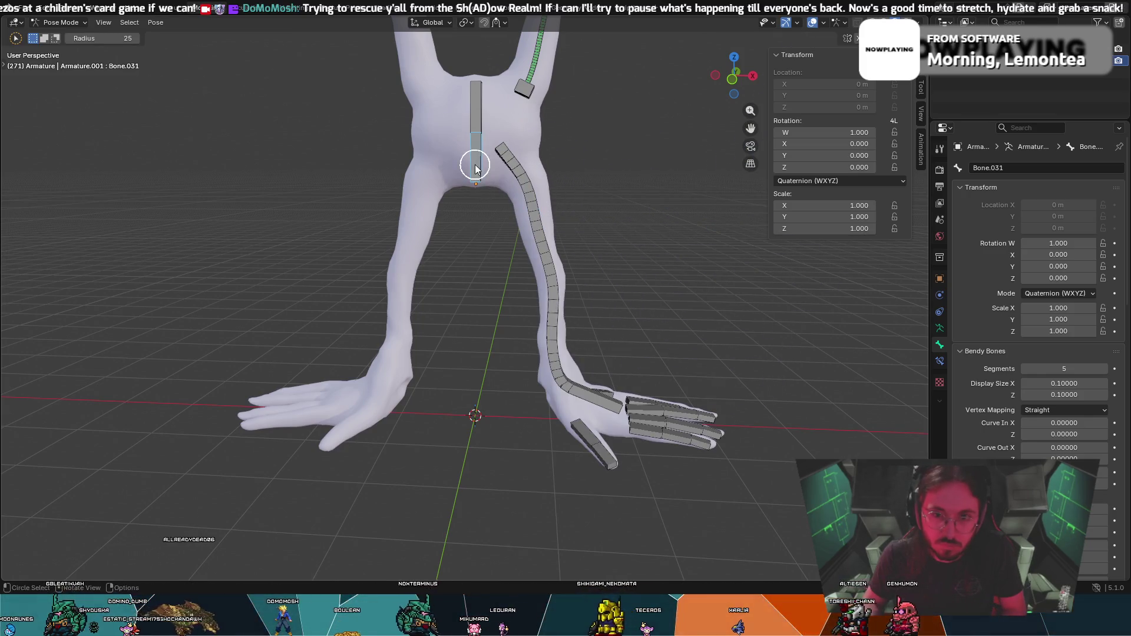
key("Escape")
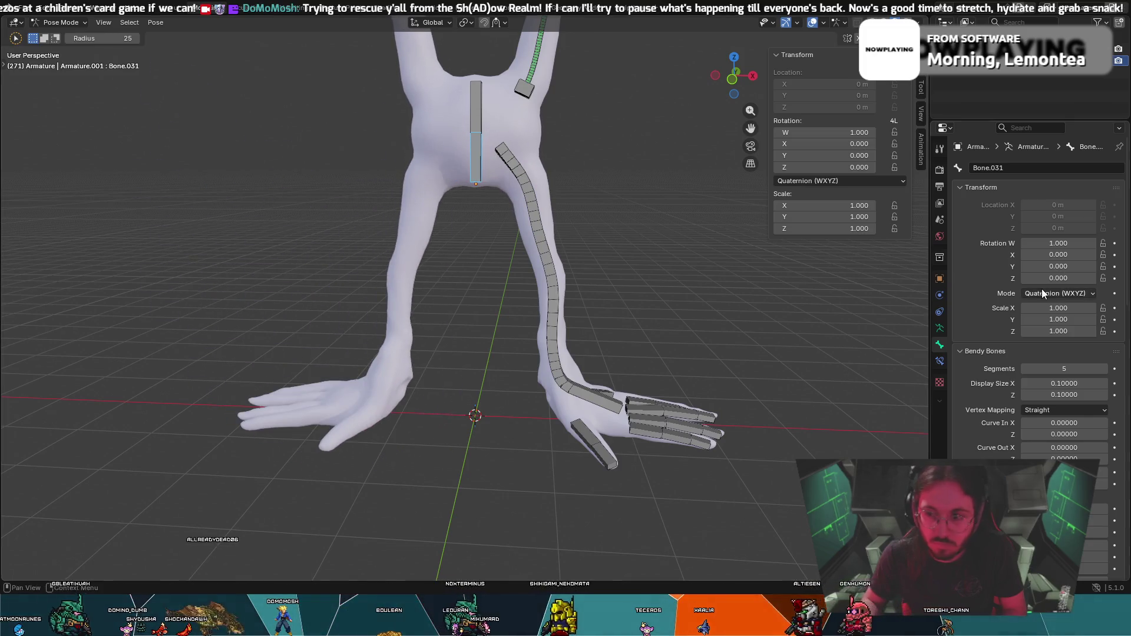
left_click(62, 22)
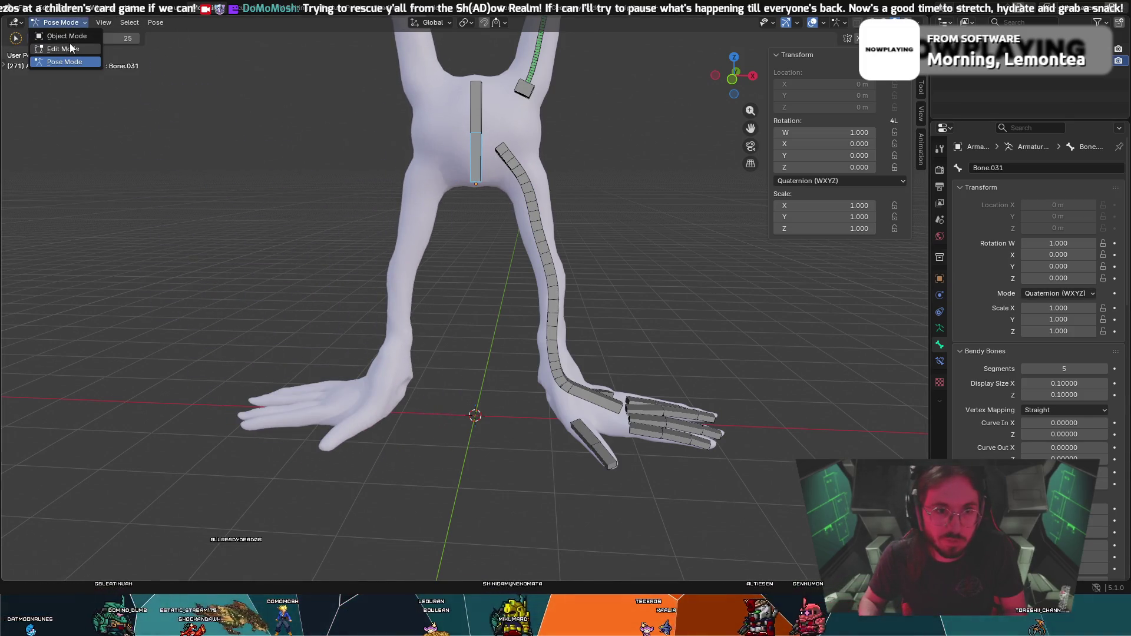
Enter Edit Mode, select the overlapping upper torso bone and raise its bendy segments to 5.
left_click(54, 55)
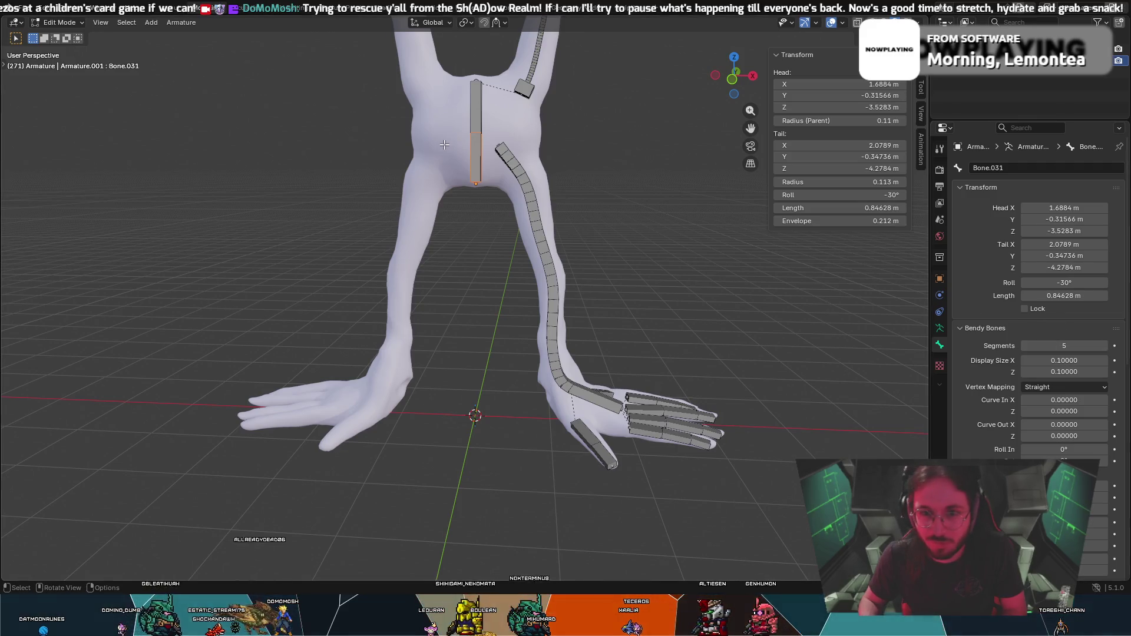
left_click(475, 159)
left_click(472, 112)
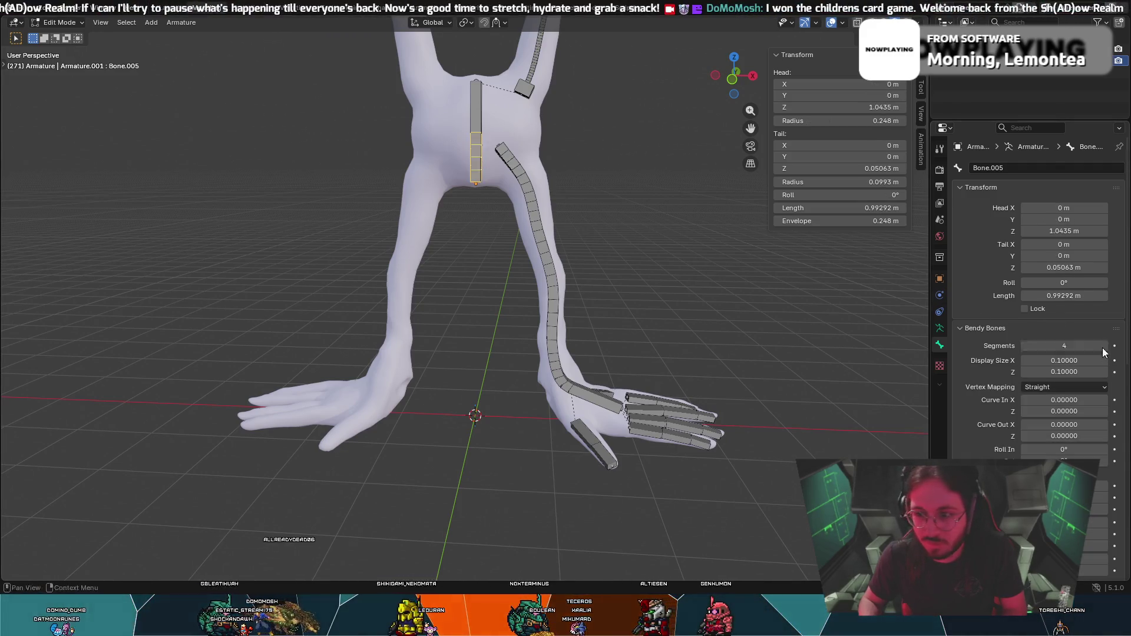
left_click(479, 98)
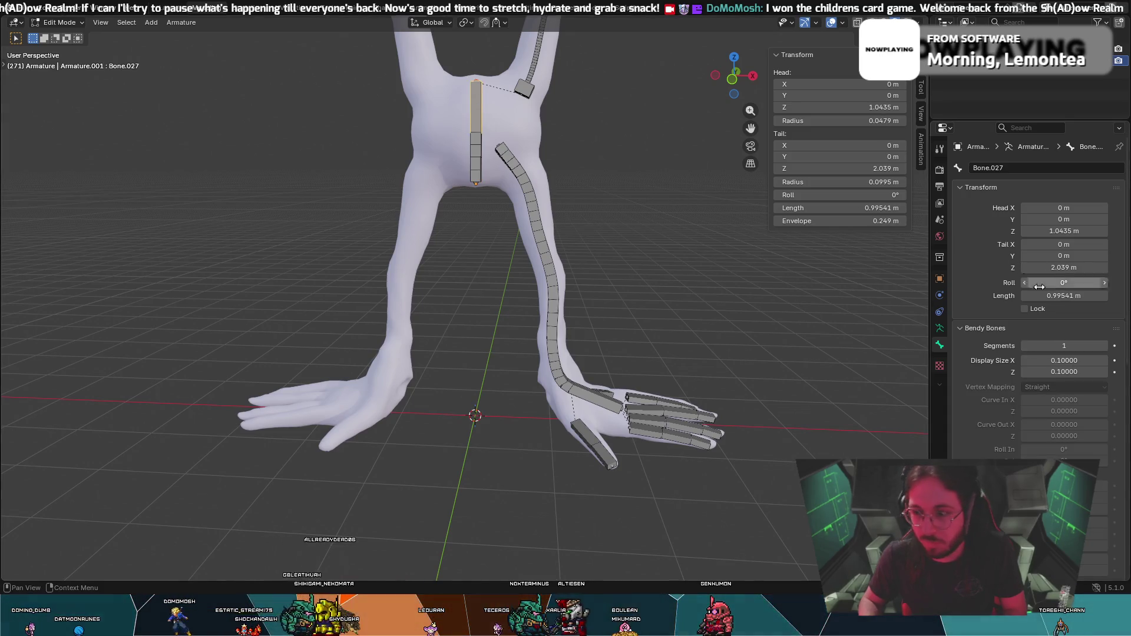
left_click_drag(1052, 345, 1078, 346)
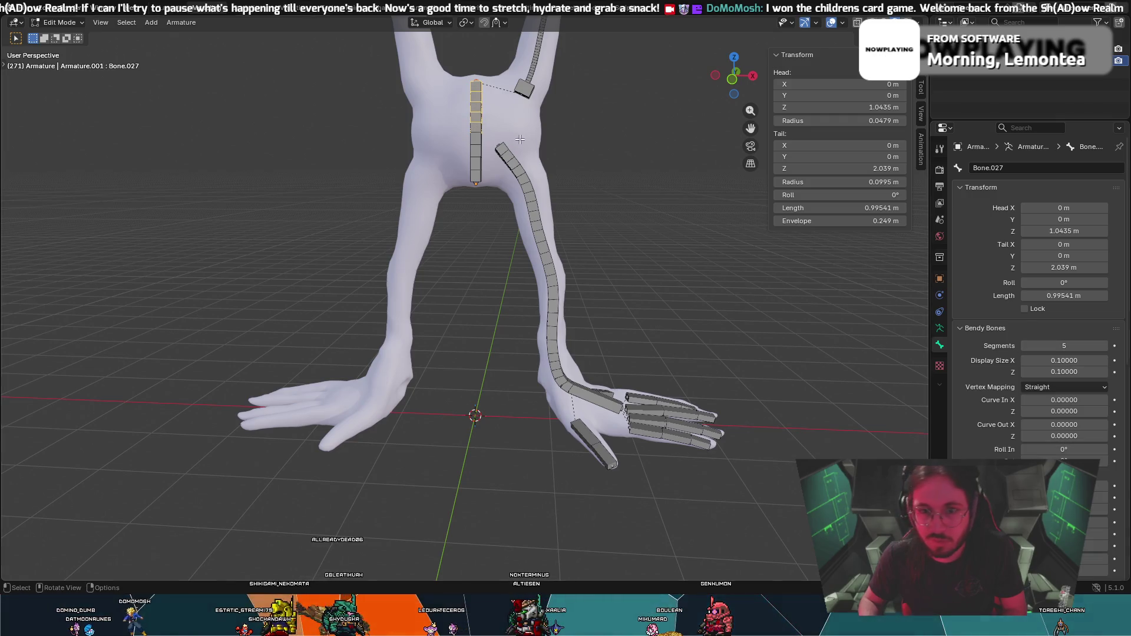
Move the other upper torso bone aside to confirm the overlap, undo, and delete the duplicate bone.
left_click(465, 83)
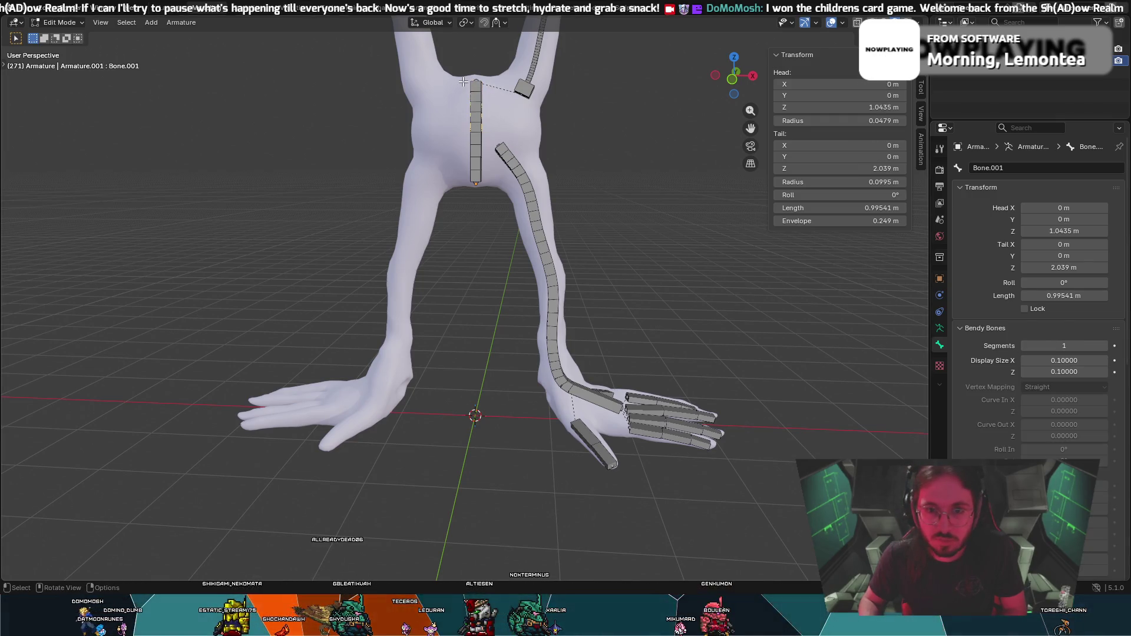
key("g")
left_click(584, 106)
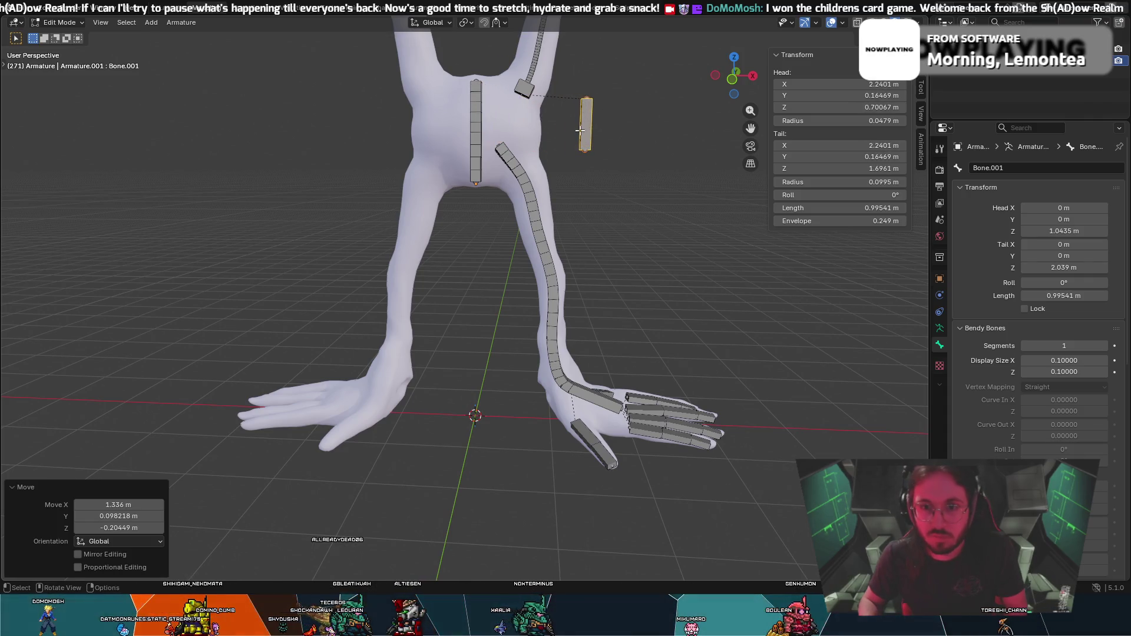
key("ctrl+z")
key("ctrl+z")
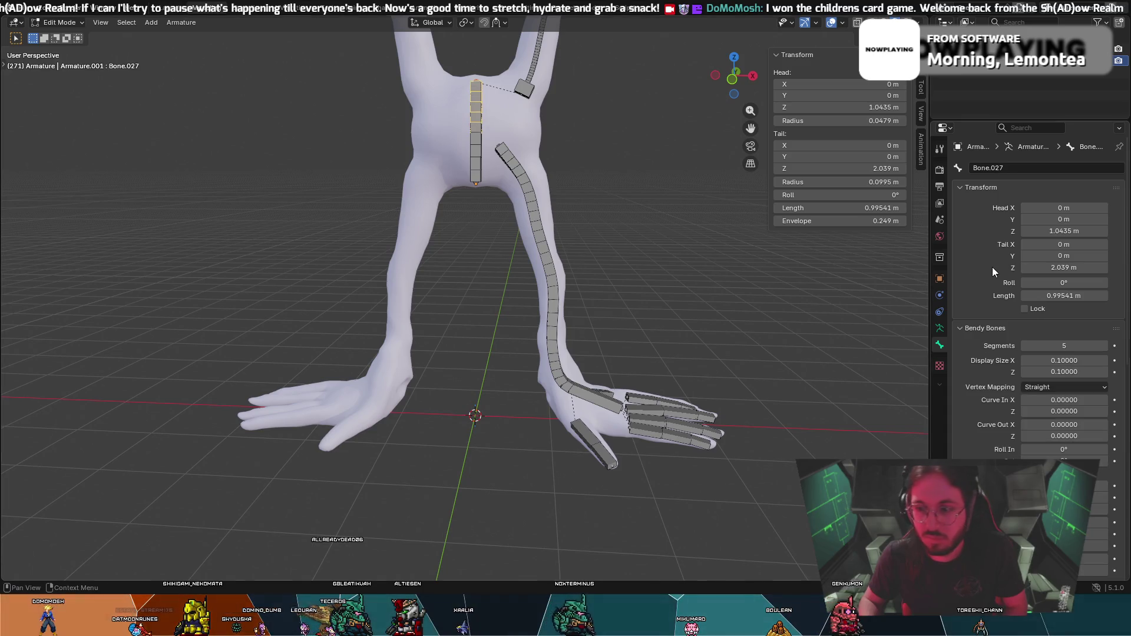
right_click(478, 112)
left_click(426, 200)
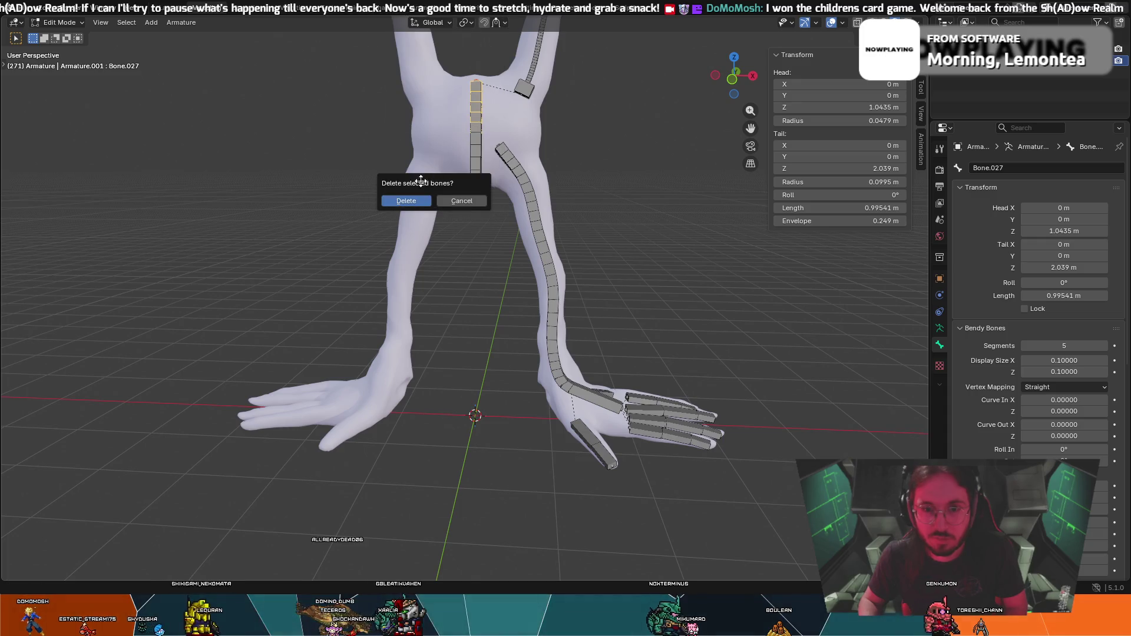
left_click(411, 200)
Give the remaining upper torso bone Bone.001 five bendy segments and select the upper spine bone.
left_click(477, 98)
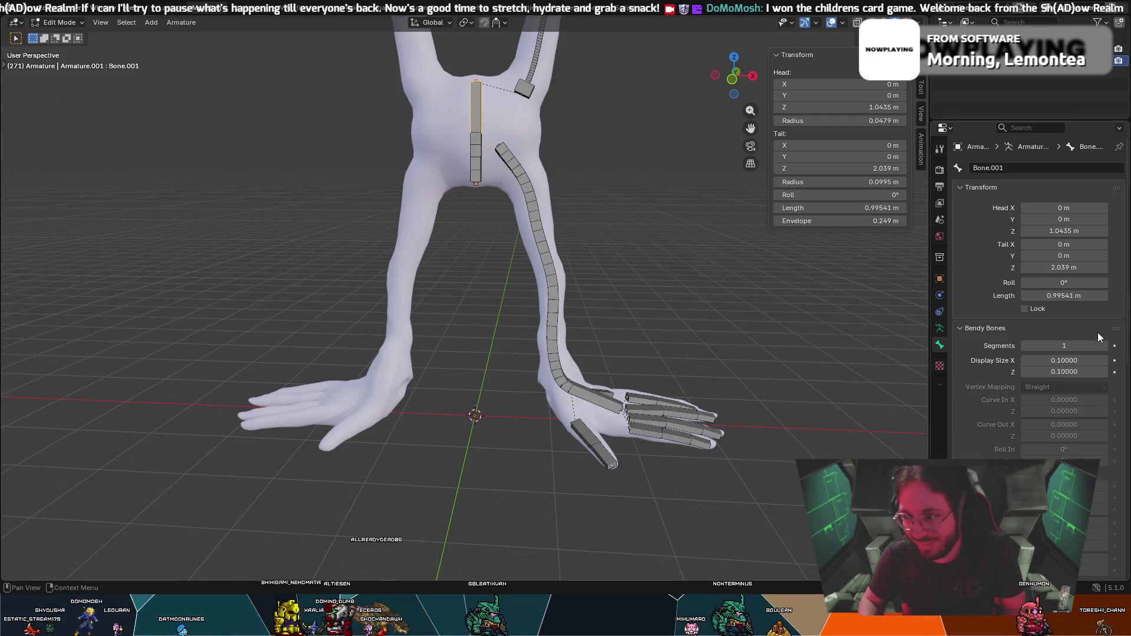
left_click_drag(1104, 345, 1112, 345)
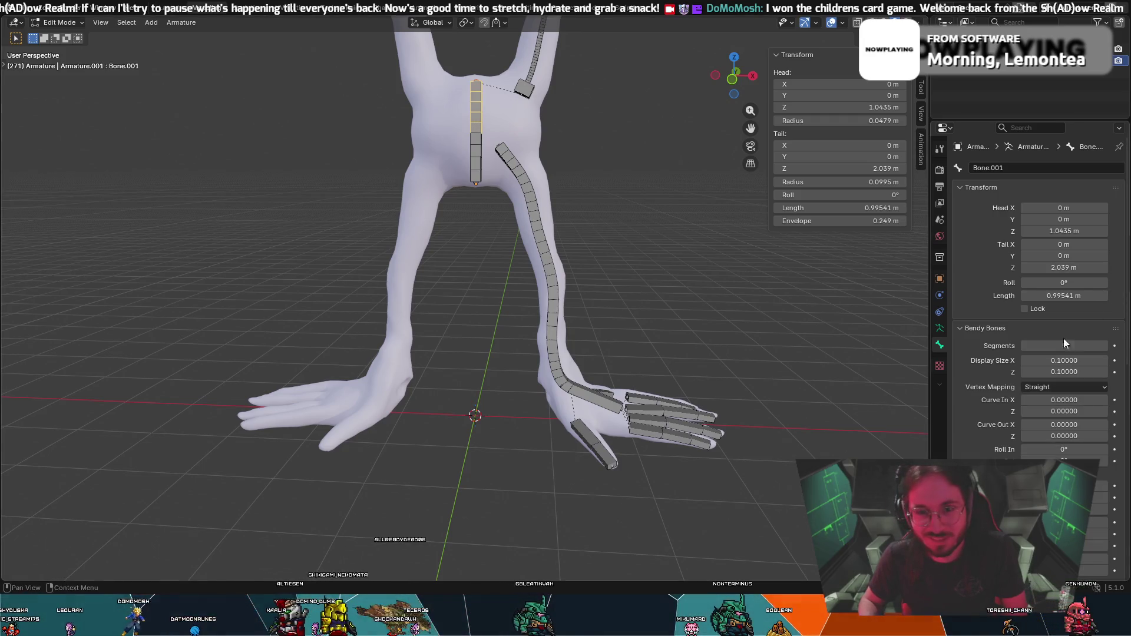
left_click(475, 109)
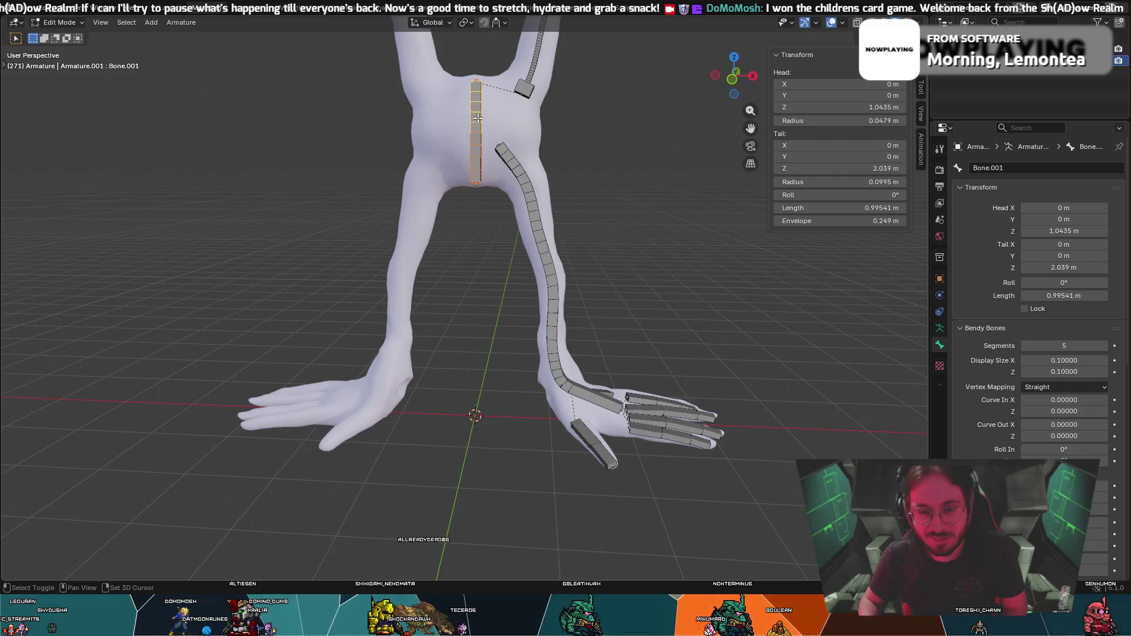
right_click(476, 109)
mouse_move(400, 149)
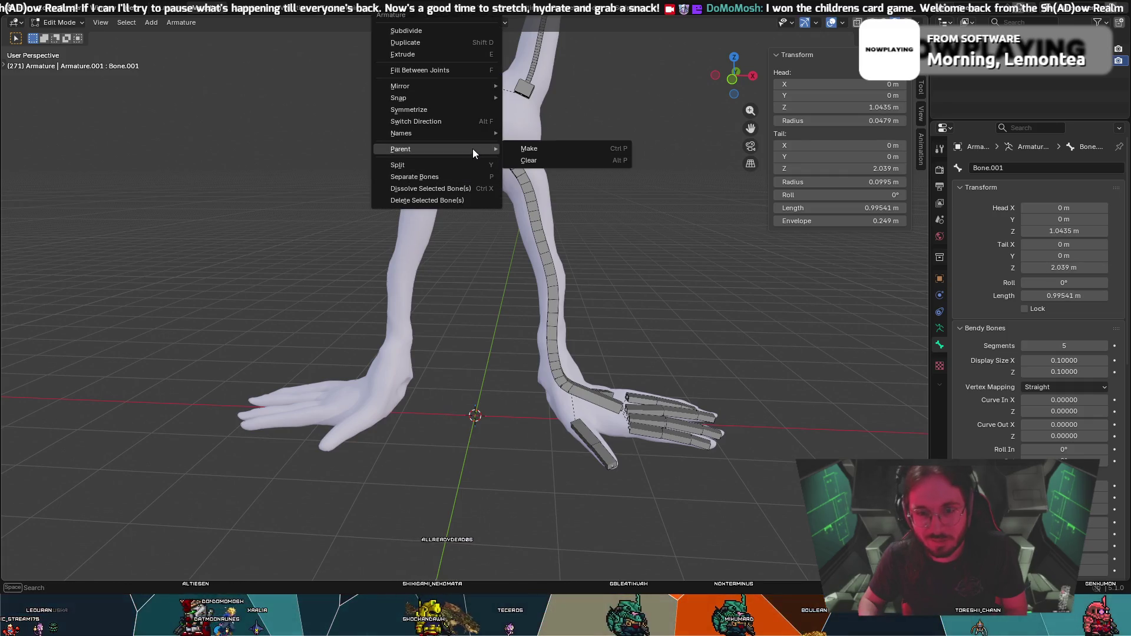
Connect the spine bone Bone.001 to its parent, deselect everything and look the rig over from a new angle.
left_click(533, 147)
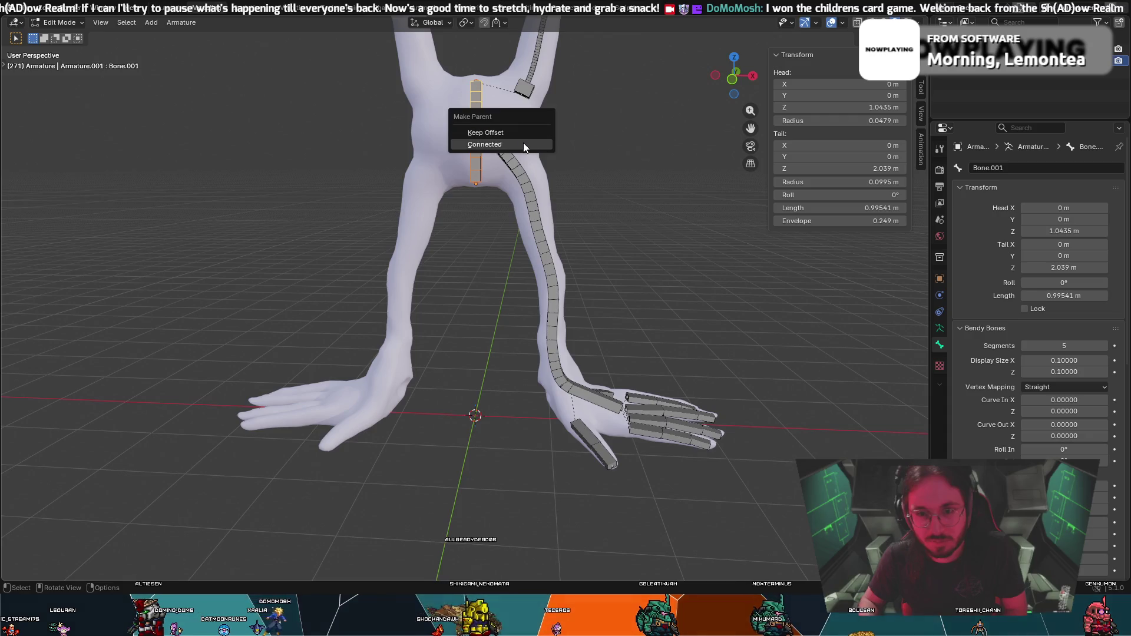
left_click(522, 129)
key("alt+a")
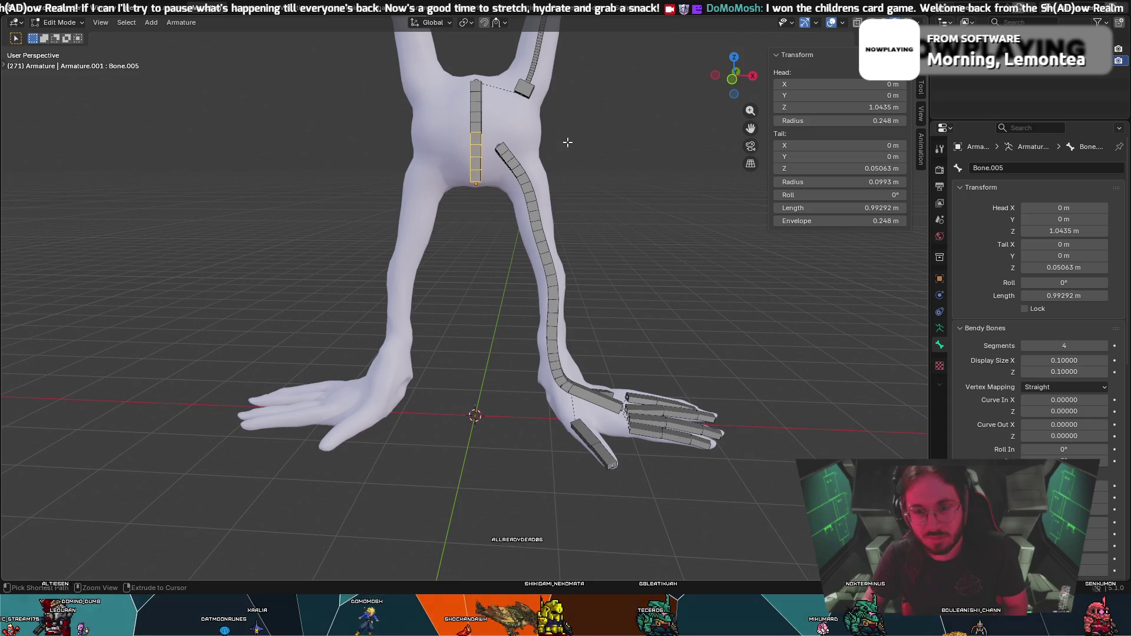
right_click(476, 87)
middle_click_drag(726, 164, 612, 135)
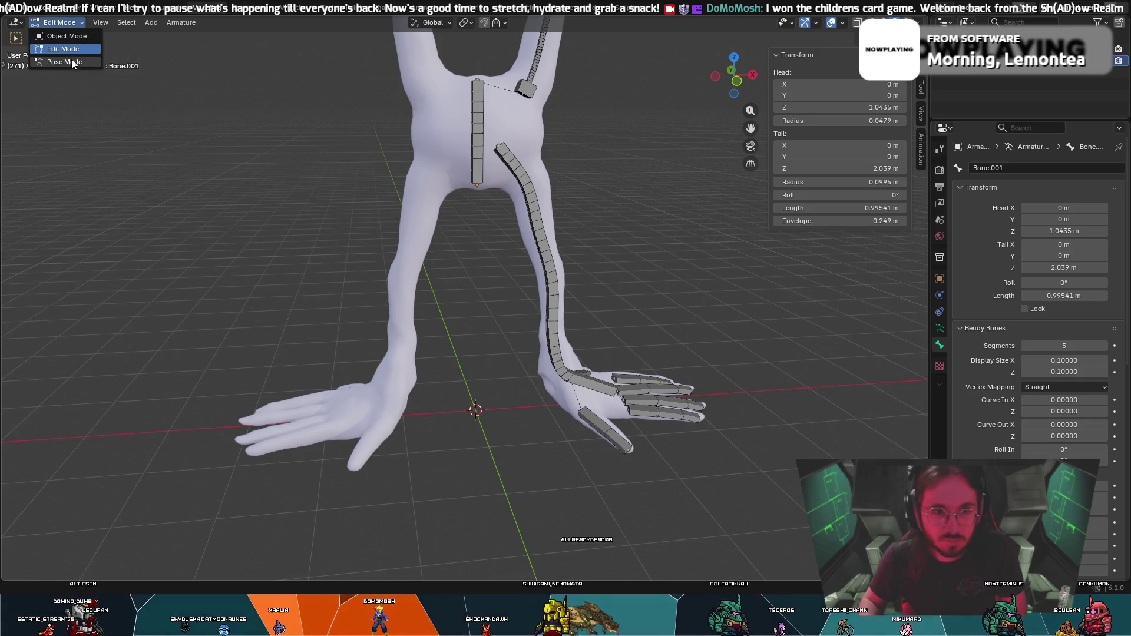
Switch to Pose Mode and trial-rotate the shoulder and upper-torso bones, cancelling each test.
left_click(64, 62)
left_click(468, 92)
key("r")
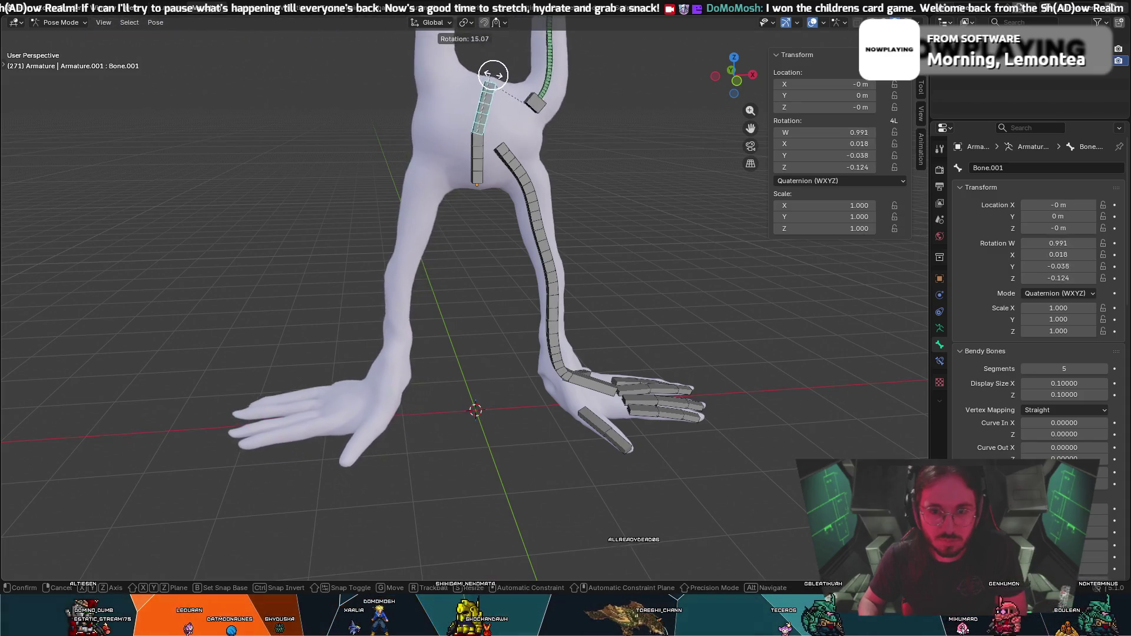
key("Escape")
key("c")
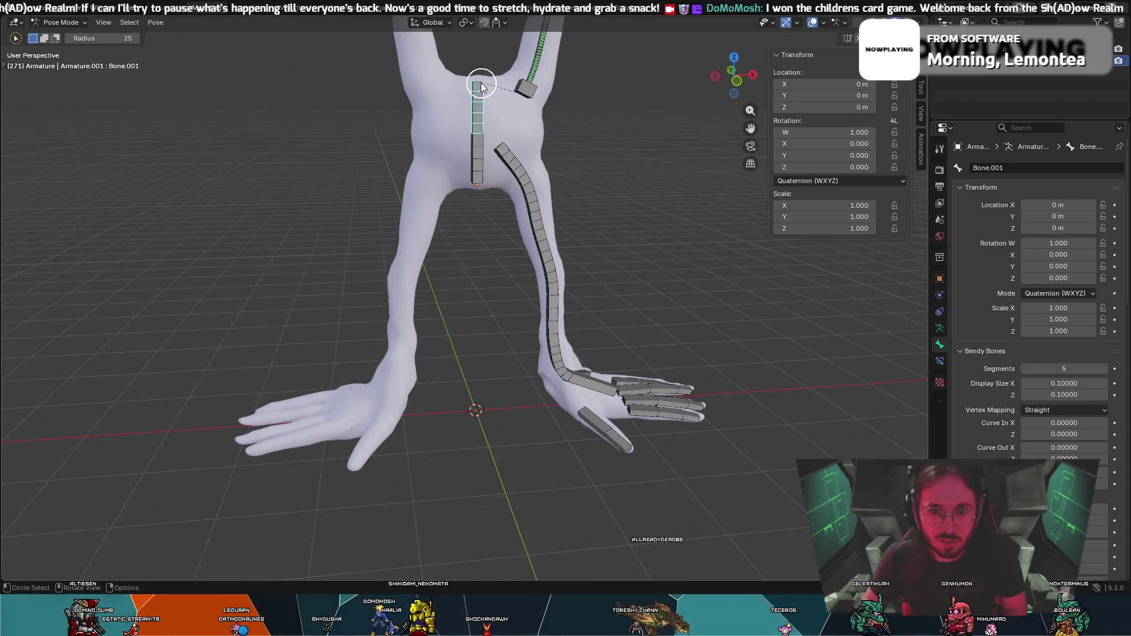
left_click(473, 78)
key("r")
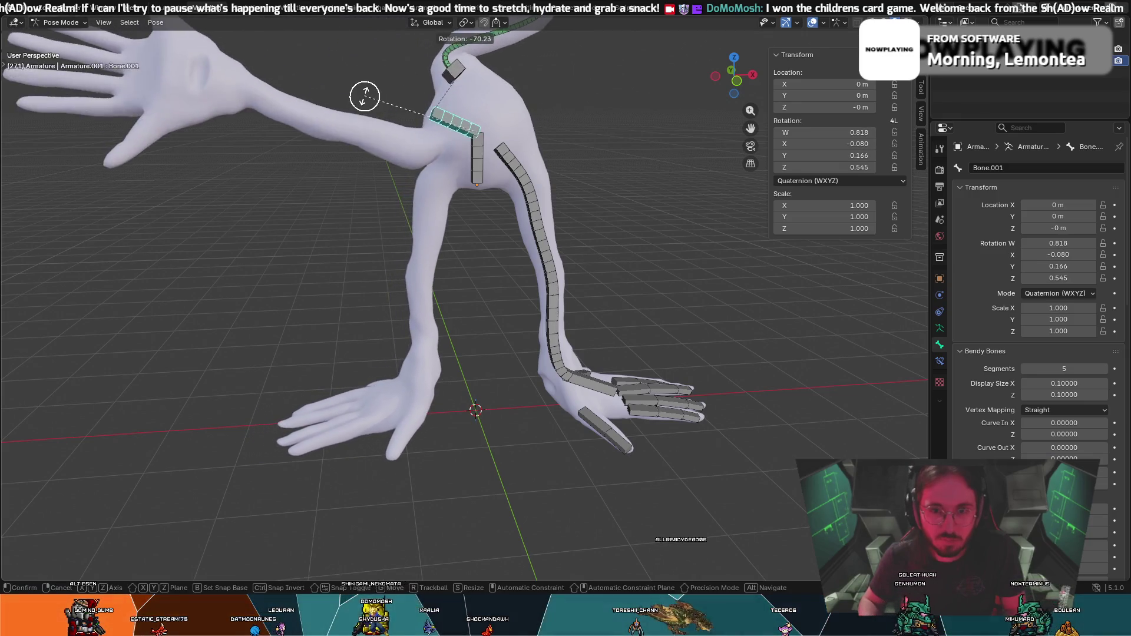
key("Escape")
Trial-rotate the arm bone chain and a torso bone, cancelling so they stay at rest.
left_click(538, 265)
key("Escape")
key("r")
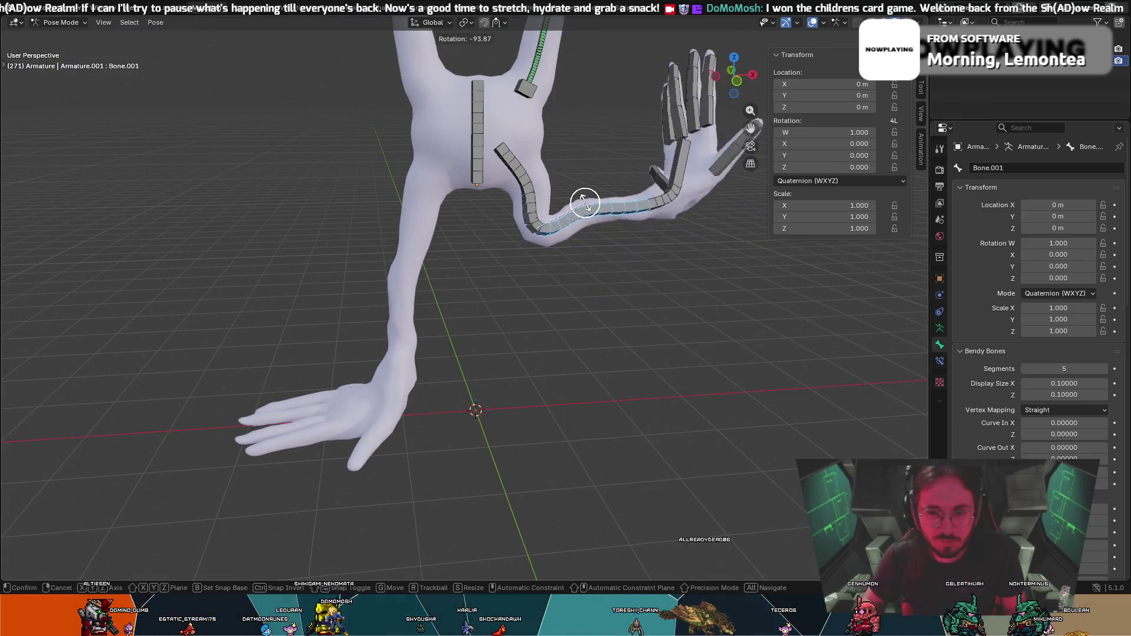
key("Escape")
left_click(470, 172)
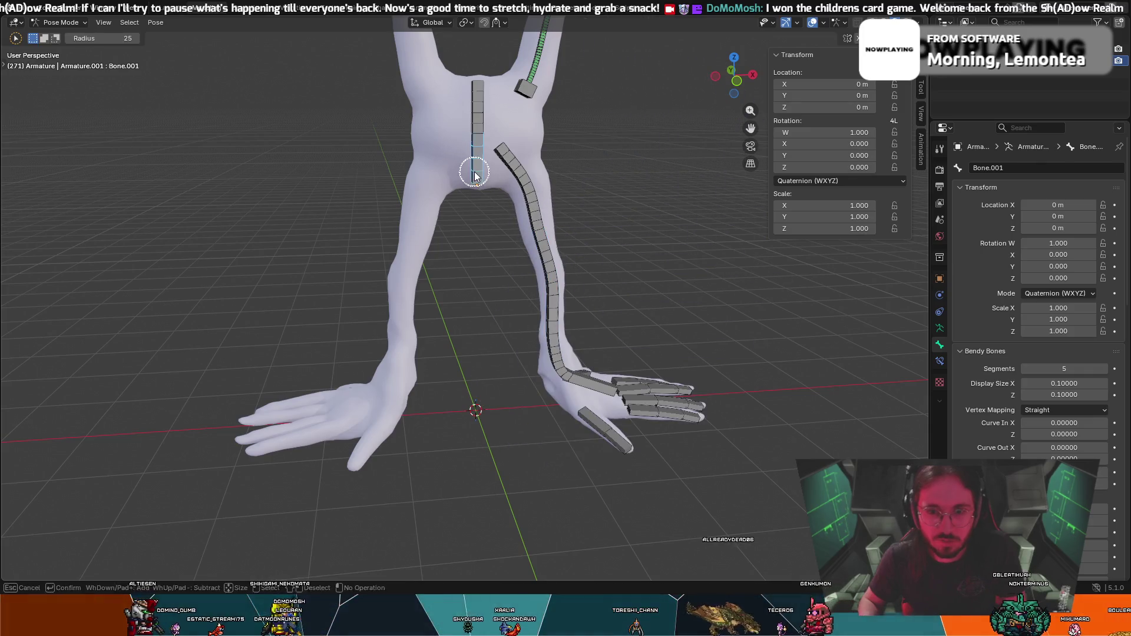
key("r")
key("Escape")
Brush-select the shoulder bone, drop the neck bone from the selection, and return to Edit Mode.
key("c")
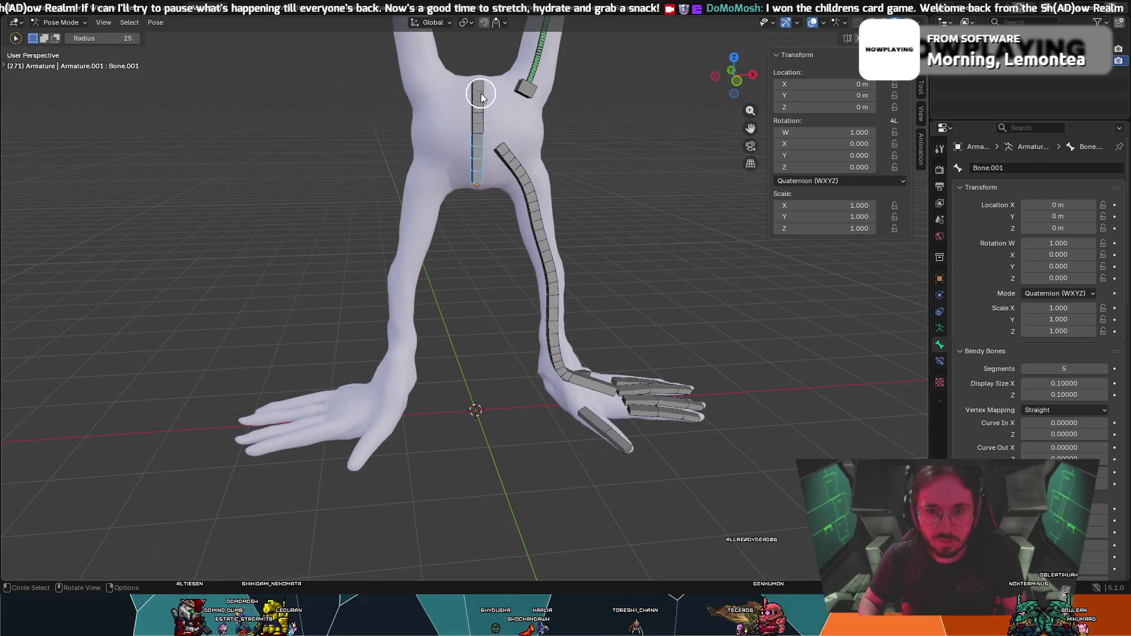
left_click(524, 89)
key("Escape")
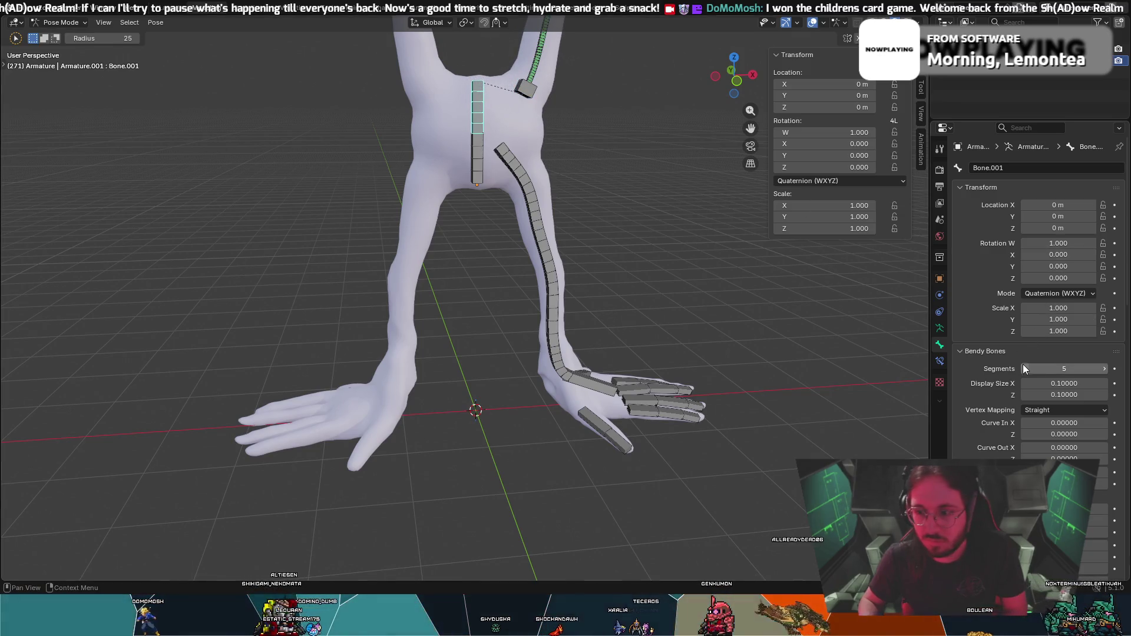
middle_click_drag(480, 94, 578, 177)
key("Tab")
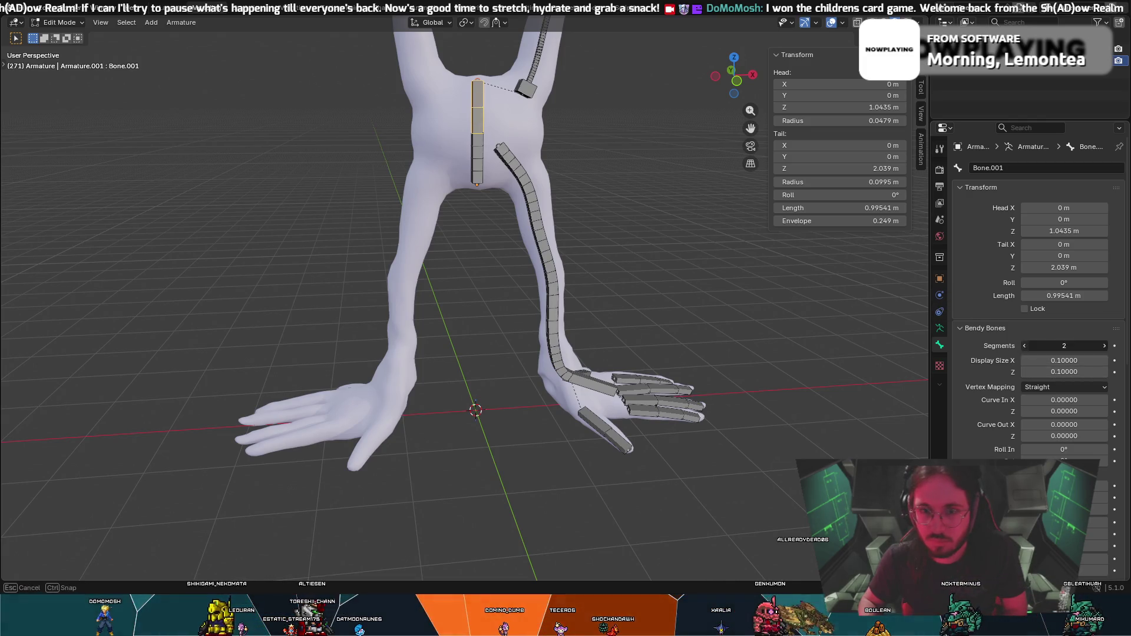
Set the lower torso bone Bone.005's bendy-bone segments to 1.
left_click_drag(1064, 346, 1024, 346)
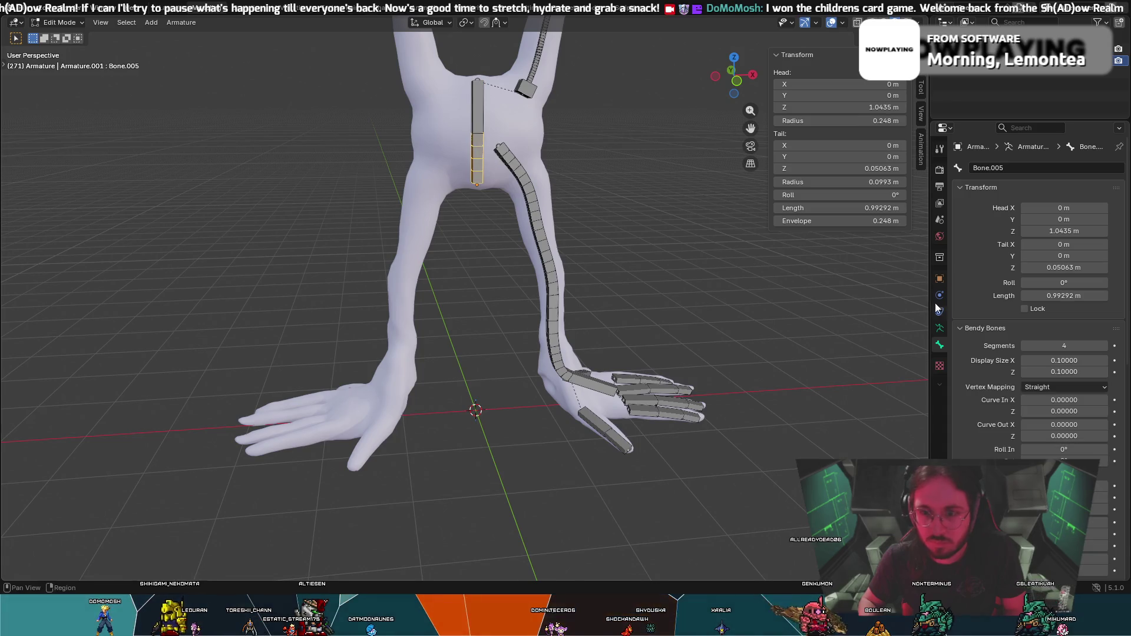
left_click(1022, 345)
type("1")
key("Return")
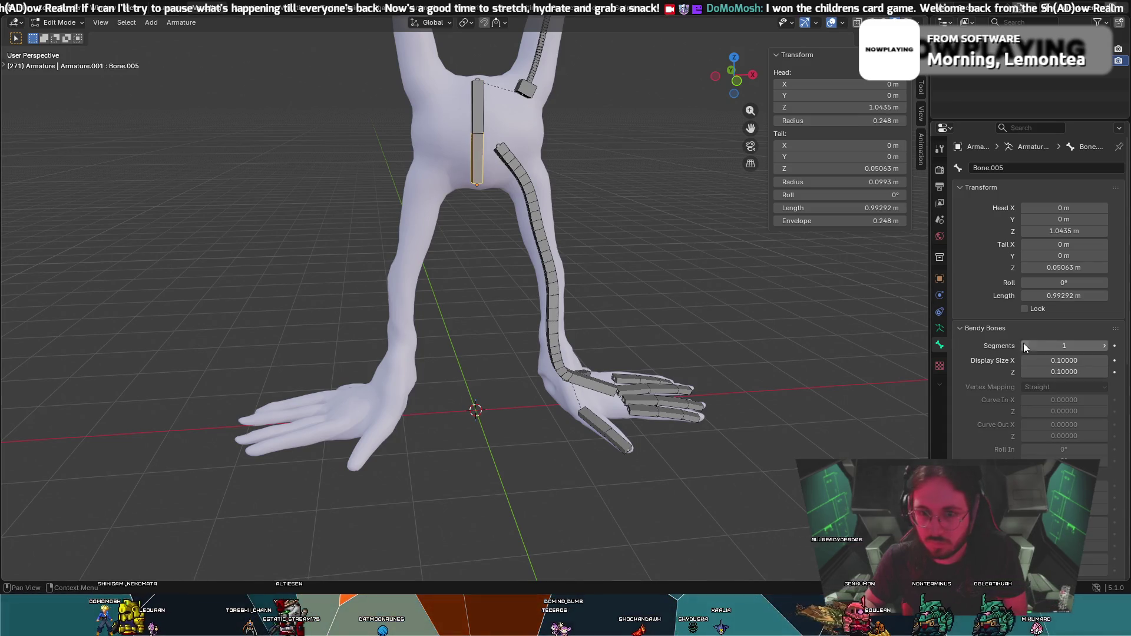
scroll(654, 237, "down", 2)
middle_click_drag(654, 238, 630, 232)
scroll(631, 232, "down", 4)
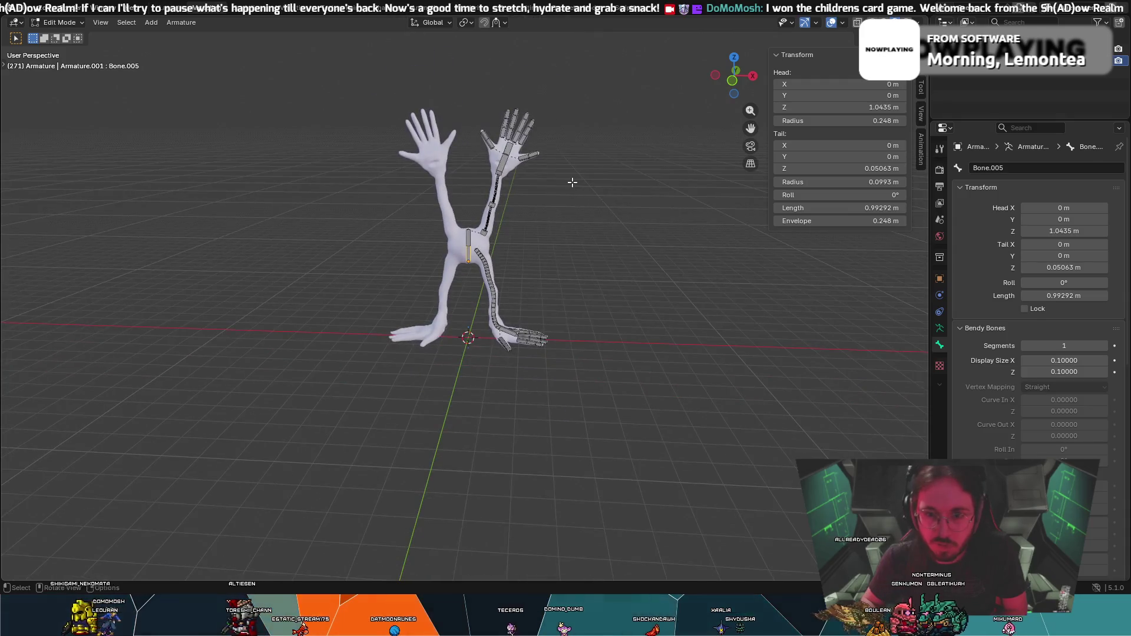
scroll(534, 150, "up", 1)
Box-select the arm and leg bones and apply Auto-Name Left/Right to them.
left_click_drag(474, 46, 689, 407)
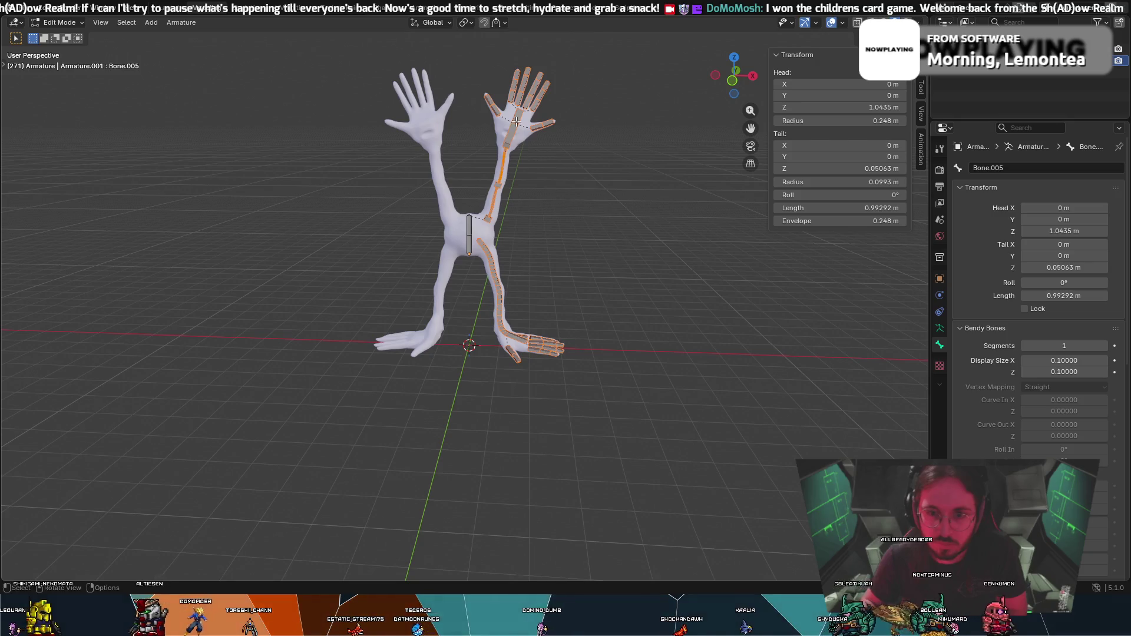
right_click(519, 149)
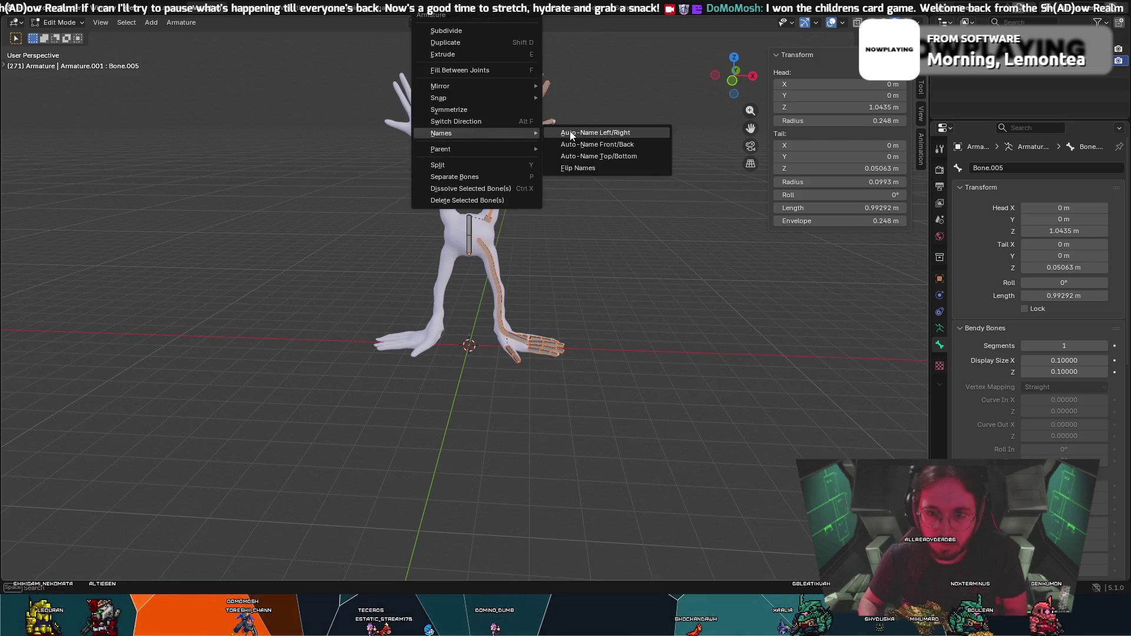
mouse_move(477, 132)
left_click(570, 131)
middle_click_drag(451, 192, 469, 188)
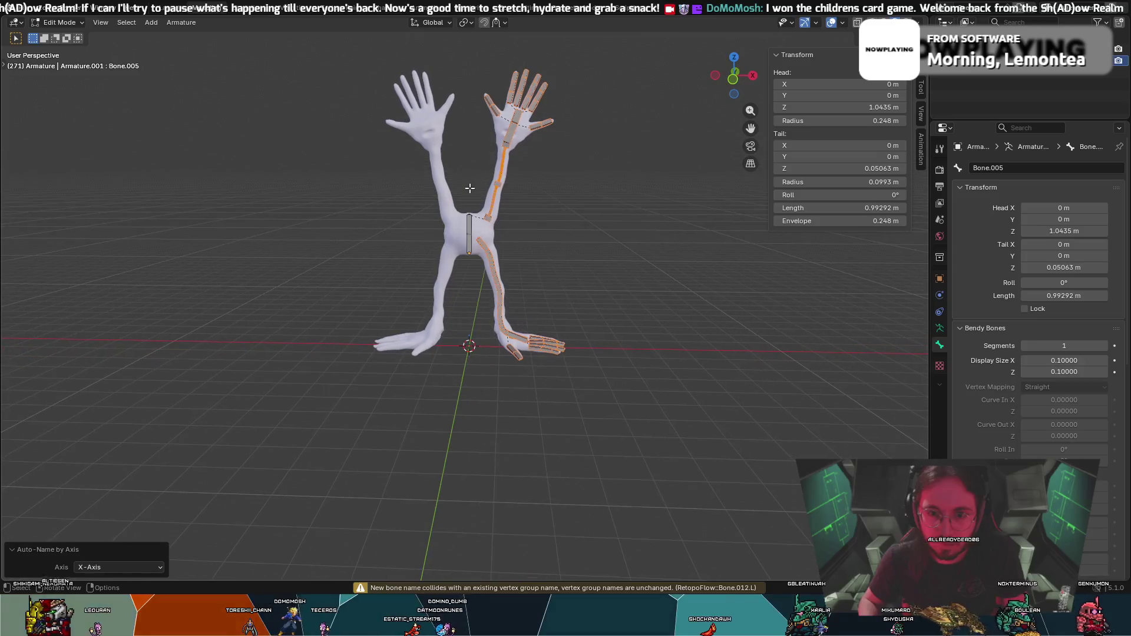
In Object Mode, clear the mesh-armature parenting with Clear and Keep Transformation.
key("Tab")
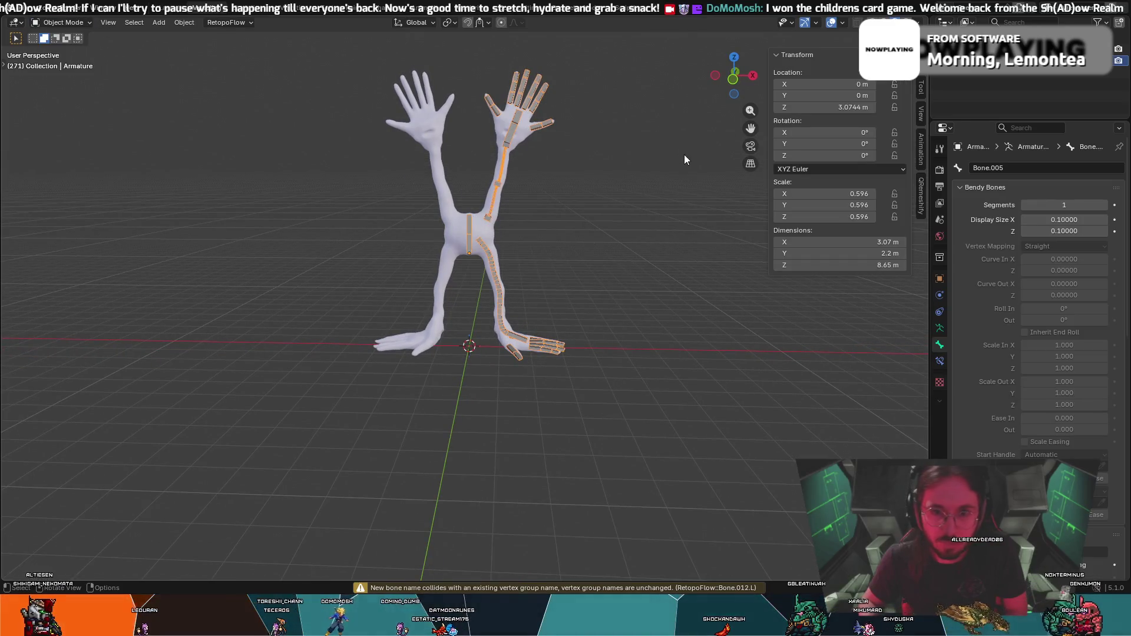
left_click(484, 231)
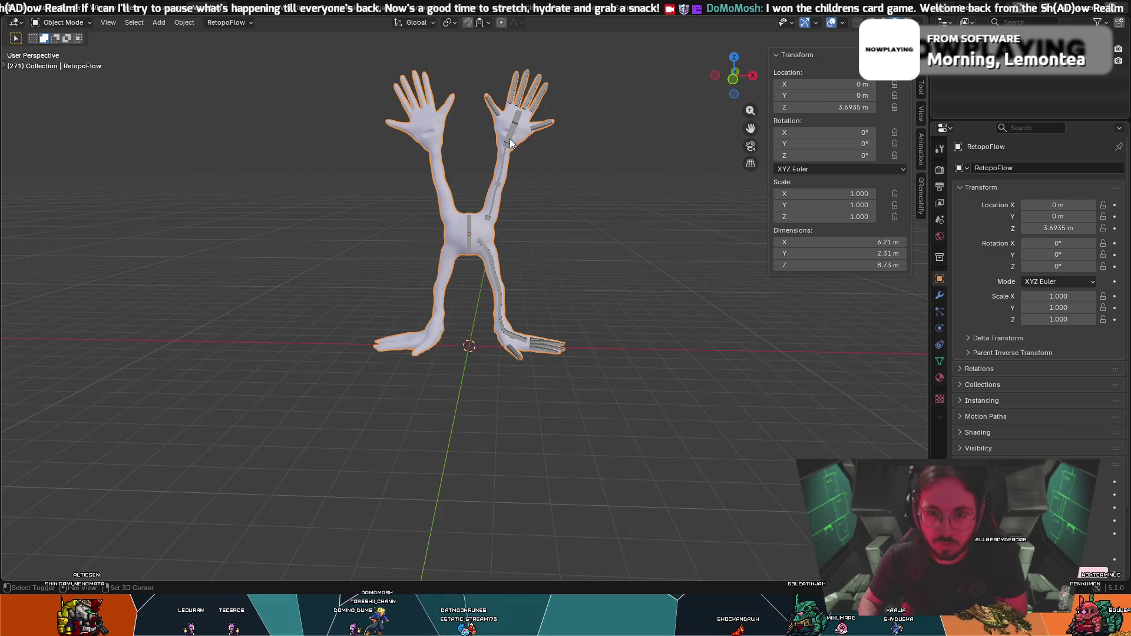
left_click(543, 122, "shift")
key("alt+p")
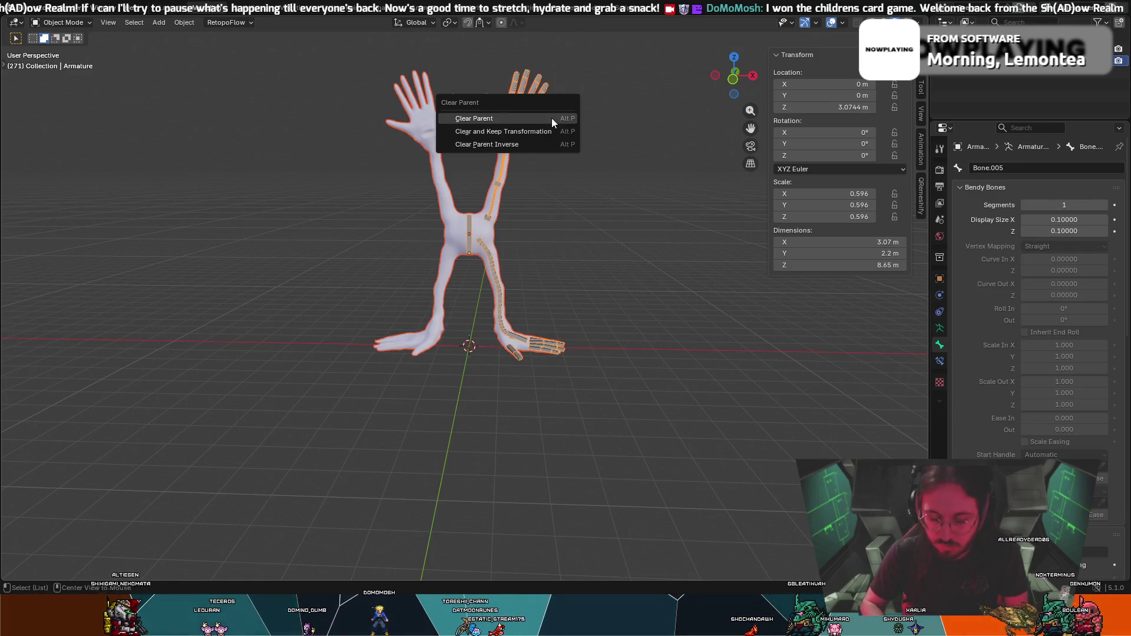
left_click(541, 135)
scroll(547, 274, "up", 5)
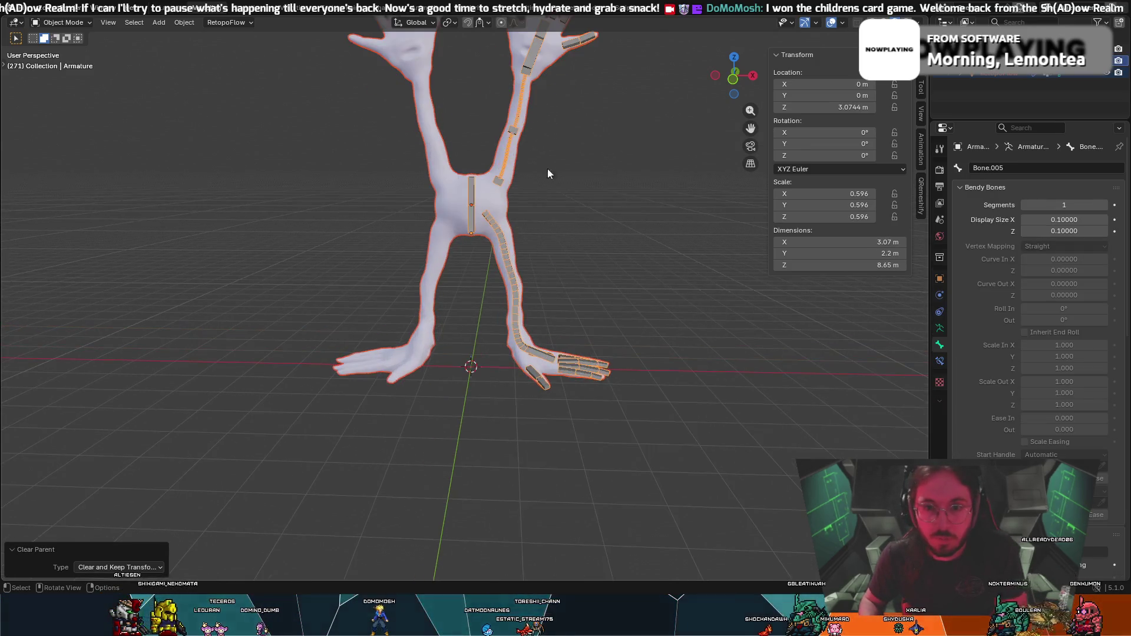
scroll(581, 147, "down", 2)
left_click(543, 137)
middle_click_drag(543, 137, 555, 150)
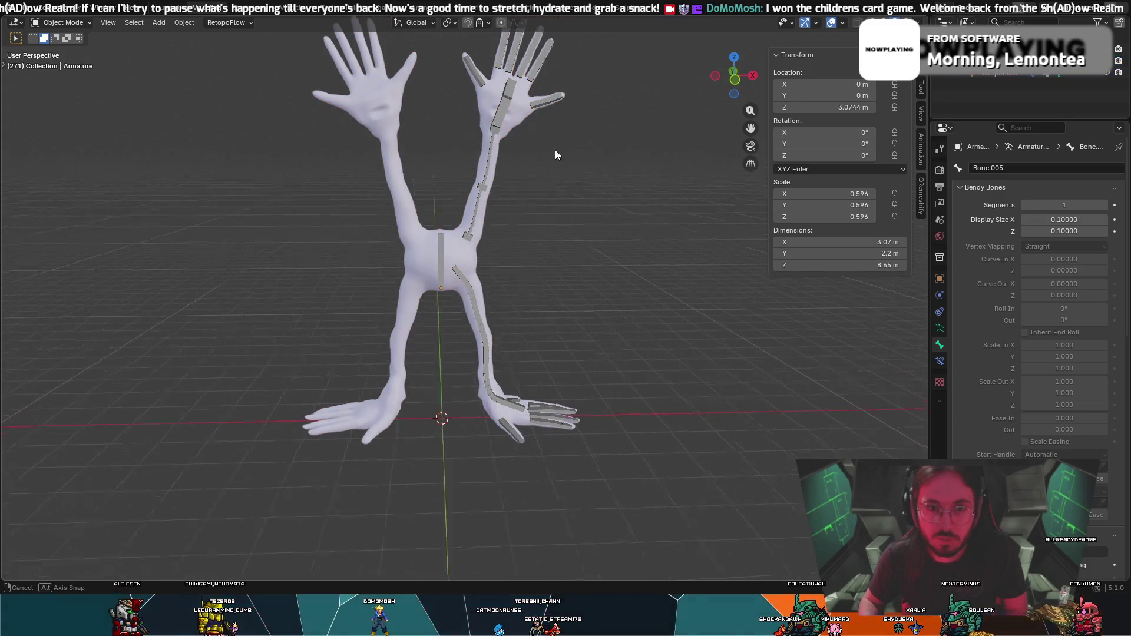
Edit the armature and Symmetrize the limb bones onto the other side, then select leg bone Bone.028.L.
left_click(76, 20)
left_click(66, 42)
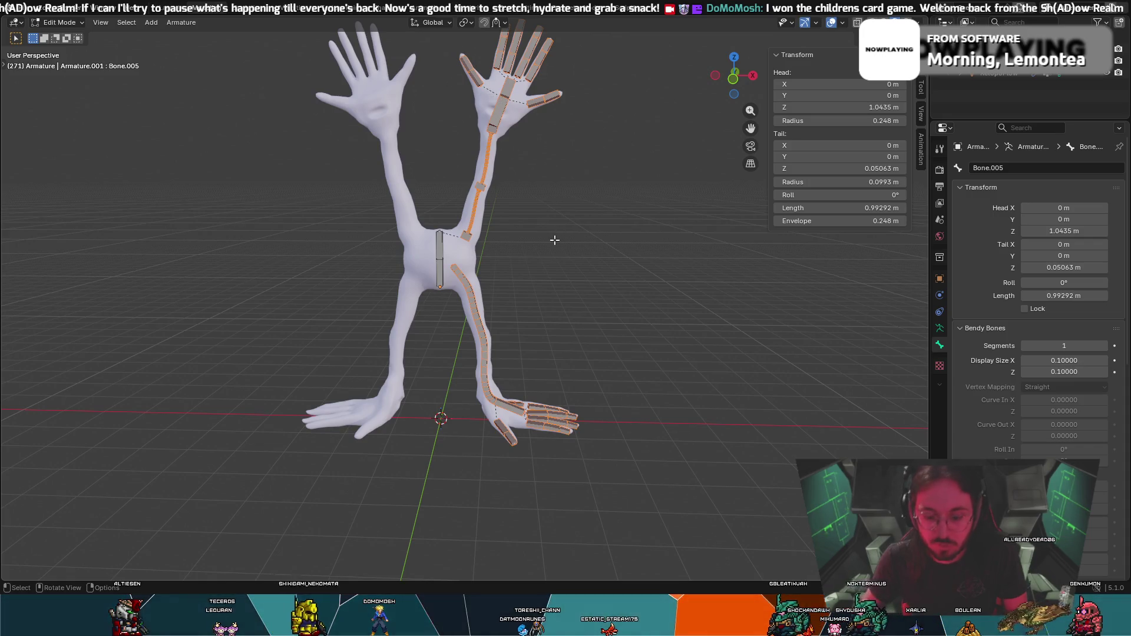
right_click(498, 112)
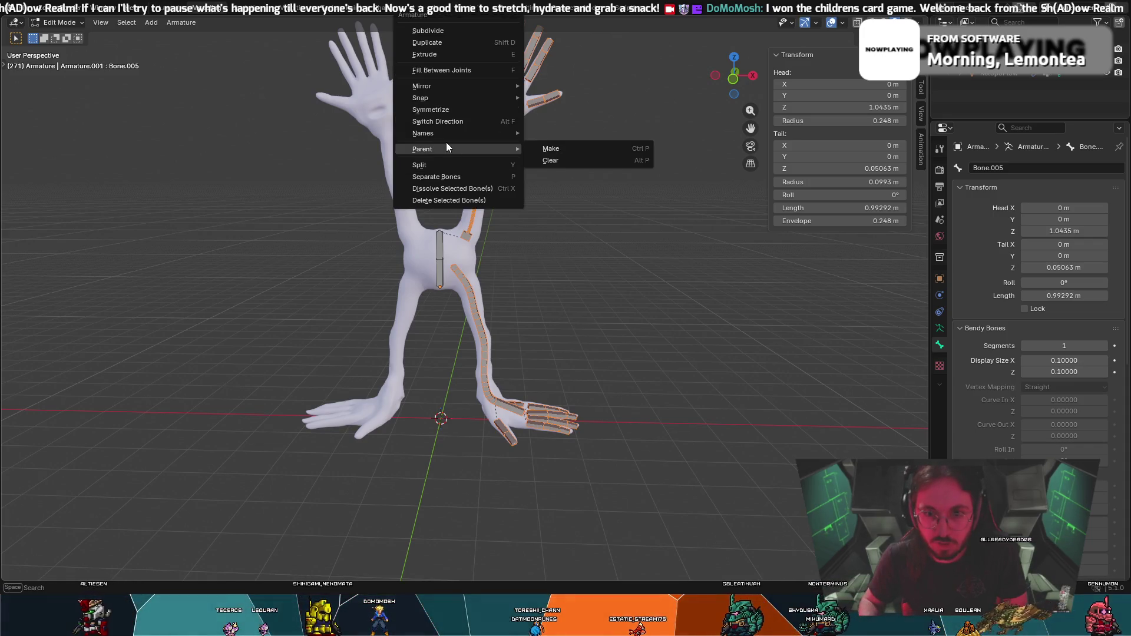
left_click(438, 108)
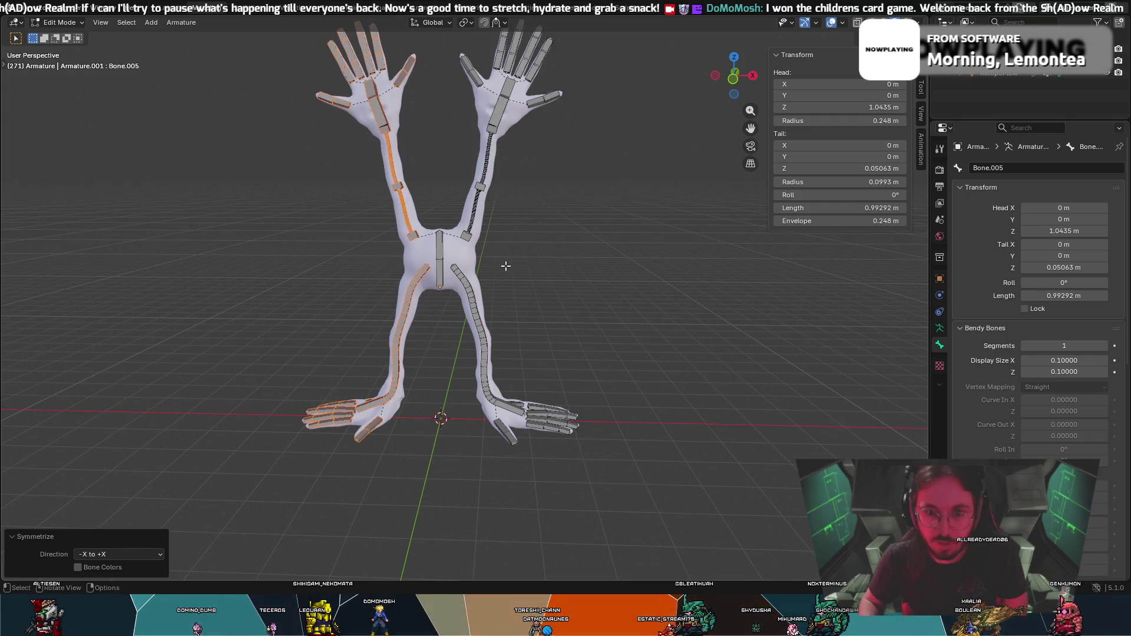
scroll(506, 265, "up", 3)
scroll(468, 252, "up", 3)
left_click(433, 239)
left_click(446, 232, "shift")
right_click(437, 296)
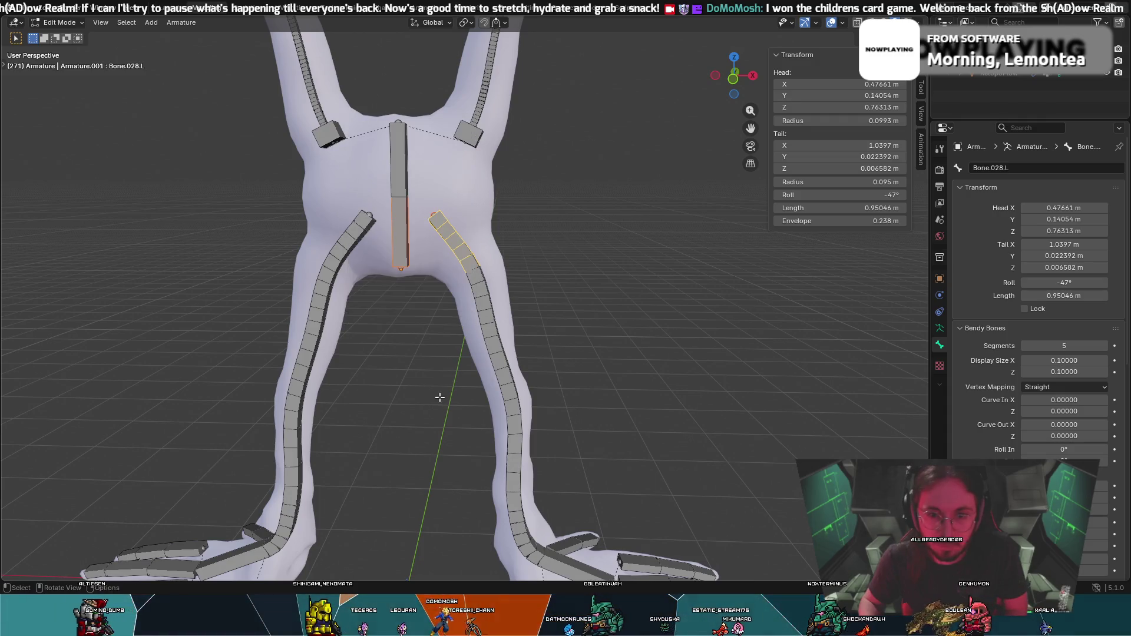
Parent the leg bones to pelvis bone Bone.005 with Keep Offset.
left_click(404, 252, "shift")
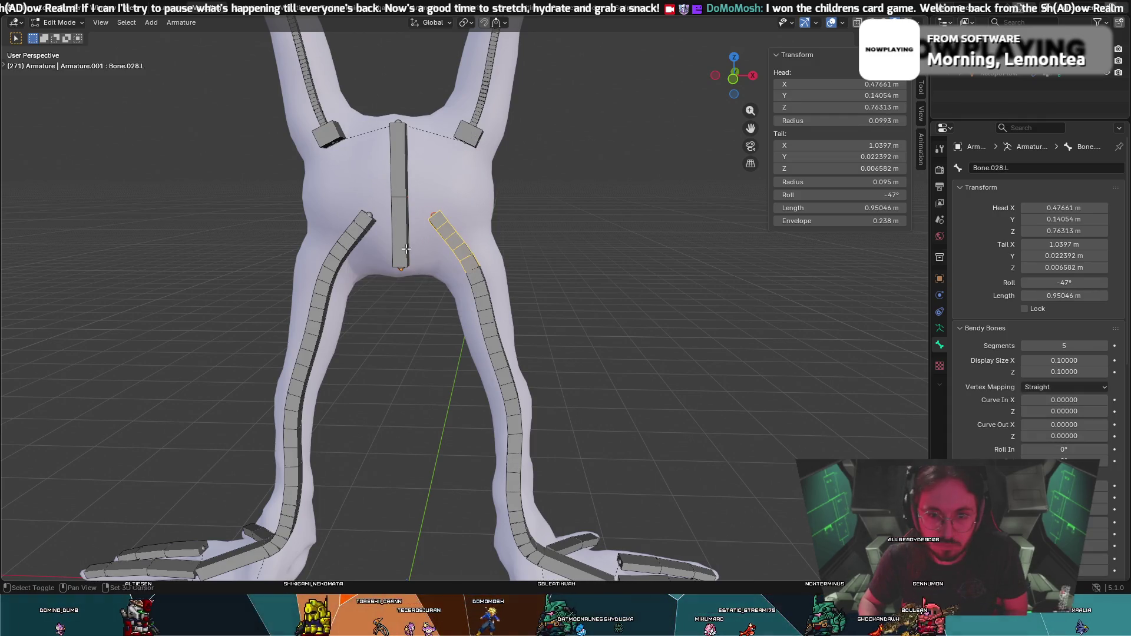
left_click(400, 251, "shift")
right_click(404, 251)
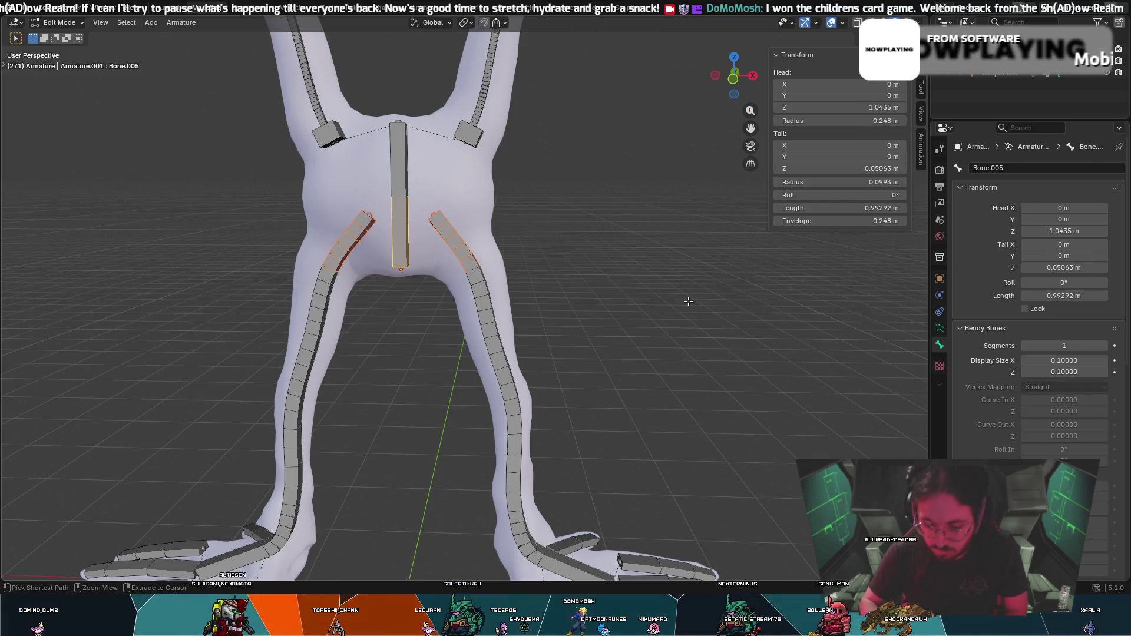
key("ctrl+p")
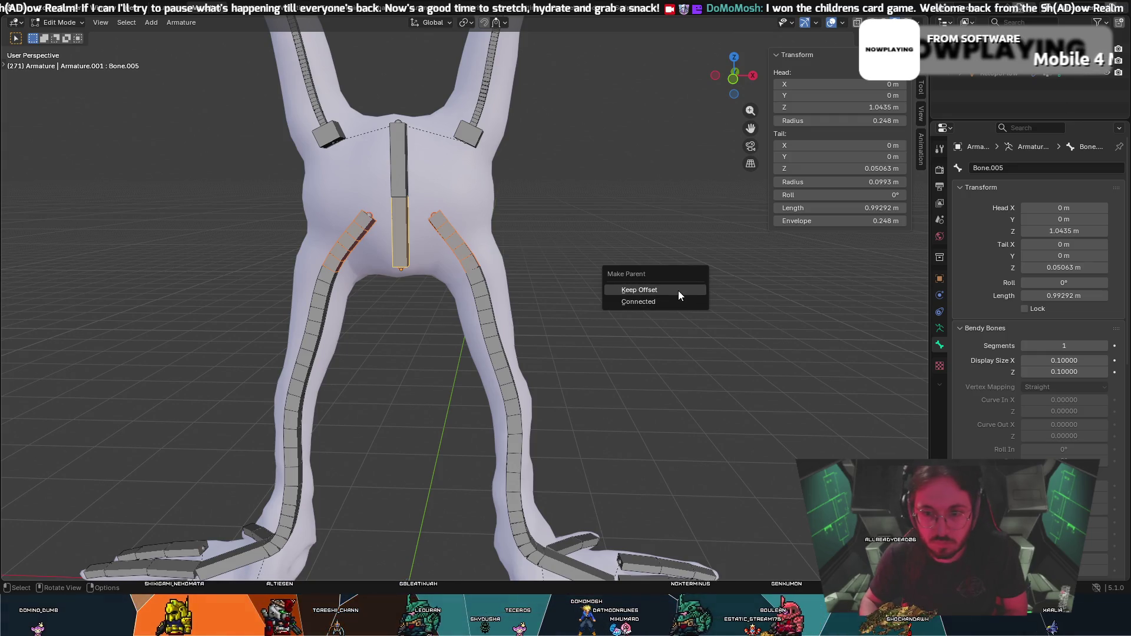
left_click(678, 290)
left_click(589, 195)
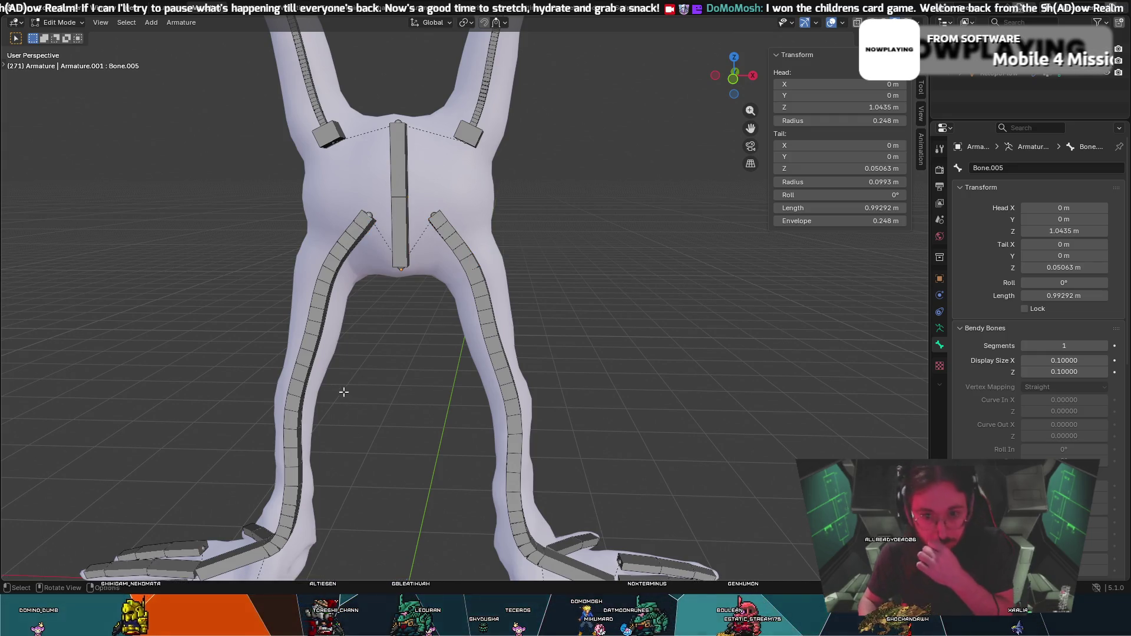
Re-angle upper leg bone Bone.028.L to follow the leg.
left_click(447, 232)
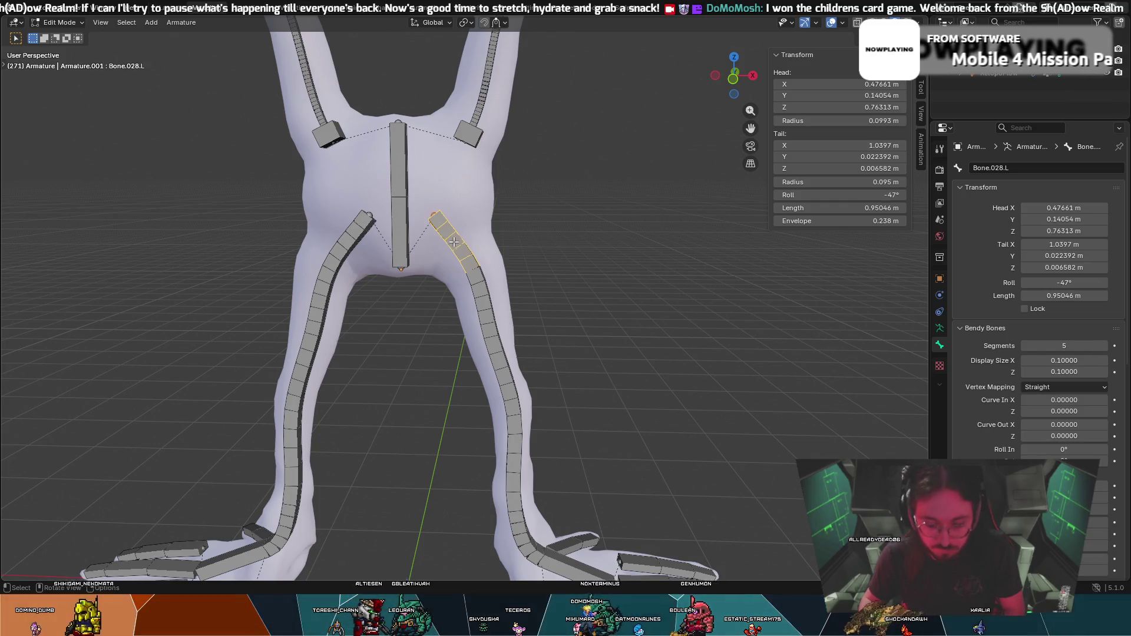
key("r")
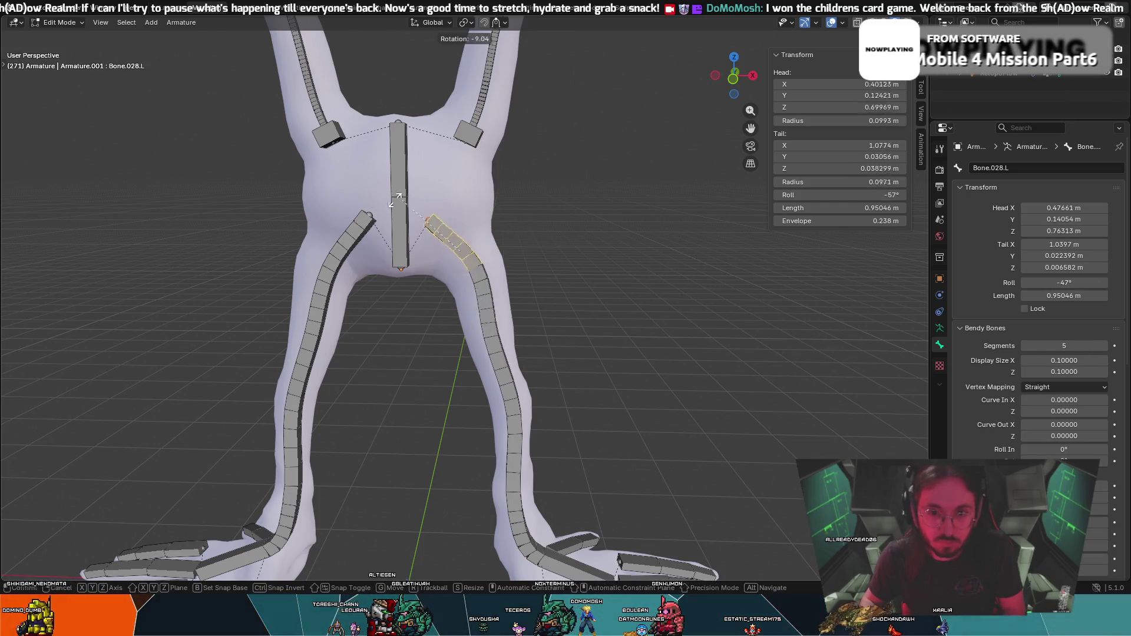
left_click(404, 218)
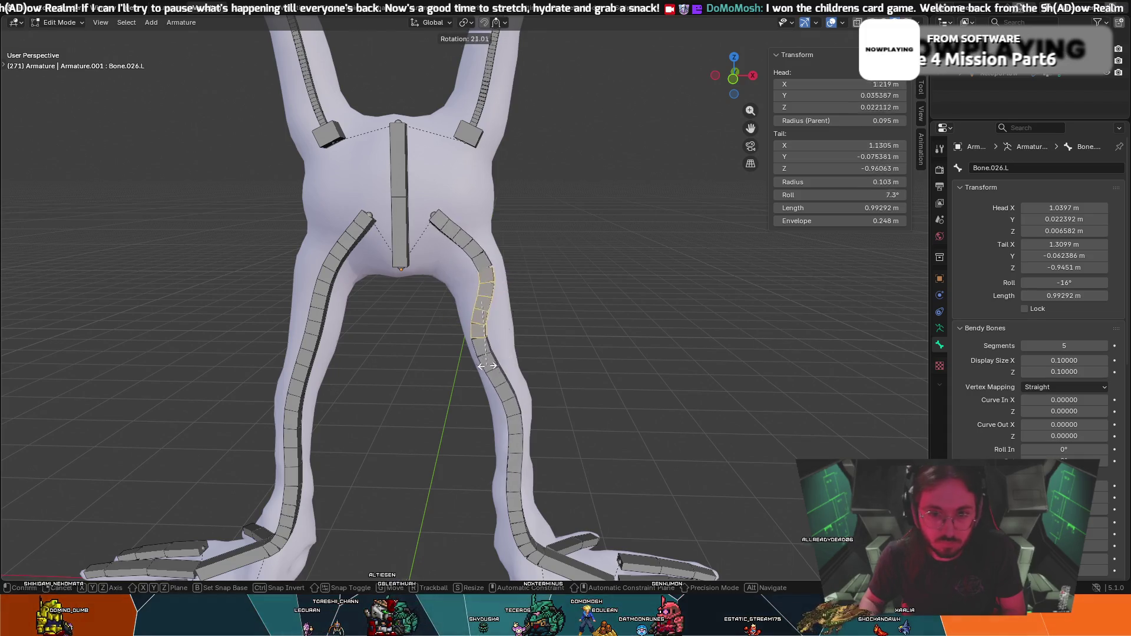
left_click(485, 296)
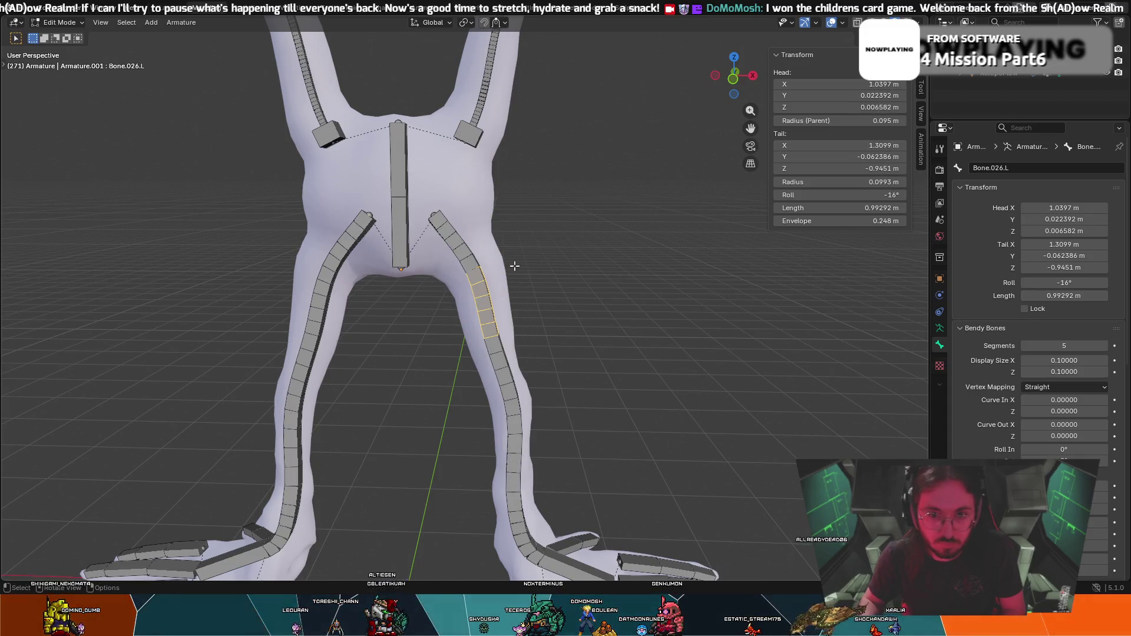
left_click(464, 269)
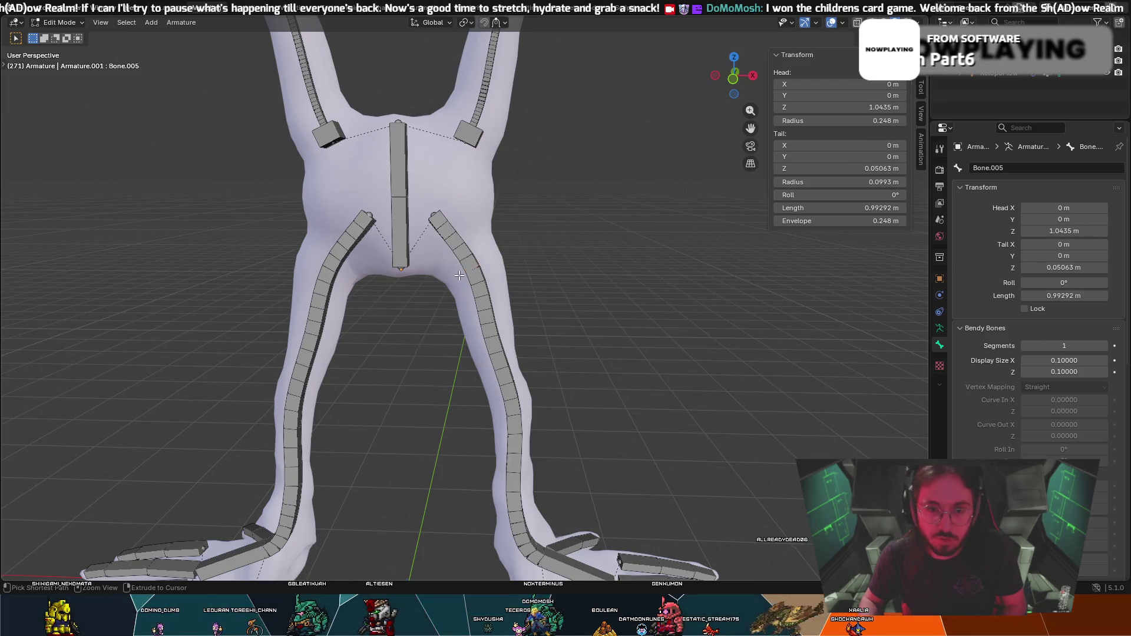
left_click(438, 217)
key("r")
left_click(478, 215)
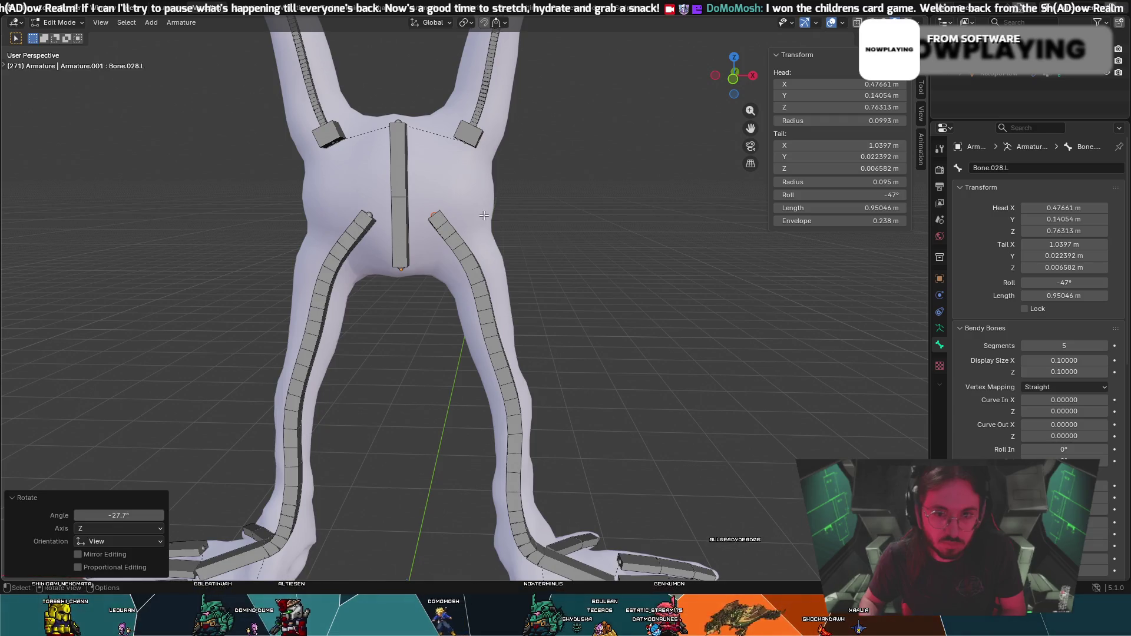
right_click(478, 212)
key("Escape")
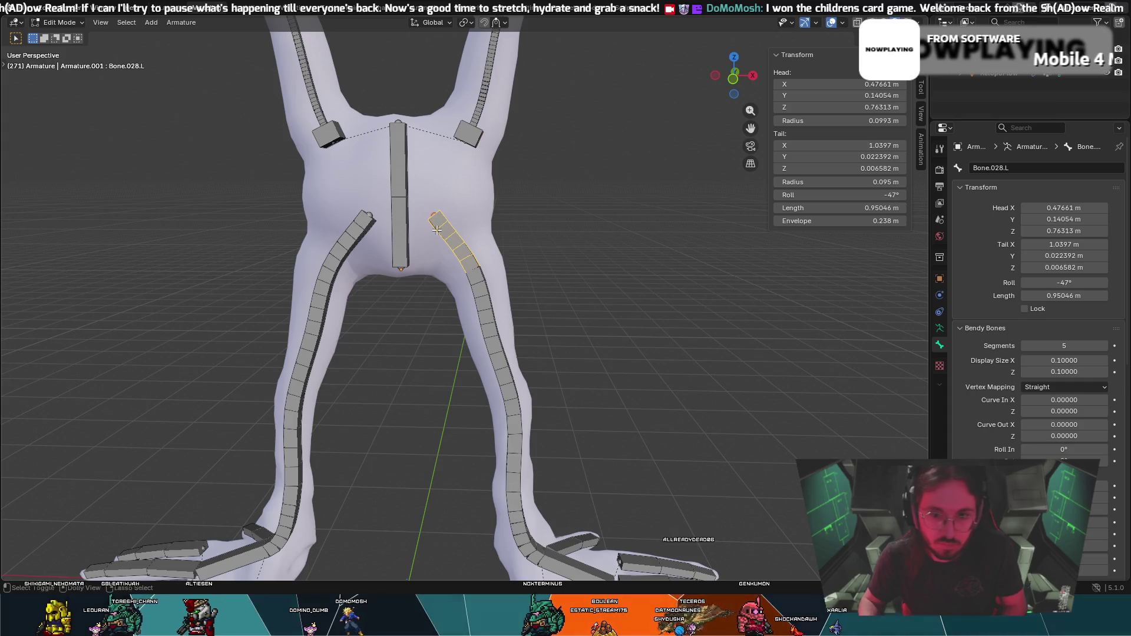
Parent both upper leg bones to the central spine bone.
left_click(374, 232, "shift")
left_click(397, 233, "shift")
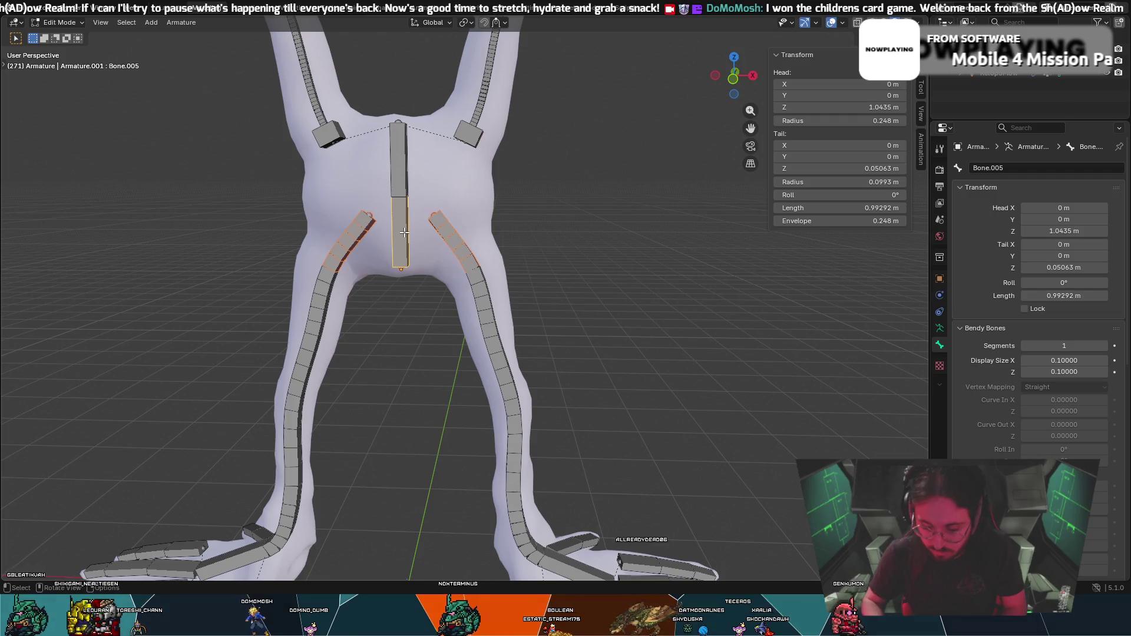
key("ctrl+p")
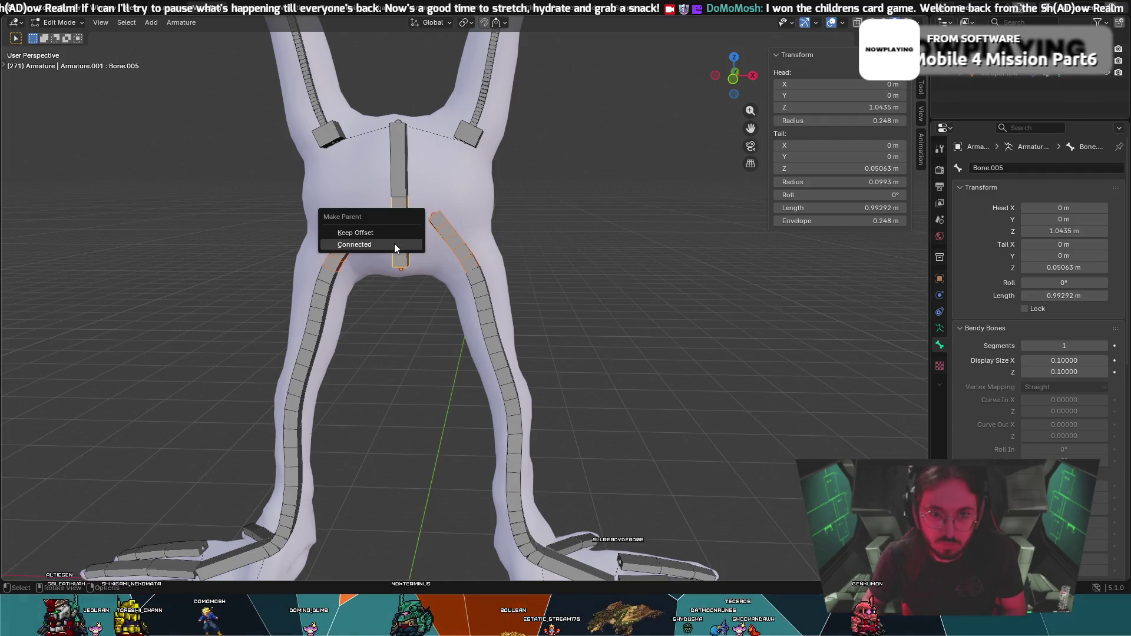
left_click(391, 232)
left_click(496, 185)
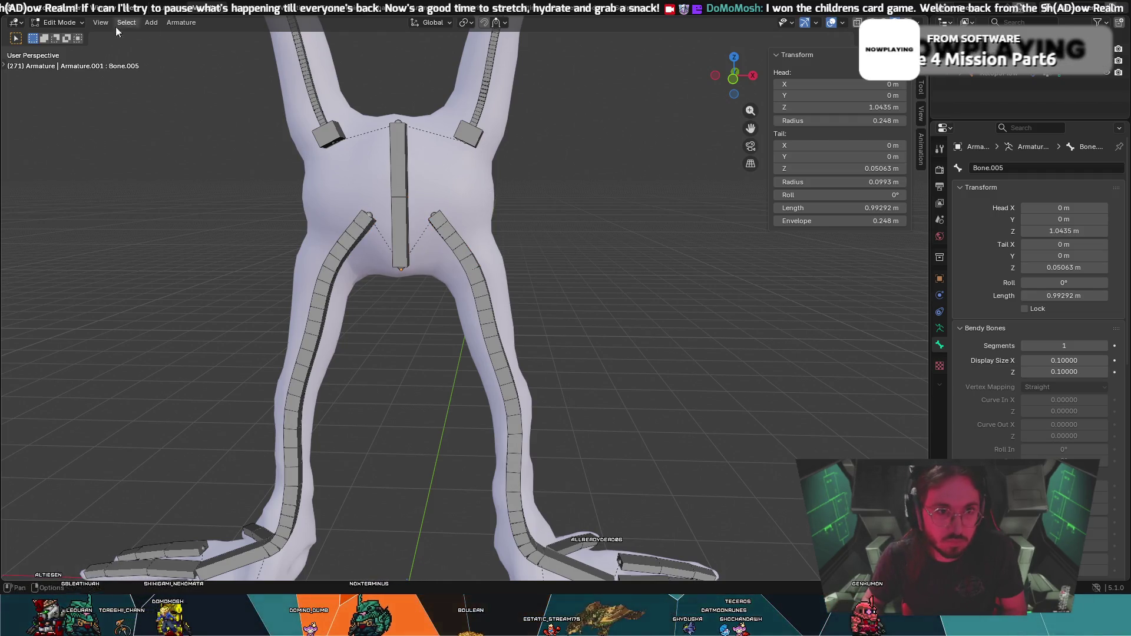
Return the armature to Object Mode and select the white body mesh.
left_click(78, 23)
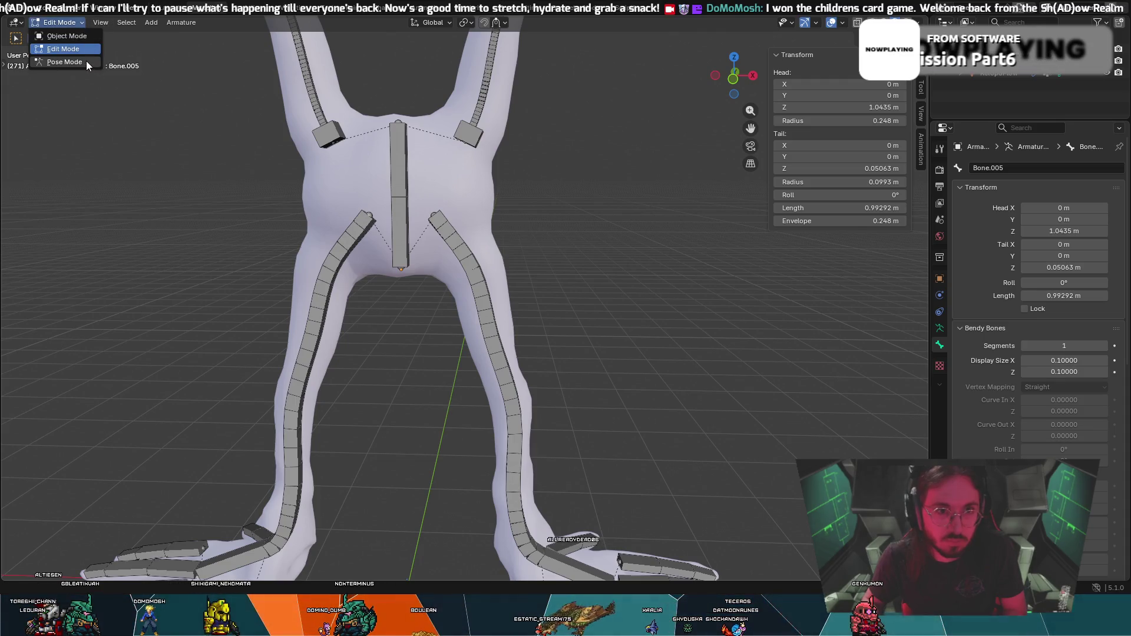
key("Tab")
left_click(495, 194)
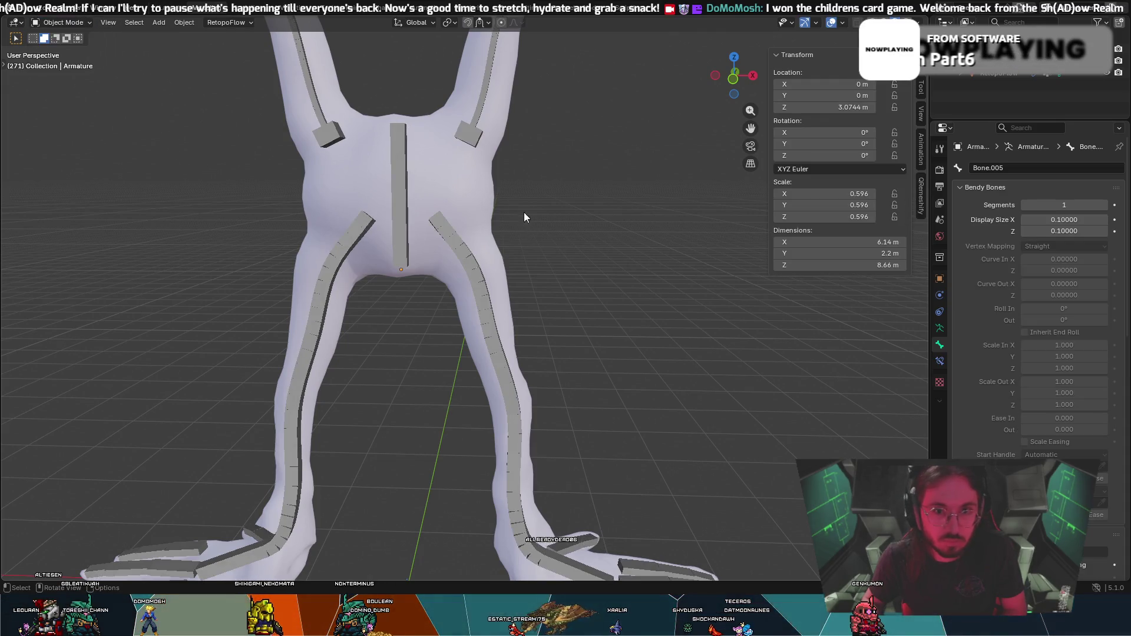
Bind the body mesh to the armature with automatic weights and enter Pose Mode.
left_click(406, 182, "shift")
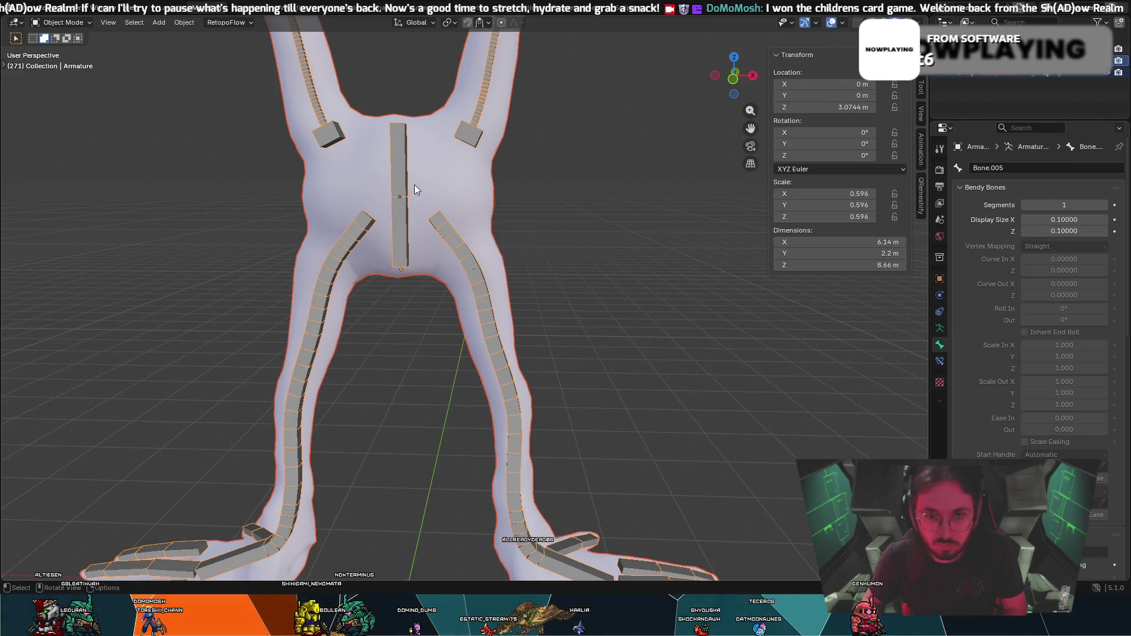
key("ctrl+p")
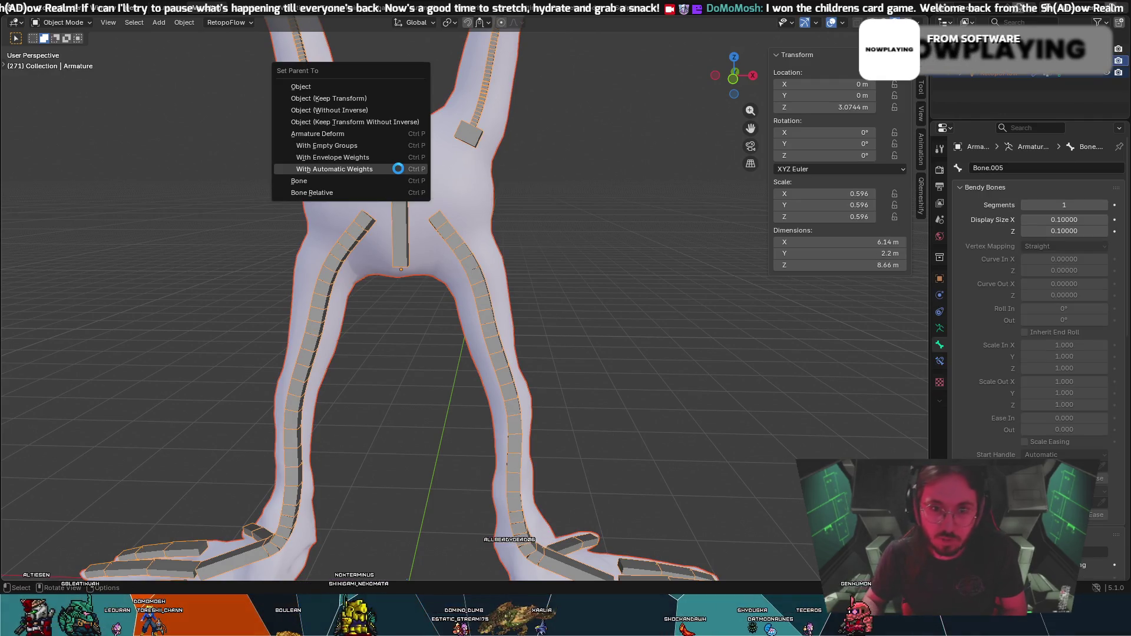
left_click(63, 21)
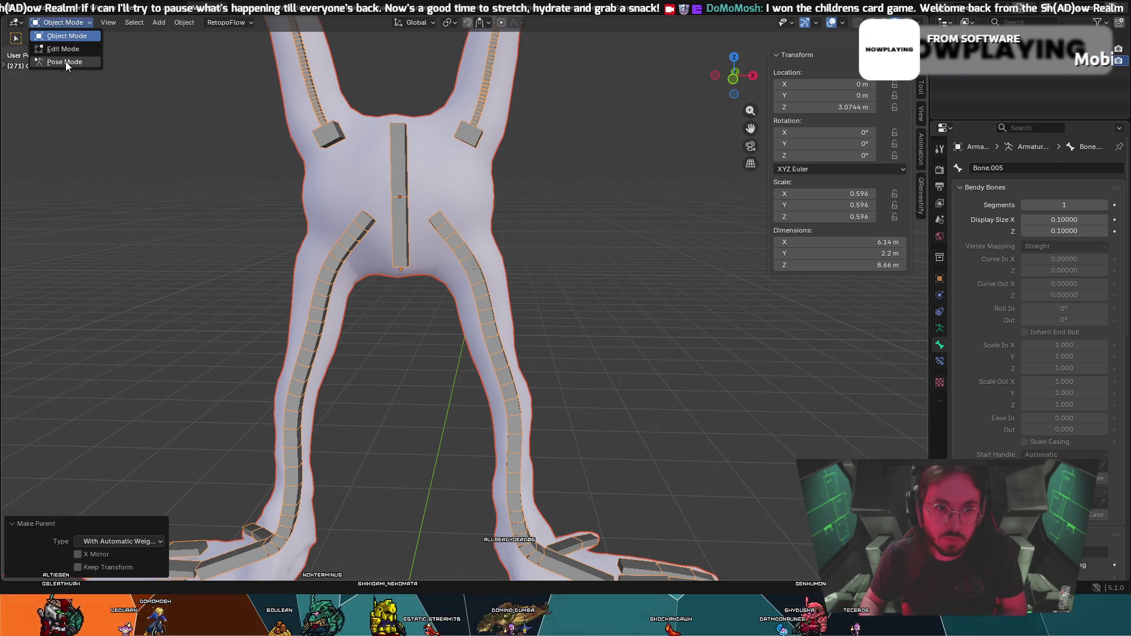
left_click(62, 65)
Test-rotate the leg and upper leg bones, cancelling each rotation.
key("r")
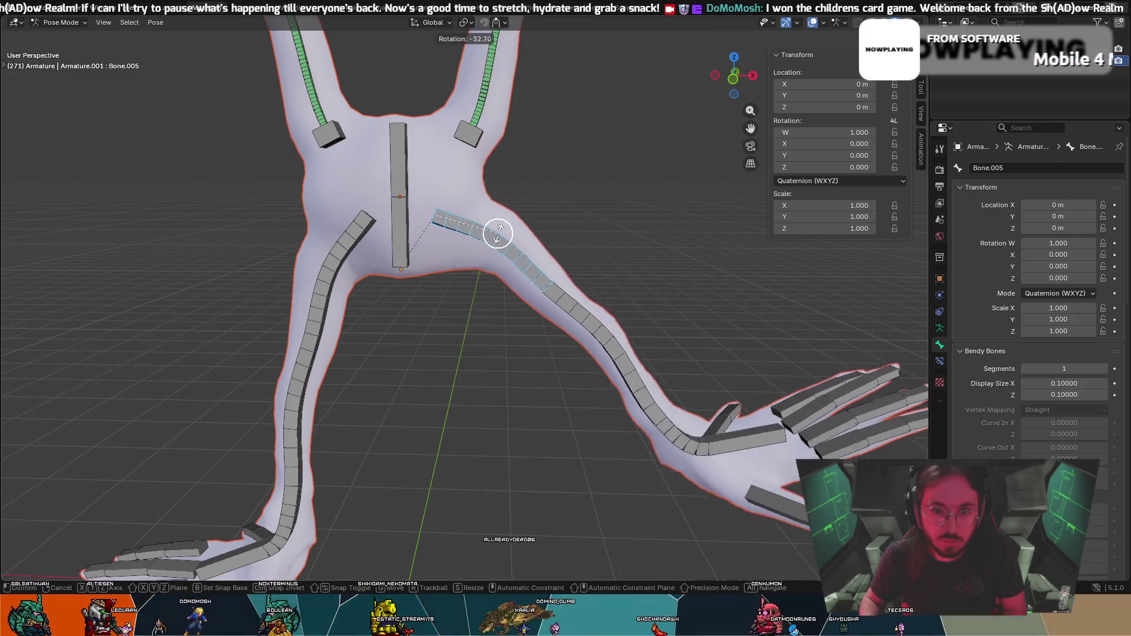
key("Escape")
key("r")
key("Escape")
left_click(456, 232)
key("r")
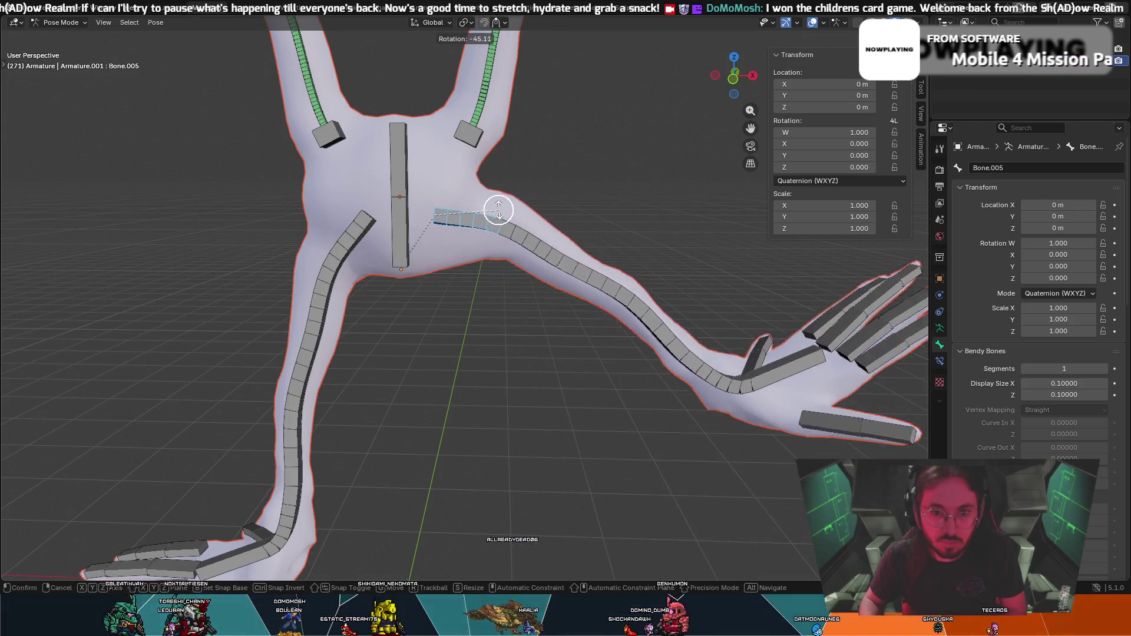
key("Escape")
Test-rotate the lower leg and foot bones, cancelling to leave the leg straight.
left_click(516, 442)
key("r")
key("Escape")
left_click(541, 541)
key("r")
key("Escape")
scroll(632, 451, "down", 3)
mouse_move(624, 442)
middle_mouse_down()
mouse_move(515, 343)
mouse_move(596, 344)
mouse_move(458, 357)
mouse_move(523, 203)
mouse_move(545, 192)
mouse_move(497, 176)
middle_mouse_up()
scroll(458, 357, "down", 2)
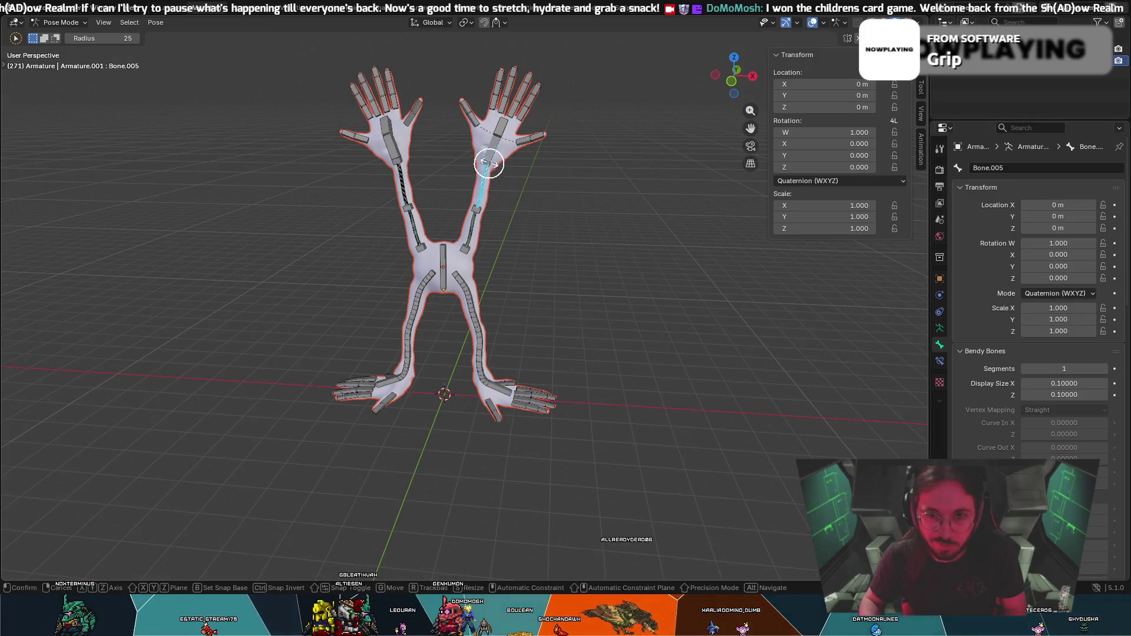
Pull the hands around with G to stretch and bend both long arms.
key("g")
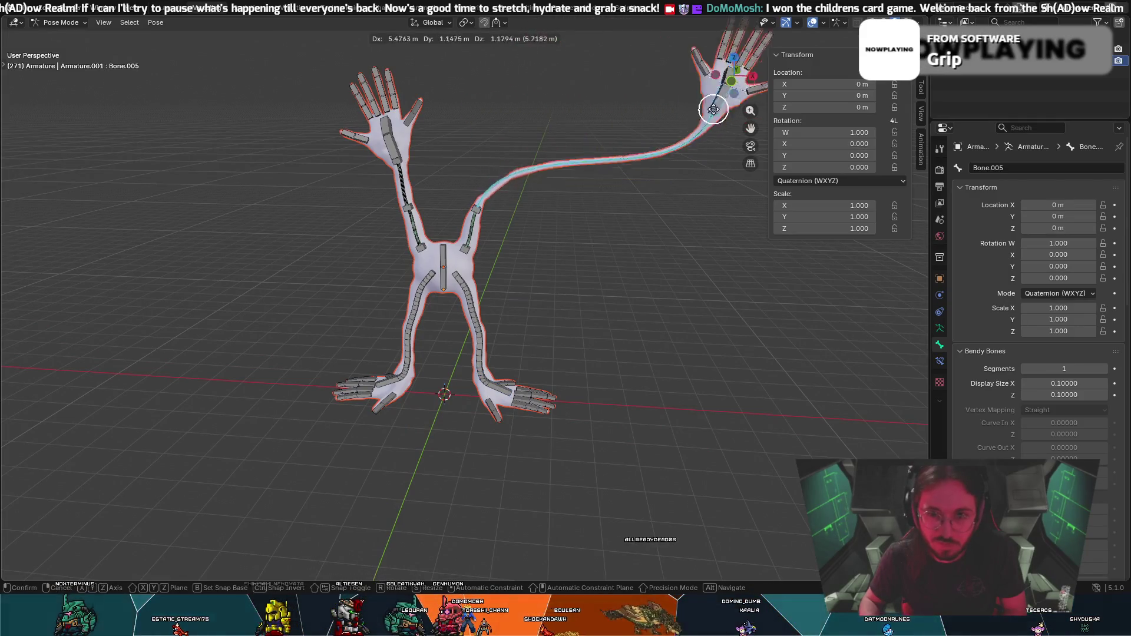
left_click(596, 106)
key("g")
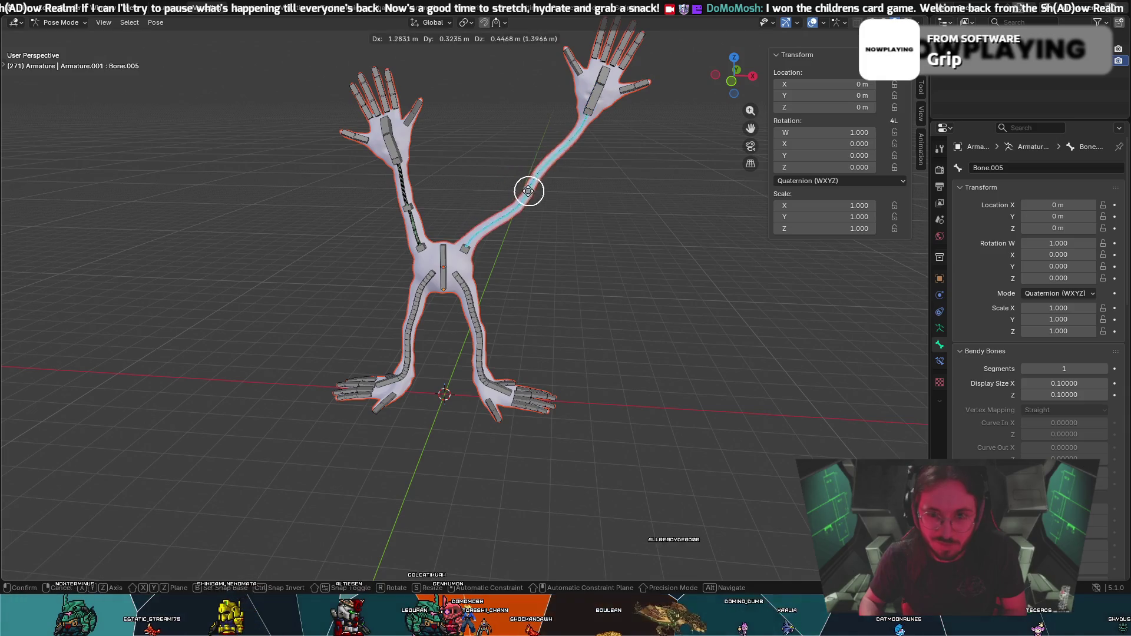
left_click(492, 134)
left_click(583, 116)
key("g")
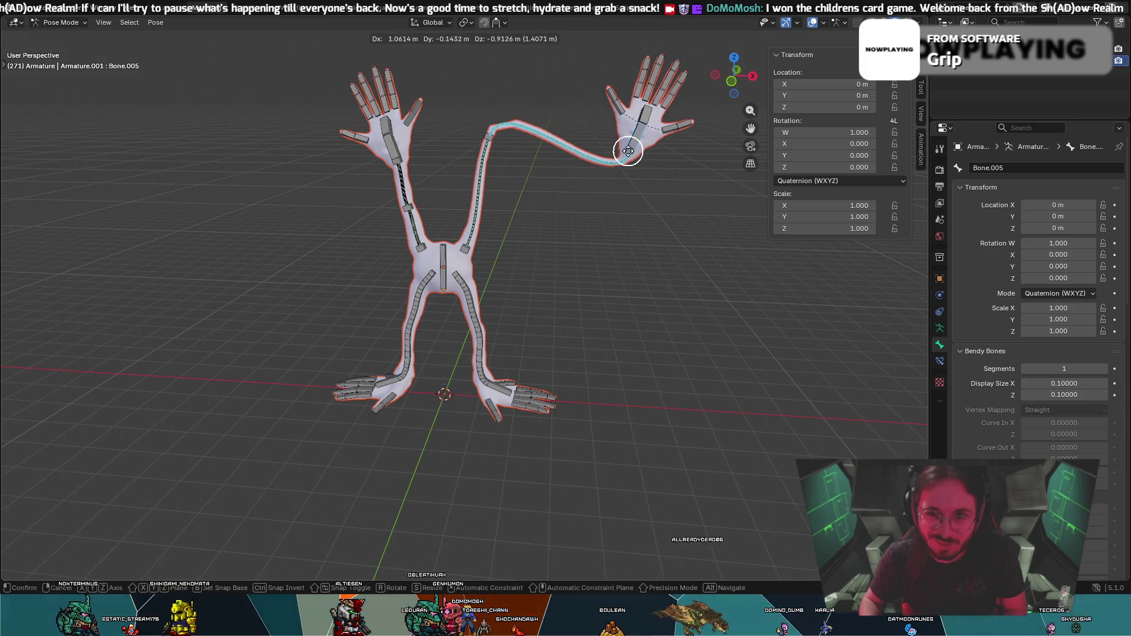
left_click(558, 141)
key("g")
left_click(527, 189)
Move the hands again from side and front views to check the bendy arms.
mouse_move(528, 189)
middle_mouse_down()
mouse_move(443, 199)
mouse_move(442, 159)
middle_mouse_up()
key("g")
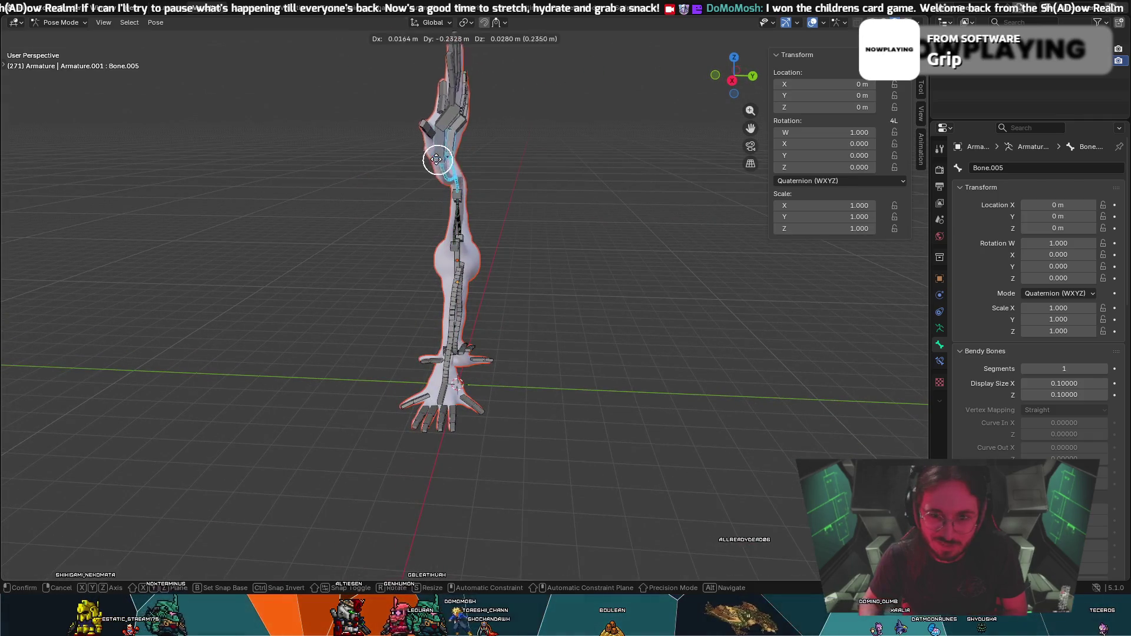
left_click(360, 171)
mouse_move(359, 172)
middle_mouse_down()
mouse_move(466, 182)
mouse_move(438, 200)
middle_mouse_up()
key("g")
left_click(406, 178)
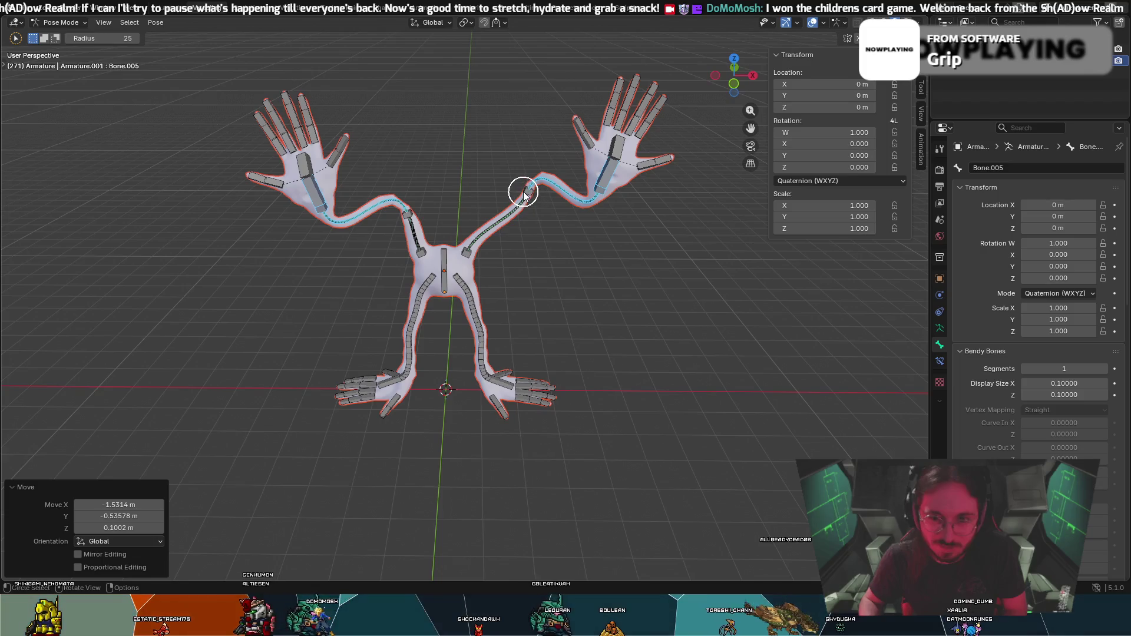
Undo the arm move to restore the straight rest pose and deselect the bones.
key("g")
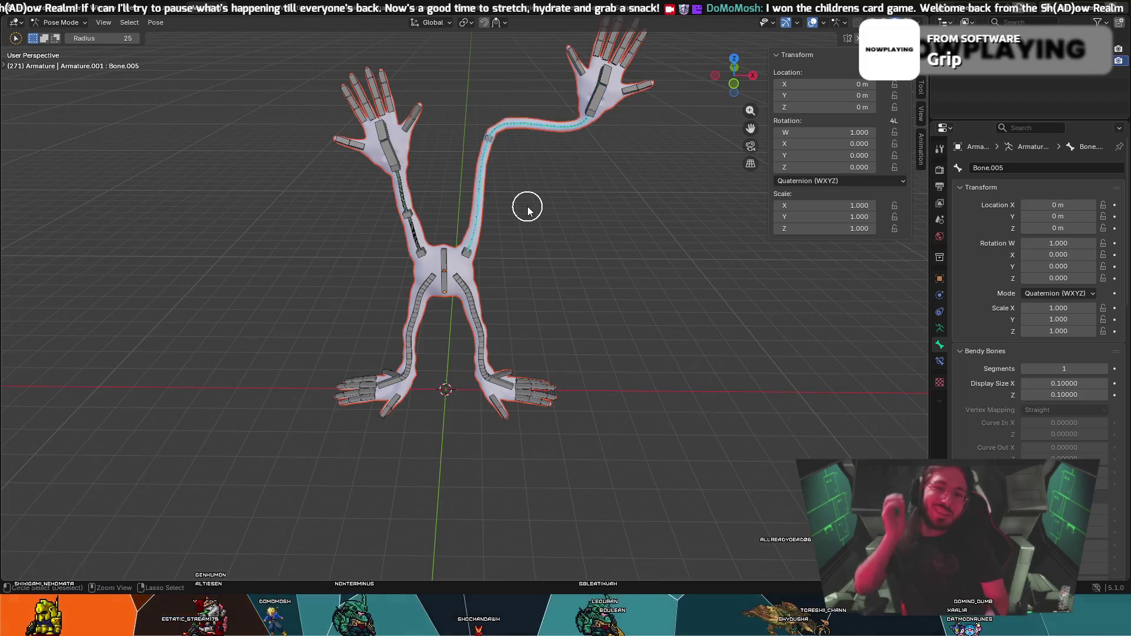
key("ctrl+z")
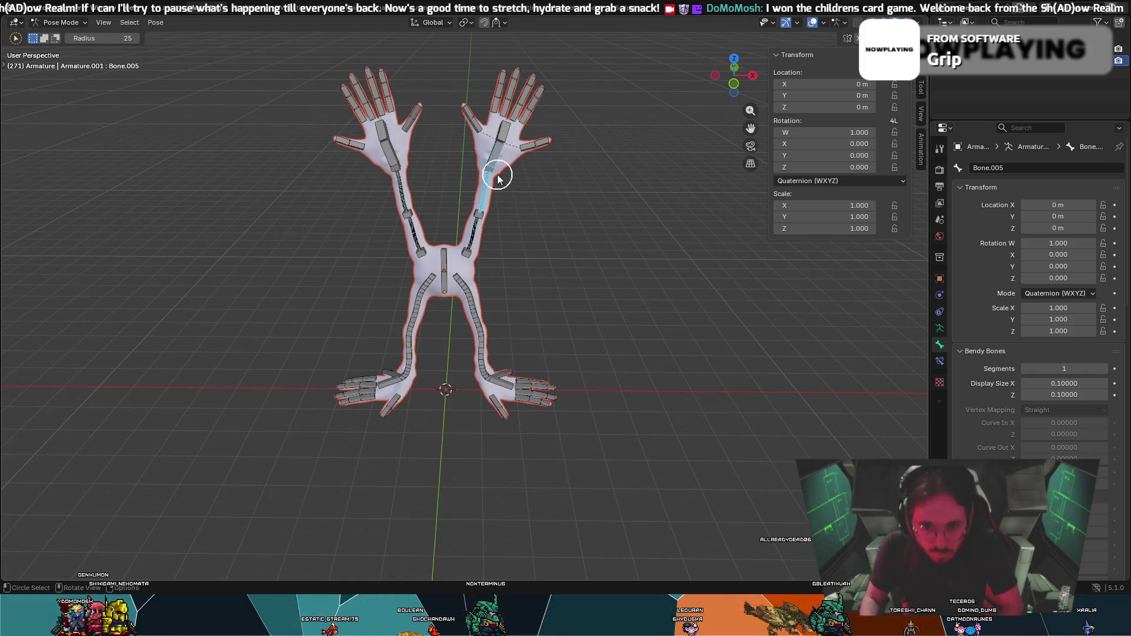
key("alt+a")
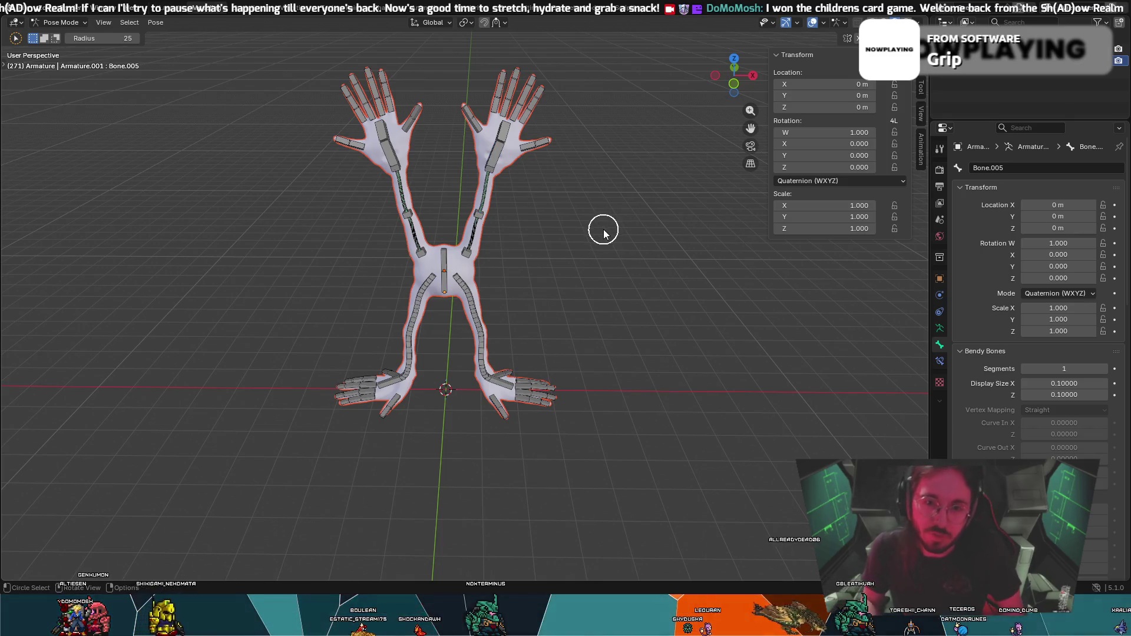
middle_click_drag(612, 231, 531, 217)
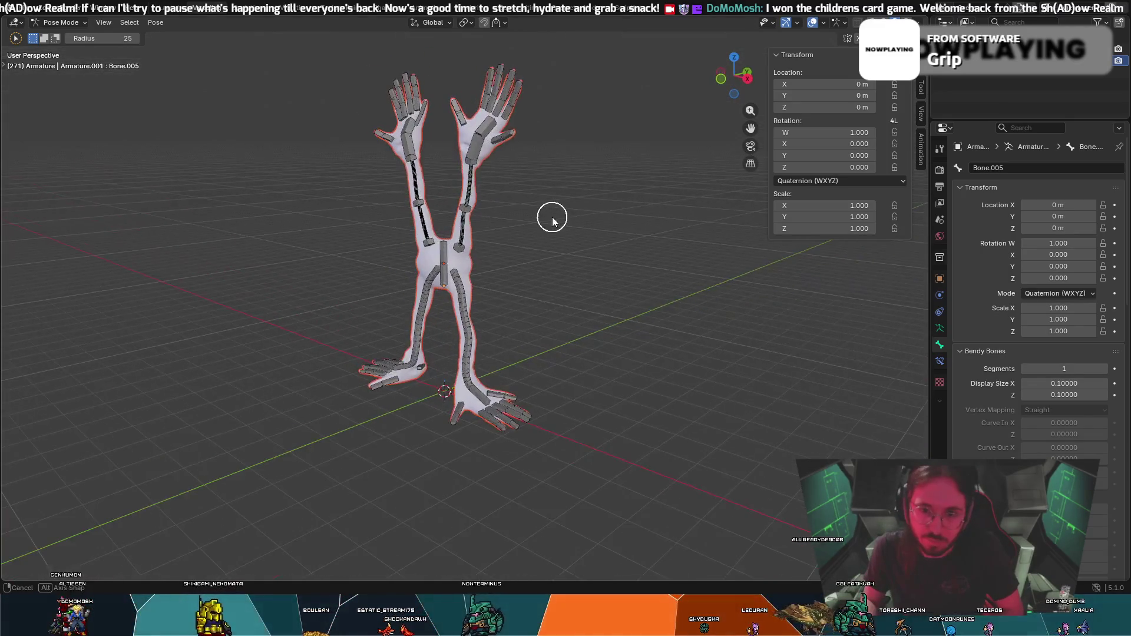
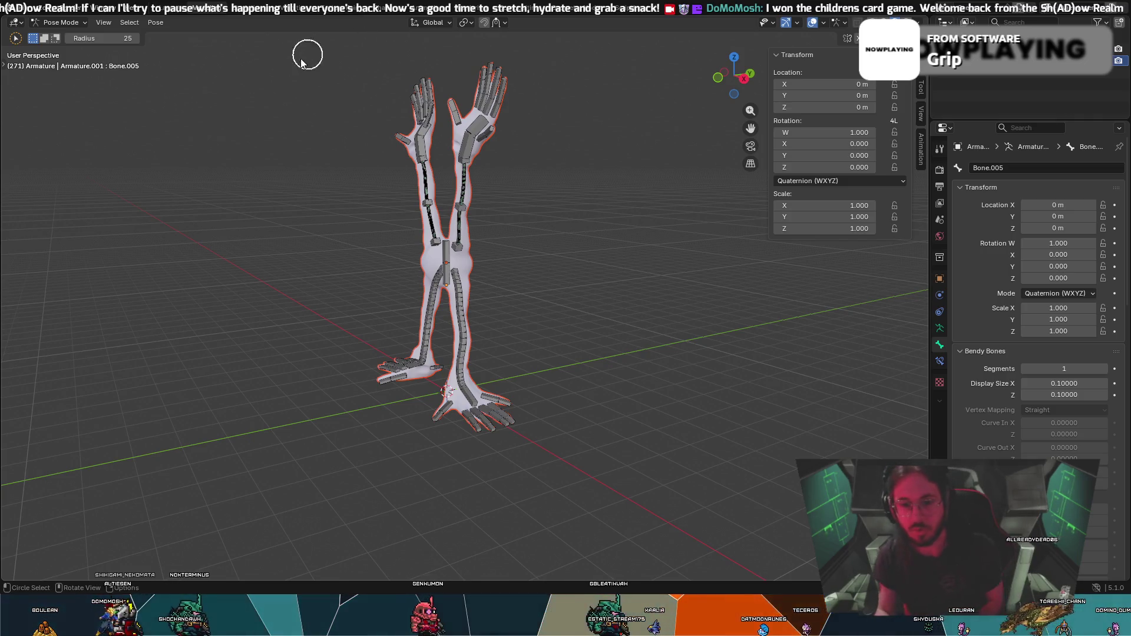
scroll(550, 314, "up", 8)
Switch the armature from Pose Mode to Object Mode and bring up a frontal view.
mouse_move(523, 475)
middle_mouse_down()
mouse_move(637, 431)
mouse_move(487, 362)
mouse_move(239, 310)
mouse_move(254, 312)
middle_mouse_up()
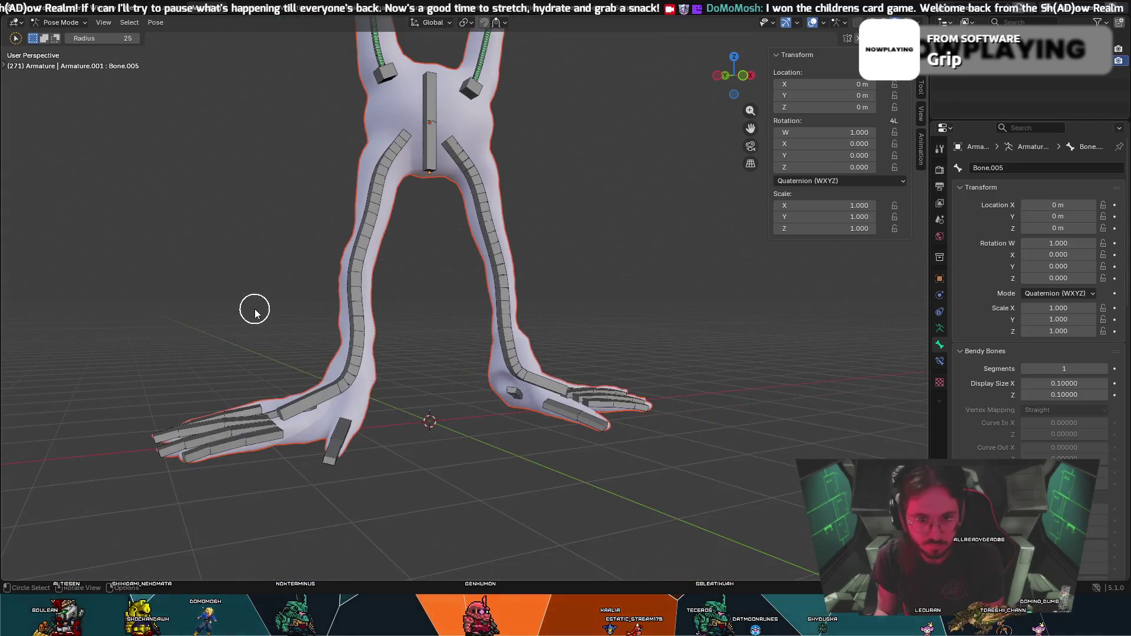
left_click(56, 22)
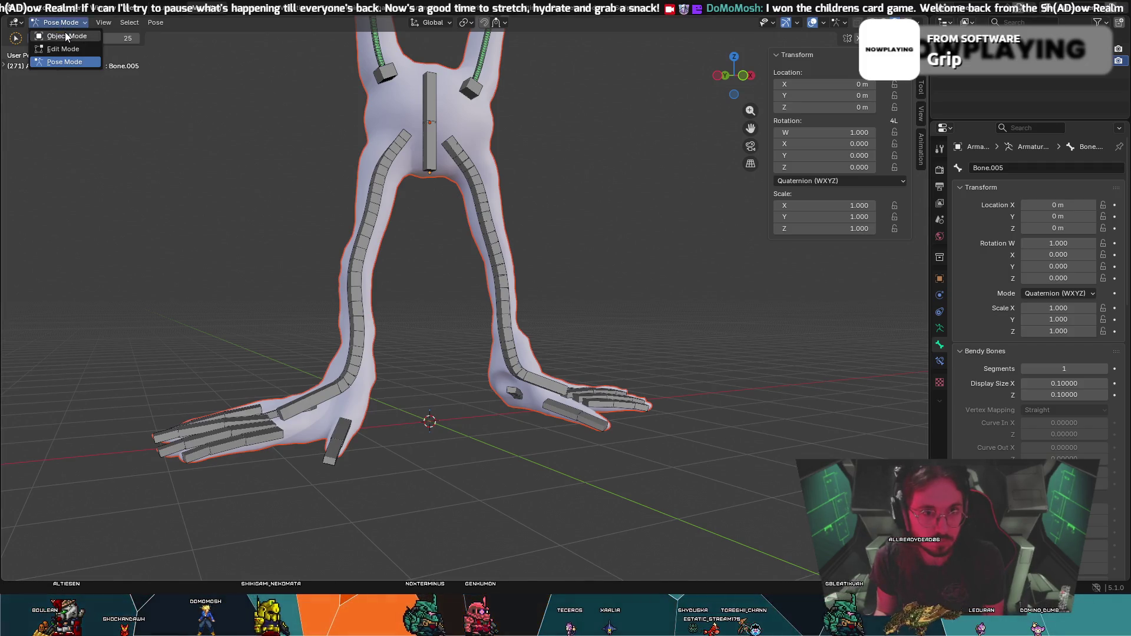
left_click(66, 36)
mouse_move(349, 246)
middle_mouse_down()
mouse_move(479, 365)
mouse_move(450, 349)
mouse_move(555, 352)
middle_mouse_up()
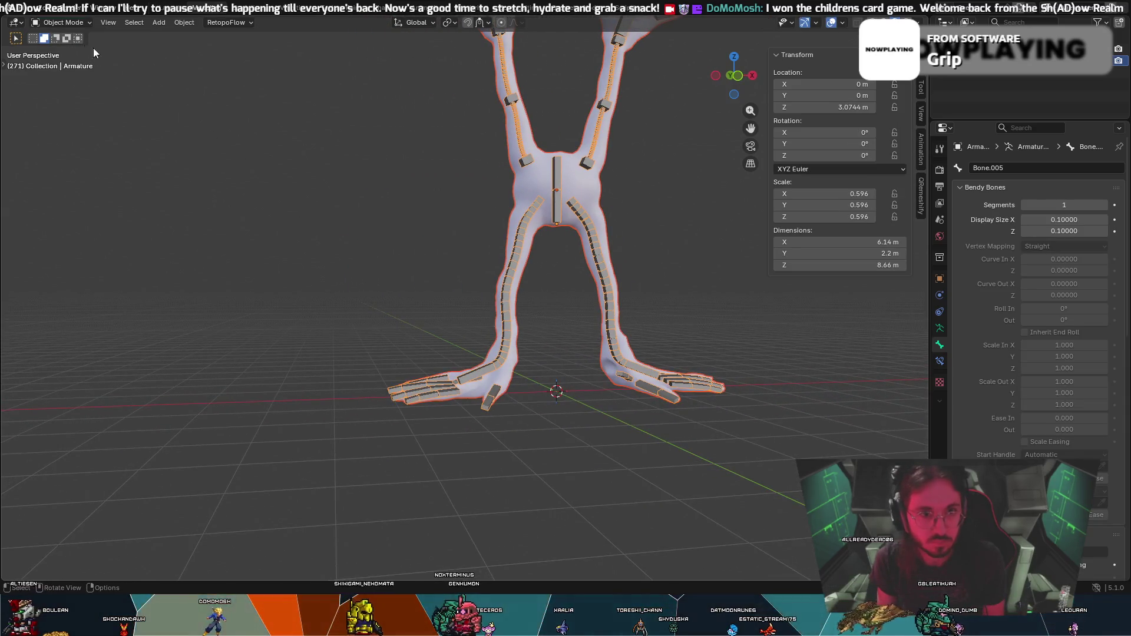
Duplicate the armature with Shift+D, then cancel and undo the duplicate.
key("shift+d")
right_click(216, 186)
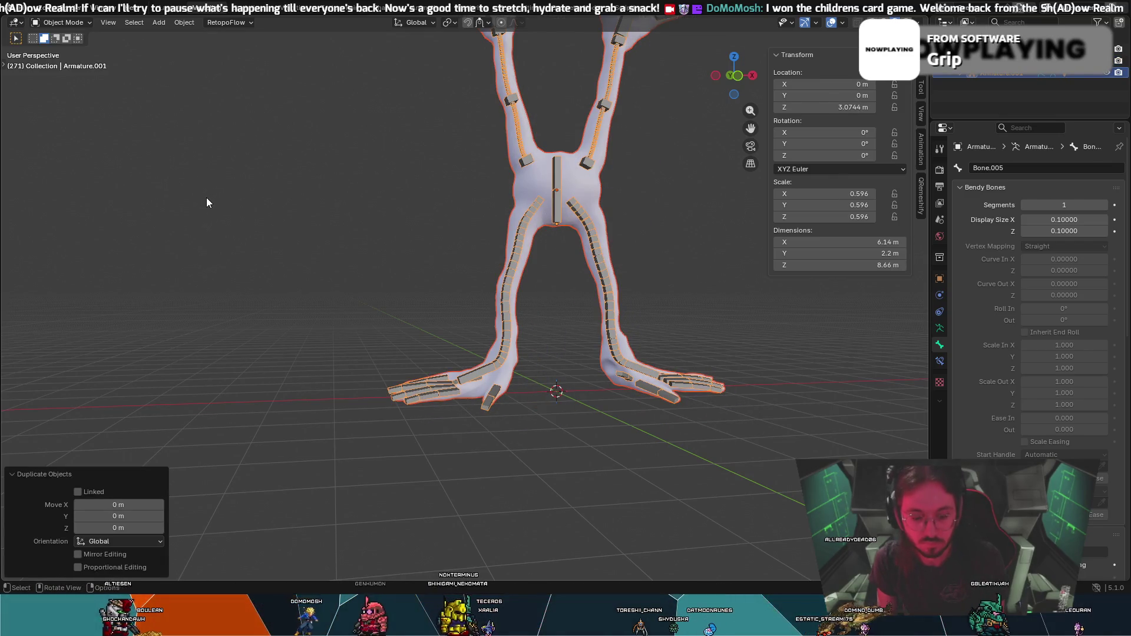
key("ctrl+z")
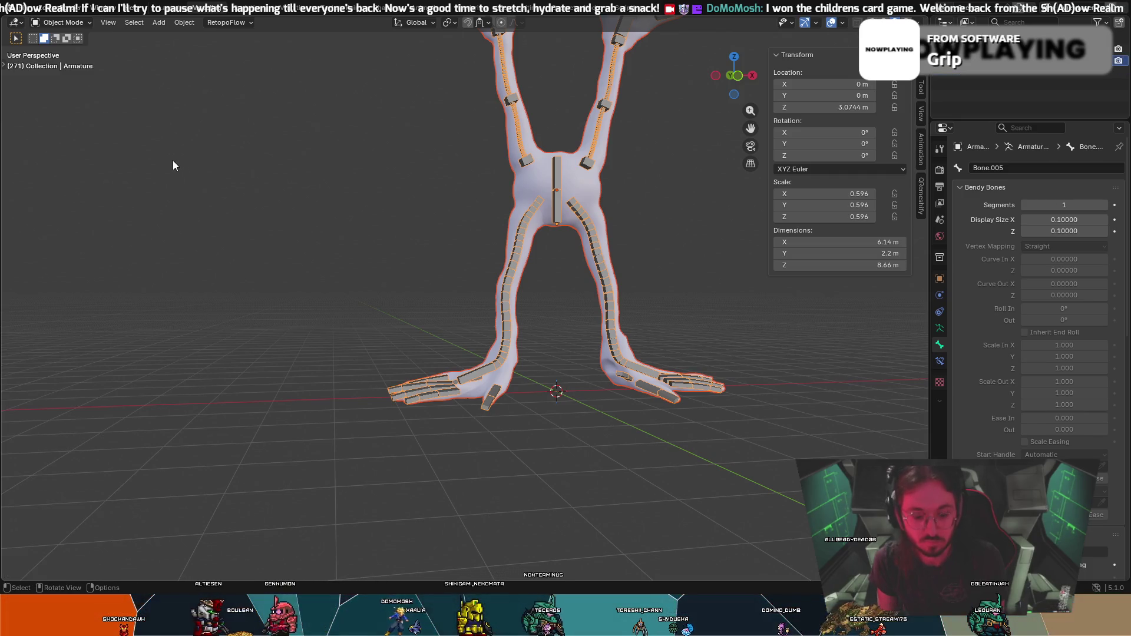
Bring up the Add menu's mesh primitives and choose a cylinder.
key("shift+a")
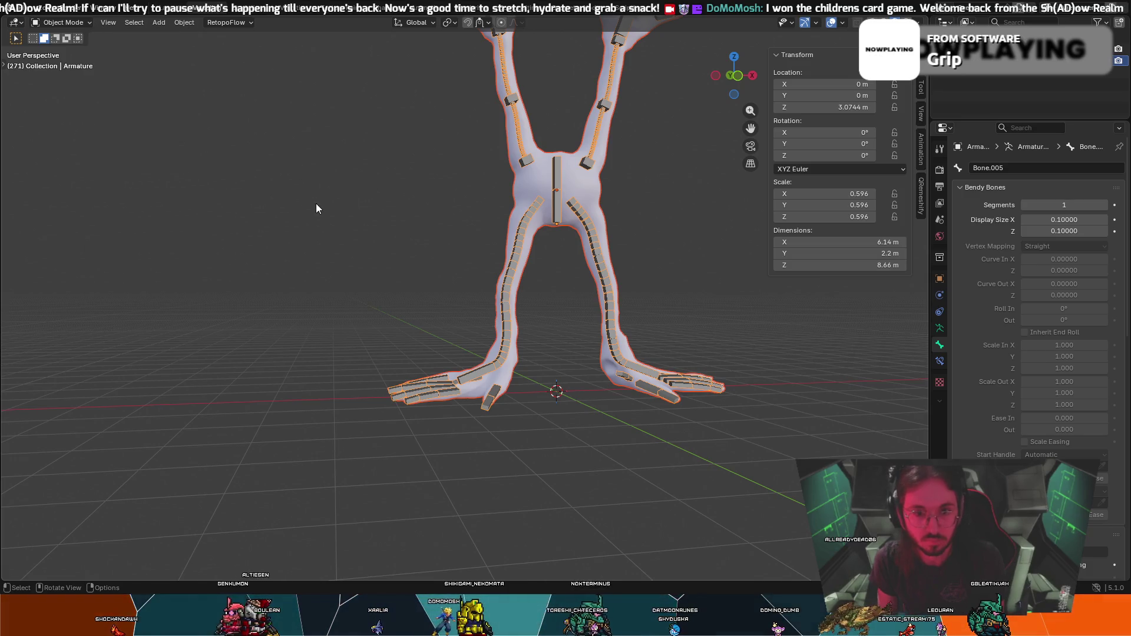
key("shift+a")
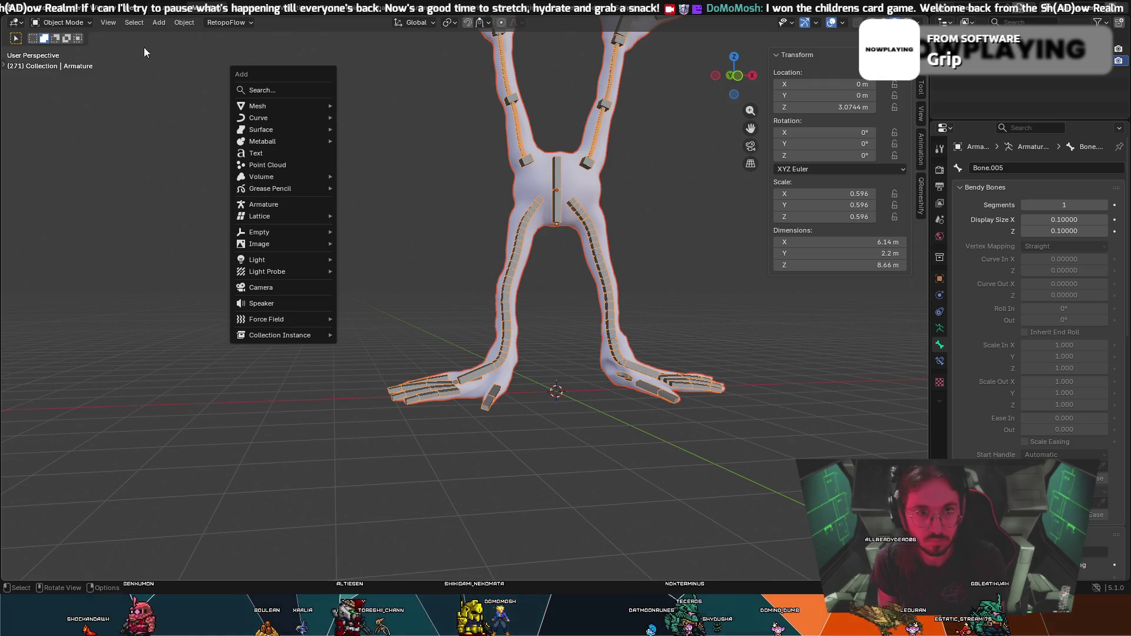
key("Escape")
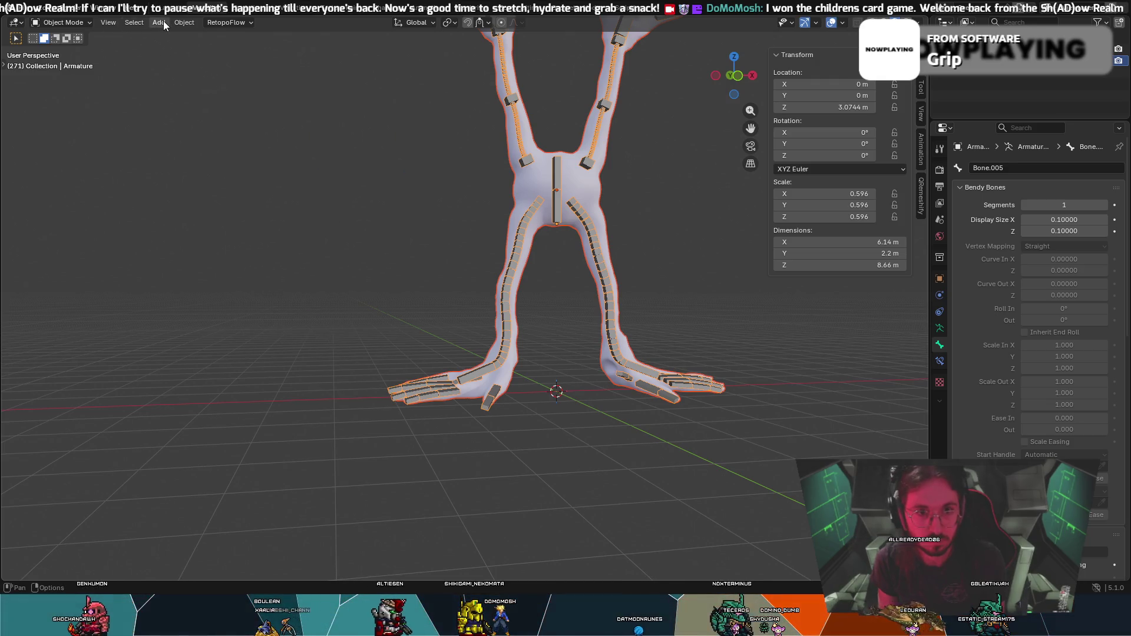
left_click(160, 21)
mouse_move(175, 35)
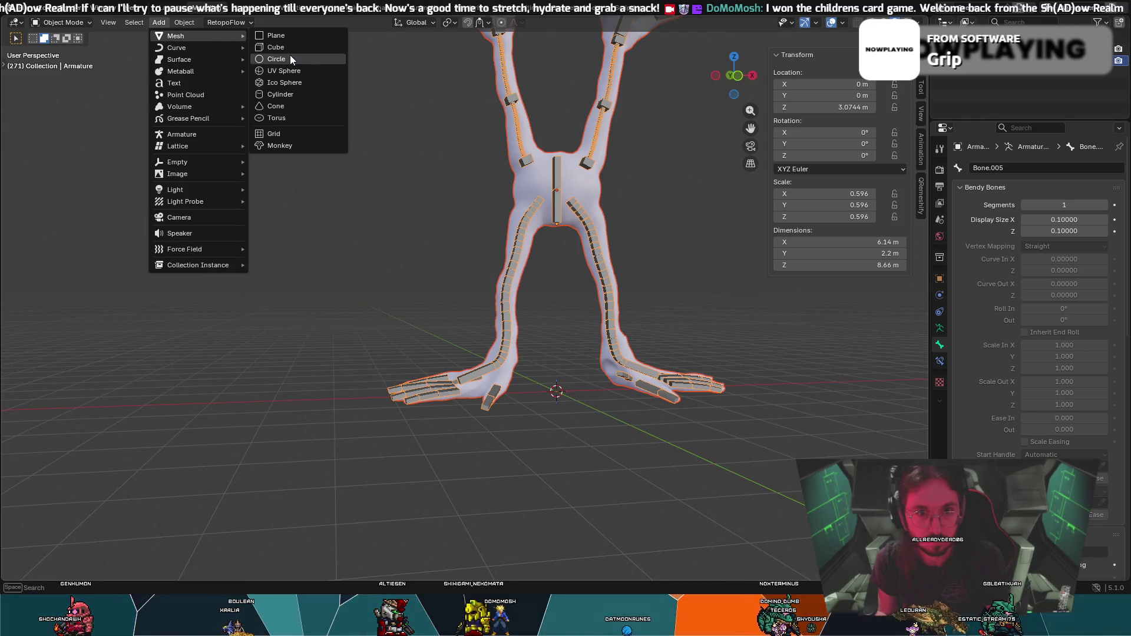
left_click(295, 93)
Shrink the new cylinder and stretch it taller along Z into a slim post.
middle_click_drag(710, 423, 671, 406)
key("s")
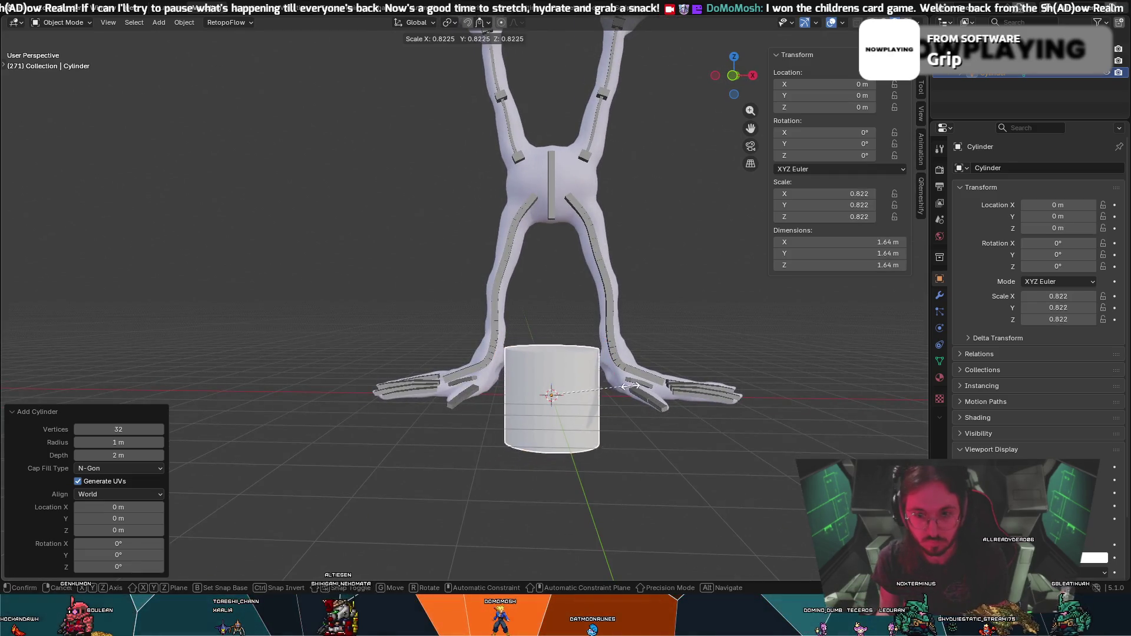
left_click(583, 381)
key("z")
key("s")
key("z")
left_click(585, 357)
key("s")
left_click(569, 372)
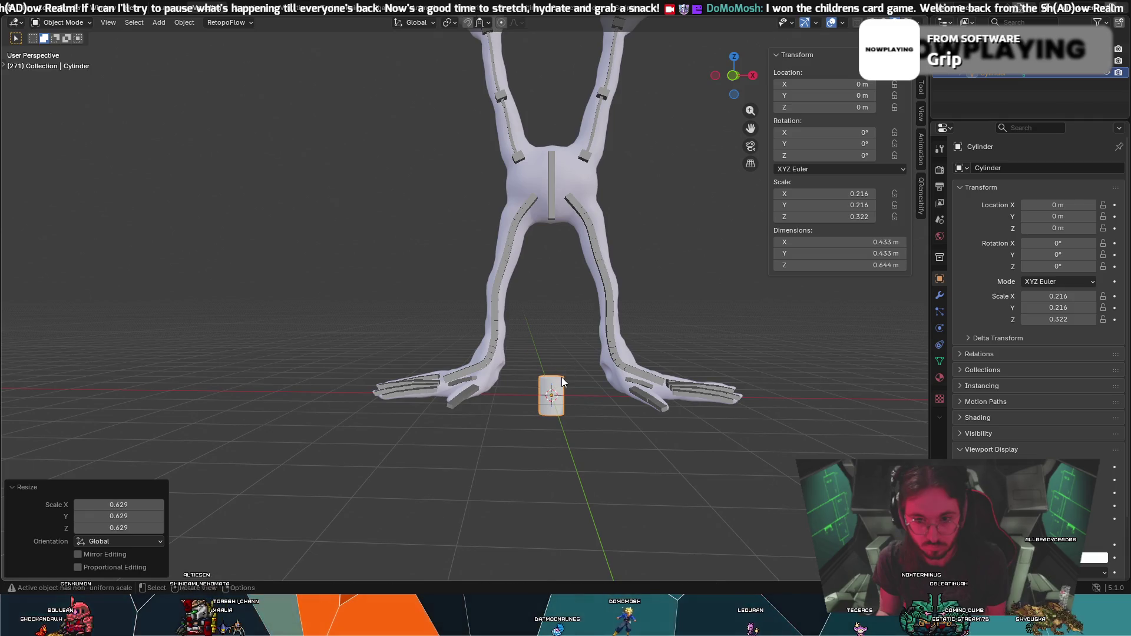
Move the cylinder between the figure's feet and lengthen it along Z.
key("g")
left_click(538, 353)
key("s")
key("z")
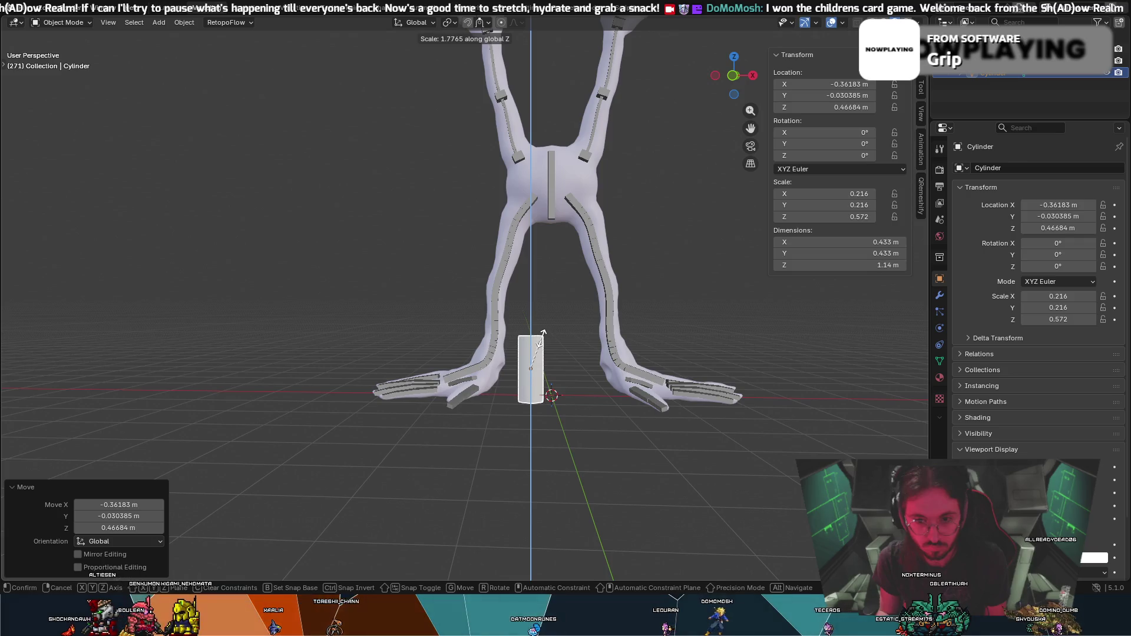
left_click(544, 346)
middle_click_drag(543, 346, 560, 338)
key("g")
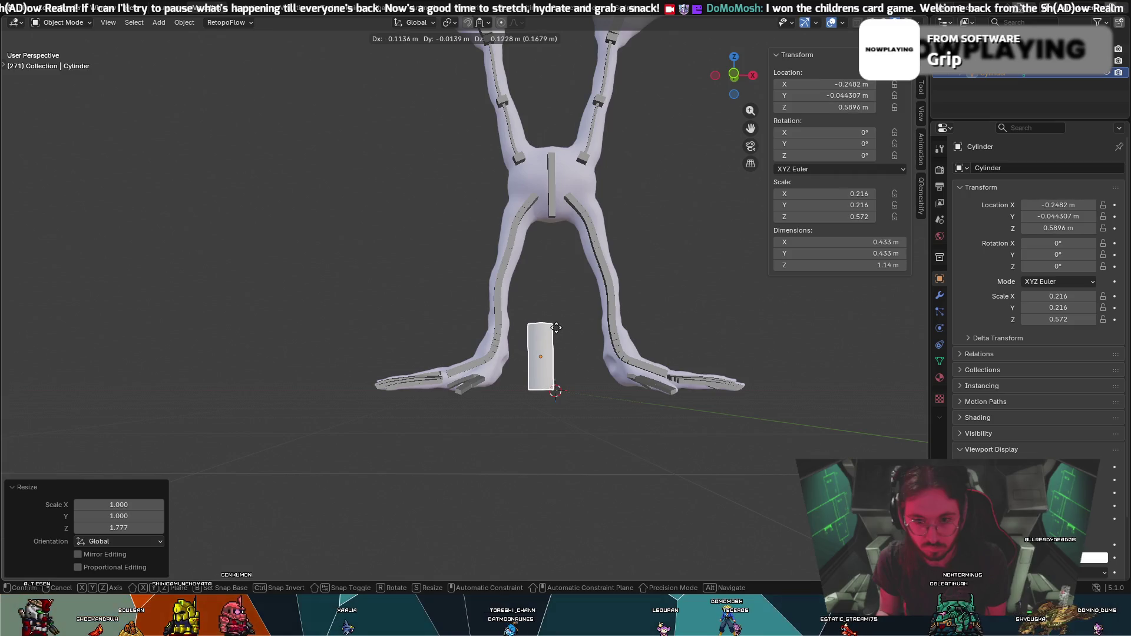
left_click(556, 327)
Adjust the cylinder's height along Z and raise it to sit on the ground.
middle_click_drag(556, 328, 552, 337)
key("s")
key("z")
left_click(553, 321)
key("g")
left_click(551, 315)
Shorten the cylinder to about 1.19 m tall and set it down near the feet.
middle_click_drag(556, 333, 572, 344)
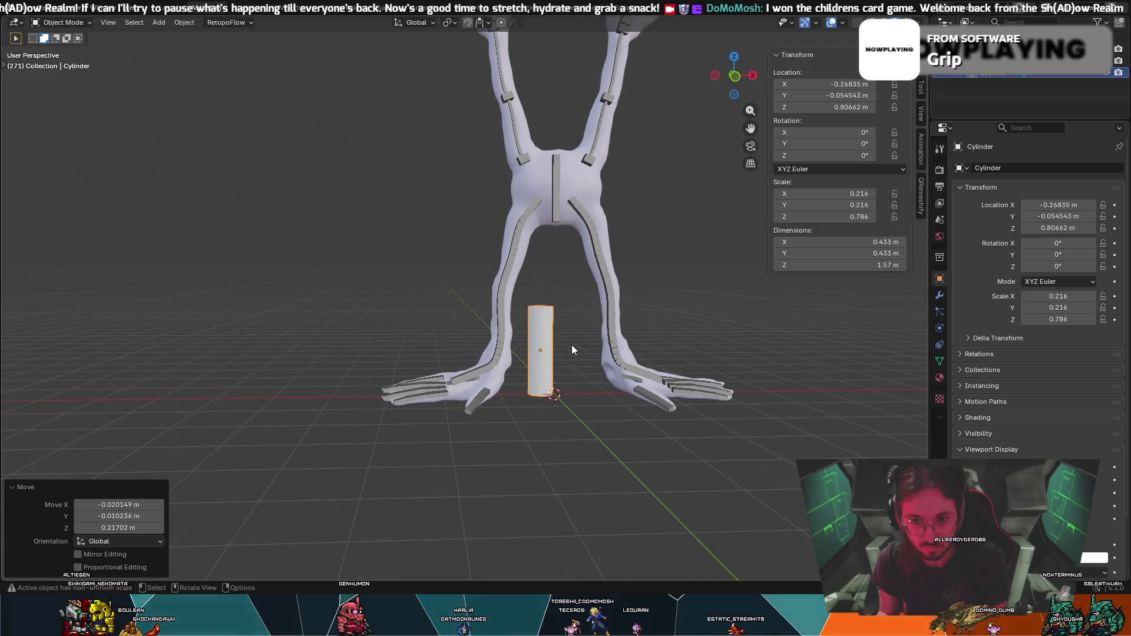
key("s")
key("z")
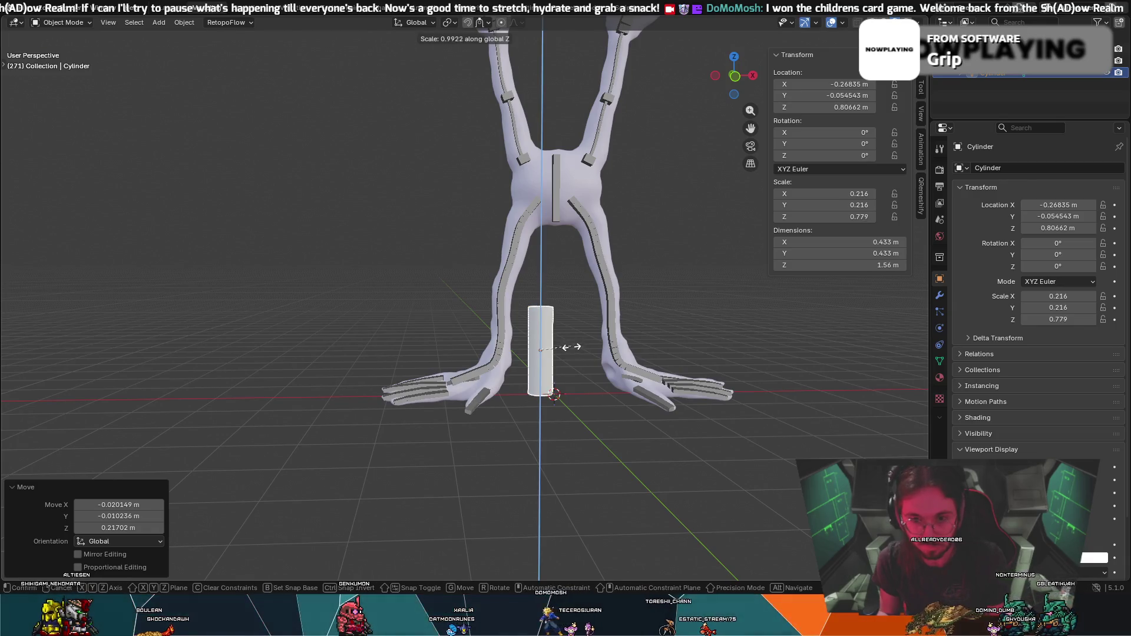
left_click(563, 349)
key("g")
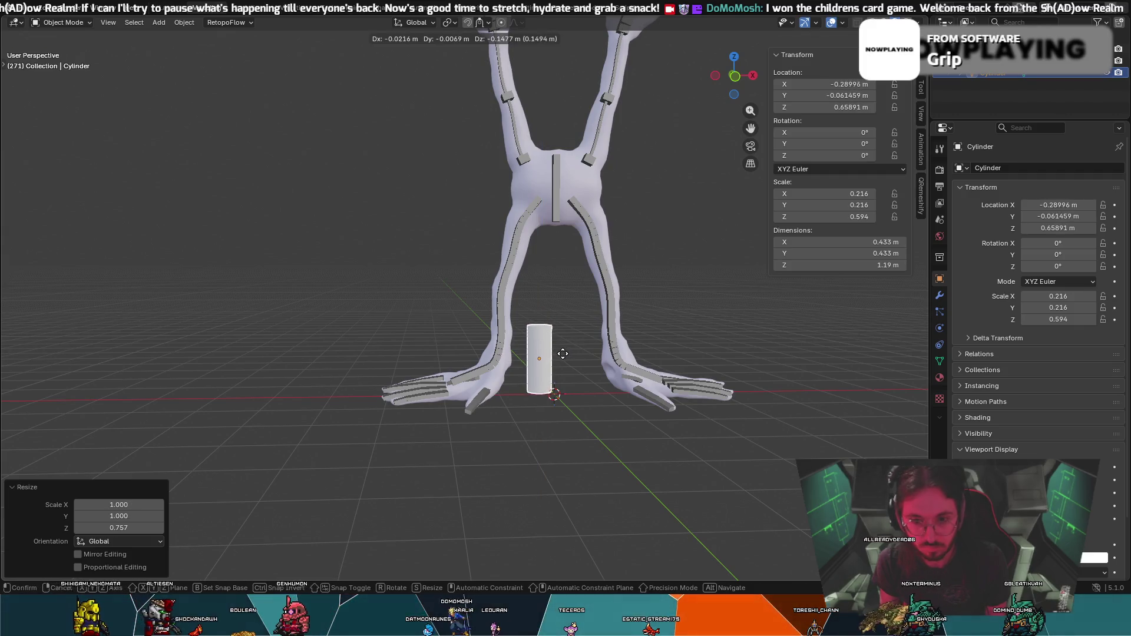
left_click(564, 356)
mouse_move(564, 356)
middle_mouse_down()
mouse_move(861, 371)
mouse_move(811, 356)
mouse_move(837, 351)
mouse_move(814, 357)
middle_mouse_up()
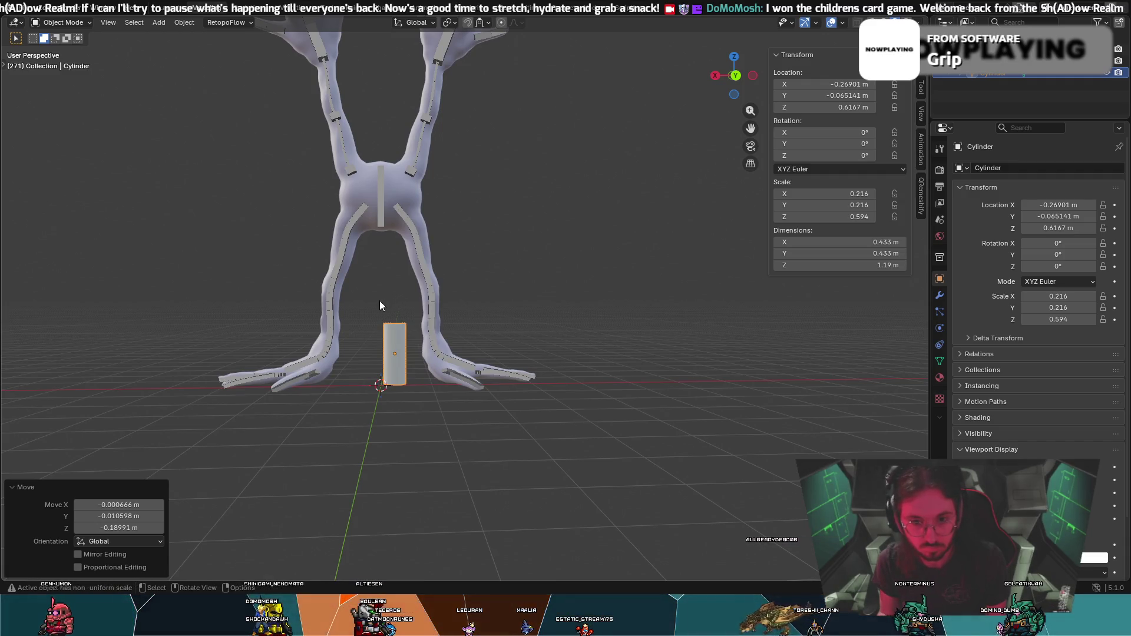
Raise the cylinder, inspect its top from an angle, then undo the move.
mouse_move(375, 313)
middle_mouse_down()
mouse_move(458, 322)
mouse_move(359, 317)
mouse_move(399, 312)
middle_mouse_up()
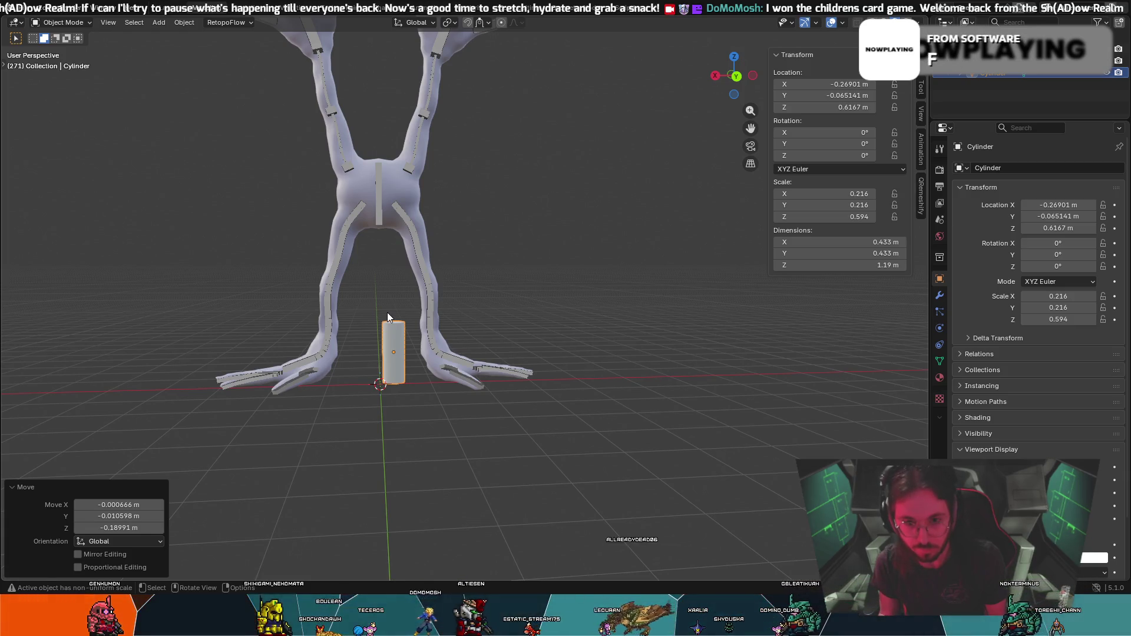
key("g")
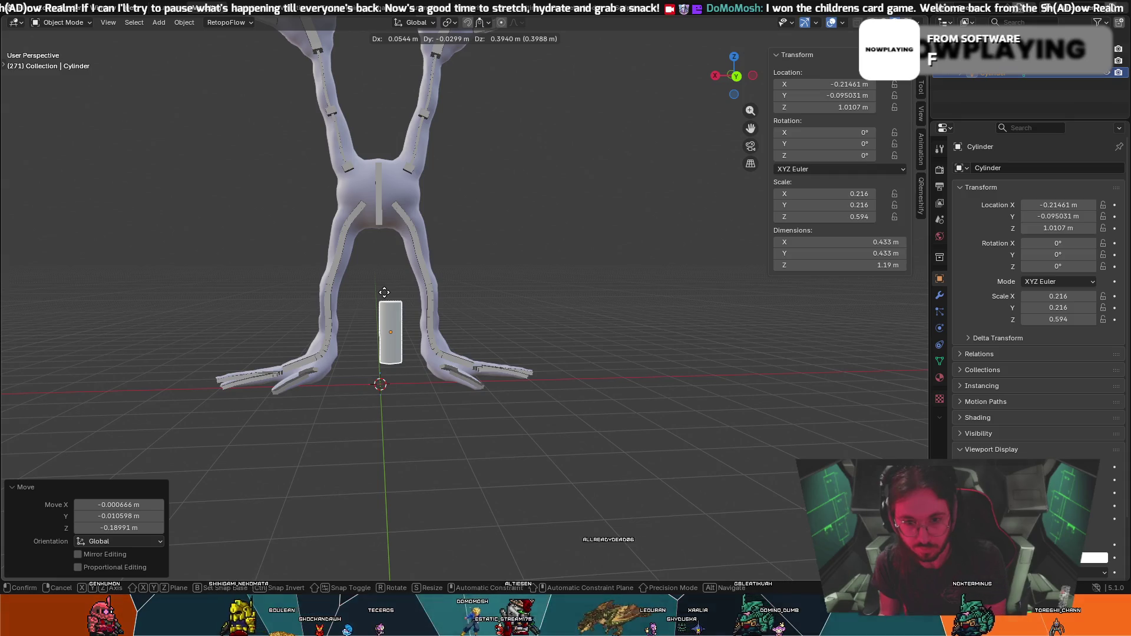
left_click(384, 295)
middle_click_drag(422, 322, 432, 319)
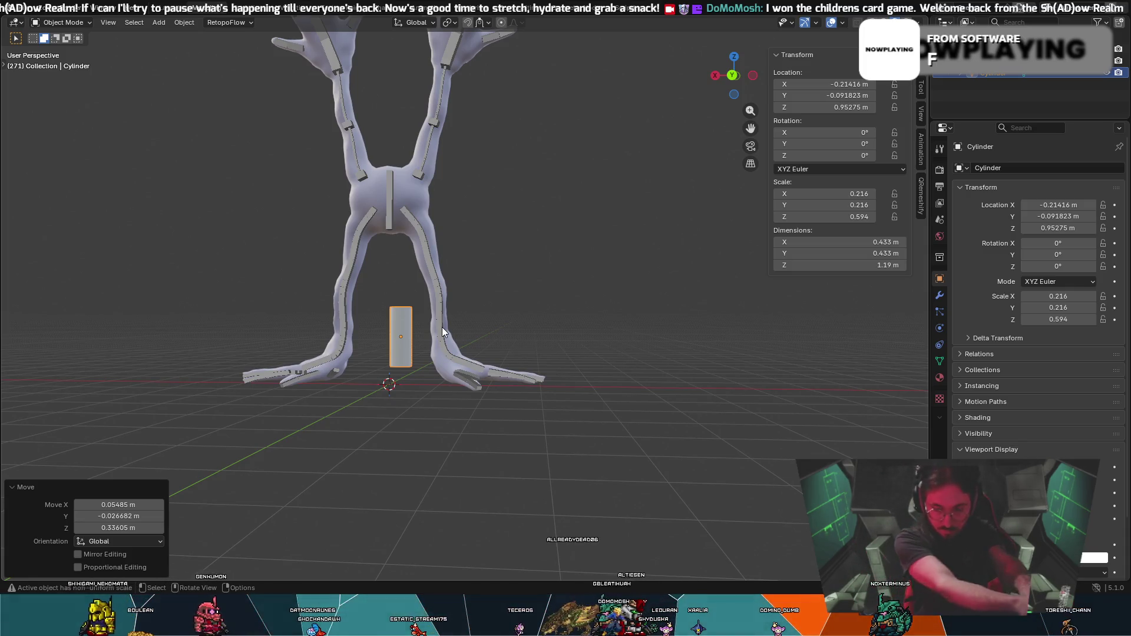
mouse_move(429, 341)
middle_mouse_down()
mouse_move(439, 353)
mouse_move(455, 343)
middle_mouse_up()
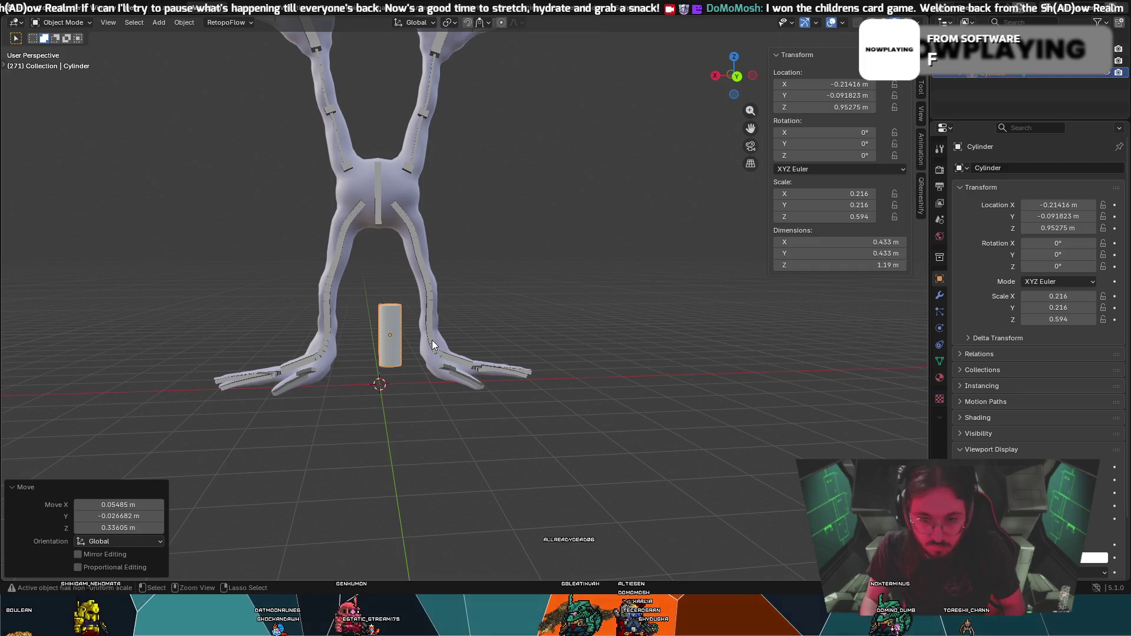
key("ctrl+z")
Move the cylinder vertically to sit just above the ground between the legs, then select the leg mesh.
key("g")
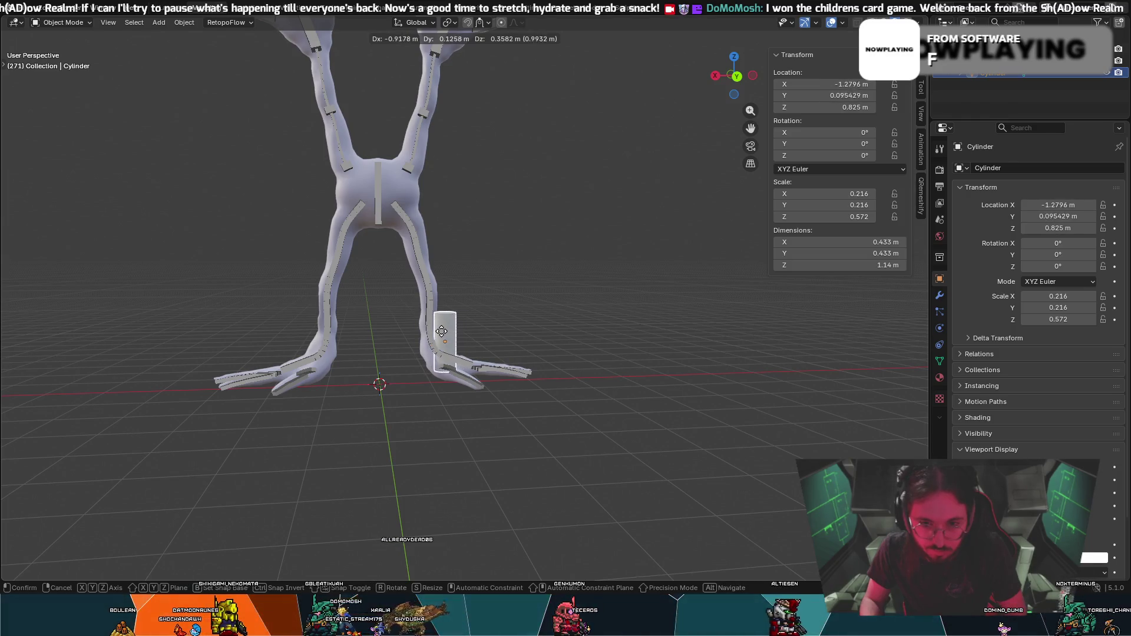
key("z")
left_click(394, 335)
middle_click_drag(394, 335, 595, 369)
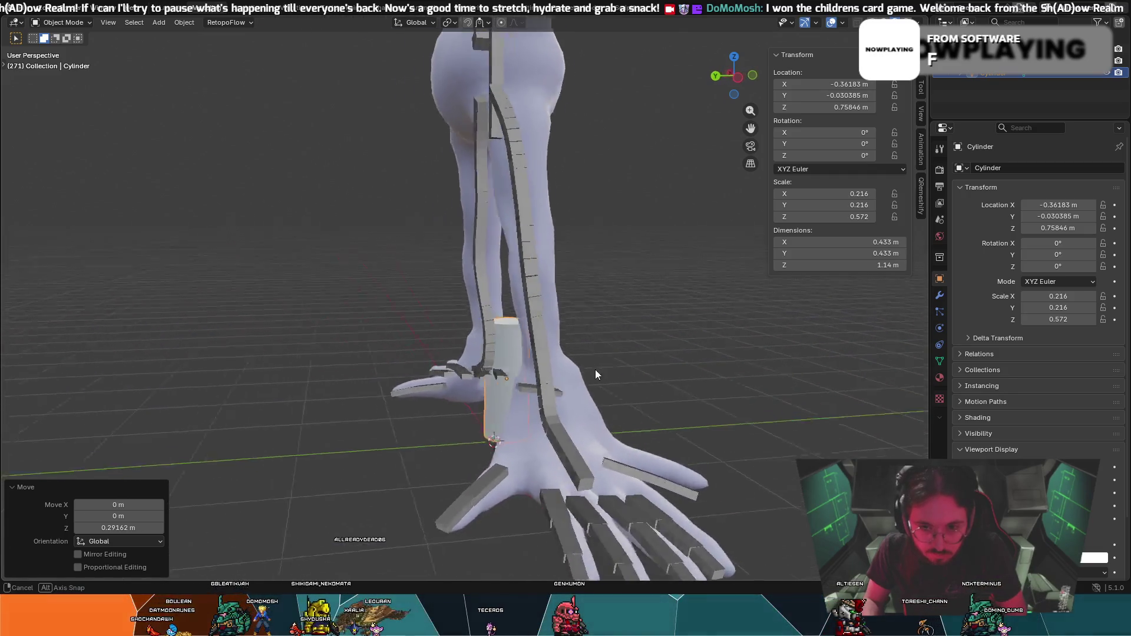
scroll(510, 372, "up", 4)
middle_click_drag(425, 369, 422, 360)
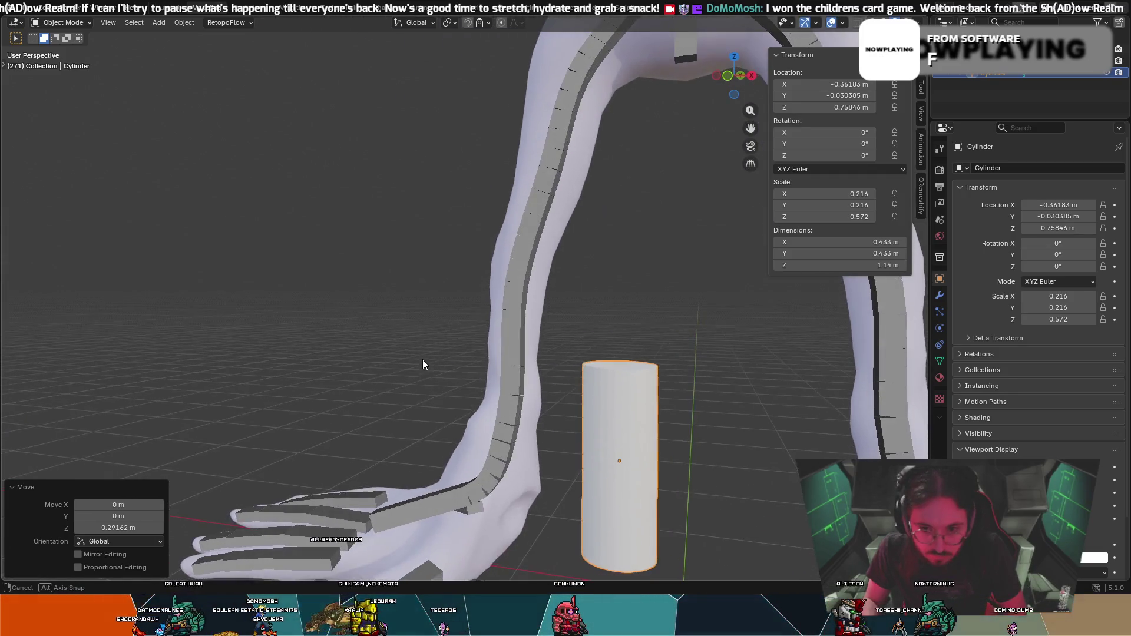
middle_click_drag(608, 439, 632, 424)
key("g")
left_click(628, 425)
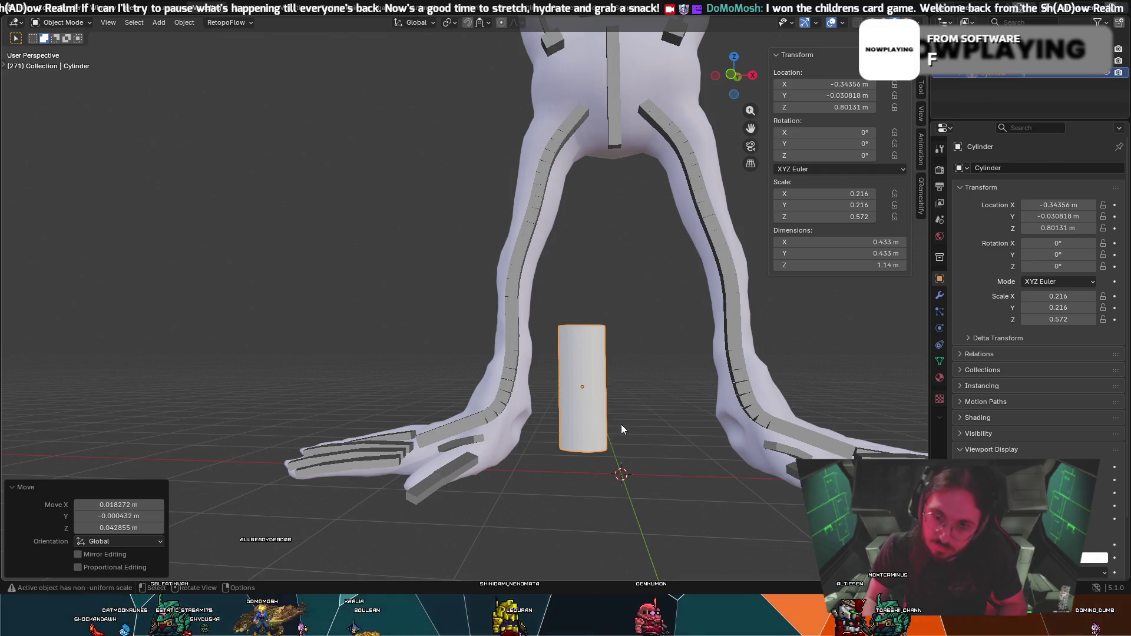
scroll(634, 386, "down", 1)
left_click(608, 180)
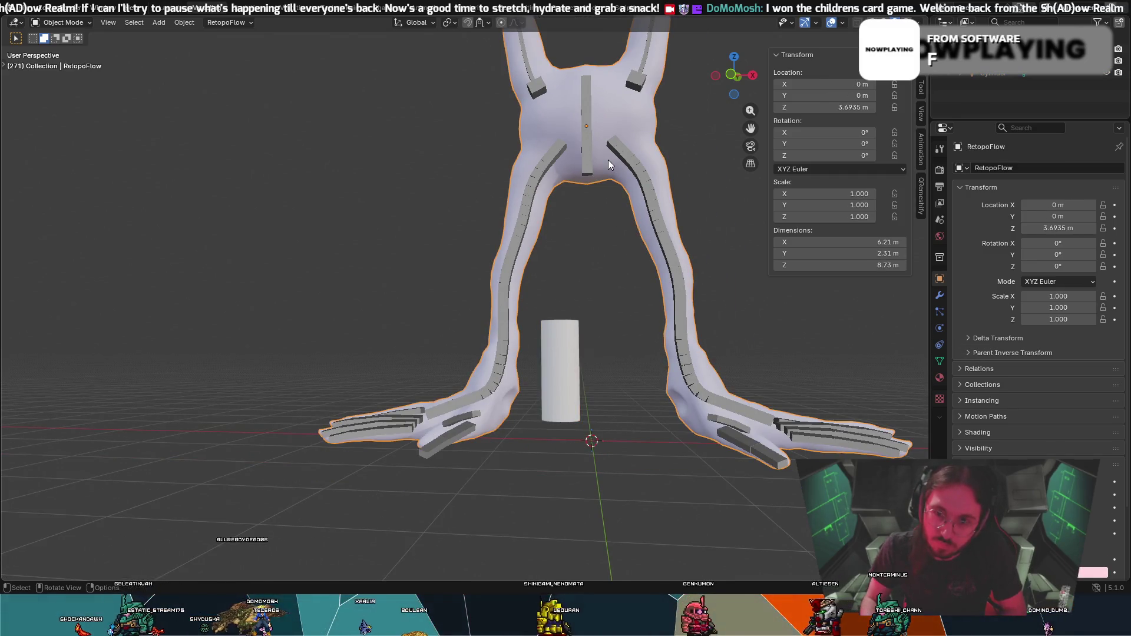
Try moving the leg mesh and shrinking the armature, then cancel and undo those changes.
key("g")
key("Escape")
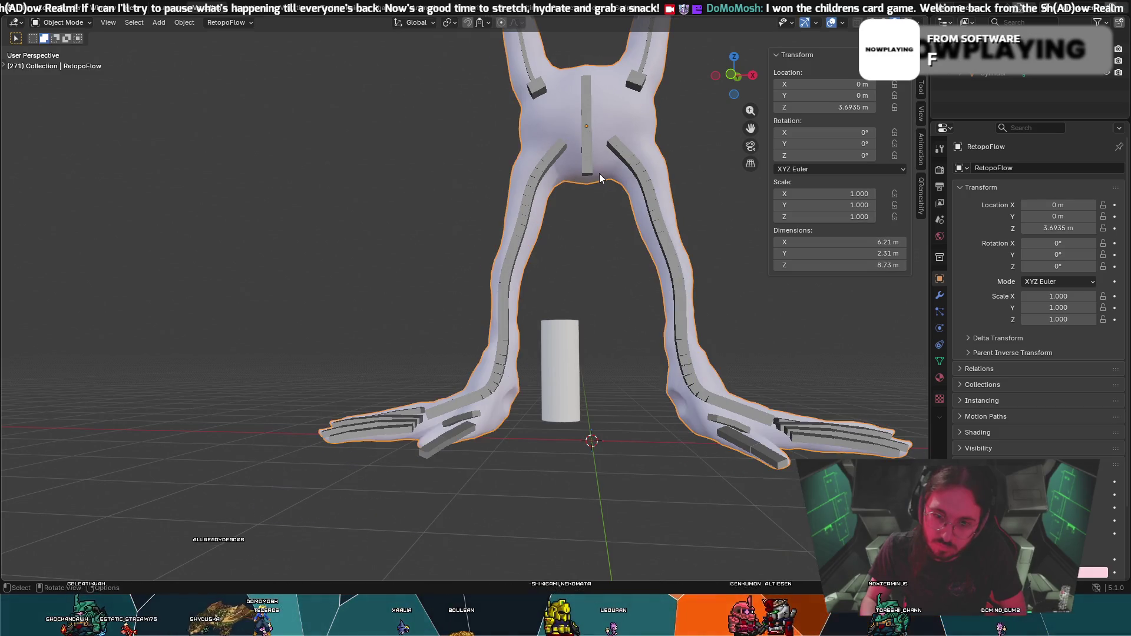
left_click(593, 169)
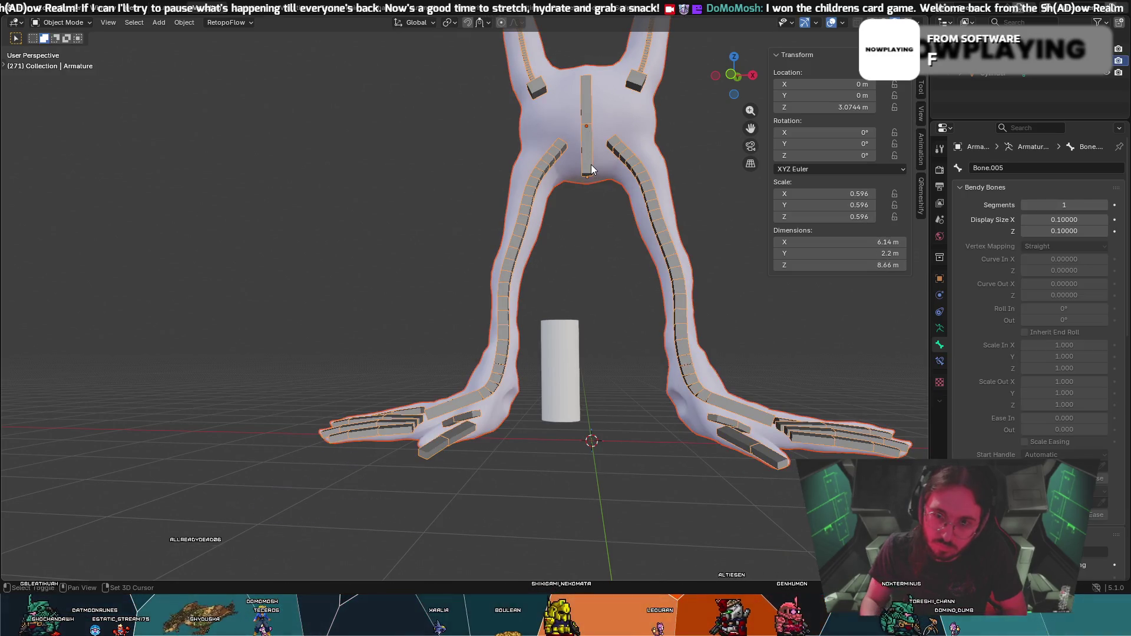
key("s")
left_click(579, 188)
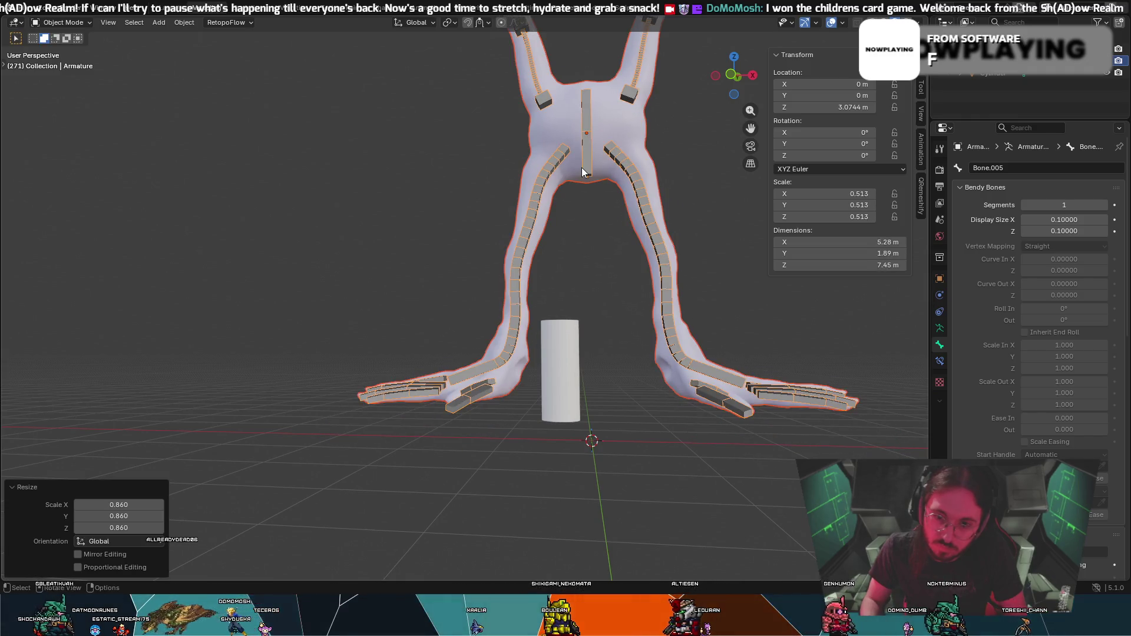
key("g")
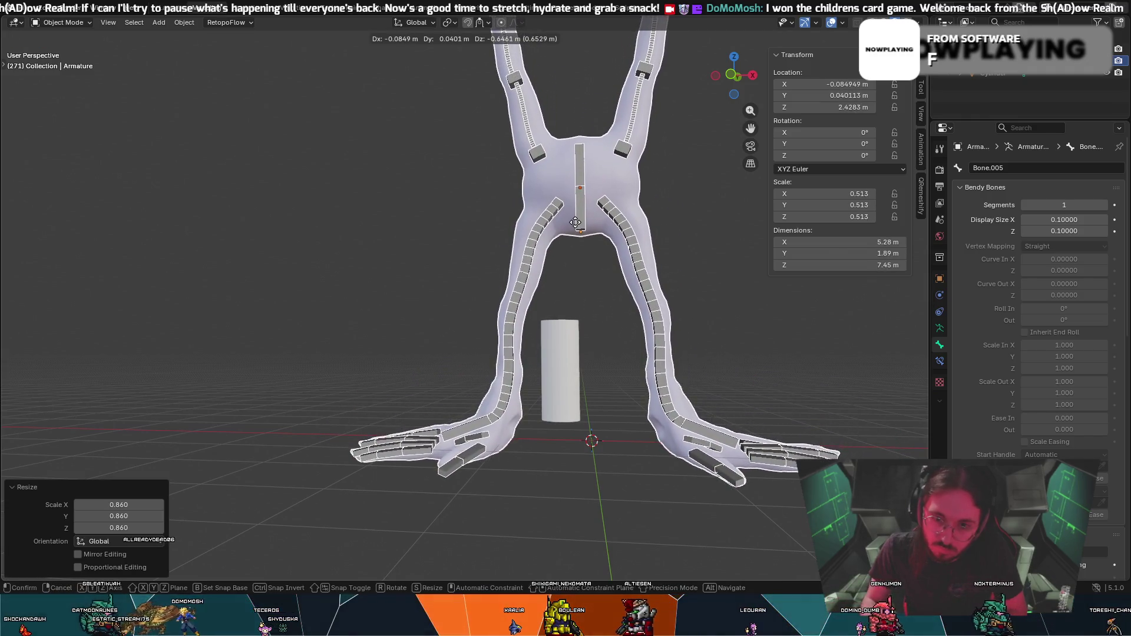
key("Escape")
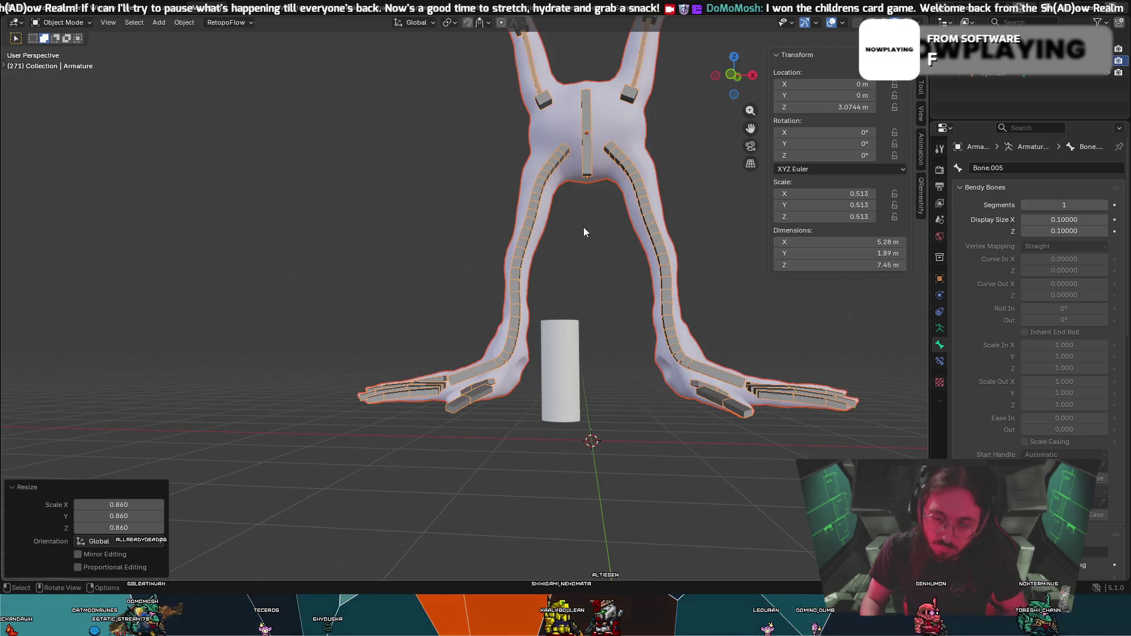
key("ctrl+z")
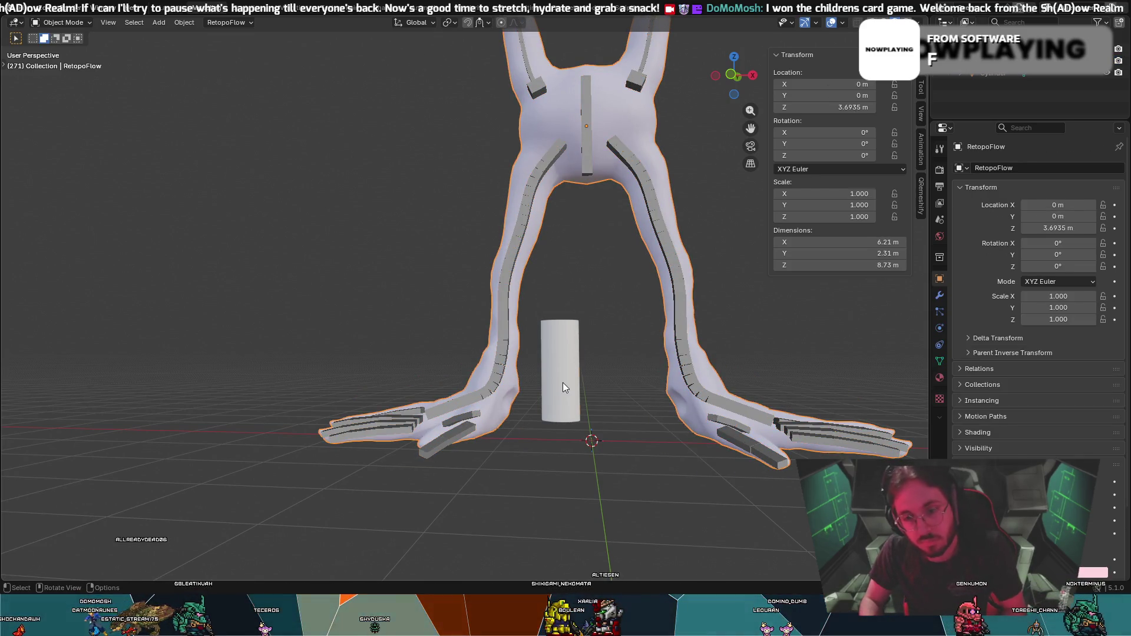
Remove the cylinder post from the scene and deselect everything.
left_click(563, 387)
middle_click_drag(563, 300, 379, 318)
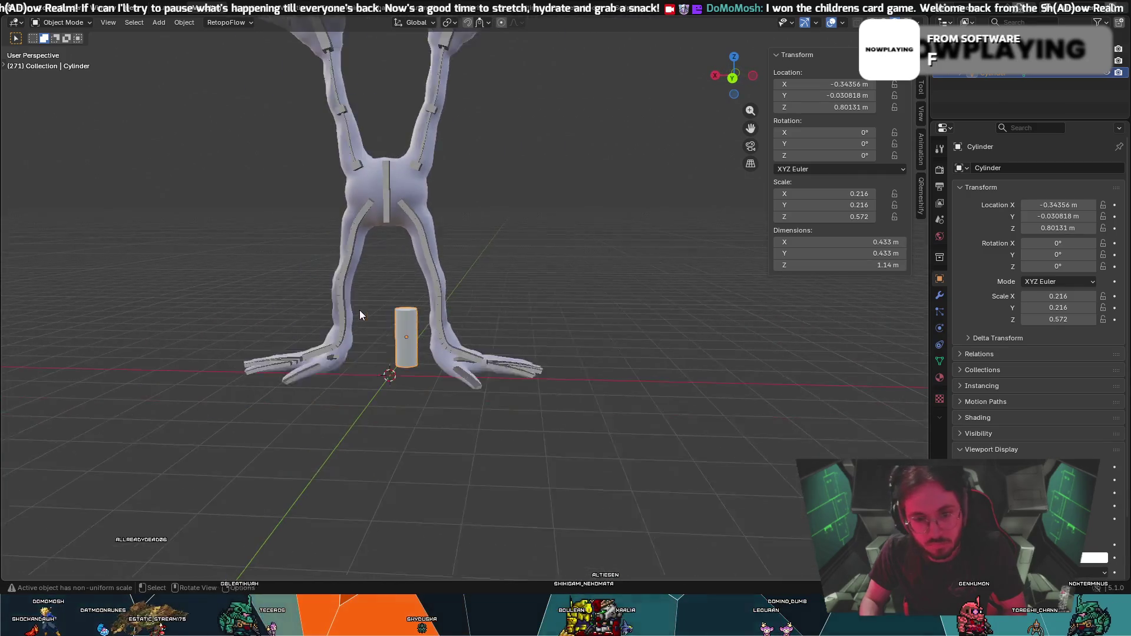
scroll(359, 311, "down", 2)
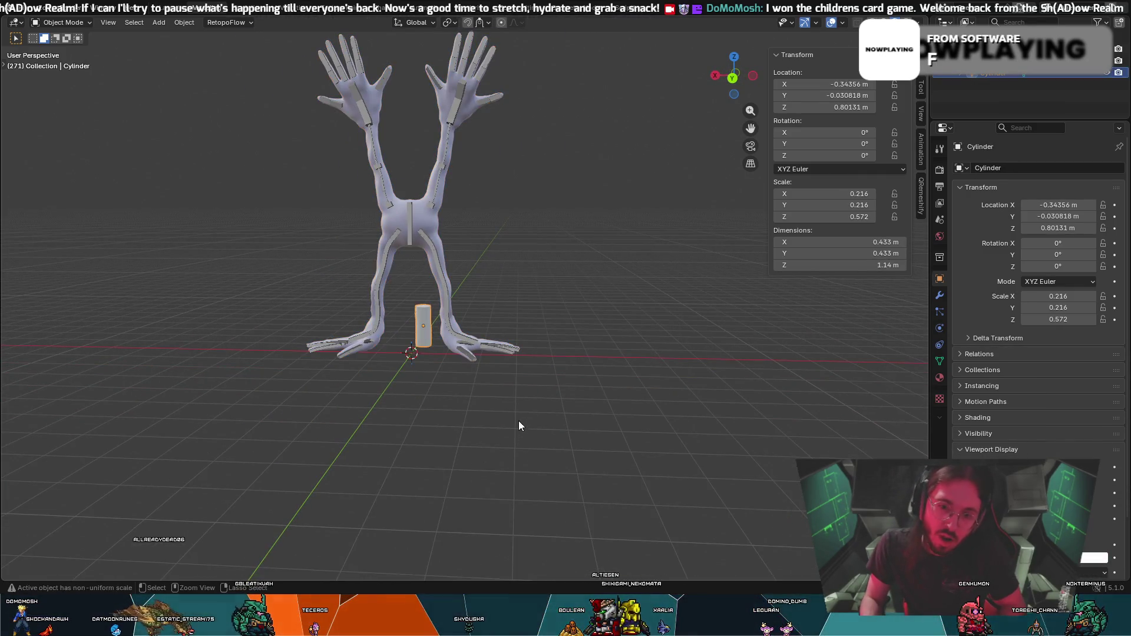
key("alt+g")
key("alt+s")
key("ctrl+z")
middle_click_drag(531, 379, 244, 372)
mouse_move(448, 234)
middle_mouse_down()
mouse_move(496, 220)
mouse_move(478, 218)
middle_mouse_up()
key("alt+a")
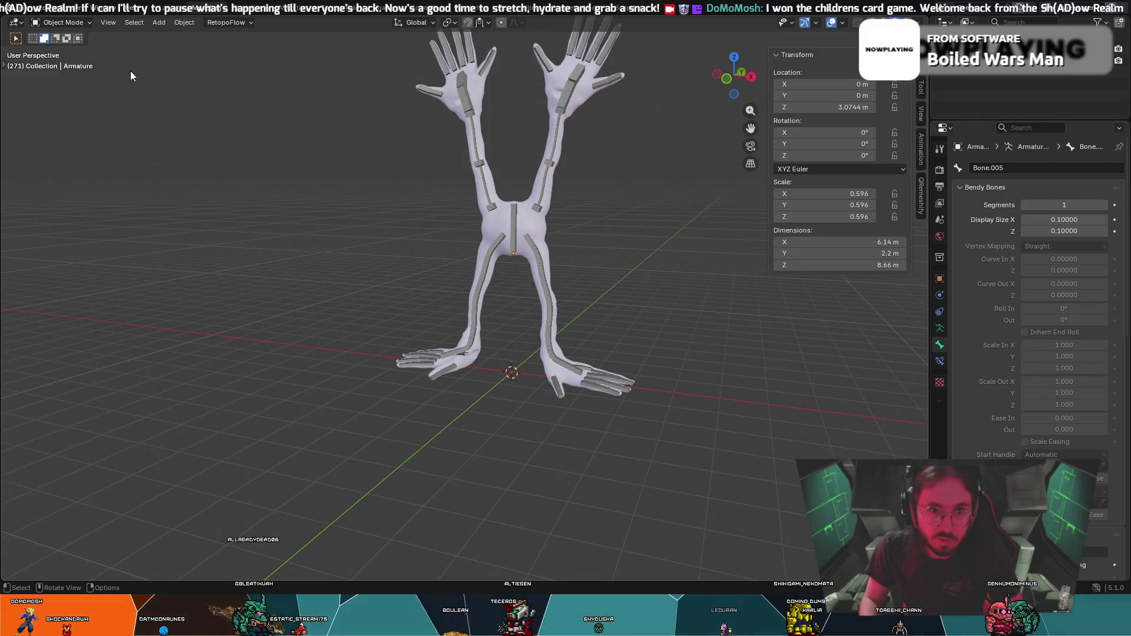
Save the file as Optical Magnus BodyRetopoV2.blend and switch to front orthographic view.
left_click(24, 5)
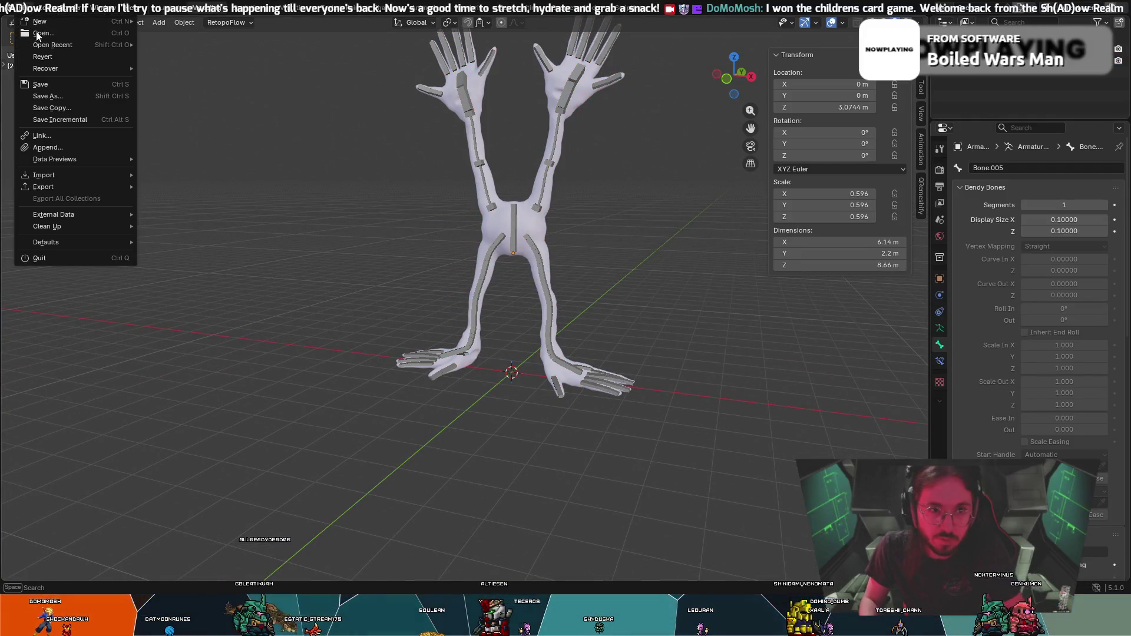
left_click(60, 86)
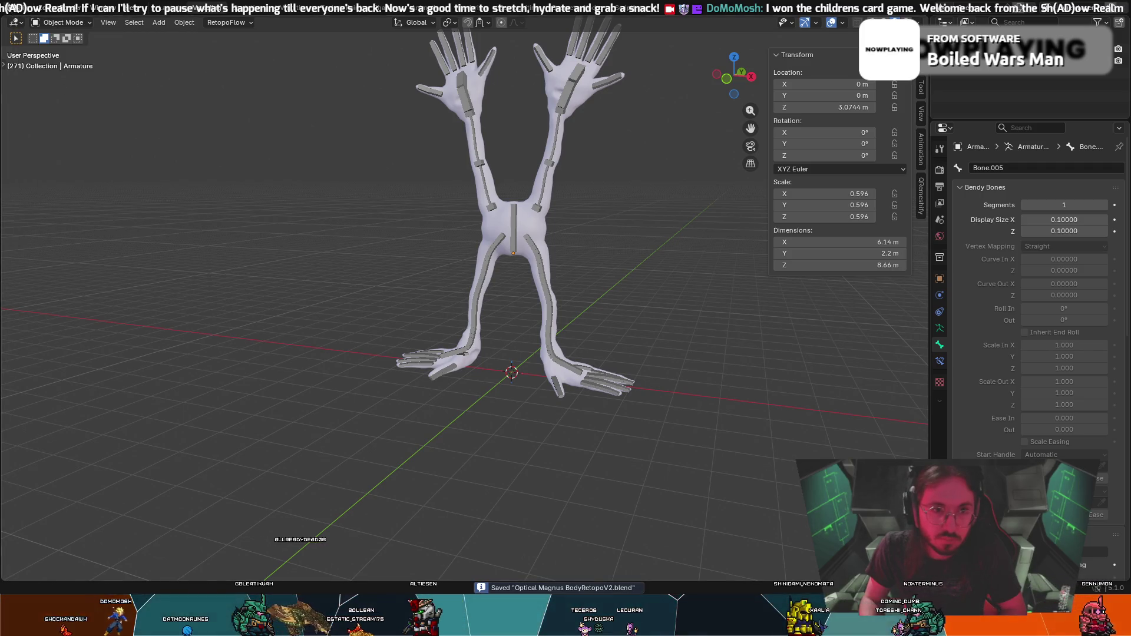
scroll(202, 241, "down", 1)
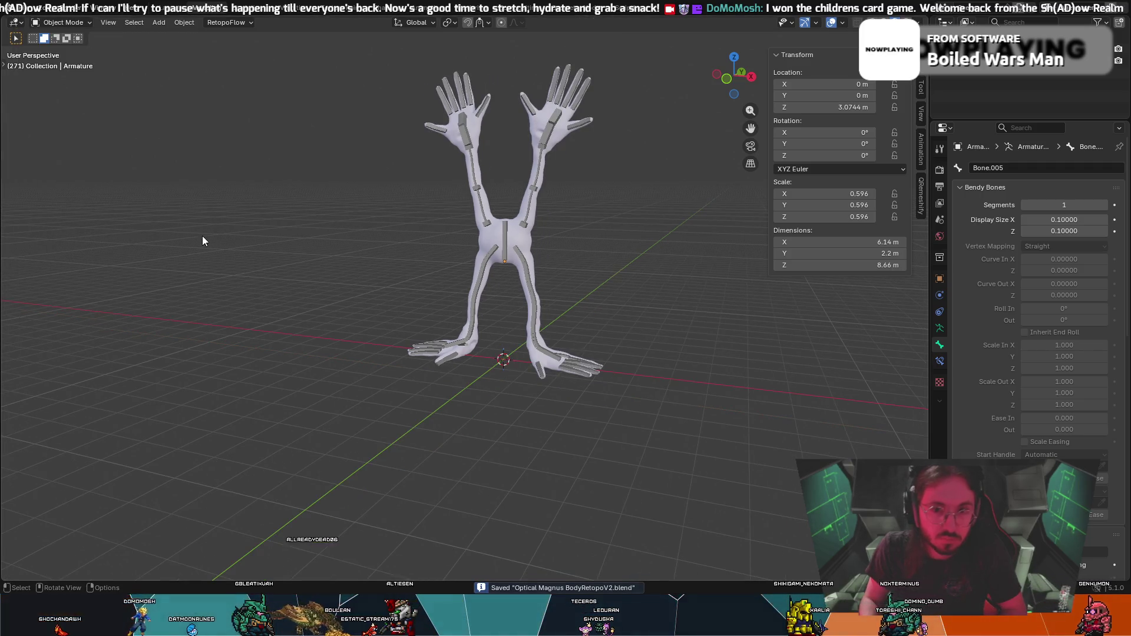
left_click(734, 94)
scroll(606, 176, "up", 2)
scroll(631, 186, "up", 2)
Inspect the figure from several angles and select the armature.
mouse_move(630, 192)
middle_mouse_down()
mouse_move(601, 316)
mouse_move(666, 279)
mouse_move(612, 285)
middle_mouse_up()
scroll(667, 279, "down", 2)
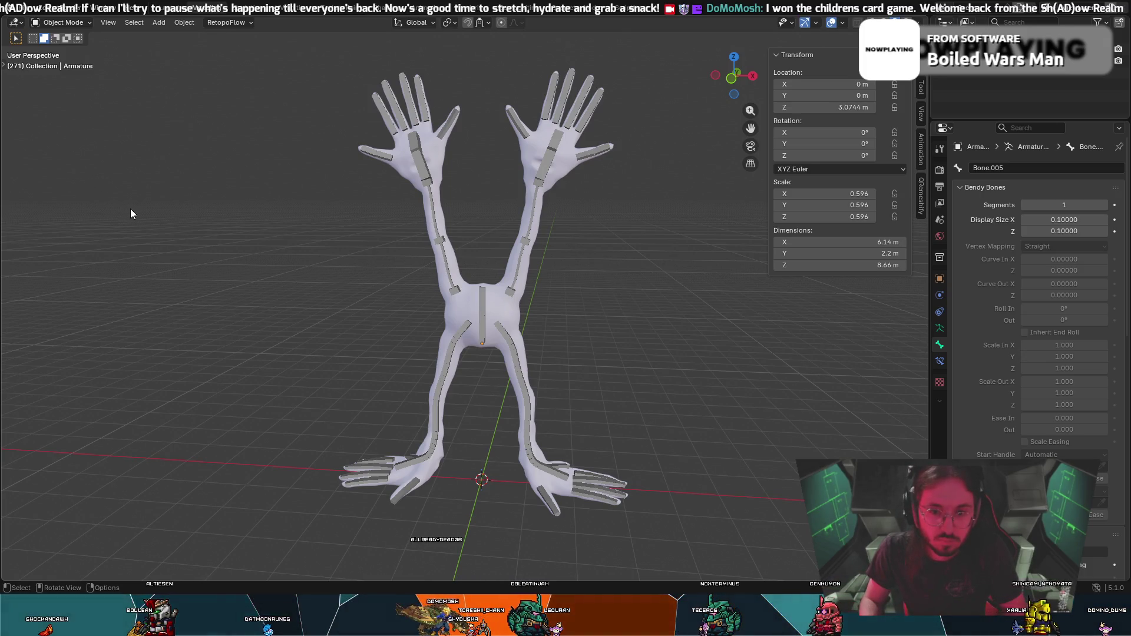
mouse_move(233, 219)
middle_mouse_down()
mouse_move(319, 239)
mouse_move(152, 231)
mouse_move(259, 244)
middle_mouse_up()
scroll(183, 236, "down", 2)
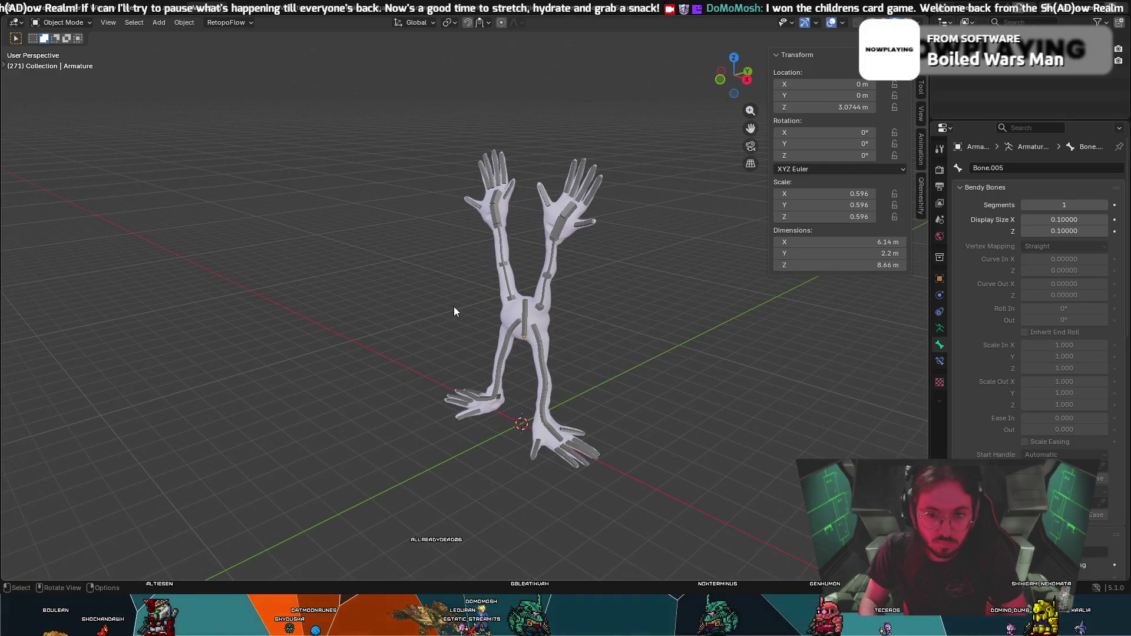
middle_click_drag(453, 307, 437, 306)
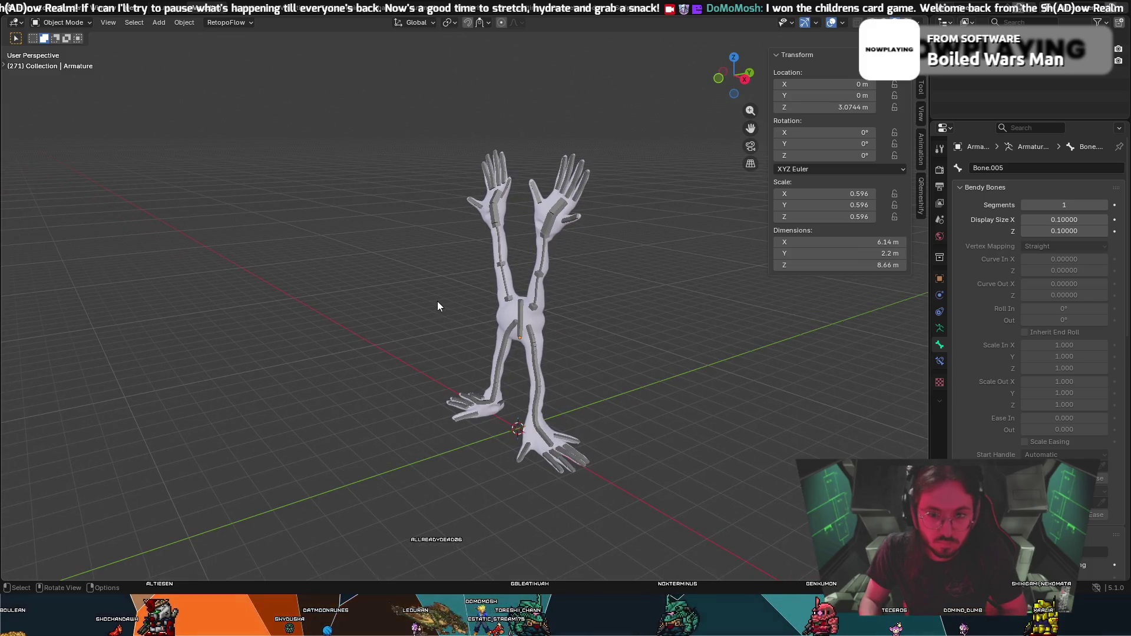
left_click(538, 274)
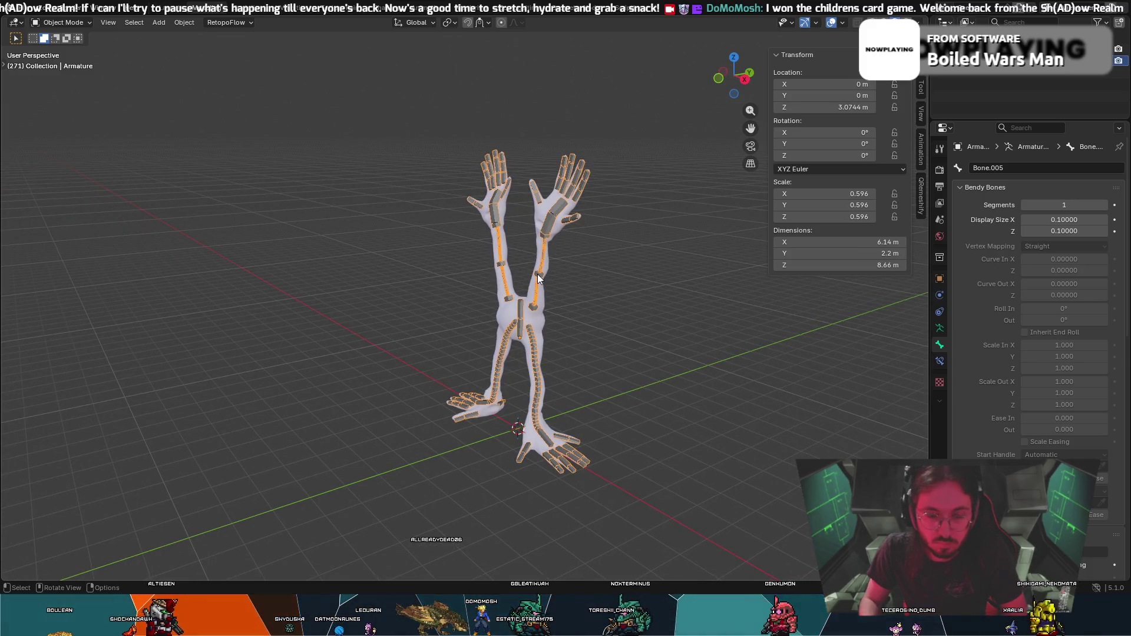
middle_click_drag(590, 257, 556, 252)
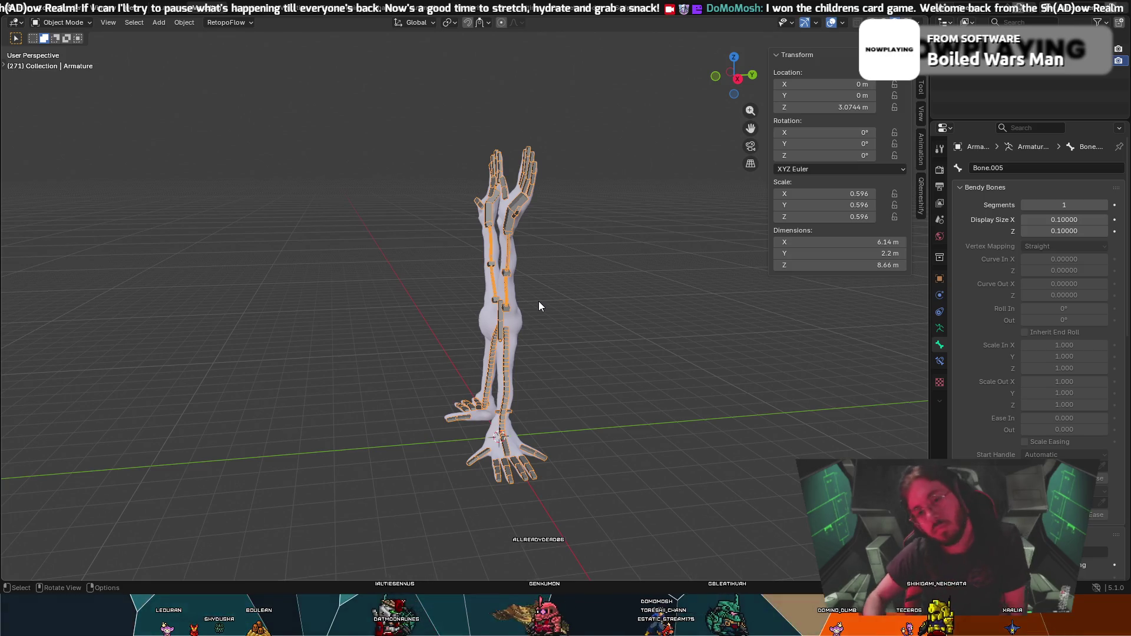
middle_click_drag(539, 302, 539, 286)
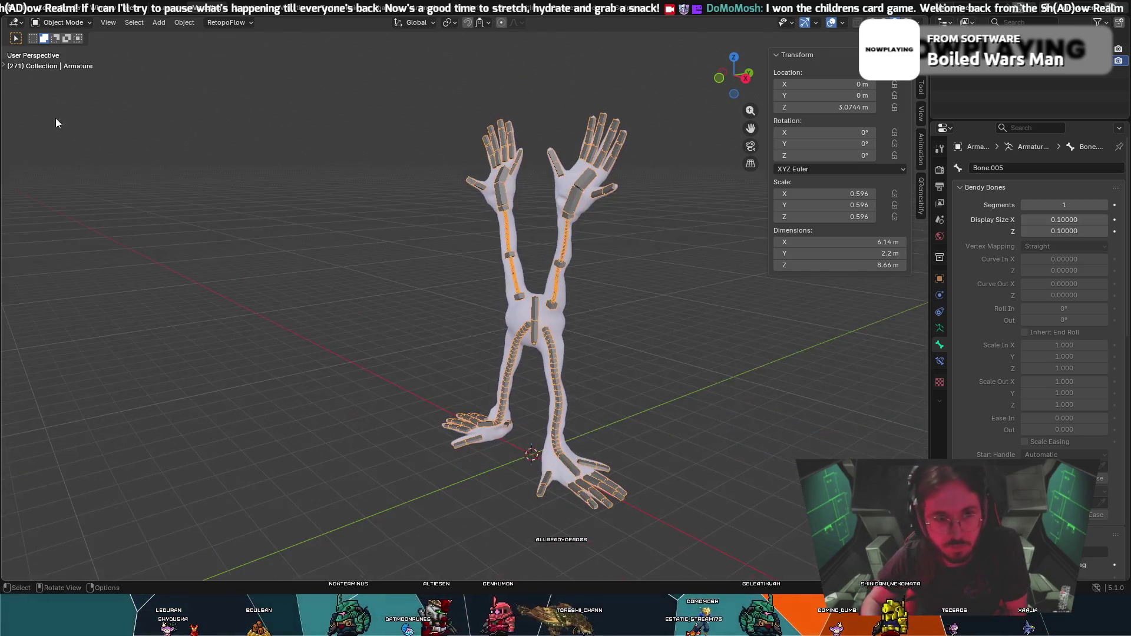
Put the armature into Pose Mode with circle select active for picking bones.
left_click(56, 22)
left_click(64, 62)
key("c")
mouse_move(606, 265)
middle_mouse_down()
mouse_move(607, 278)
mouse_move(530, 303)
middle_mouse_up()
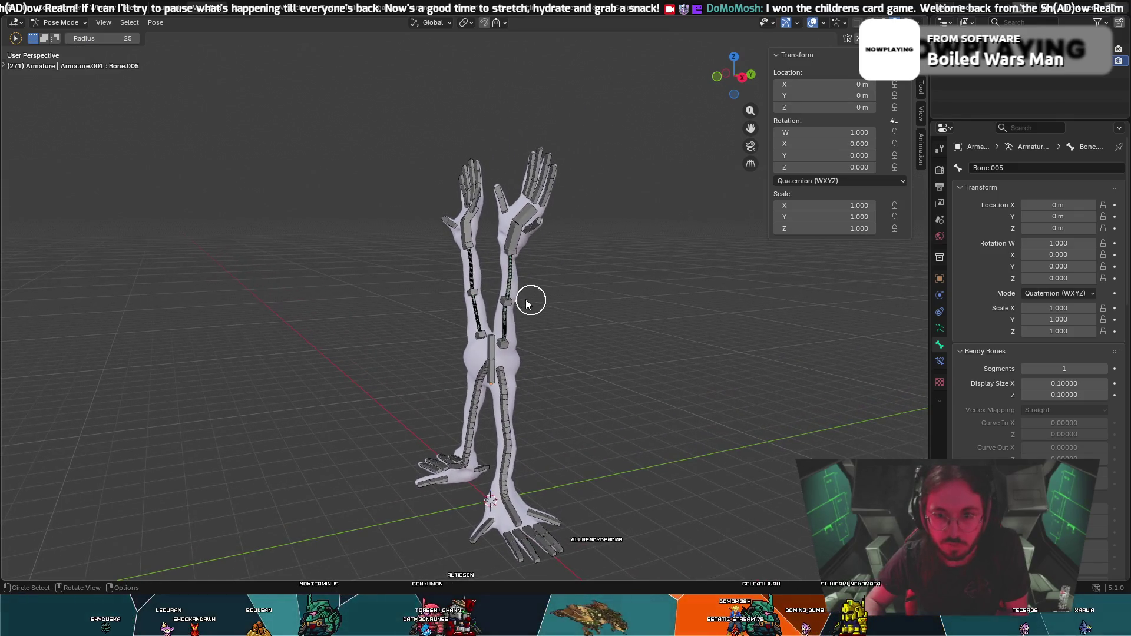
Rotate an arm bone in several passes so the arm swings out sideways.
left_click(510, 256)
key("Escape")
key("r")
left_click(407, 258)
key("r")
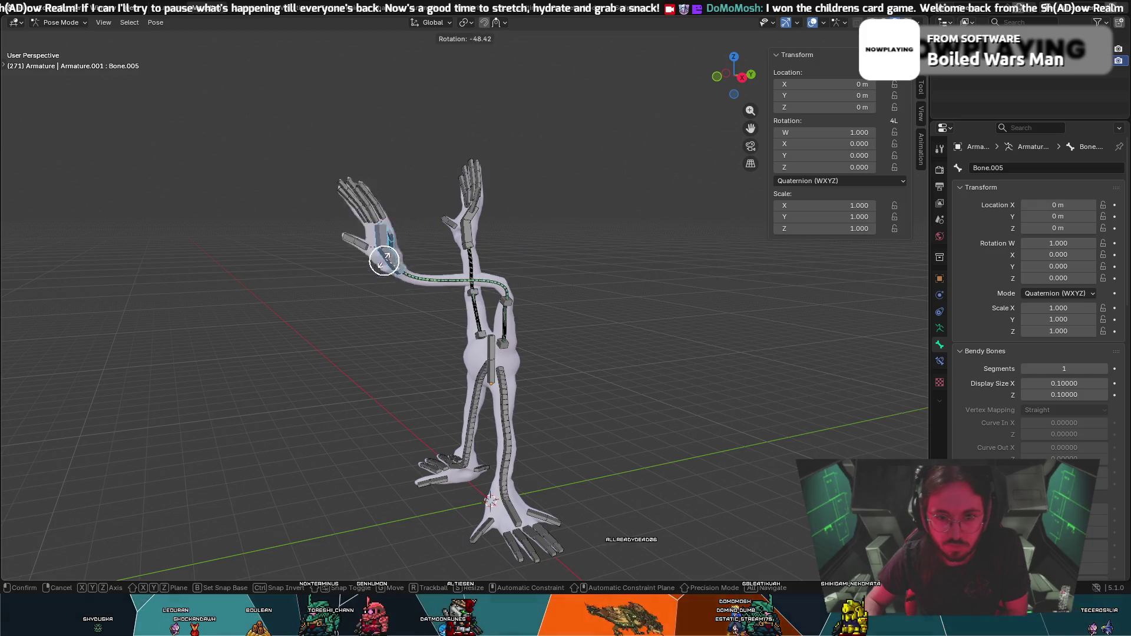
left_click(369, 296)
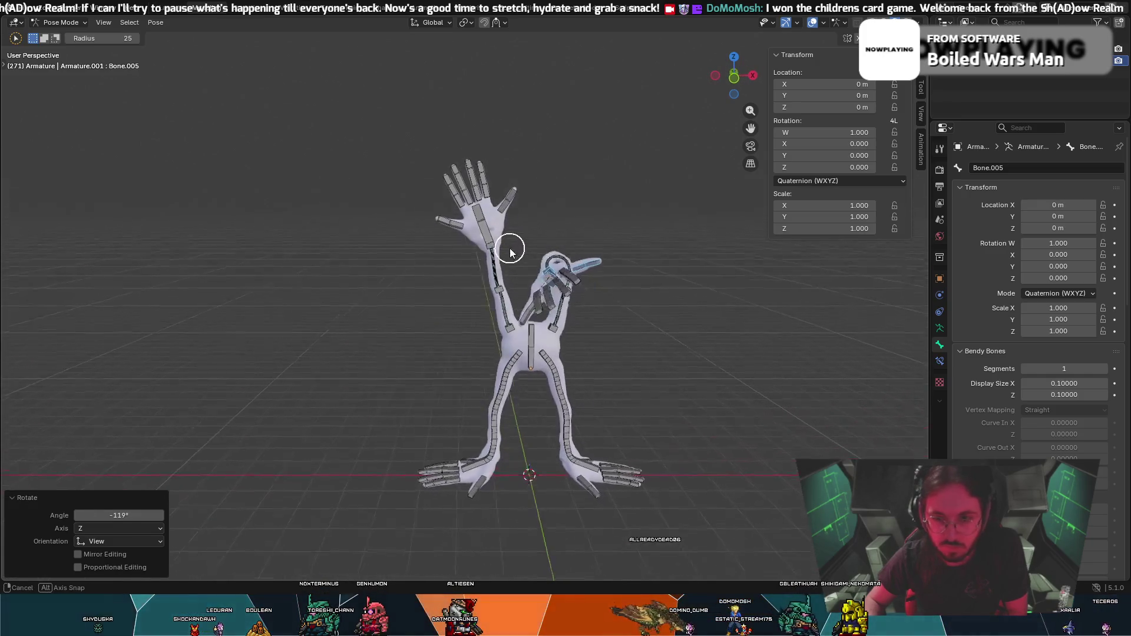
left_click(544, 279)
key("r")
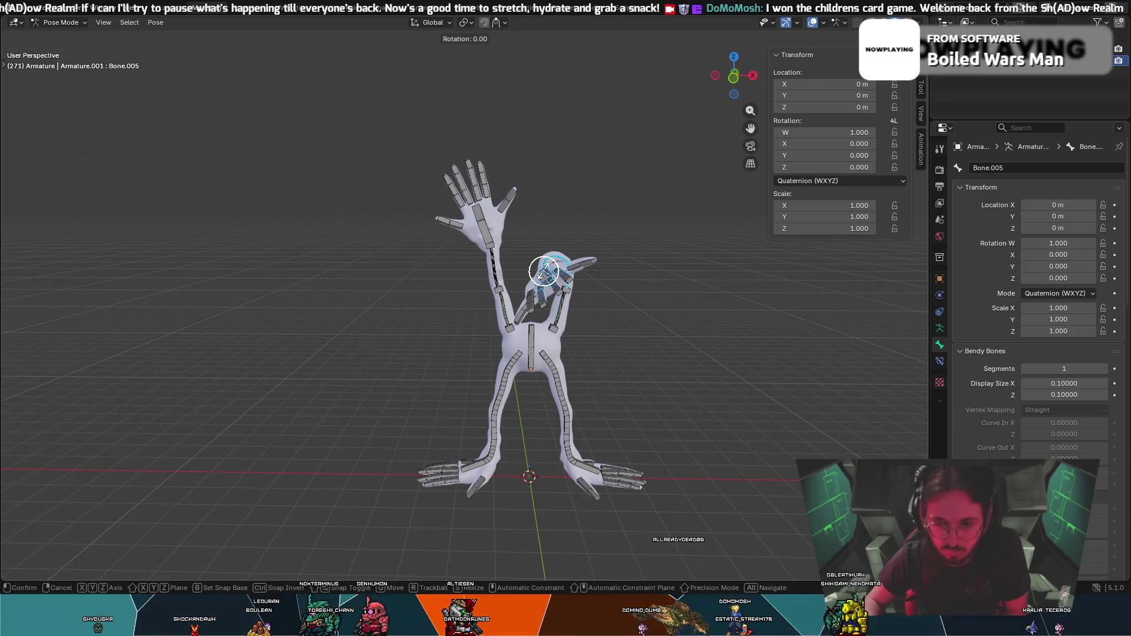
left_click(557, 267)
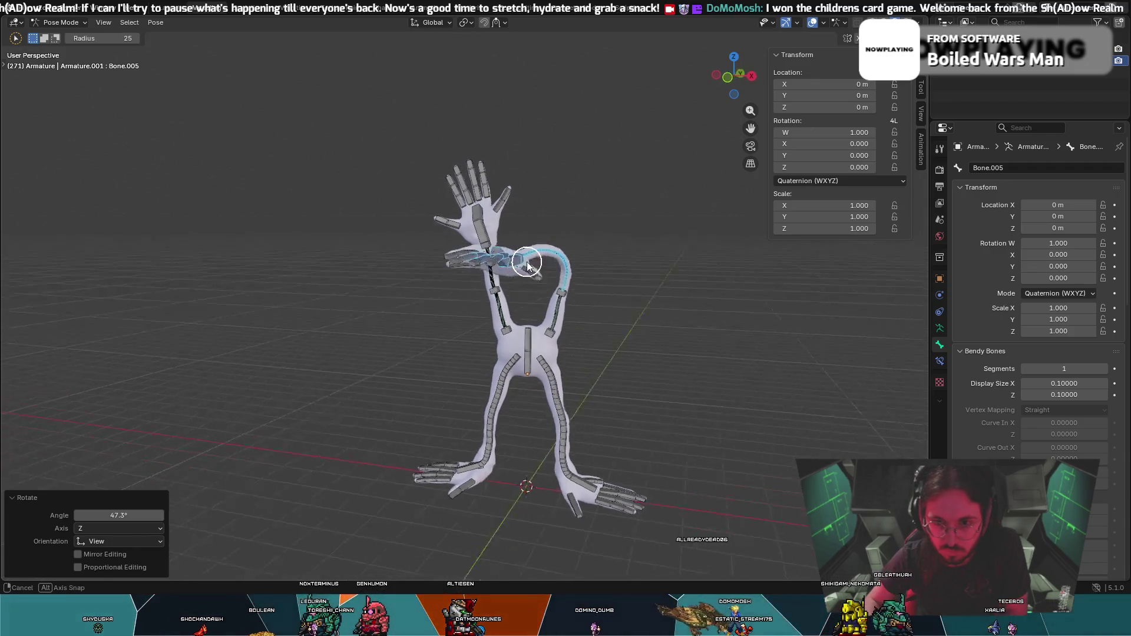
Move the arm bone outward and review the pose from side angles, cancelling a stray move.
middle_click_drag(557, 267, 380, 340)
key("g")
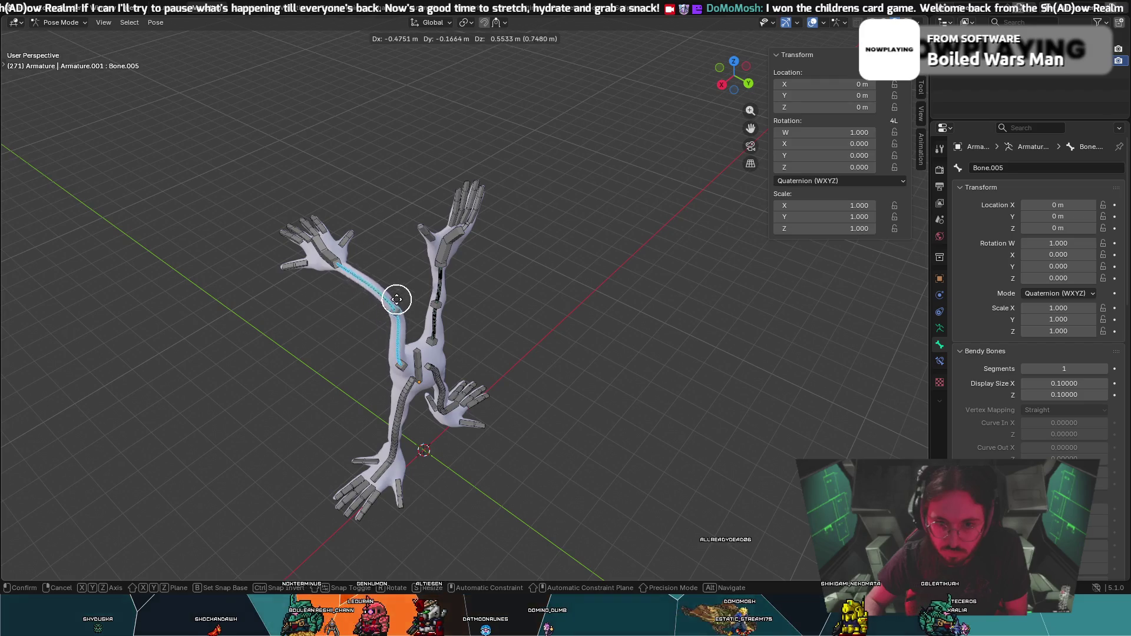
left_click(391, 289)
middle_click_drag(392, 290, 477, 209)
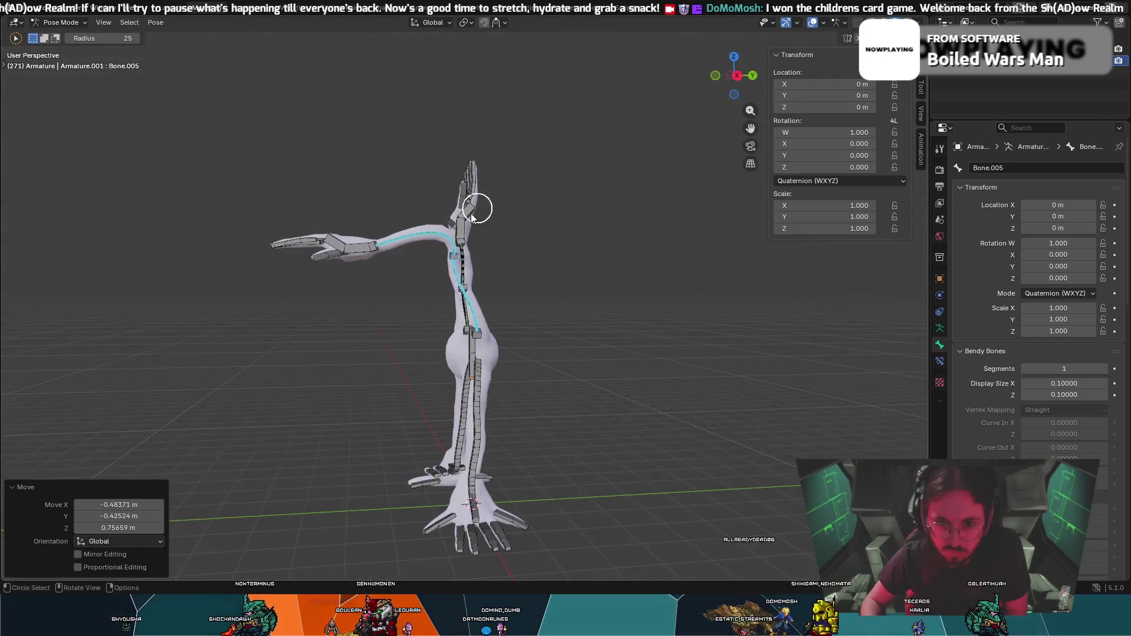
left_click(460, 259)
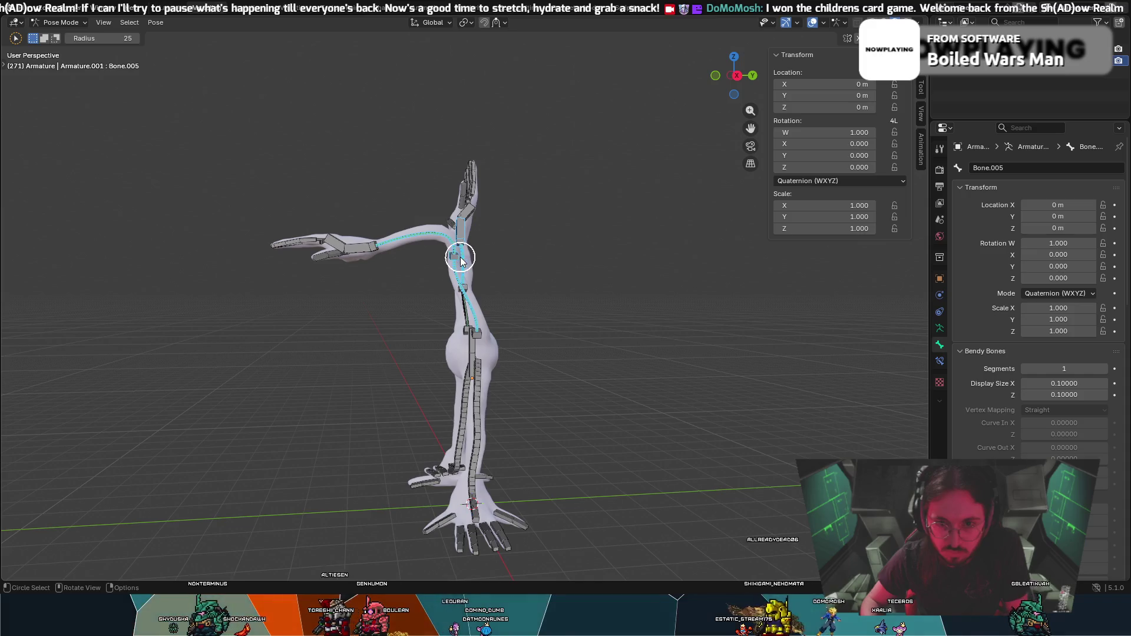
middle_click_drag(565, 299, 548, 309)
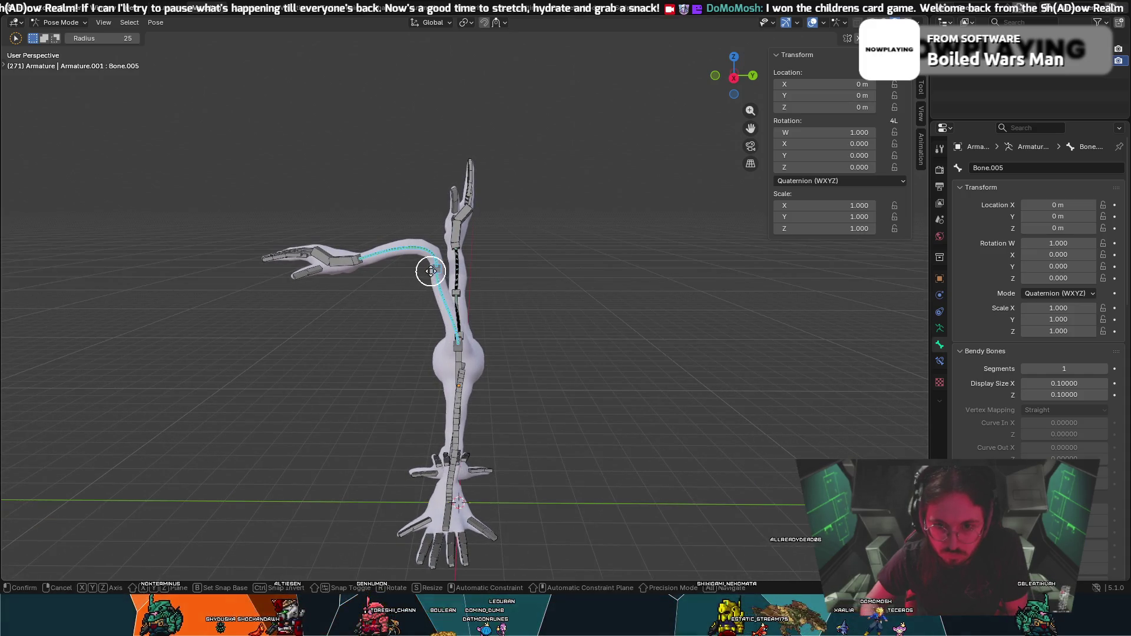
key("Escape")
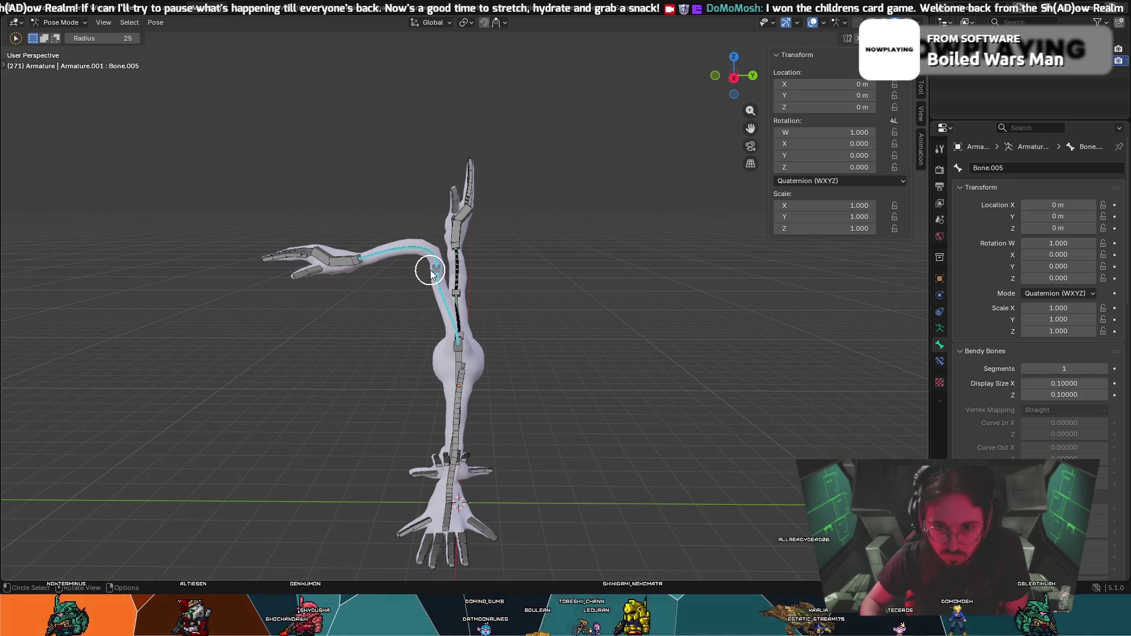
left_click_drag(430, 271, 516, 267, "shift")
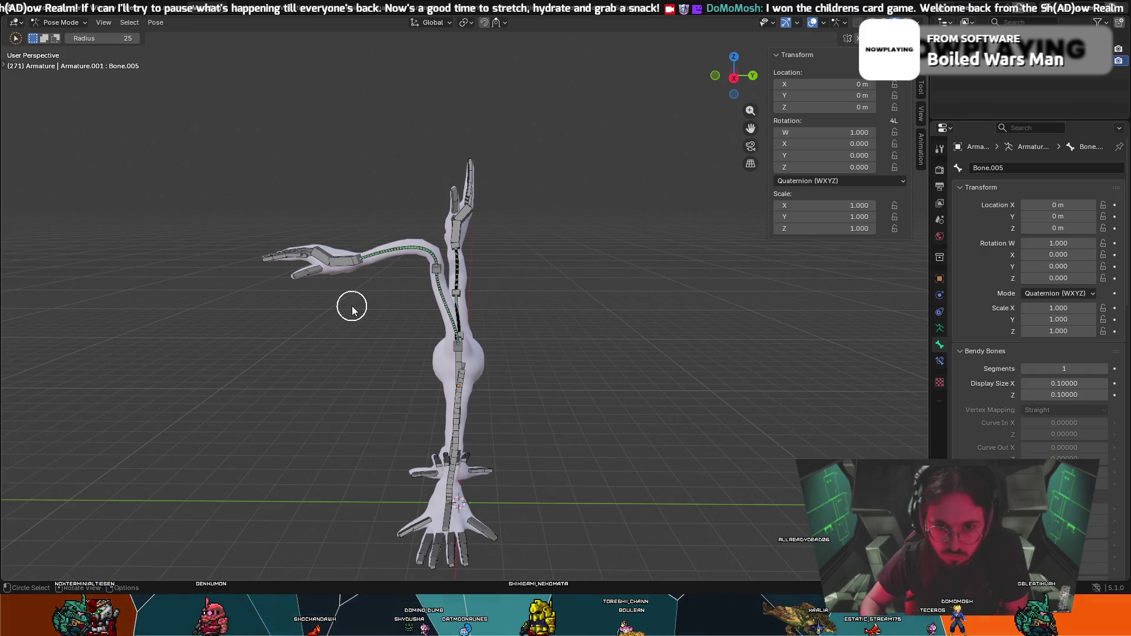
mouse_move(349, 302)
middle_mouse_down()
mouse_move(419, 328)
mouse_move(505, 278)
middle_mouse_up()
scroll(504, 277, "up", 2)
scroll(669, 292, "up", 2)
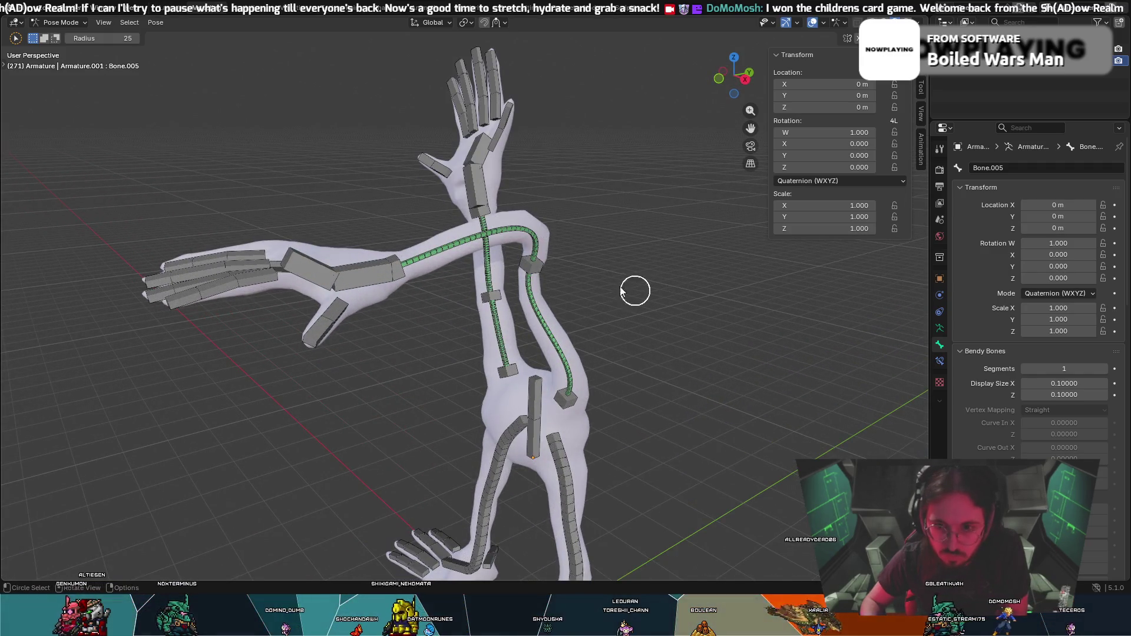
Drag the arm's IK tip further right, then rotate and move the arm bones higher.
key("g")
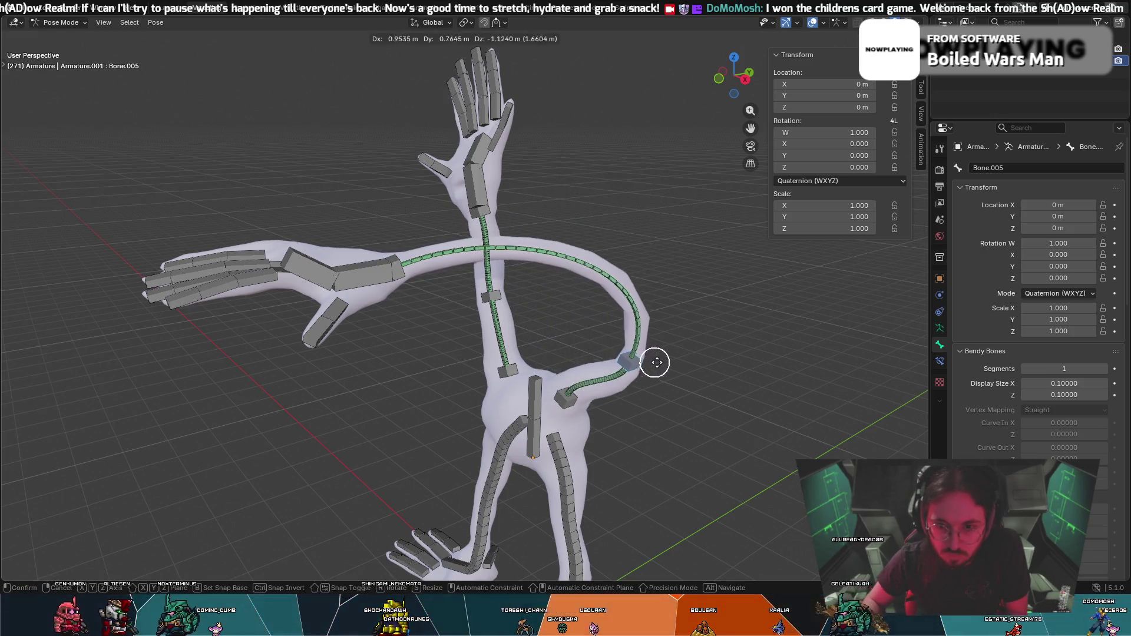
left_click(676, 354)
right_click(656, 339)
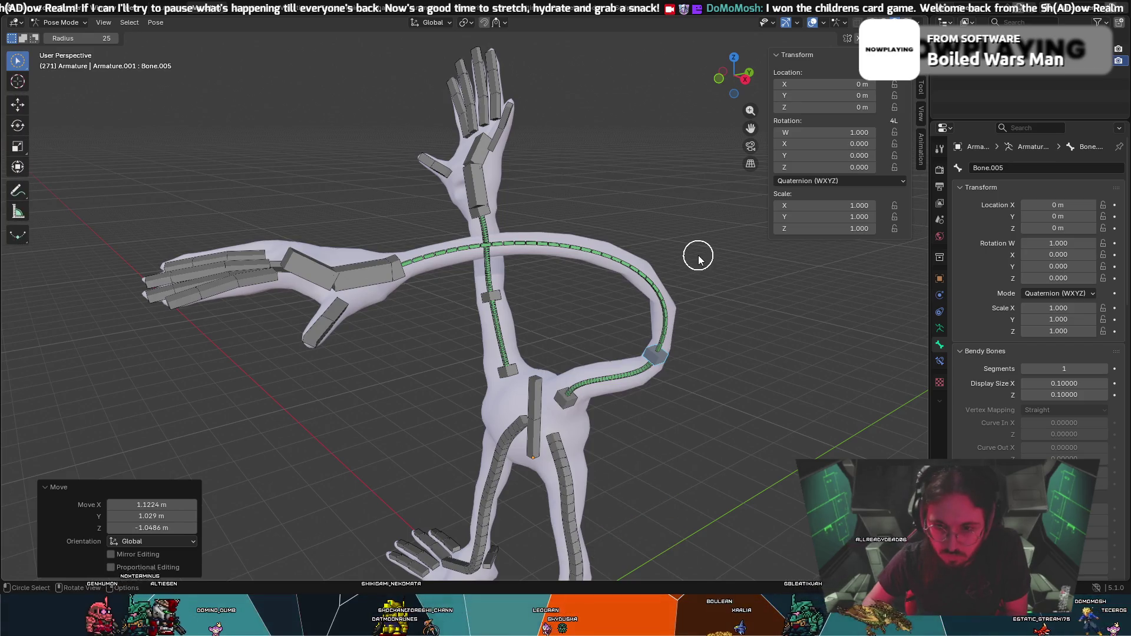
key("r")
left_click(636, 248)
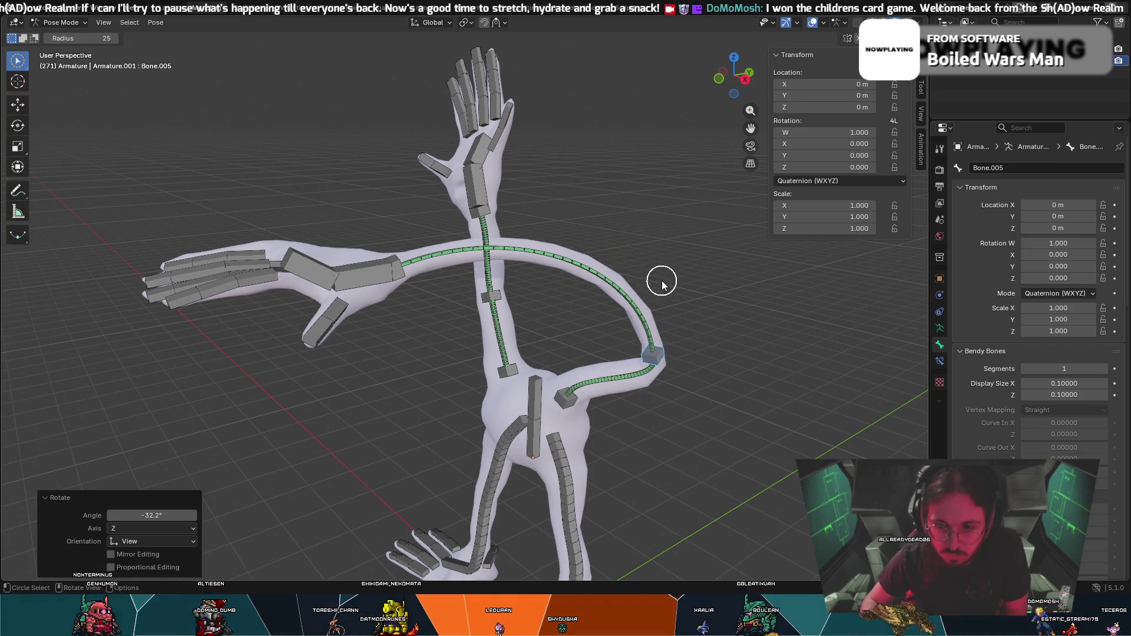
middle_click_drag(662, 280, 592, 262)
key("g")
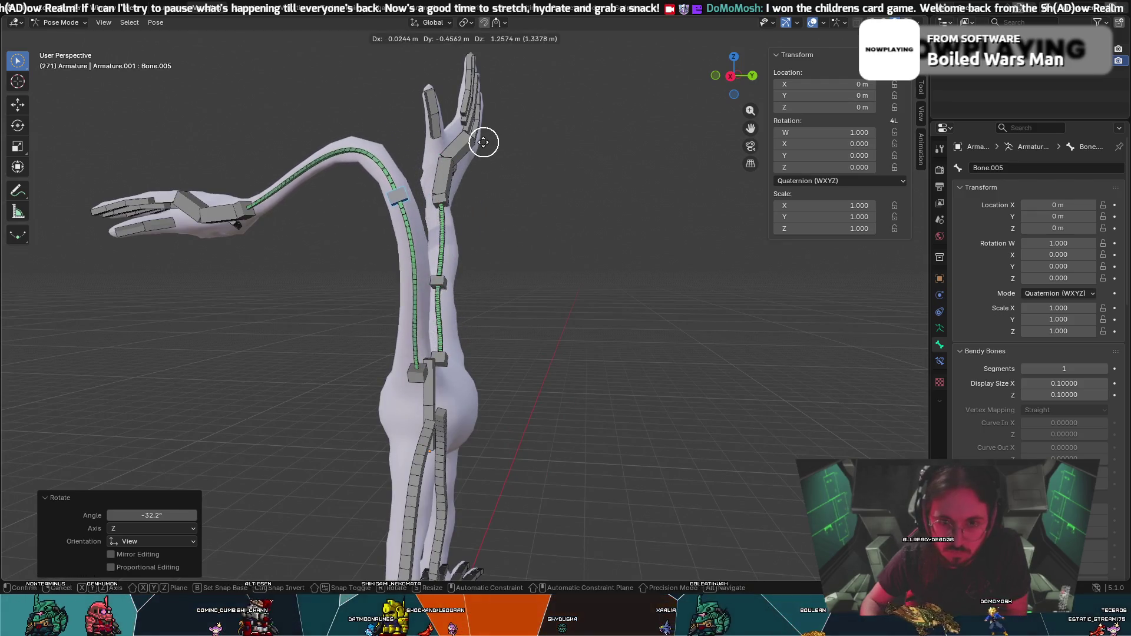
left_click(480, 138)
Circle-select the arm bone chain, reduce its bend and move it into a higher arc.
key("c")
key("Escape")
key("r")
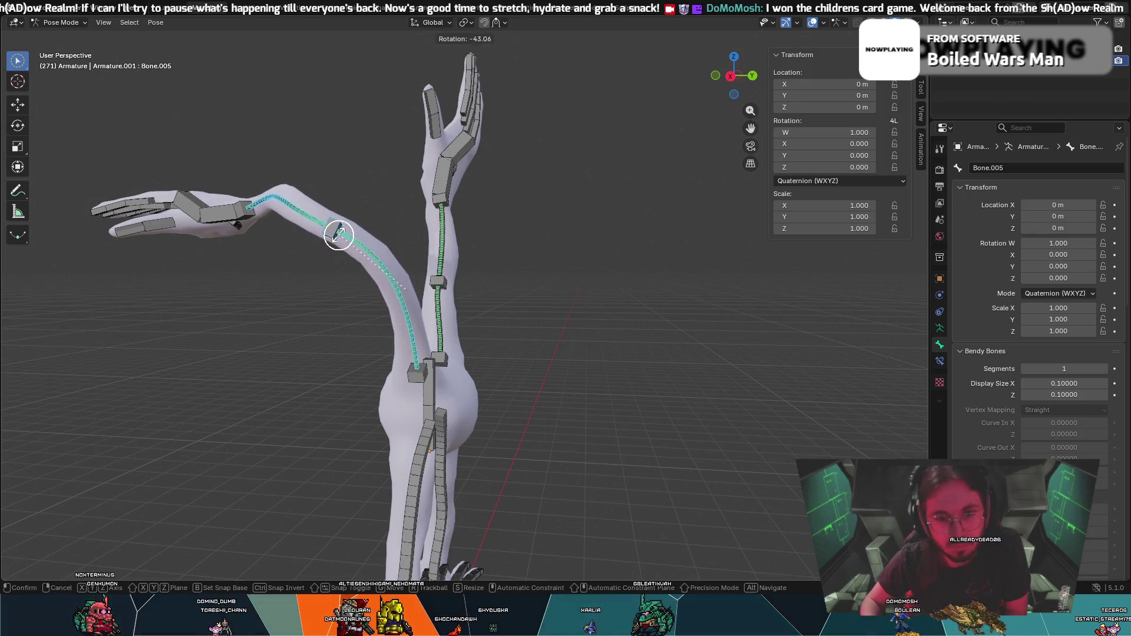
left_click(334, 265)
key("c")
key("g")
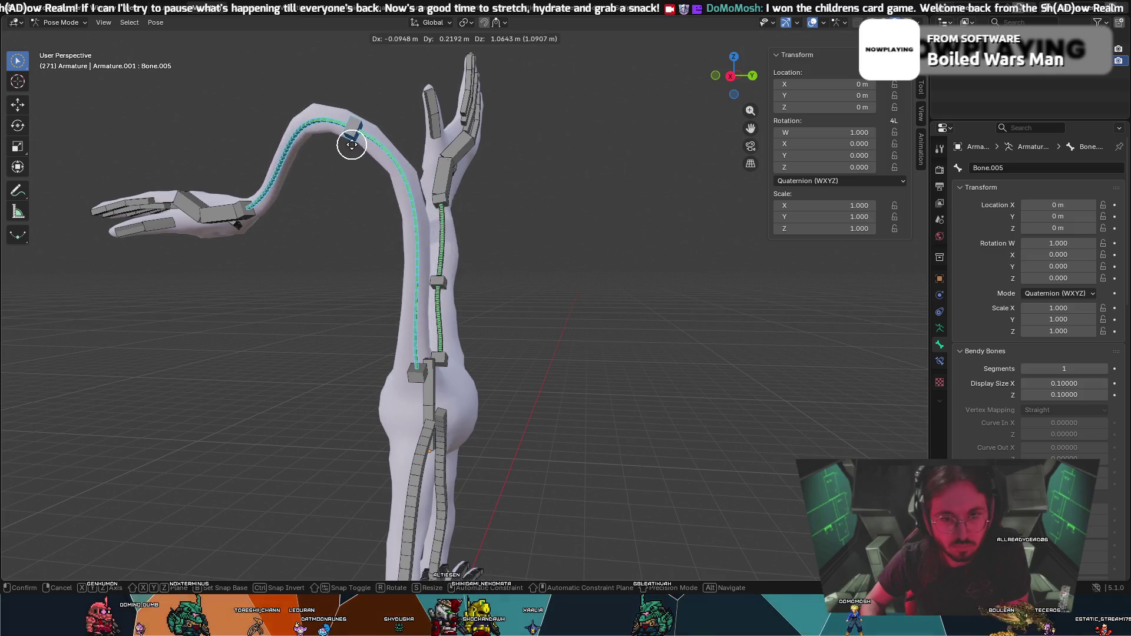
left_click(495, 195)
key("c")
mouse_move(584, 194)
middle_mouse_down()
mouse_move(504, 215)
mouse_move(631, 202)
mouse_move(610, 206)
middle_mouse_up()
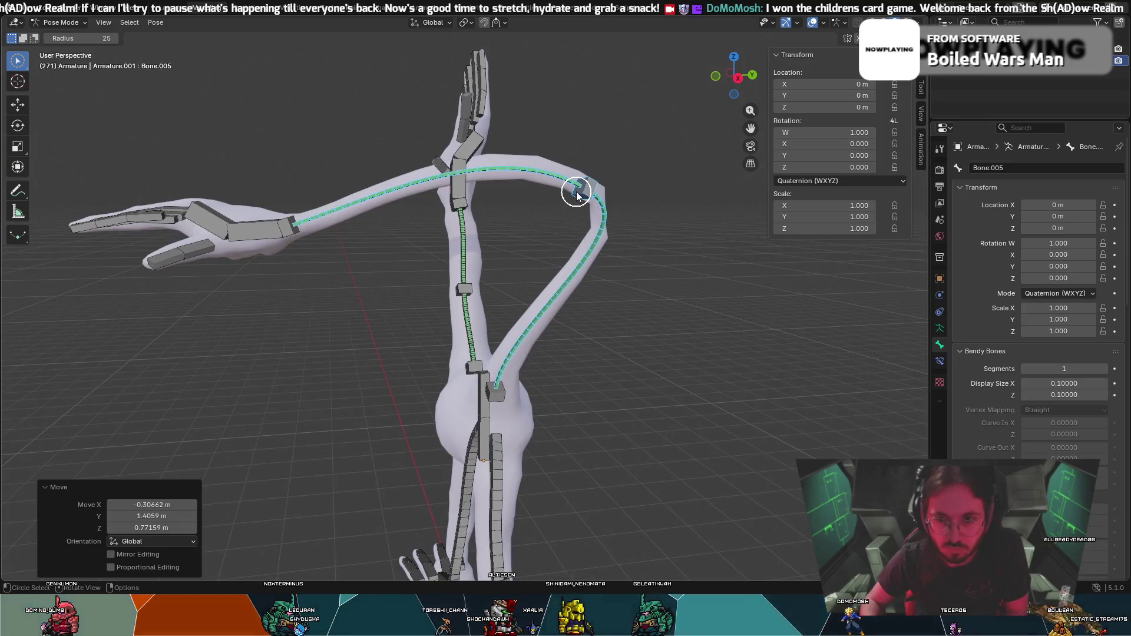
Refine the arc with further bone rotations and moves, then select the forearm bone.
key("r")
key("Escape")
key("c")
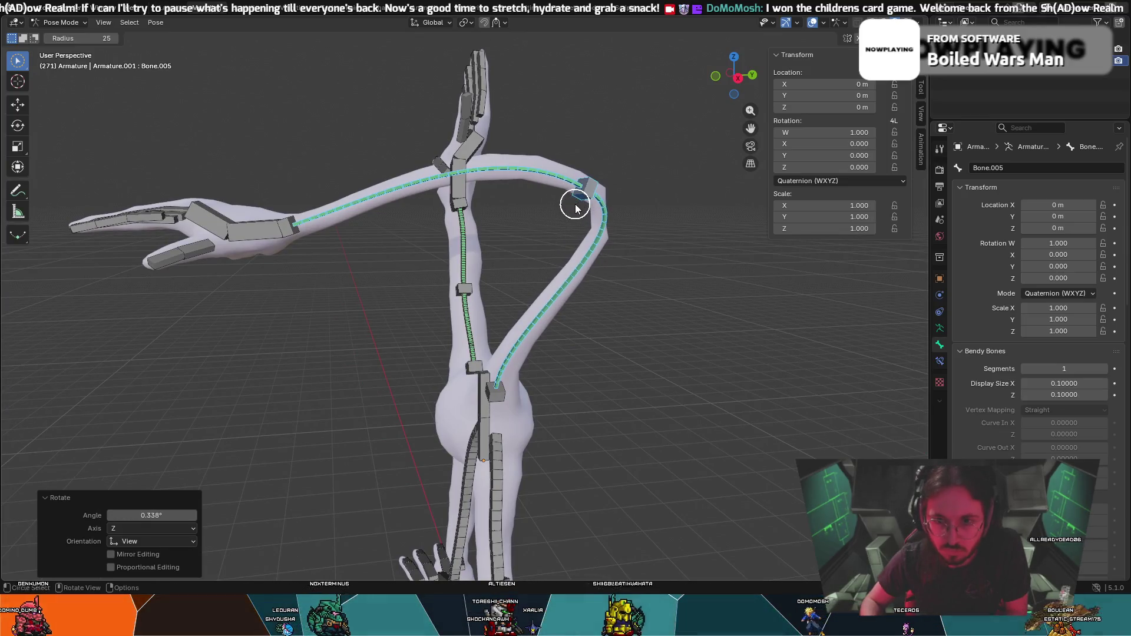
middle_click(577, 206)
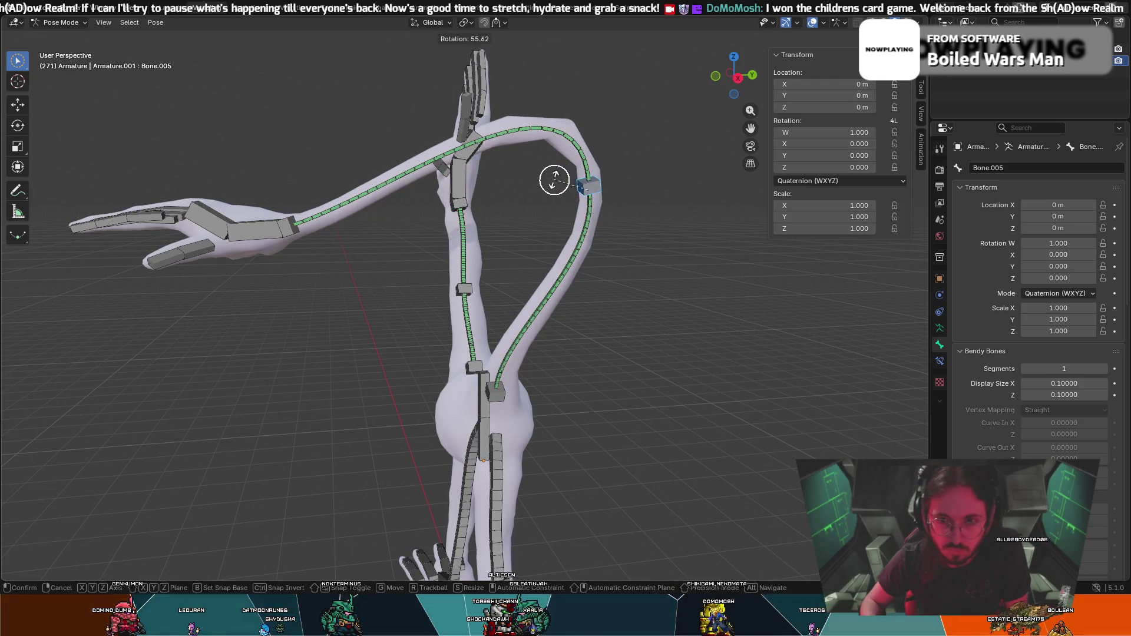
left_click(570, 194)
key("g")
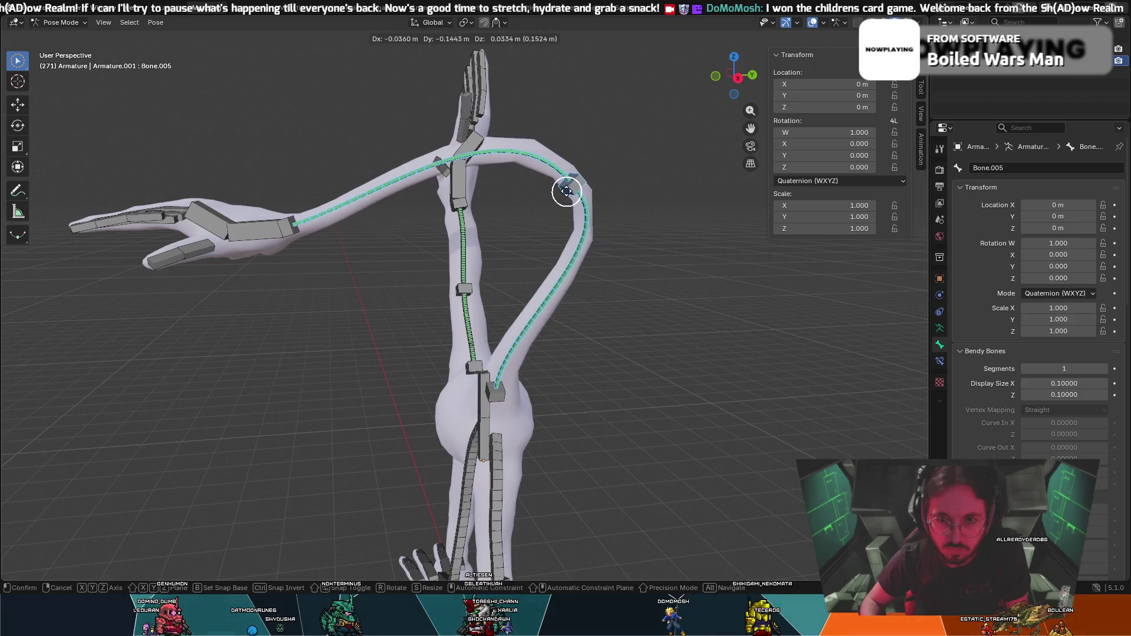
left_click(504, 177)
mouse_move(505, 177)
middle_mouse_down()
mouse_move(483, 215)
mouse_move(408, 220)
middle_mouse_up()
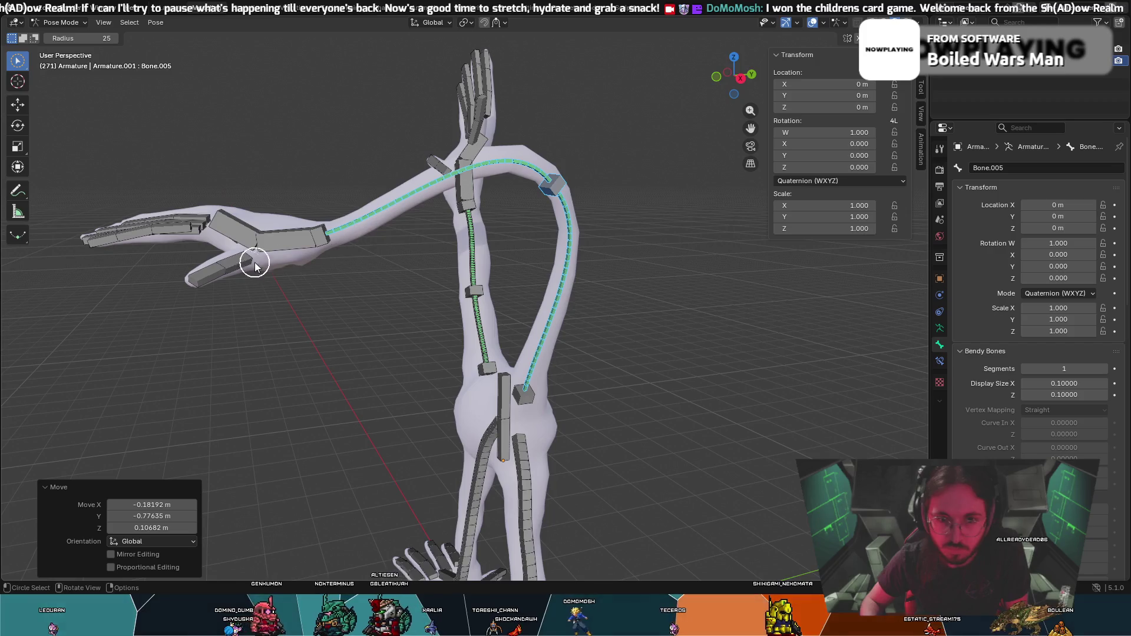
left_click(318, 245)
middle_click_drag(280, 422, 425, 421)
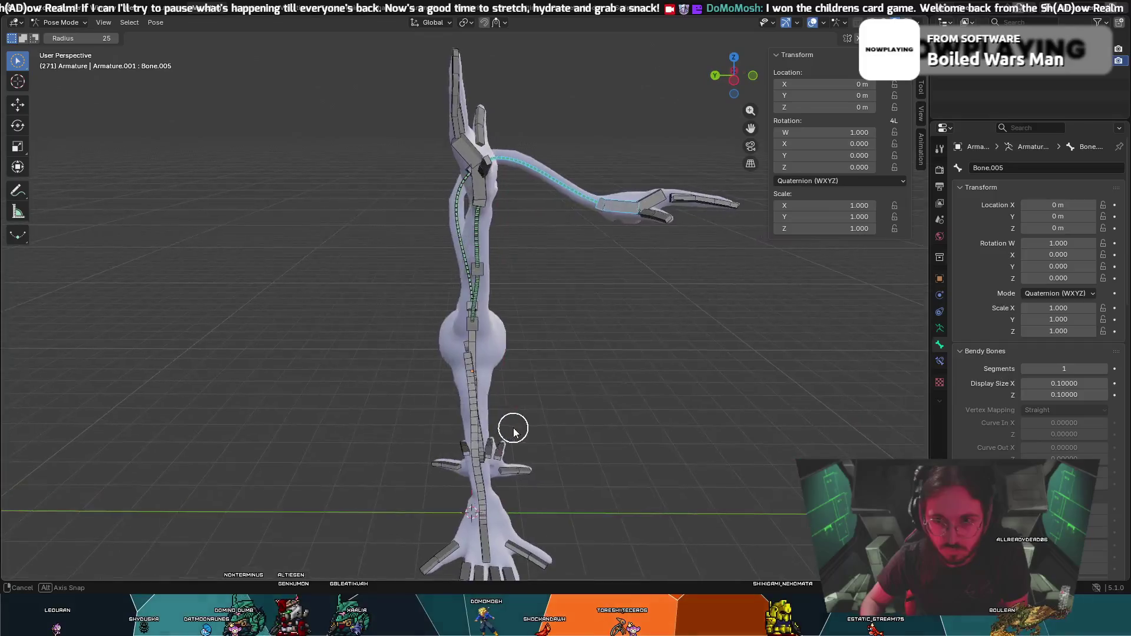
Rotate the hand upward and move it to raise the arm, viewed from the front.
middle_click_drag(425, 422, 672, 226)
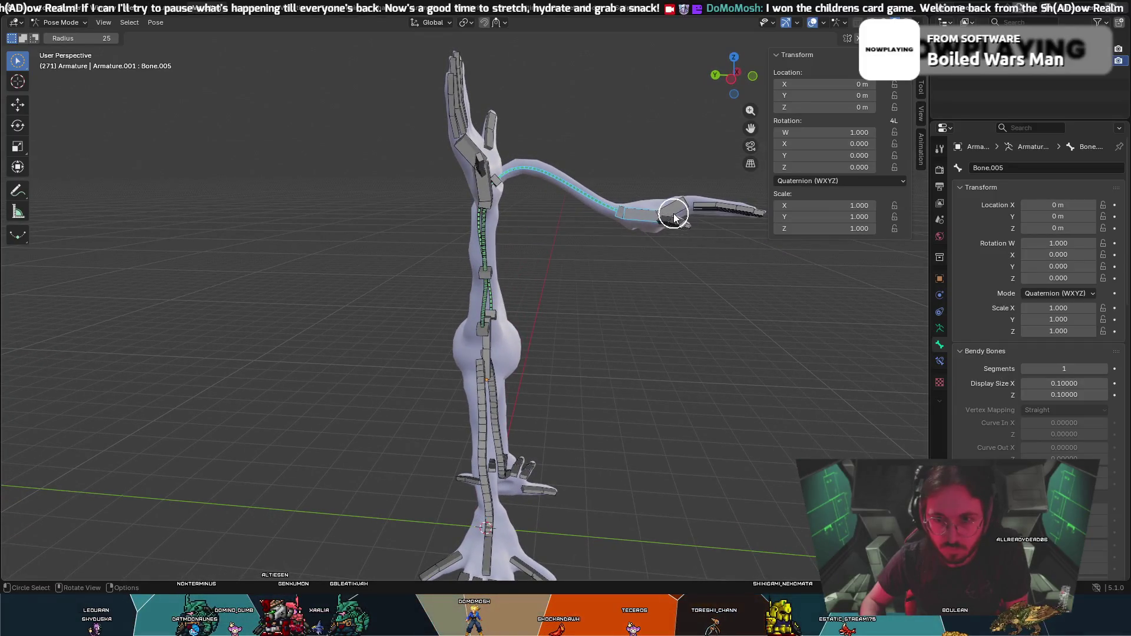
key("t")
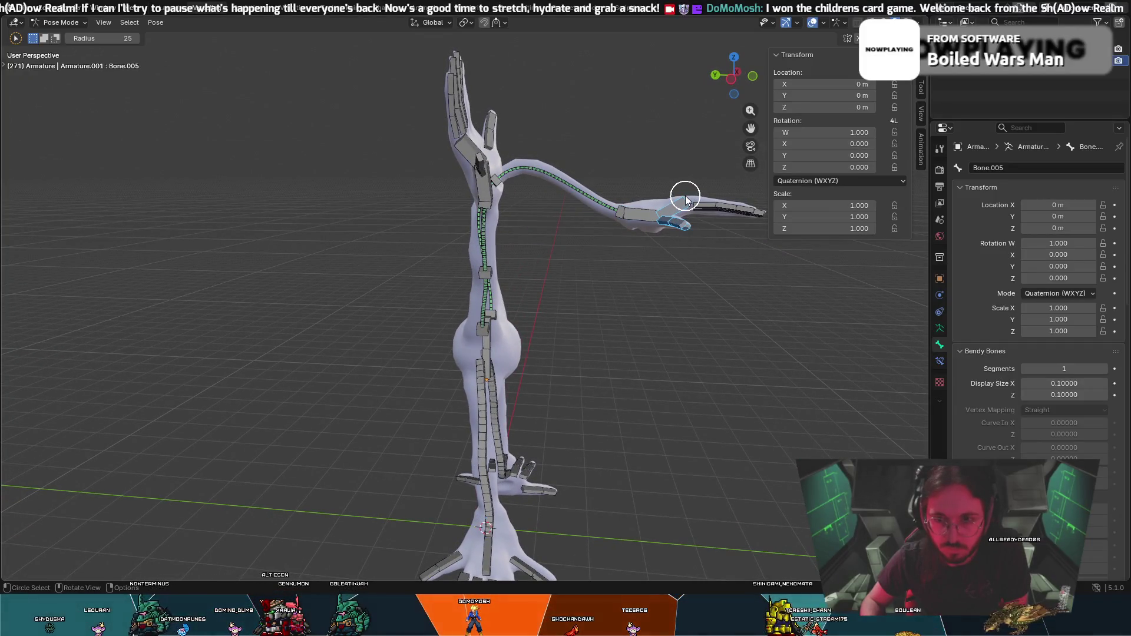
key("t")
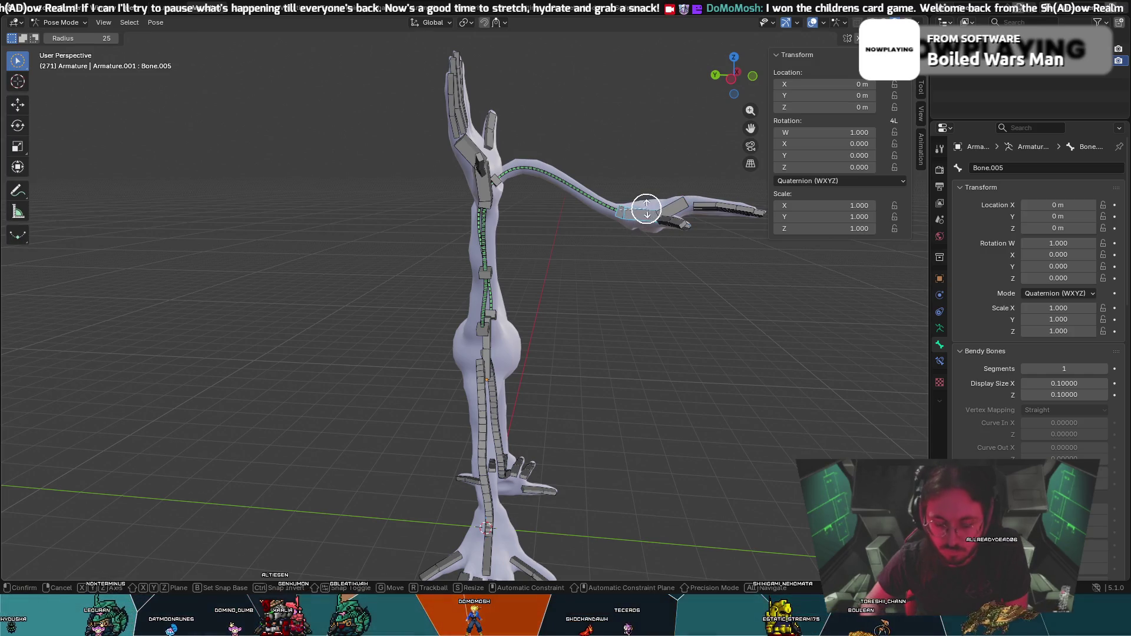
left_click(640, 210)
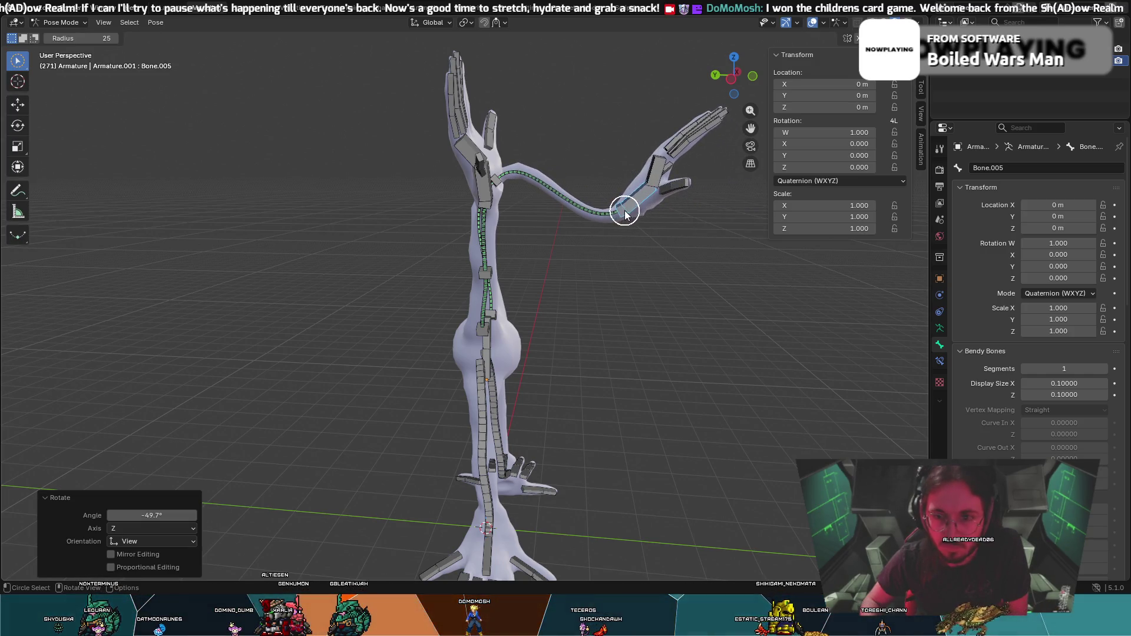
key("g")
left_click(612, 181)
Select the other arm's bones and move them to bend the arm outward.
mouse_move(612, 181)
middle_mouse_down()
mouse_move(481, 186)
mouse_move(365, 212)
middle_mouse_up()
left_click(450, 288)
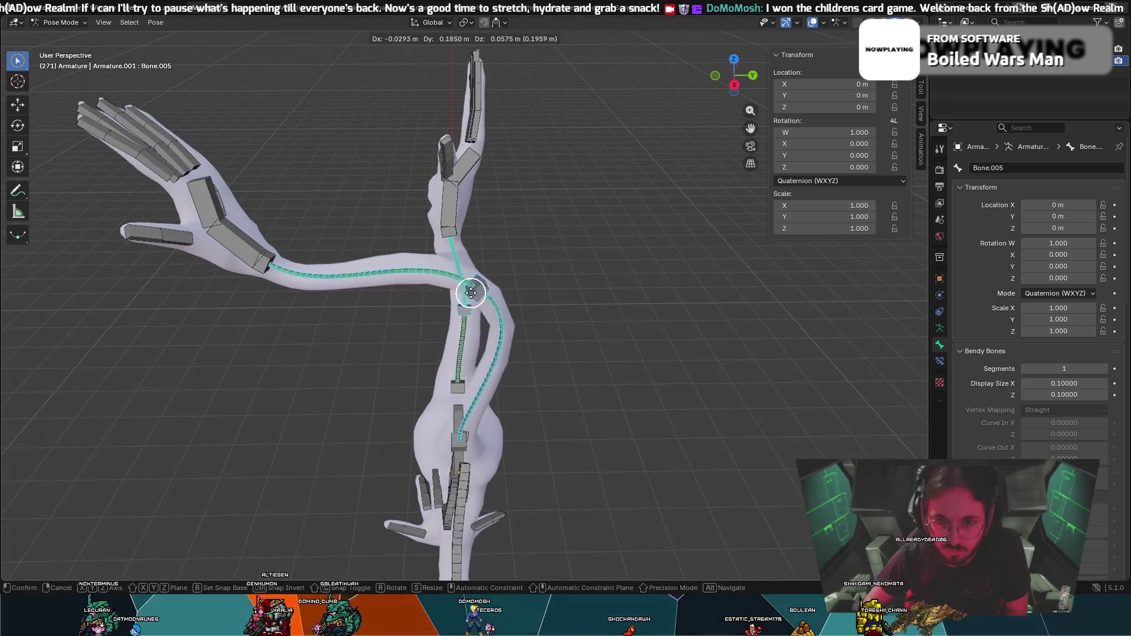
middle_click_drag(601, 275, 615, 261)
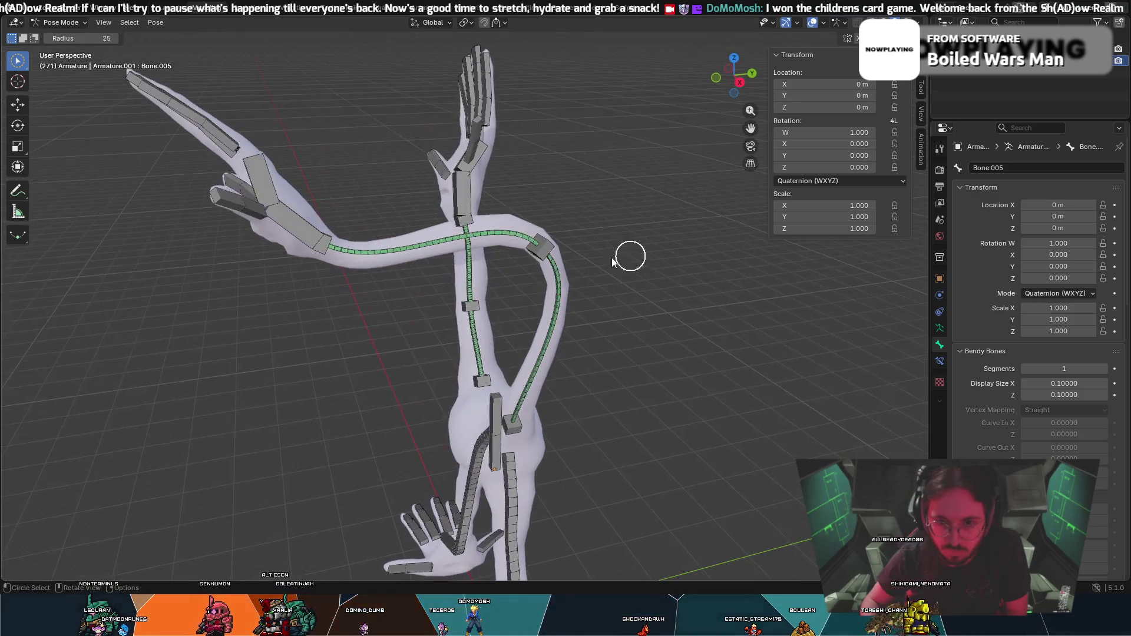
key("g")
left_click(599, 215)
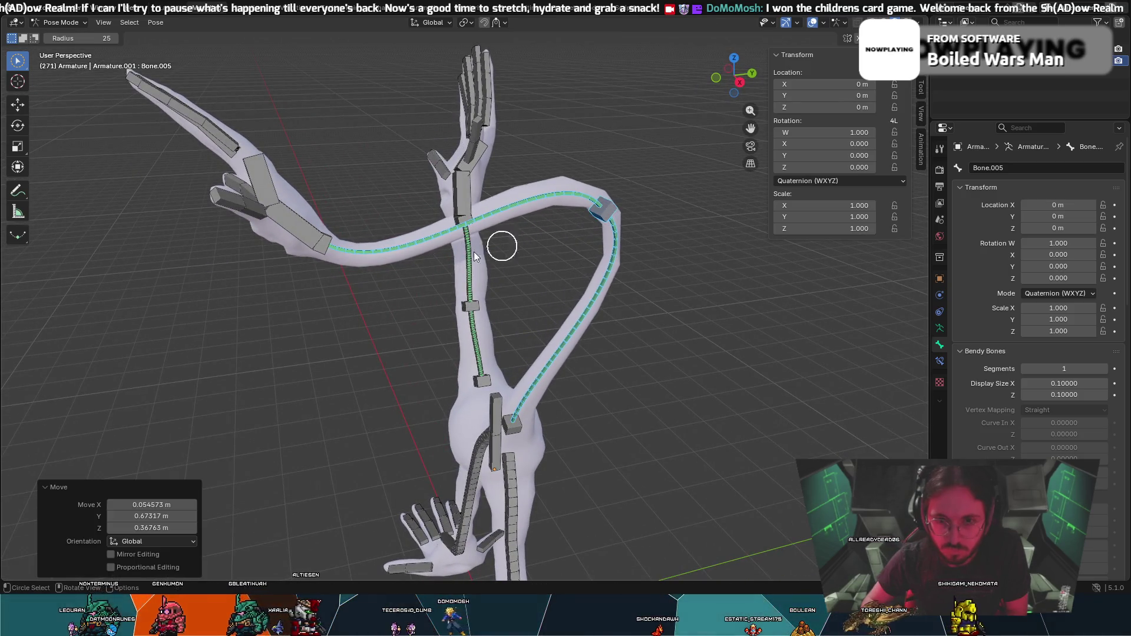
left_click_drag(332, 250, 315, 249)
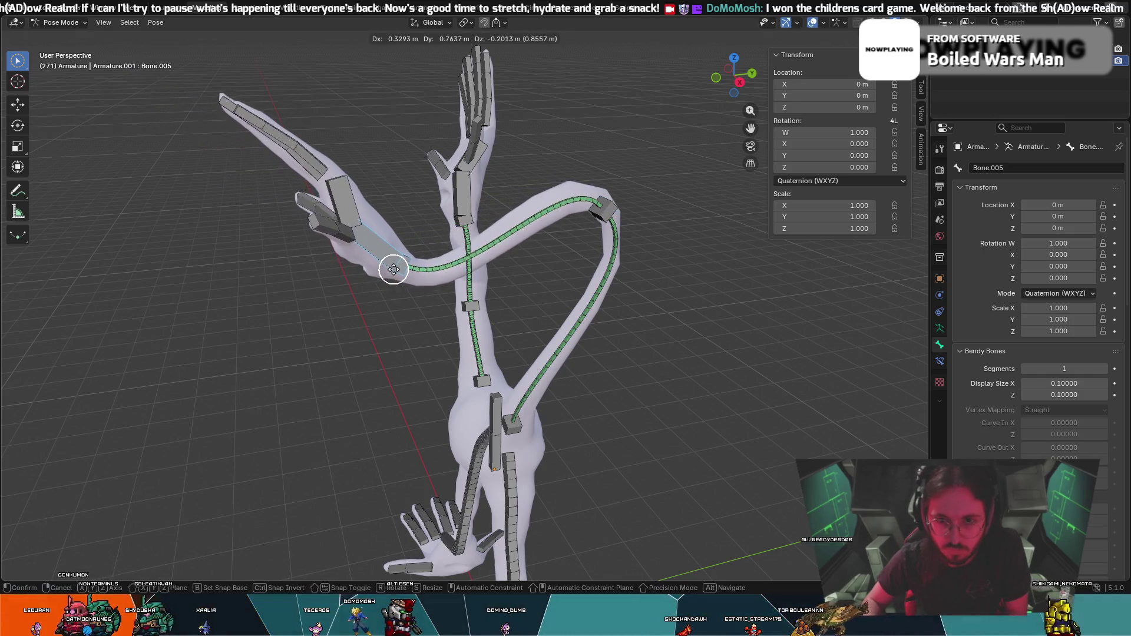
left_click(394, 260)
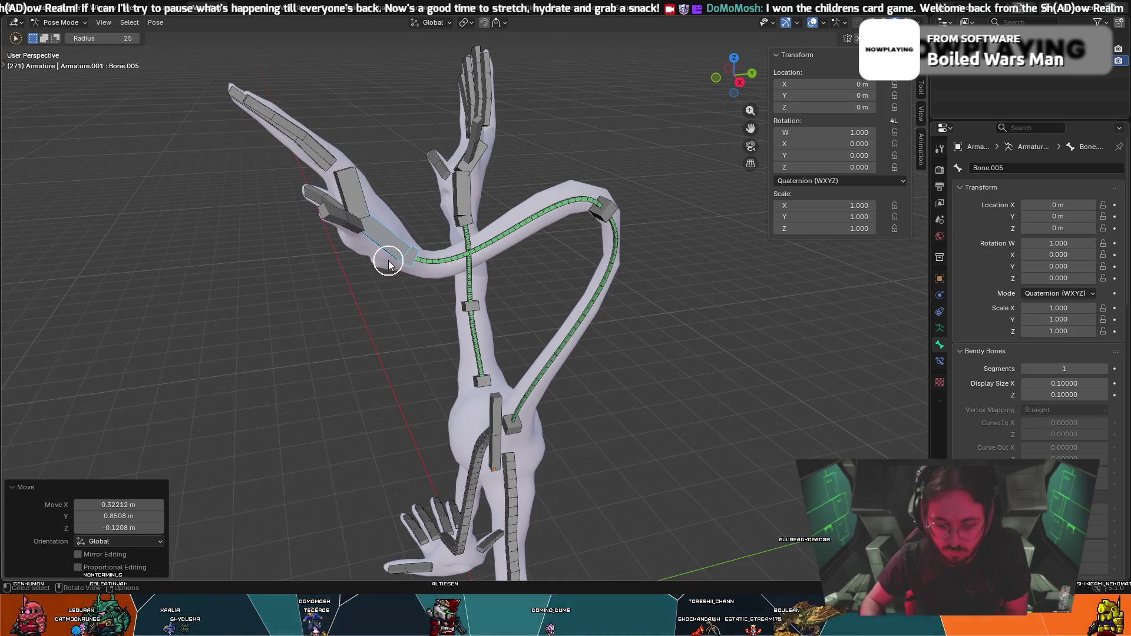
Swing the arm out to the left and rotate the hand so it angles downward.
key("r")
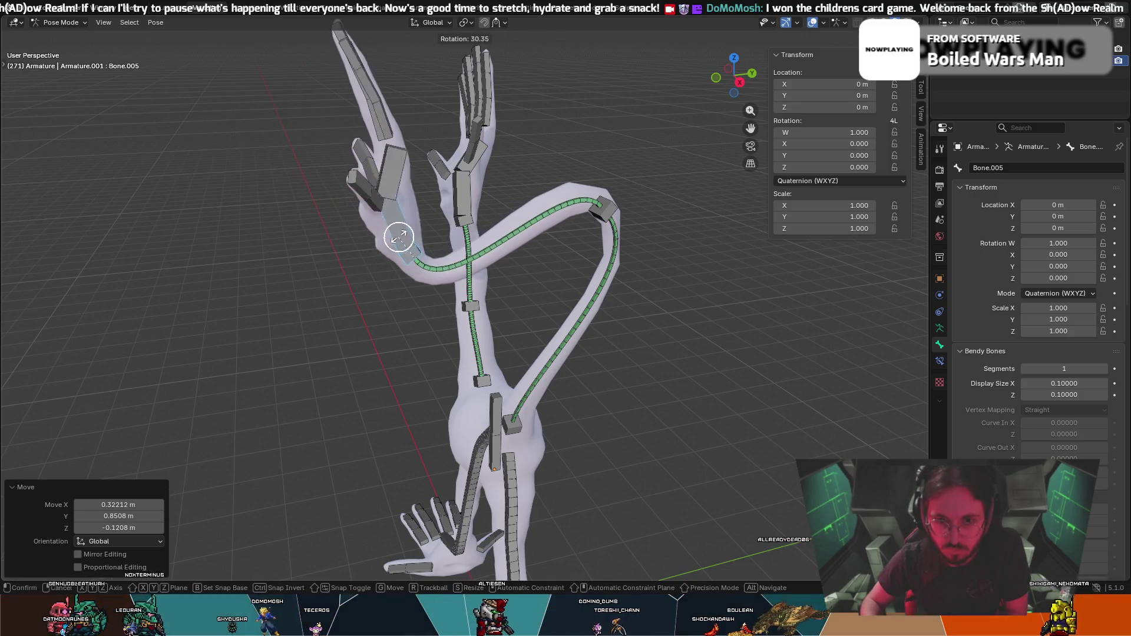
left_click(380, 269)
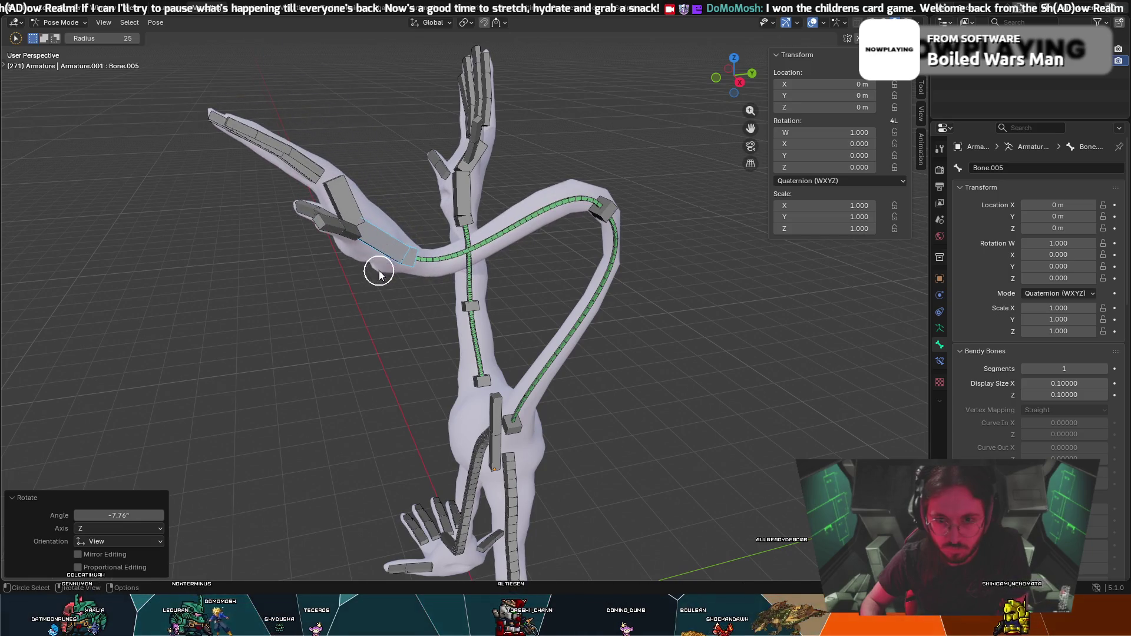
middle_click_drag(380, 272, 487, 248)
middle_click_drag(598, 244, 553, 252)
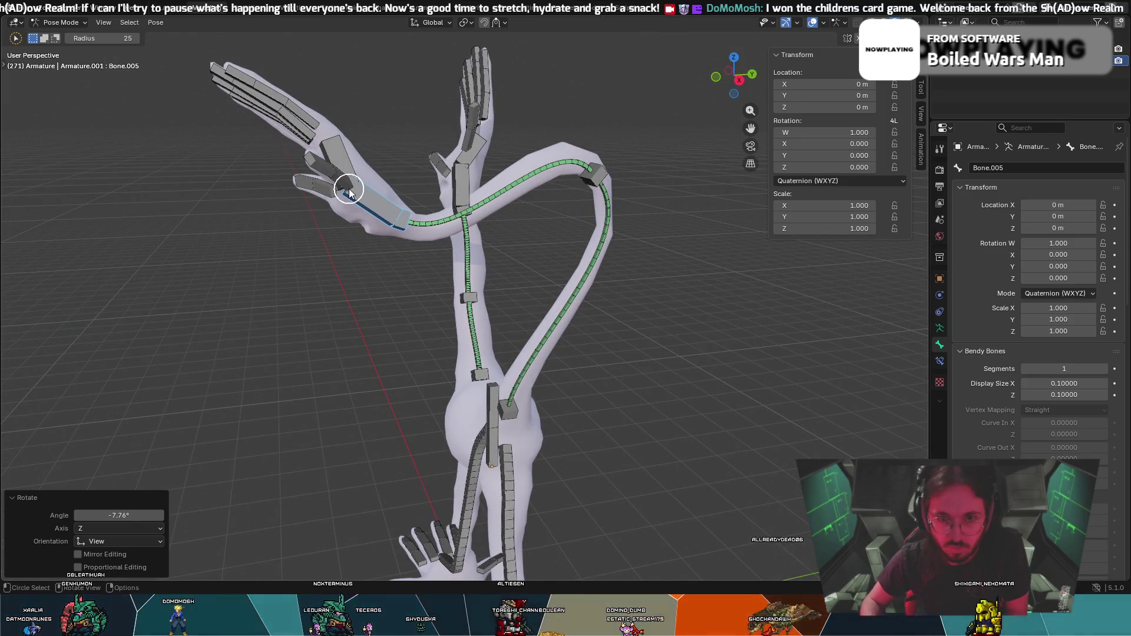
left_click(316, 300)
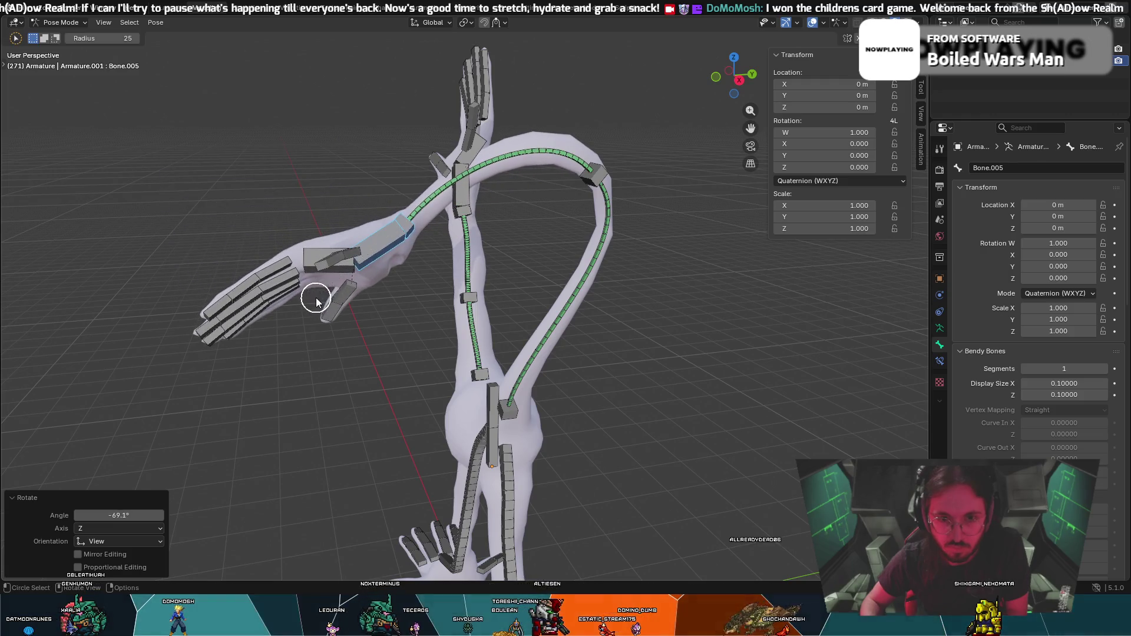
Stretch the long arm out from the body, moving the hands and rotating the arm bone.
key("g")
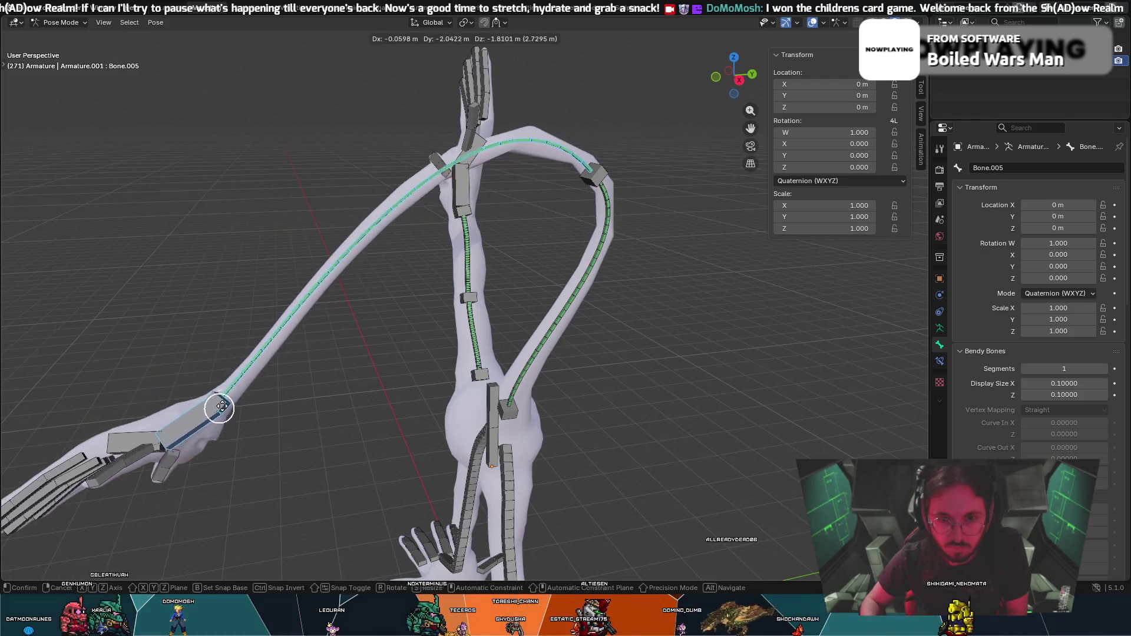
left_click(179, 447)
left_click(598, 177)
key("g")
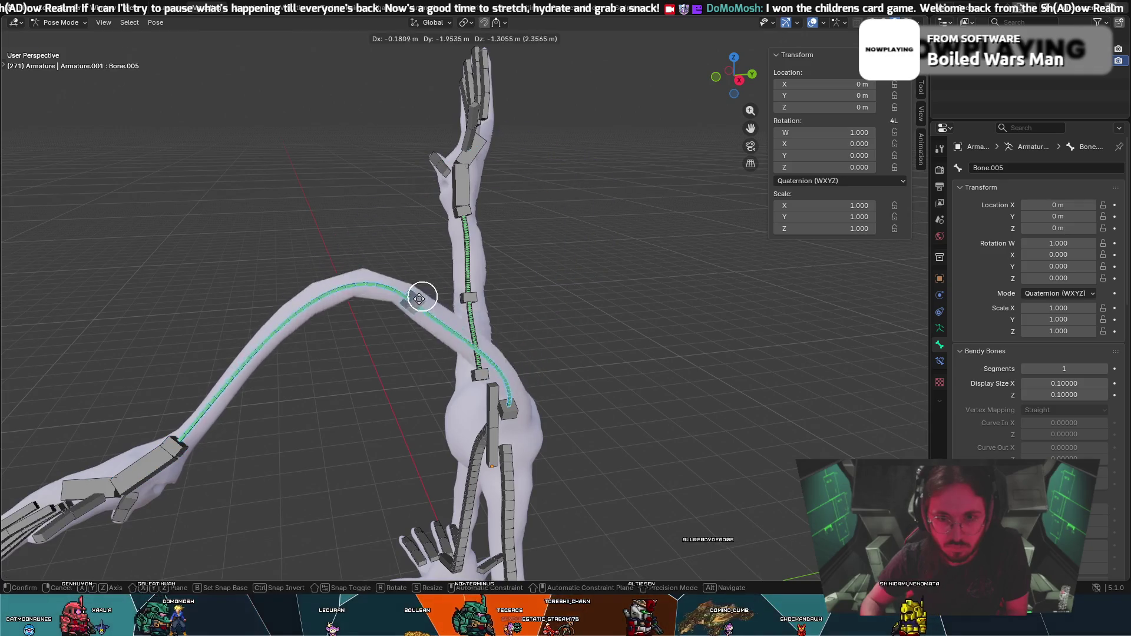
left_click(391, 268)
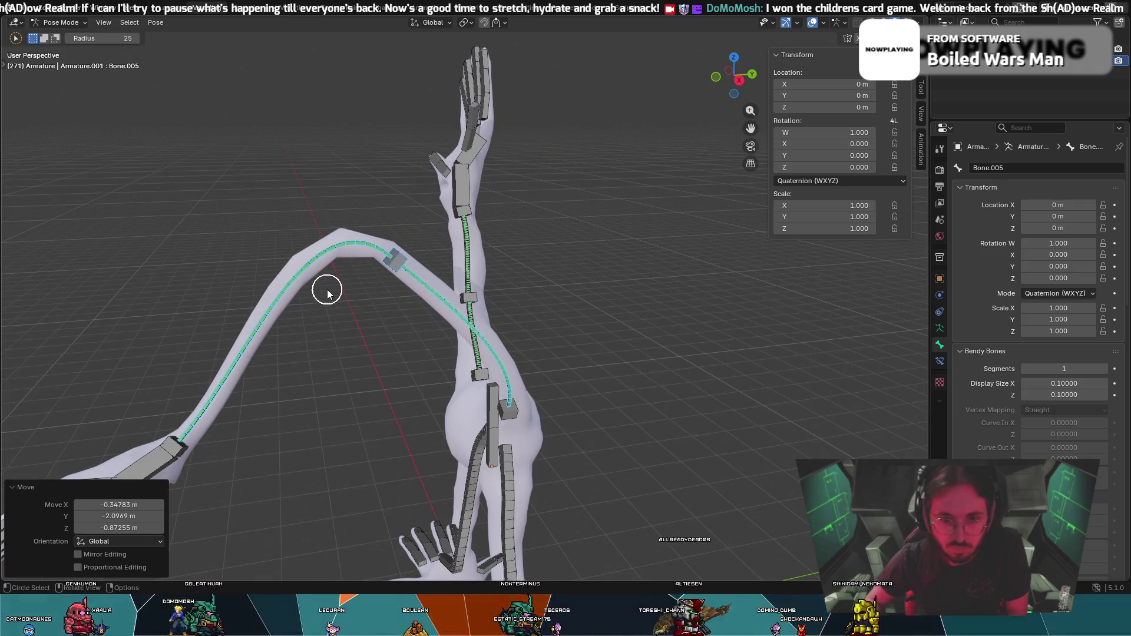
left_click(385, 264)
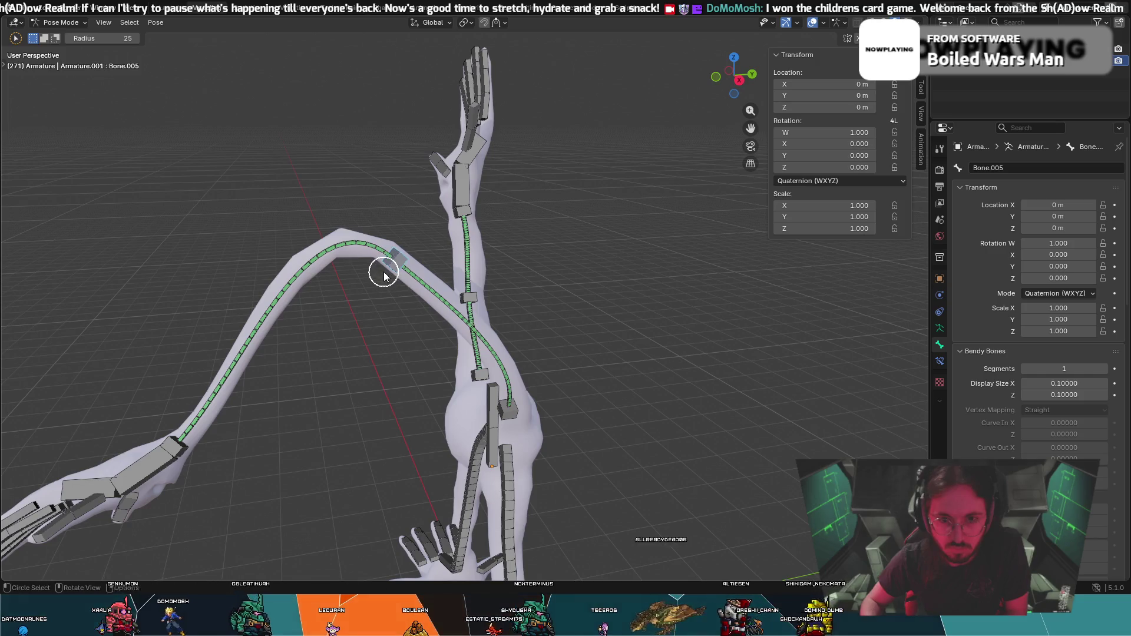
key("r")
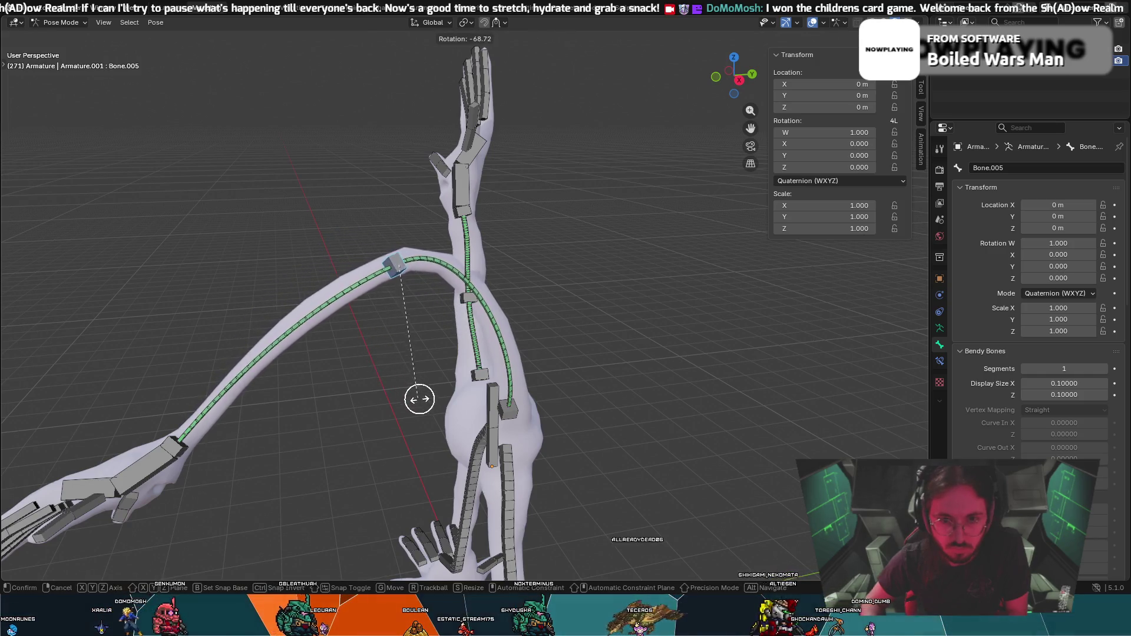
left_click(419, 399)
Rotate the arm and pull the long arm's hand down toward the floor from a side view.
mouse_move(412, 404)
middle_mouse_down()
mouse_move(479, 396)
mouse_move(517, 370)
middle_mouse_up()
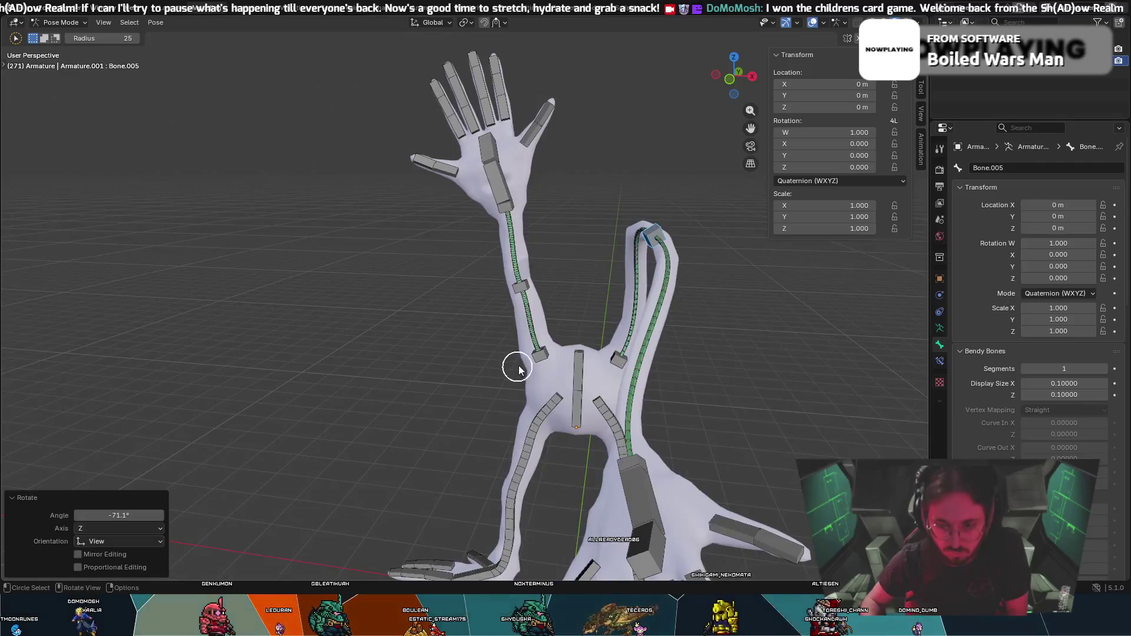
key("r")
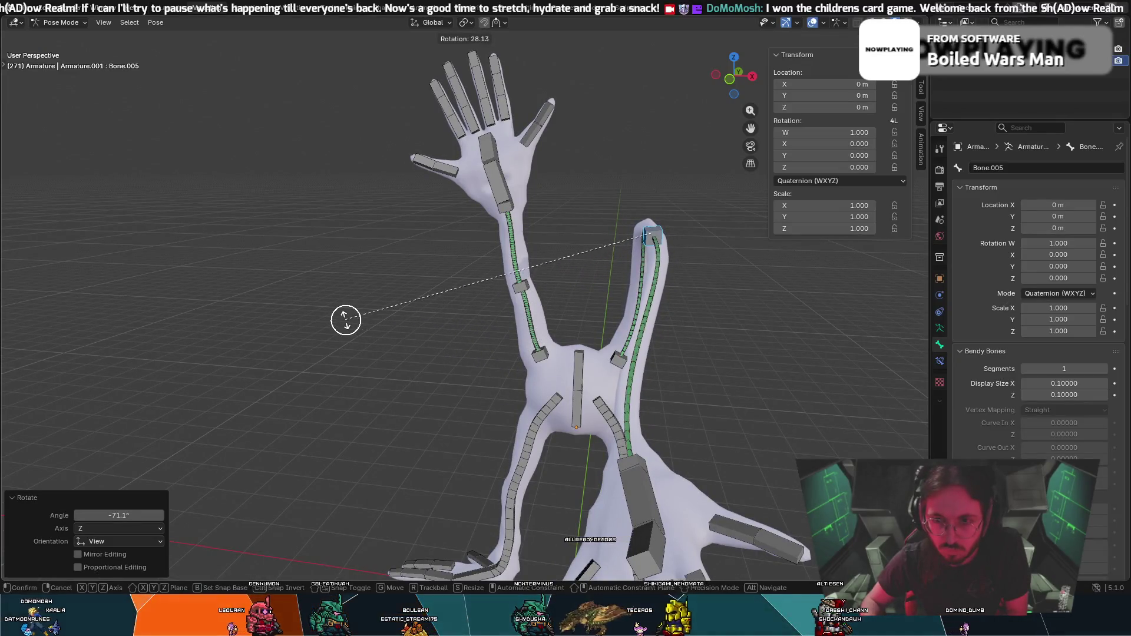
middle_click_drag(574, 348, 695, 345)
left_click(729, 332)
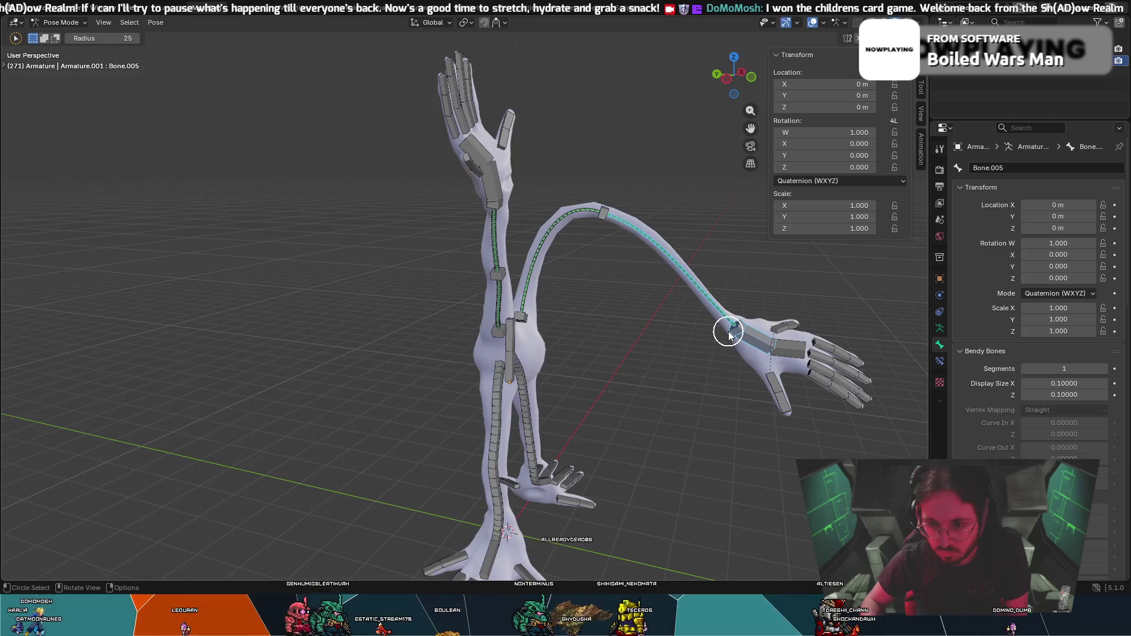
key("g")
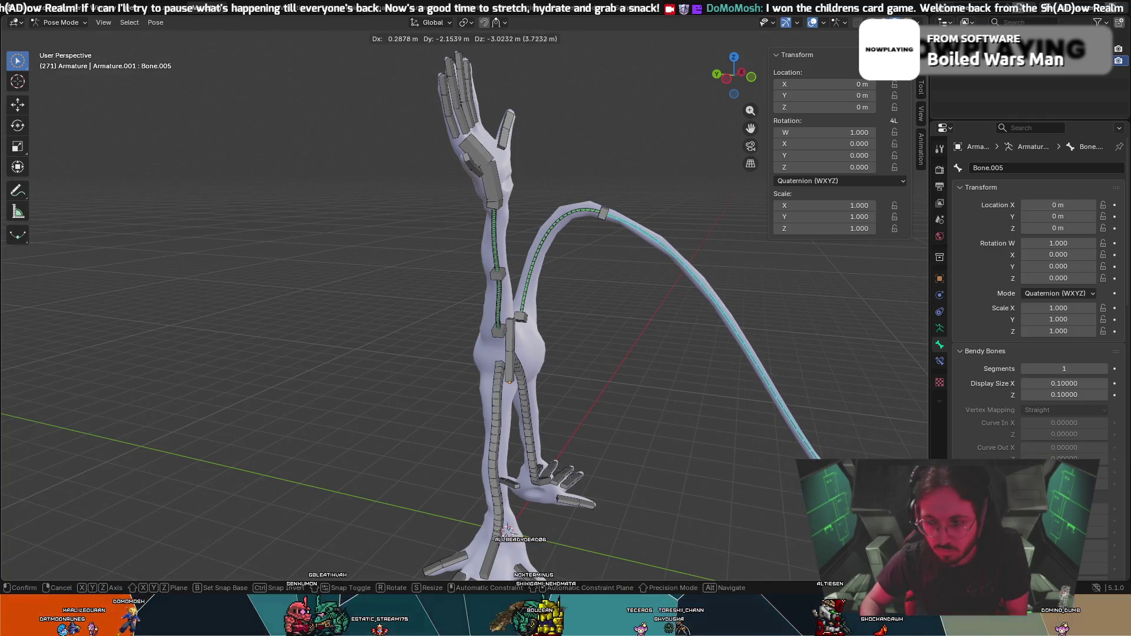
left_click(729, 468)
mouse_move(730, 468)
middle_mouse_down()
mouse_move(530, 459)
mouse_move(542, 467)
mouse_move(182, 437)
mouse_move(272, 404)
mouse_move(341, 397)
mouse_move(450, 429)
mouse_move(406, 286)
mouse_move(515, 391)
middle_mouse_up()
scroll(431, 358, "up", 3)
scroll(516, 392, "up", 4)
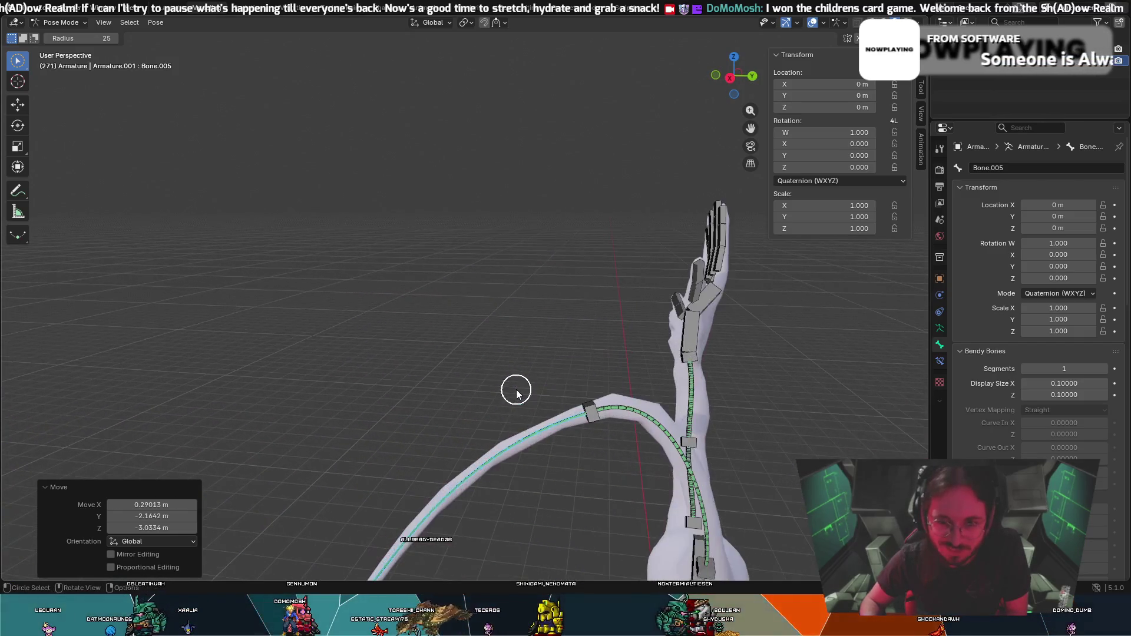
Move the long limb's bone chain into a downward arc and adjust the end hand.
mouse_move(528, 447)
middle_mouse_down()
mouse_move(548, 494)
mouse_move(665, 462)
mouse_move(573, 478)
middle_mouse_up()
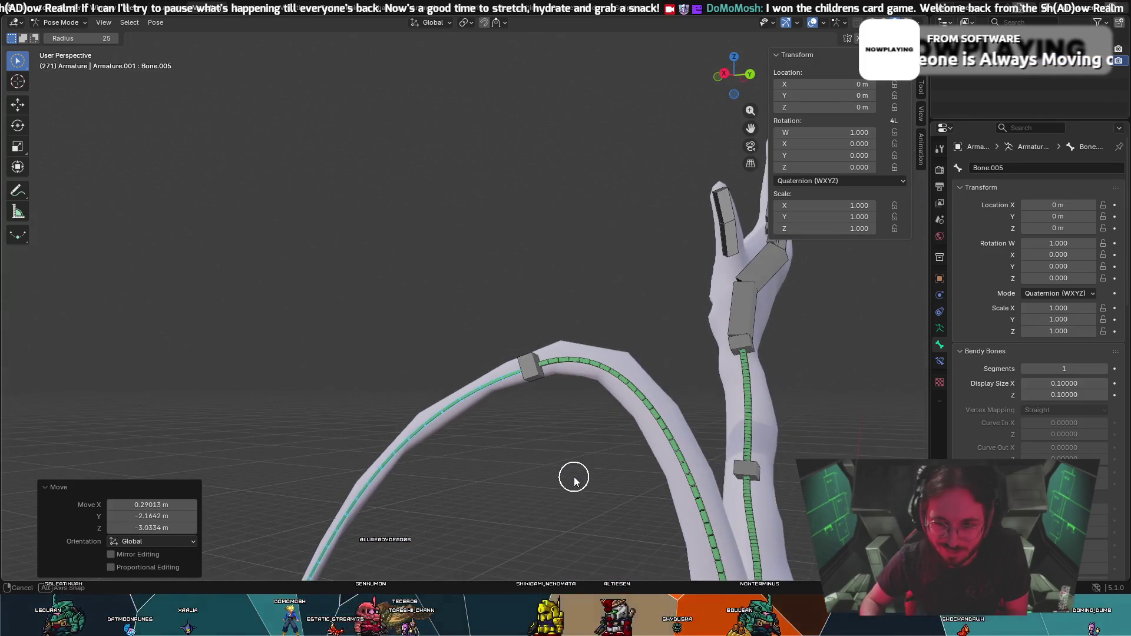
left_click(537, 367)
scroll(497, 424, "down", 2)
key("g")
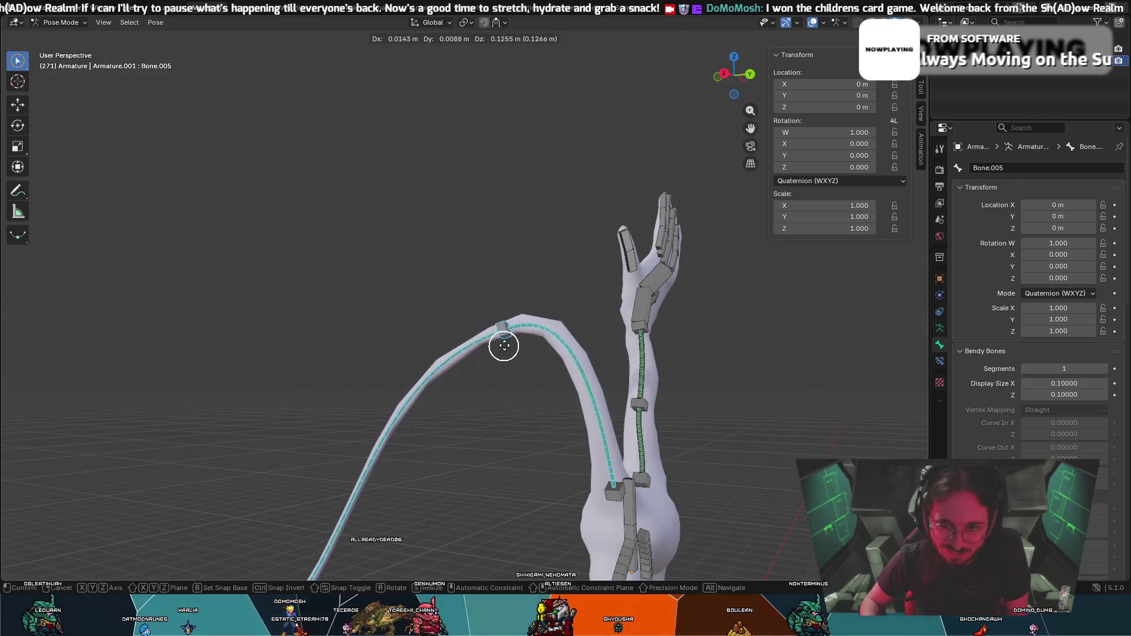
left_click(411, 446)
mouse_move(411, 446)
middle_mouse_down()
mouse_move(480, 460)
mouse_move(505, 504)
mouse_move(490, 510)
mouse_move(578, 500)
mouse_move(560, 522)
mouse_move(621, 464)
mouse_move(550, 548)
mouse_move(476, 494)
middle_mouse_up()
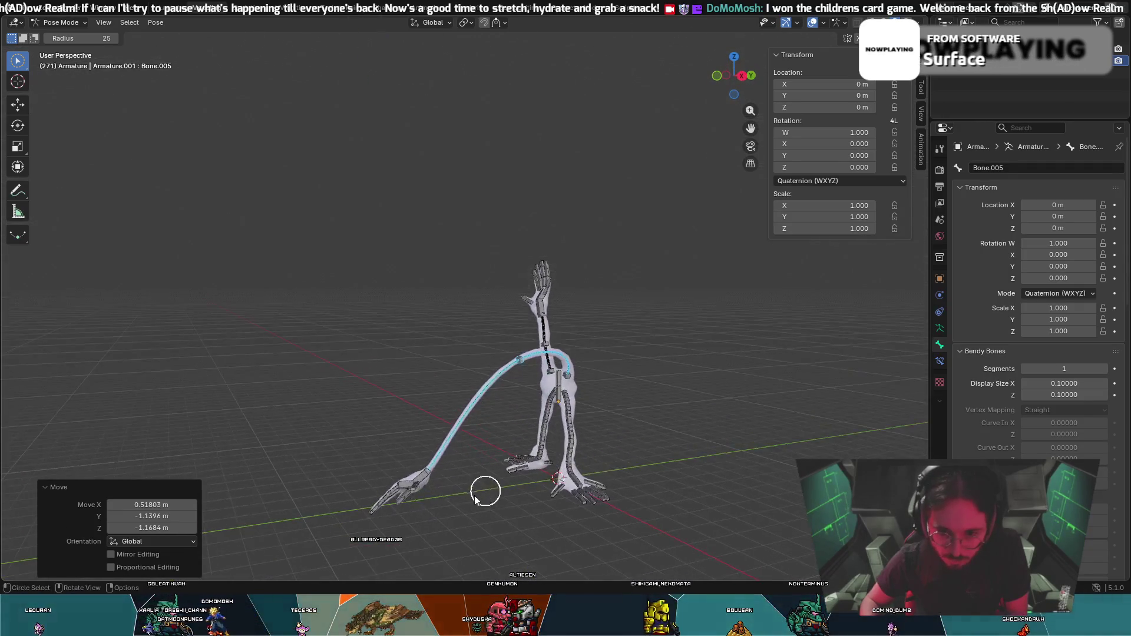
left_click(390, 482)
middle_click_drag(391, 481, 511, 479)
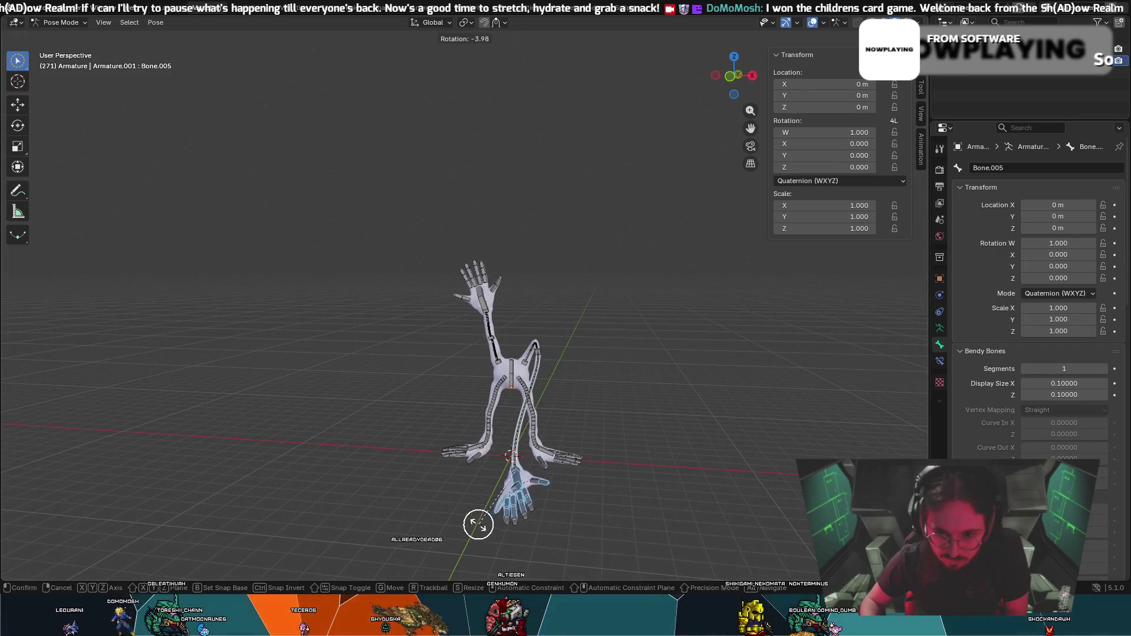
left_click(442, 497)
Rotate the hand and shift the arm bone so the hand reaches near the floor.
mouse_move(442, 498)
middle_mouse_down()
mouse_move(467, 467)
mouse_move(410, 473)
mouse_move(344, 462)
middle_mouse_up()
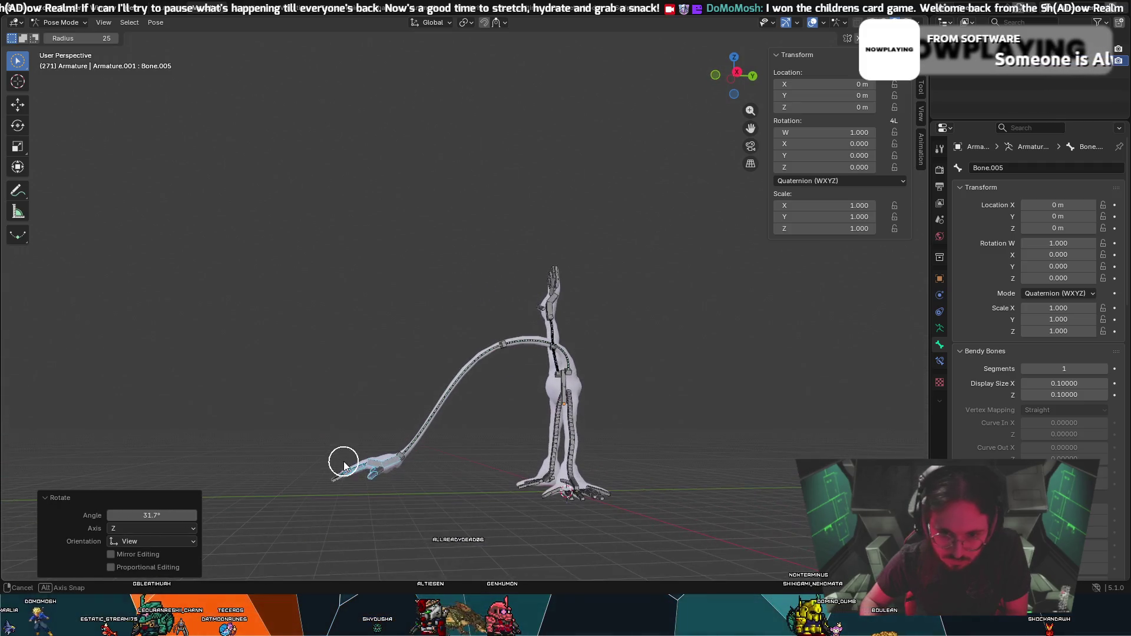
key("r")
left_click(379, 446)
key("c")
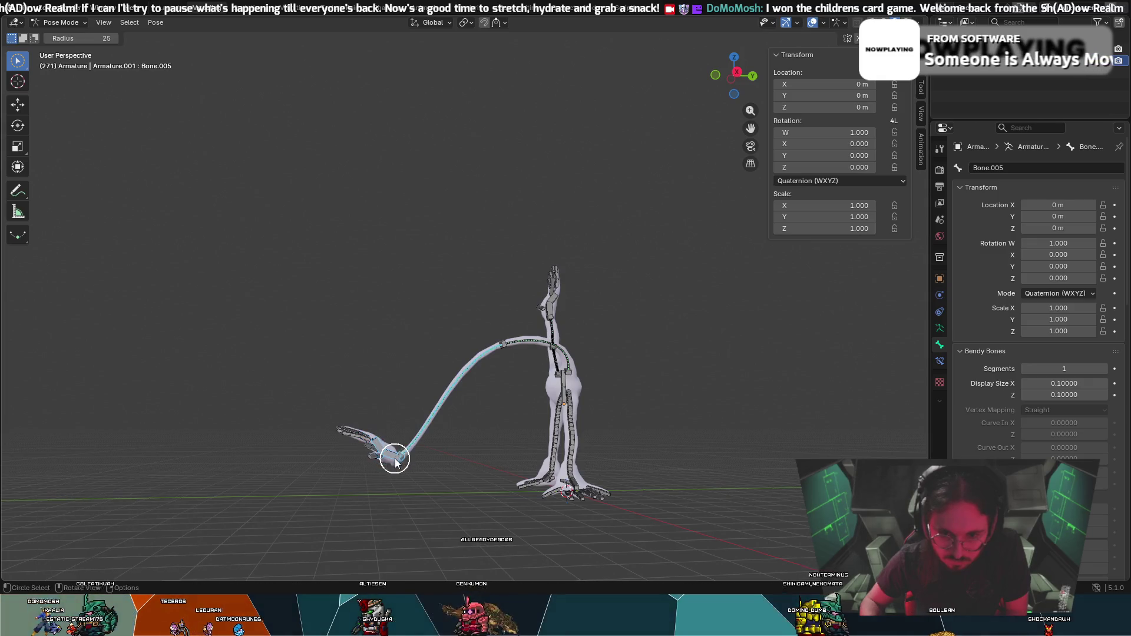
key("g")
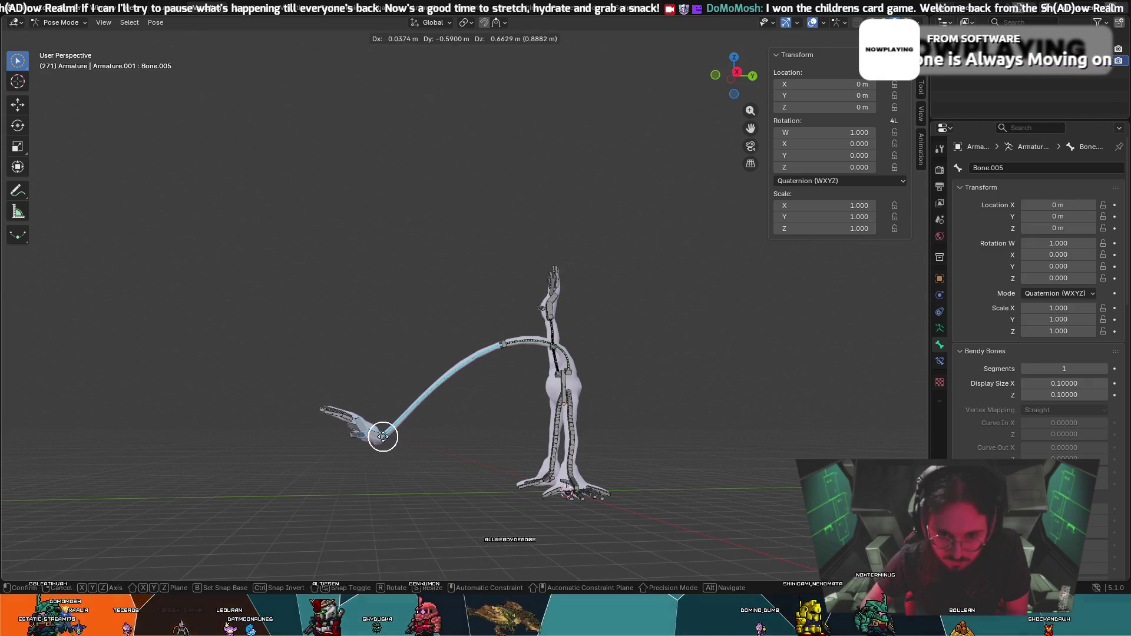
left_click(382, 435)
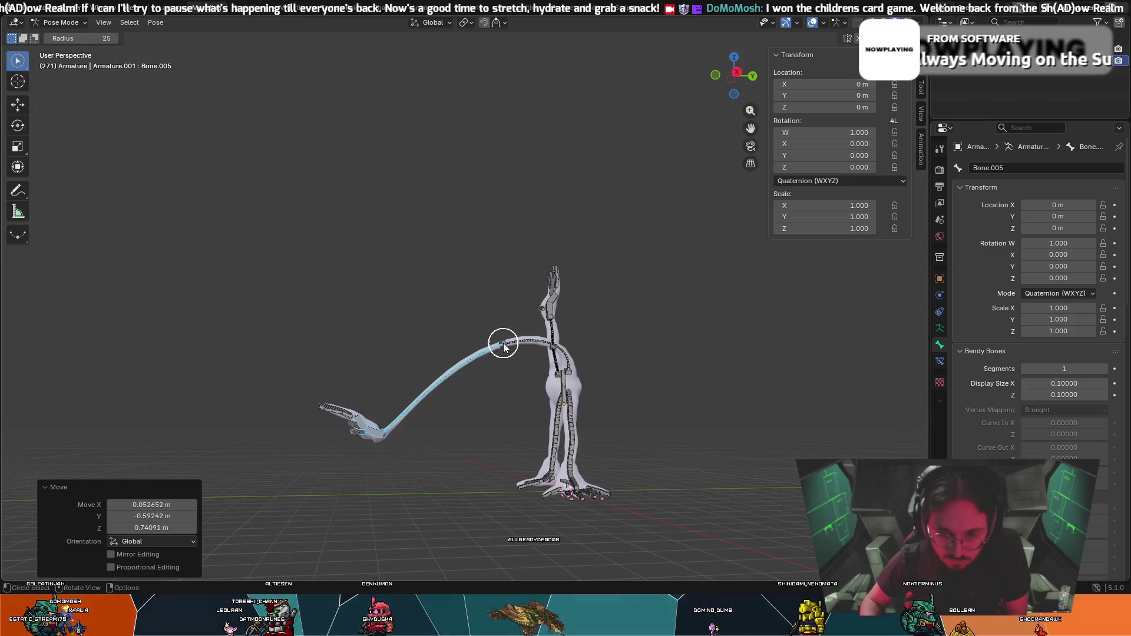
middle_click_drag(380, 432, 548, 437)
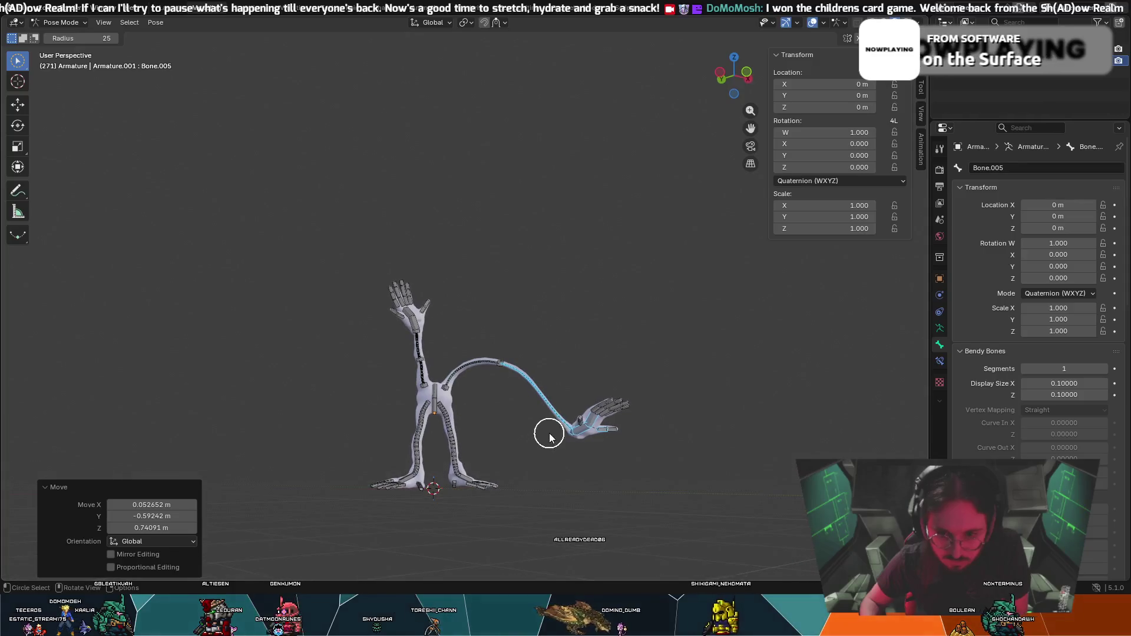
middle_click_drag(624, 426, 658, 472)
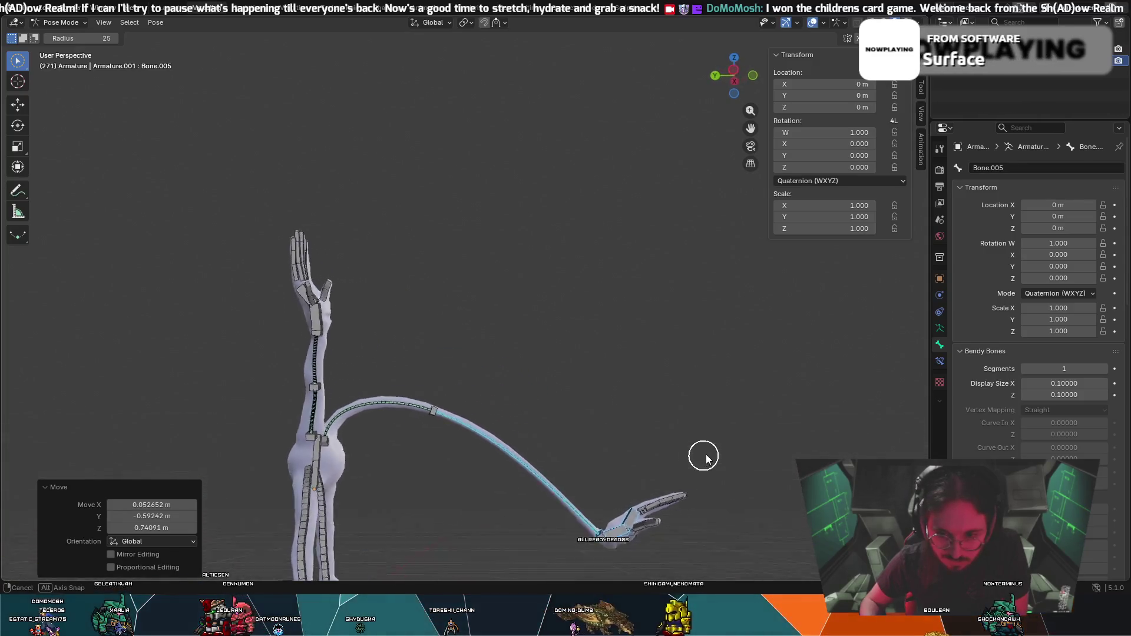
Rotate the long arm's hand and lower it down onto the floor.
middle_click_drag(657, 473, 533, 327)
scroll(532, 327, "down", 3)
scroll(534, 324, "up", 2)
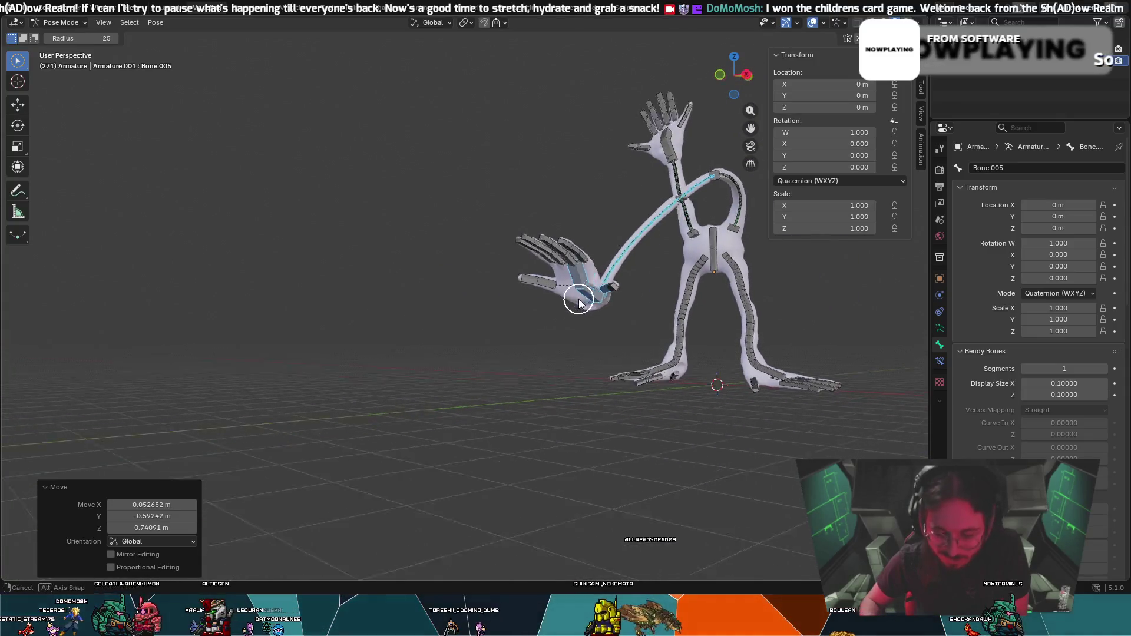
scroll(534, 321, "up", 1)
key("r")
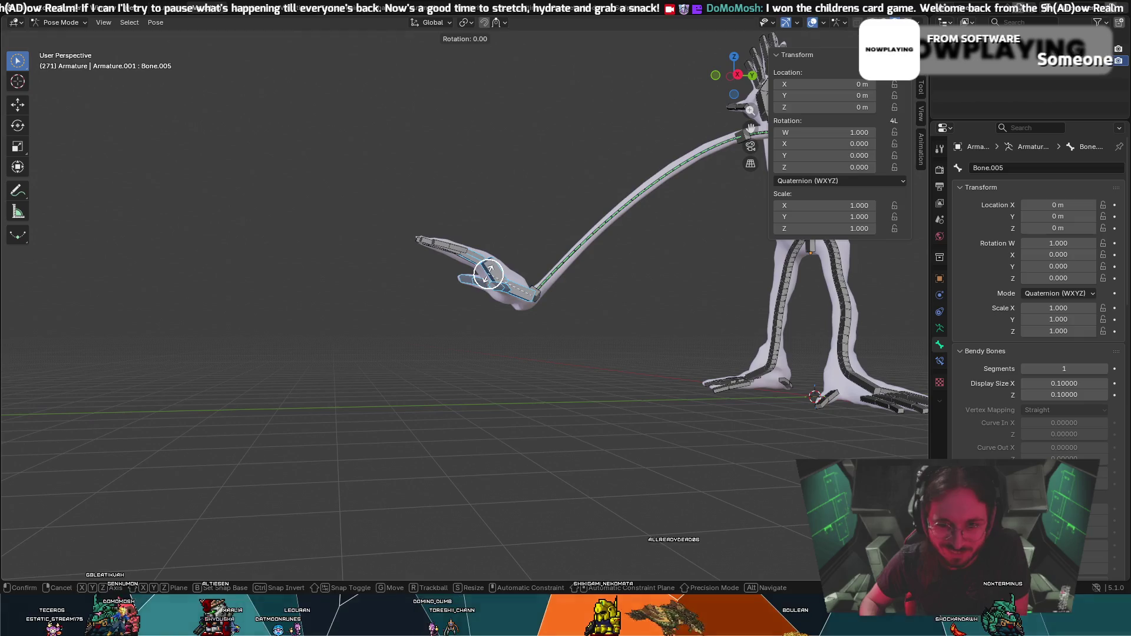
left_click(494, 296)
key("g")
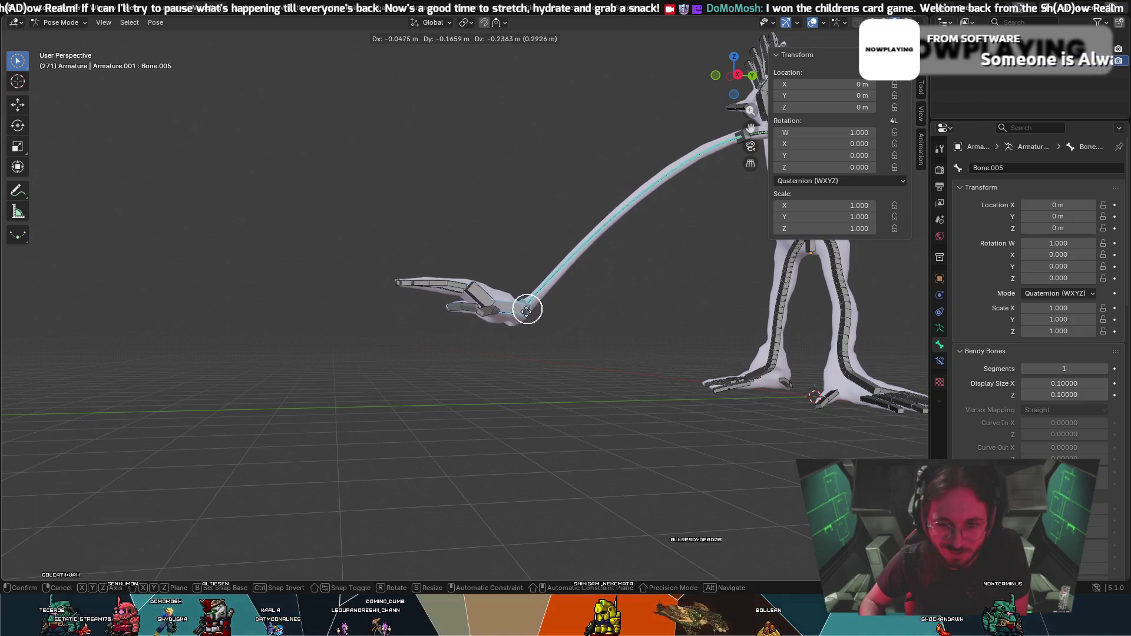
left_click(518, 385)
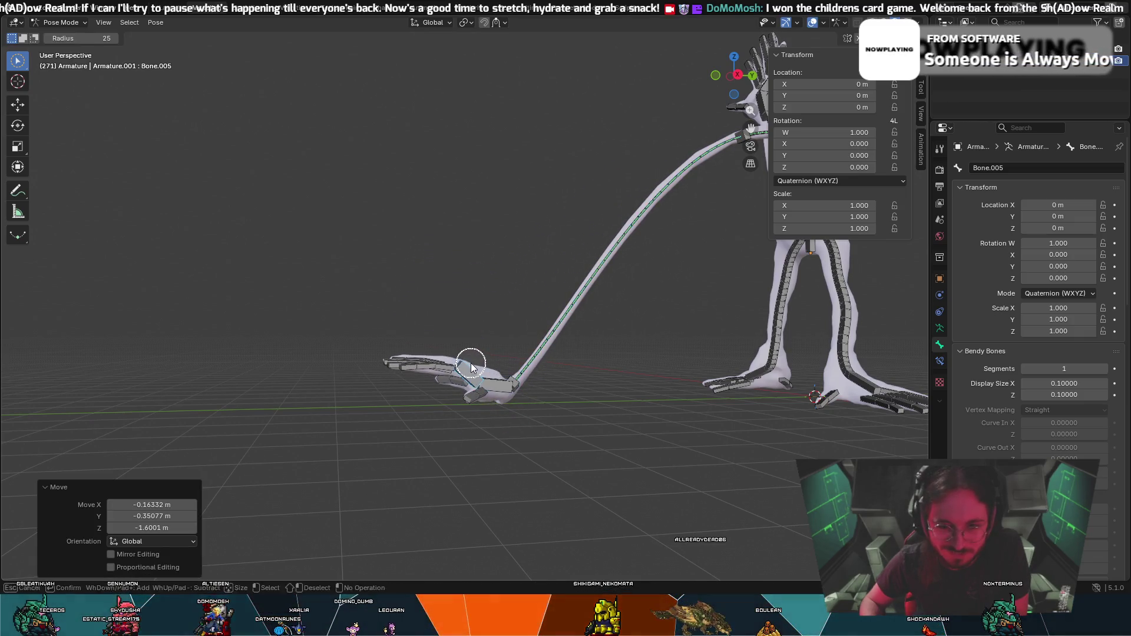
Turn the hand about 26° so it rests level on the ground, then inspect from several angles.
key("r")
left_click(477, 385)
key("c")
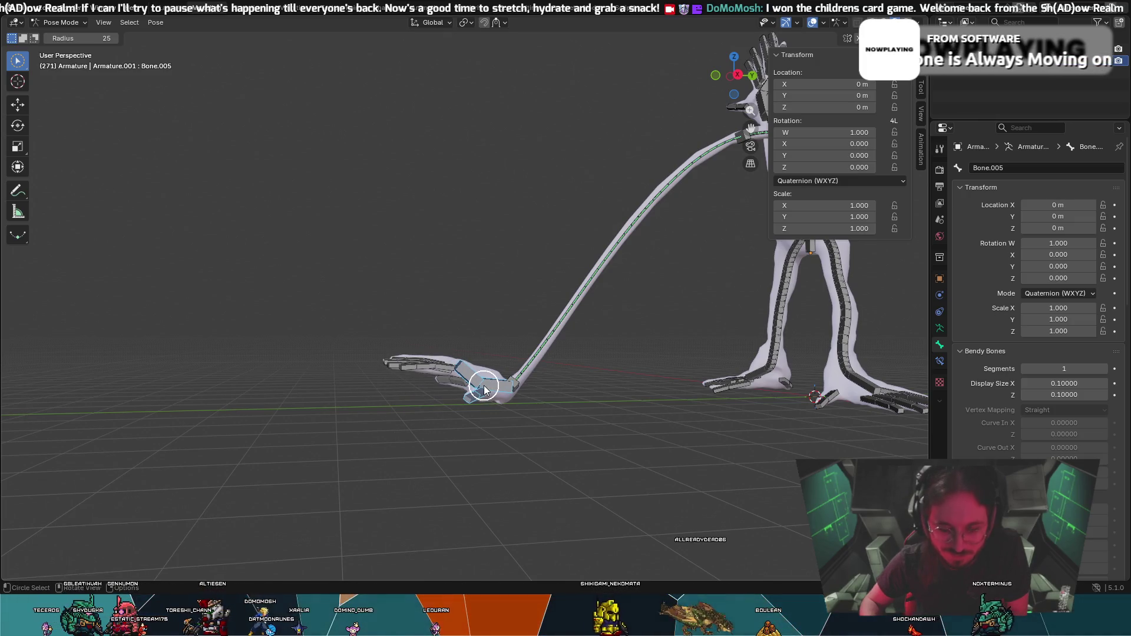
key("r")
left_click(495, 400)
middle_click_drag(495, 400, 573, 407)
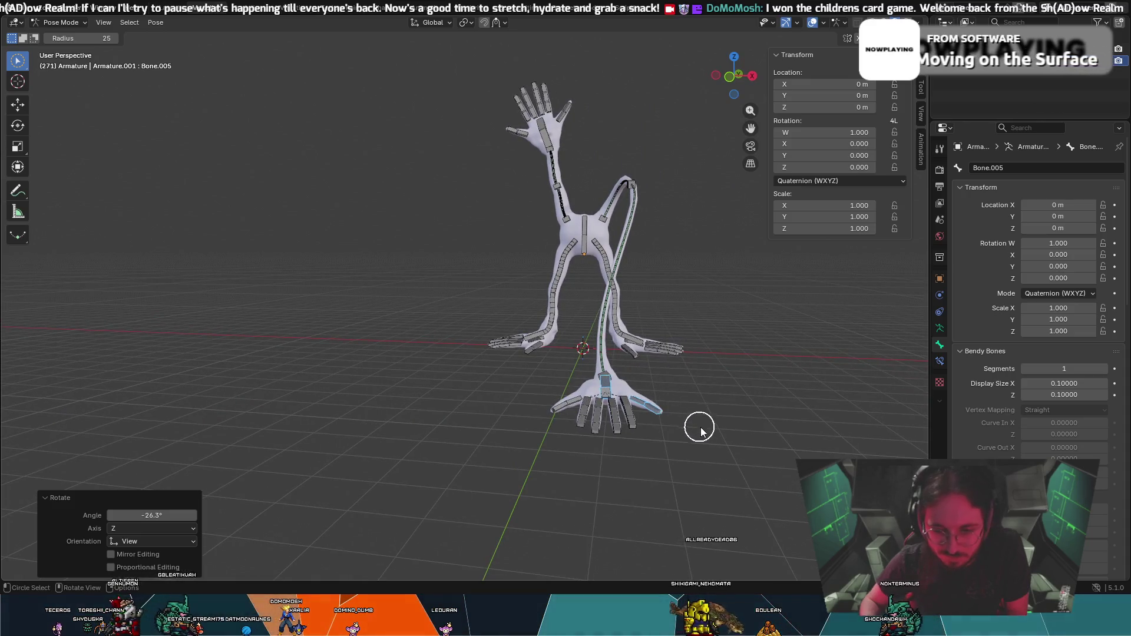
middle_click_drag(698, 429, 786, 421)
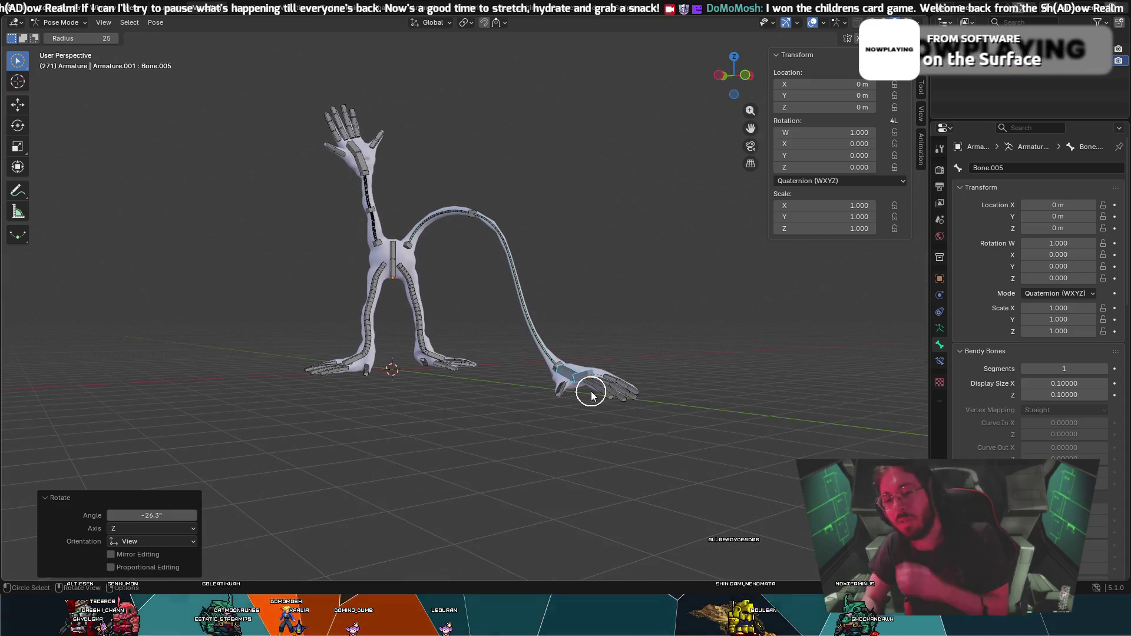
mouse_move(590, 394)
middle_mouse_down()
mouse_move(555, 214)
mouse_move(579, 224)
middle_mouse_up()
mouse_move(492, 294)
middle_mouse_down()
mouse_move(504, 310)
mouse_move(416, 350)
middle_mouse_up()
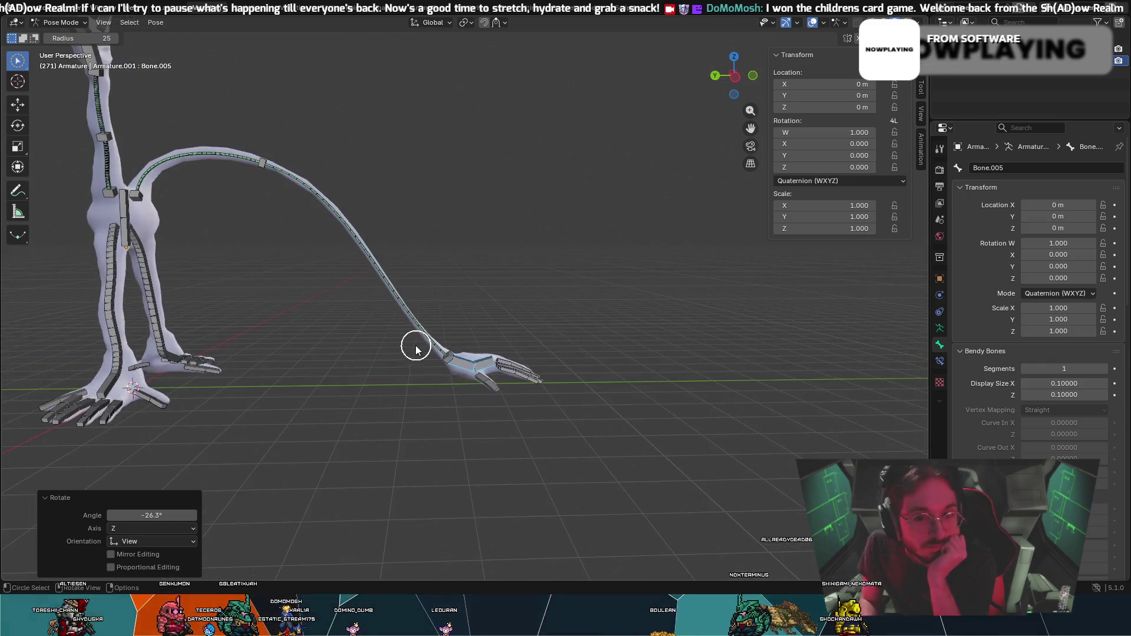
Move the long arm's bone chain higher, cancelling a stray rotation.
left_click(260, 170)
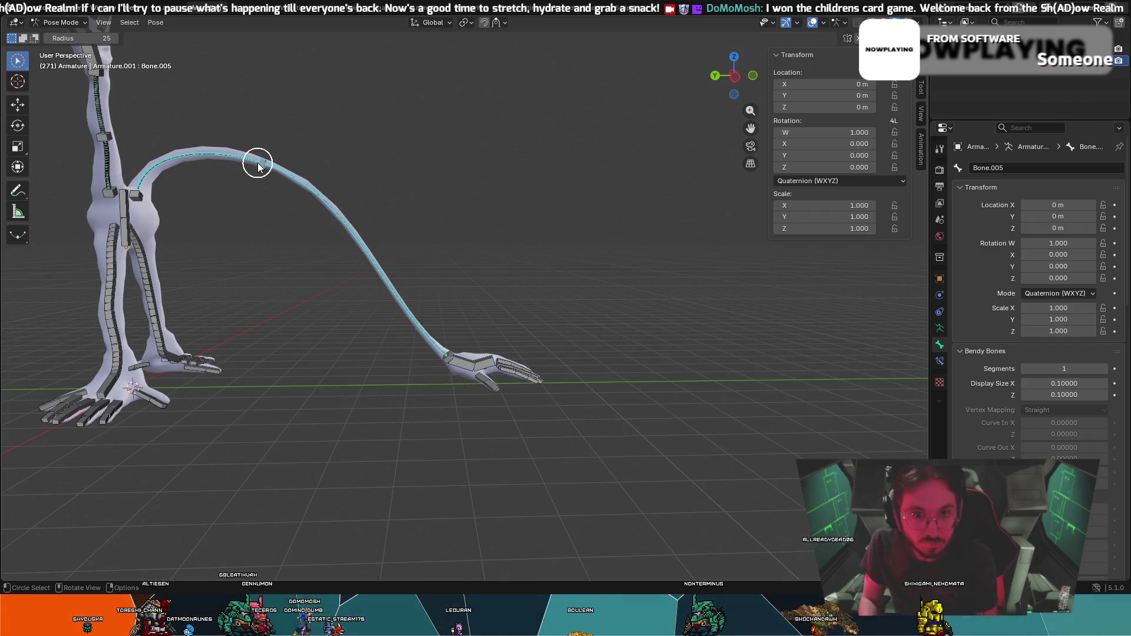
key("g")
left_click(298, 187)
key("r")
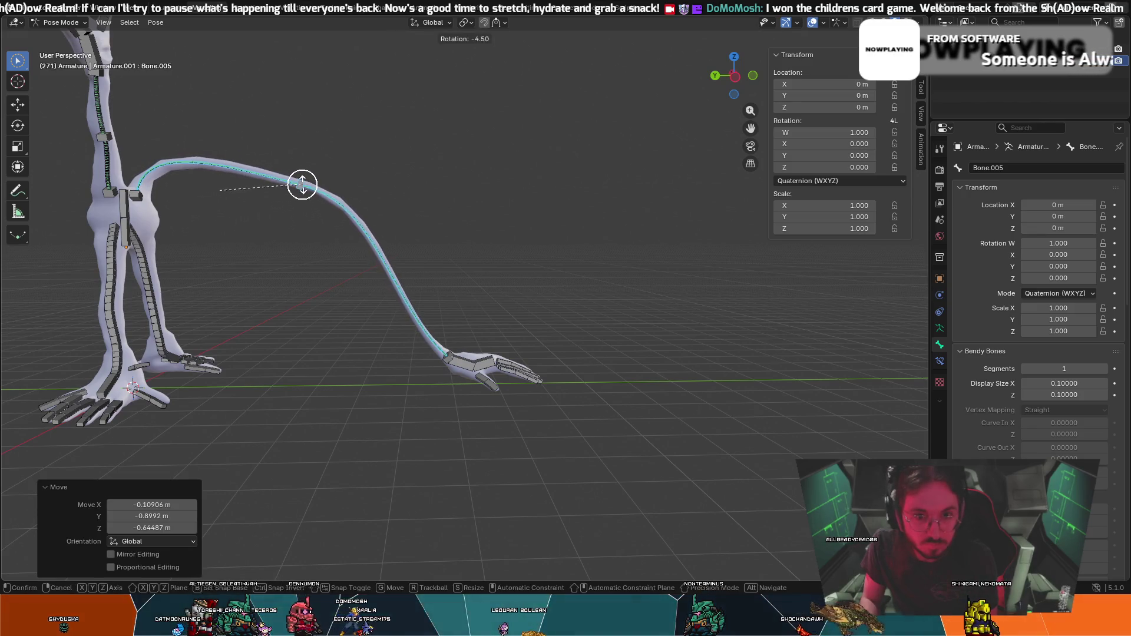
key("Escape")
Circle-select the arm bones and rotate them about 50° so the arm arches up from the shoulder.
key("c")
left_click_drag(296, 219, 296, 206)
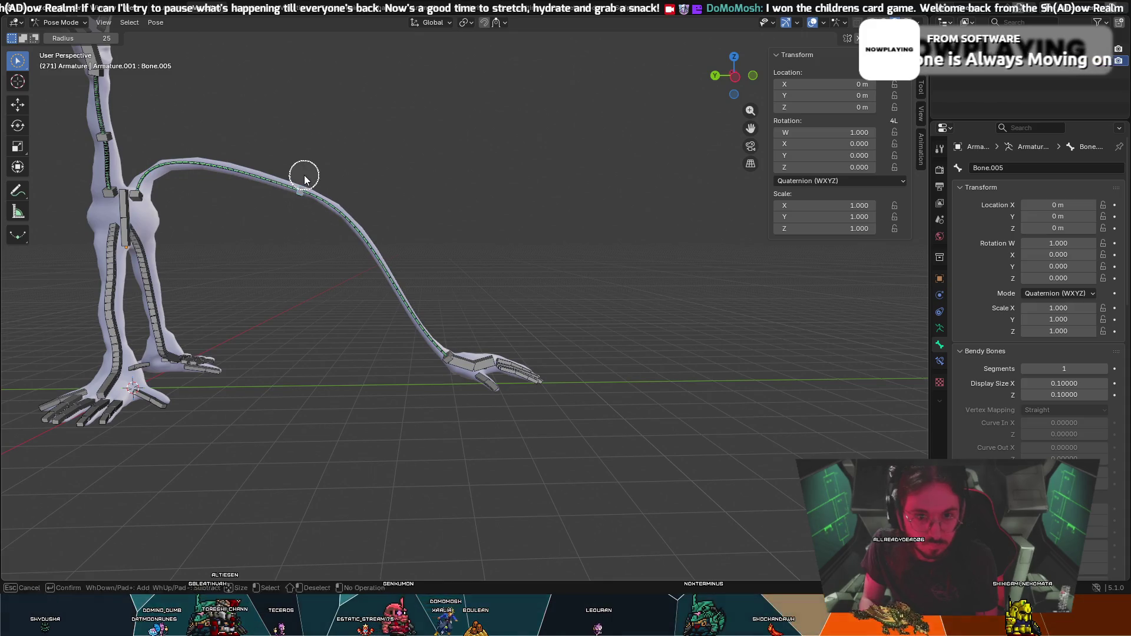
left_click(345, 177)
mouse_move(342, 177)
middle_mouse_down()
mouse_move(164, 177)
mouse_move(223, 173)
middle_mouse_up()
mouse_move(559, 196)
middle_mouse_down()
mouse_move(669, 189)
mouse_move(762, 202)
middle_mouse_up()
mouse_move(755, 198)
middle_mouse_down()
mouse_move(625, 186)
mouse_move(513, 157)
middle_mouse_up()
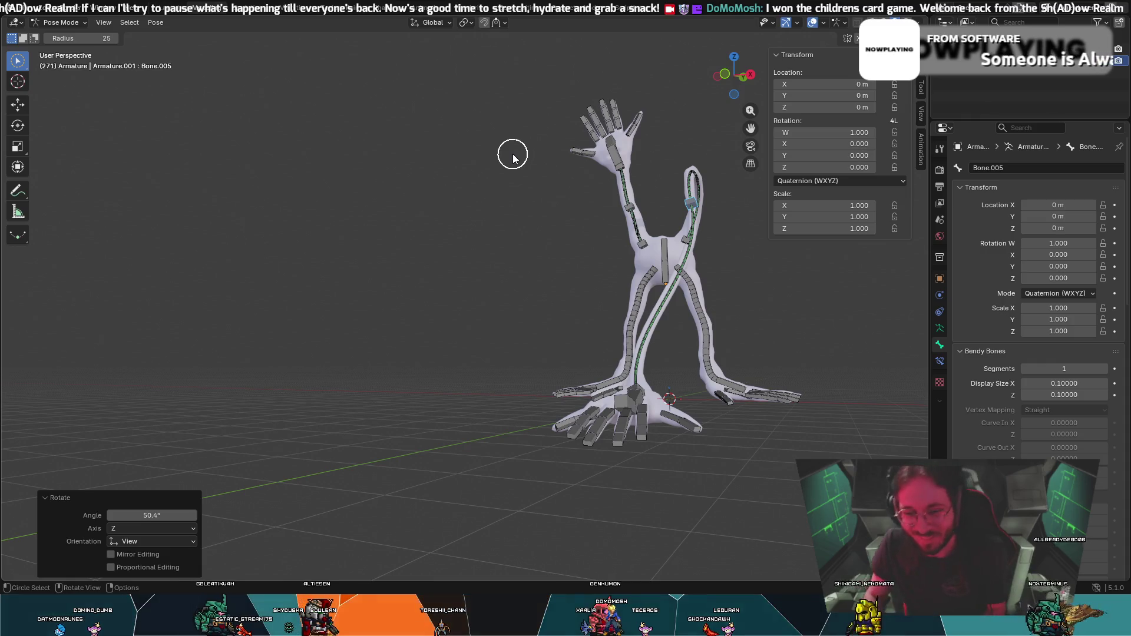
mouse_move(536, 182)
middle_mouse_down()
mouse_move(600, 250)
mouse_move(558, 301)
middle_mouse_up()
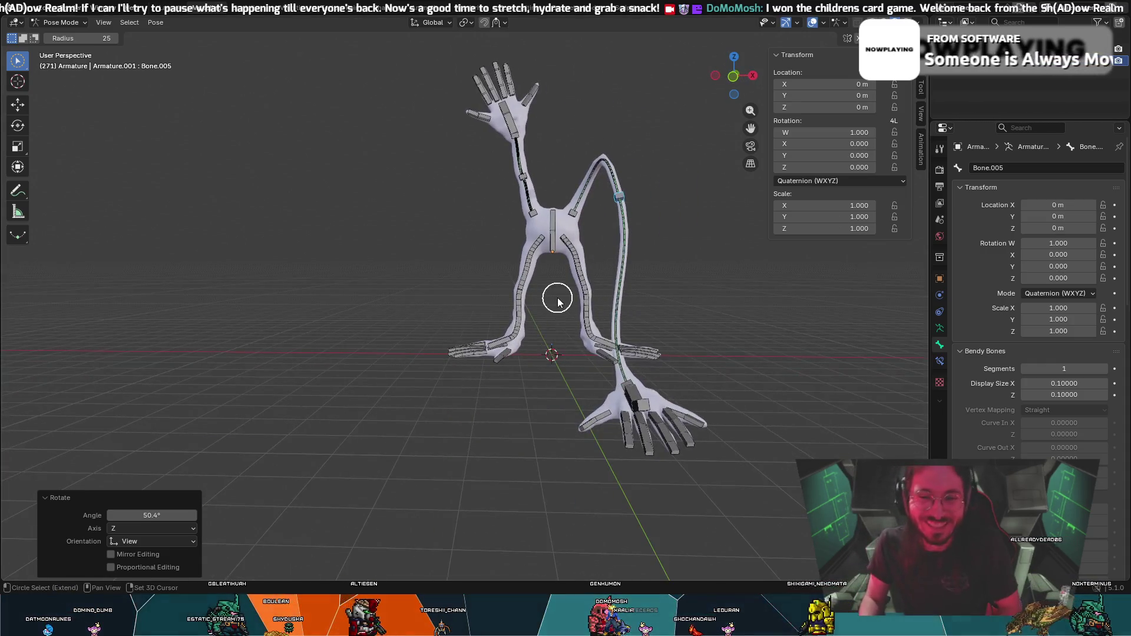
mouse_move(628, 300)
middle_mouse_down()
mouse_move(604, 300)
mouse_move(659, 269)
mouse_move(258, 168)
mouse_move(361, 208)
mouse_move(353, 212)
mouse_move(383, 210)
mouse_move(517, 278)
mouse_move(549, 239)
mouse_move(533, 283)
mouse_move(585, 348)
mouse_move(498, 324)
mouse_move(472, 336)
mouse_move(530, 396)
mouse_move(573, 407)
mouse_move(600, 397)
mouse_move(499, 405)
mouse_move(495, 385)
mouse_move(513, 391)
middle_mouse_up()
scroll(609, 295, "up", 3)
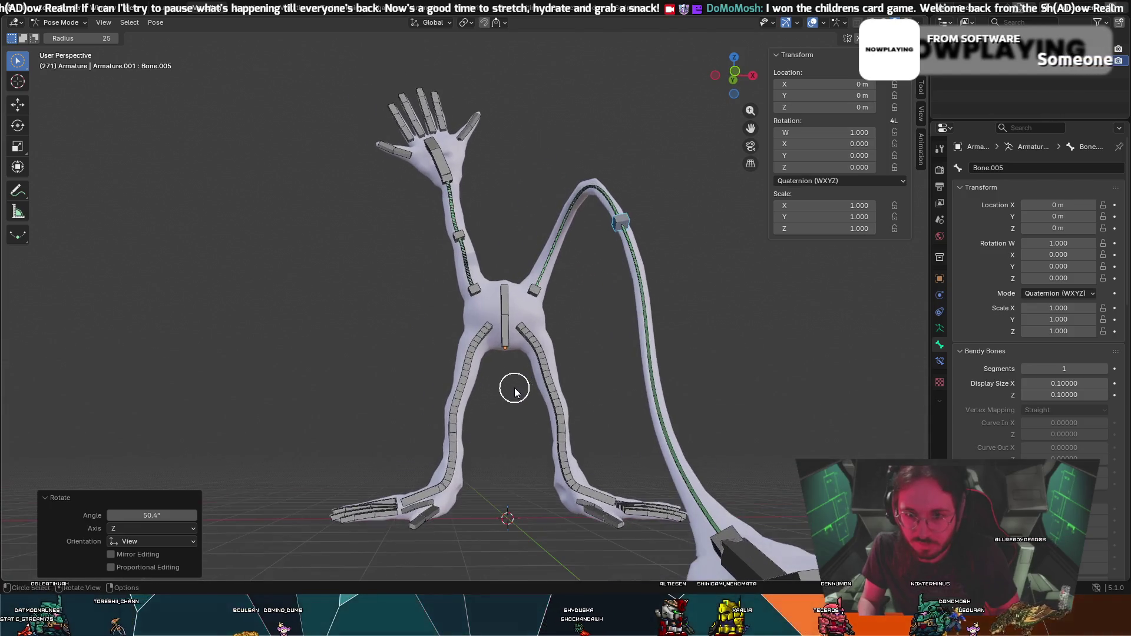
left_click(463, 233)
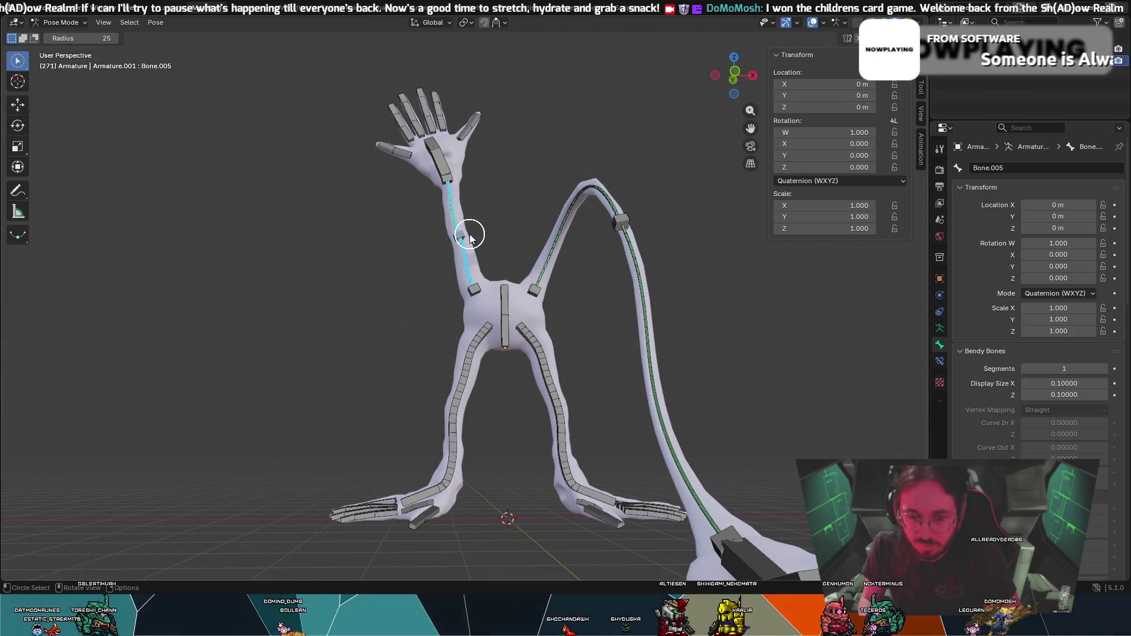
Move the raised arm's bone and hand higher so the arm bends into an S-curve.
key("g")
left_click(434, 216)
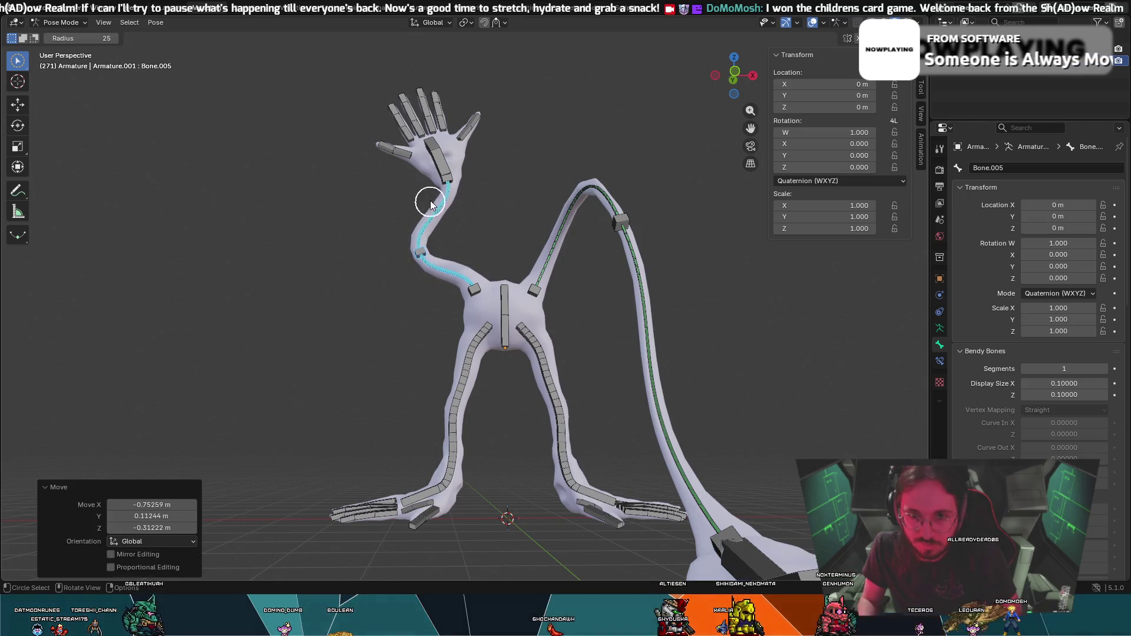
mouse_move(450, 182)
middle_mouse_down()
mouse_move(380, 198)
mouse_move(644, 118)
mouse_move(500, 100)
middle_mouse_up()
key("g")
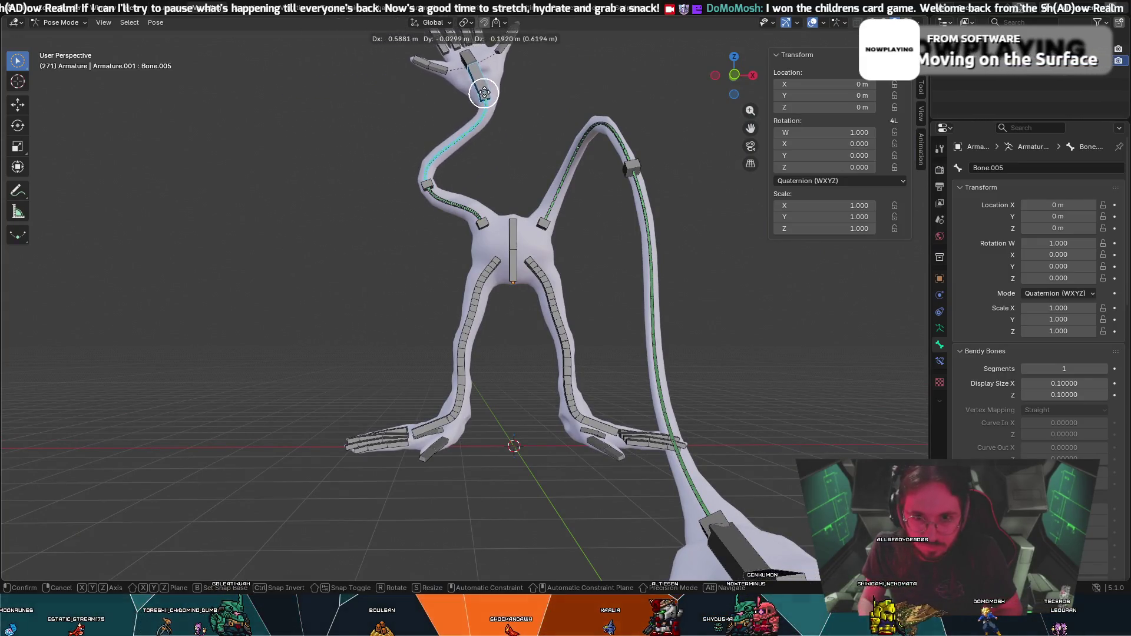
left_click(542, 82)
key("c")
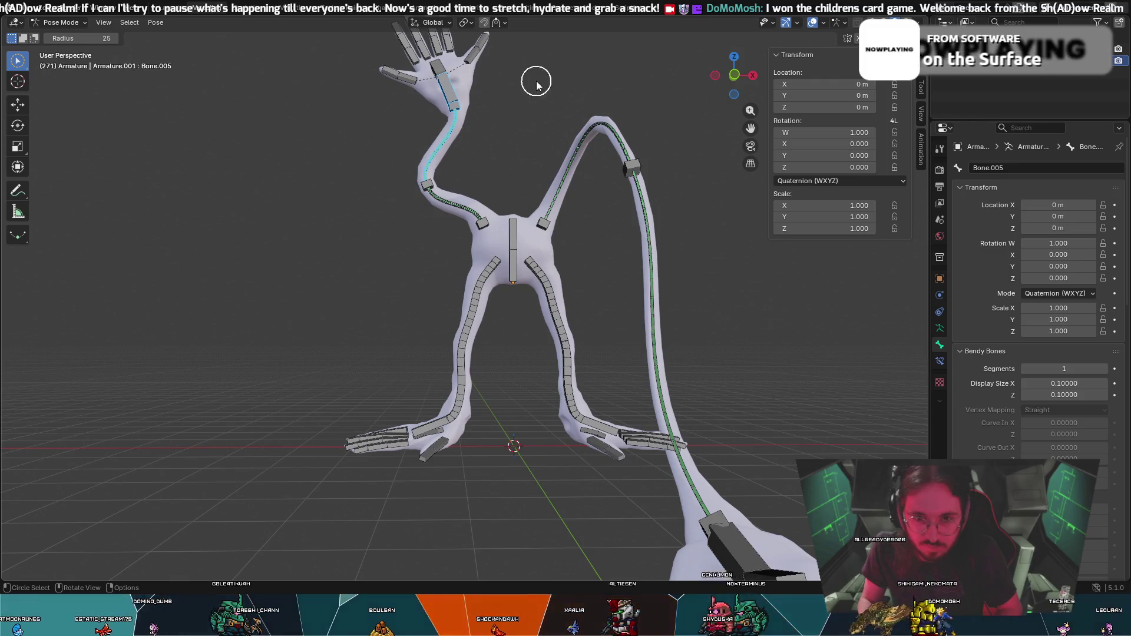
middle_click_drag(558, 109, 478, 133)
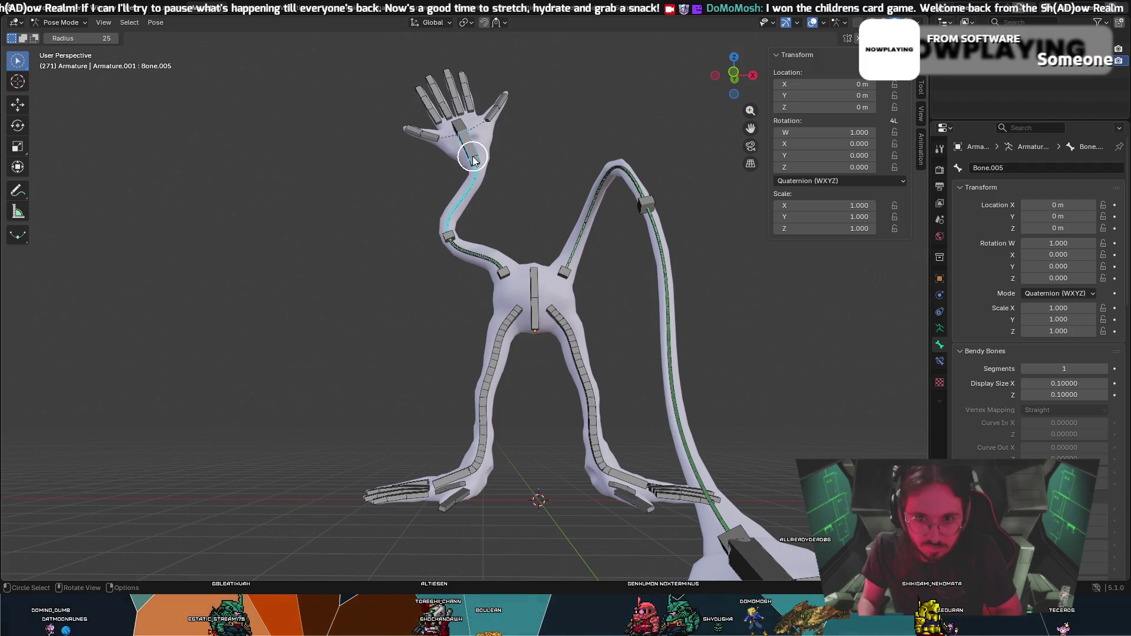
scroll(528, 169, "up", 3)
mouse_move(527, 168)
middle_mouse_down()
mouse_move(794, 248)
mouse_move(497, 49)
middle_mouse_up()
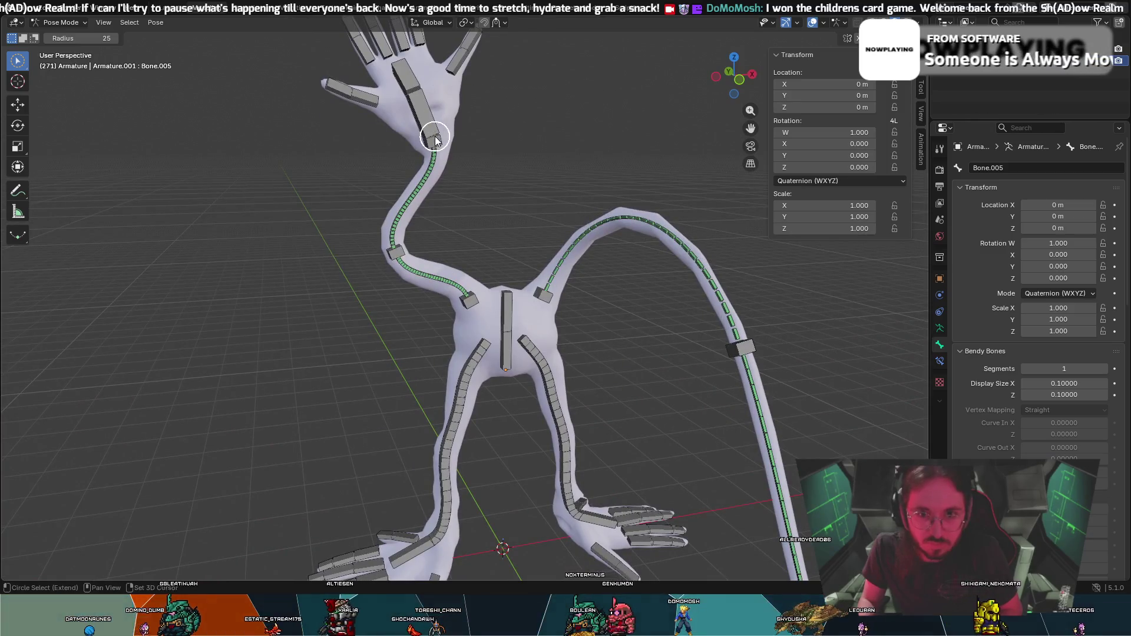
middle_click_drag(459, 110, 188, 559)
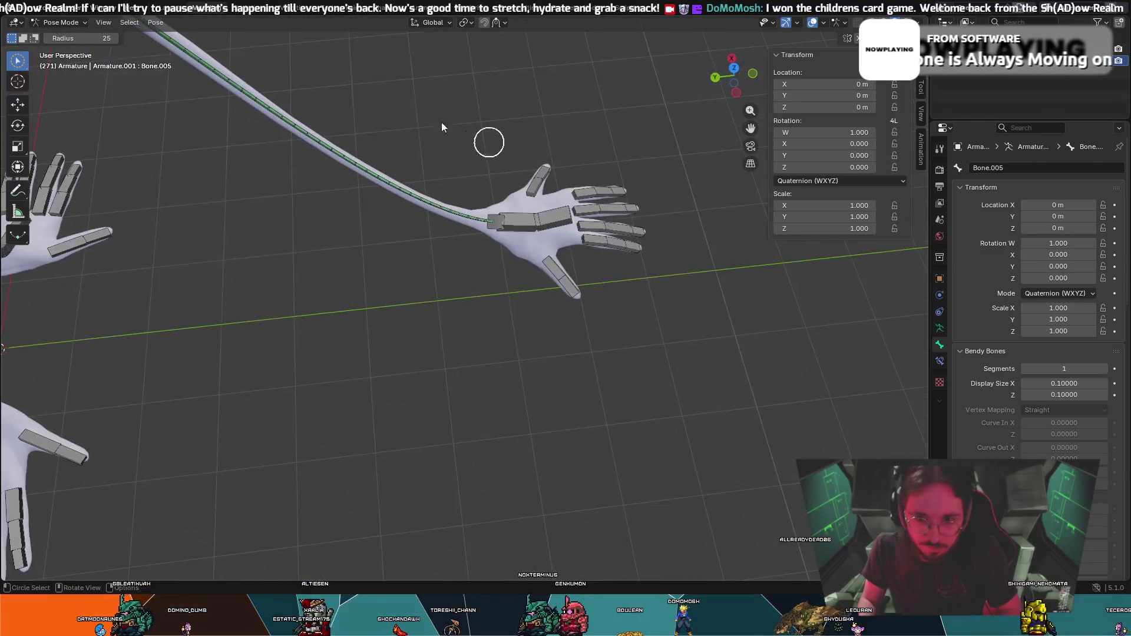
middle_click_drag(729, 432, 793, 463)
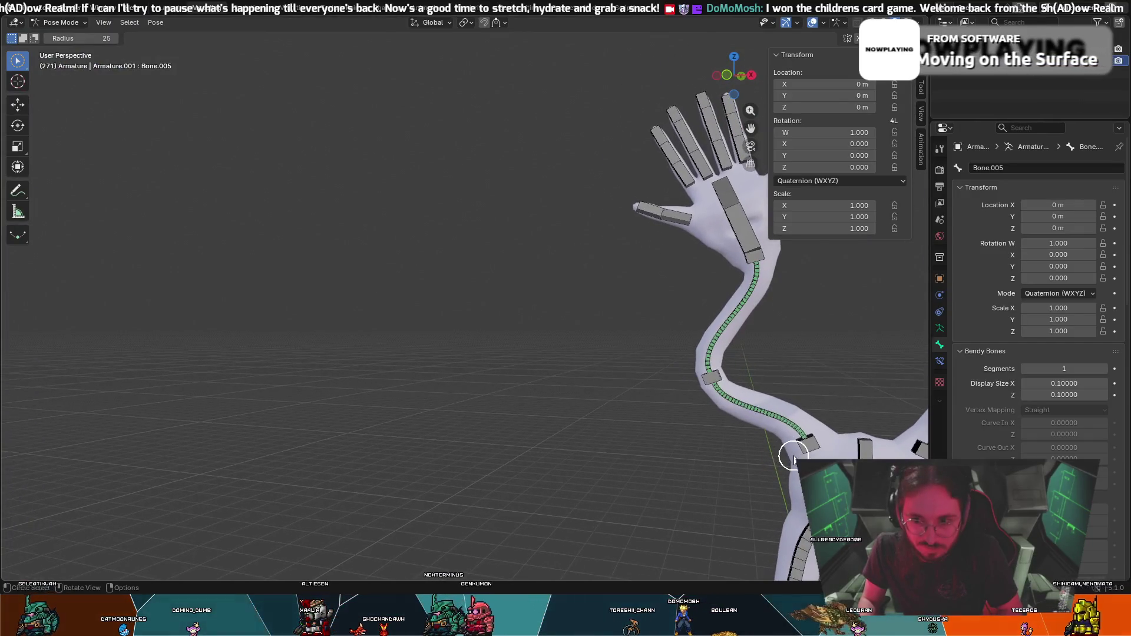
middle_click_drag(793, 463, 523, 166, "shift")
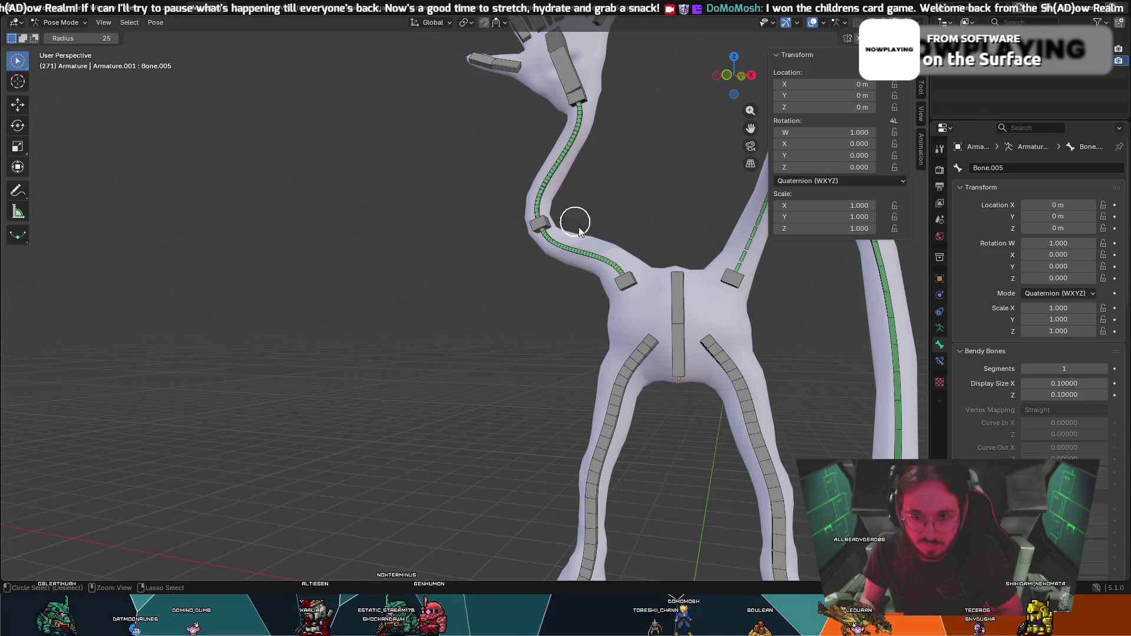
scroll(576, 229, "down", 3)
middle_click_drag(598, 341, 548, 212)
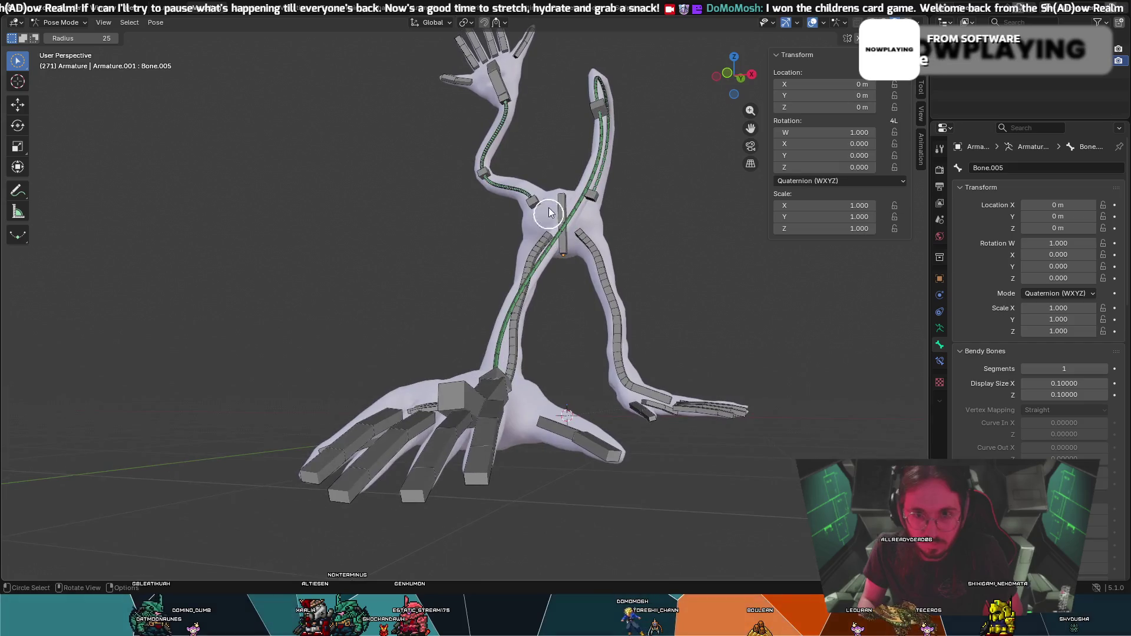
Rotate the raised hand to point upward and give it a small twist around the Z axis.
left_click_drag(520, 96, 511, 93)
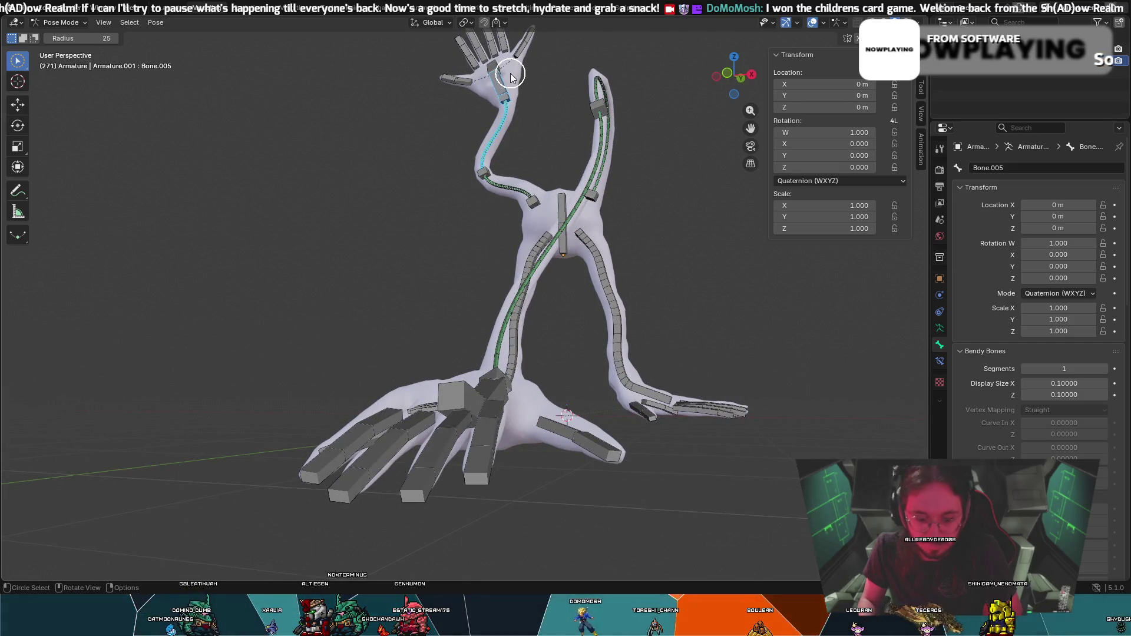
key("r")
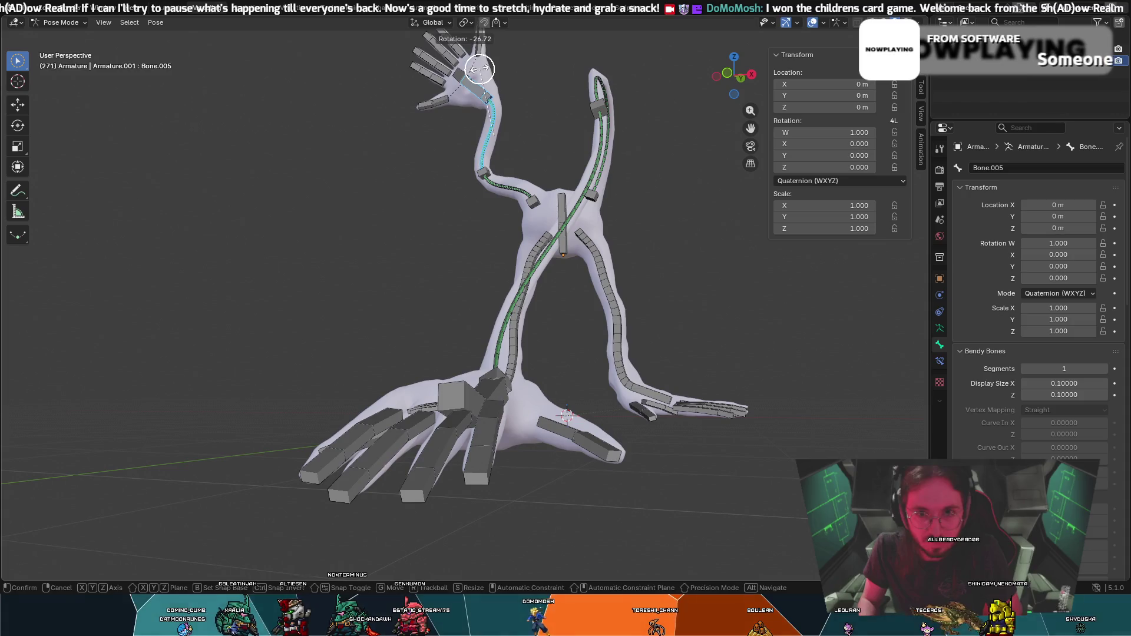
left_click(486, 80)
middle_click_drag(486, 79, 486, 82)
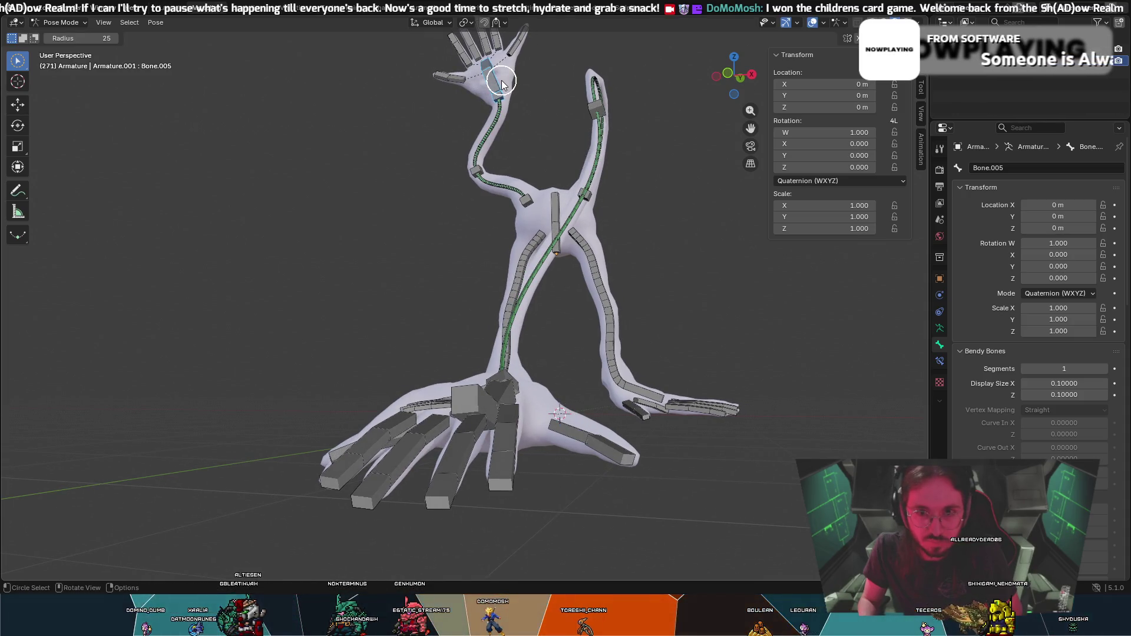
key("r")
key("z")
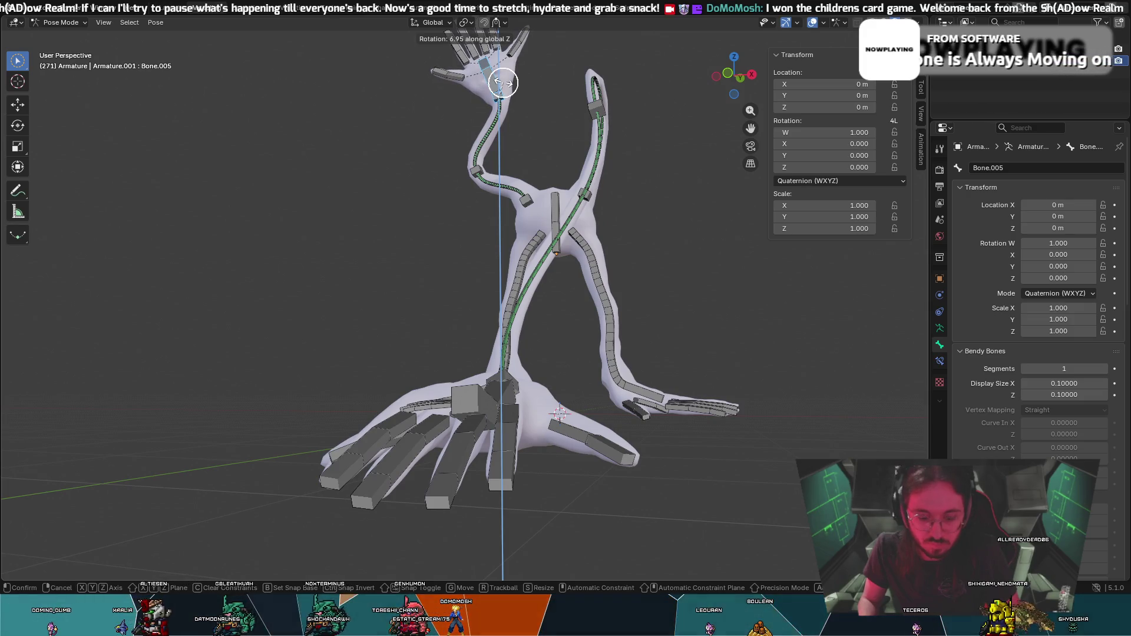
left_click(501, 84)
Tilt the hand forward around the X axis so the palm faces front, with small extra rotations.
key("r")
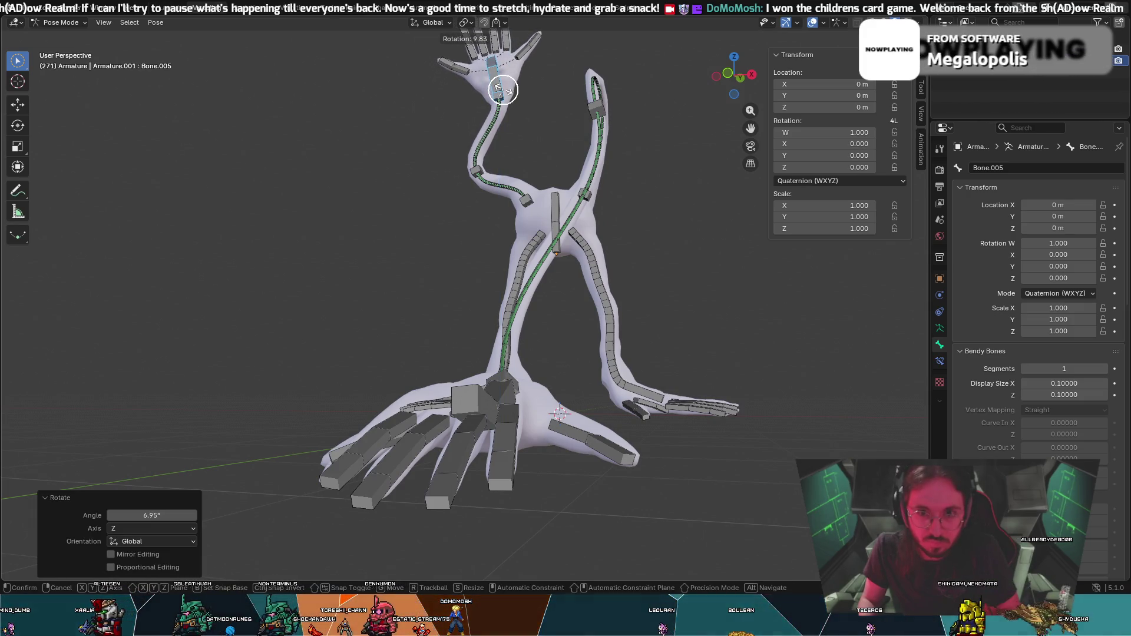
left_click(502, 88)
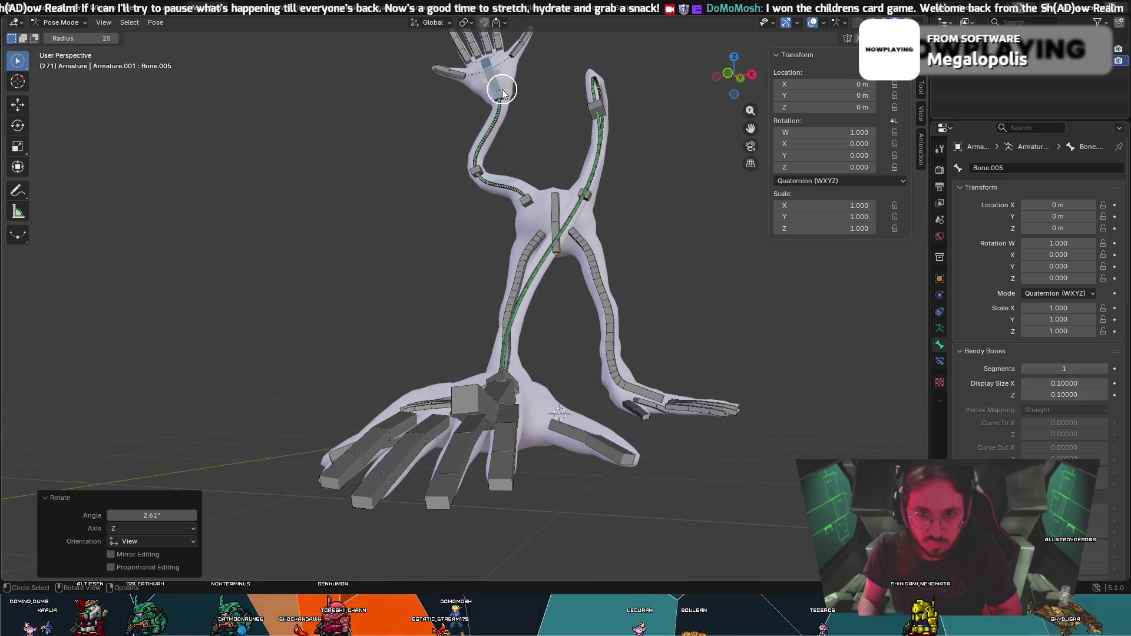
key("r")
key("x")
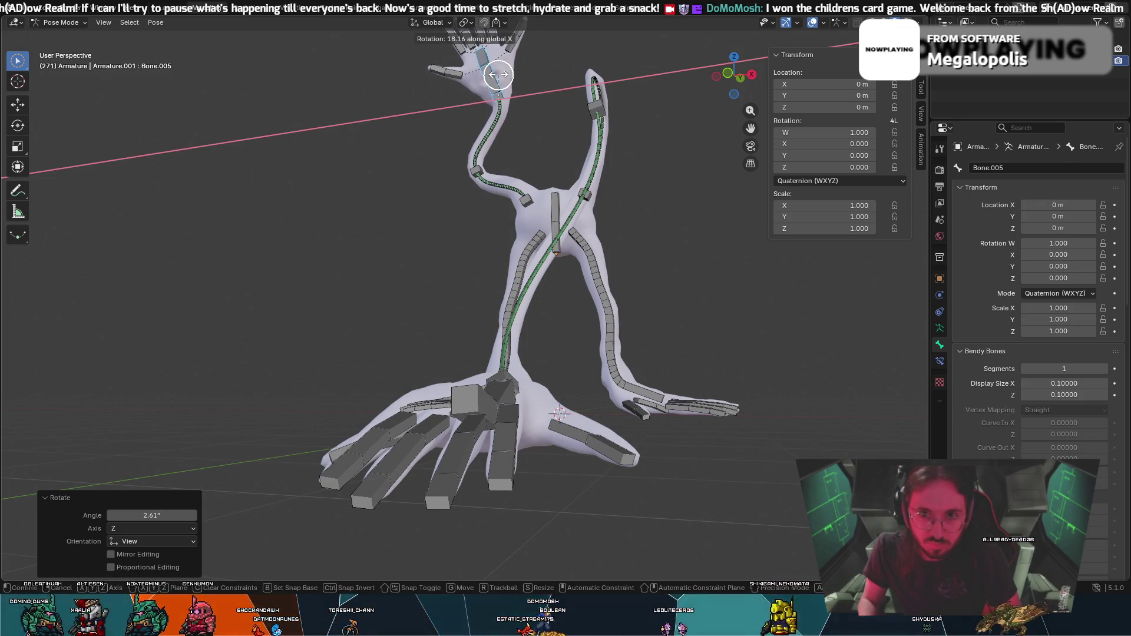
left_click(498, 77)
key("r")
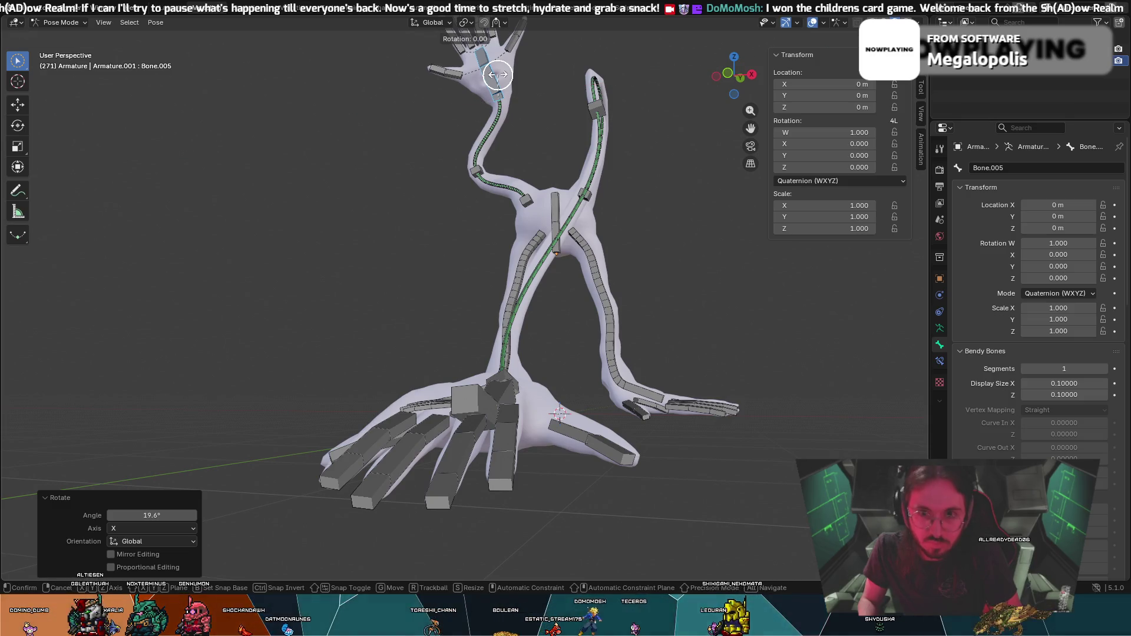
left_click(501, 74)
Orbit around the model to inspect the raised arm and long arm from several angles.
mouse_move(504, 76)
middle_mouse_down()
mouse_move(568, 83)
mouse_move(581, 114)
mouse_move(517, 139)
mouse_move(471, 128)
middle_mouse_up()
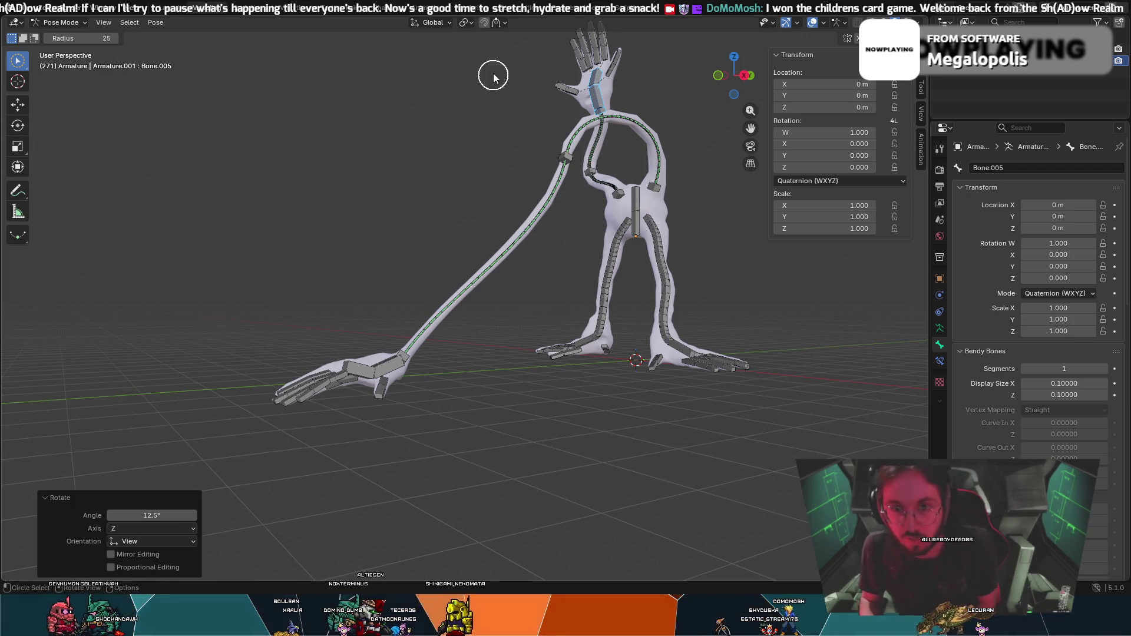
middle_click_drag(493, 76, 525, 122)
scroll(547, 189, "up", 1)
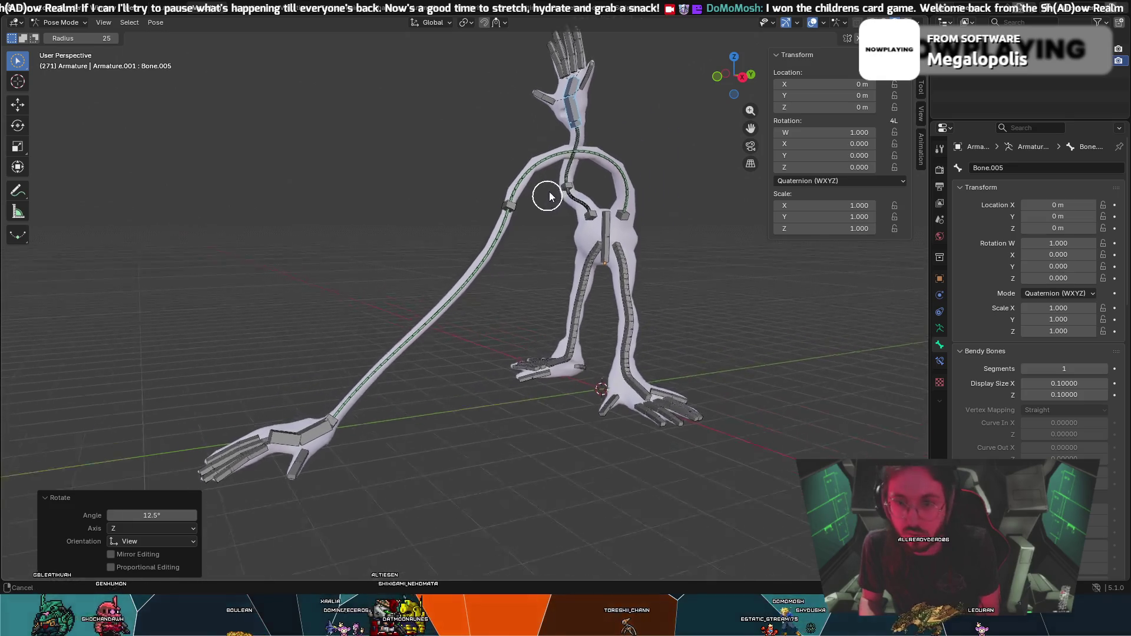
scroll(525, 218, "up", 3)
scroll(518, 177, "up", 2)
scroll(521, 181, "up", 1)
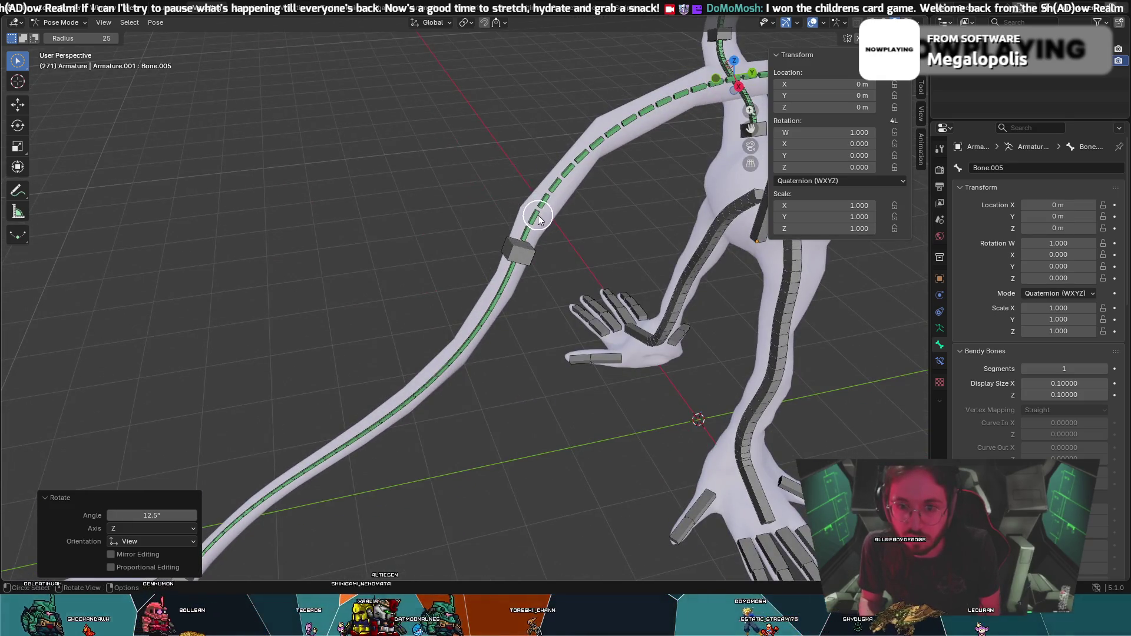
scroll(538, 177, "up", 2)
scroll(526, 139, "up", 2)
scroll(530, 150, "up", 1)
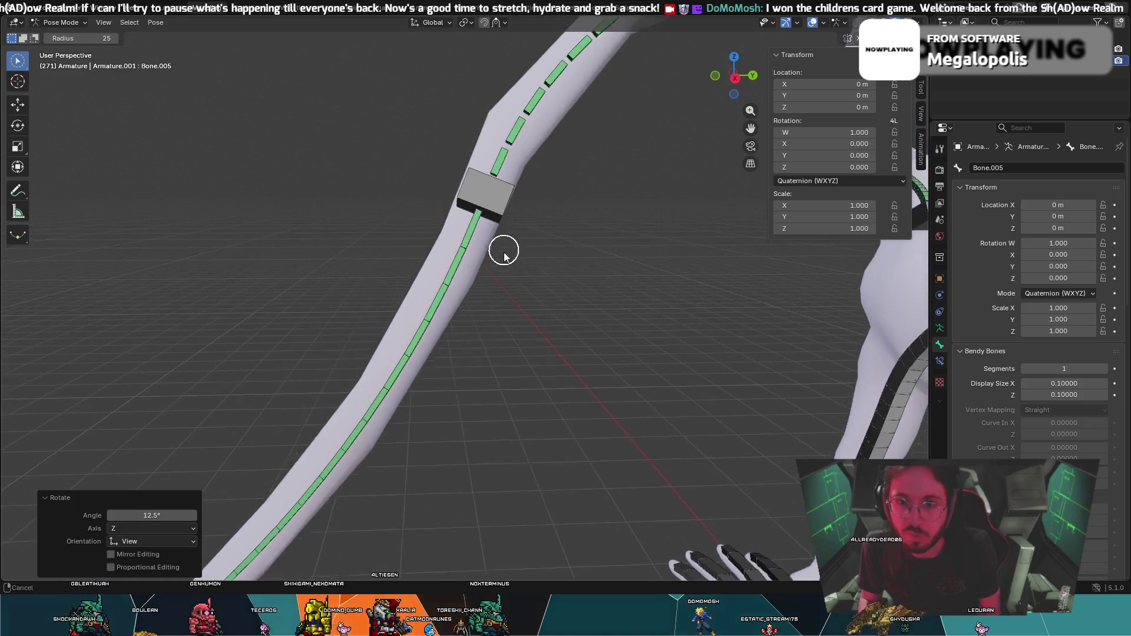
middle_click_drag(531, 150, 433, 273)
mouse_move(537, 157)
middle_mouse_down()
mouse_move(580, 156)
mouse_move(580, 196)
mouse_move(500, 193)
mouse_move(545, 190)
mouse_move(517, 275)
mouse_move(576, 256)
mouse_move(470, 231)
mouse_move(581, 257)
mouse_move(712, 238)
mouse_move(739, 273)
mouse_move(656, 411)
mouse_move(647, 407)
middle_mouse_up()
scroll(647, 406, "down", 3)
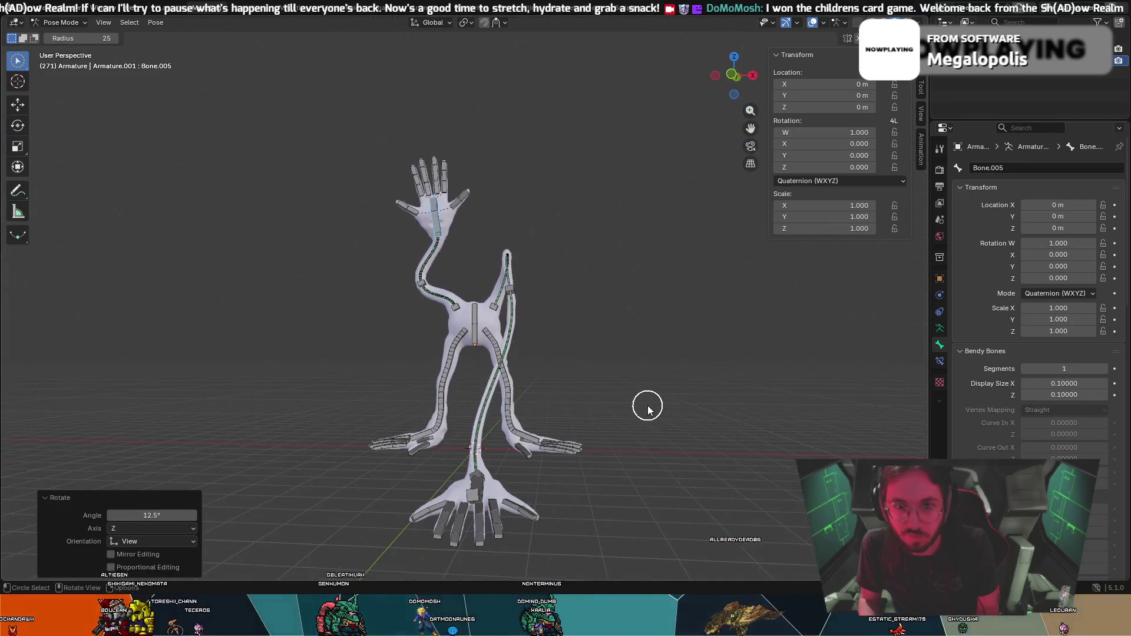
mouse_move(556, 464)
middle_mouse_down()
mouse_move(543, 461)
mouse_move(571, 466)
mouse_move(544, 479)
mouse_move(652, 450)
mouse_move(616, 461)
mouse_move(619, 430)
mouse_move(652, 404)
mouse_move(714, 468)
mouse_move(651, 429)
mouse_move(637, 403)
mouse_move(652, 410)
middle_mouse_up()
scroll(711, 459, "up", 2)
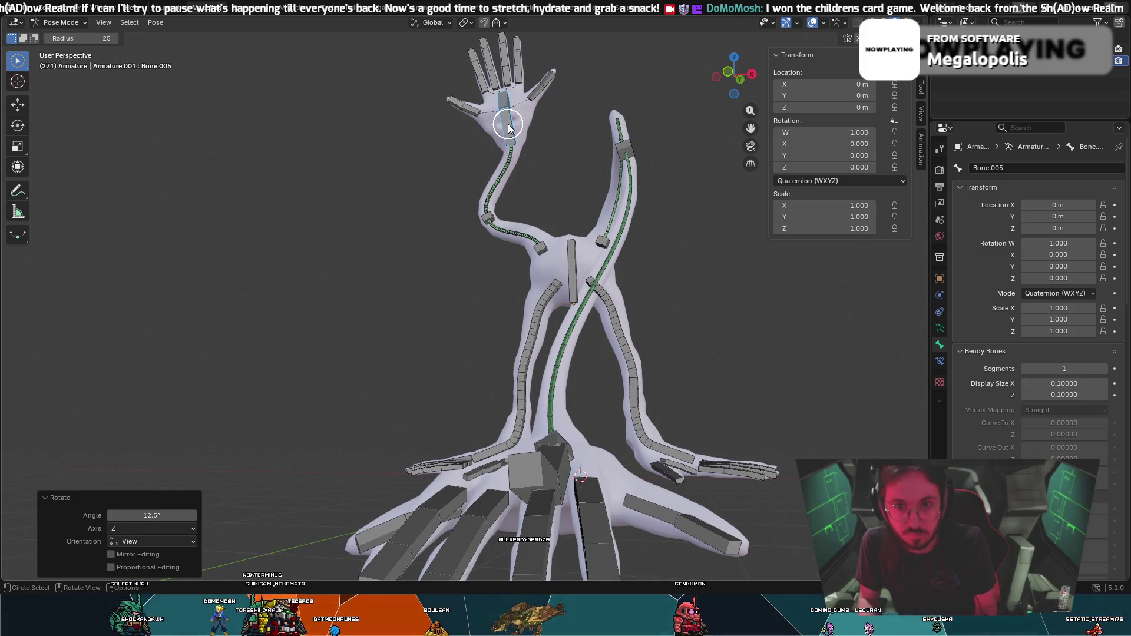
Twist the raised hand about 8.6° around the Z axis and return the armature to Object Mode.
key("r")
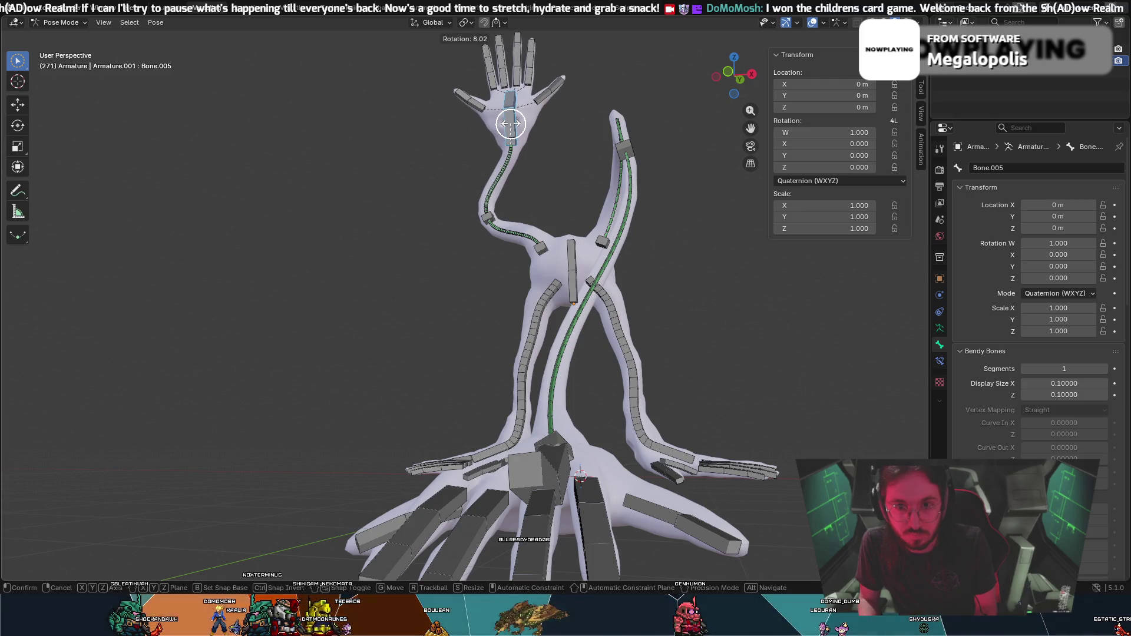
key("Escape")
key("c")
key("Escape")
key("r")
key("z")
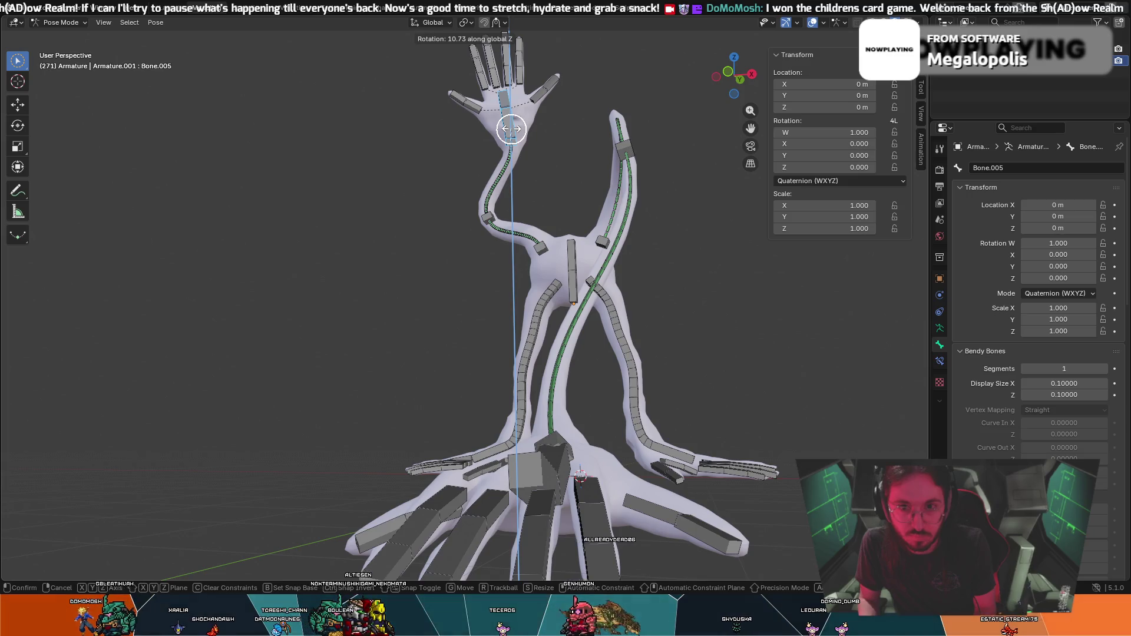
left_click(510, 129)
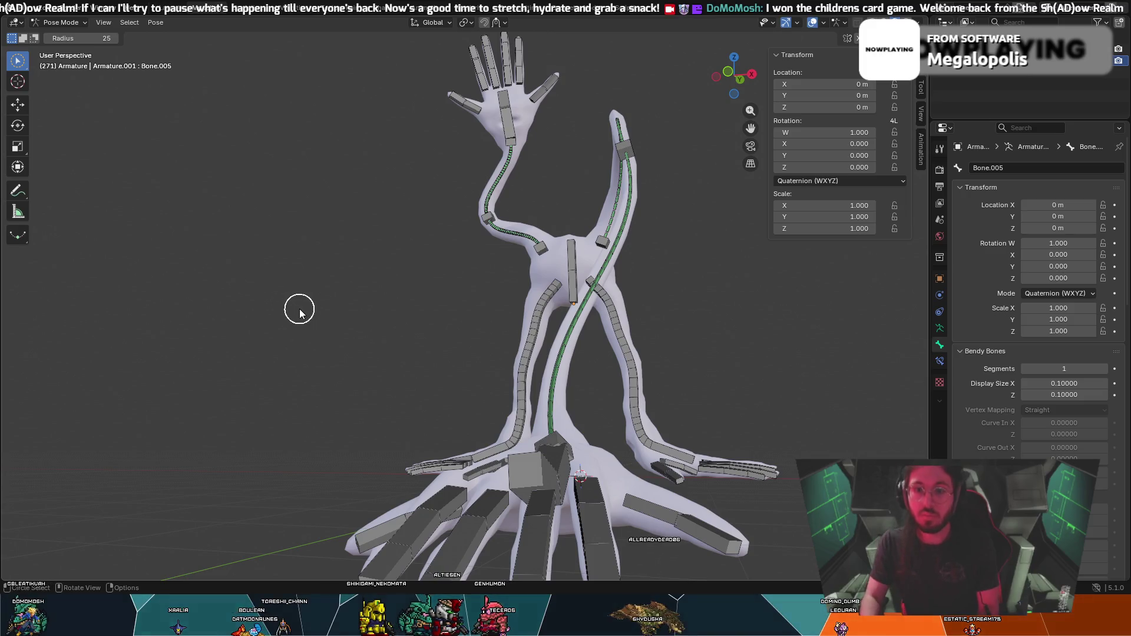
key("shift+i")
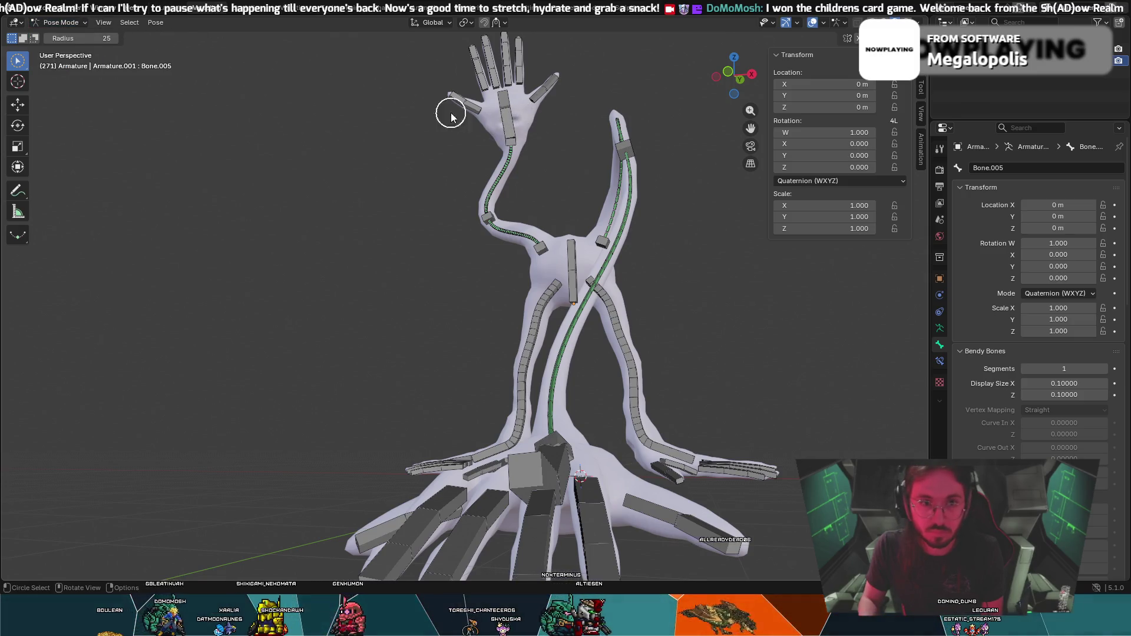
left_click(64, 23)
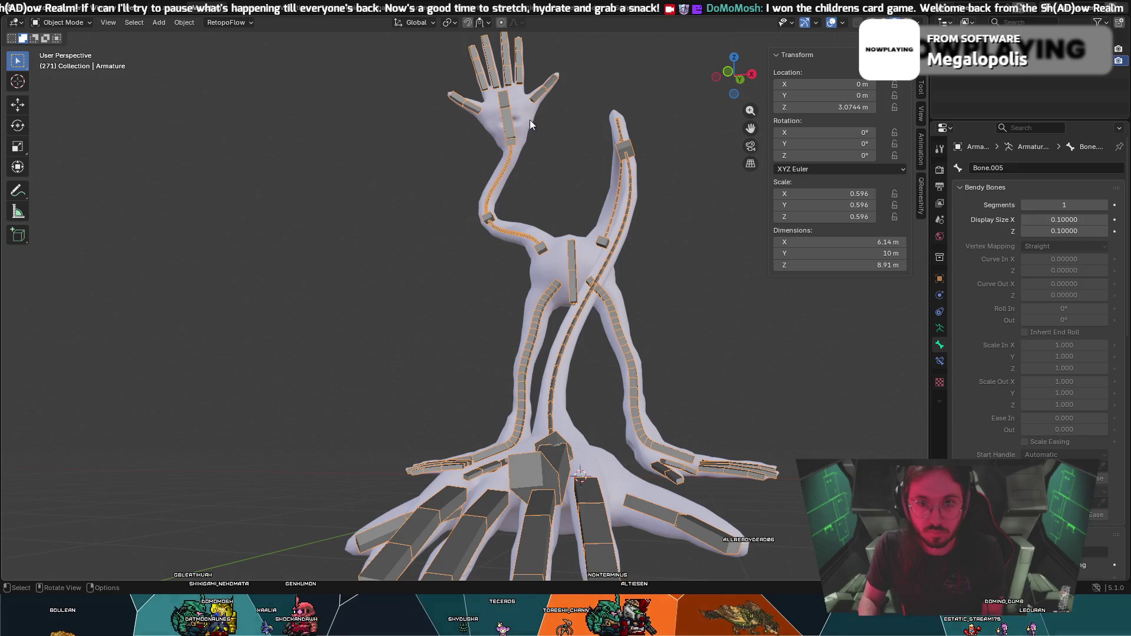
Leave only the armature selected, with the body mesh unselected, ready for keyframing.
left_click(528, 119, "shift")
left_click(510, 123, "shift")
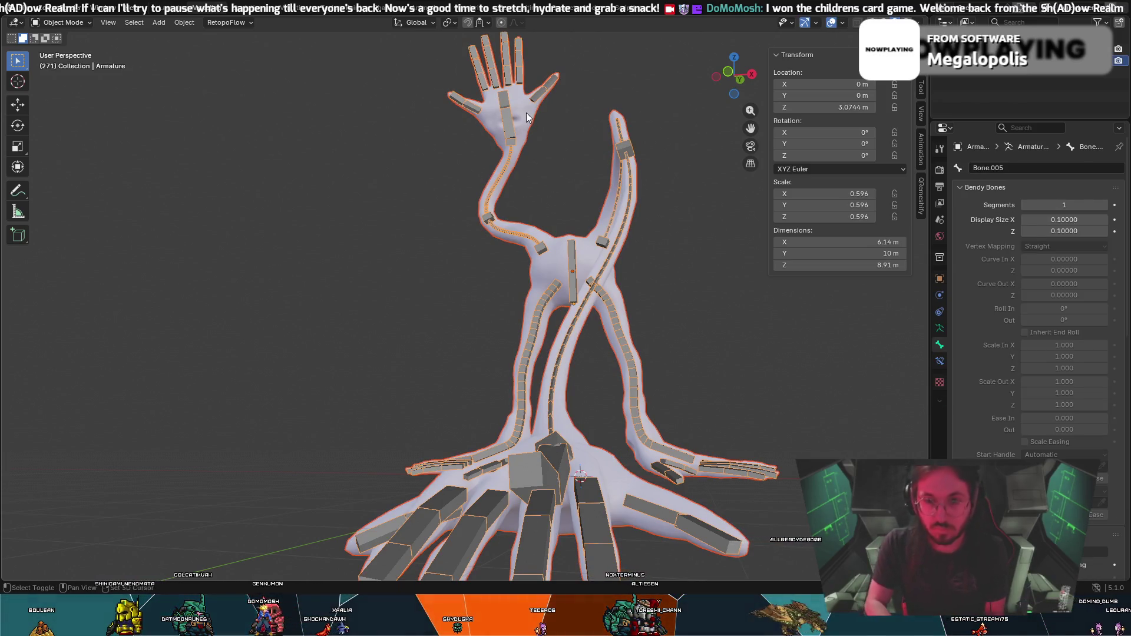
key("alt+a")
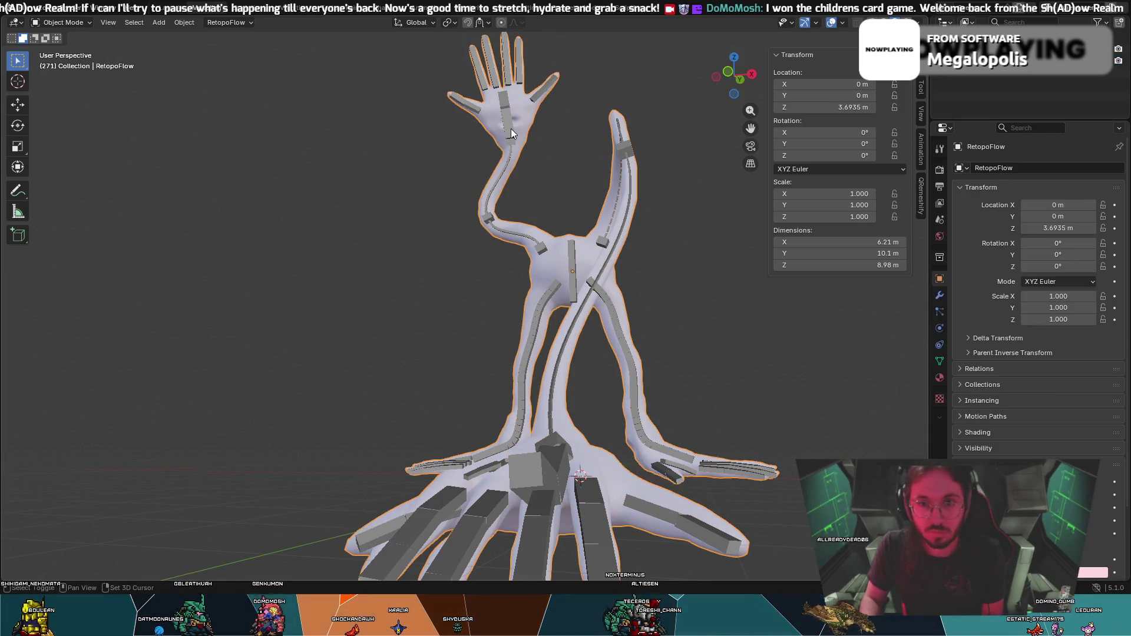
key("ctrl+z")
key("ctrl+shift+z")
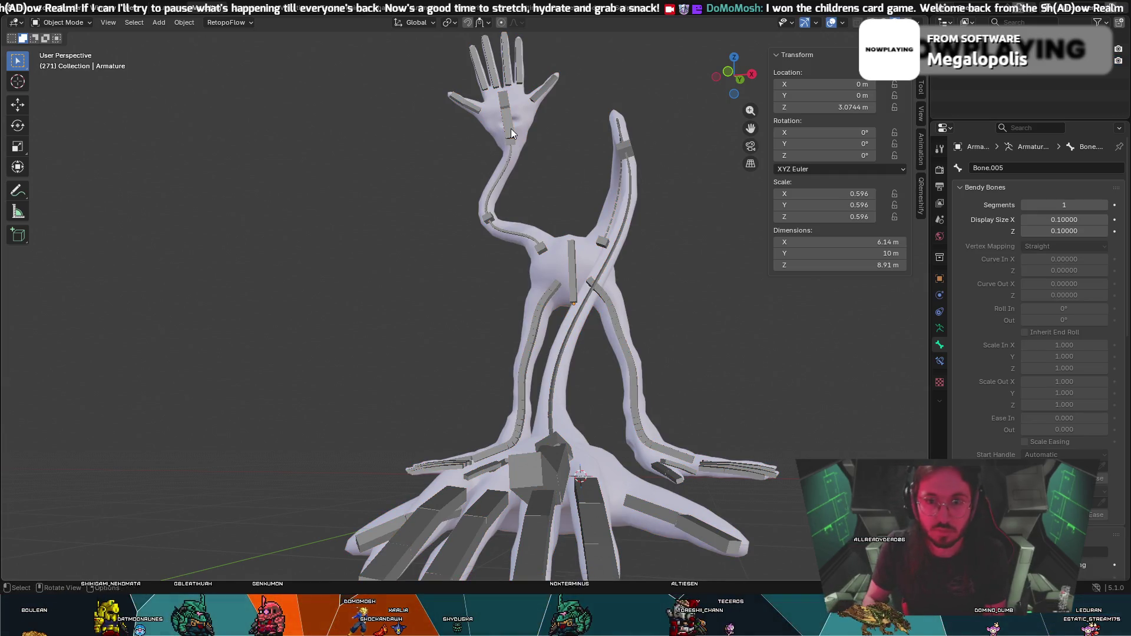
left_click(525, 124)
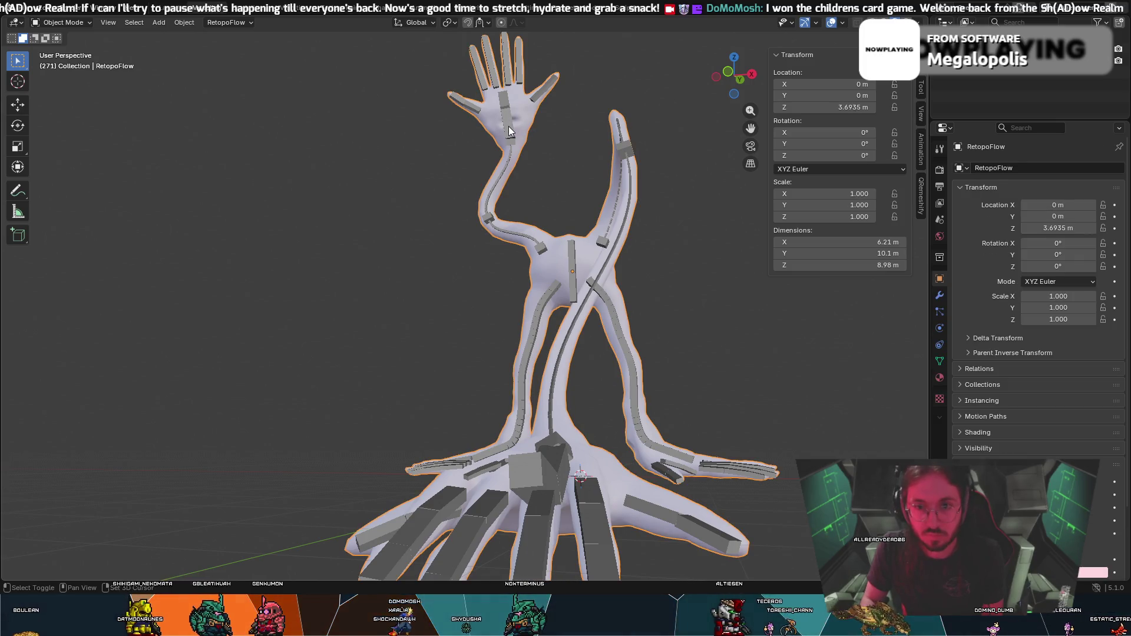
left_click(507, 127, "shift")
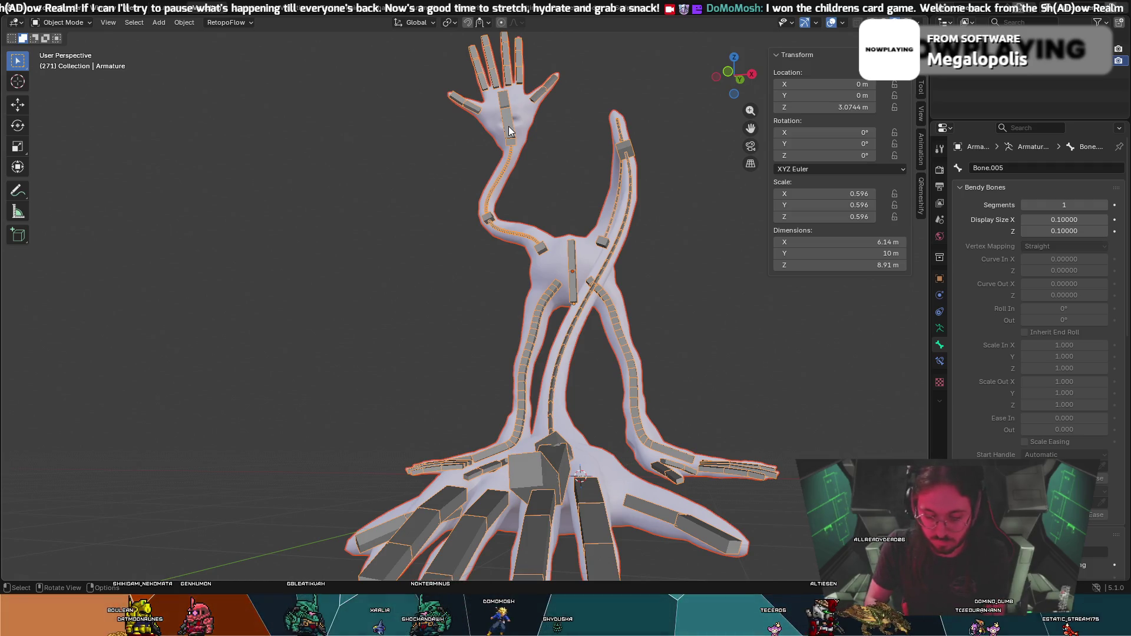
left_click(711, 198)
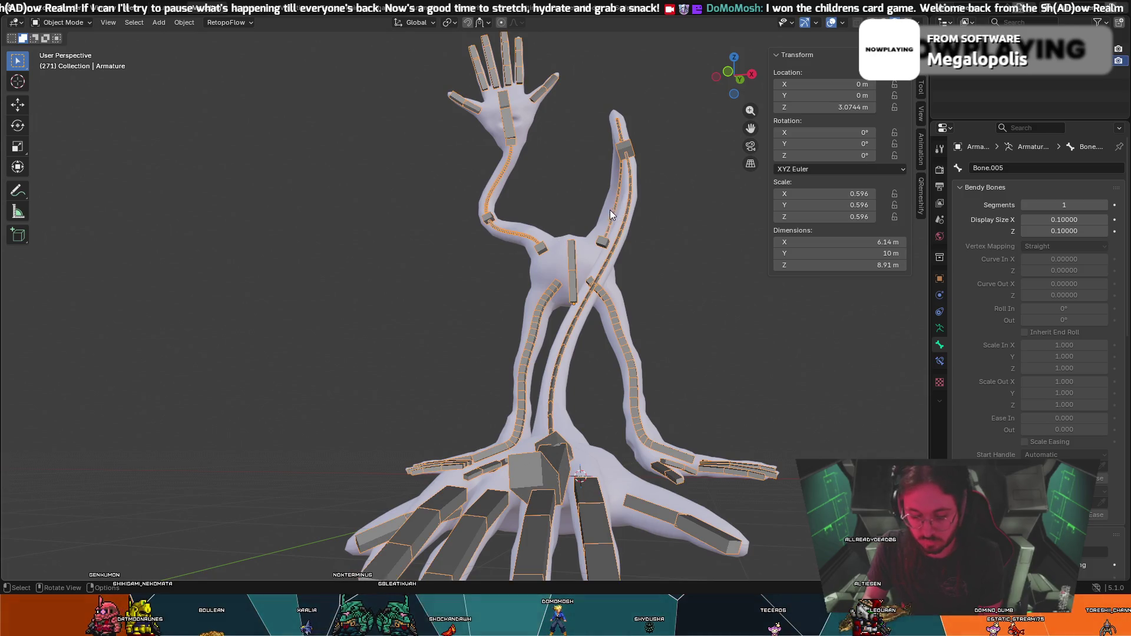
key("k")
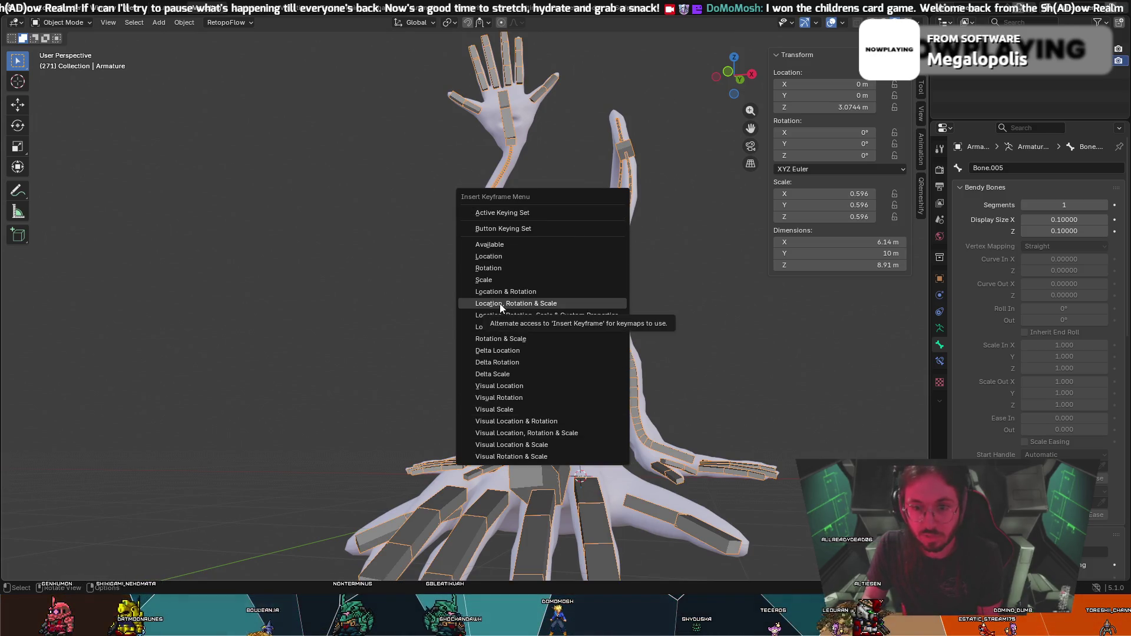
Key the armature's Location, Rotation & Scale, then join areas to close the 3D viewport.
left_click(519, 305)
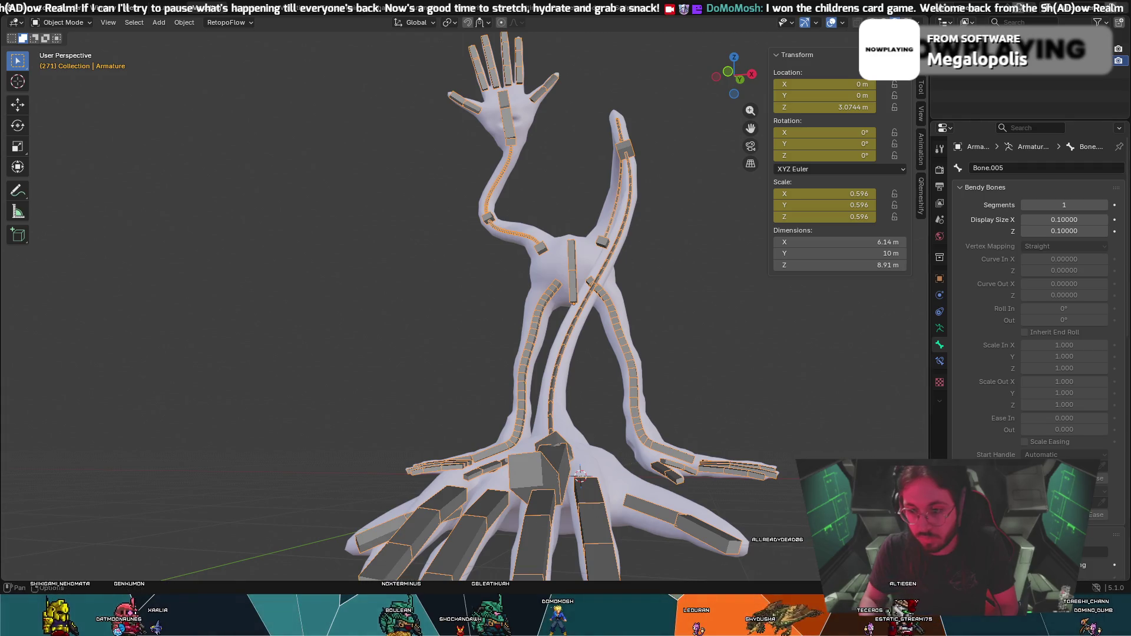
mouse_move(924, 577)
left_mouse_down()
mouse_move(616, 516)
mouse_move(619, 114)
left_mouse_up()
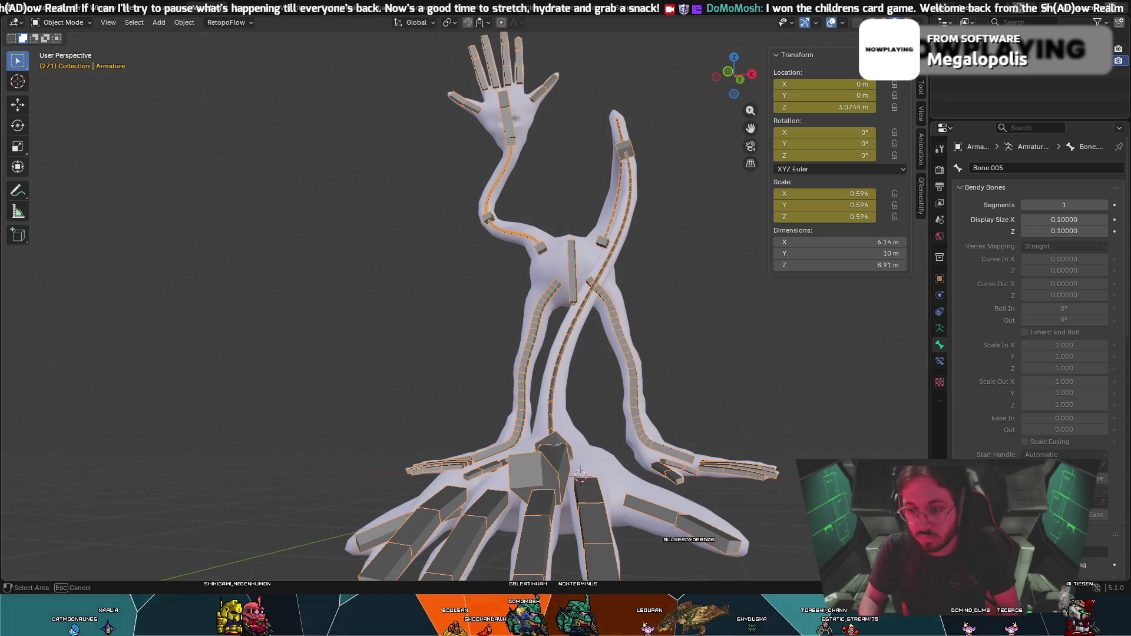
left_click(579, 475)
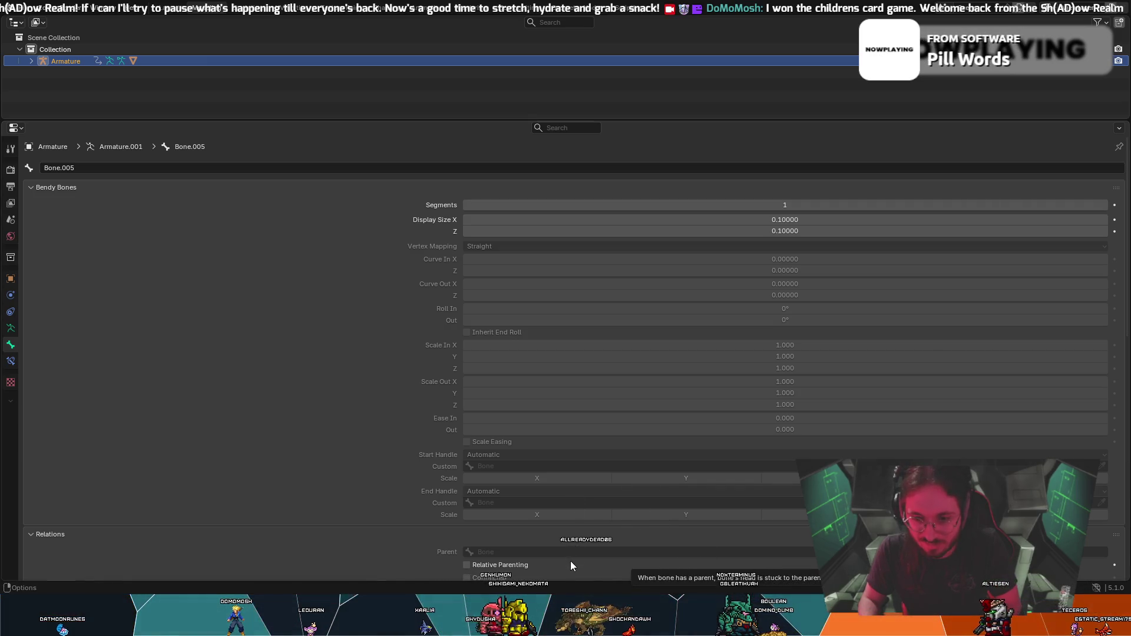
Re-expand the 3D viewport as the main area, shrinking the outliner to a strip.
mouse_move(619, 534)
left_mouse_down()
mouse_move(634, 560)
mouse_move(601, 316)
left_mouse_up()
mouse_move(4, 120)
left_mouse_down()
mouse_move(3, 100)
mouse_move(81, 197)
left_mouse_up()
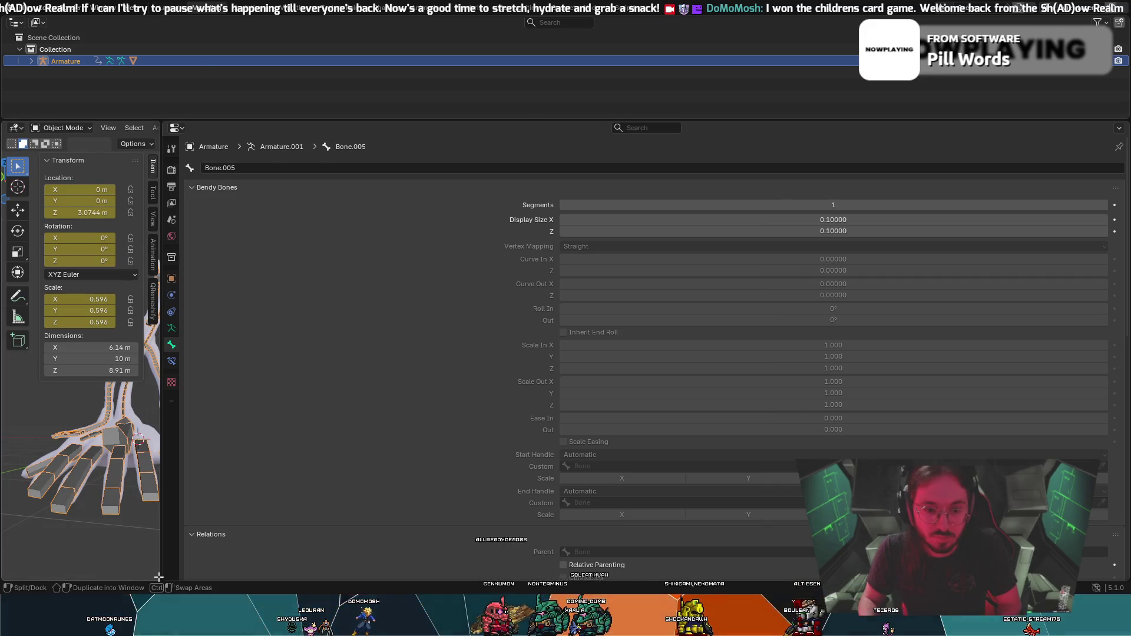
left_click_drag(162, 531, 945, 530)
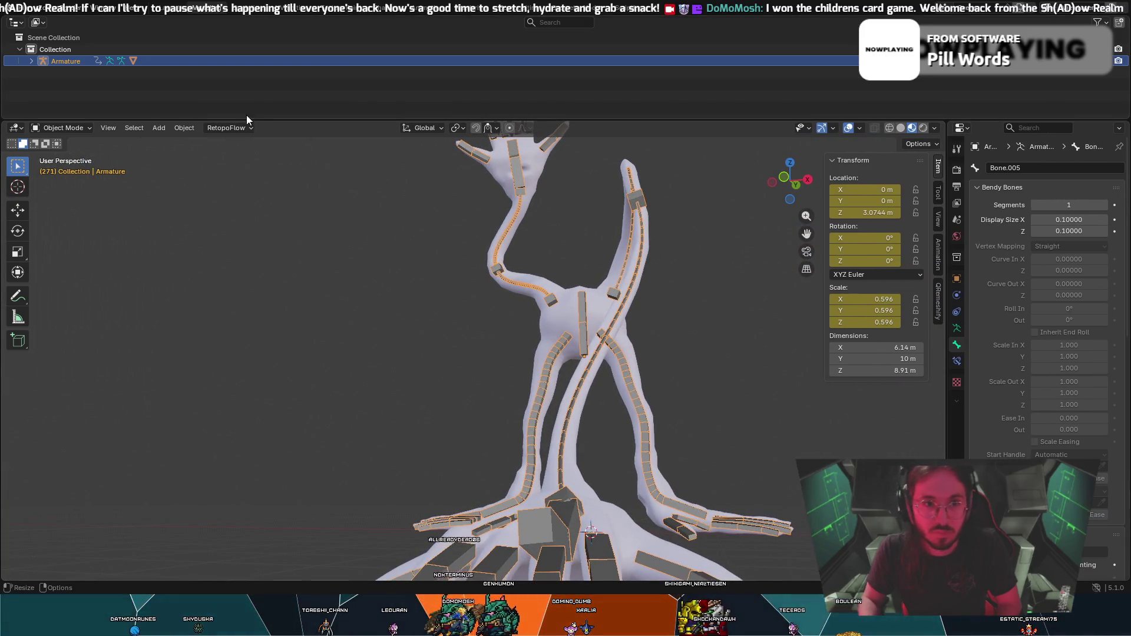
mouse_move(247, 121)
left_mouse_down()
mouse_move(247, 38)
mouse_move(236, 45)
mouse_move(232, 14)
left_mouse_up()
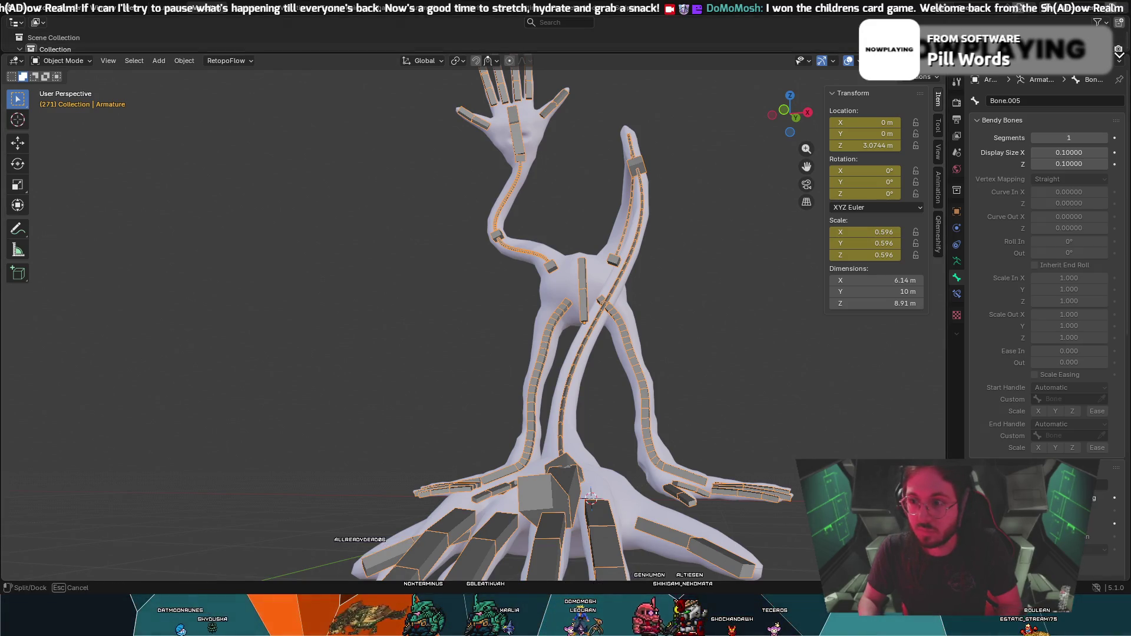
Split the outliner strip and dock it along the bottom of the window.
left_click_drag(1118, 53, 1118, 54)
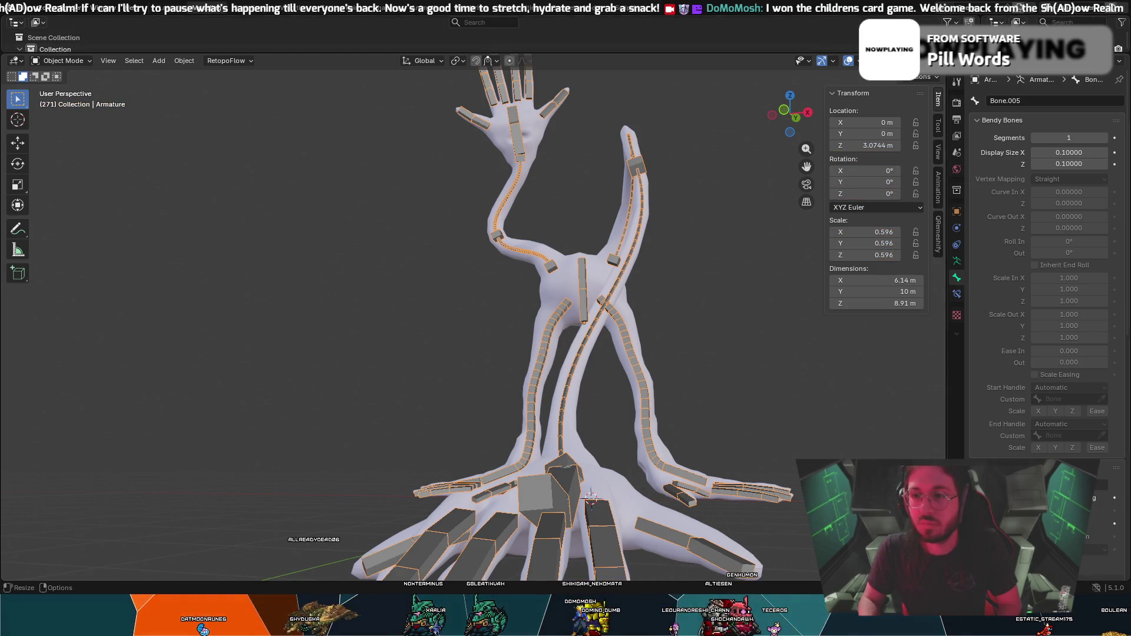
left_click_drag(1118, 53, 851, 39)
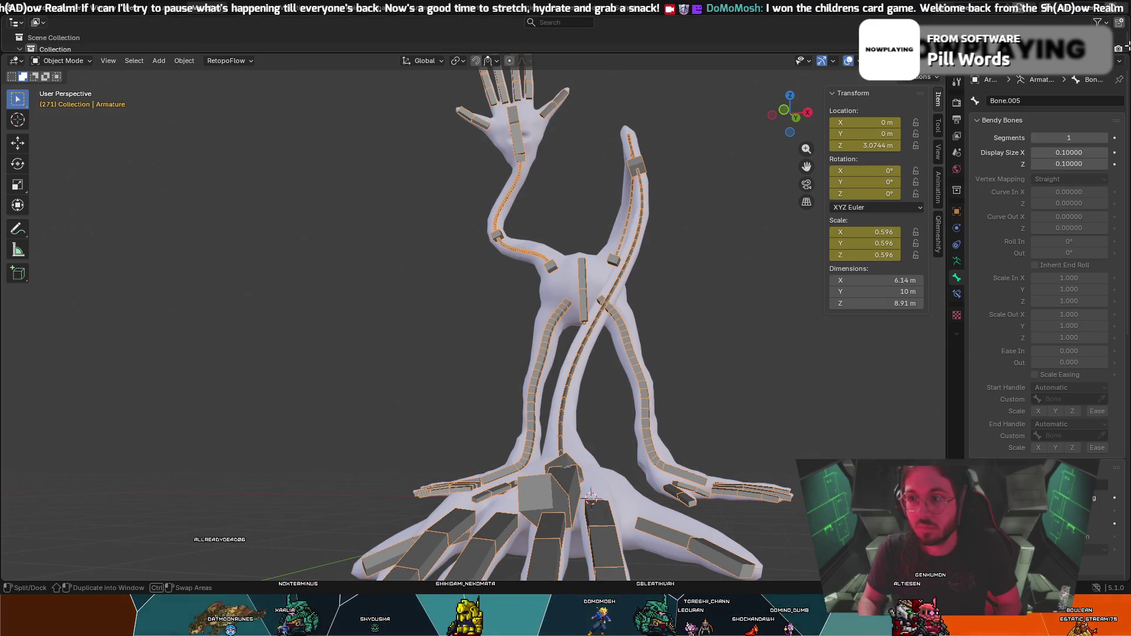
left_click_drag(1119, 53, 835, 37)
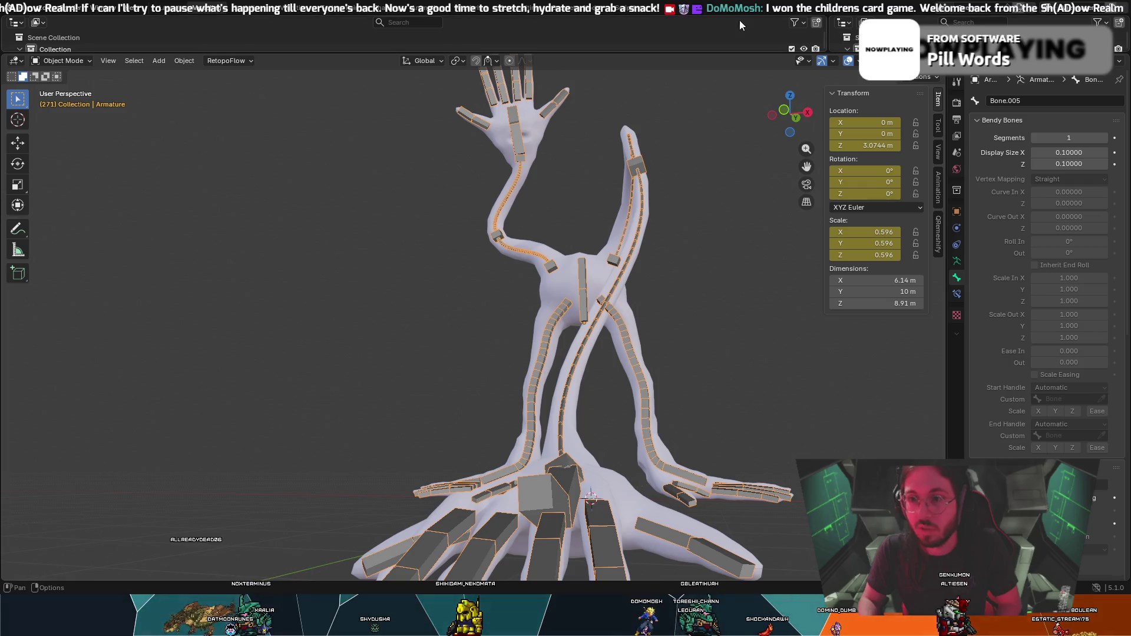
left_click(291, 115)
right_click(144, 31)
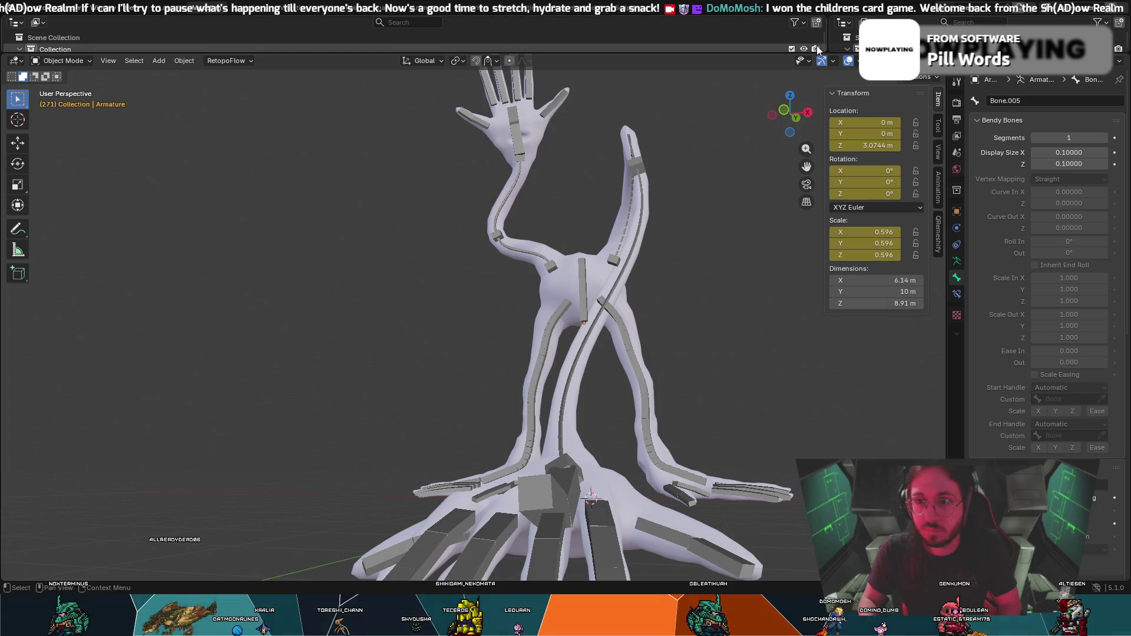
left_click_drag(822, 51, 858, 303)
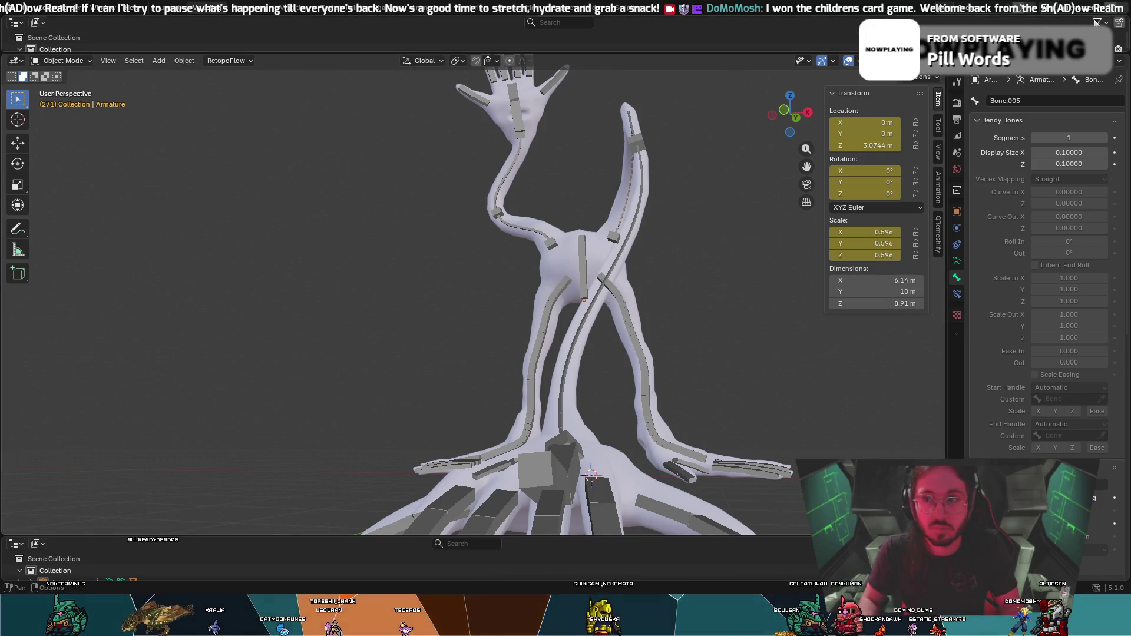
left_click_drag(2, 37, 981, 165)
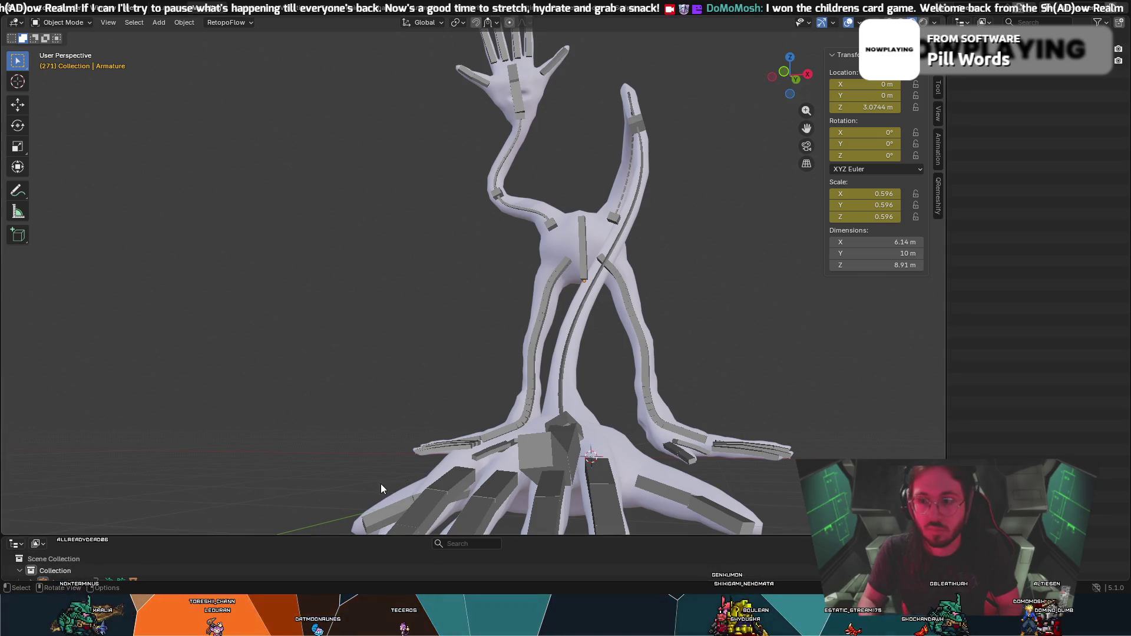
Turn the bottom area into a Dope Sheet and make it taller.
left_click(393, 558)
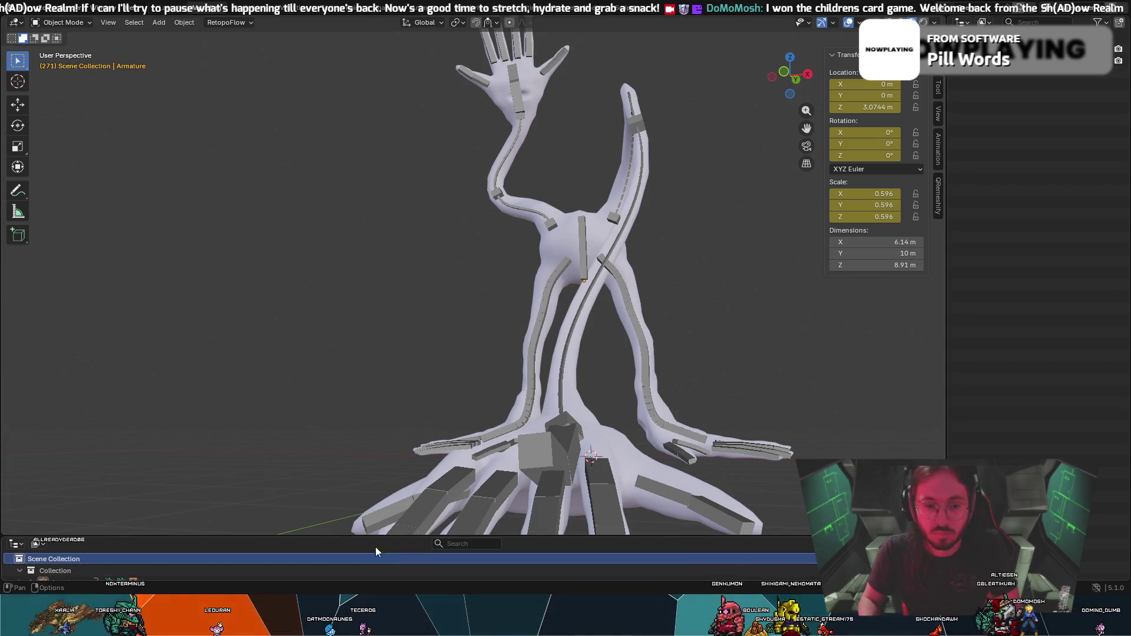
left_click(16, 545)
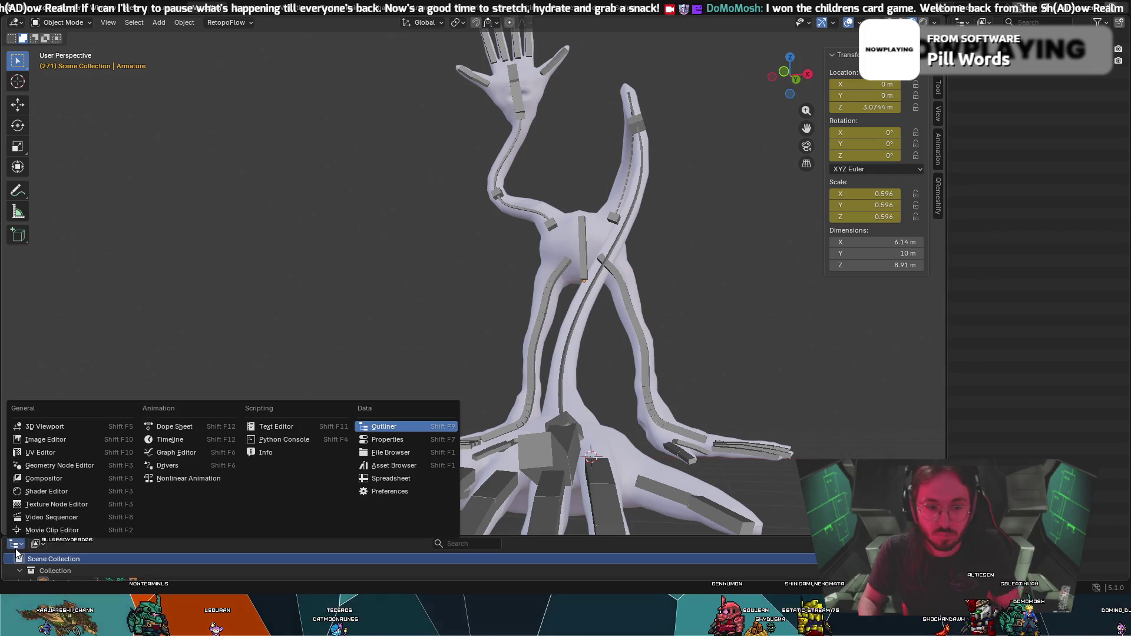
left_click(174, 426)
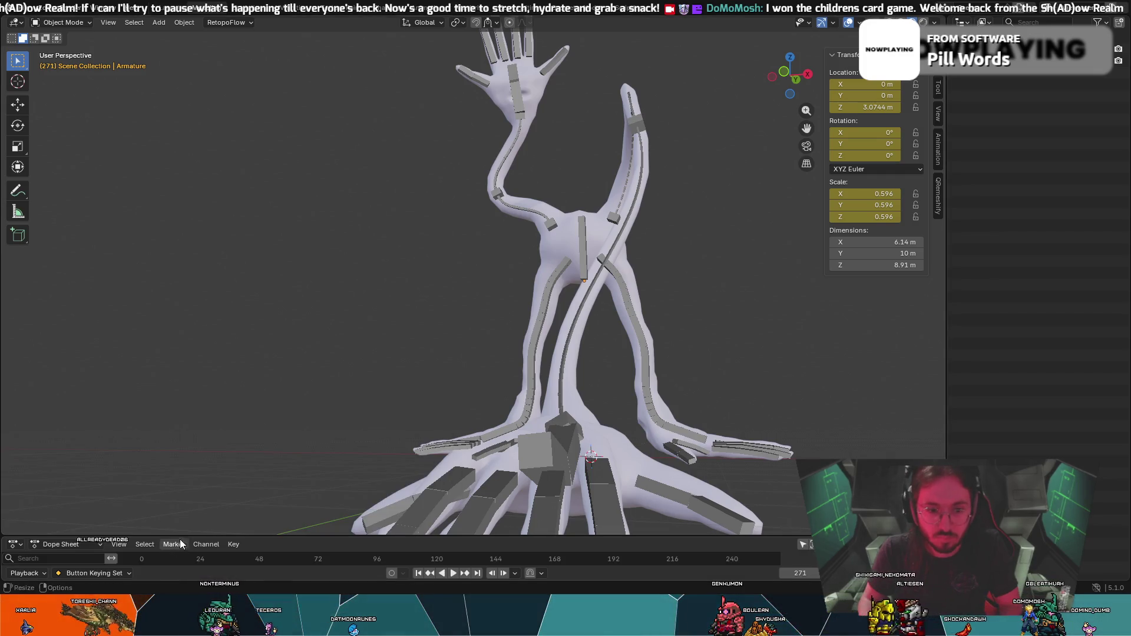
left_click_drag(162, 536, 200, 442)
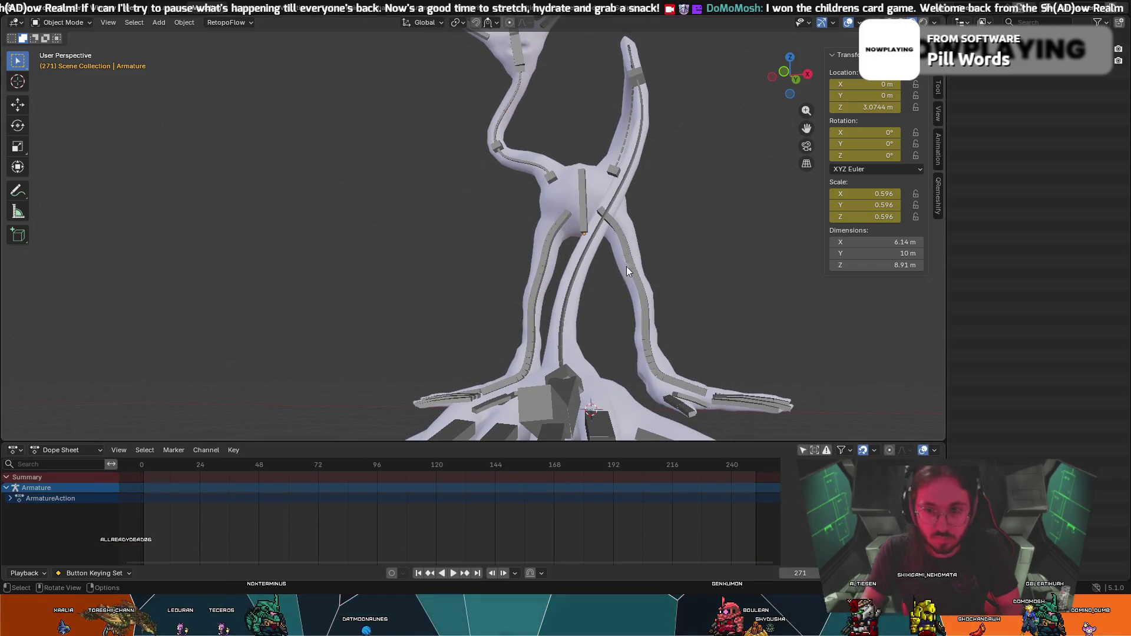
Select all the armature's bones, frame the whole range and move their keyframes to frame 120.
left_click(618, 192)
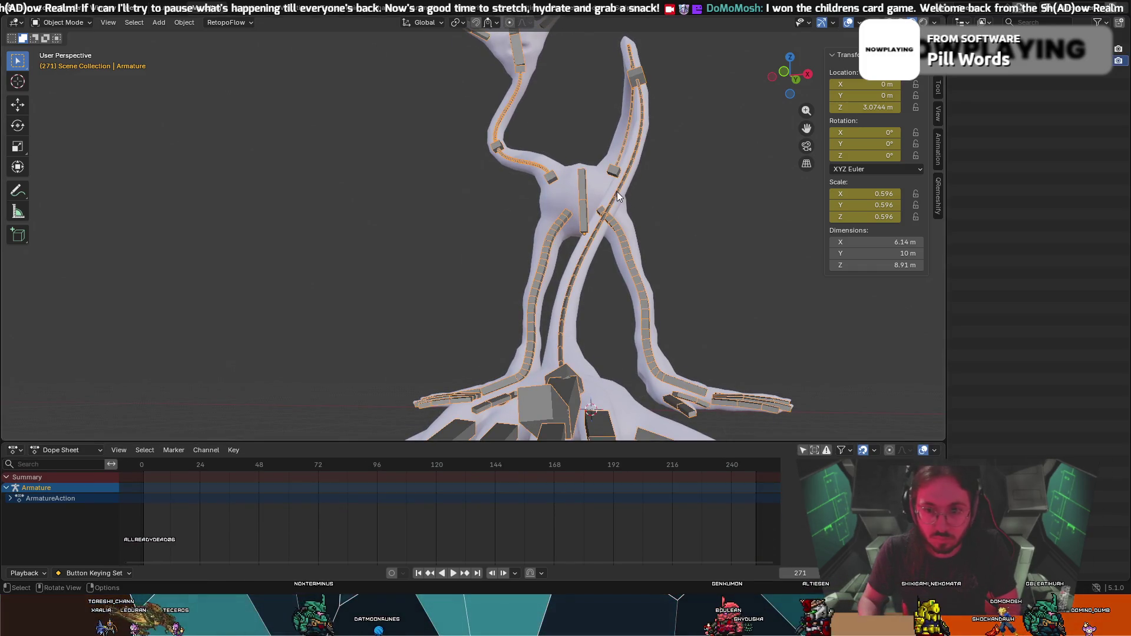
key("Home")
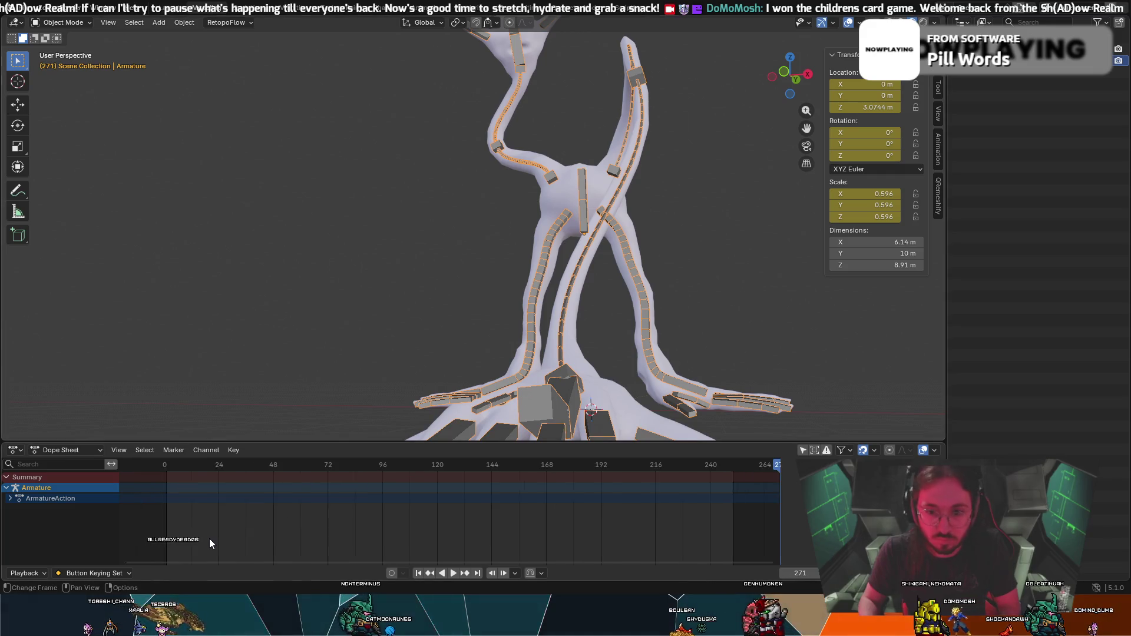
key("g")
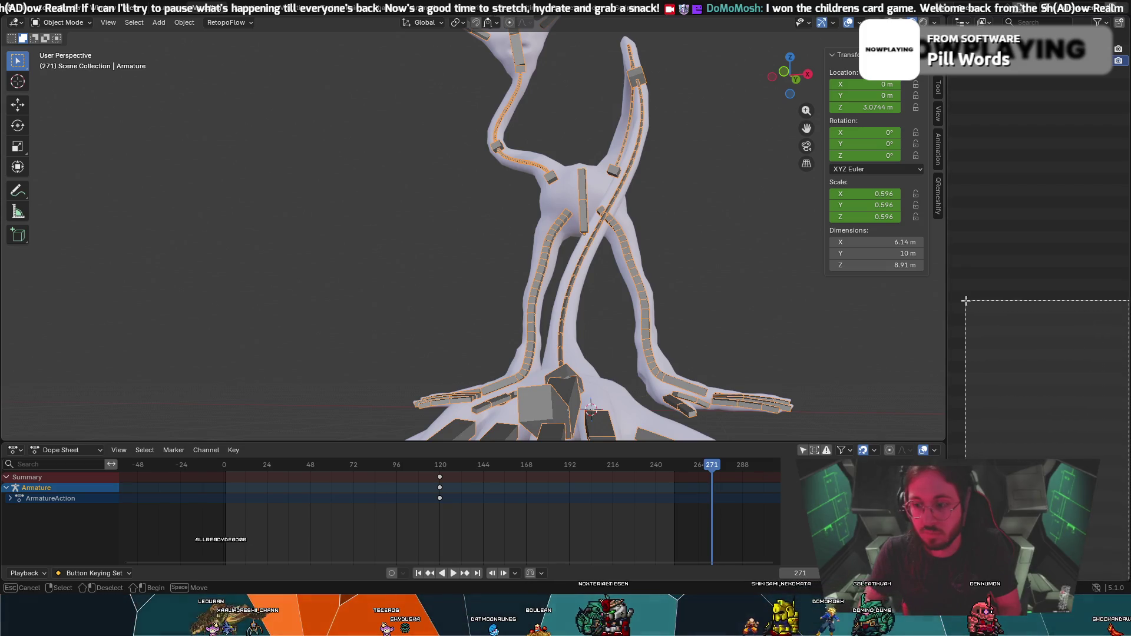
Split off a new area on the right and turn it into a tall Properties editor.
key("alt+a")
left_click_drag(1127, 581, 1093, 513)
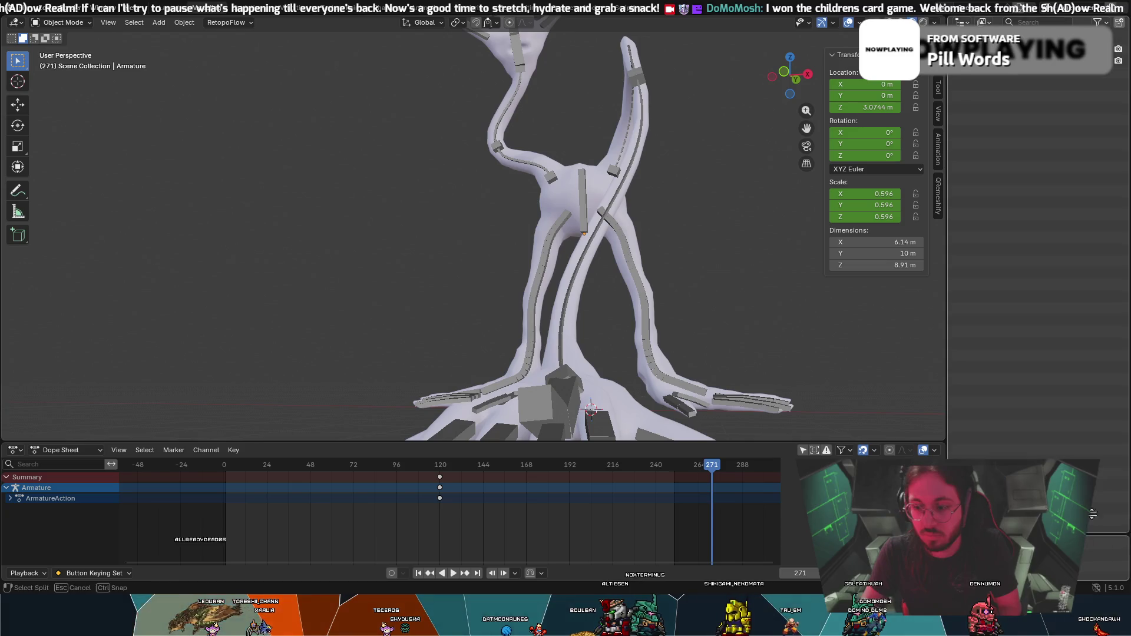
left_click(1027, 286)
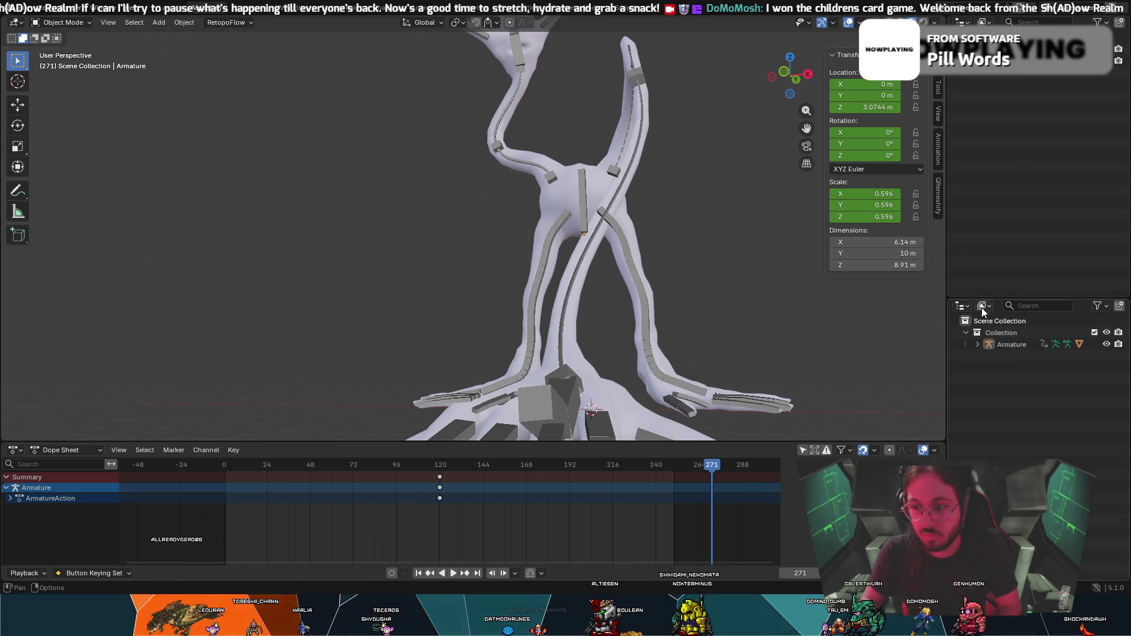
left_click(962, 307)
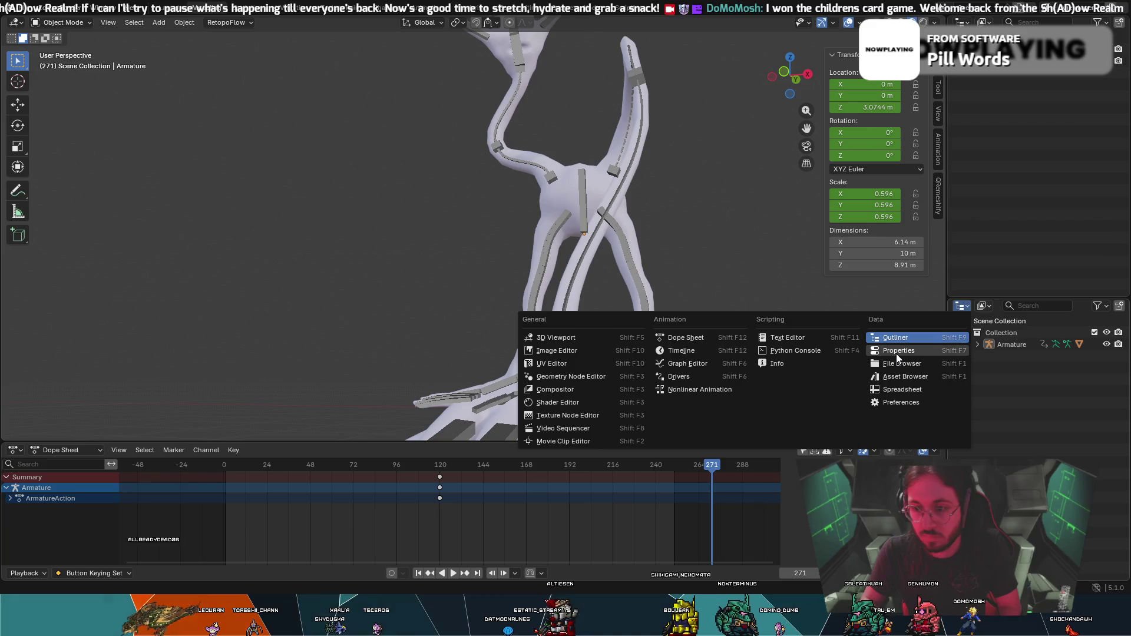
left_click(898, 351)
left_click_drag(991, 298, 1001, 126)
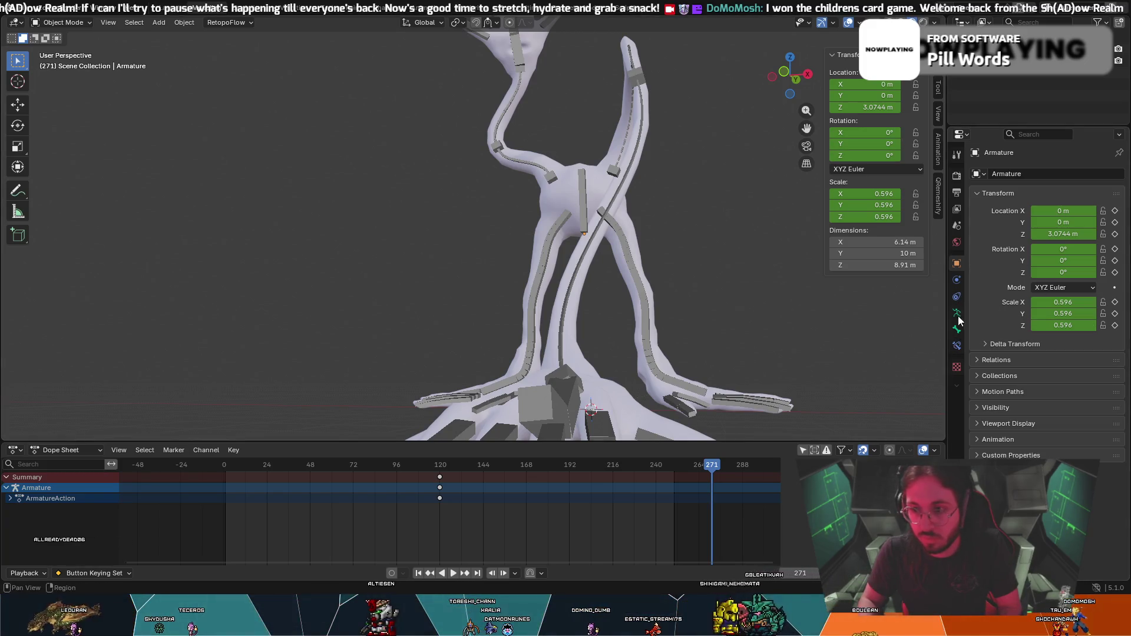
Set the scene frame rate to 30 fps in Output settings and place the playhead near frame 120.
left_click(957, 194)
left_click(1066, 281)
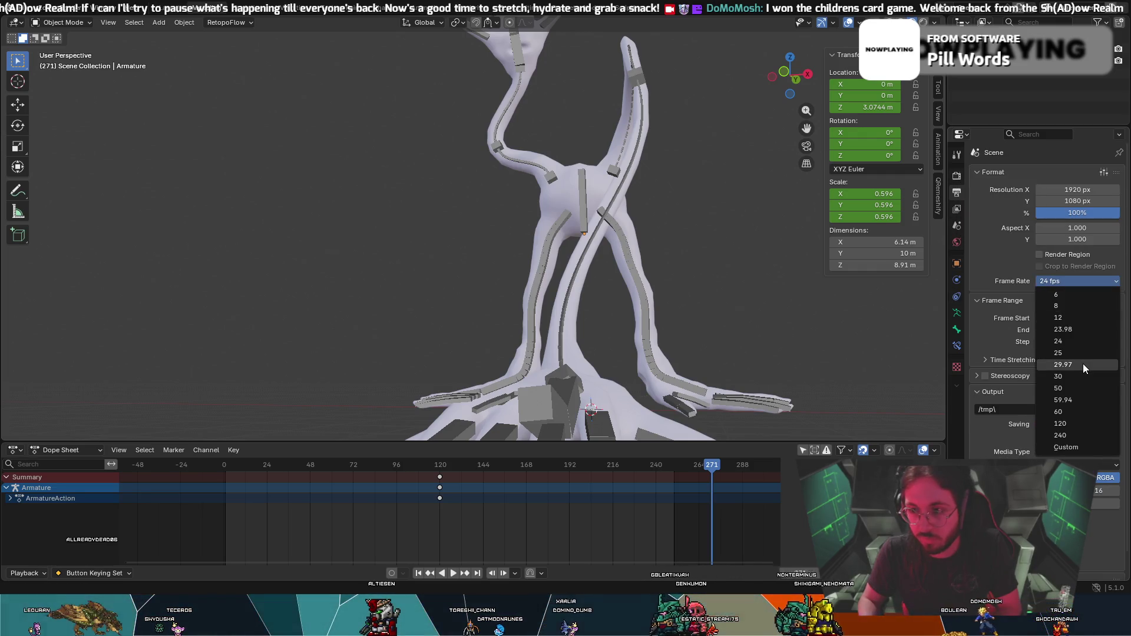
left_click(1065, 378)
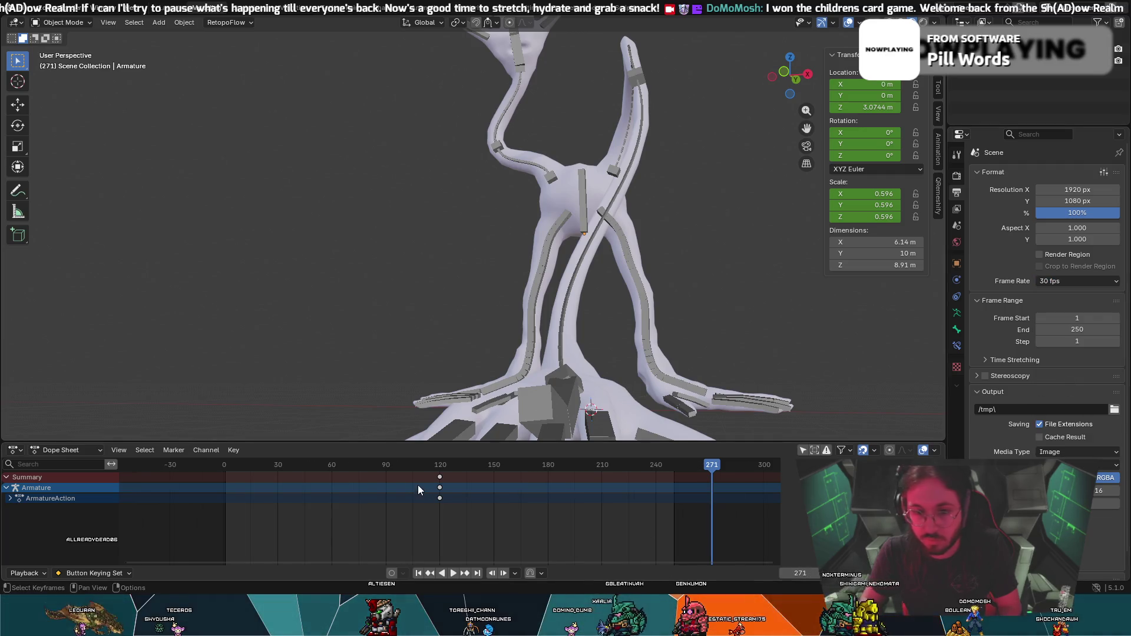
middle_click_drag(374, 499, 500, 494)
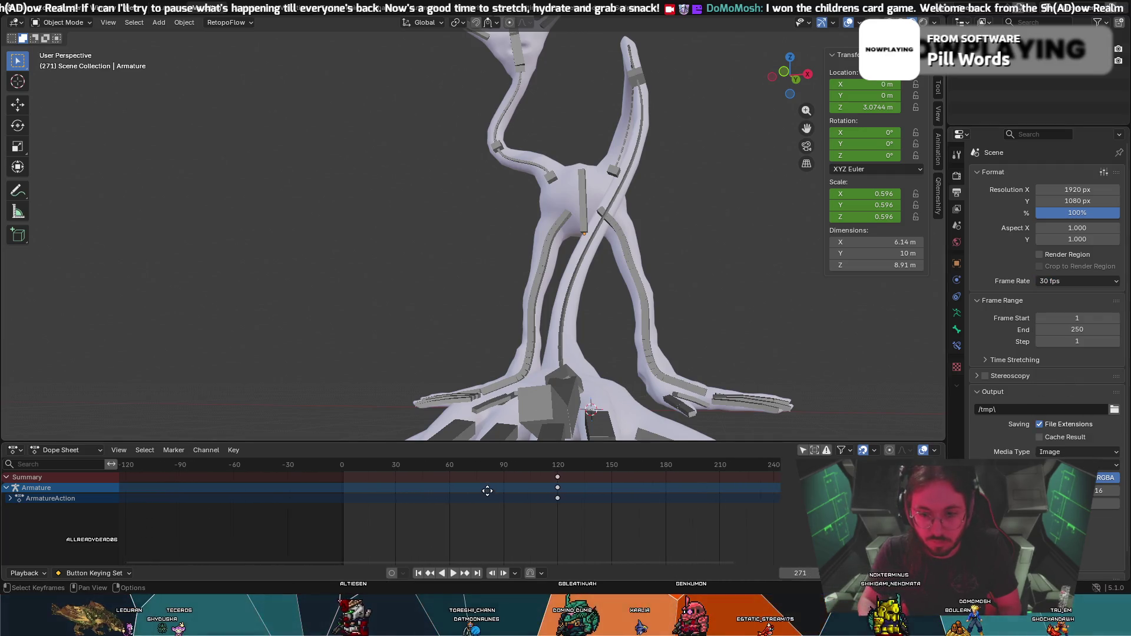
left_click(548, 464)
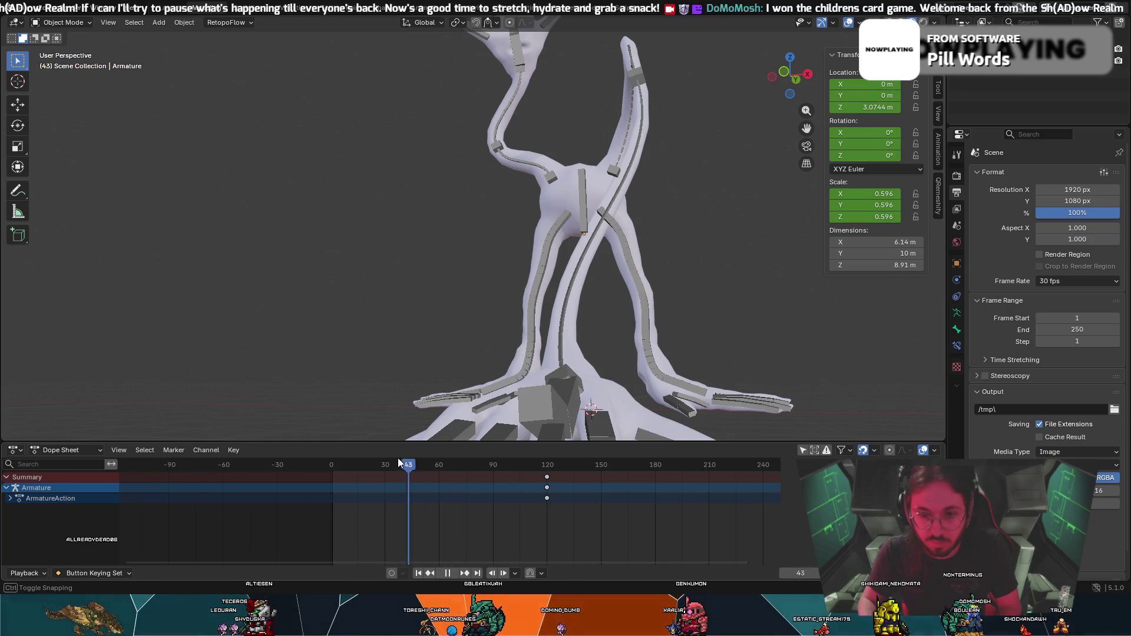
Return the playhead to frame 0, select the armature and turn on automatic keyframing.
left_click_drag(331, 455, 331, 455)
middle_click_drag(390, 380, 545, 248)
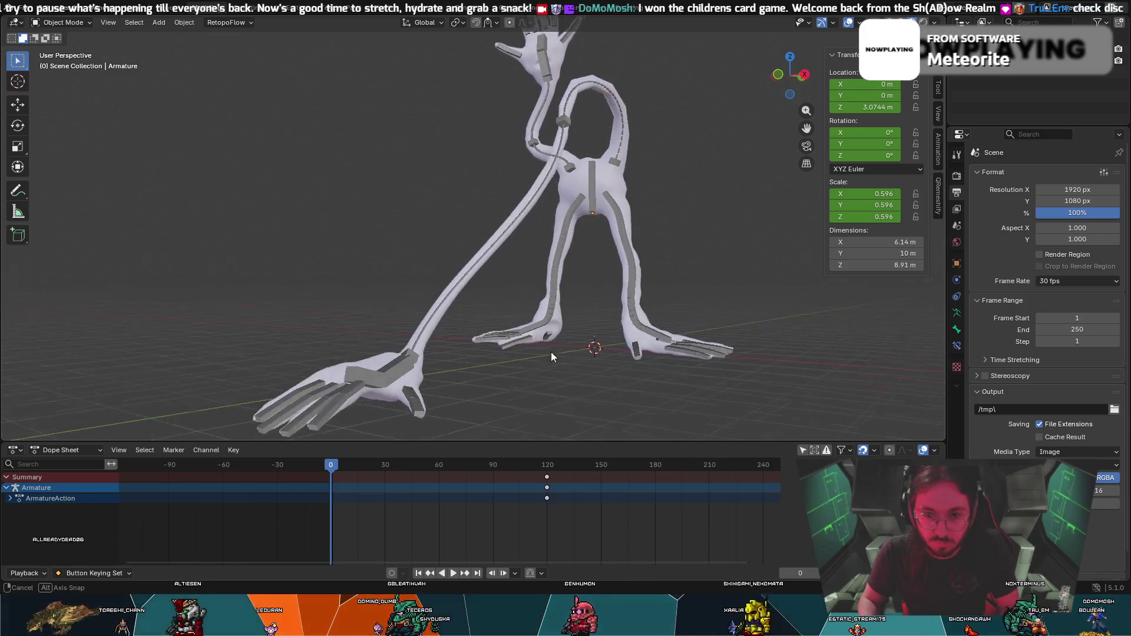
middle_click_drag(600, 375, 507, 362)
left_click(359, 387)
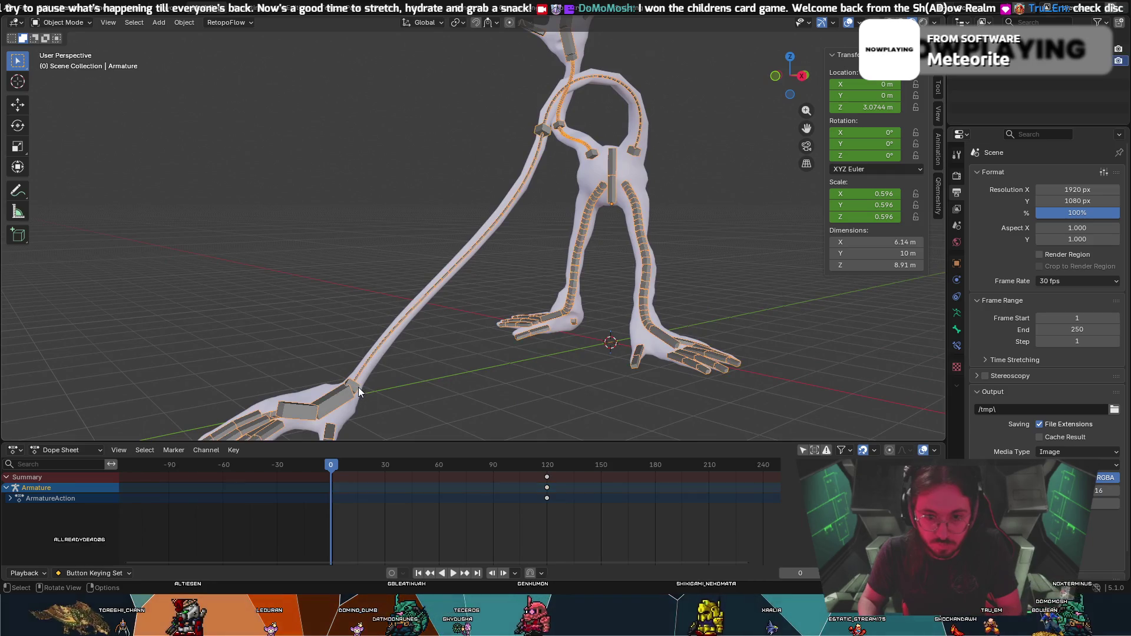
left_click(392, 573)
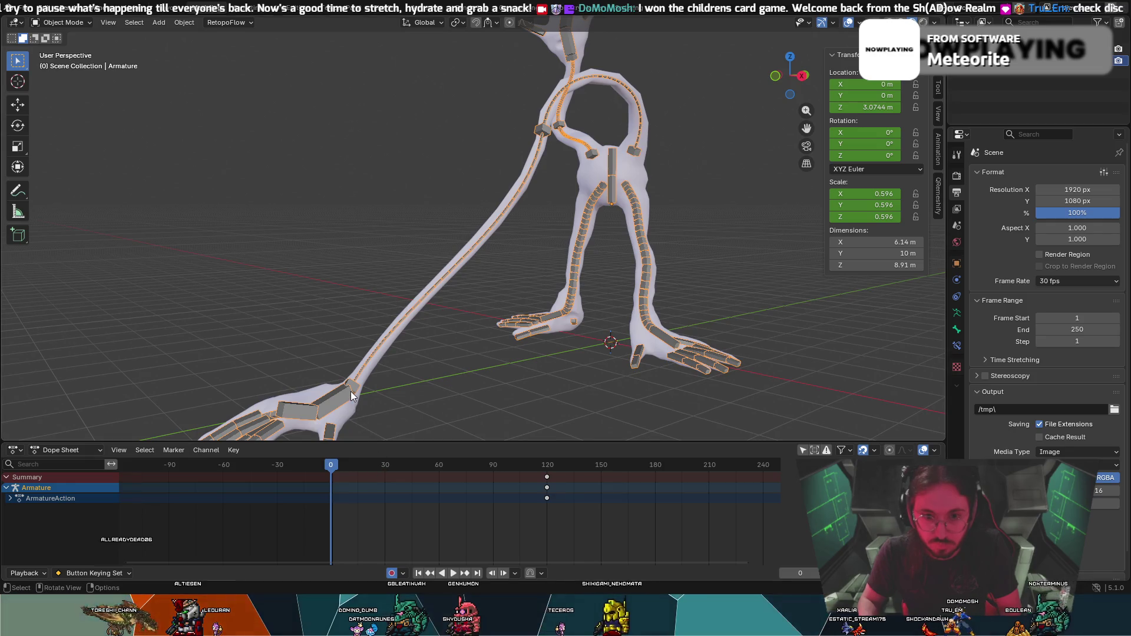
Switch the armature into Pose Mode and start moving the limb bone near the hand.
left_click(416, 401)
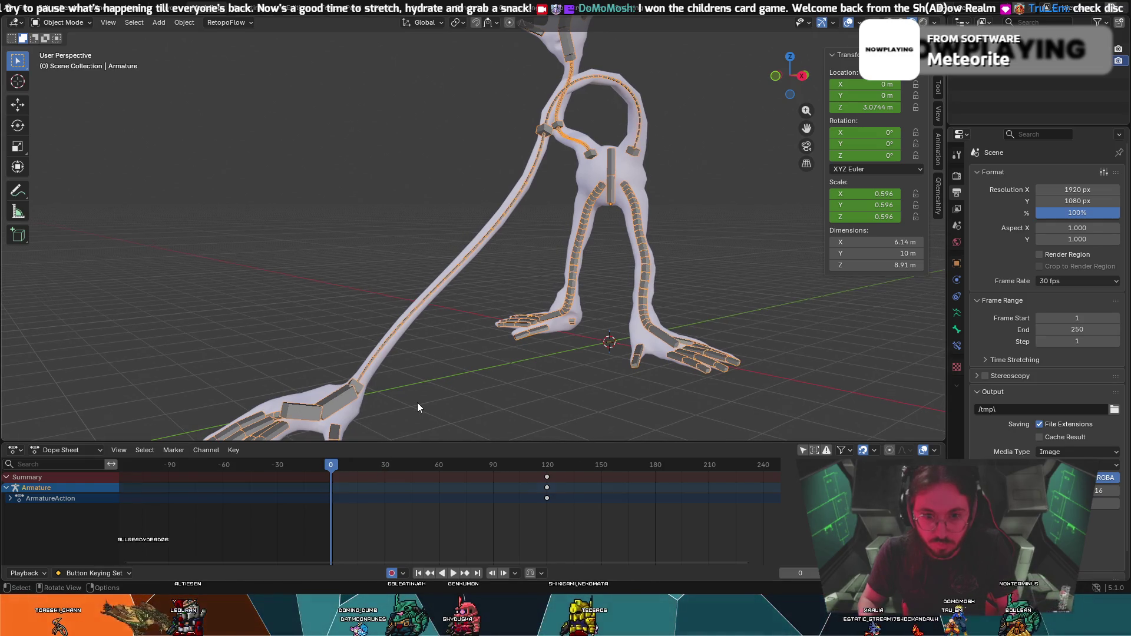
left_click(65, 62)
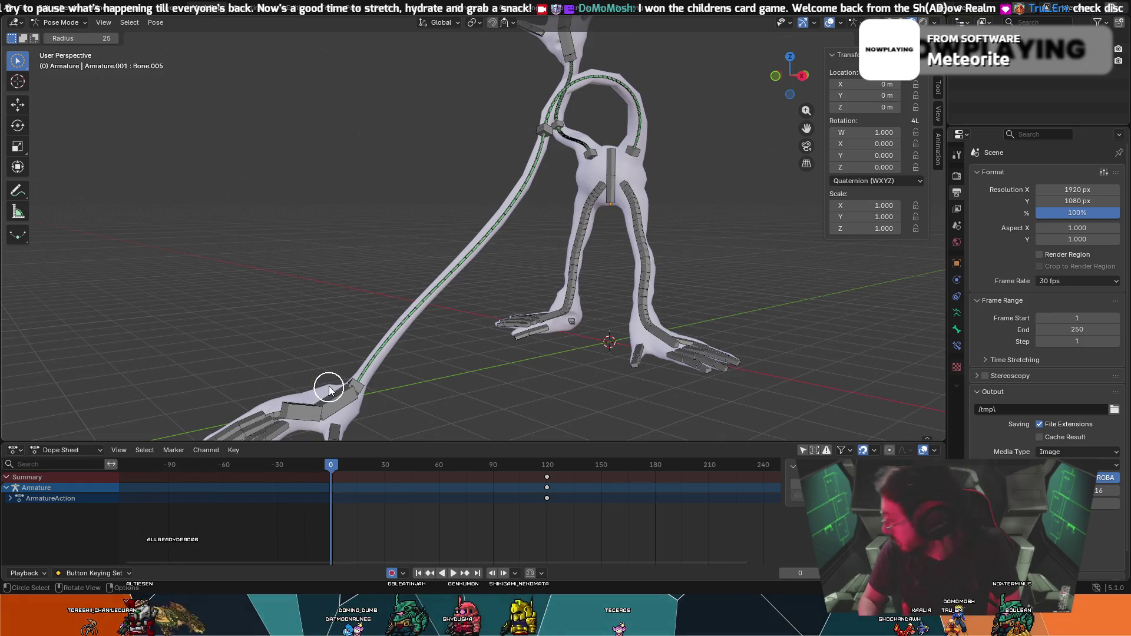
left_click(359, 391)
key("g")
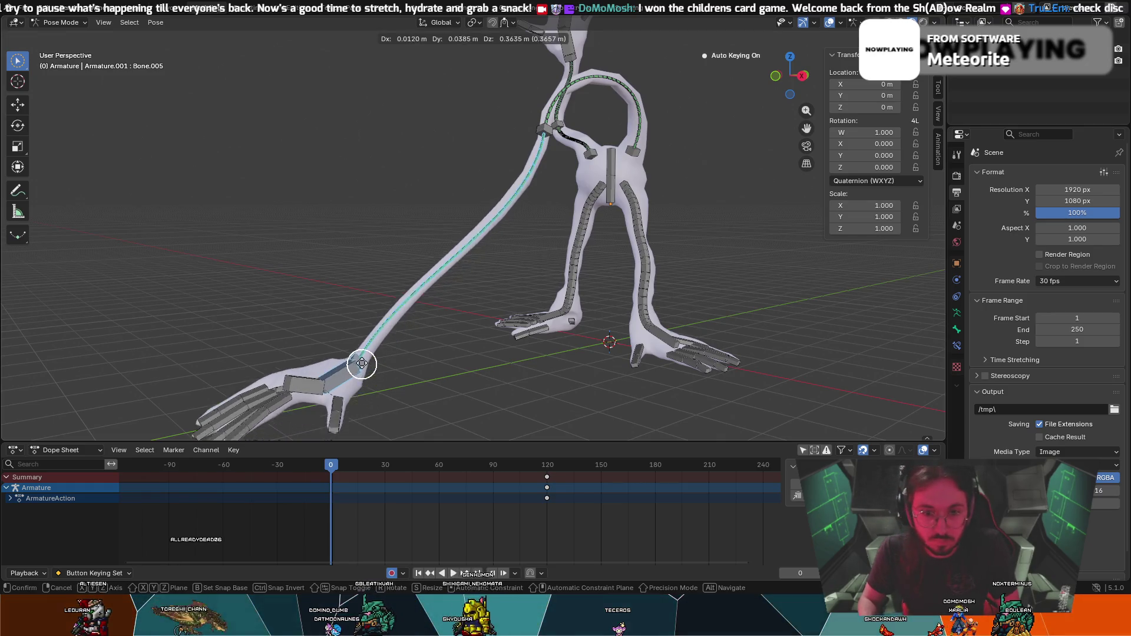
Select the long limb's bones and move and rotate them so the arm points upward.
left_click(470, 170)
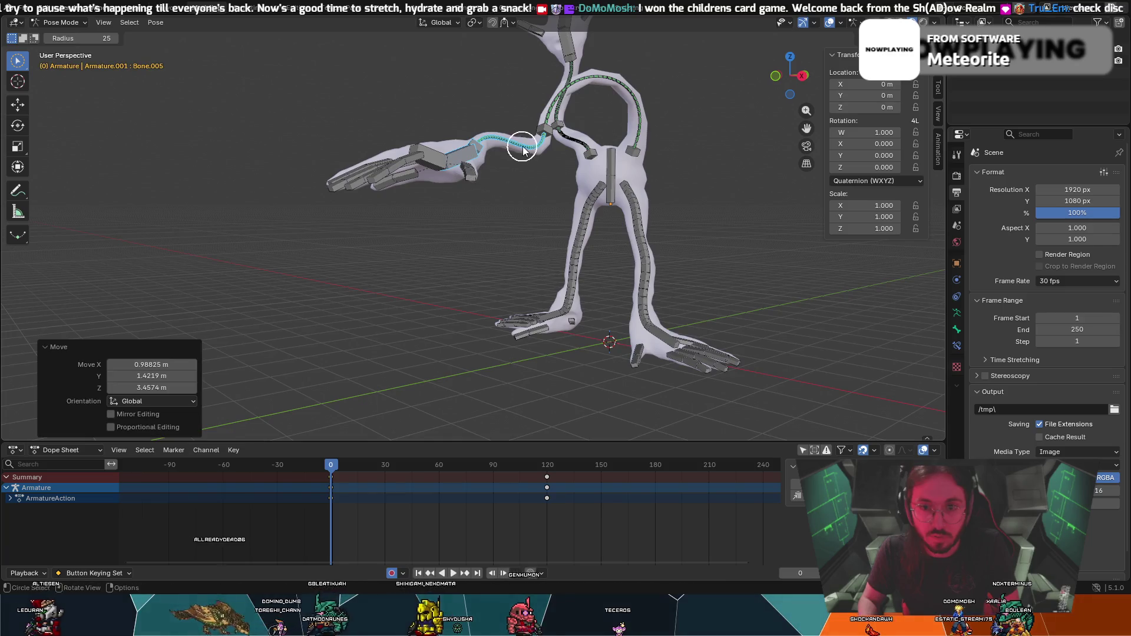
left_click_drag(541, 126, 583, 84)
mouse_move(546, 187)
middle_mouse_down()
mouse_move(550, 198)
mouse_move(604, 203)
middle_mouse_up()
key("g")
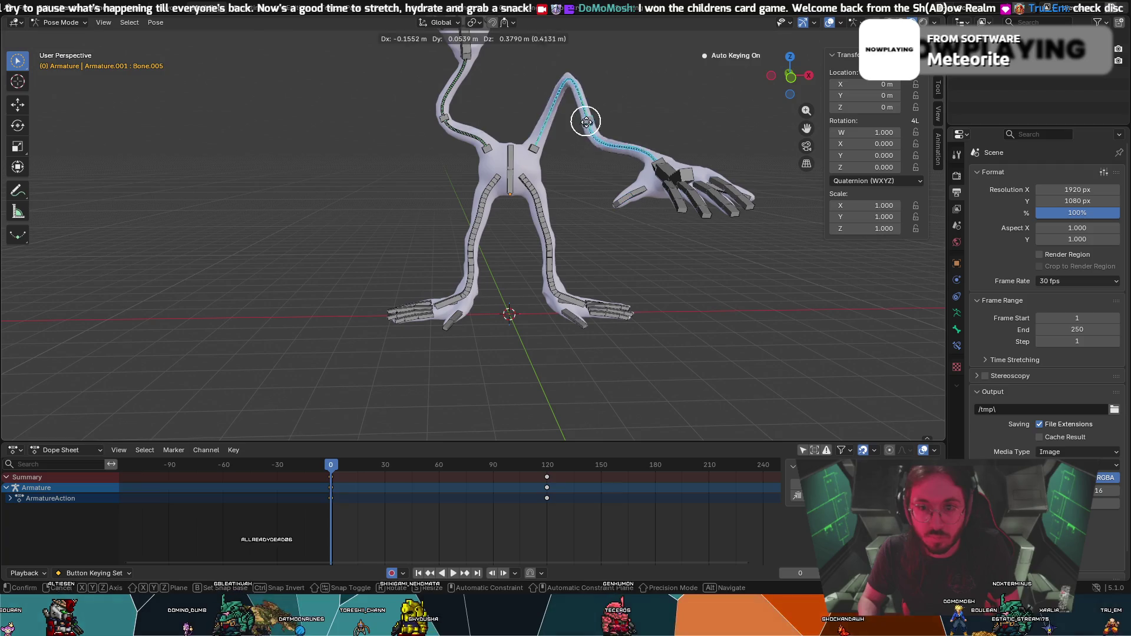
left_click(579, 110)
middle_click_drag(575, 106, 505, 139)
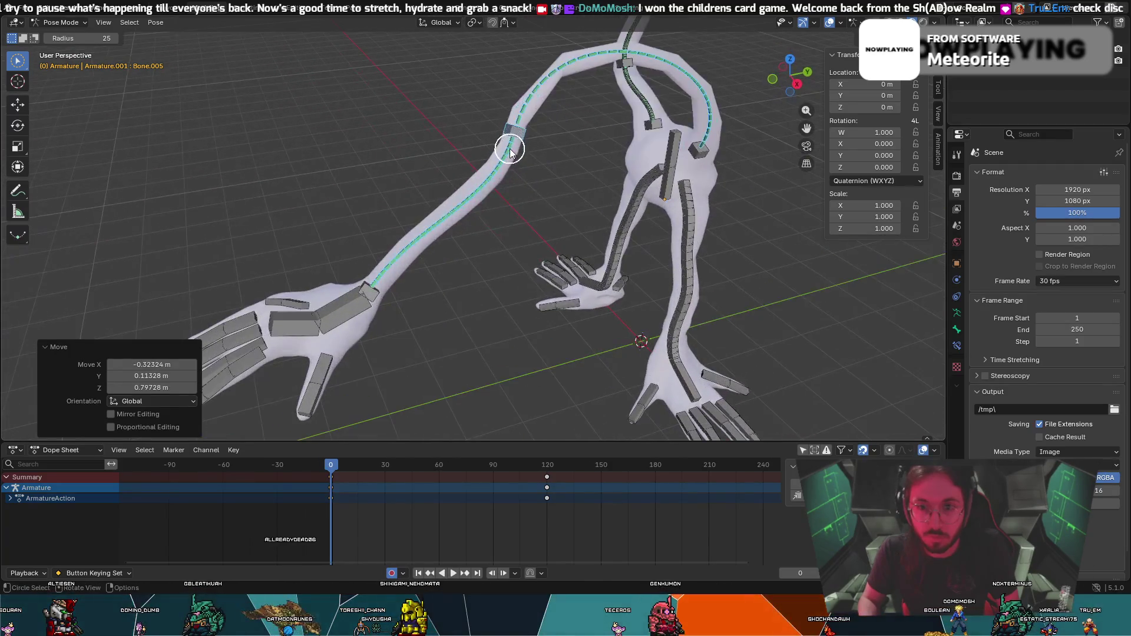
key("g")
left_click(719, 86)
mouse_move(719, 85)
middle_mouse_down()
mouse_move(356, 112)
mouse_move(345, 94)
middle_mouse_up()
left_click(528, 108)
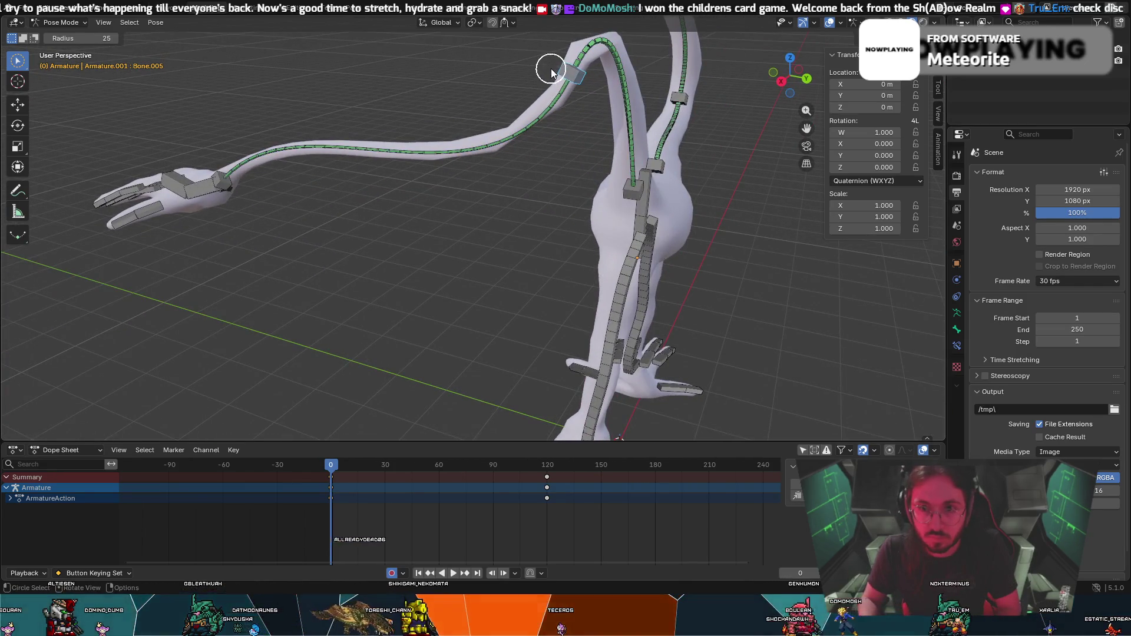
key("r")
left_click(530, 62)
mouse_move(530, 62)
middle_mouse_down()
mouse_move(402, 121)
mouse_move(467, 118)
middle_mouse_up()
Raise the forearm, rotate the hand about 31°, undo it and rotate the arm bones again.
left_click(468, 300)
key("g")
mouse_move(502, 253)
middle_mouse_down()
mouse_move(619, 53)
mouse_move(655, 71)
mouse_move(637, 220)
mouse_move(592, 306)
middle_mouse_up()
left_click(618, 53)
left_click(591, 221)
middle_click_drag(590, 221, 442, 399)
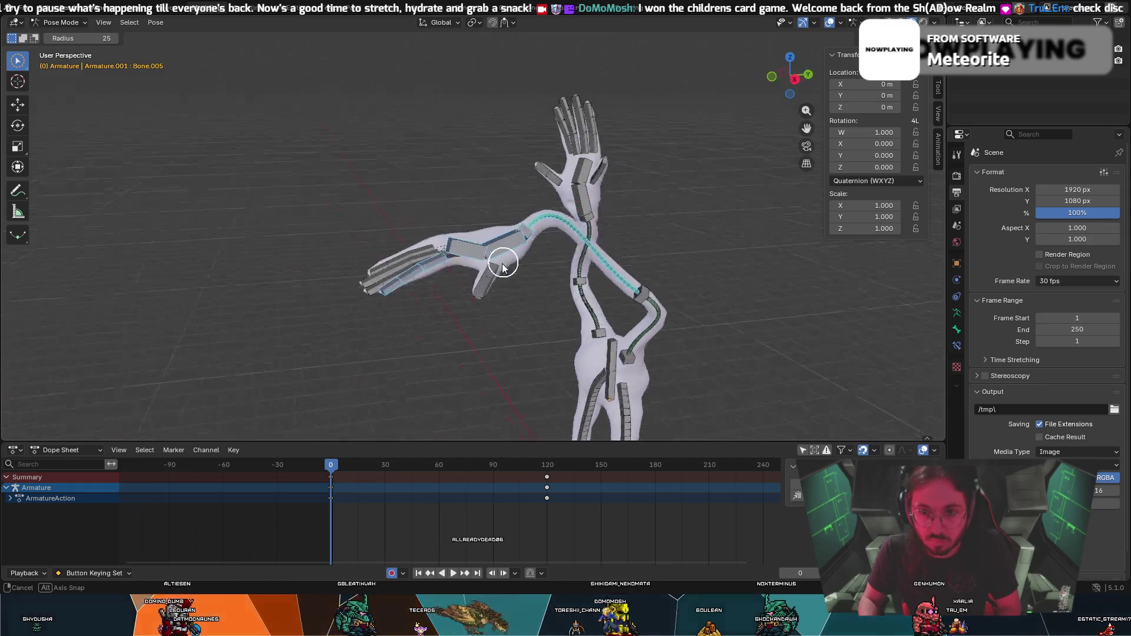
key("r")
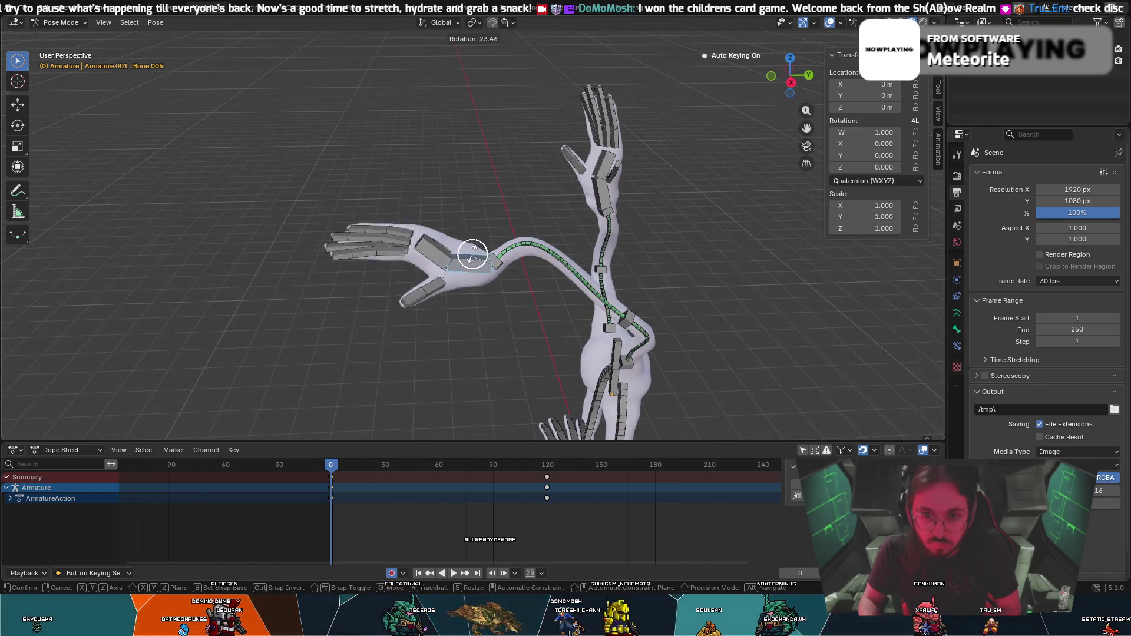
left_click(471, 265)
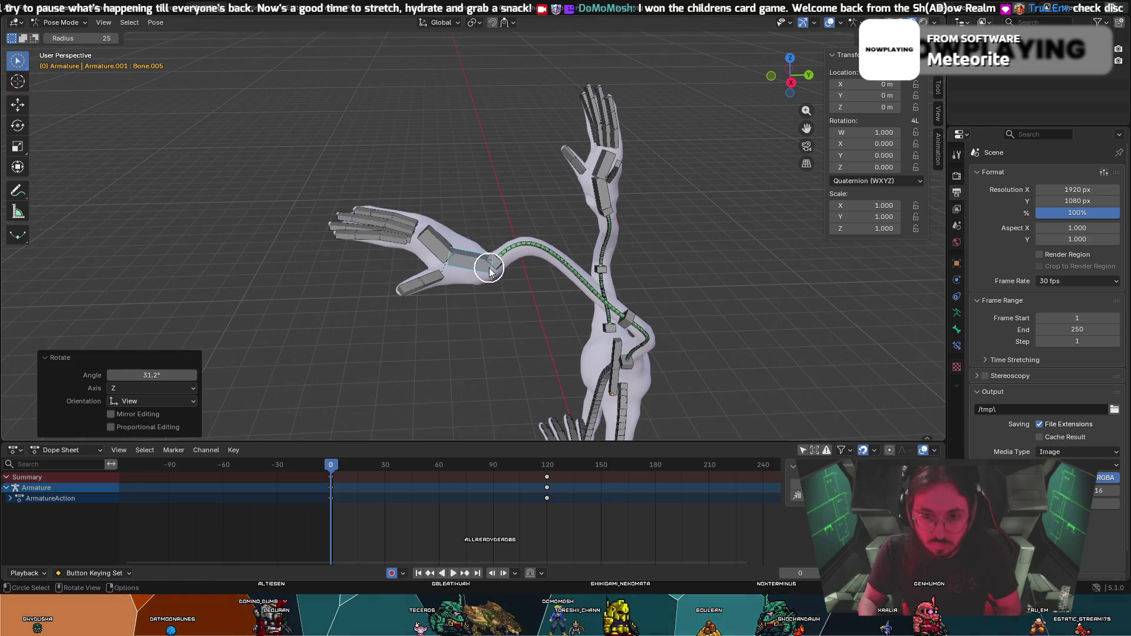
key("ctrl+z")
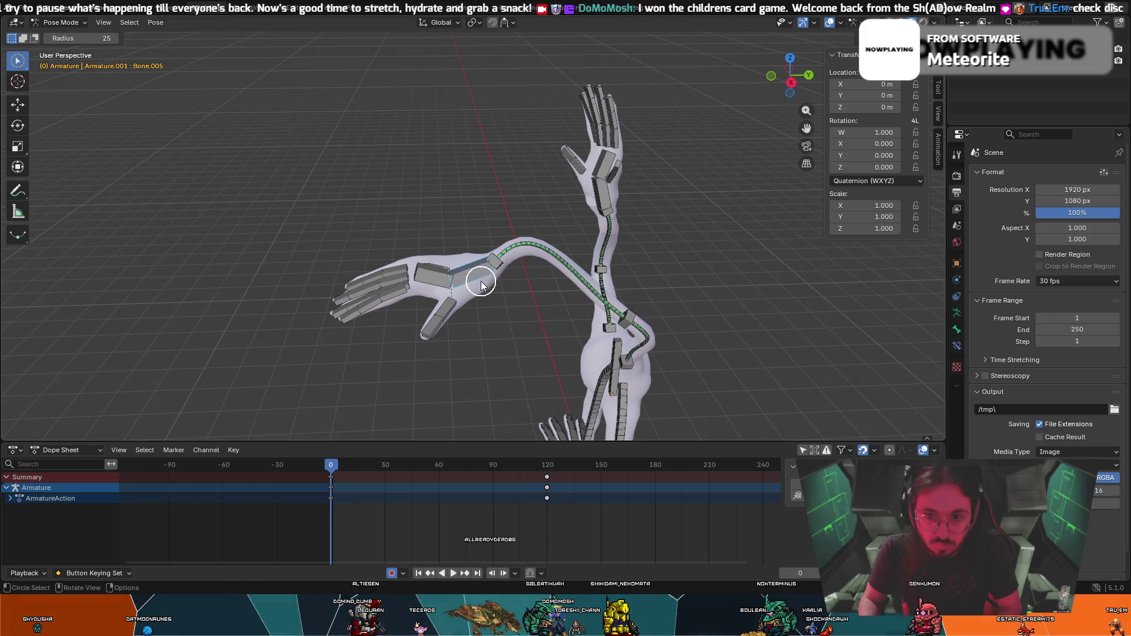
key("r")
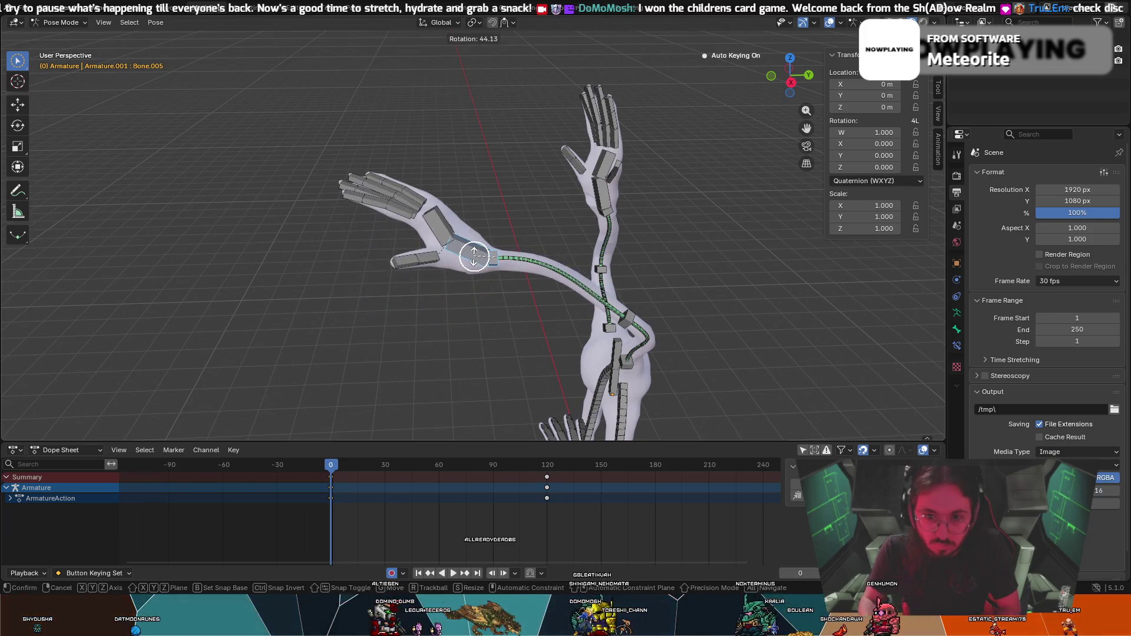
left_click(463, 271)
mouse_move(463, 271)
middle_mouse_down()
mouse_move(493, 301)
mouse_move(596, 215)
middle_mouse_up()
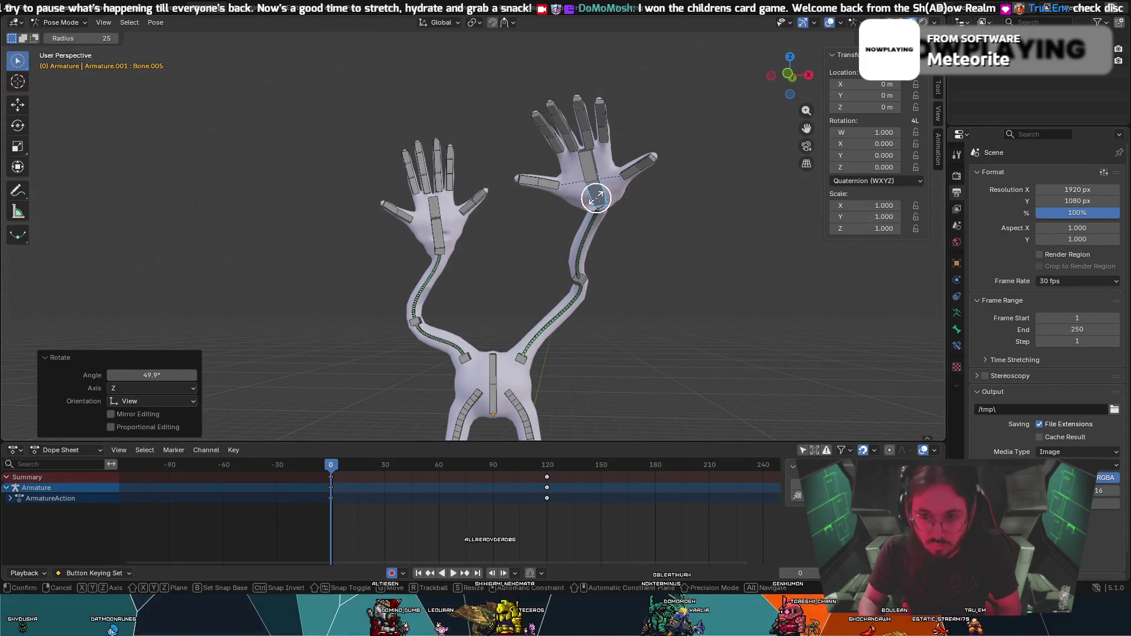
Rotate the hand bone about the vertical axis, then again about the global X axis.
key("r")
key("z")
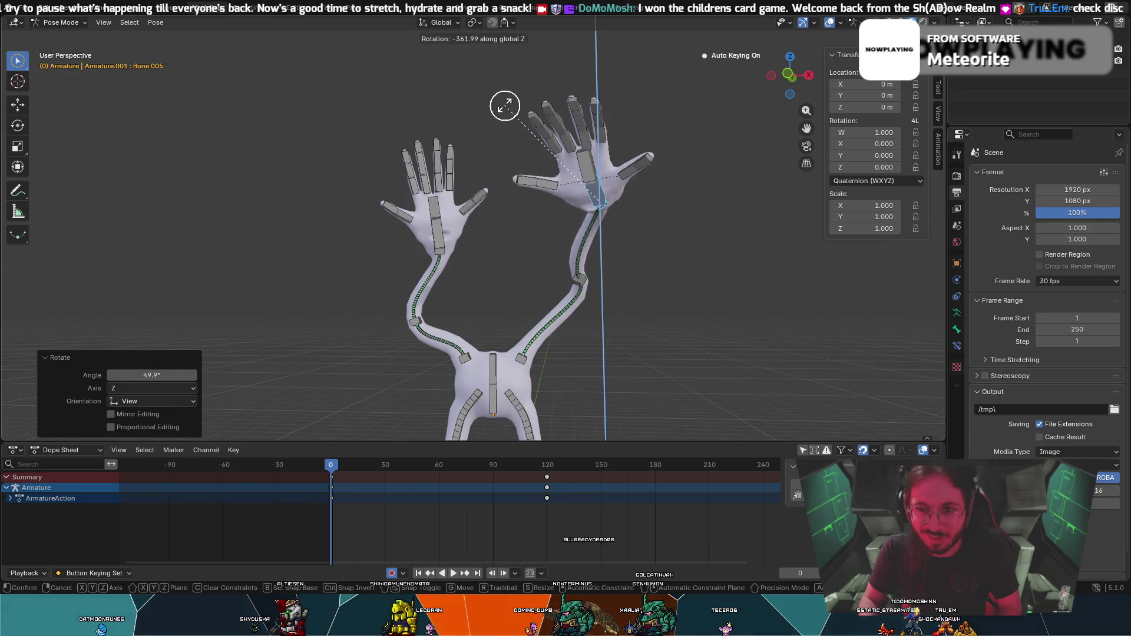
left_click(572, 131)
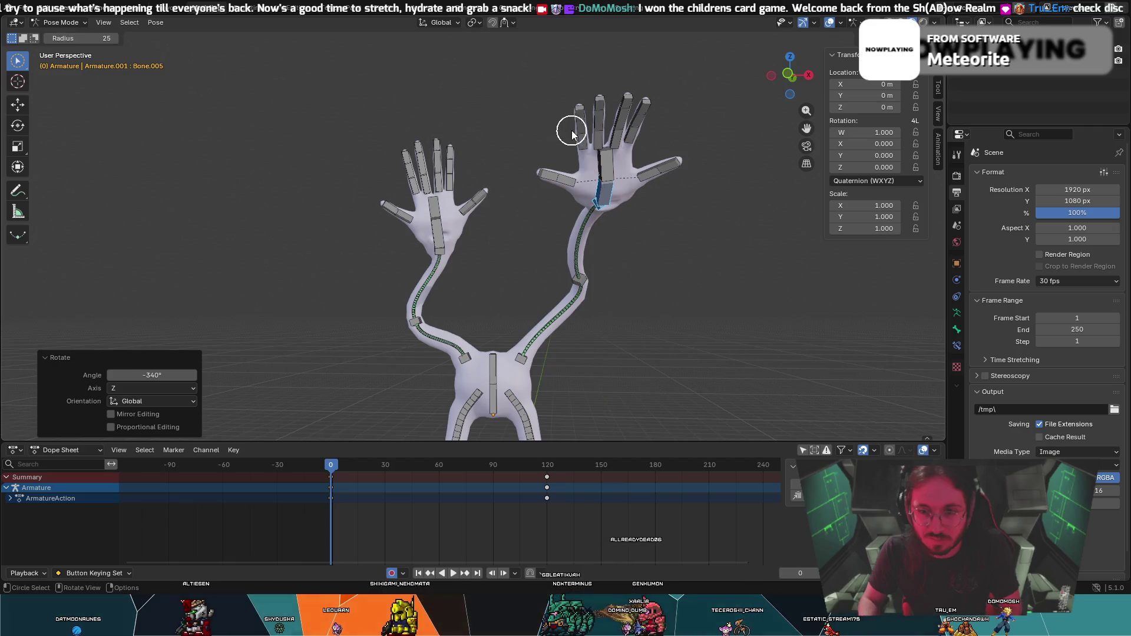
key("r")
key("z")
key("x")
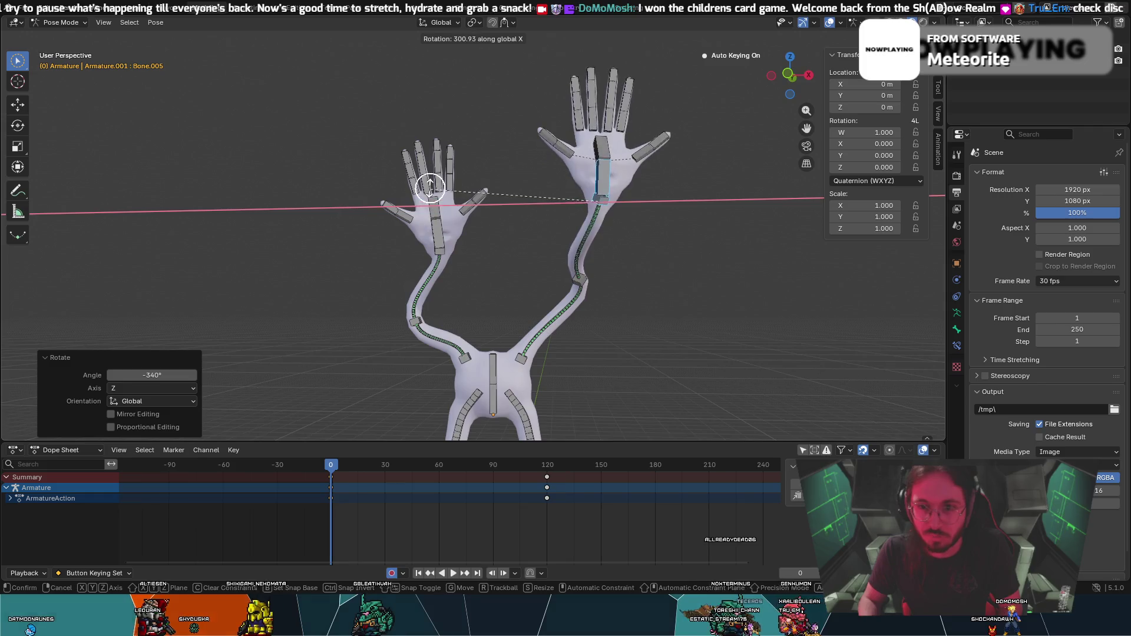
left_click(442, 184)
Rotate the other hand about the global X axis and give the upper-right hand a slight extra turn.
key("c")
mouse_move(486, 192)
middle_mouse_down()
mouse_move(457, 203)
mouse_move(488, 208)
middle_mouse_up()
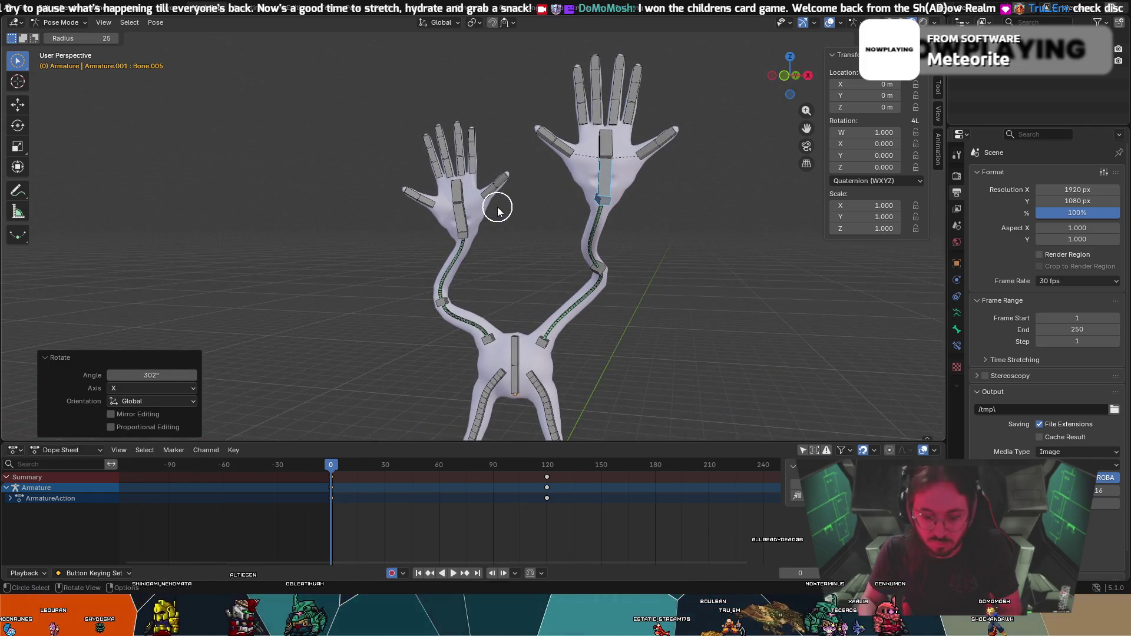
key("Escape")
key("r")
key("x")
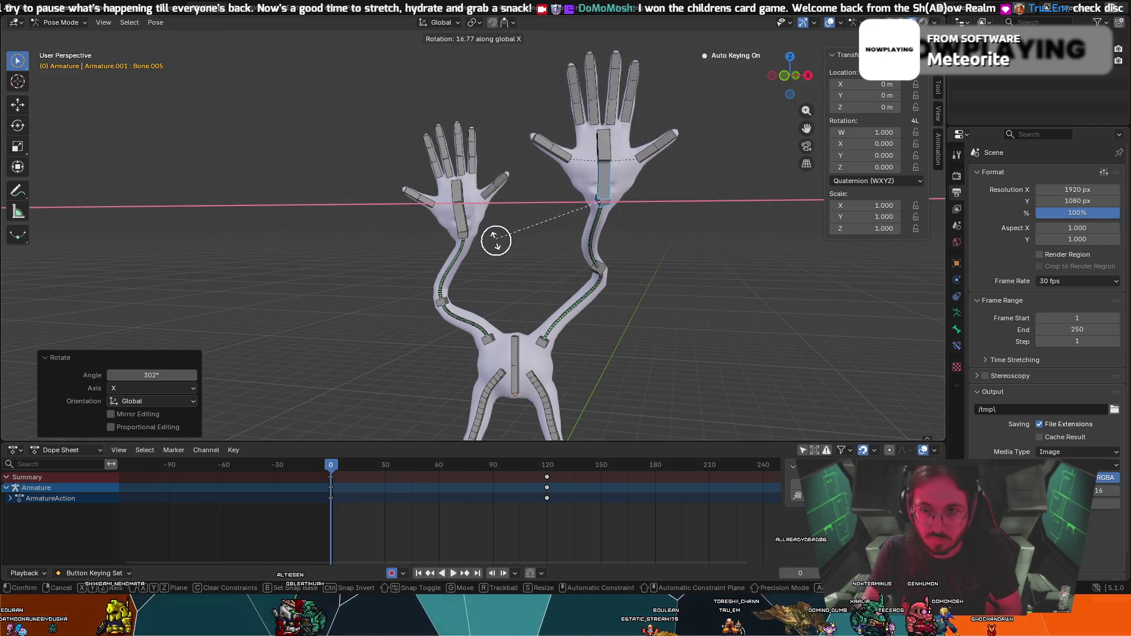
left_click(494, 246)
key("c")
mouse_move(510, 238)
middle_mouse_down()
mouse_move(591, 242)
mouse_move(566, 238)
mouse_move(576, 232)
middle_mouse_up()
key("r")
left_click(572, 232)
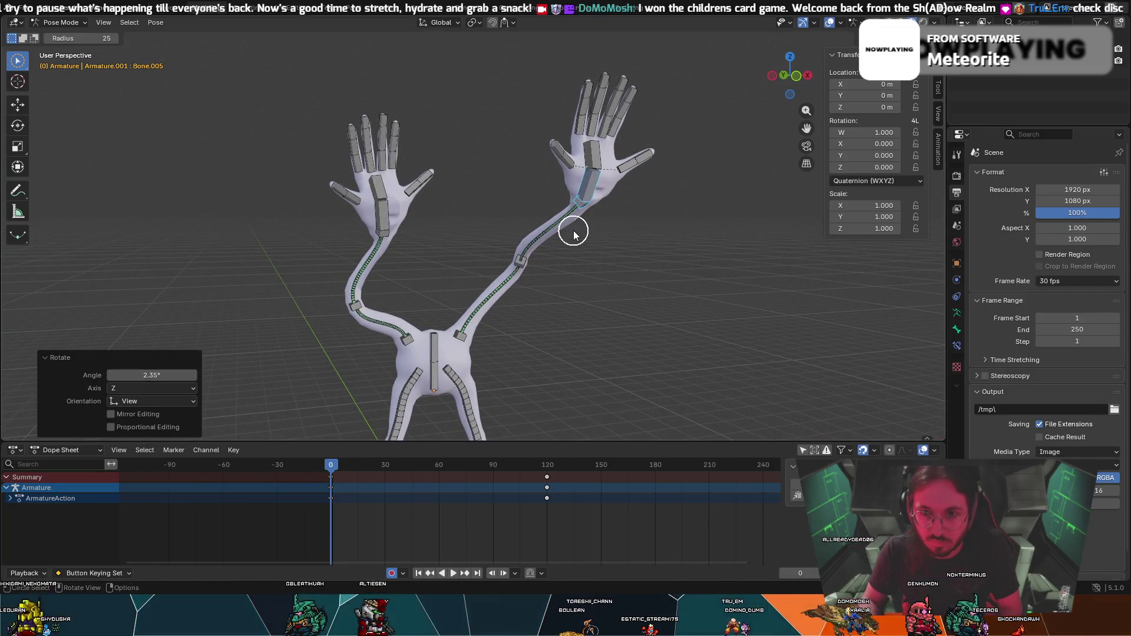
Select the forearm bones and move the arm higher so both hands sit close together overhead.
left_click_drag(536, 261, 522, 265)
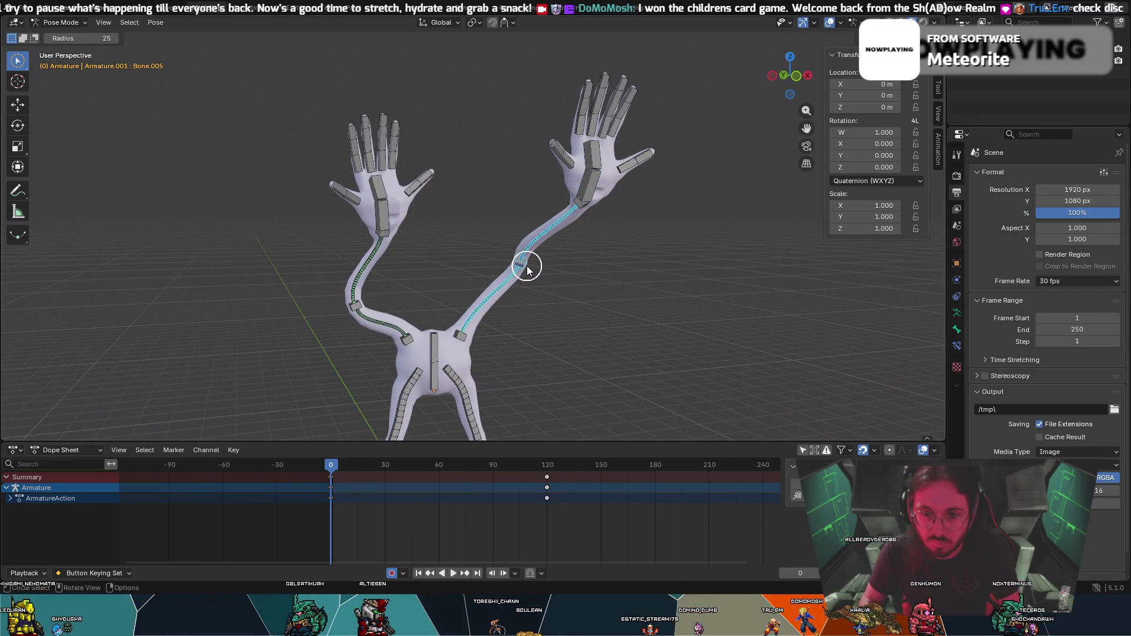
key("Escape")
key("g")
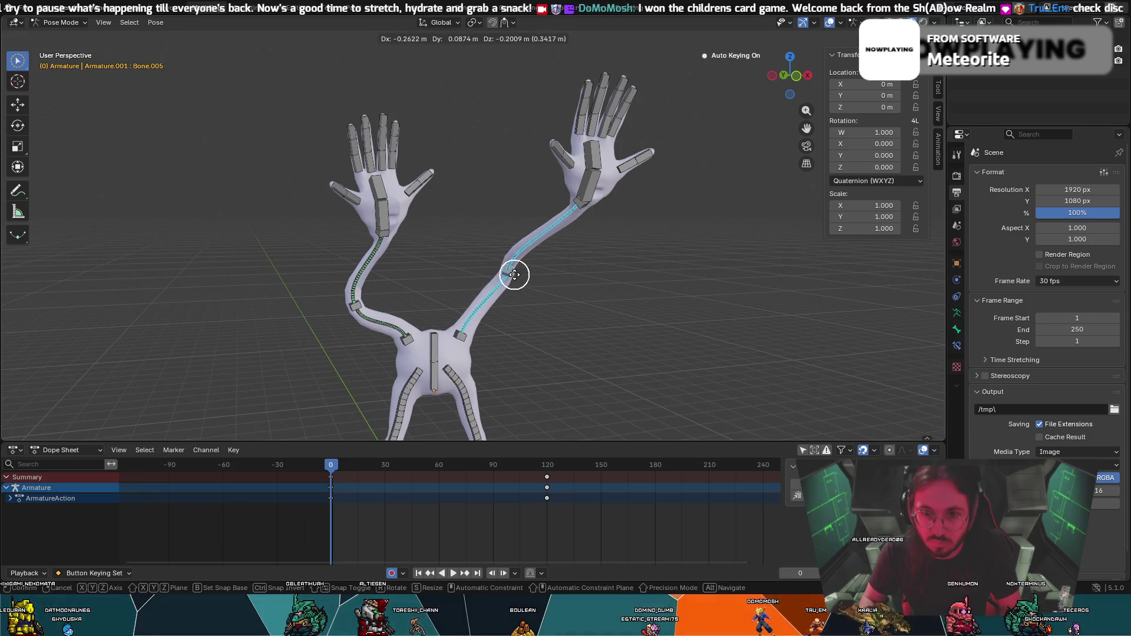
left_click(500, 283)
key("g")
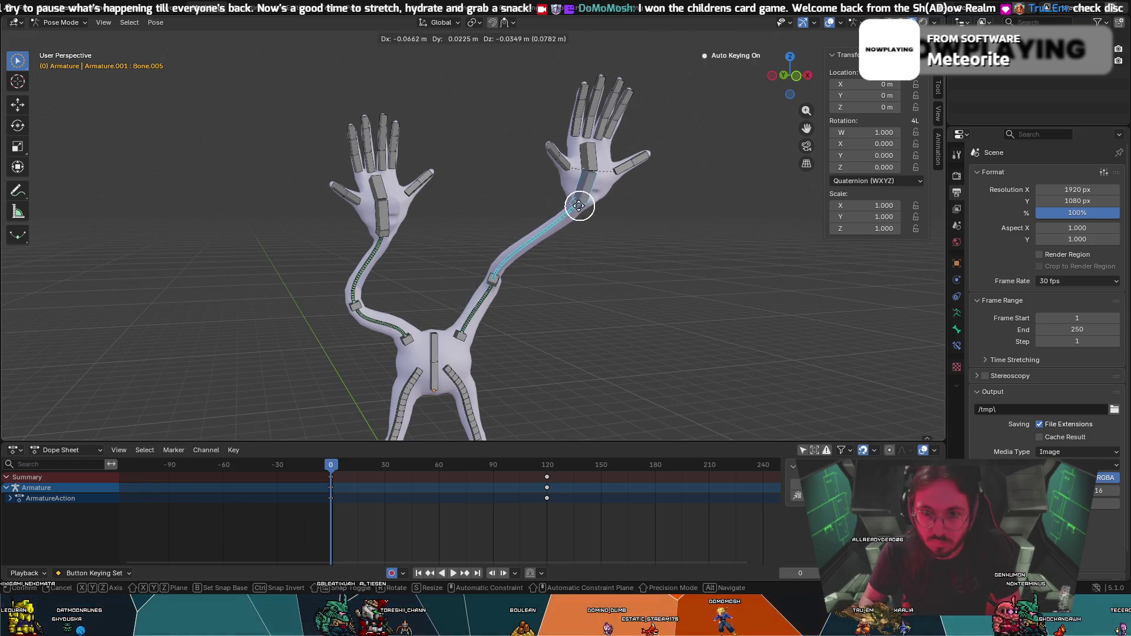
left_click(554, 217)
mouse_move(555, 223)
middle_mouse_down()
mouse_move(544, 277)
mouse_move(542, 255)
middle_mouse_up()
scroll(543, 256, "up", 2)
Scrub to frame 120, insert keyframes for the raised-arm pose, then check frames 0 and 120.
key("space")
mouse_move(331, 477)
left_mouse_down()
mouse_move(517, 473)
mouse_move(484, 470)
left_mouse_up()
key("i")
left_click_drag(339, 474, 547, 472)
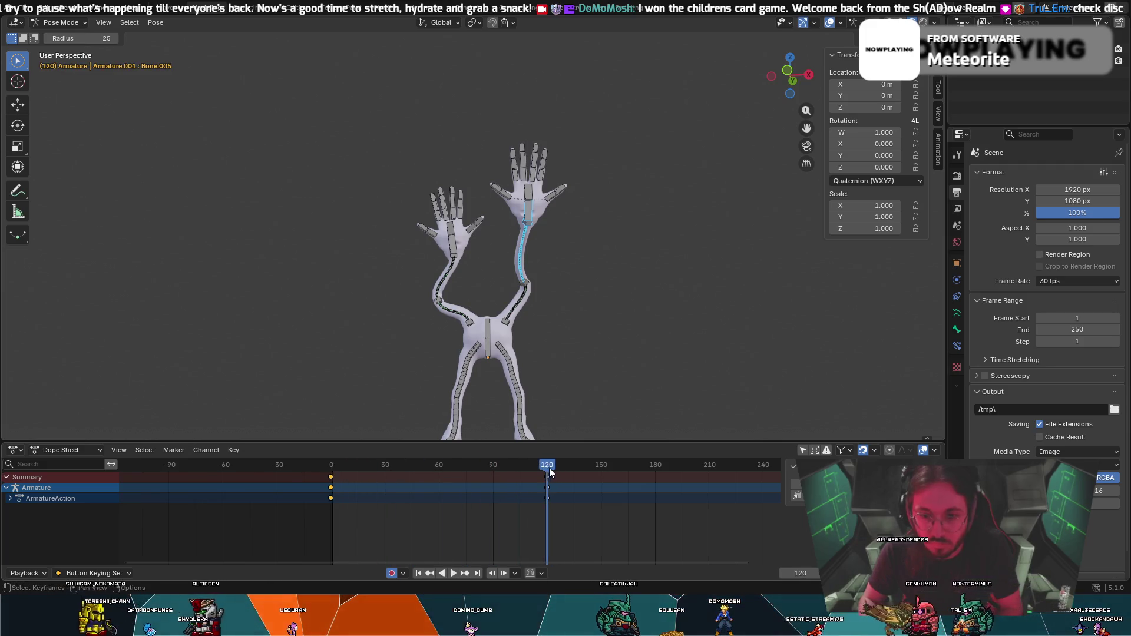
key("Escape")
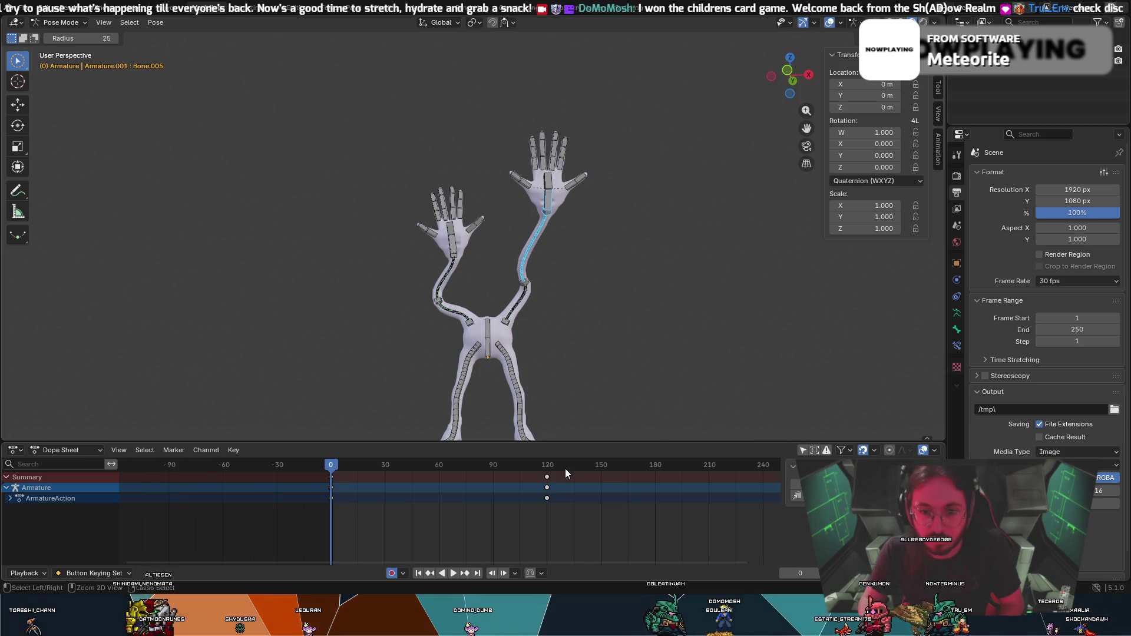
key("Up")
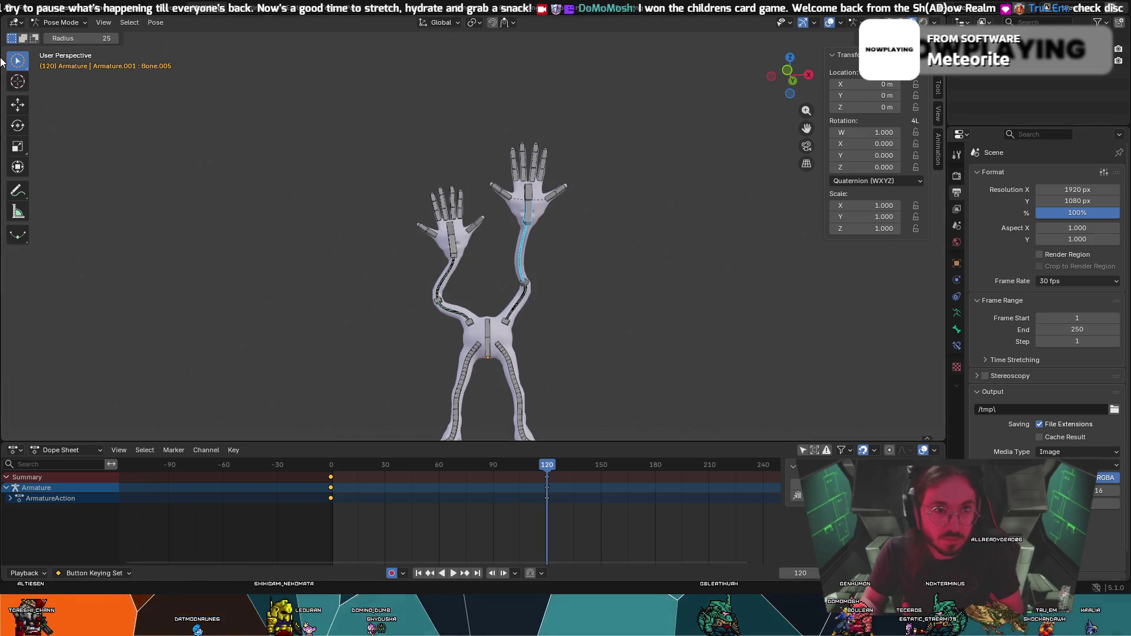
Copy the current frame-120 pose to the clipboard via Pose > Copy Pose.
left_click(60, 23)
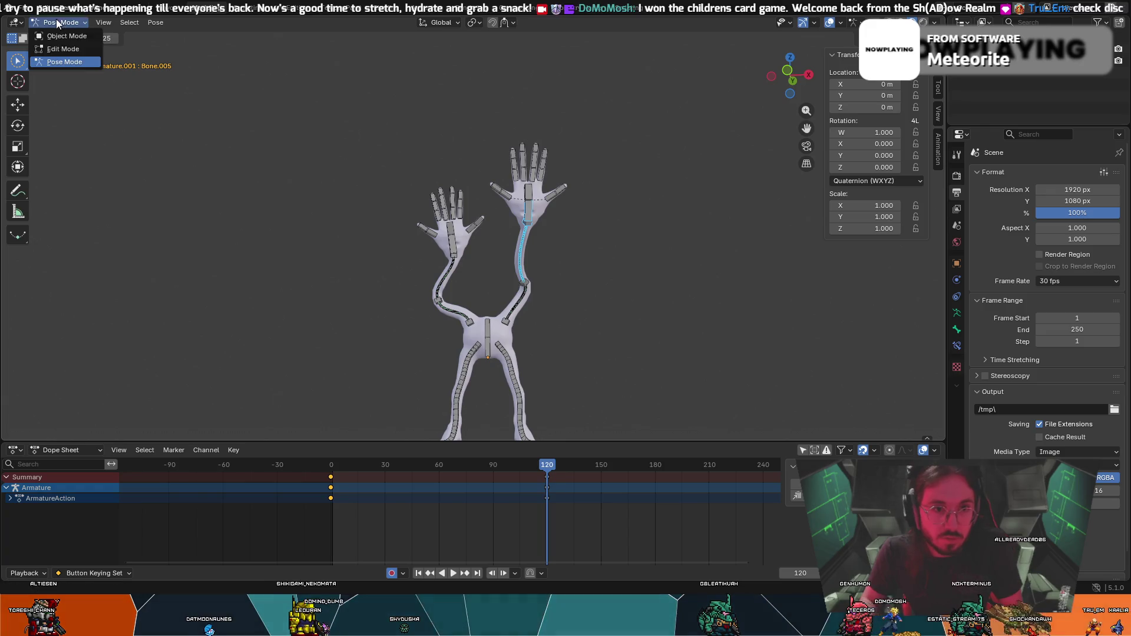
key("c")
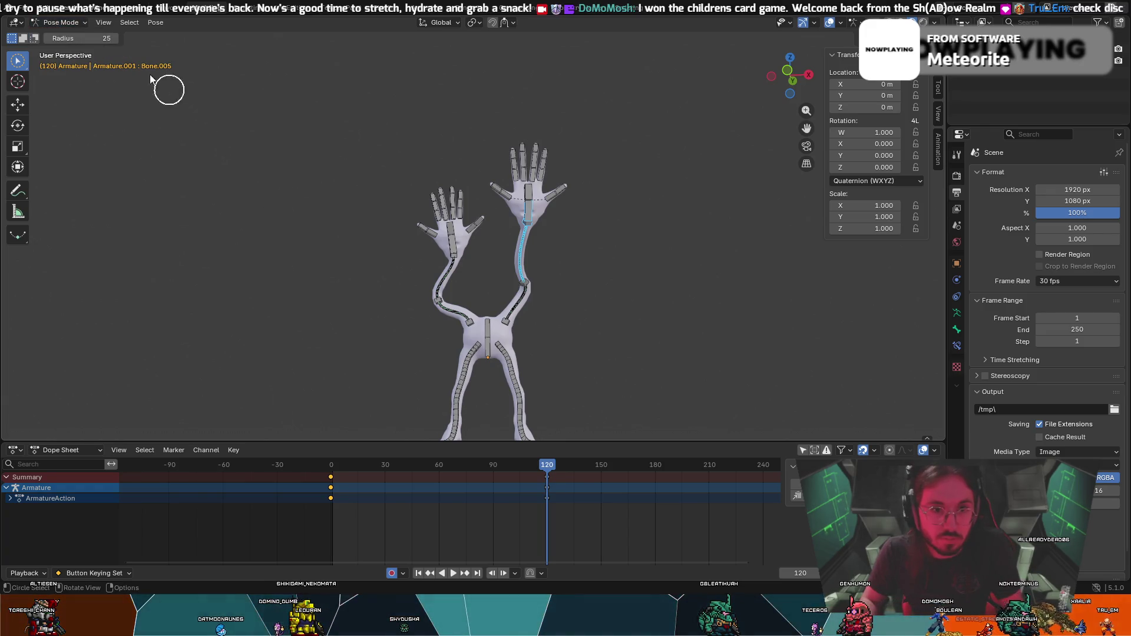
key("Escape")
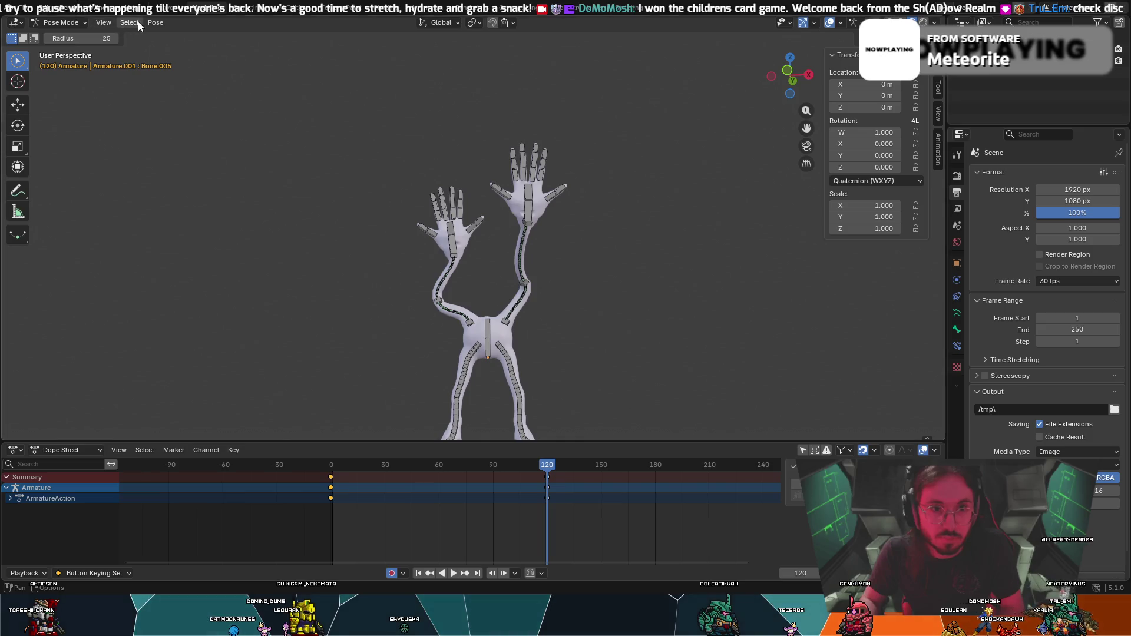
left_click(156, 22)
left_click(209, 130)
Jump back to frame 0 and undo the arm pose changes until the arm hangs down again.
key("c")
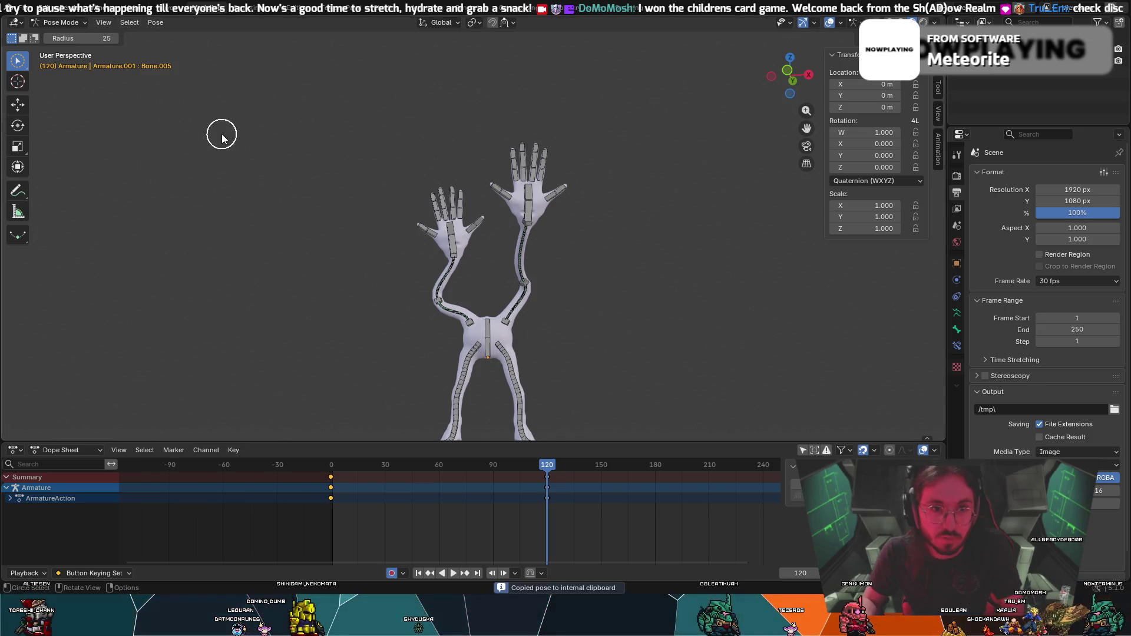
key("shift+Left")
key("ctrl+z")
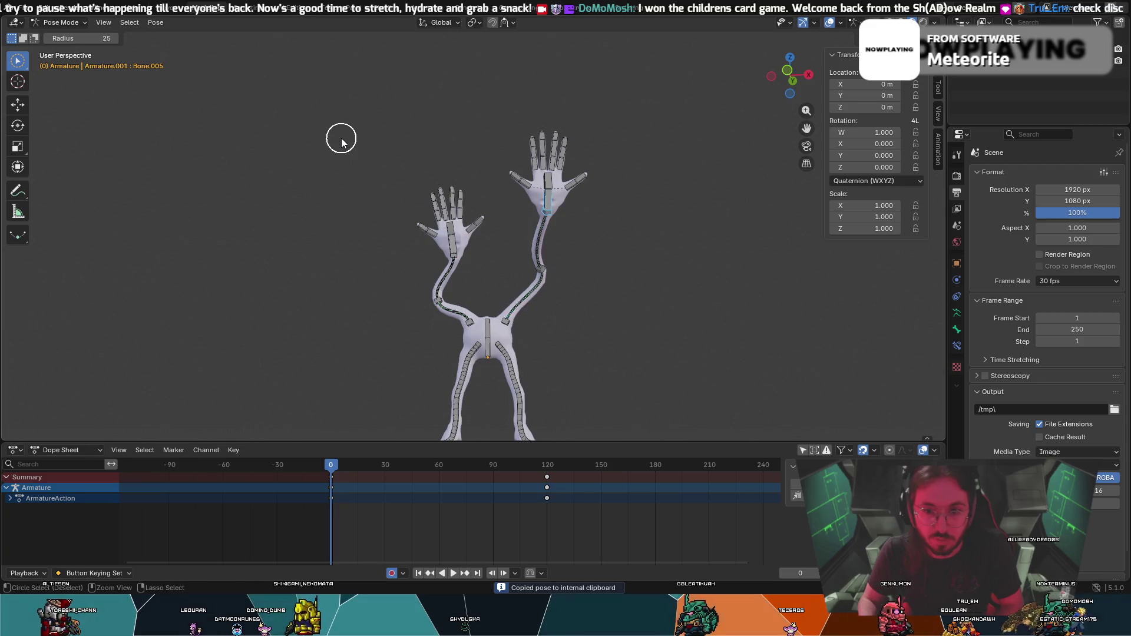
key("ctrl+z")
key("ctrl+z")
key("ctrl+z")
key("ctrl+z")
key("ctrl+z")
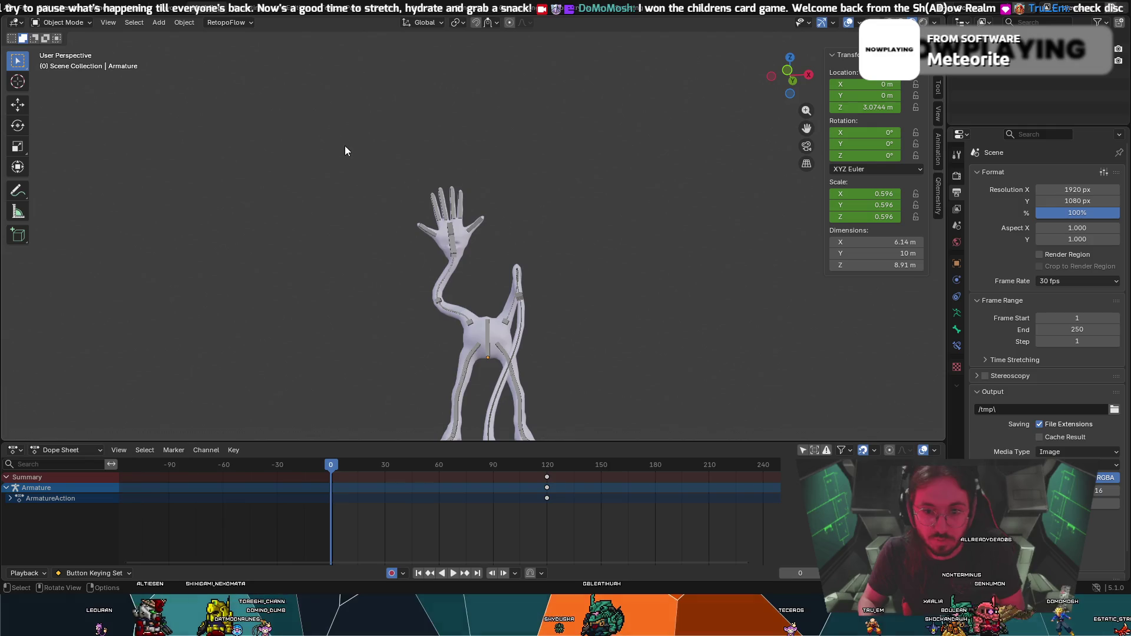
key("ctrl+z")
key("ctrl+z")
Select the armature at frame 120, stop playback and orbit to view the pose from another angle.
left_click(546, 472)
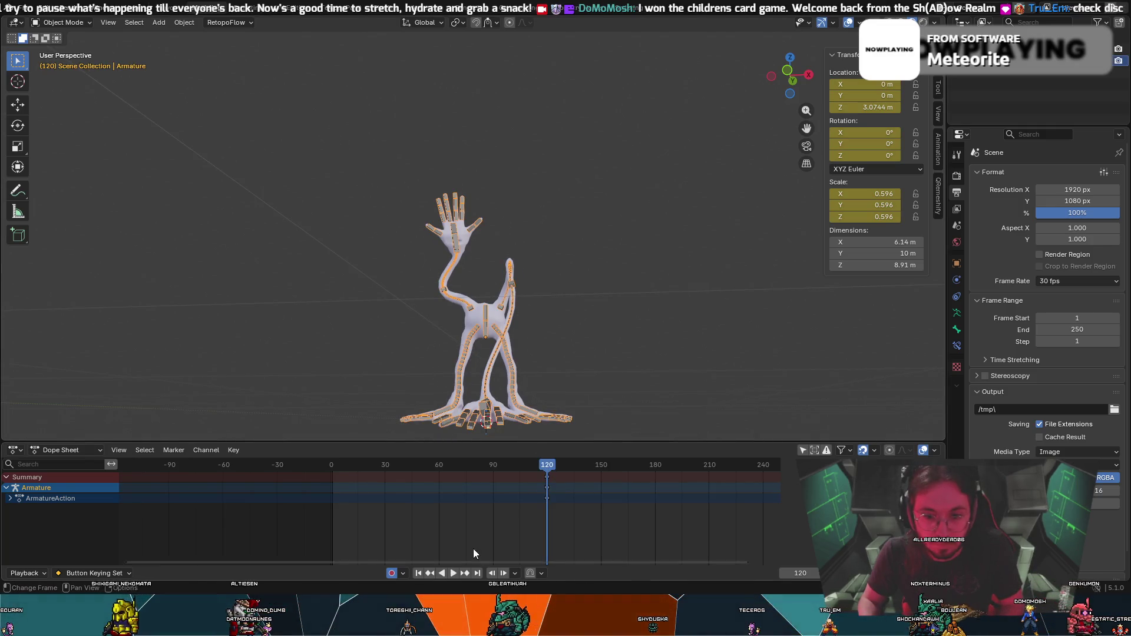
key("space")
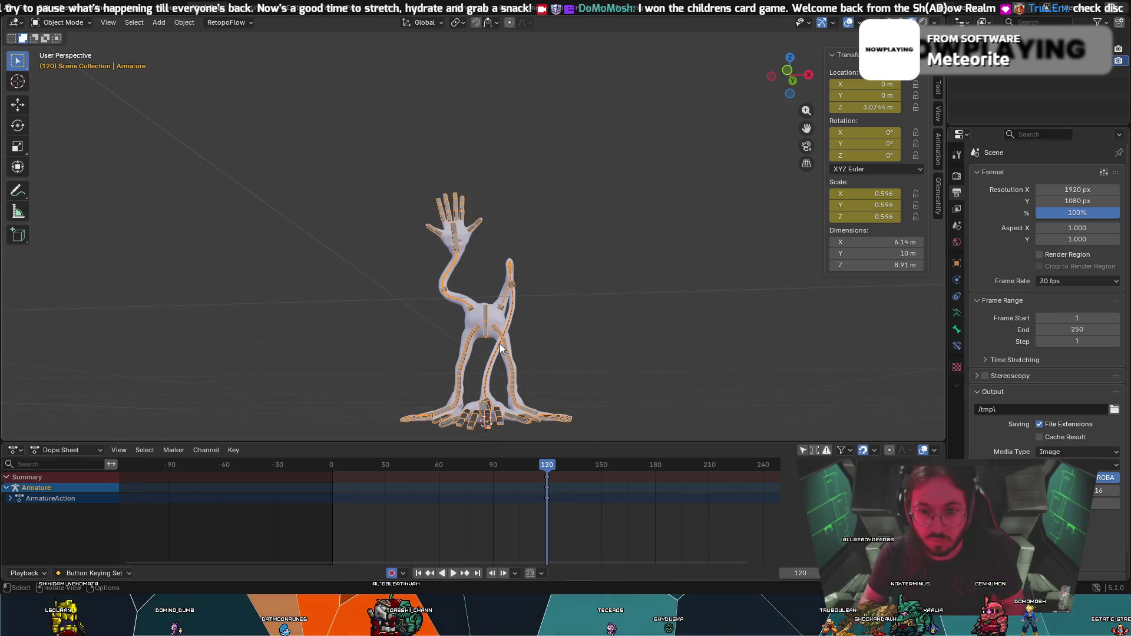
right_click(505, 330)
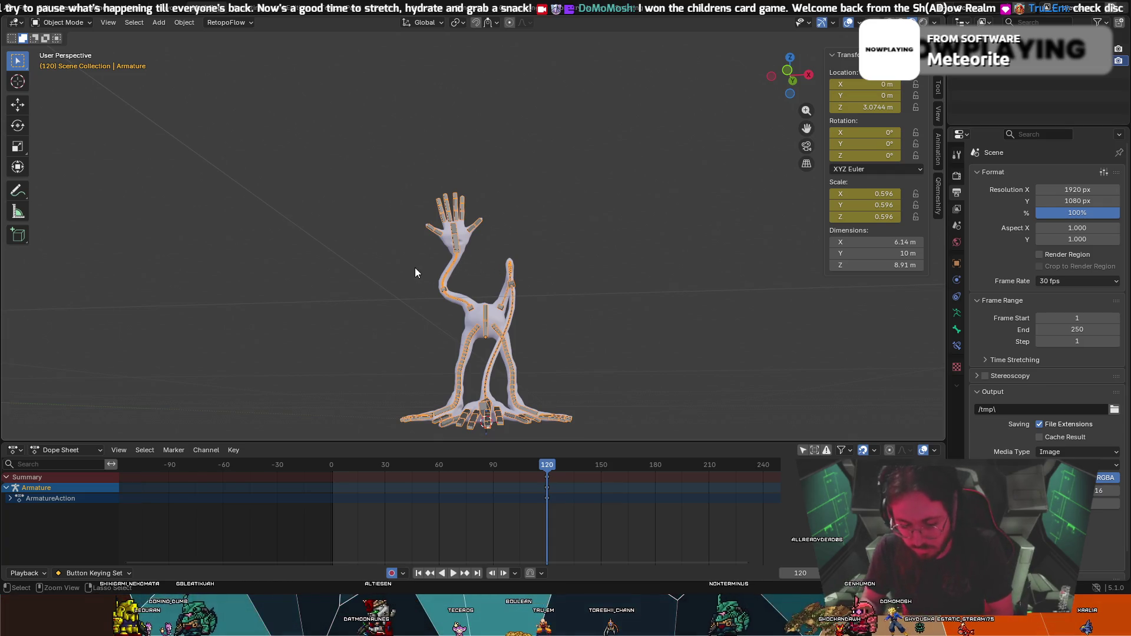
middle_click_drag(414, 272, 345, 228)
left_click(83, 25)
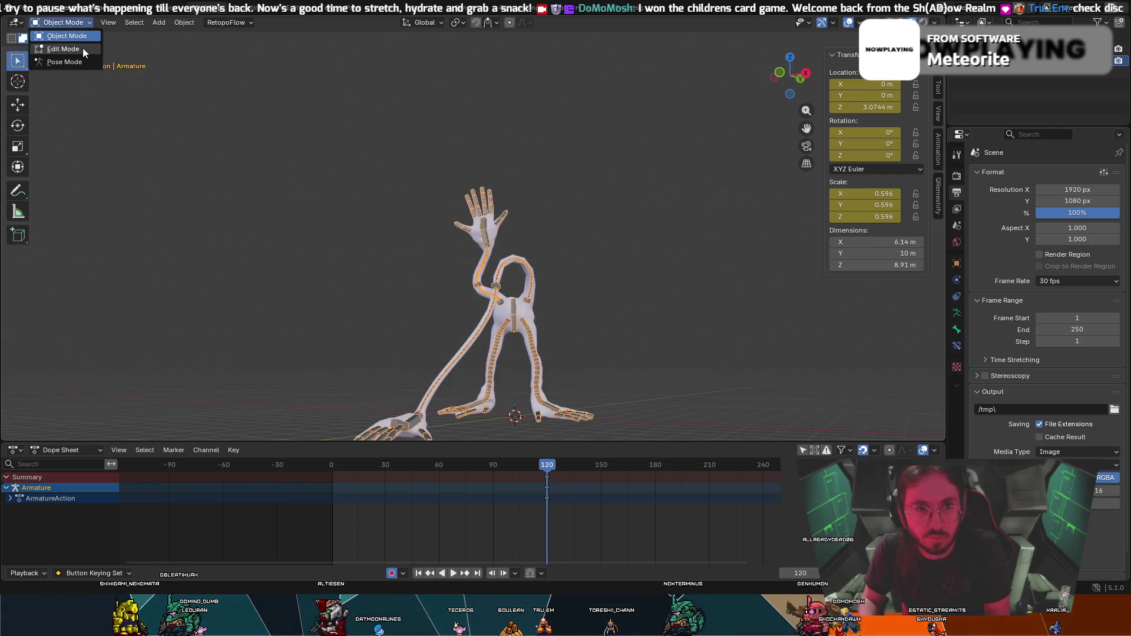
left_click(82, 47)
left_click(64, 61)
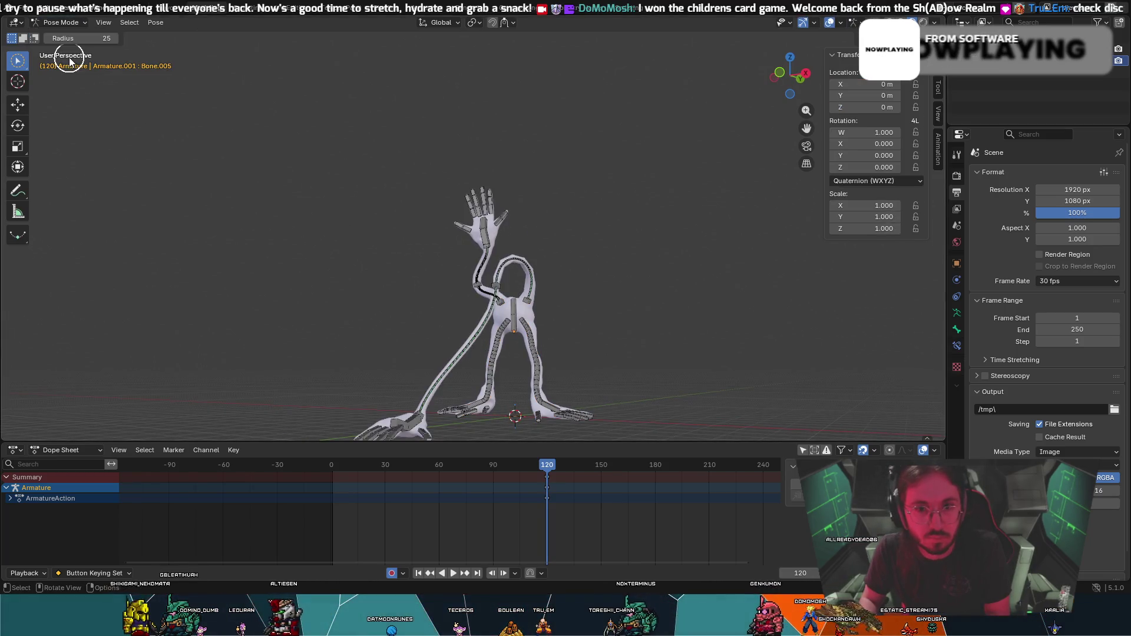
mouse_move(404, 222)
middle_mouse_down()
mouse_move(557, 326)
mouse_move(531, 315)
middle_mouse_up()
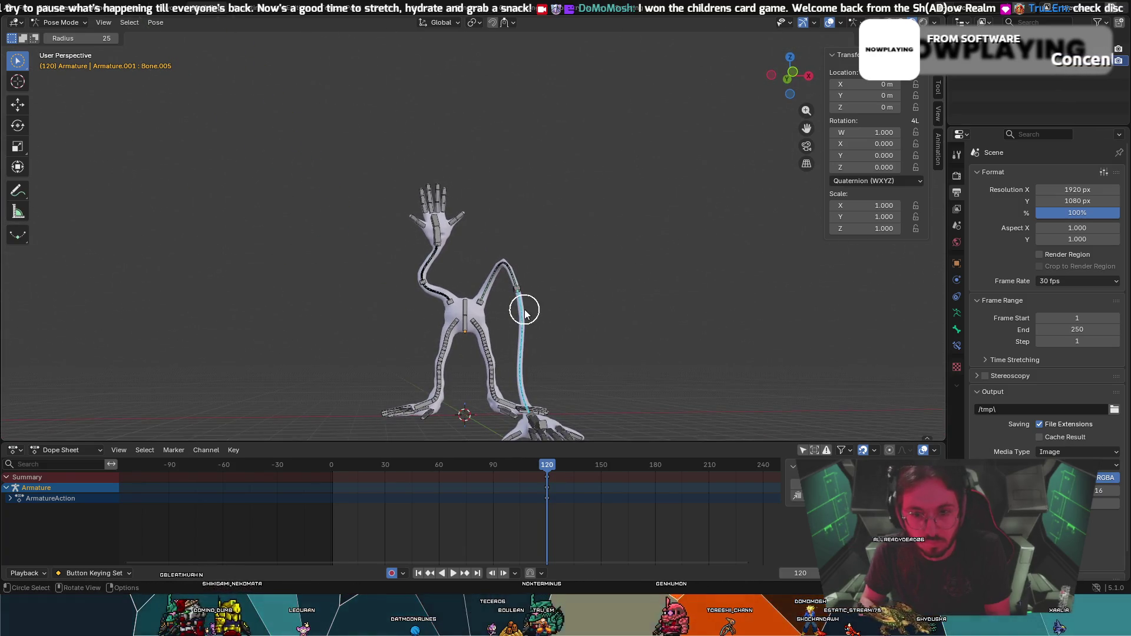
key("alt+a")
left_click(69, 25)
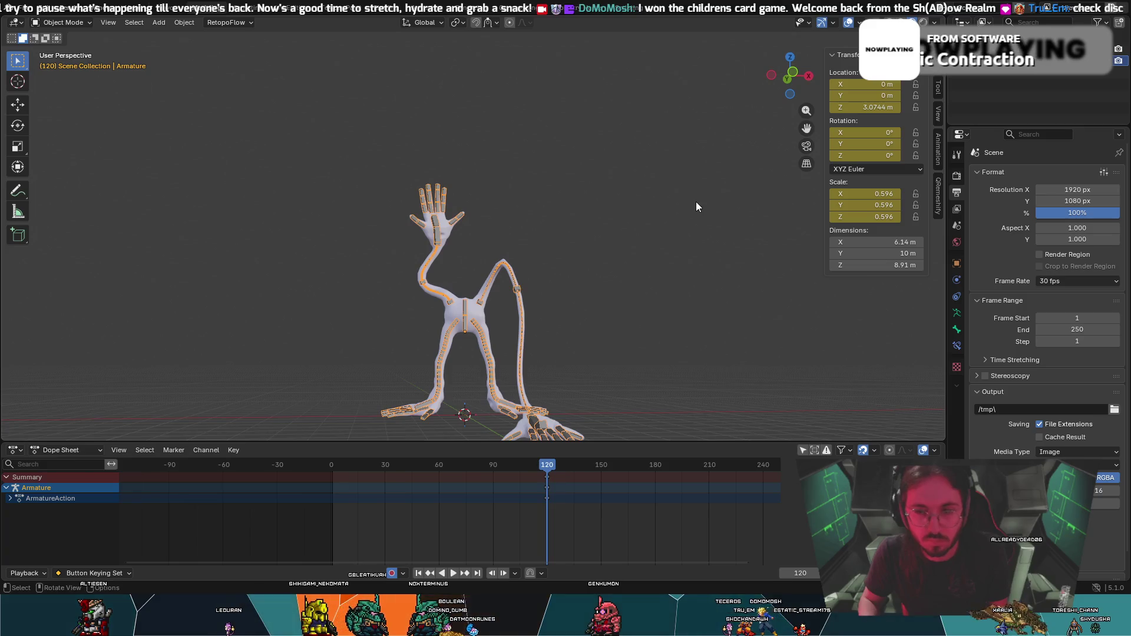
Select the armature's keyframes at frame 120 in the Dope Sheet and delete them.
right_click(554, 457)
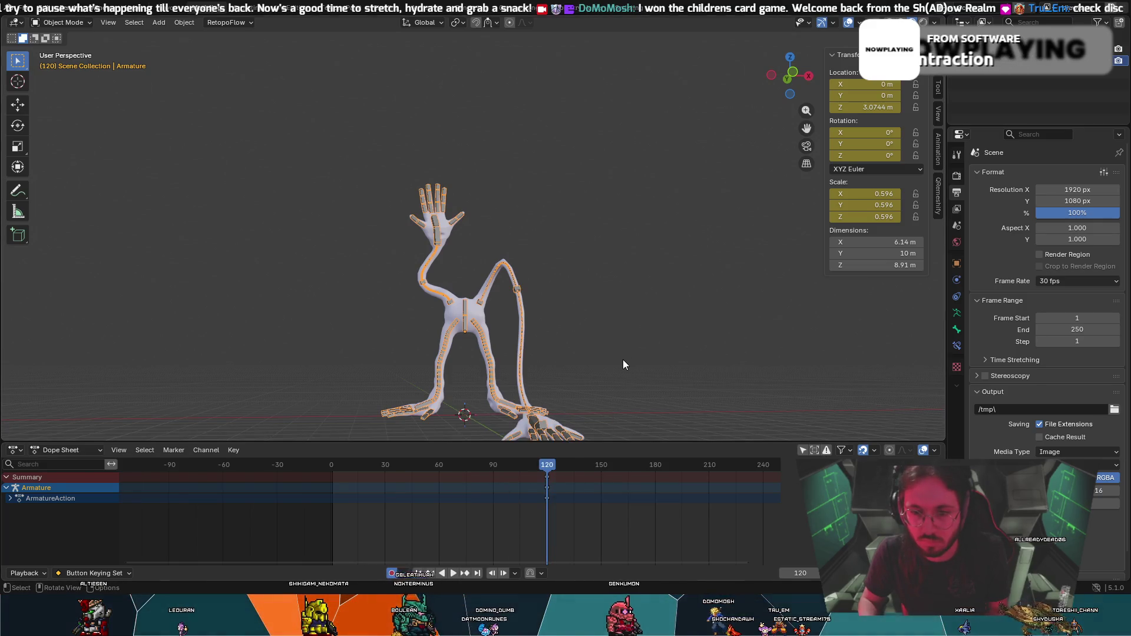
right_click(623, 362)
right_click(548, 482)
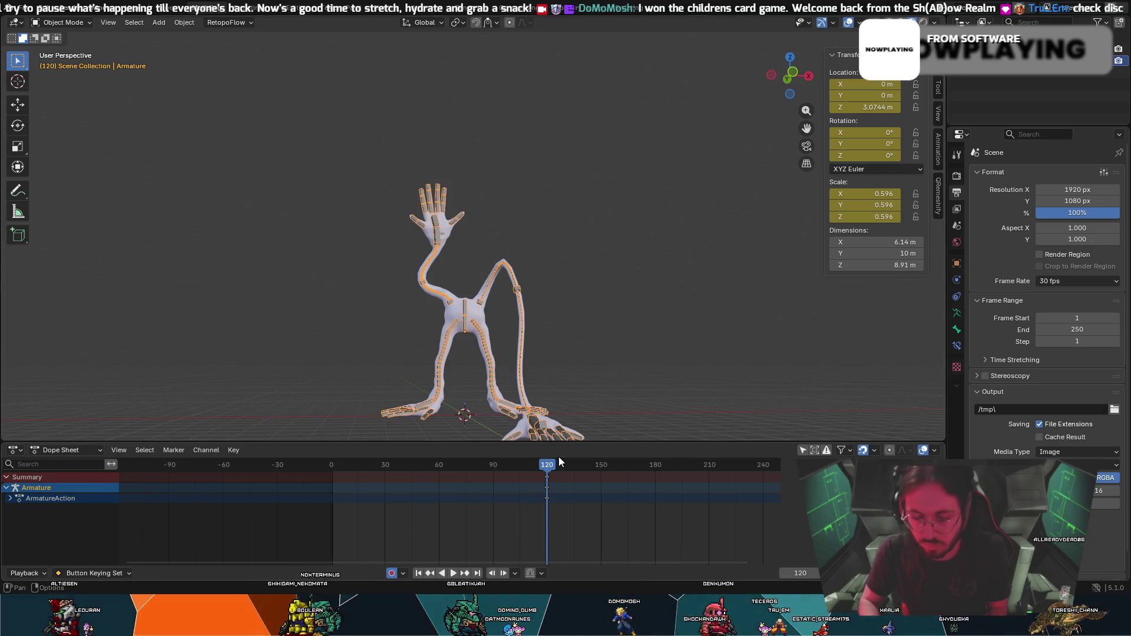
scroll(691, 552, "up", 3)
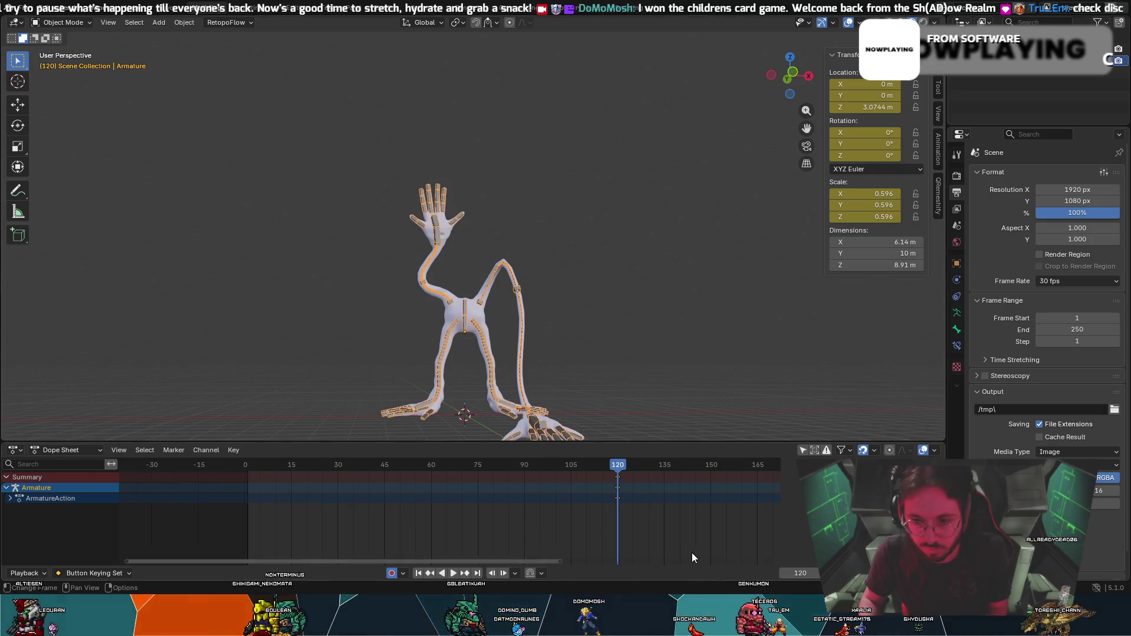
key("Left")
key("Left")
key("Left")
key("Left")
key("Left")
key("Left")
left_click(618, 477)
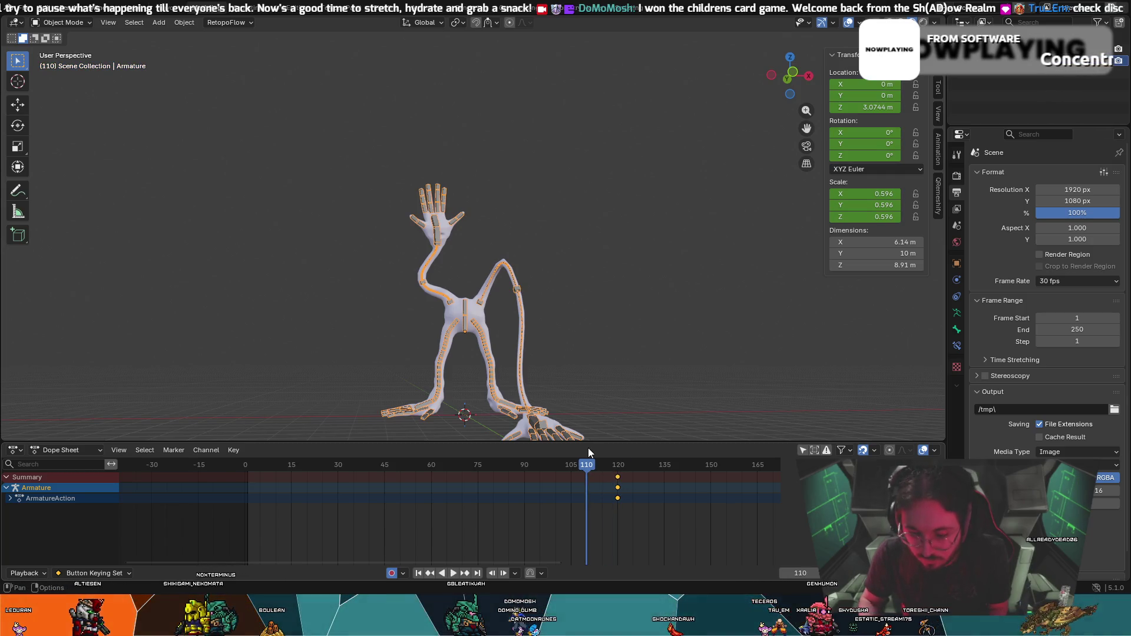
right_click(610, 504)
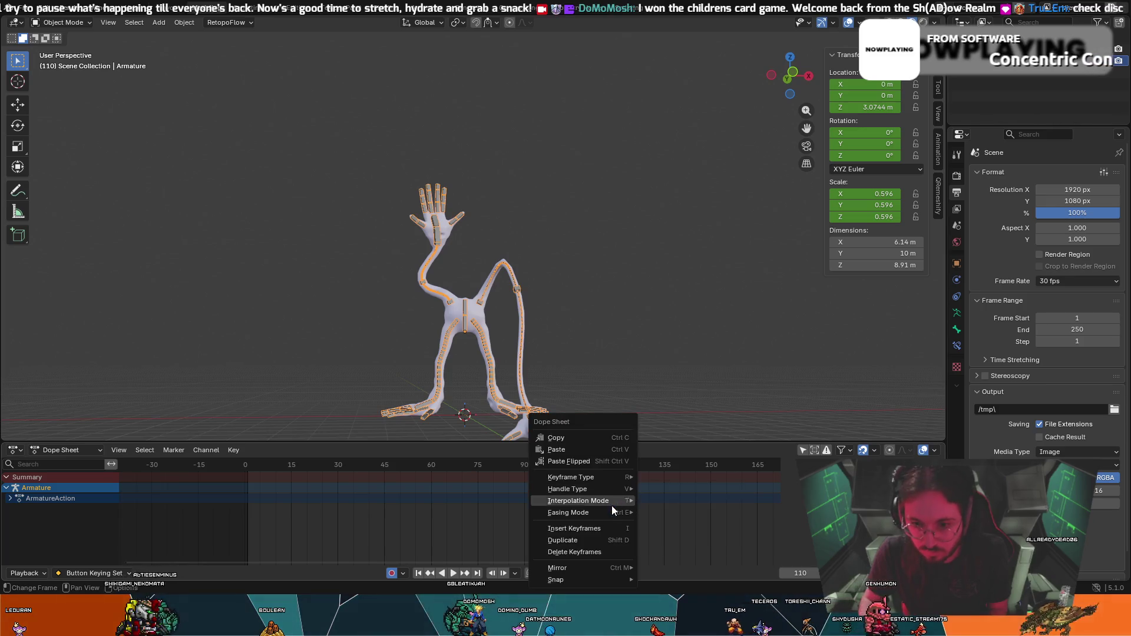
left_click(576, 551)
Set the playhead back to frame 120 and select the armature.
left_click_drag(586, 467, 618, 469)
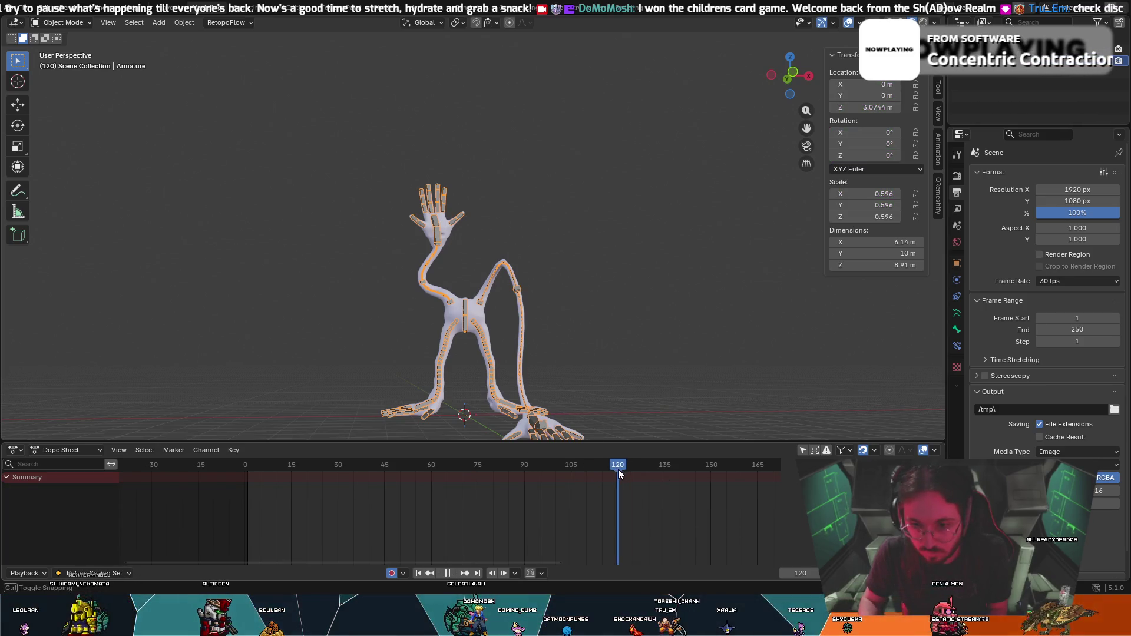
left_click(587, 396)
left_click(545, 424)
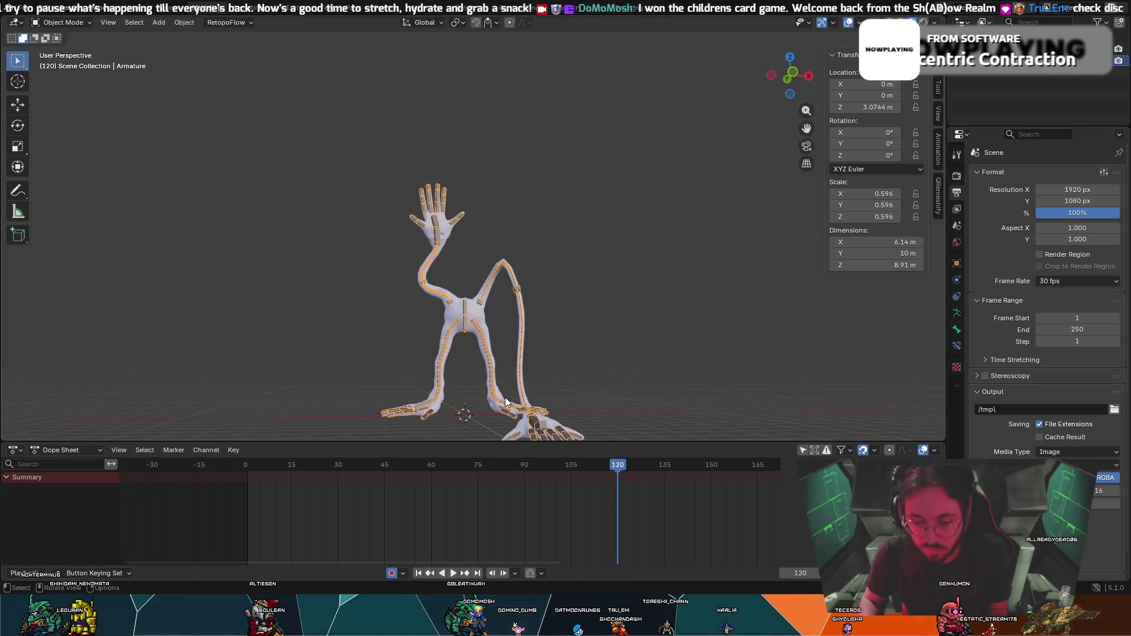
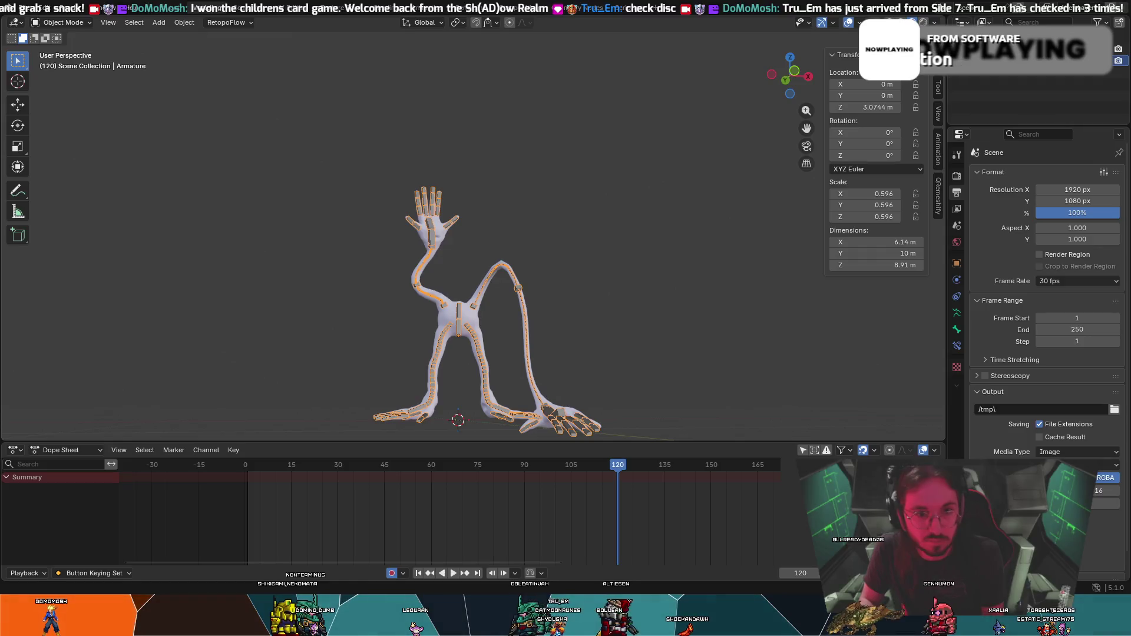
Inspect the armature from several angles and review the auto-keying options.
middle_click_drag(623, 393, 560, 348)
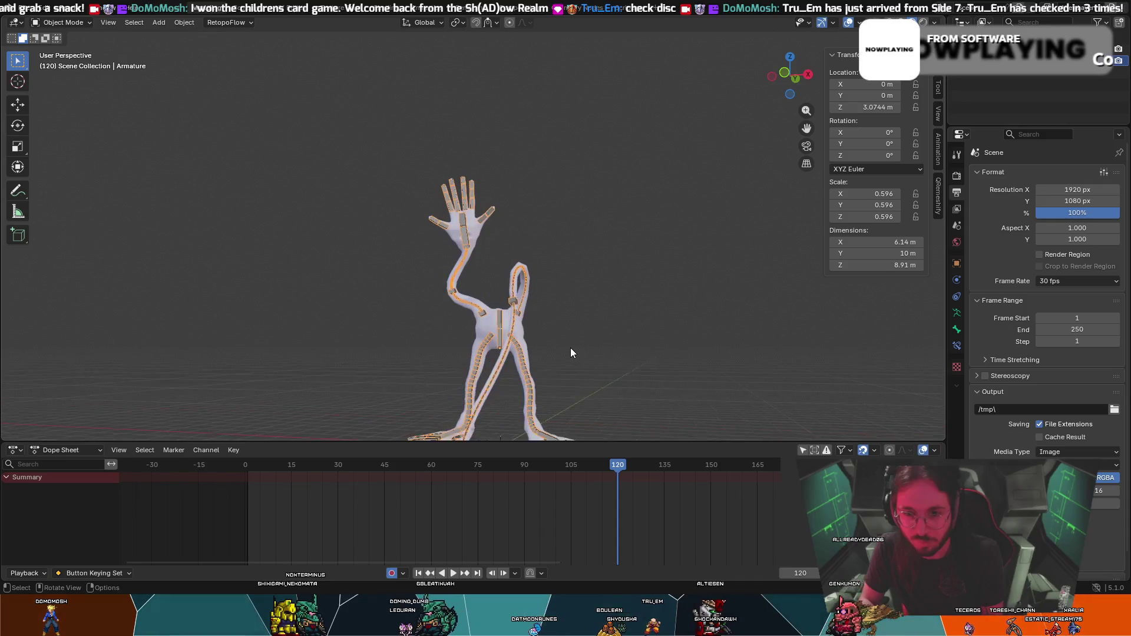
middle_click_drag(561, 353, 682, 356)
scroll(505, 305, "up", 5)
mouse_move(505, 304)
middle_mouse_down()
mouse_move(587, 98)
mouse_move(671, 412)
middle_mouse_up()
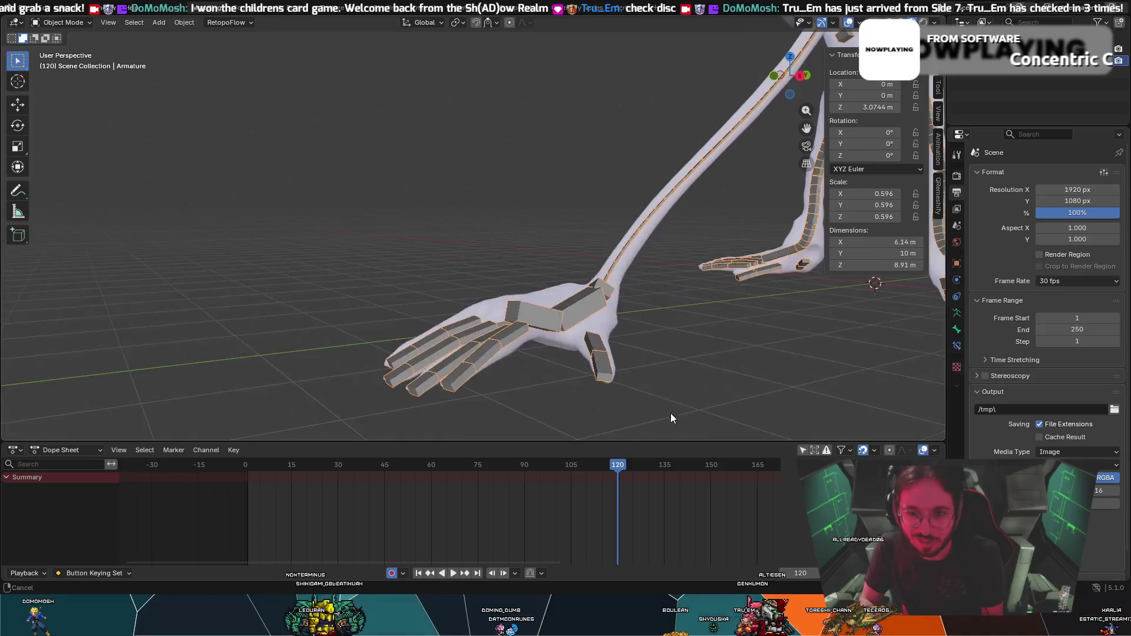
scroll(691, 257, "down", 5)
mouse_move(692, 257)
middle_mouse_down()
mouse_move(765, 267)
mouse_move(424, 271)
mouse_move(540, 273)
mouse_move(479, 255)
mouse_move(470, 270)
middle_mouse_up()
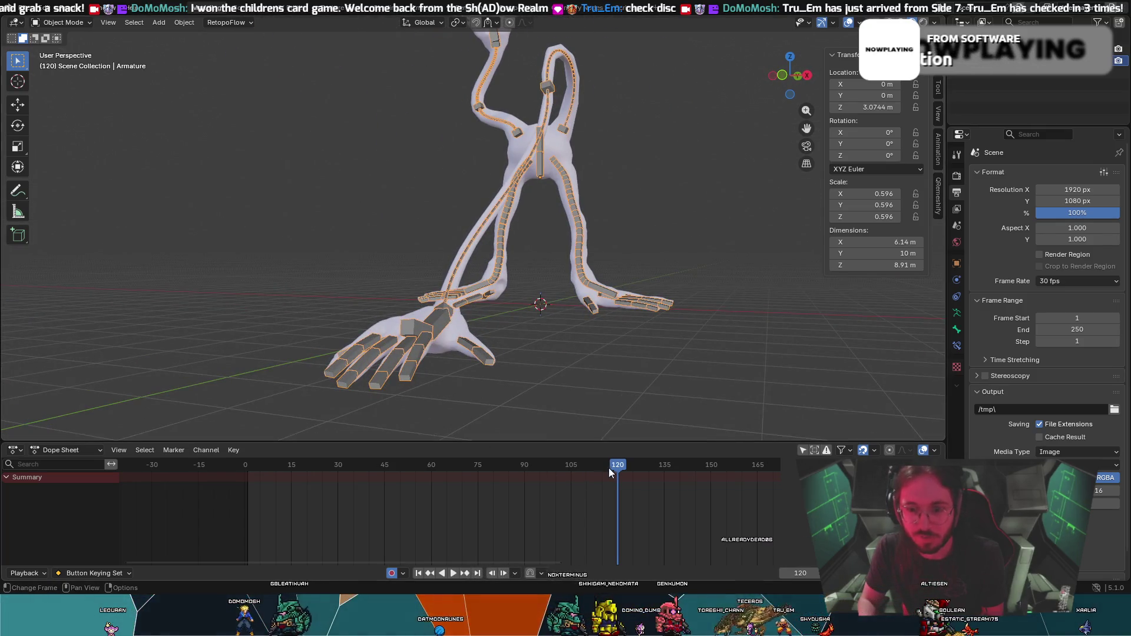
left_click(402, 574)
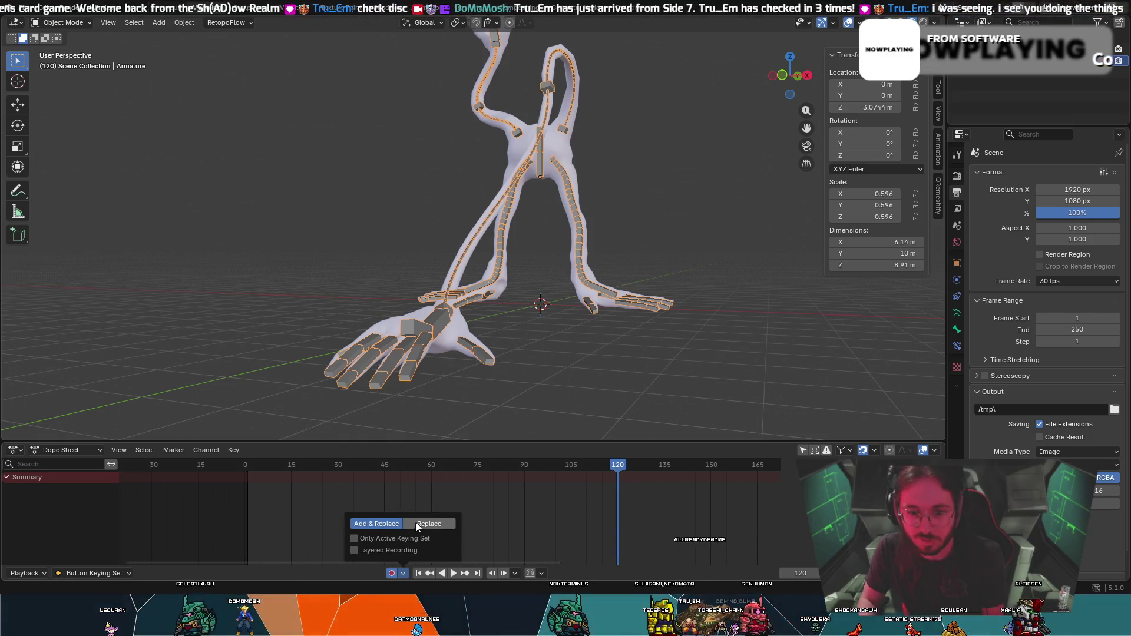
Deselect and reselect the armature and its bones in the viewport.
left_click(547, 407)
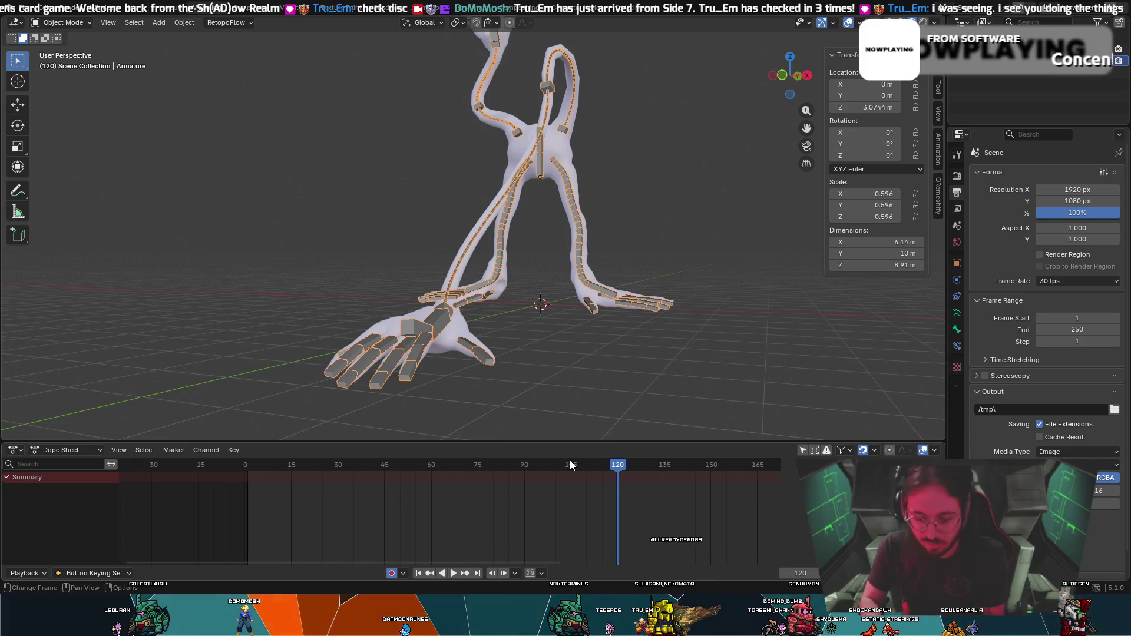
left_click(488, 284)
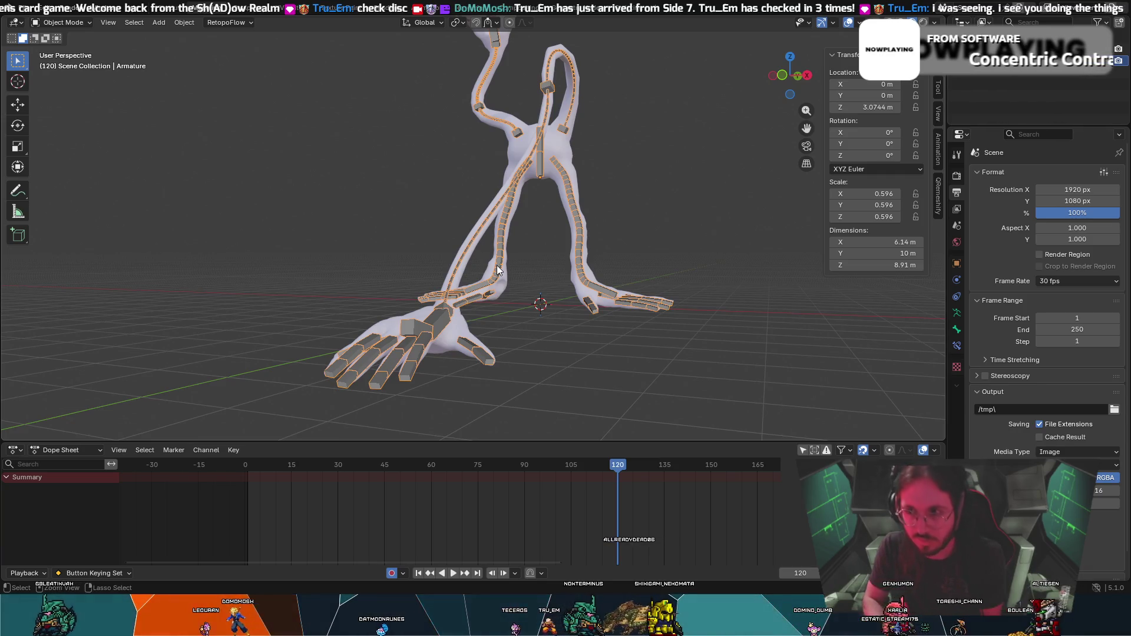
left_click(524, 148)
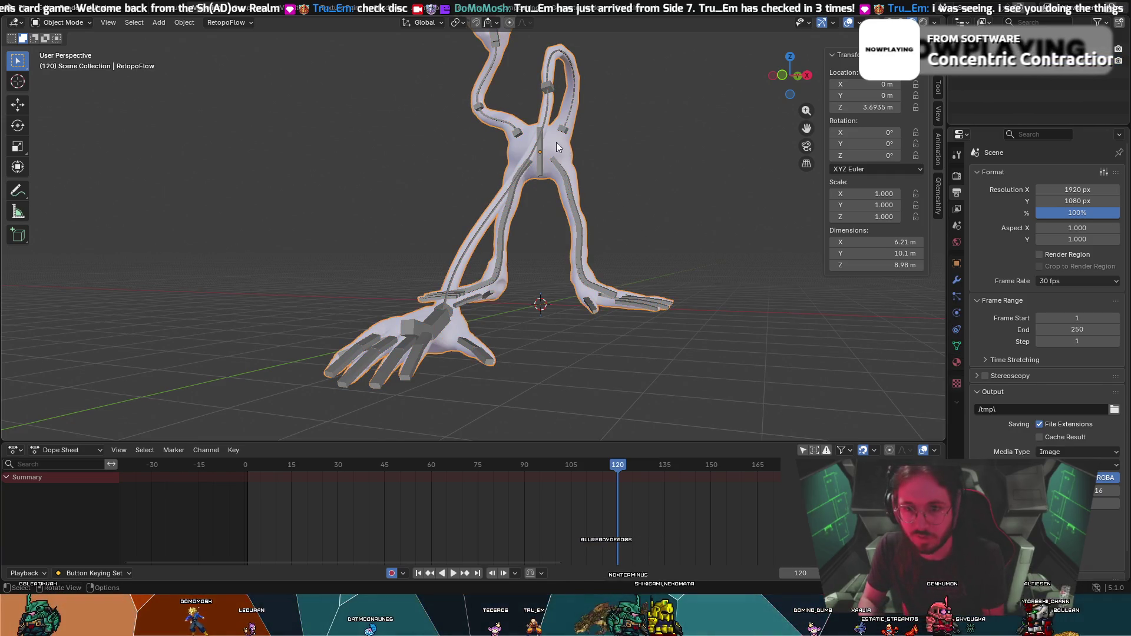
left_click(536, 140)
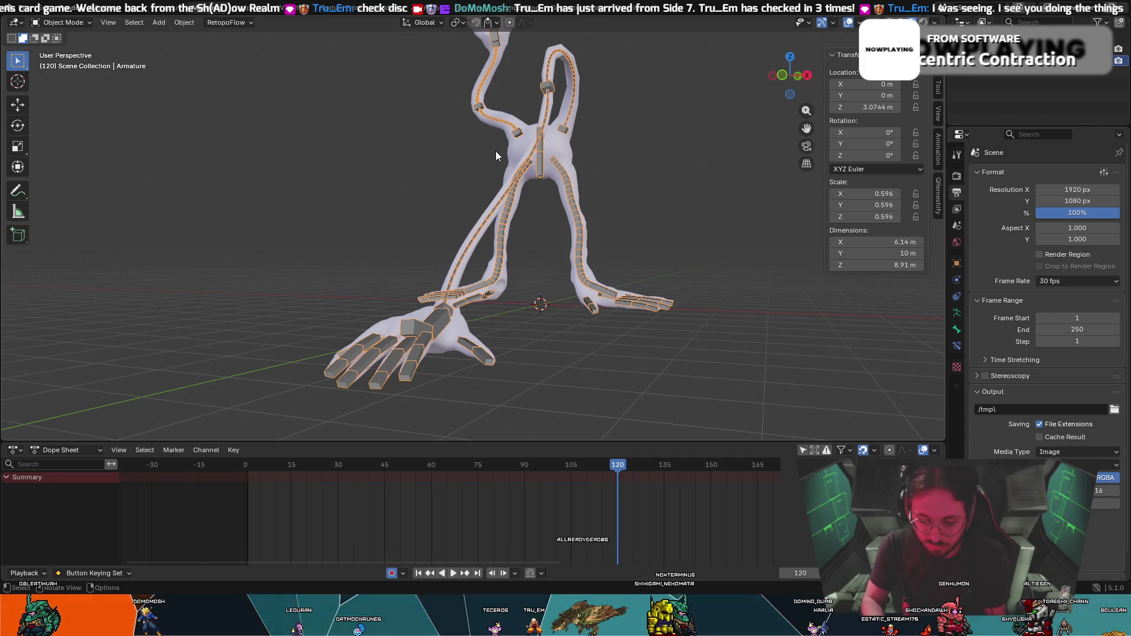
left_click(472, 155)
left_click(536, 165)
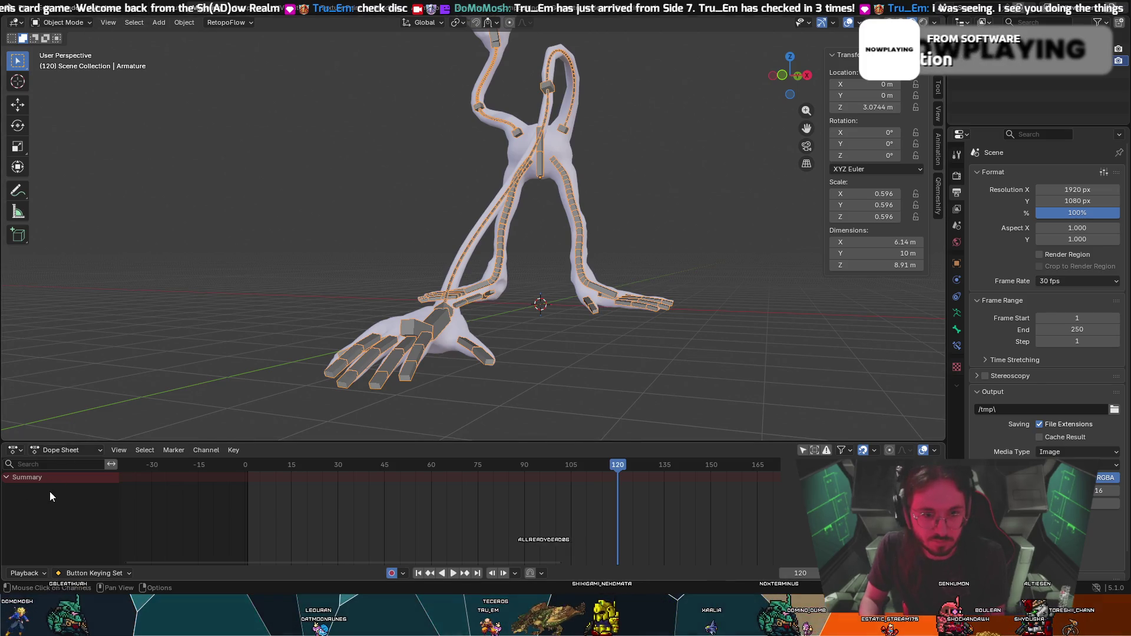
Switch the animation editor to Action Editor and back to Dope Sheet.
left_click(99, 452)
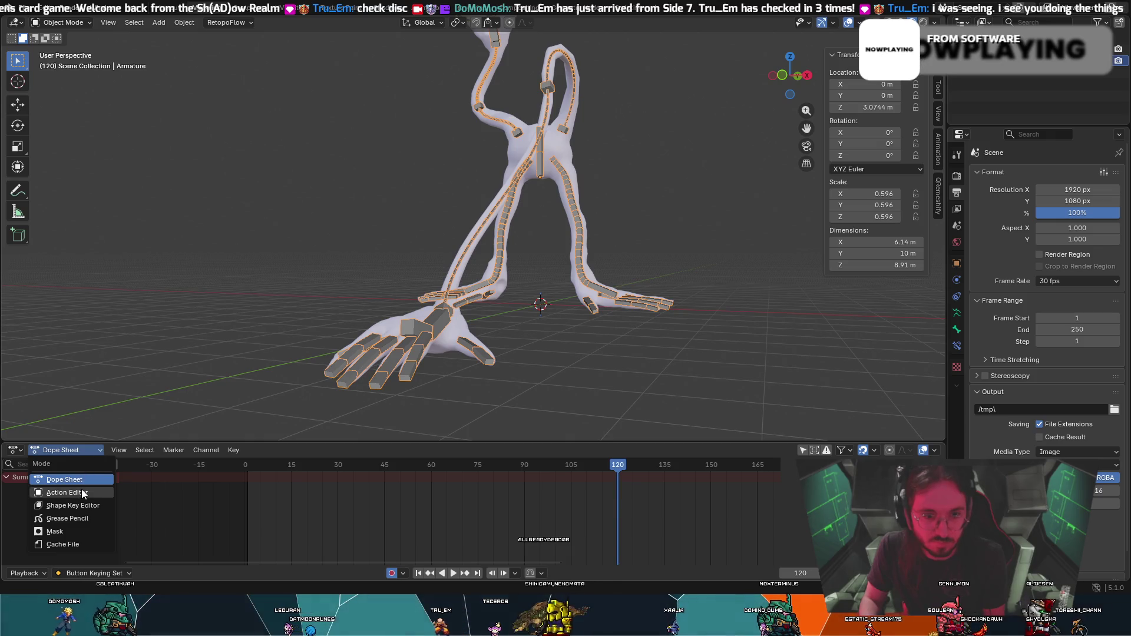
left_click(82, 493)
left_click(99, 451)
left_click(94, 478)
Reselect the whole armature and bring up the Key menu's keyframe commands.
left_click(82, 22)
left_click(423, 204)
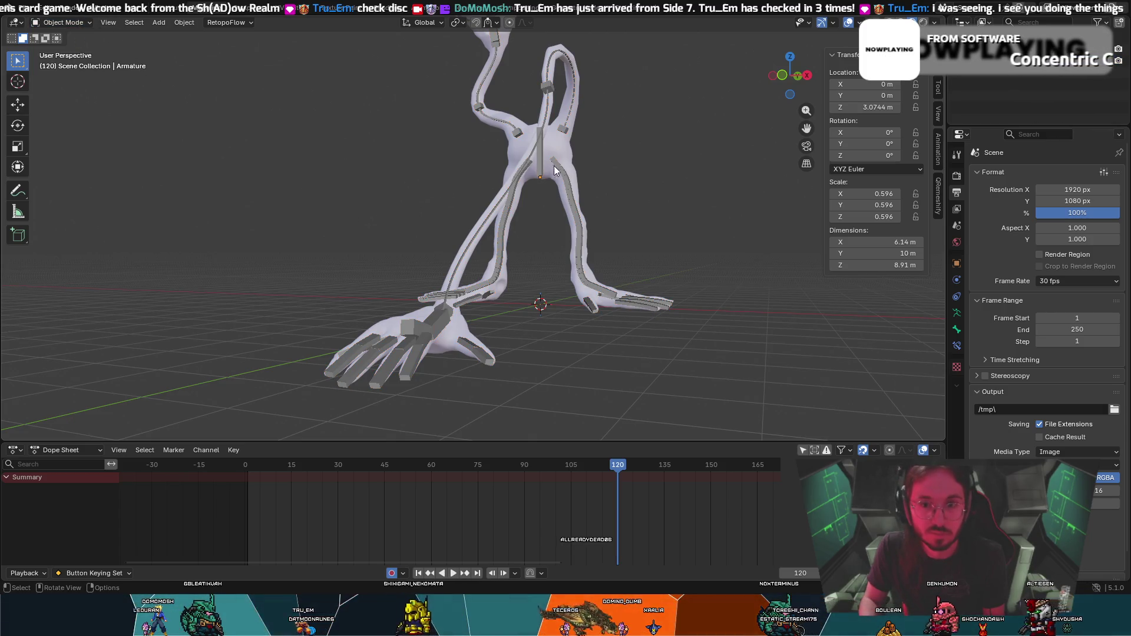
left_click(533, 156)
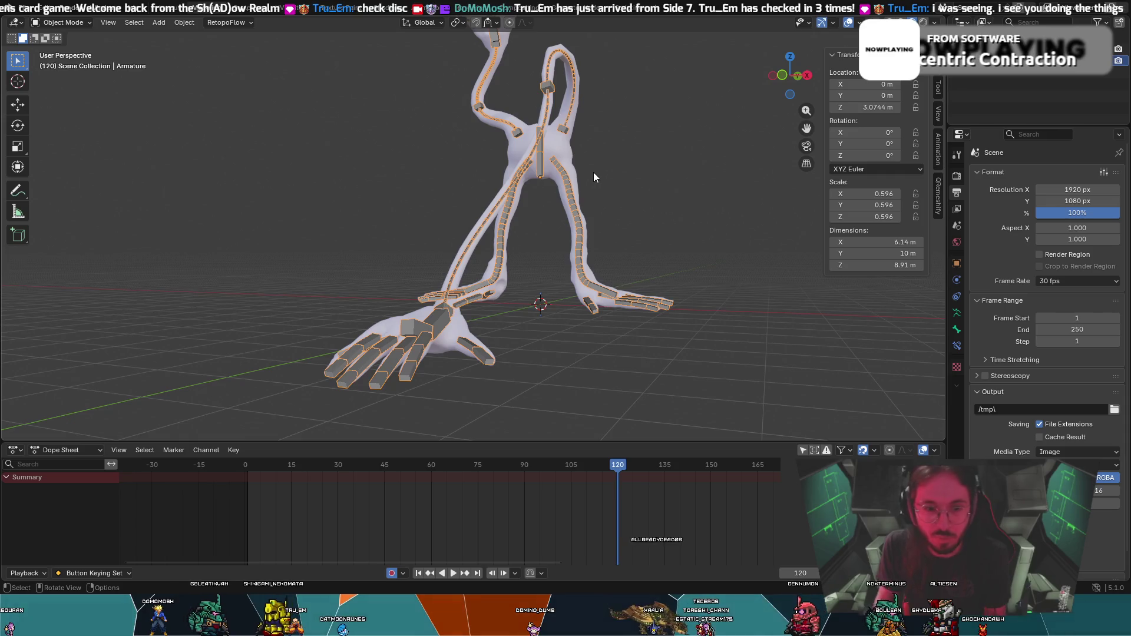
left_click(234, 449)
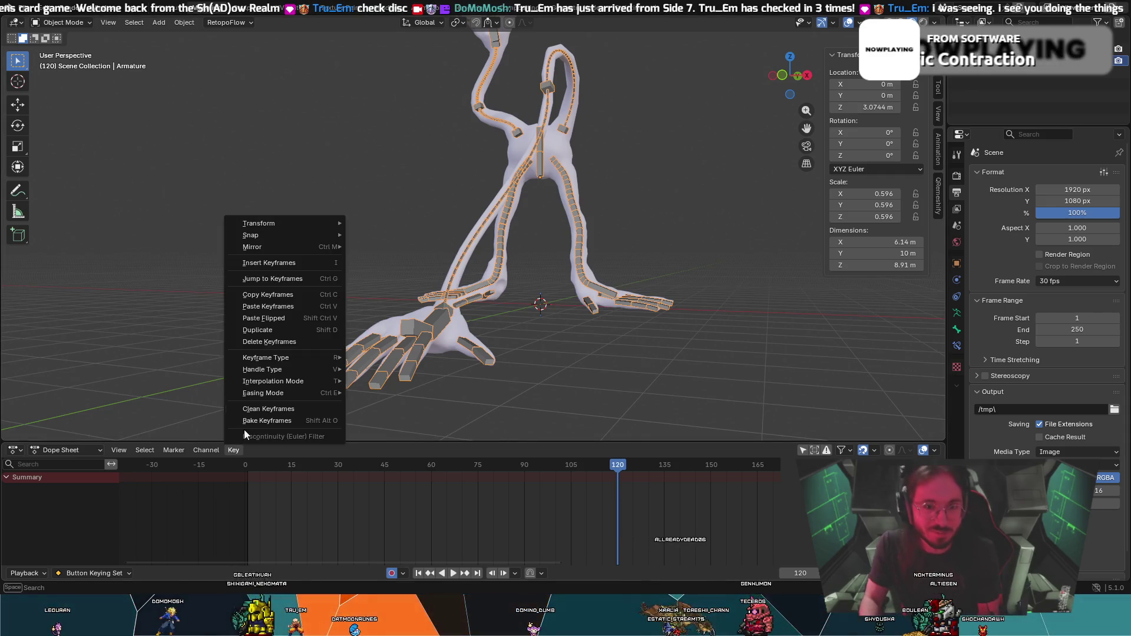
mouse_move(259, 223)
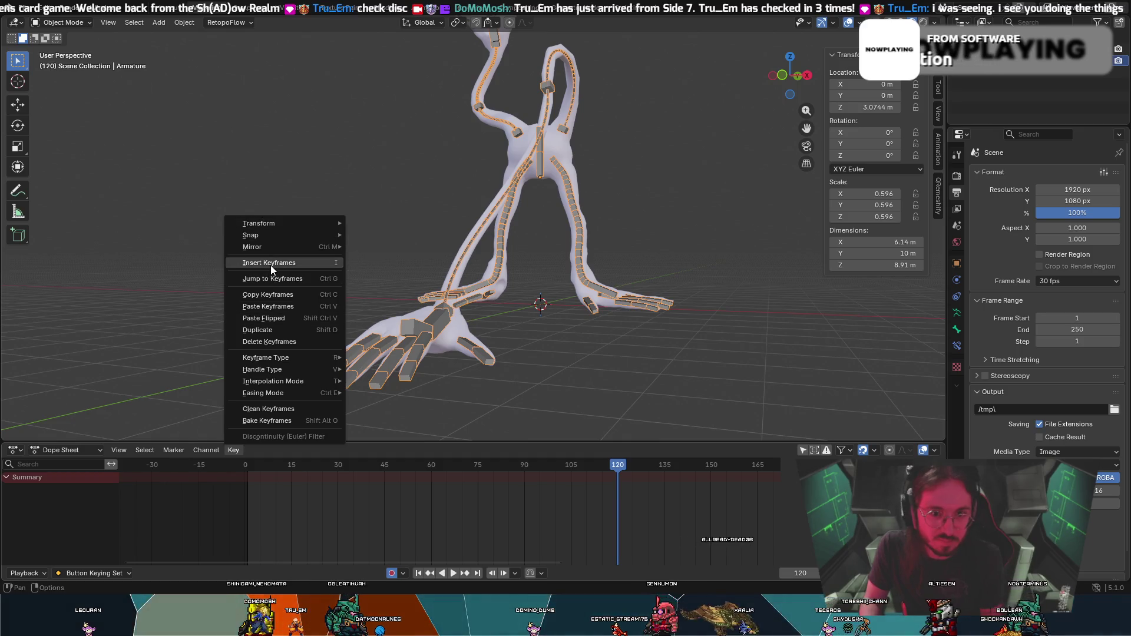
Insert keyframes on all channels of the armature at frame 120.
left_click(271, 263)
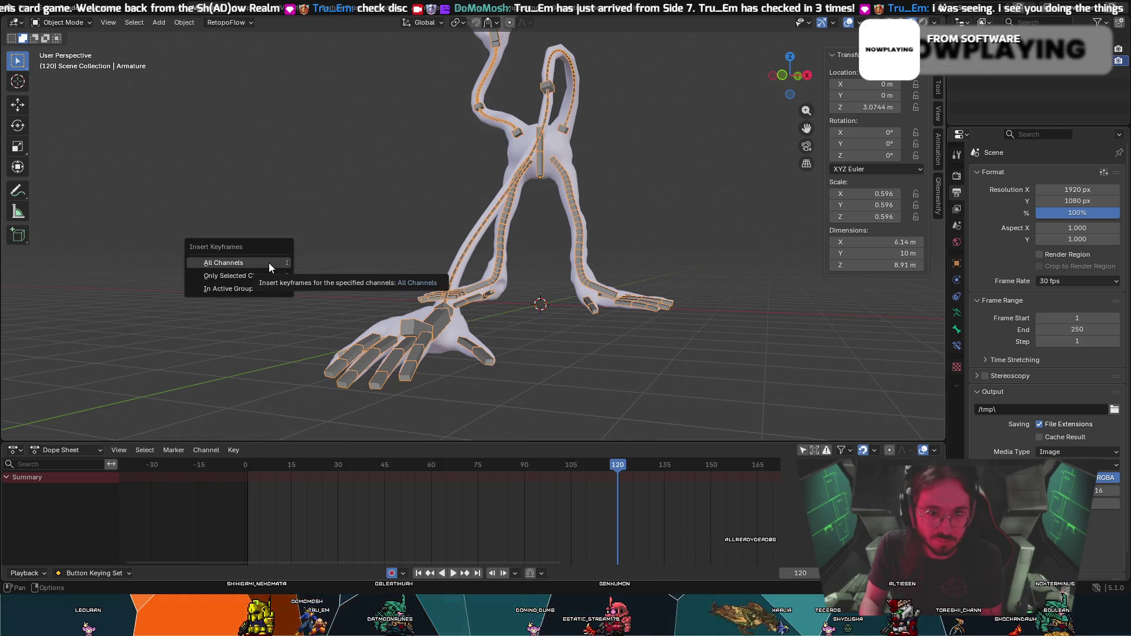
left_click(269, 263)
left_click(606, 402)
left_click_drag(617, 464, 619, 473)
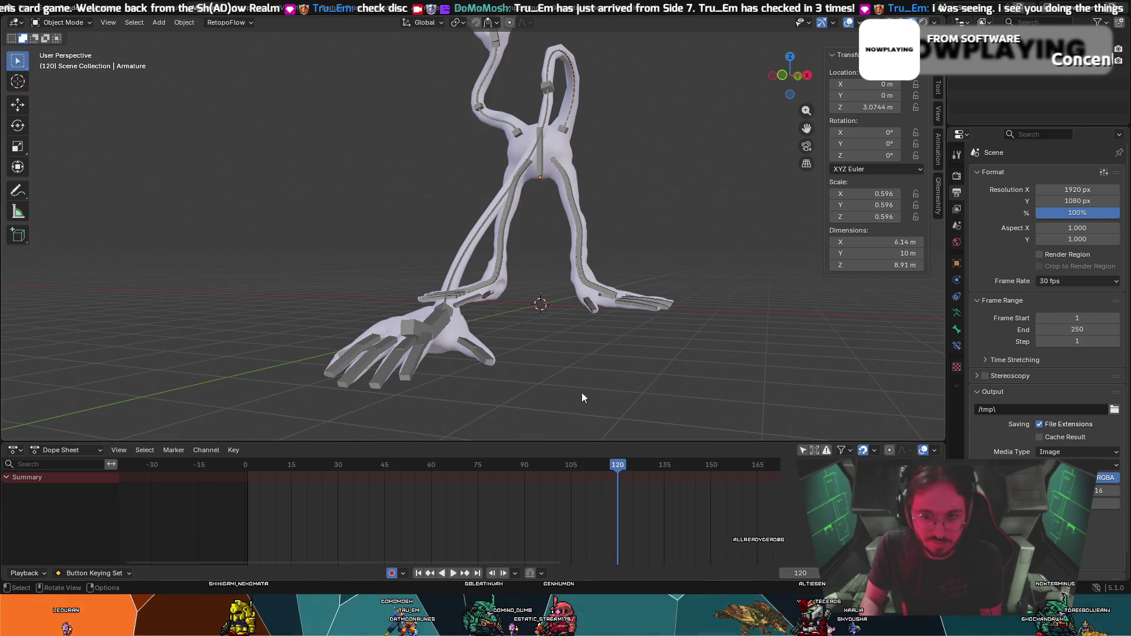
left_click(577, 211)
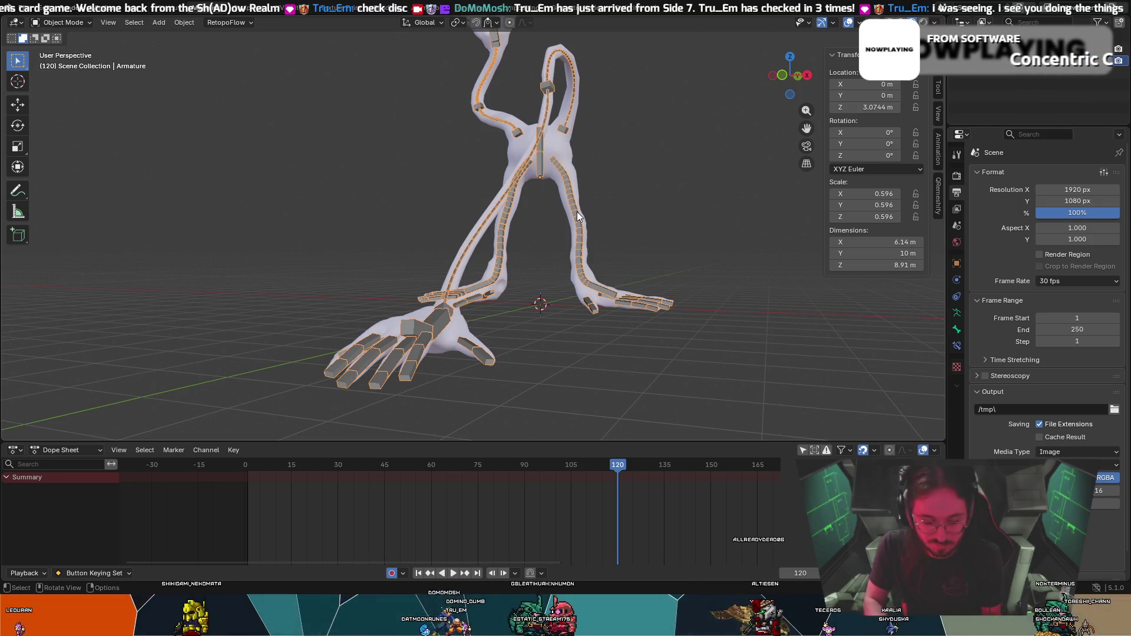
Make Location, Rotation & Scale the active keying set.
key("ctrl+shift+alt+i")
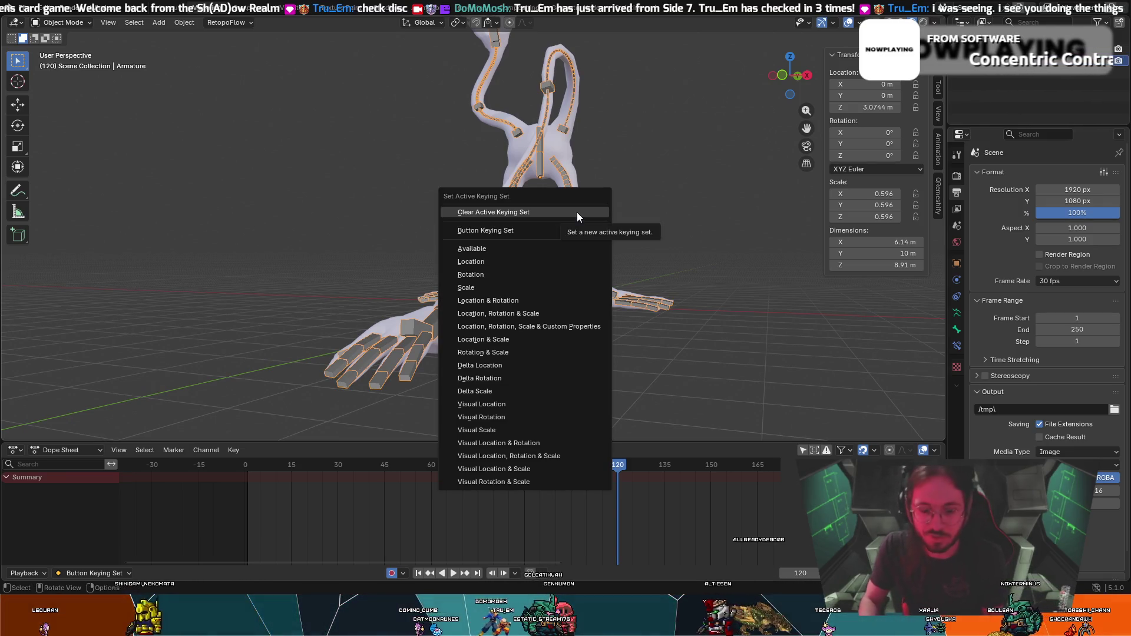
left_click(531, 311)
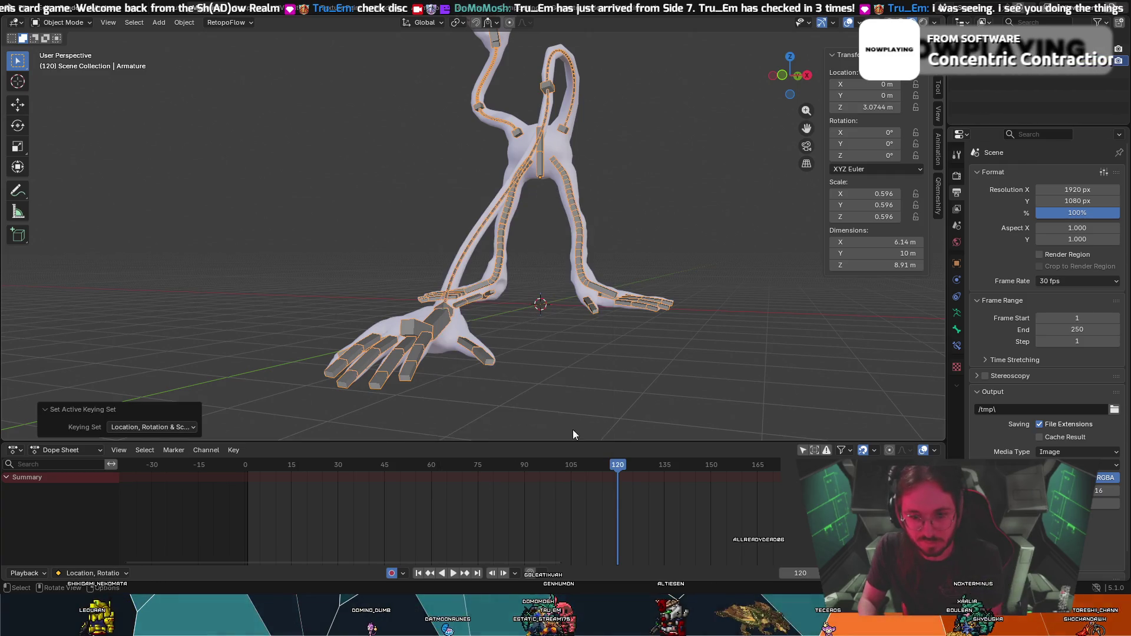
scroll(450, 472, "down", 2)
scroll(460, 483, "down", 1)
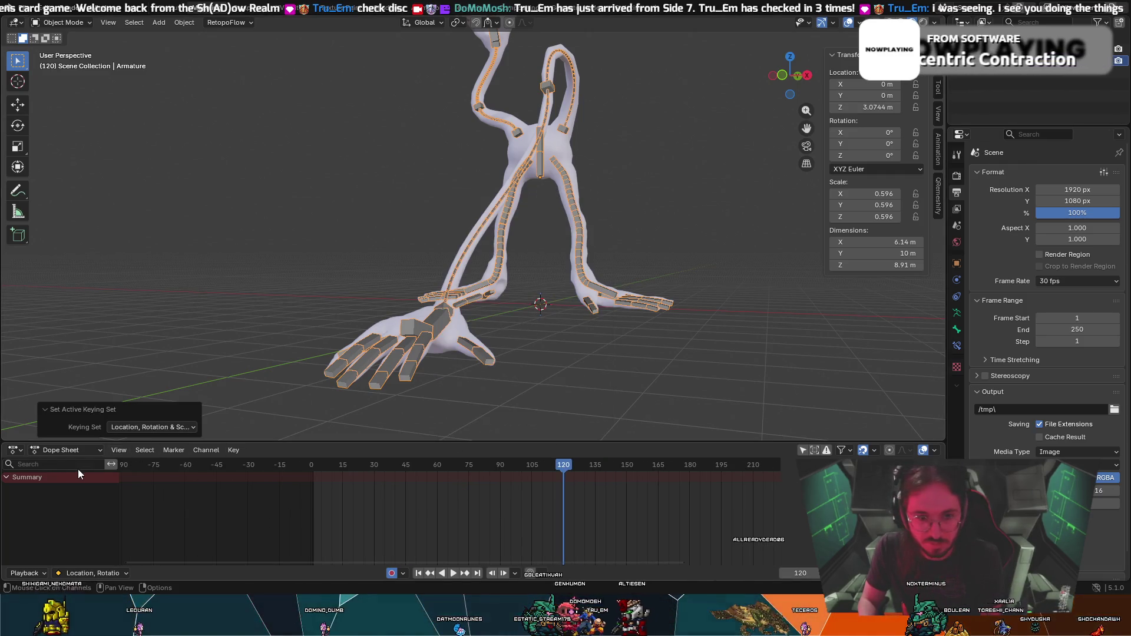
left_click(76, 453)
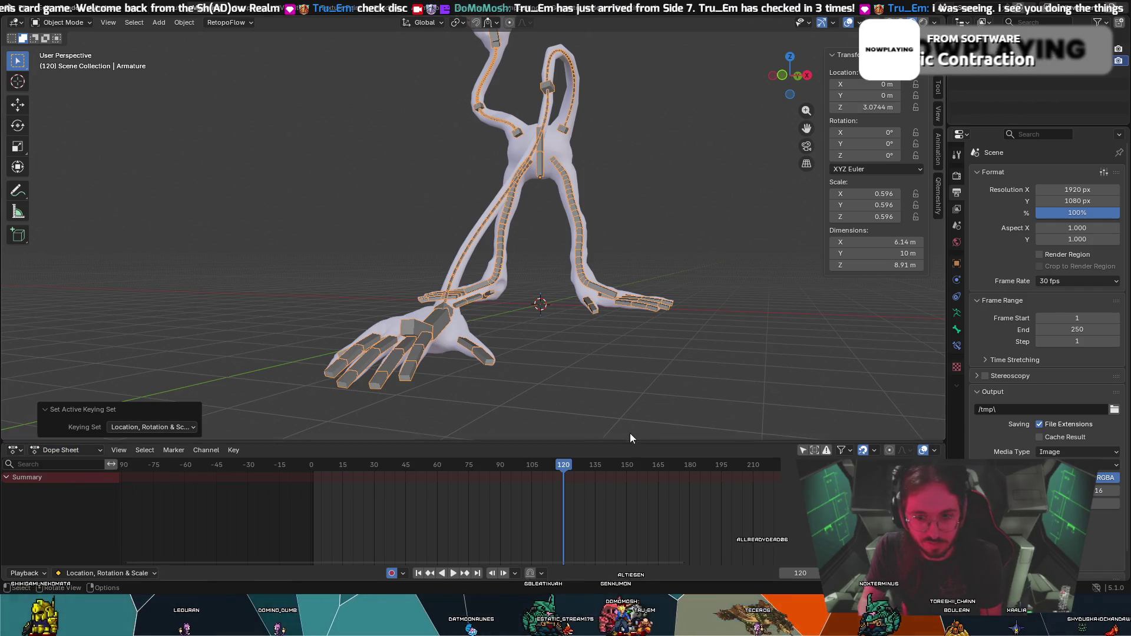
scroll(601, 501, "up", 2, "ctrl")
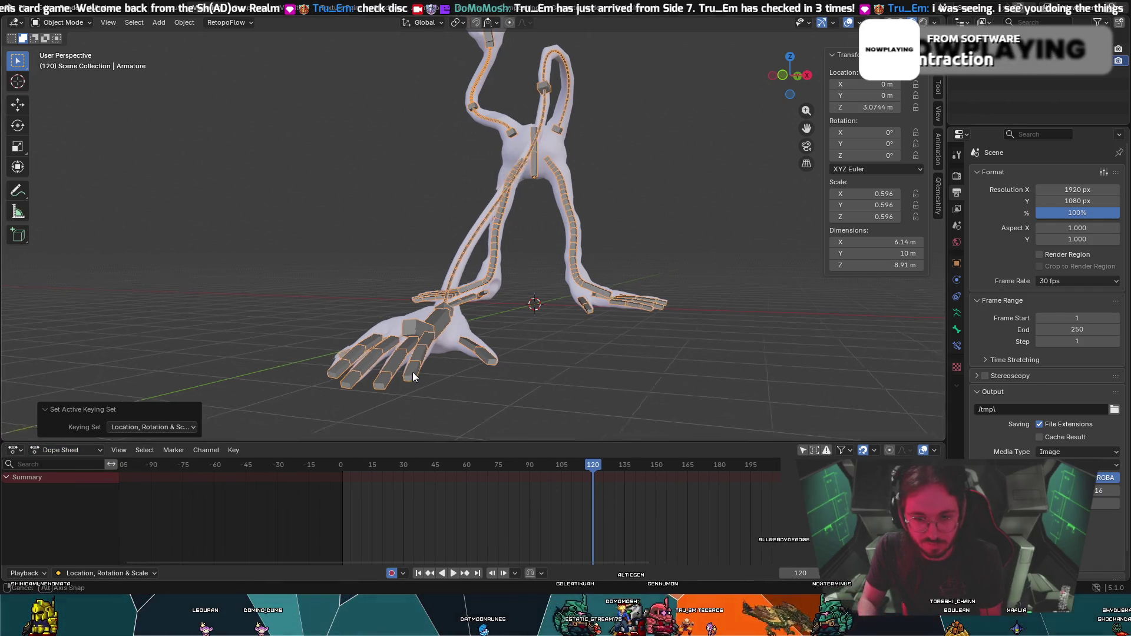
middle_click_drag(565, 371, 464, 379)
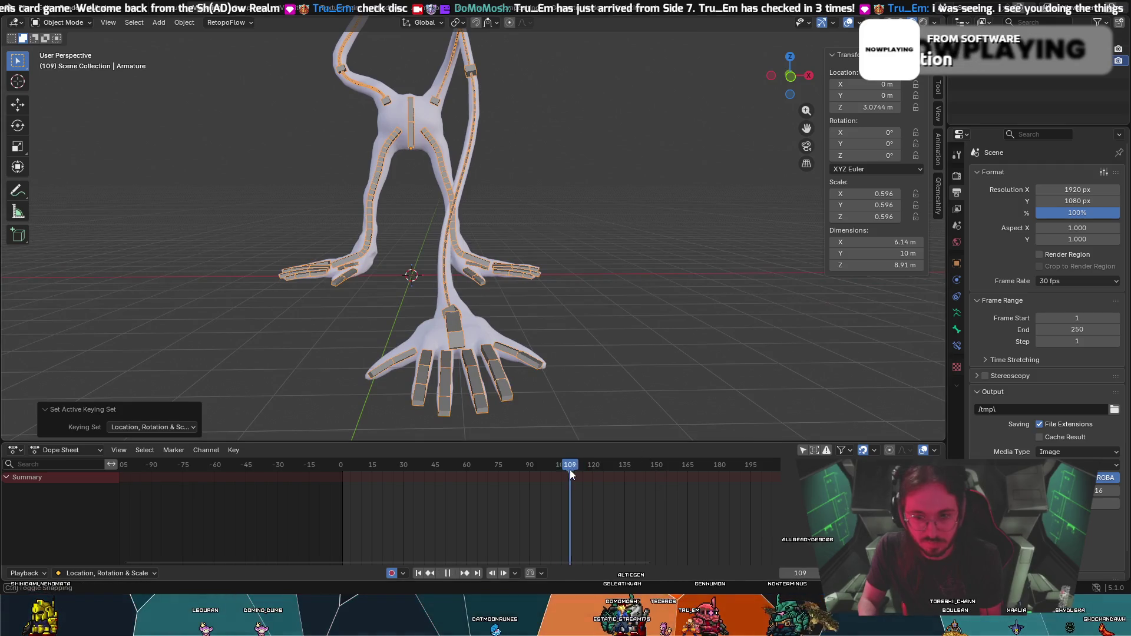
Switch the editor to Action Editor and select the whole armature.
left_click(582, 388)
mouse_move(583, 388)
middle_mouse_down()
mouse_move(574, 376)
mouse_move(195, 431)
middle_mouse_up()
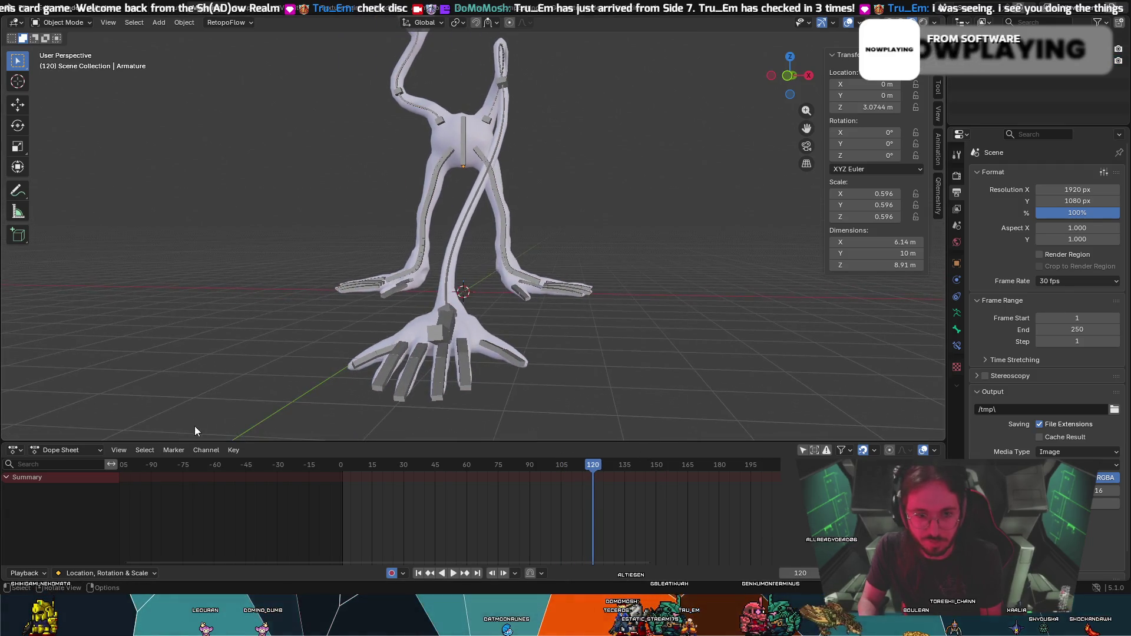
left_click(82, 448)
left_click(60, 489)
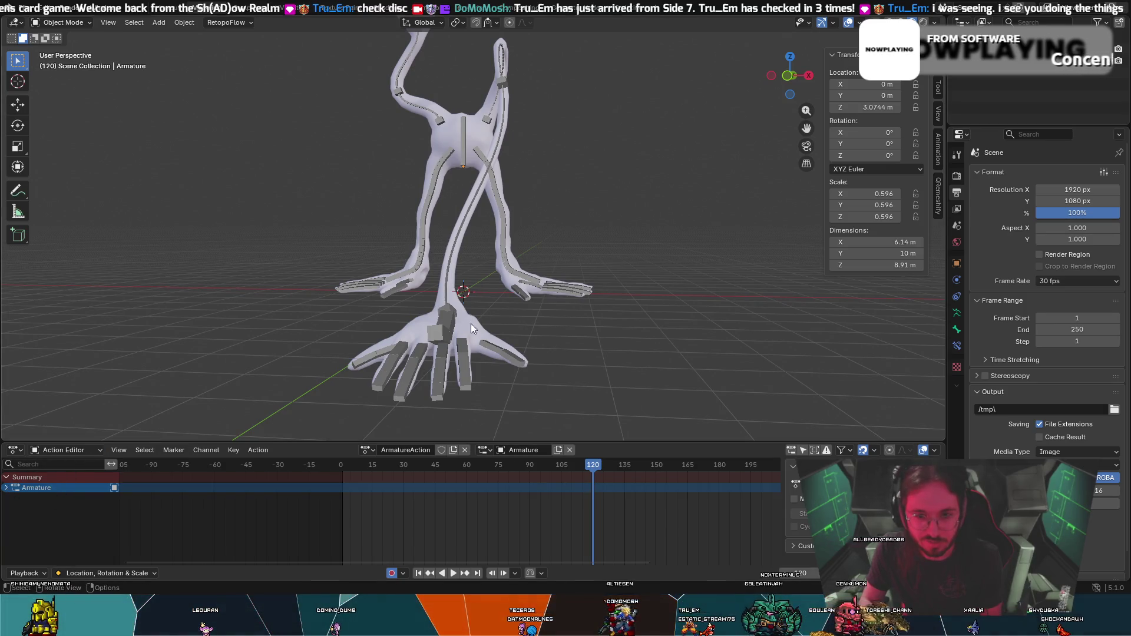
left_click(432, 319)
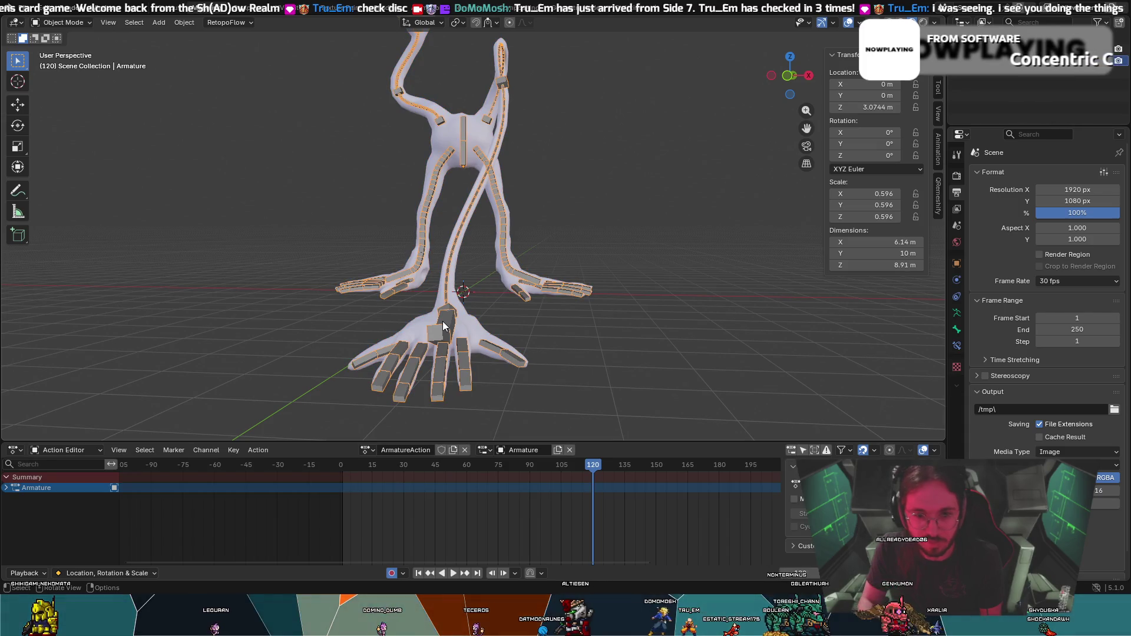
Set Location, Rotation & Scale as keying set and review the keying options.
key("ctrl+shift+alt+i")
left_click(548, 330)
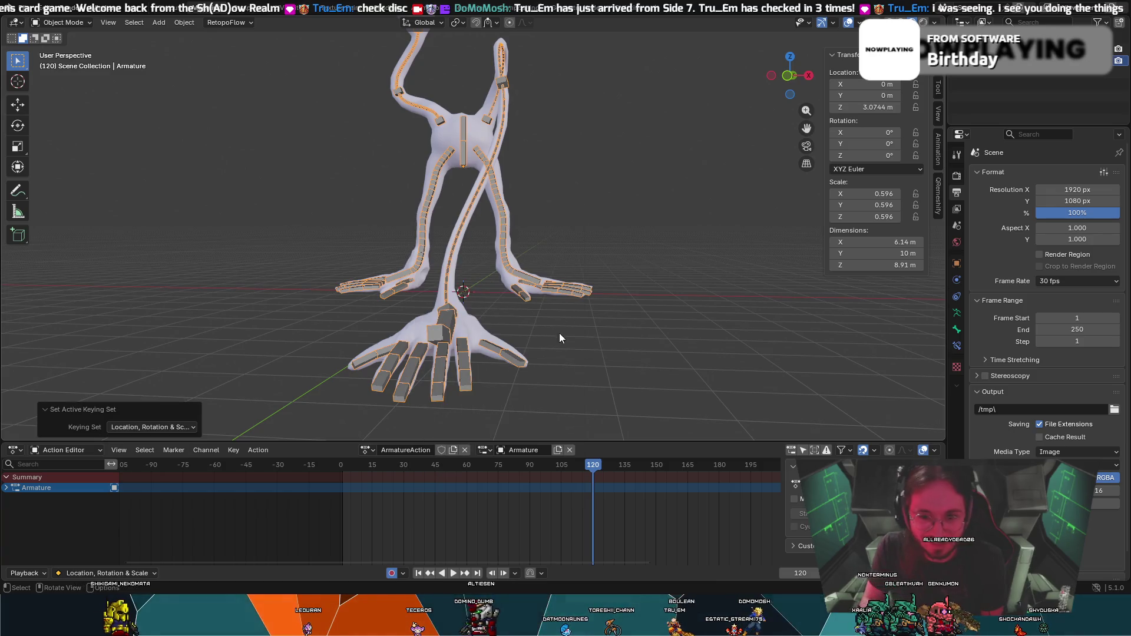
left_click(88, 571)
left_click(76, 535)
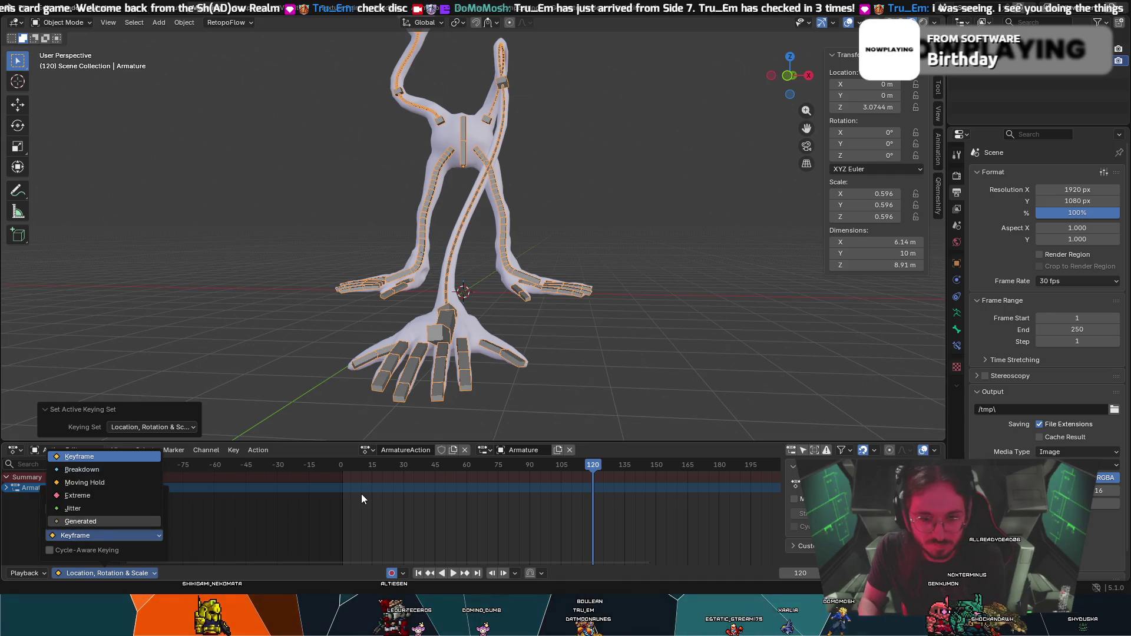
key("Escape")
key("Escape")
mouse_move(705, 377)
middle_mouse_down()
mouse_move(622, 370)
mouse_move(687, 392)
mouse_move(689, 457)
middle_mouse_up()
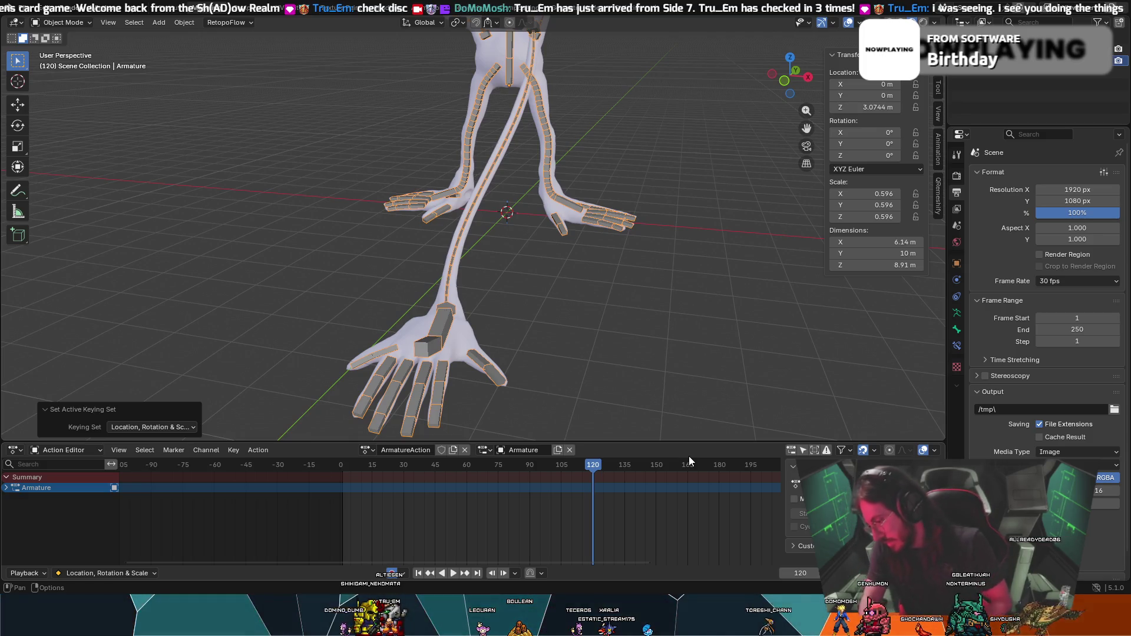
mouse_move(576, 402)
middle_mouse_down()
mouse_move(583, 320)
mouse_move(597, 316)
middle_mouse_up()
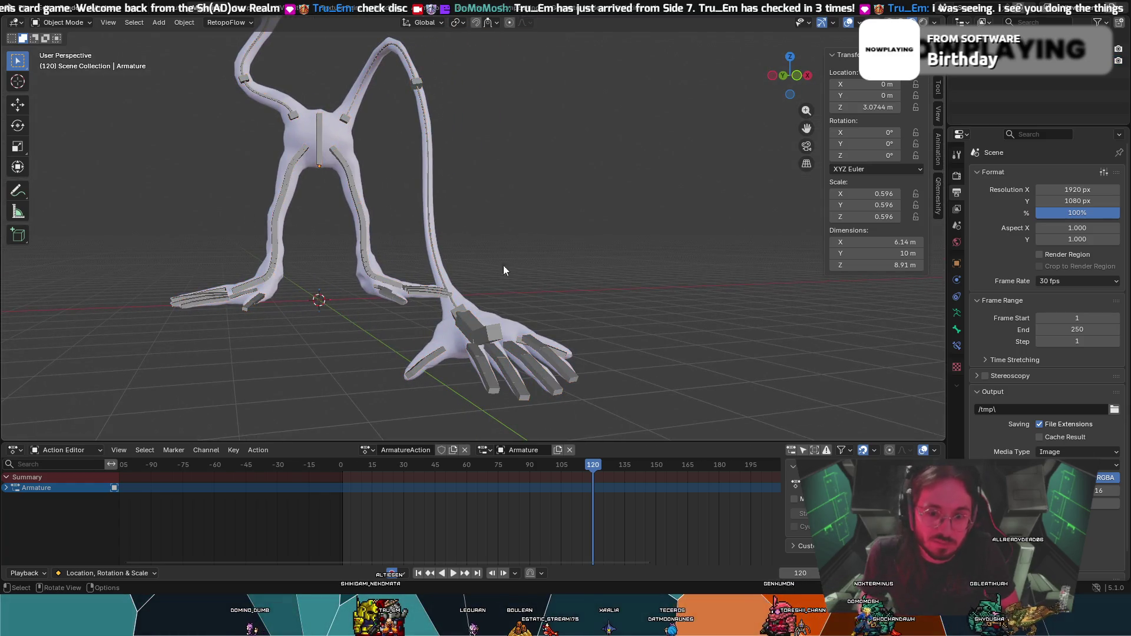
middle_click_drag(503, 269, 558, 311)
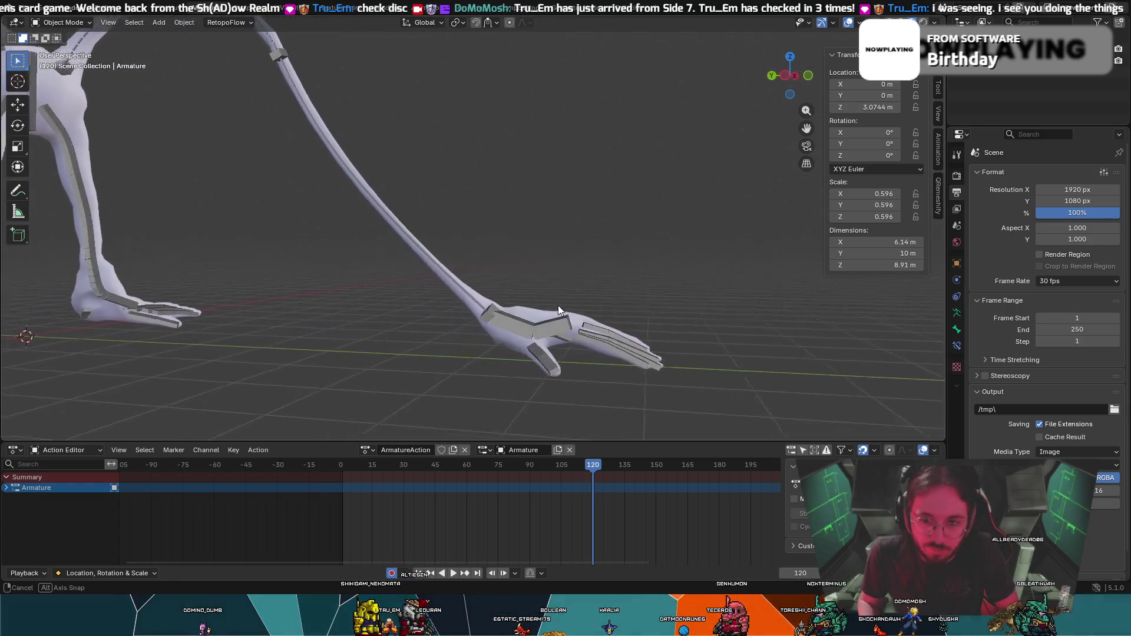
mouse_move(557, 312)
middle_mouse_down()
mouse_move(591, 181)
mouse_move(391, 314)
mouse_move(490, 186)
middle_mouse_up()
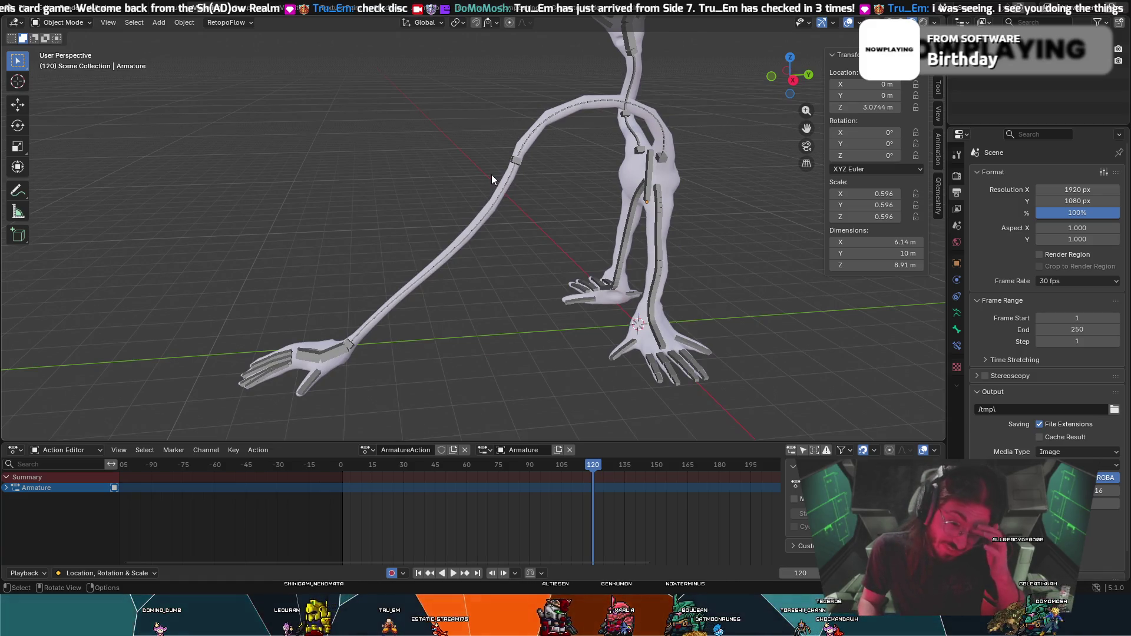
middle_click_drag(471, 167, 496, 164)
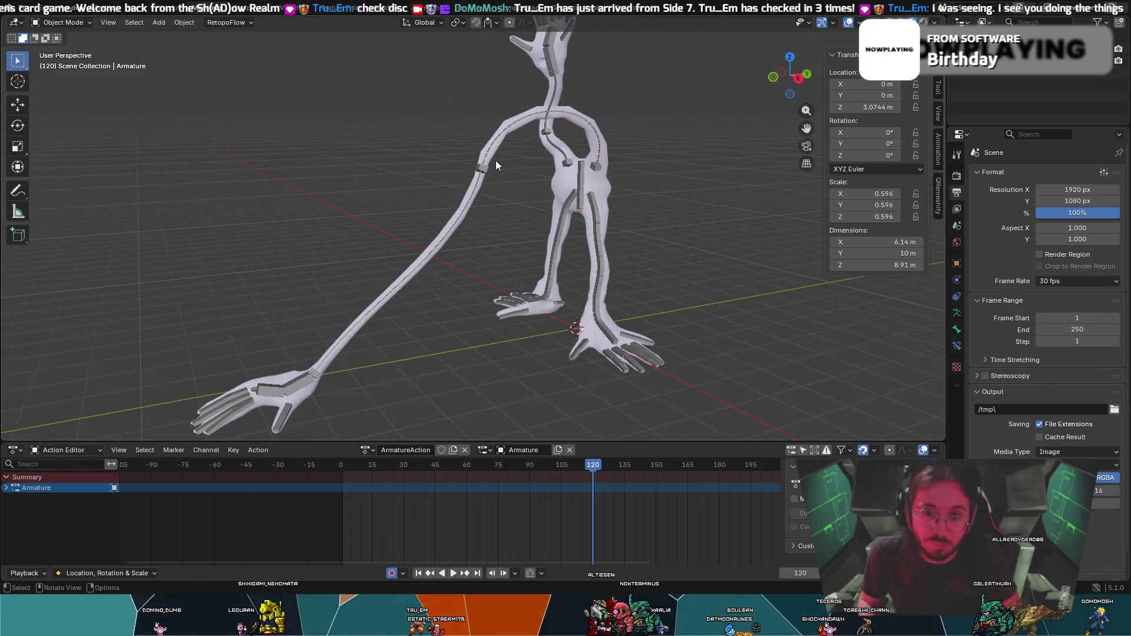
mouse_move(440, 186)
middle_mouse_down()
mouse_move(382, 180)
mouse_move(551, 181)
mouse_move(533, 165)
mouse_move(425, 229)
mouse_move(511, 259)
mouse_move(495, 342)
mouse_move(508, 357)
mouse_move(514, 283)
middle_mouse_up()
scroll(508, 357, "up", 2)
scroll(513, 288, "up", 2)
scroll(456, 232, "up", 5)
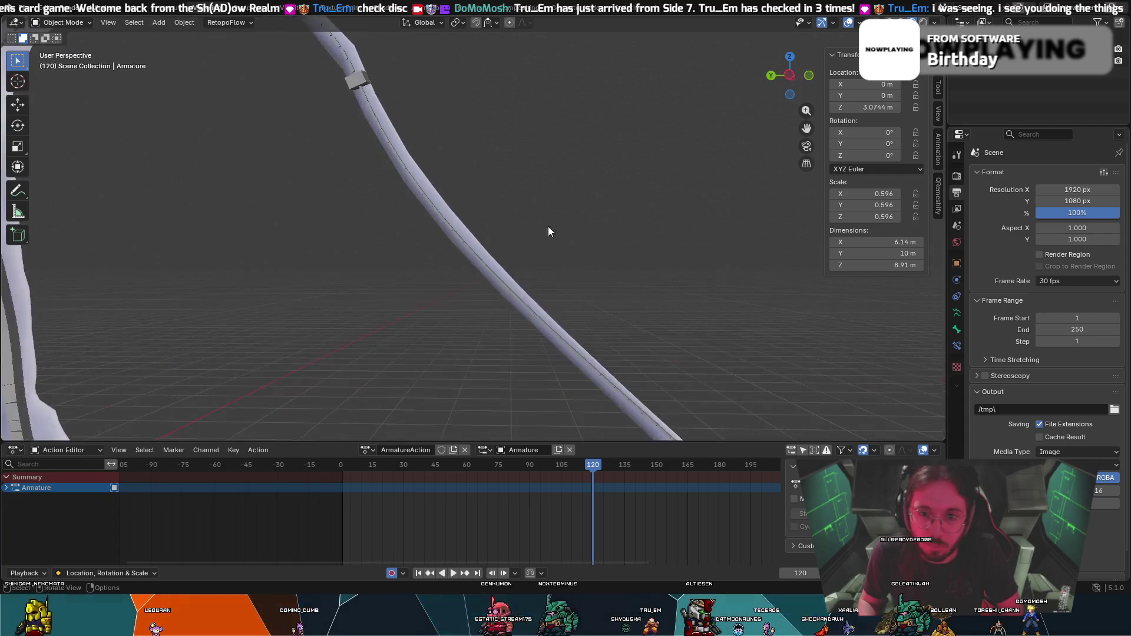
scroll(503, 172, "down", 3)
mouse_move(509, 188)
middle_mouse_down()
mouse_move(586, 349)
mouse_move(559, 311)
mouse_move(164, 225)
middle_mouse_up()
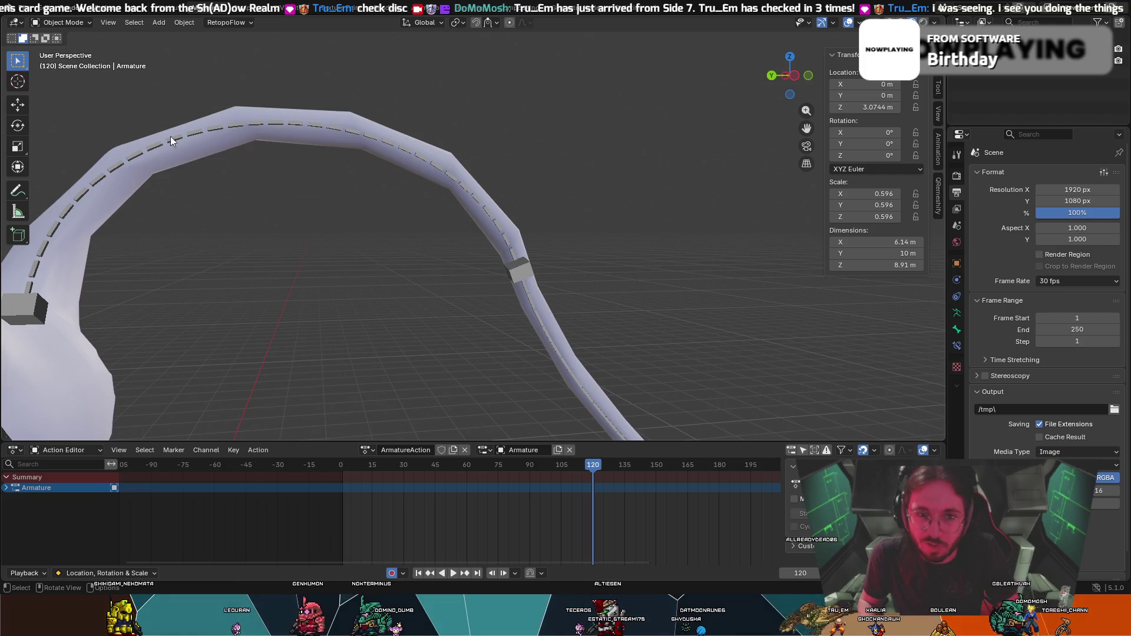
scroll(591, 212, "down", 5)
mouse_move(515, 223)
middle_mouse_down()
mouse_move(530, 318)
mouse_move(448, 33)
mouse_move(418, 66)
middle_mouse_up()
scroll(529, 318, "up", 5)
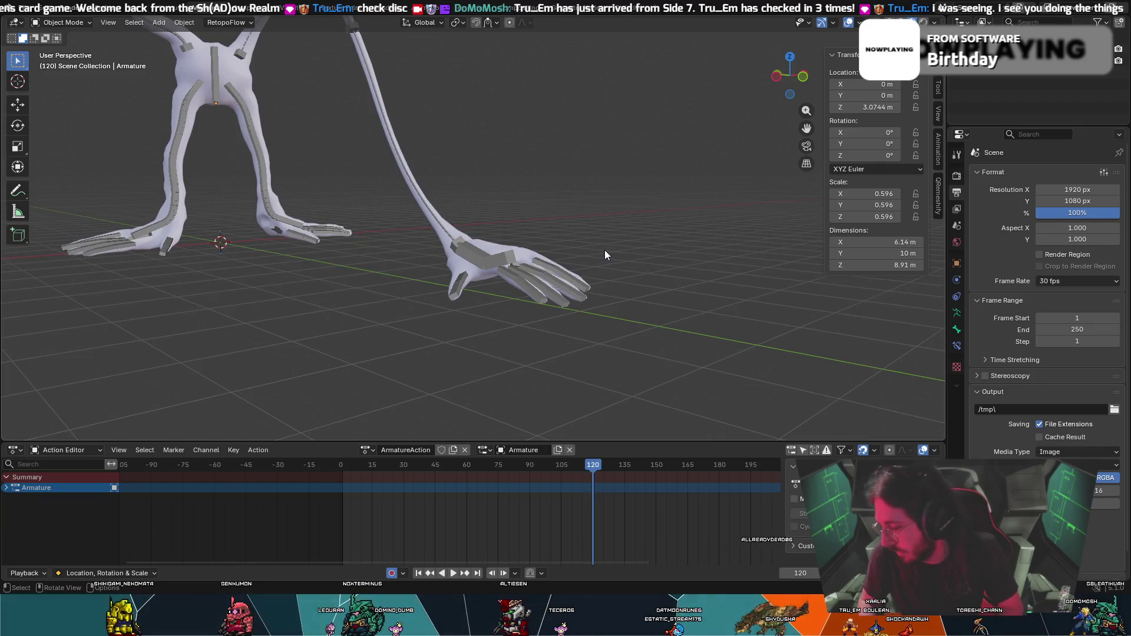
scroll(605, 255, "up", 2)
mouse_move(606, 256)
middle_mouse_down()
mouse_move(538, 256)
mouse_move(585, 254)
mouse_move(579, 248)
mouse_move(664, 217)
mouse_move(662, 208)
mouse_move(485, 214)
mouse_move(461, 194)
middle_mouse_up()
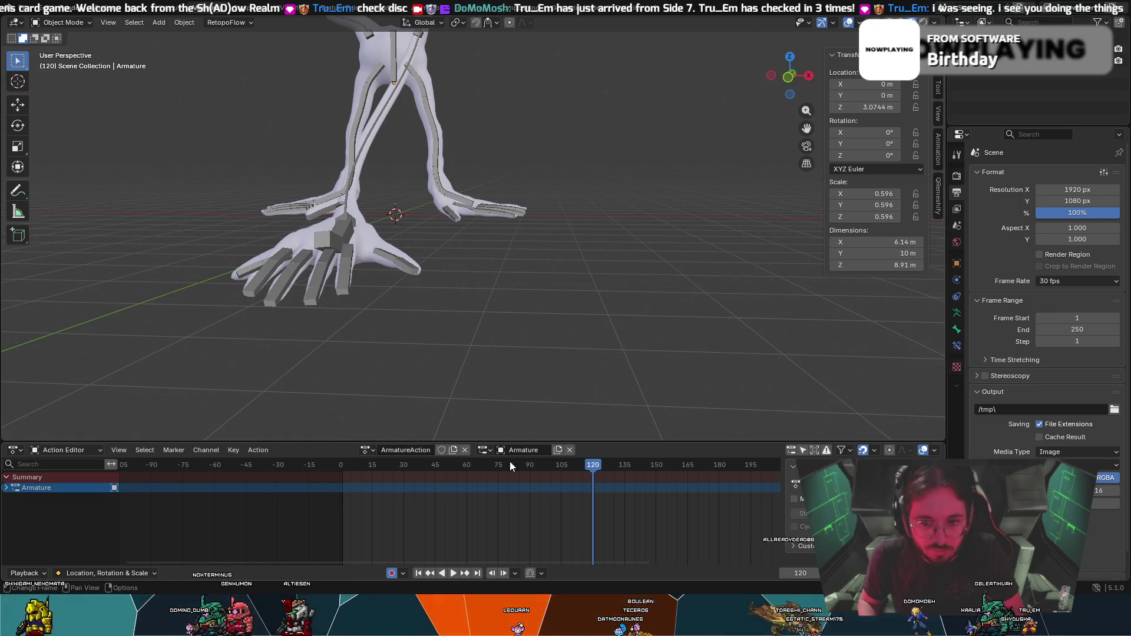
mouse_move(589, 462)
left_mouse_down()
mouse_move(392, 480)
mouse_move(339, 471)
left_mouse_up()
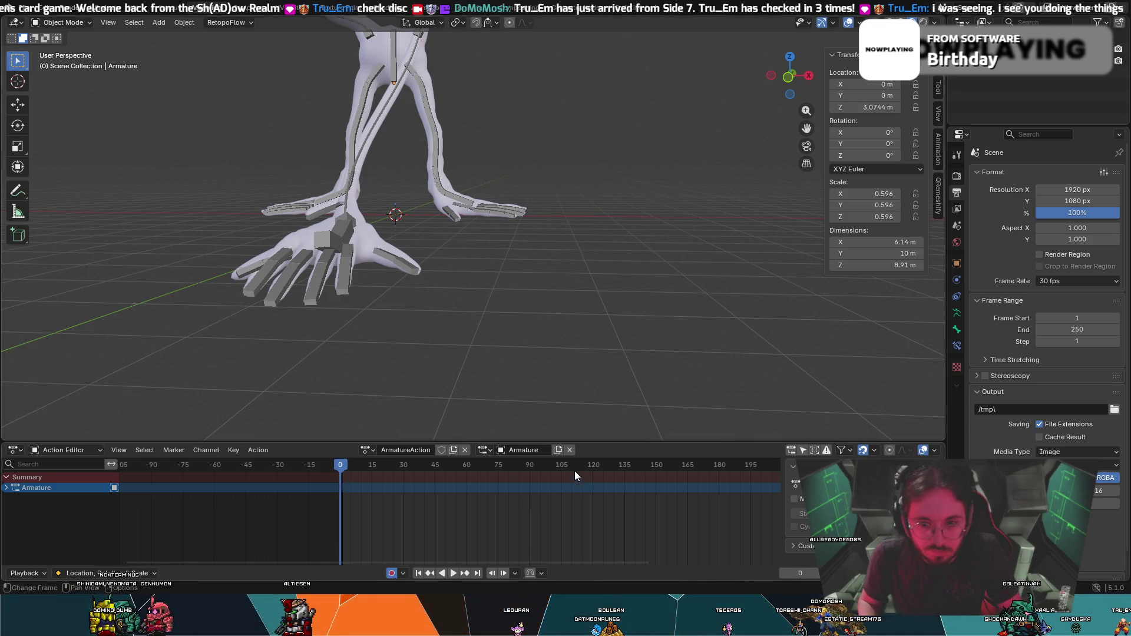
left_click_drag(594, 465, 593, 466)
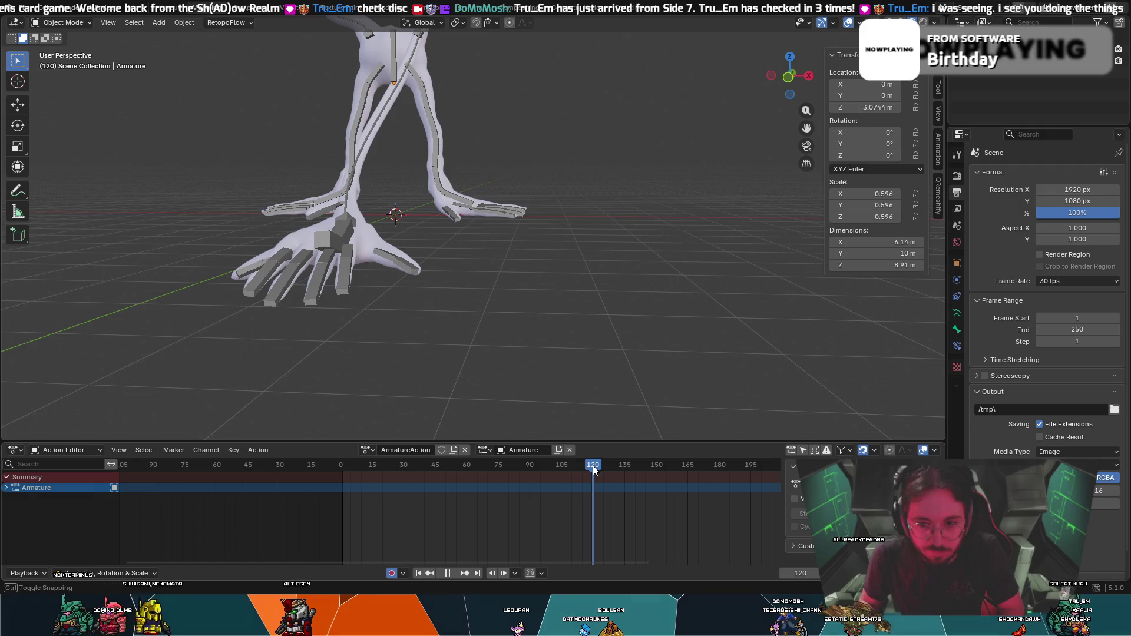
scroll(318, 260, "up", 3)
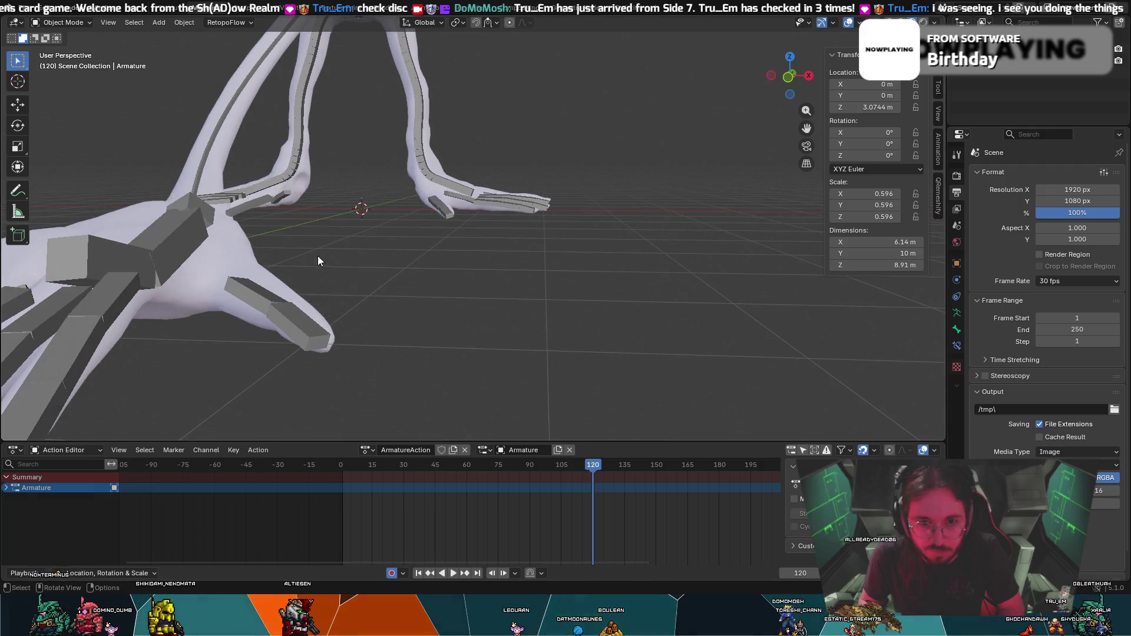
left_click(62, 22)
Rotate Bone.005 slightly and stop the animation playback.
left_click(66, 59)
key("c")
left_click(122, 259)
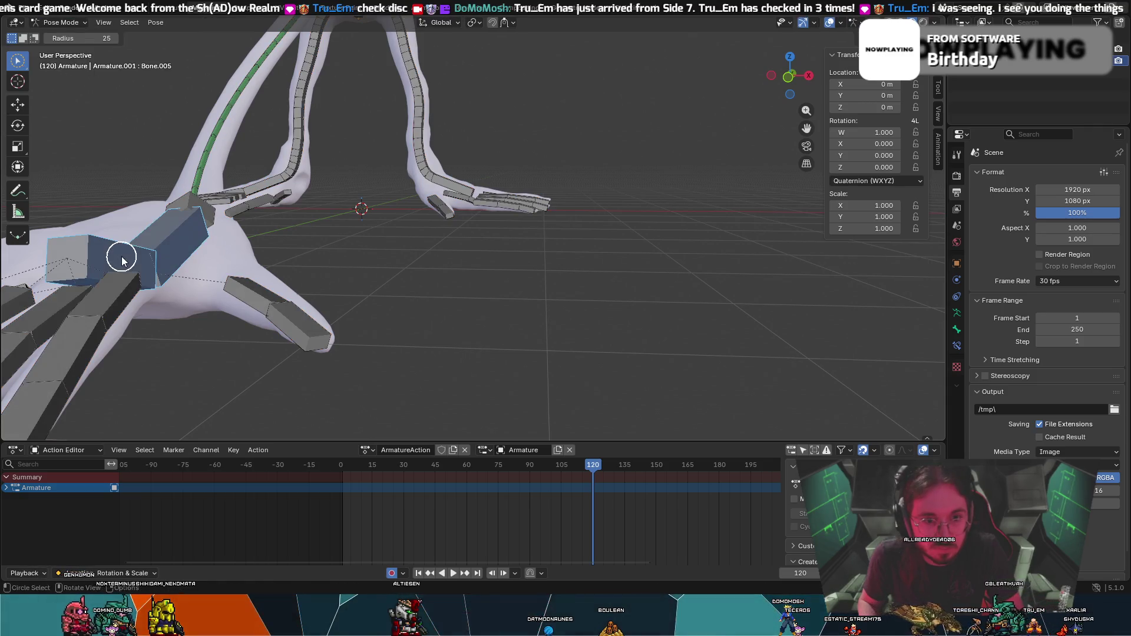
key("r")
left_click(127, 252)
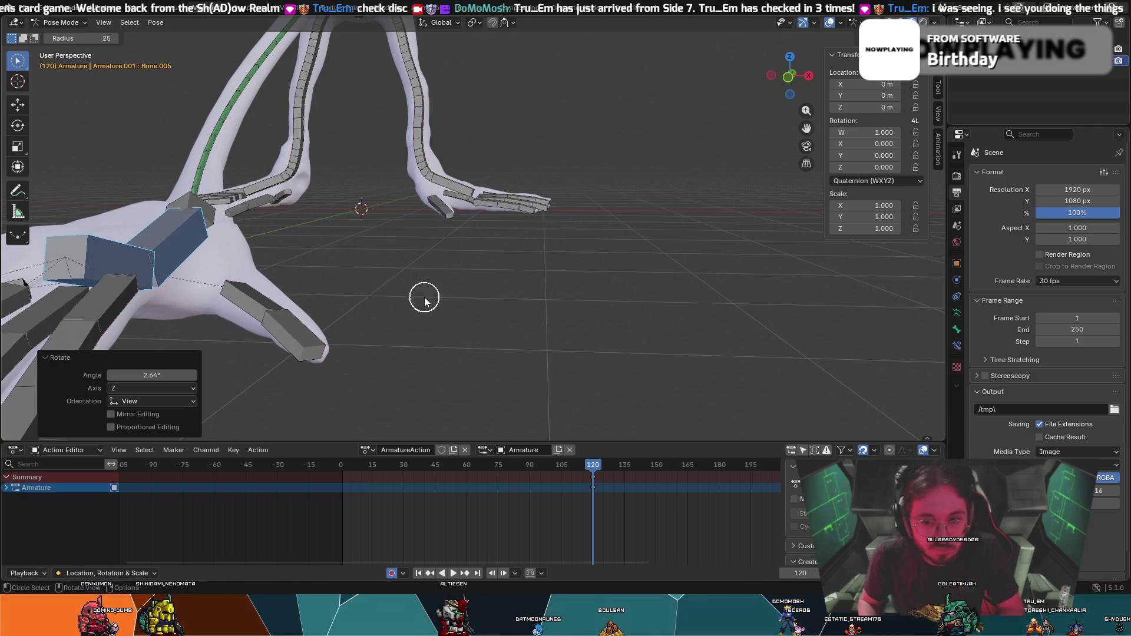
middle_click_drag(424, 299, 487, 285)
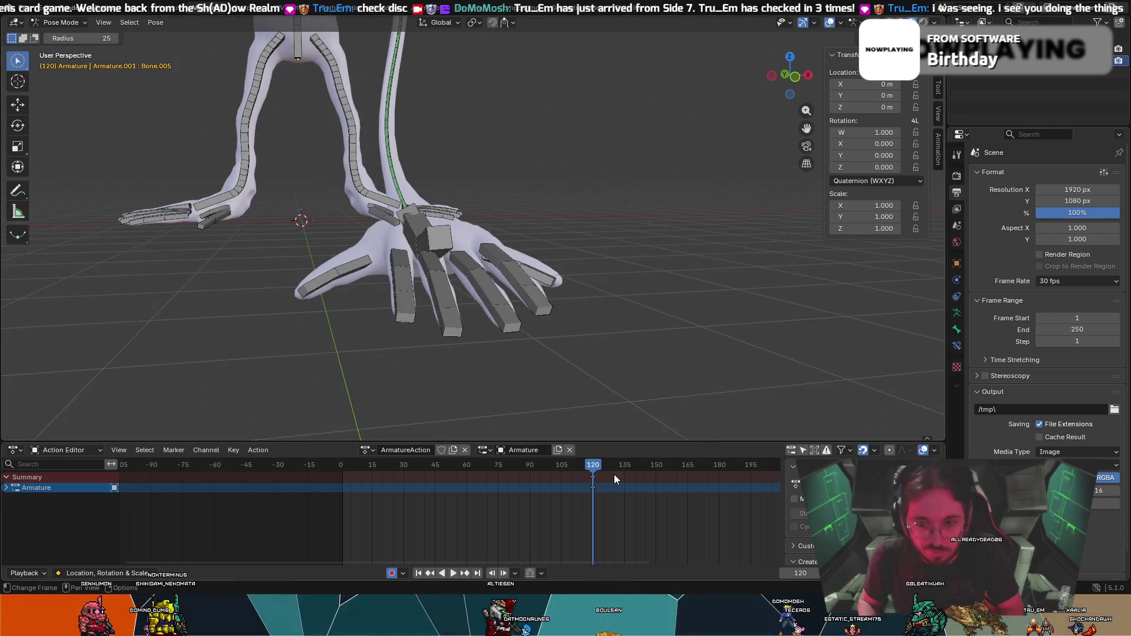
key("space")
scroll(575, 480, "up", 3)
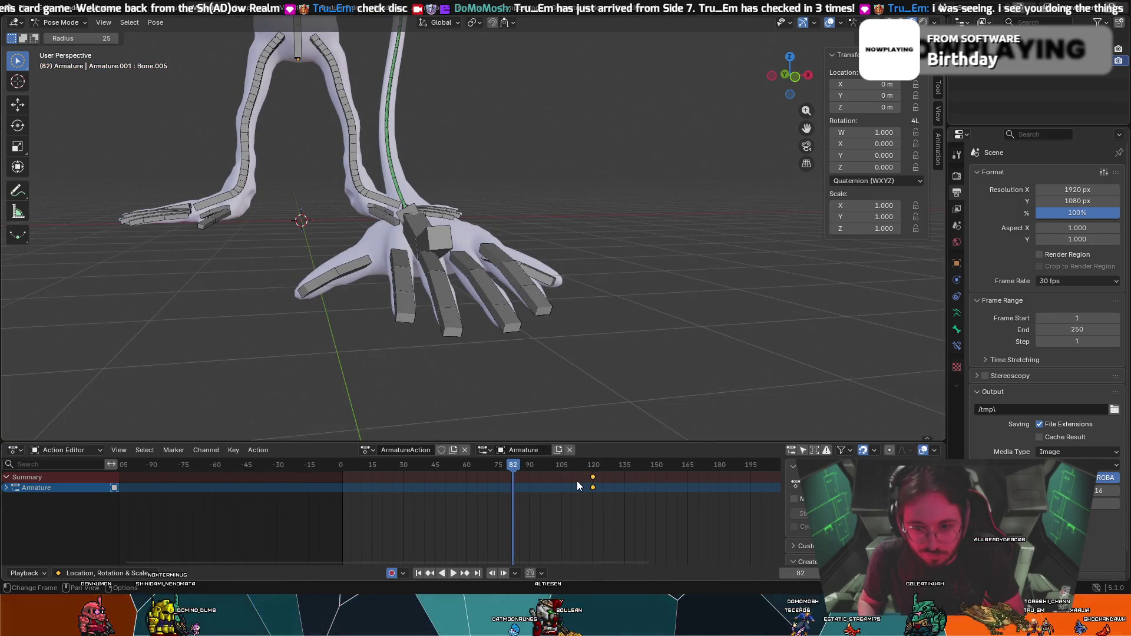
scroll(580, 481, "down", 1)
scroll(588, 492, "up", 2)
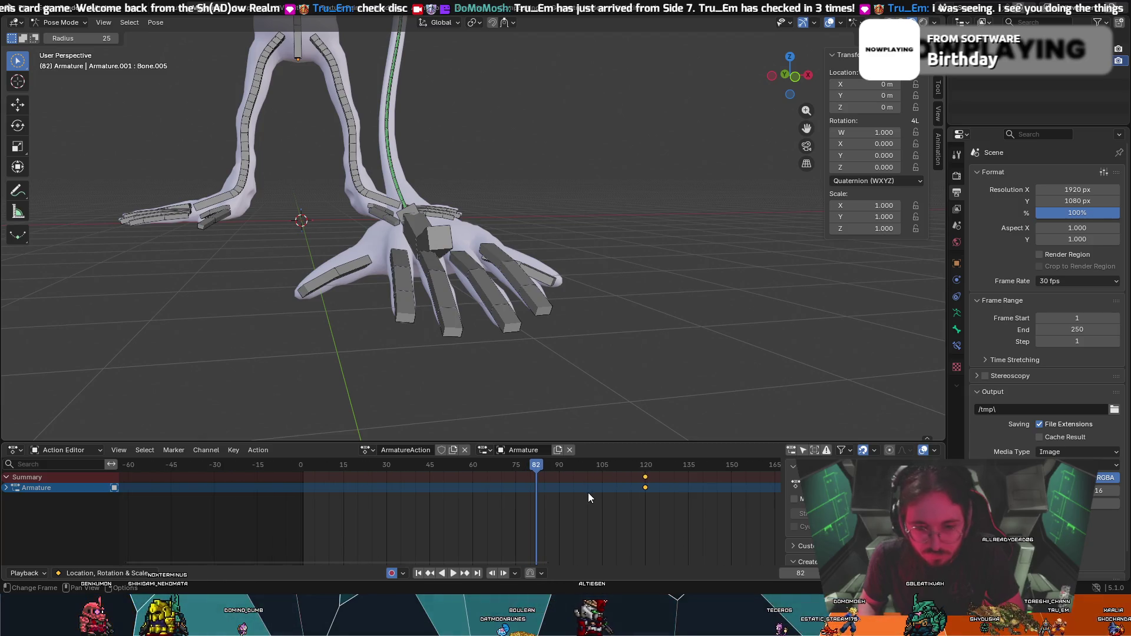
Go to frame 1 and paste the copied pose onto the rig.
left_click_drag(476, 471, 304, 465)
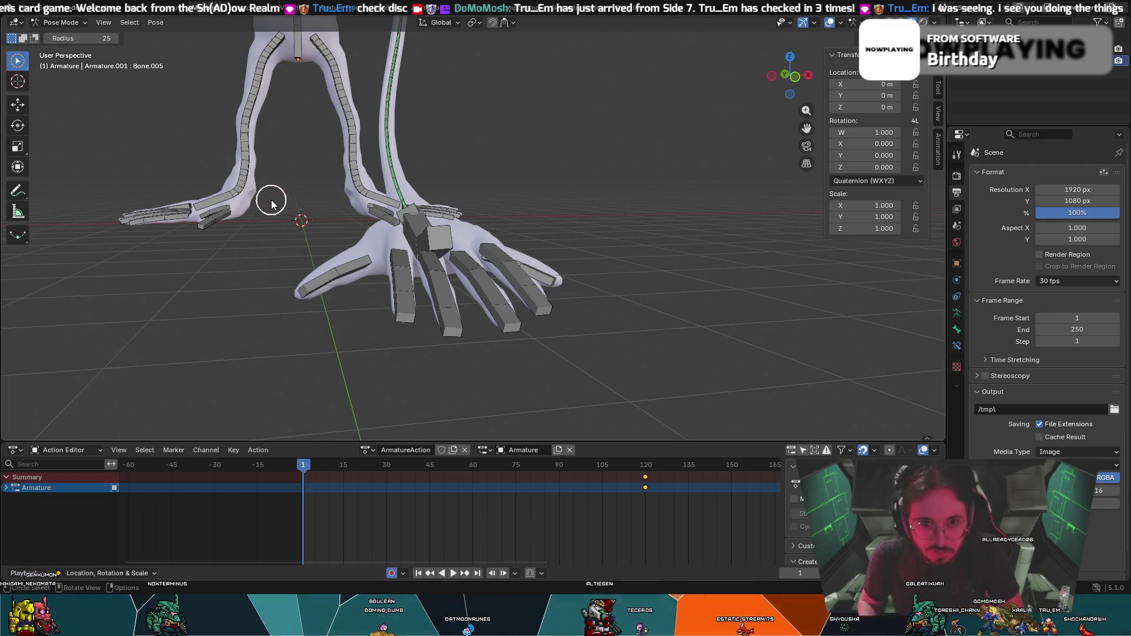
left_click(155, 23)
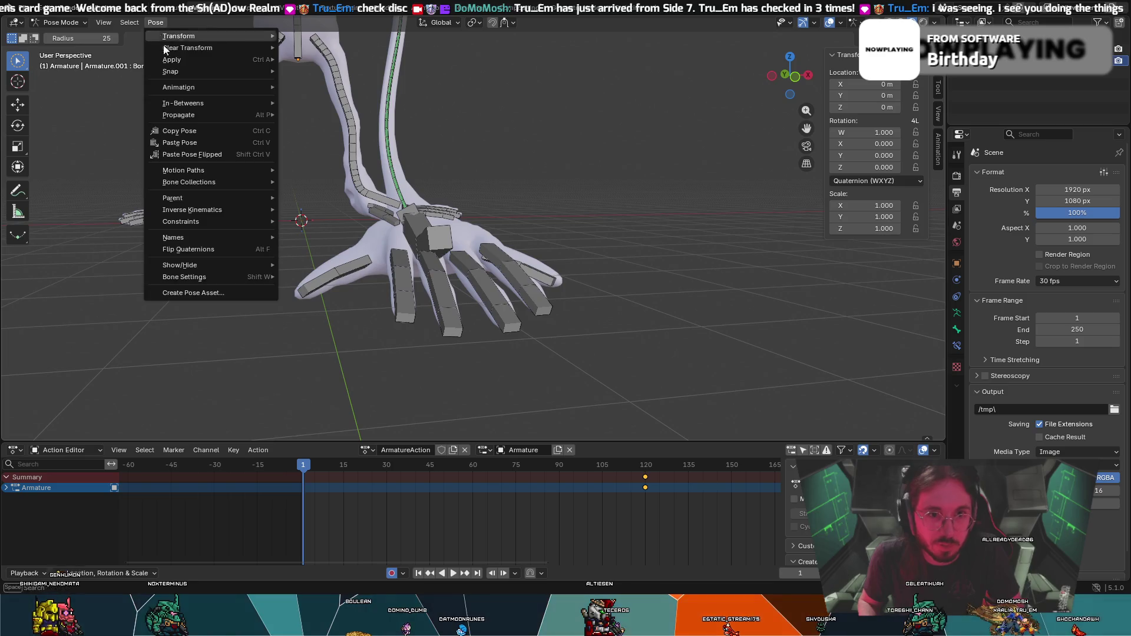
left_click(201, 142)
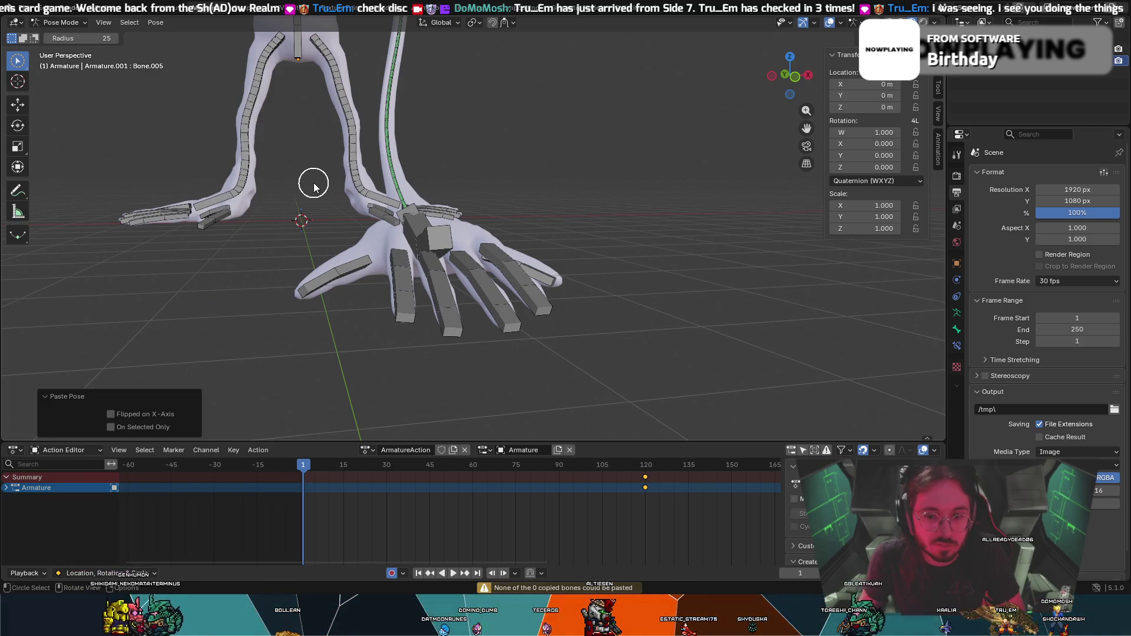
scroll(330, 185, "down", 2)
scroll(334, 185, "down", 2)
mouse_move(323, 163)
middle_mouse_down()
mouse_move(386, 217)
mouse_move(313, 196)
mouse_move(220, 207)
middle_mouse_up()
mouse_move(421, 227)
middle_mouse_down()
mouse_move(309, 298)
mouse_move(246, 307)
middle_mouse_up()
Swing the long arm bone up and move it into its new position.
key("r")
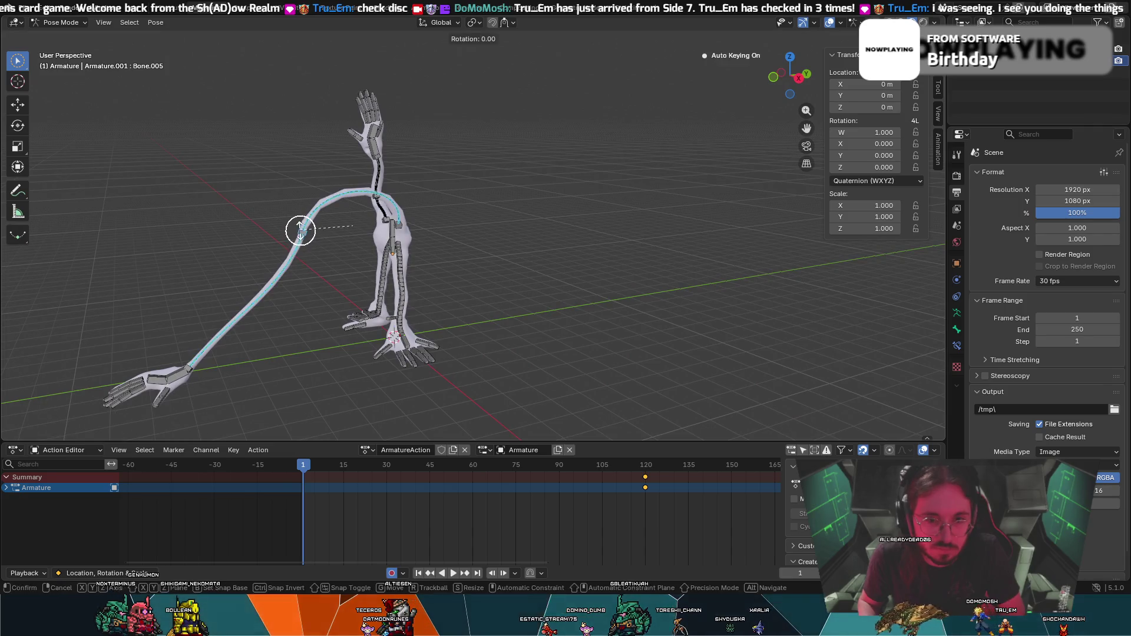
left_click(384, 174)
mouse_move(203, 328)
middle_mouse_down()
mouse_move(207, 271)
mouse_move(230, 261)
middle_mouse_up()
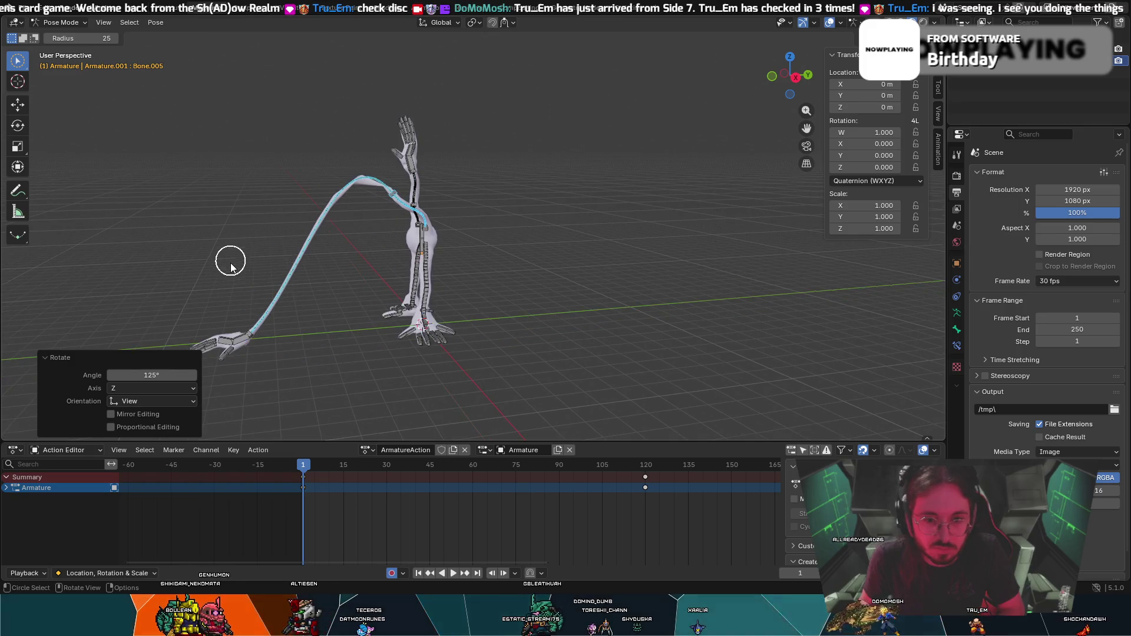
key("r")
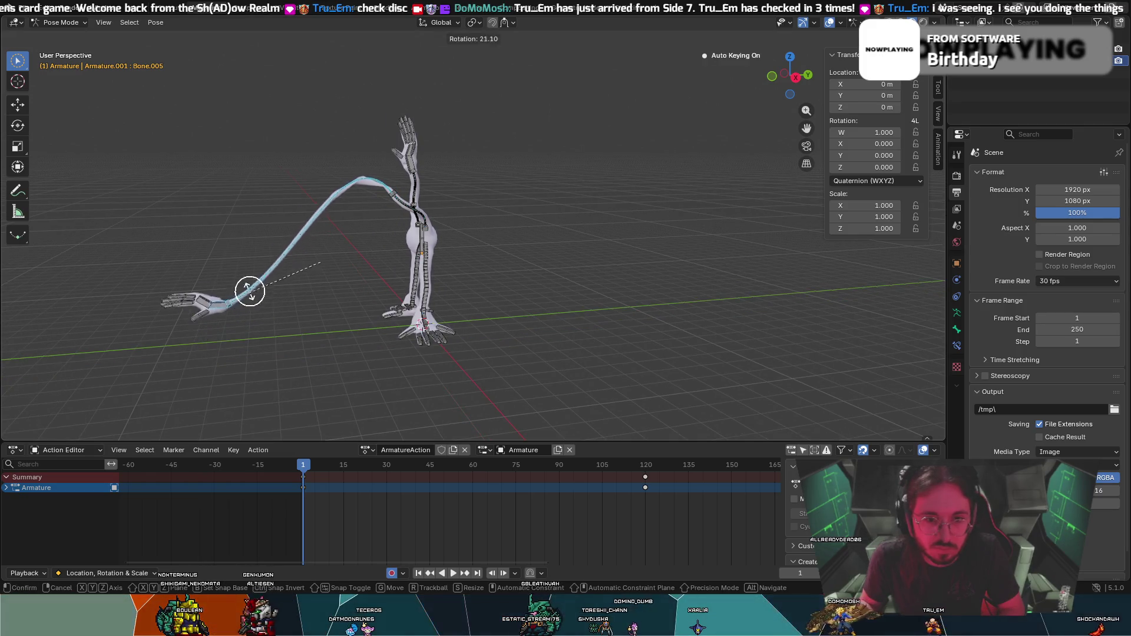
left_click(279, 198)
key("g")
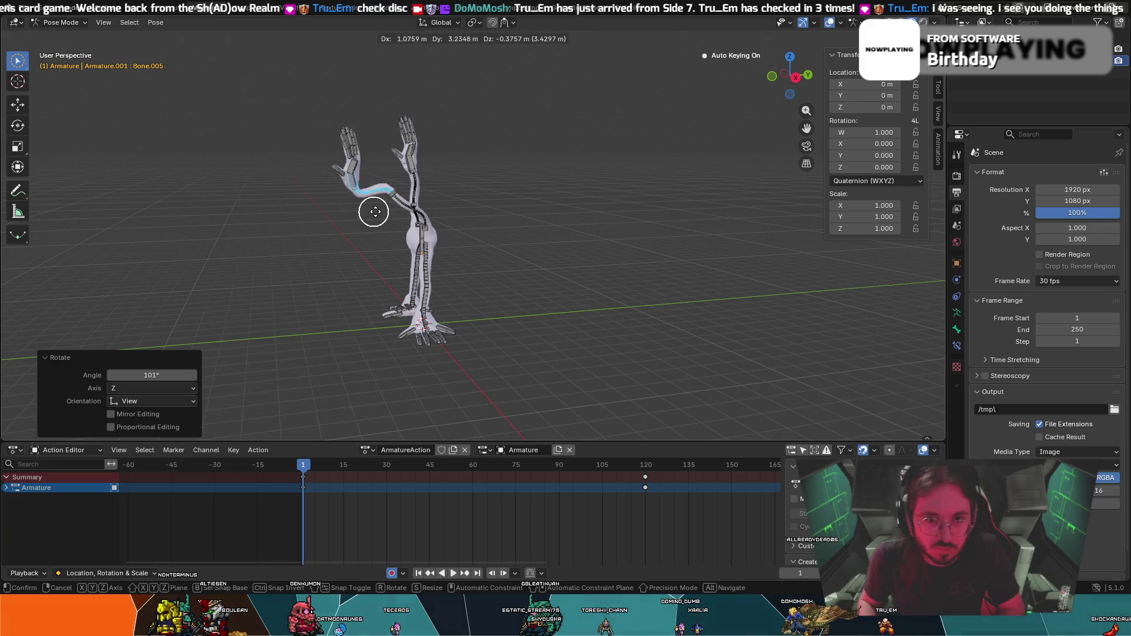
left_click(341, 207)
key("g")
left_click(426, 207)
key("g")
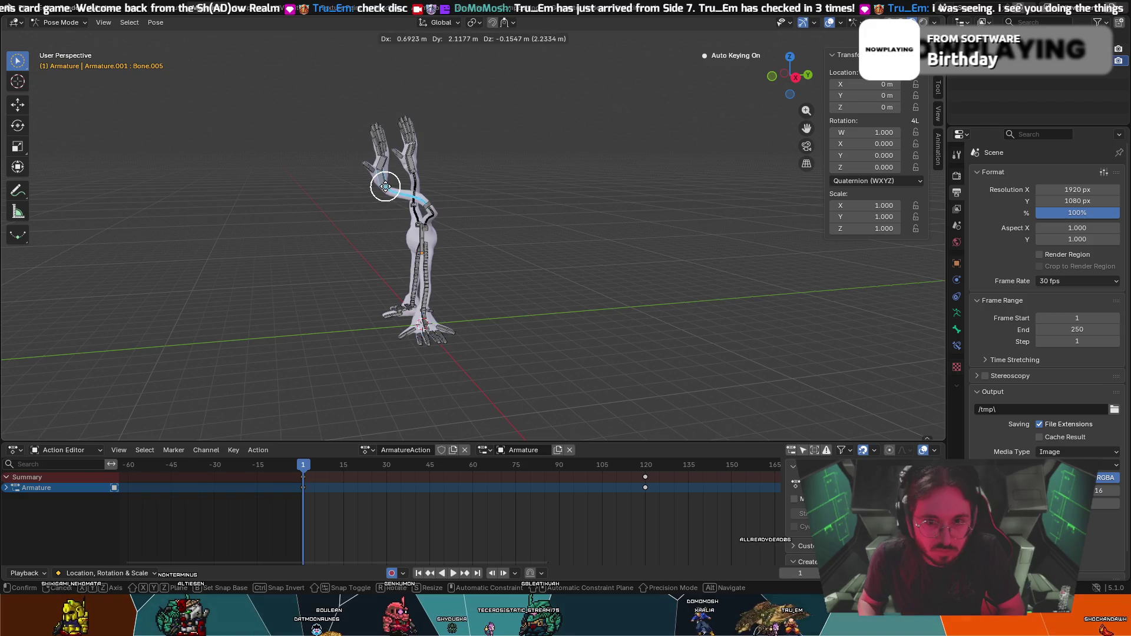
left_click(367, 184)
scroll(368, 184, "up", 2)
Turn the hand 22.2° about the global Z axis, then undo a further rotation.
middle_click_drag(368, 184, 485, 197)
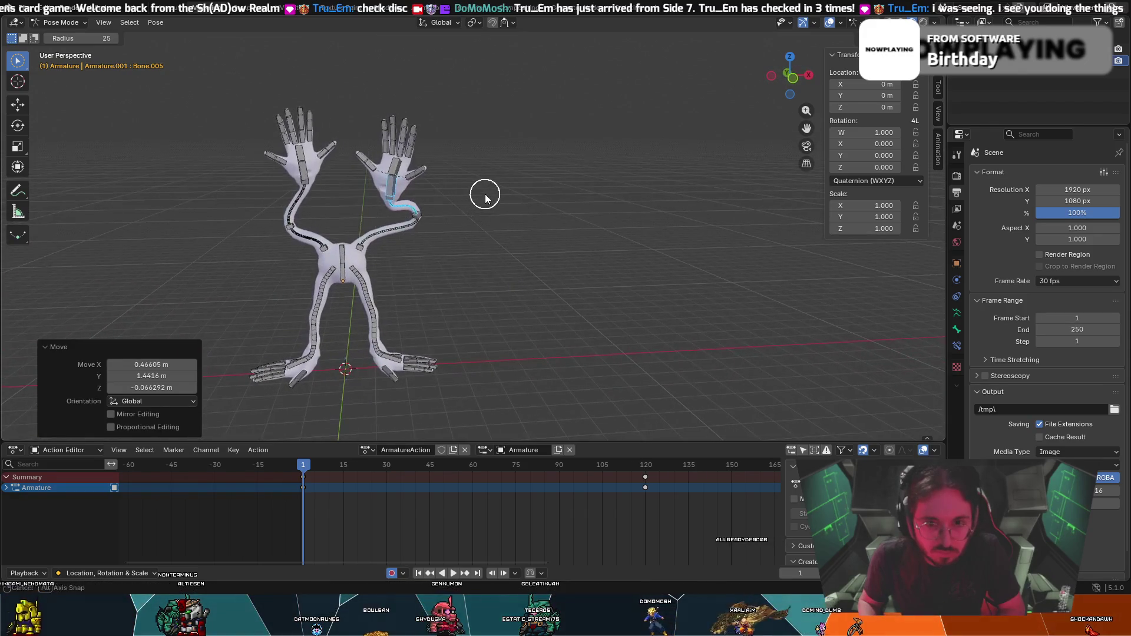
key("r")
key("z")
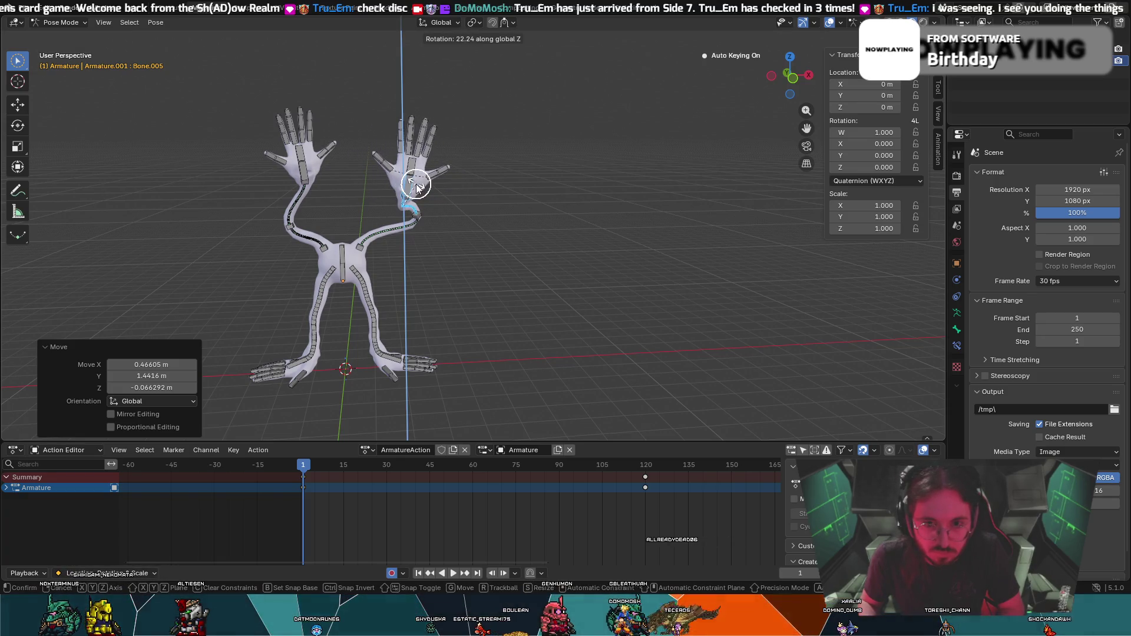
left_click(417, 186)
middle_click_drag(417, 185, 575, 175)
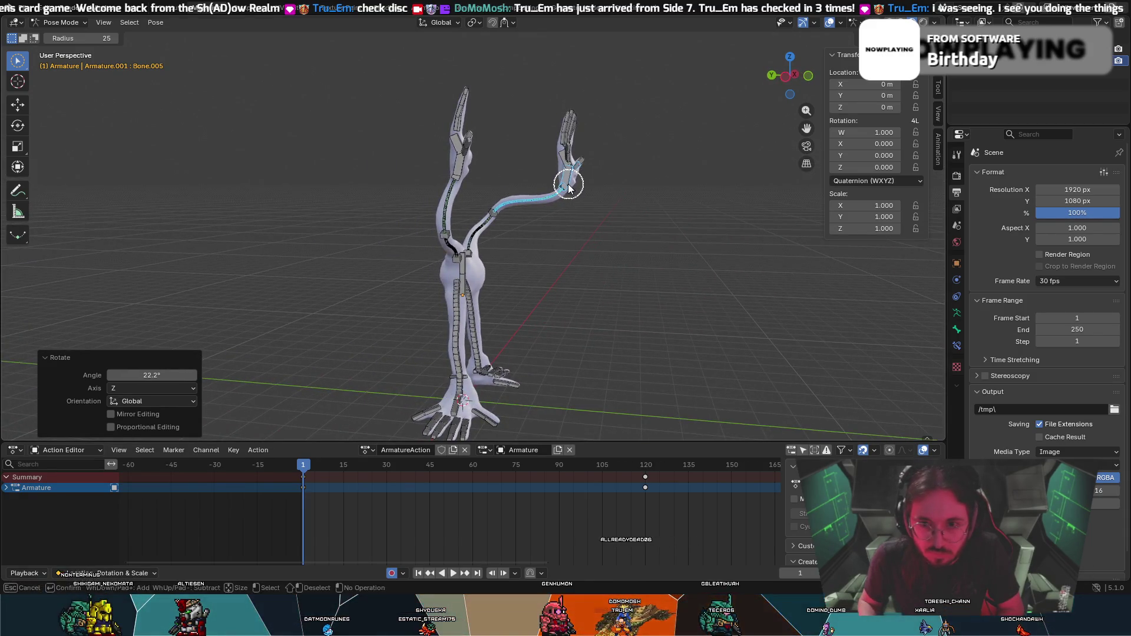
left_click_drag(568, 186, 563, 186)
key("r")
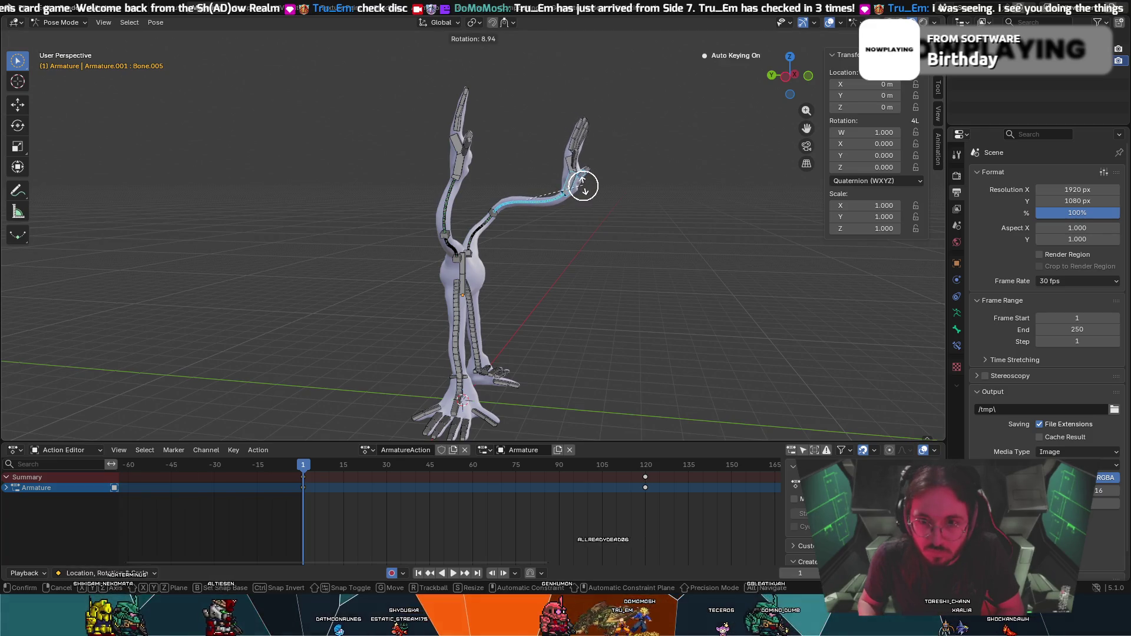
left_click(582, 186)
mouse_move(589, 185)
middle_mouse_down()
mouse_move(562, 194)
mouse_move(573, 187)
middle_mouse_up()
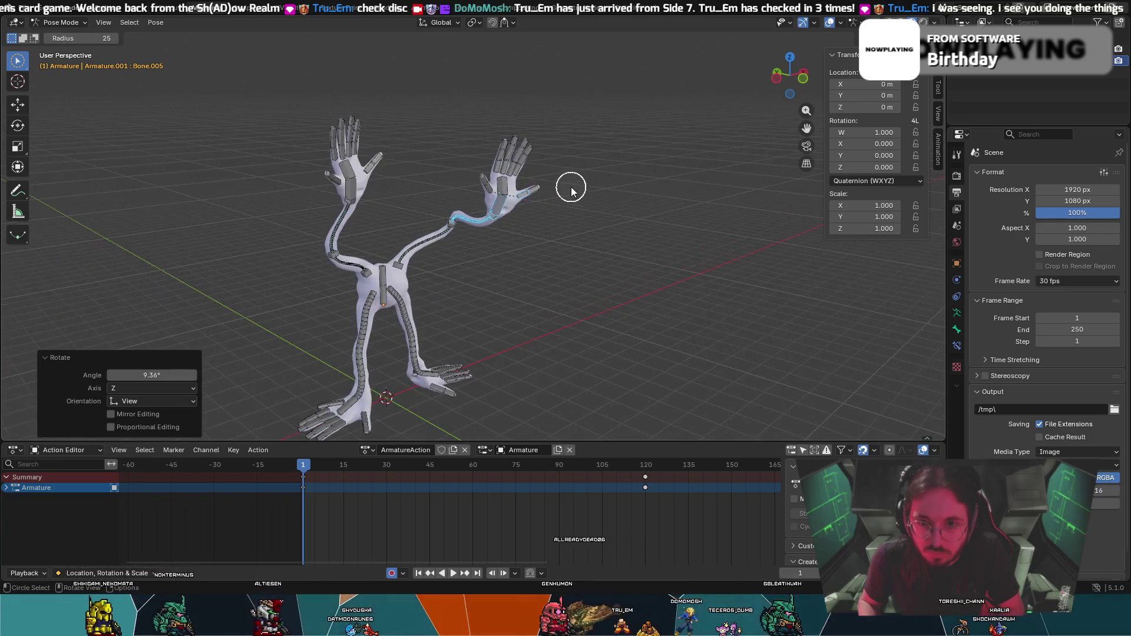
left_click(571, 190)
key("ctrl+z")
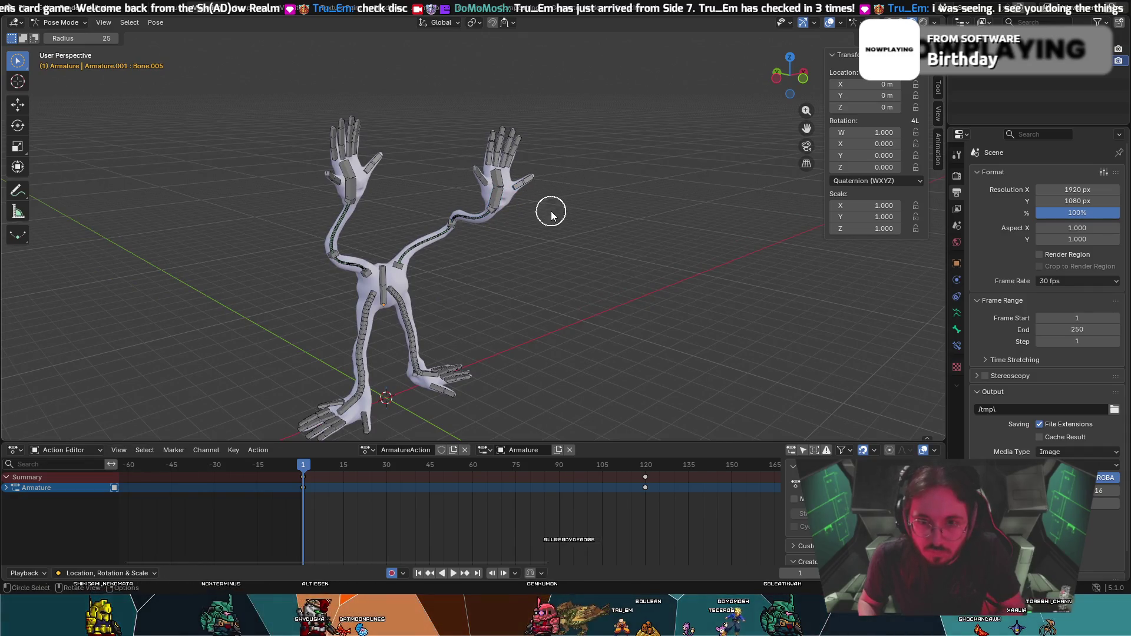
Tilt the hand 24.4° about the global X axis, reposition it and give it a final rotation.
key("r")
key("x")
left_click(519, 225)
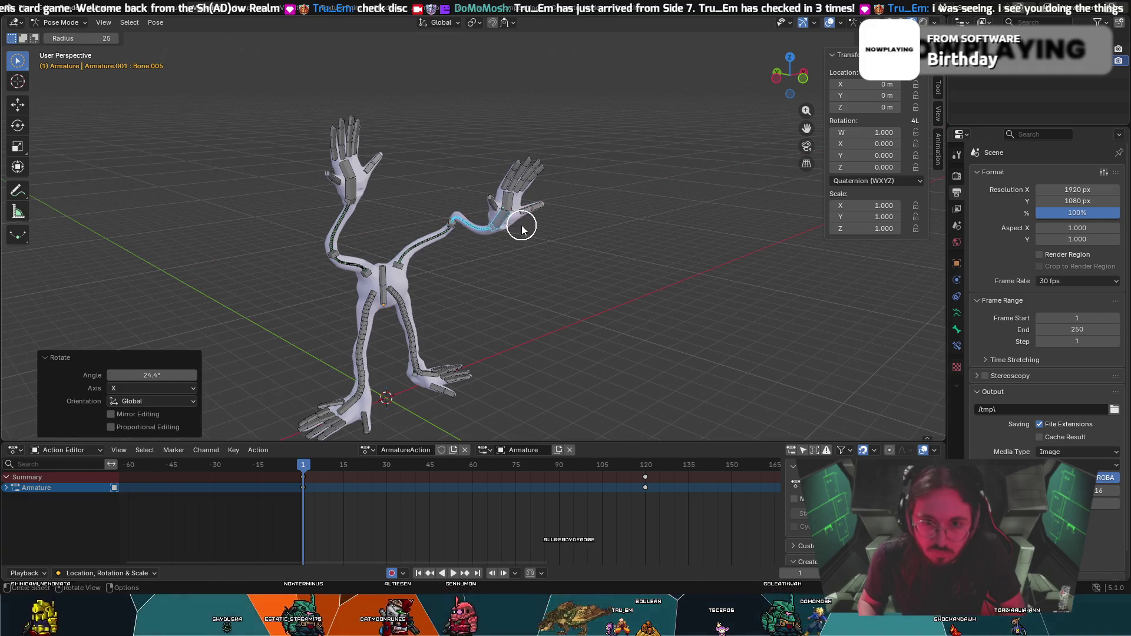
key("g")
left_click(450, 232)
mouse_move(450, 233)
middle_mouse_down()
mouse_move(425, 226)
mouse_move(454, 197)
mouse_move(424, 197)
mouse_move(448, 198)
middle_mouse_up()
key("r")
left_click(442, 209)
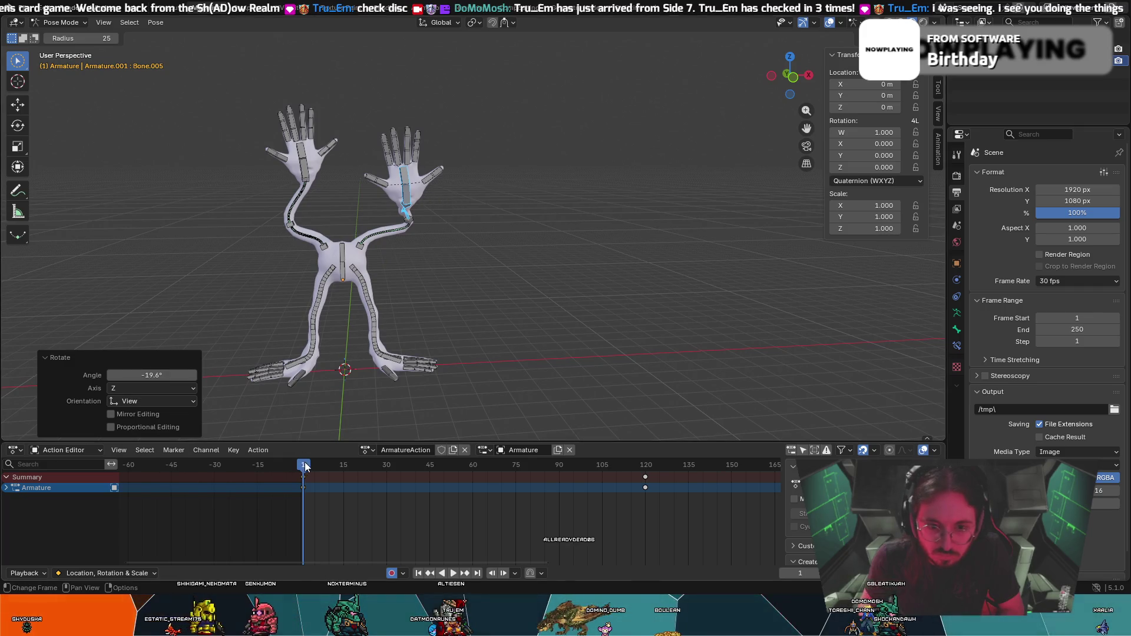
Keyframe the new pose, preview the animation and stop playback.
mouse_move(305, 465)
left_mouse_down()
mouse_move(597, 473)
mouse_move(607, 483)
left_mouse_up()
key("i")
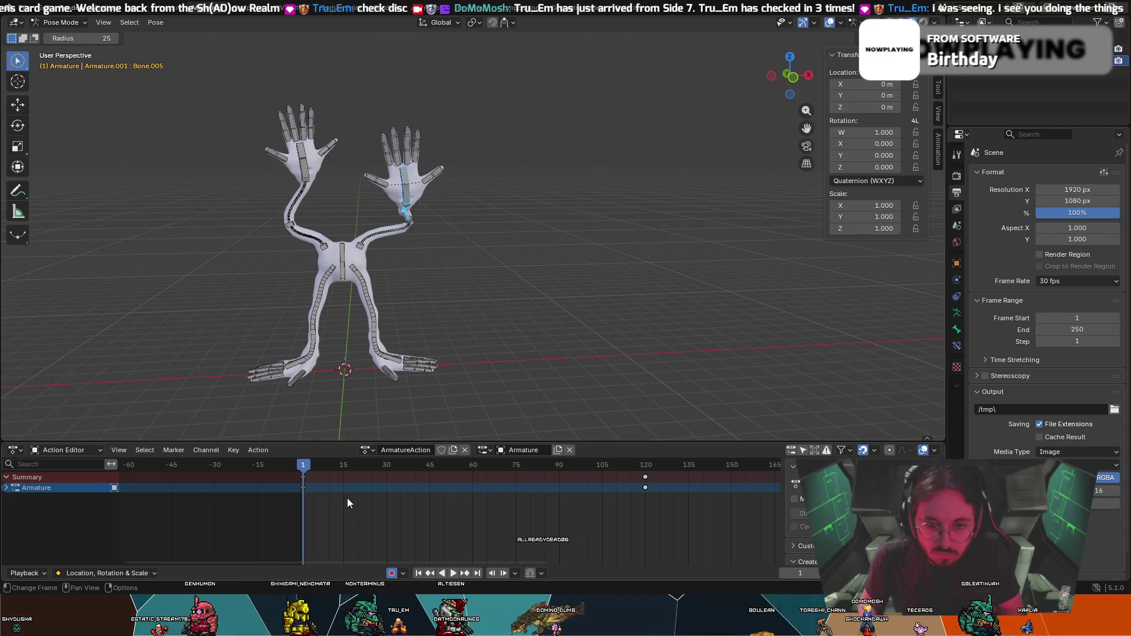
left_click(448, 573)
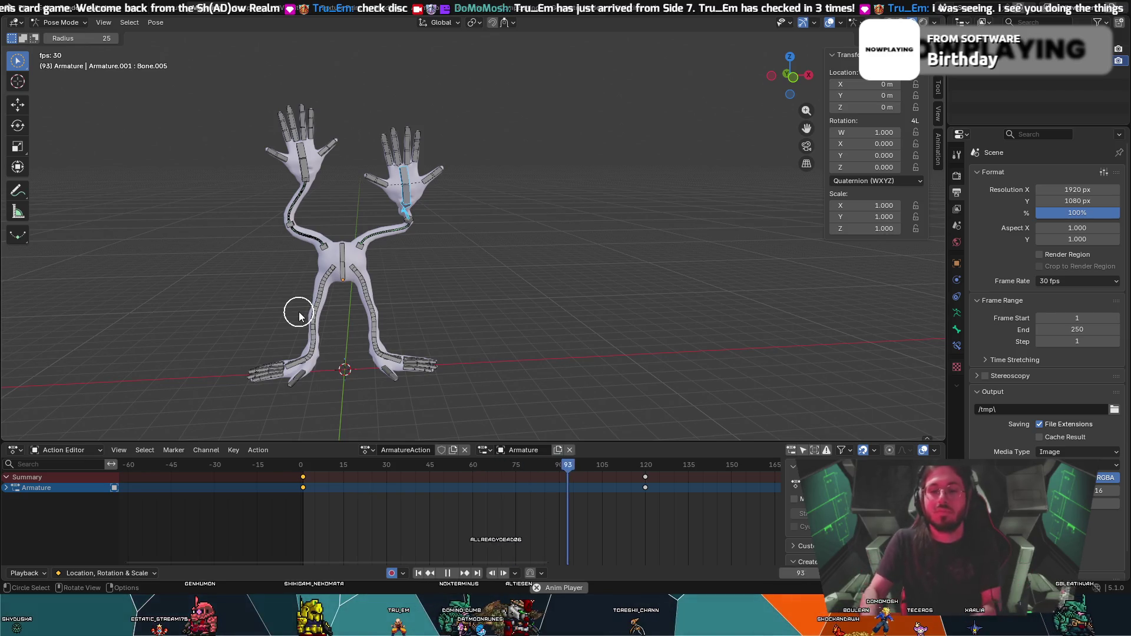
key("space")
Jump to frame 1, then to the keyframe at frame 120 with bones deselected.
key("shift+Left")
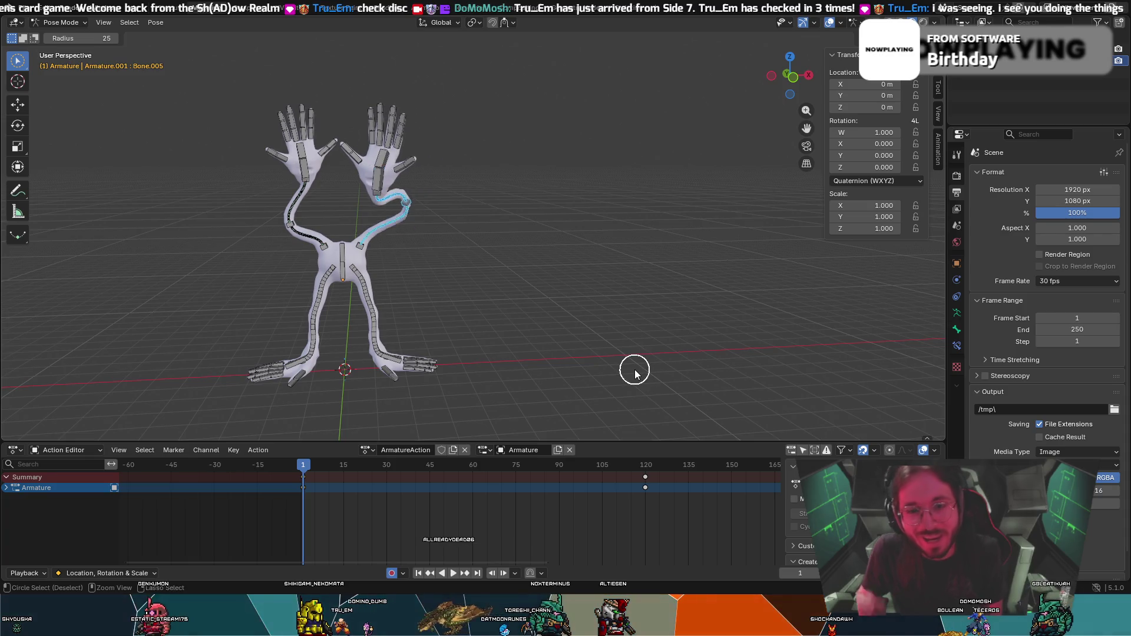
key("alt+r")
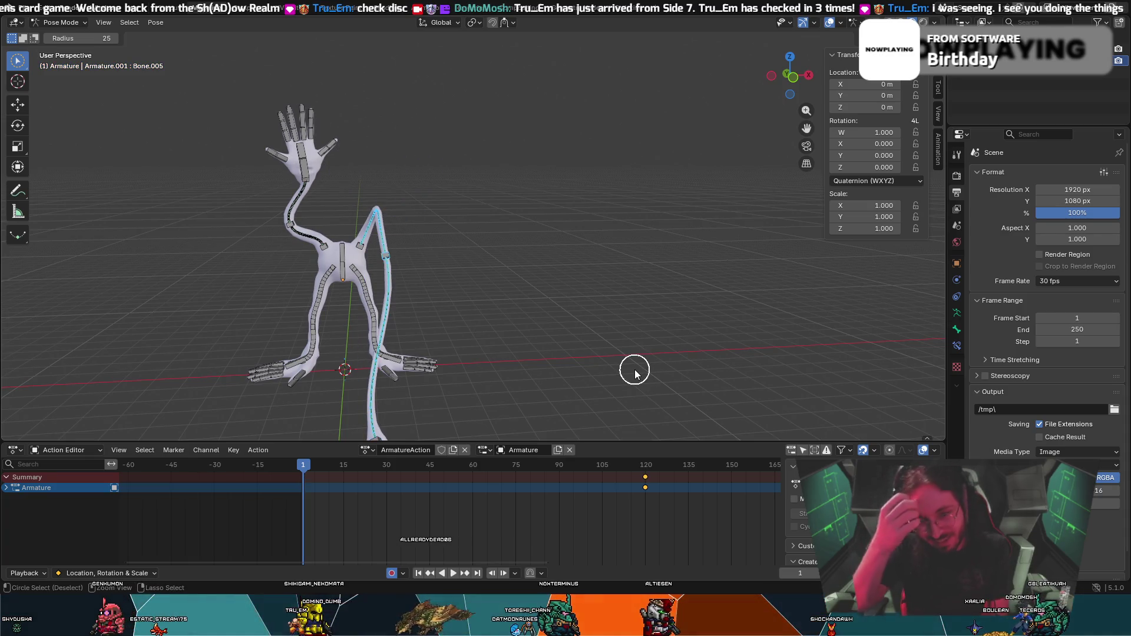
key("alt+a")
key("Up")
mouse_move(634, 372)
middle_mouse_down()
mouse_move(648, 372)
mouse_move(574, 351)
middle_mouse_up()
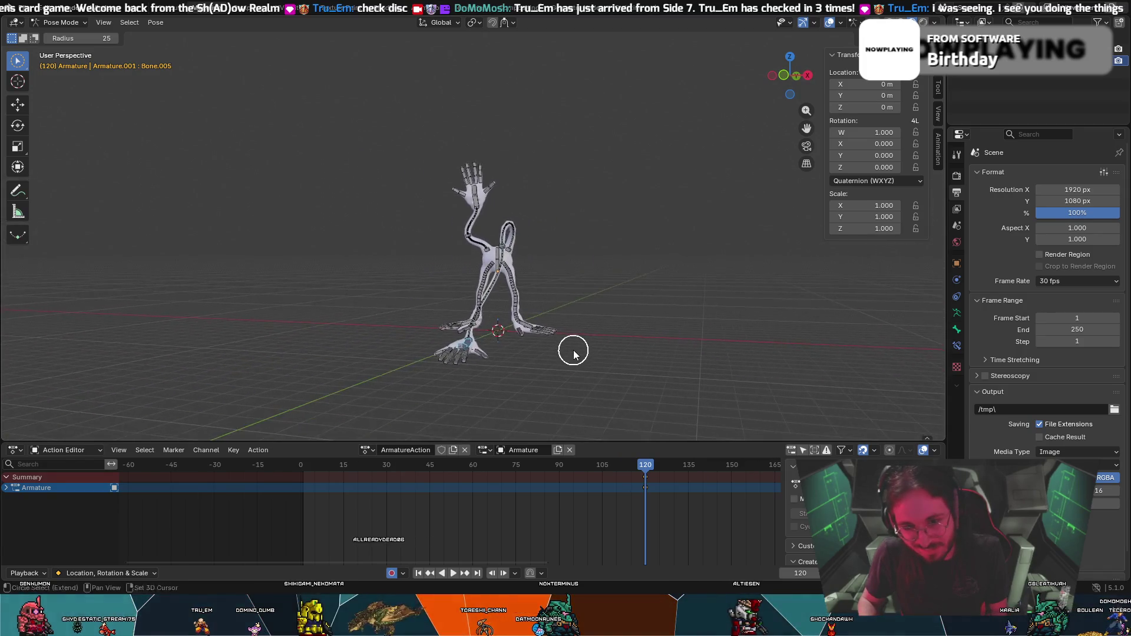
scroll(573, 351, "up", 2)
scroll(568, 346, "up", 2)
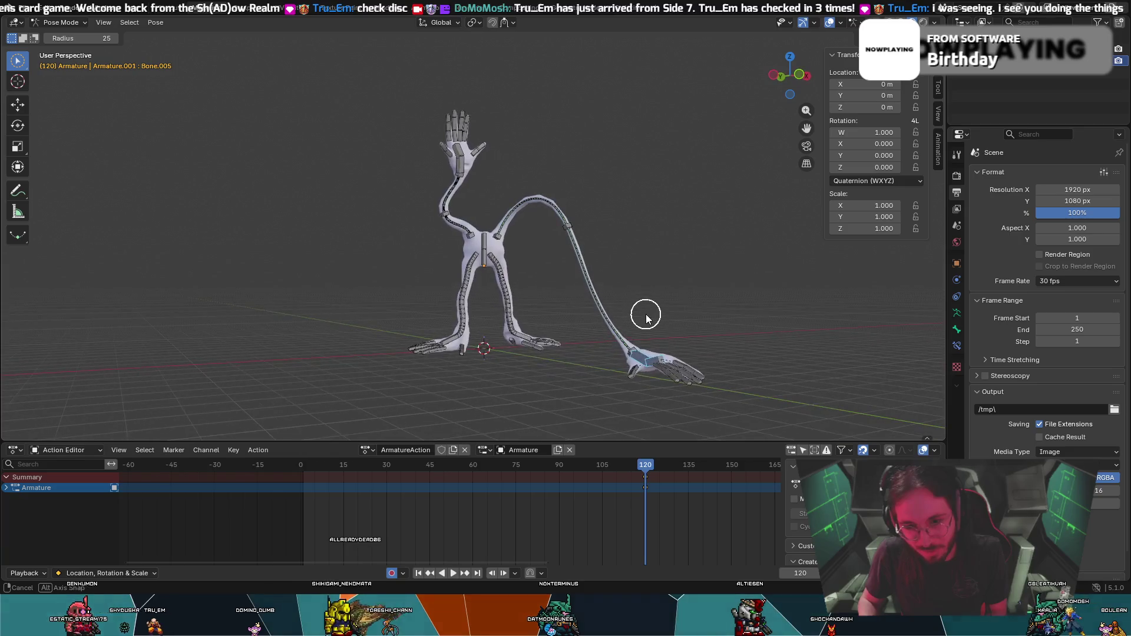
Place the arm far to the lower left, copy the pose and start creating a pose asset.
left_click(577, 370)
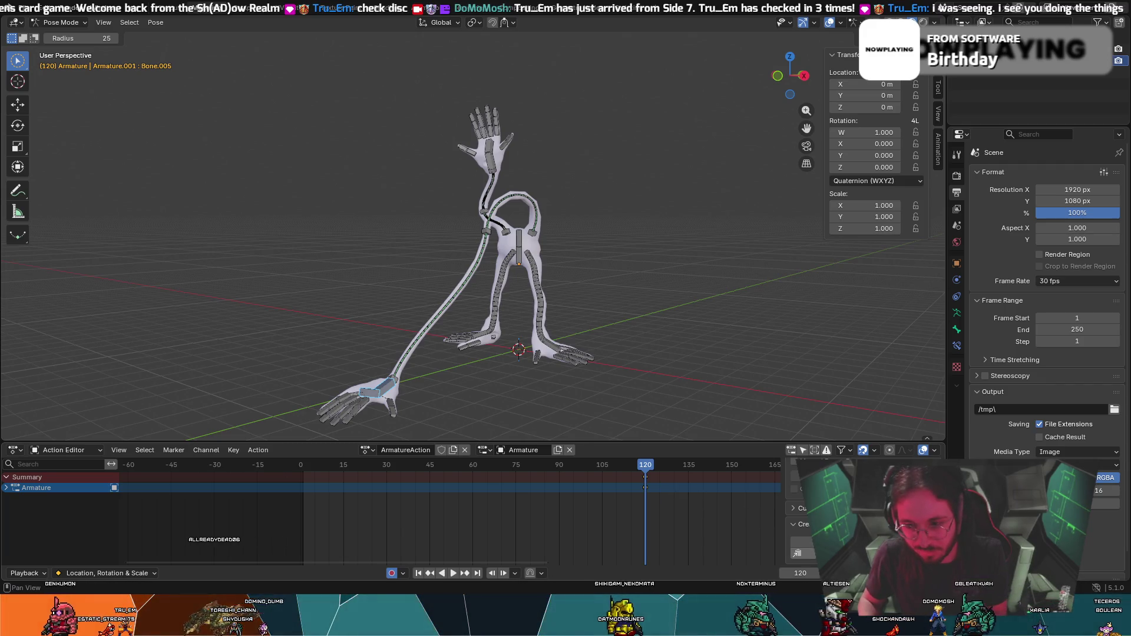
key("ctrl+c")
left_click(802, 524)
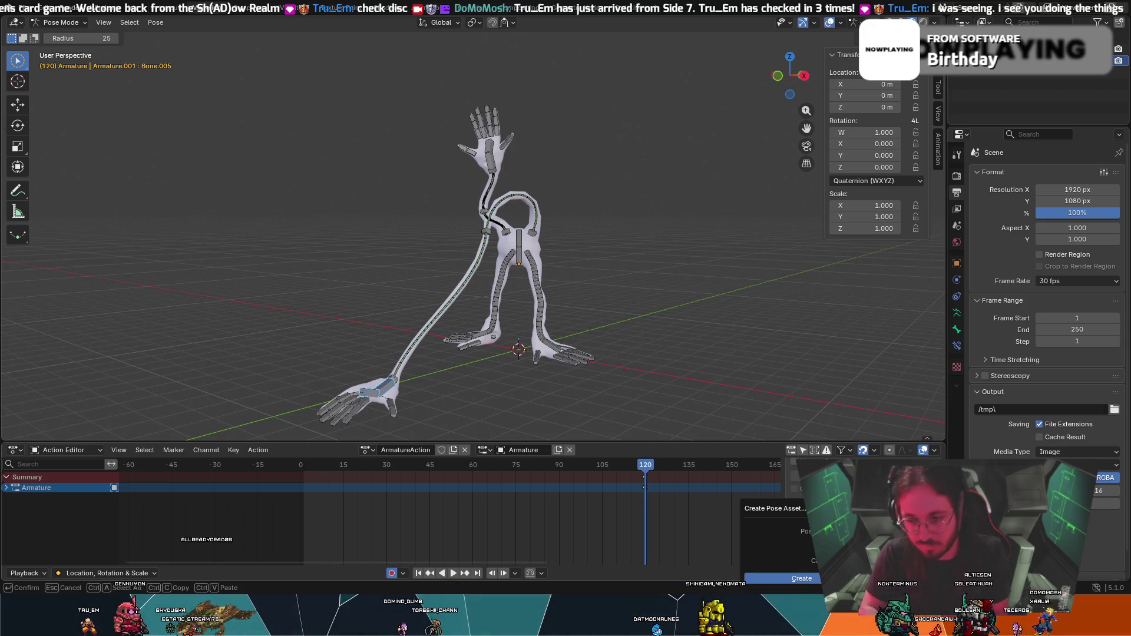
Confirm creating the SLAM pose asset.
key("Return")
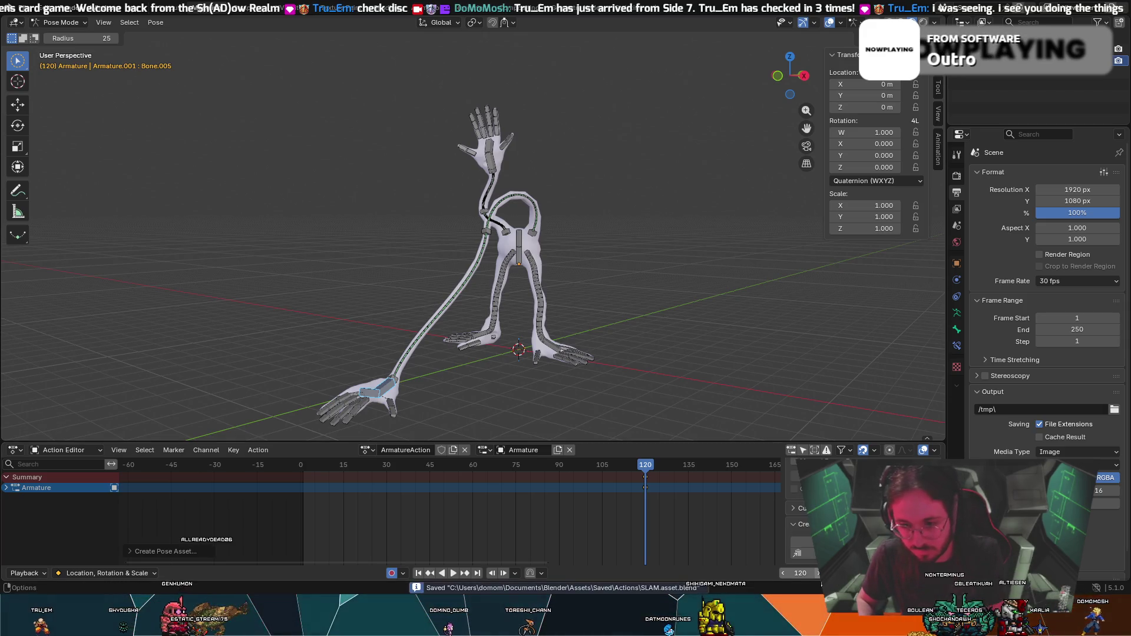
middle_click_drag(580, 354, 629, 349)
mouse_move(711, 283)
middle_mouse_down()
mouse_move(695, 277)
mouse_move(671, 293)
middle_mouse_up()
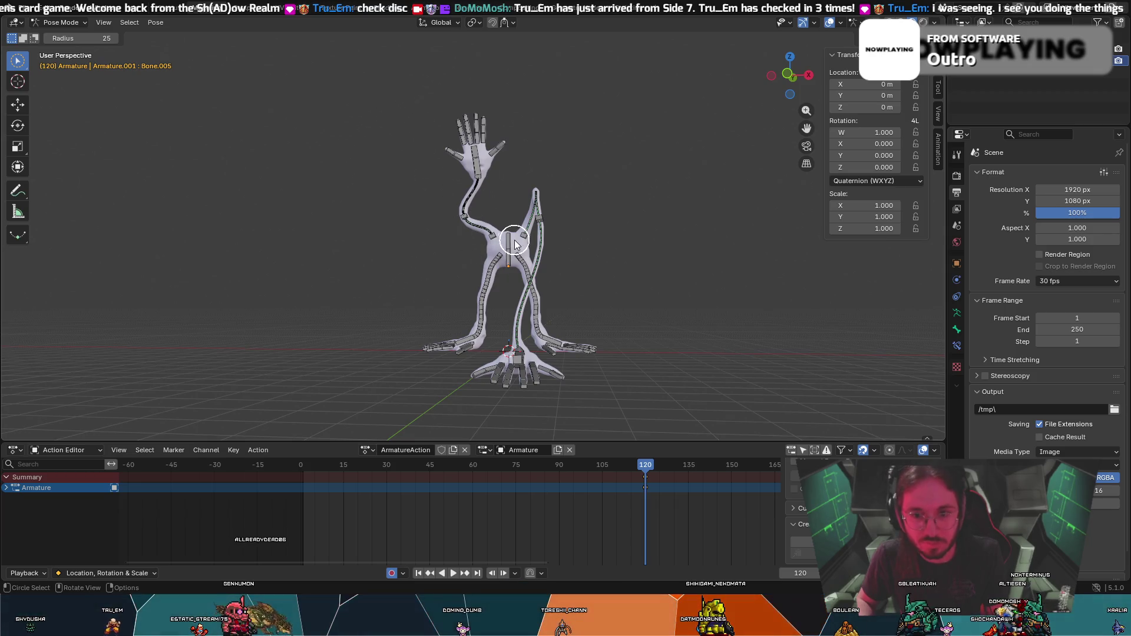
Deselect all bones and save the pose again as SLAM_1.
key("alt+a")
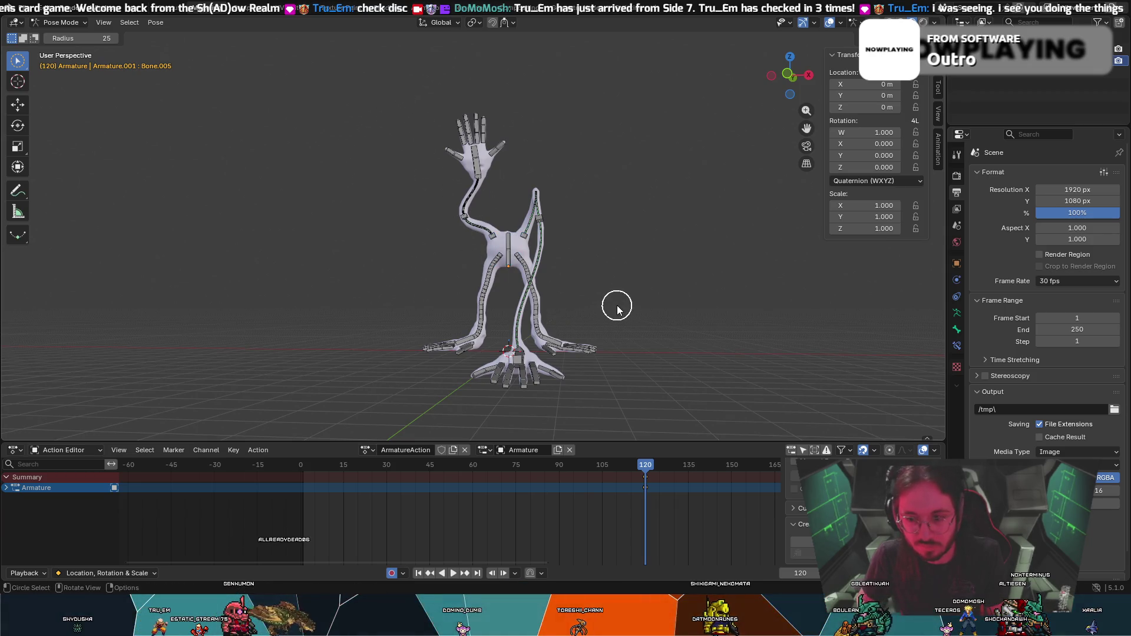
left_click(802, 541)
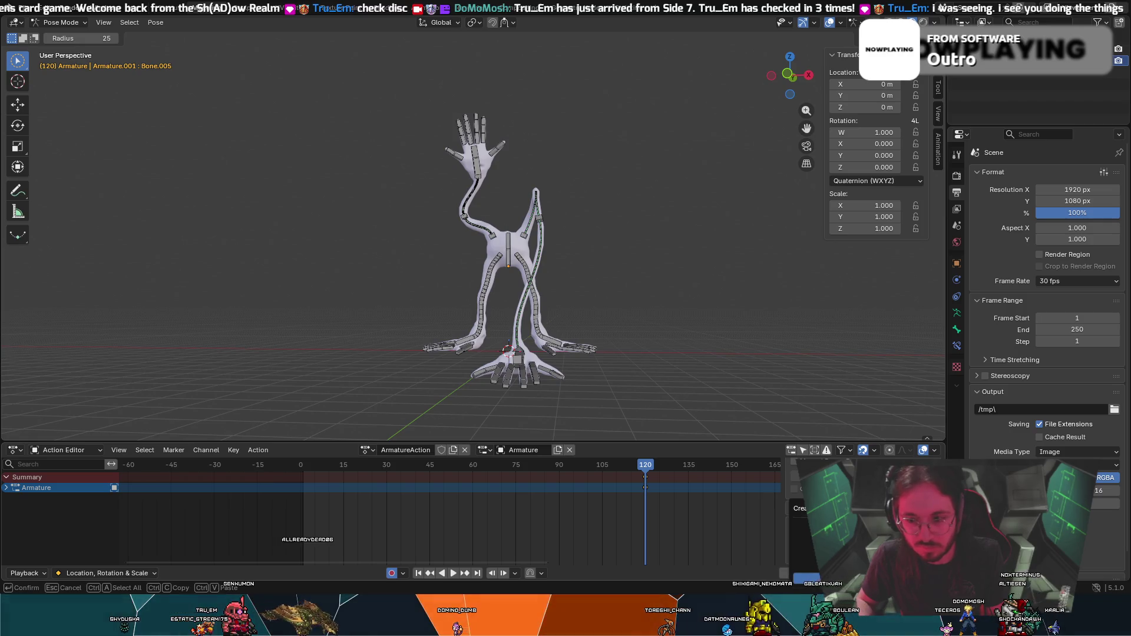
key("Return")
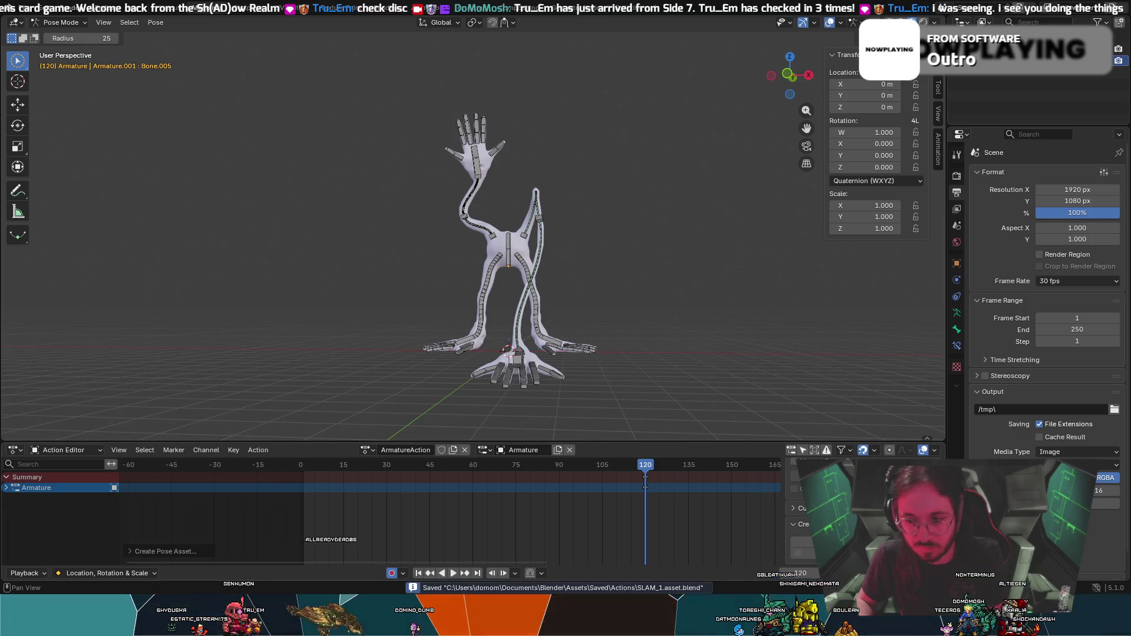
middle_click_drag(492, 340, 477, 316)
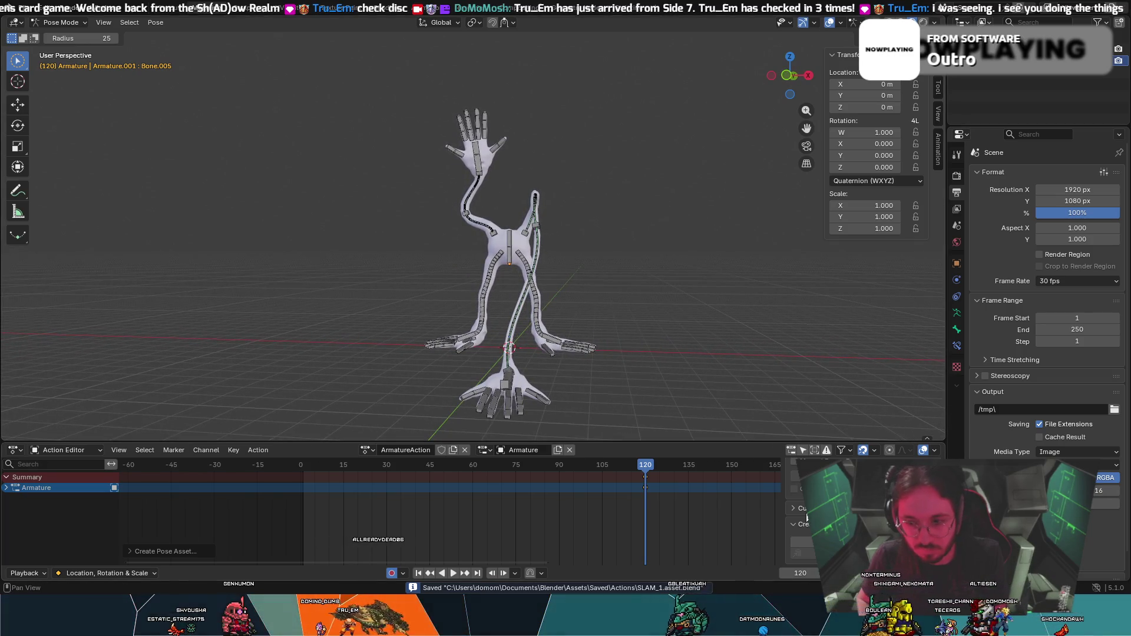
key("c")
key("Escape")
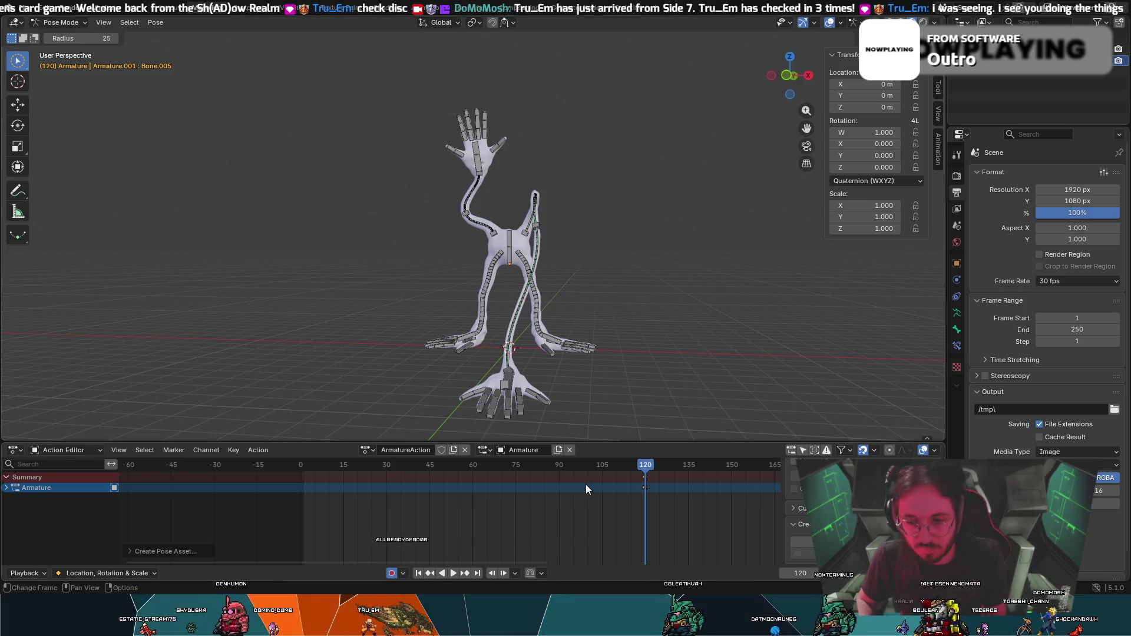
scroll(605, 460, "up", 2)
middle_click_drag(597, 351, 606, 351)
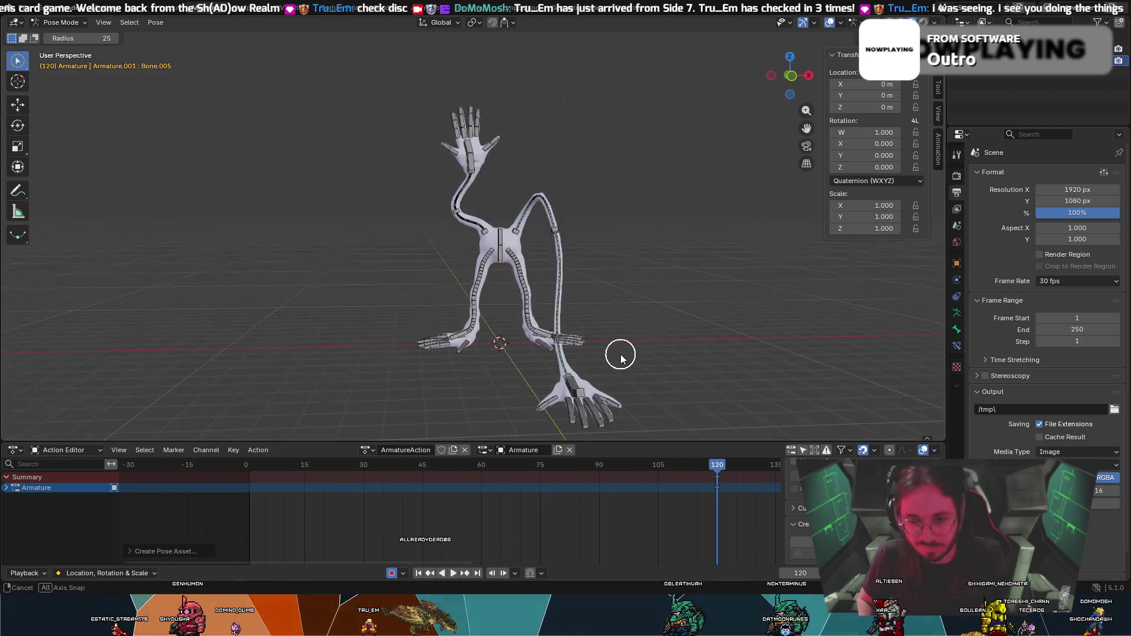
key("alt+z")
key("alt+z")
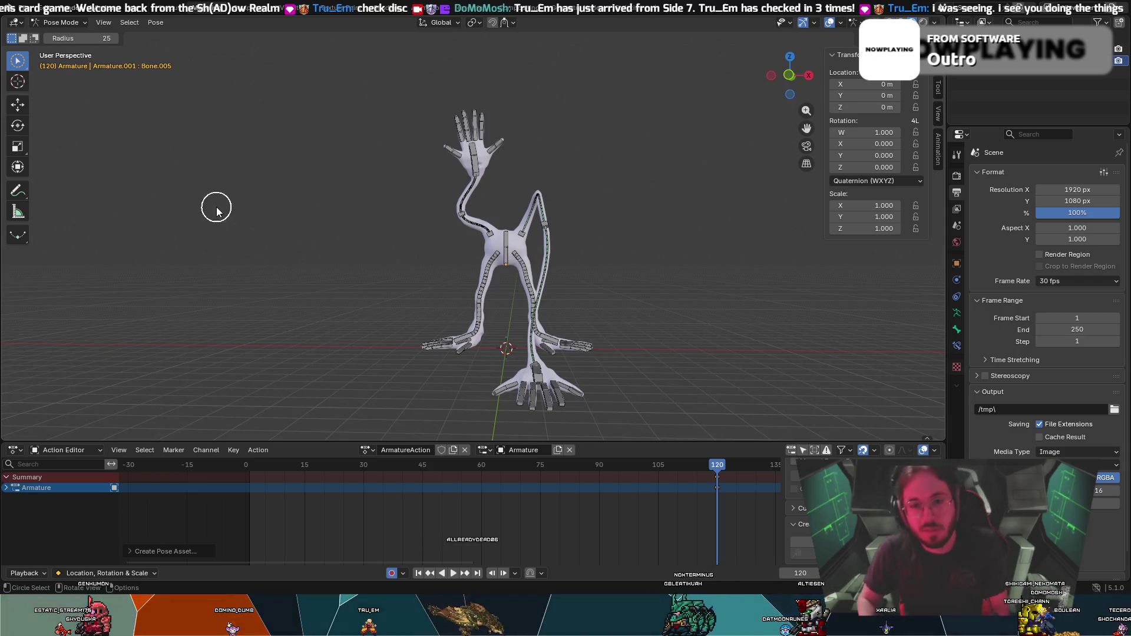
scroll(371, 167, "up", 3)
left_click(475, 141)
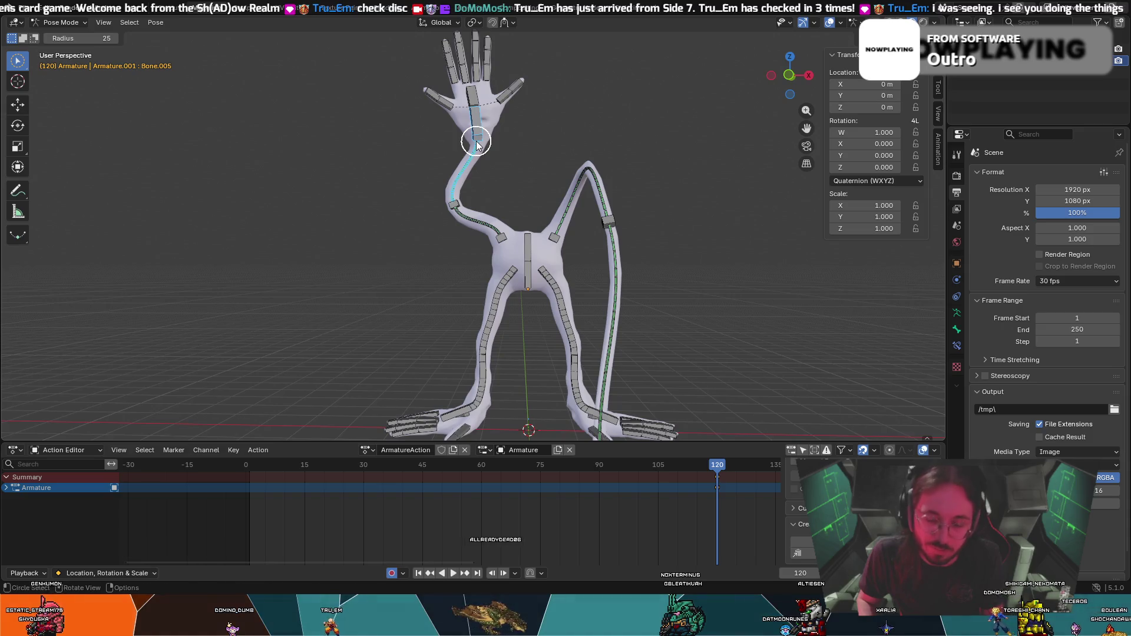
key("r")
key("Escape")
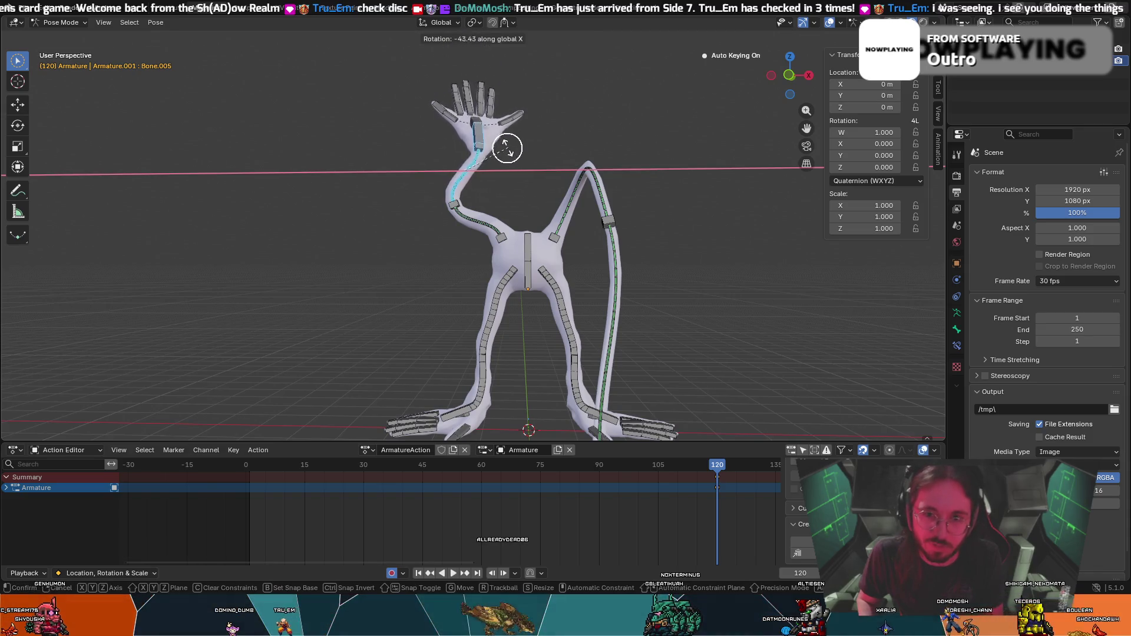
key("c")
key("z")
key("Escape")
key("Escape")
key("r")
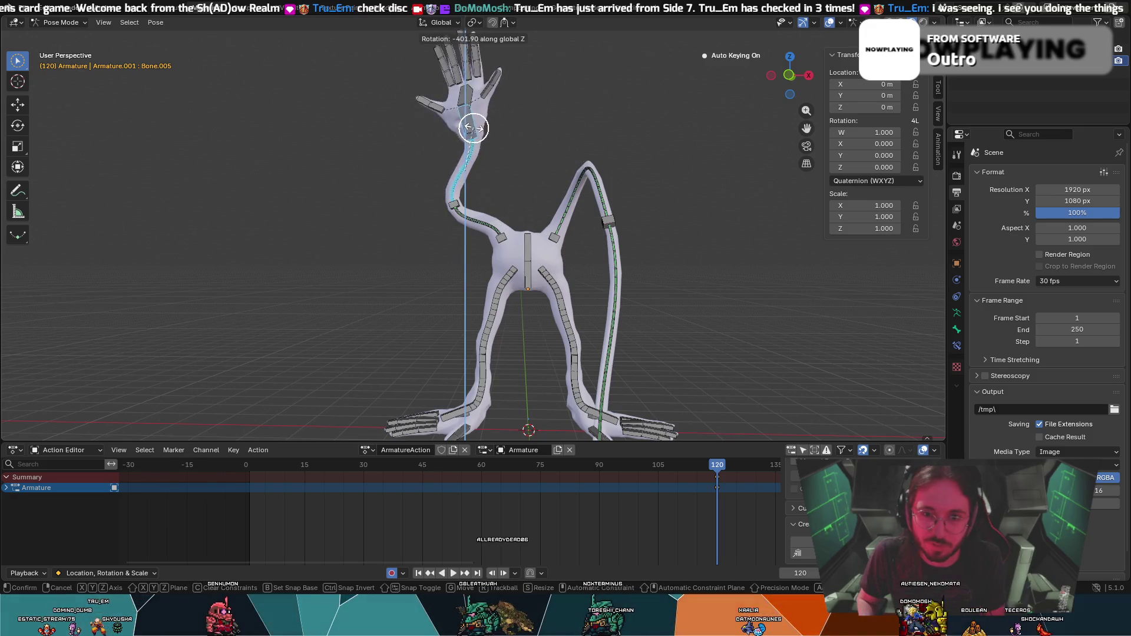
key("Escape")
key("c")
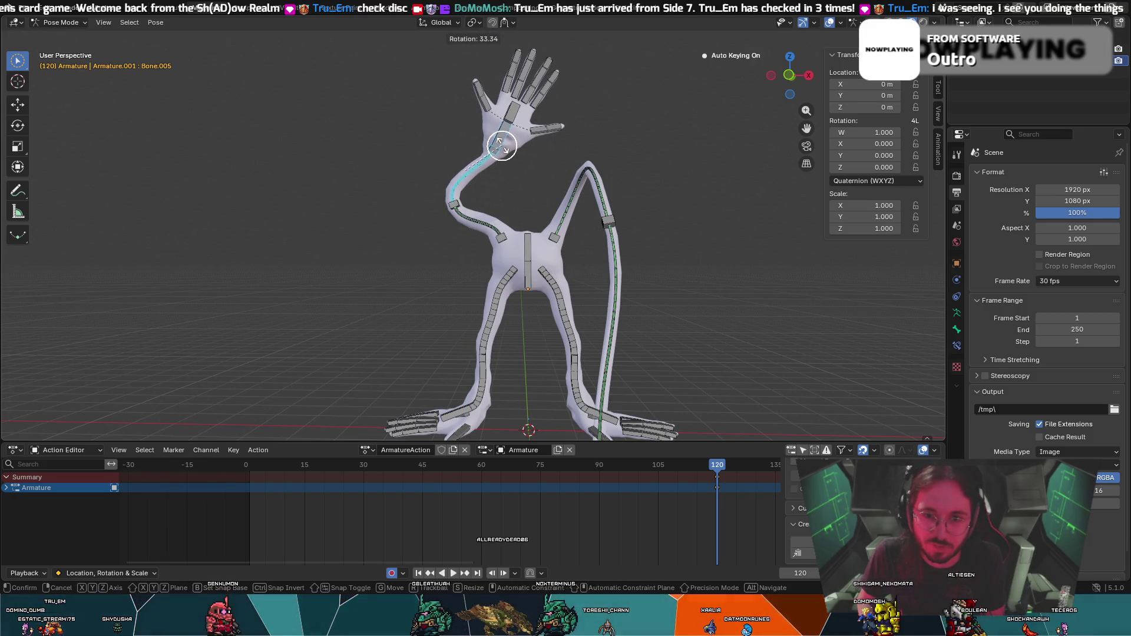
key("Escape")
key("g")
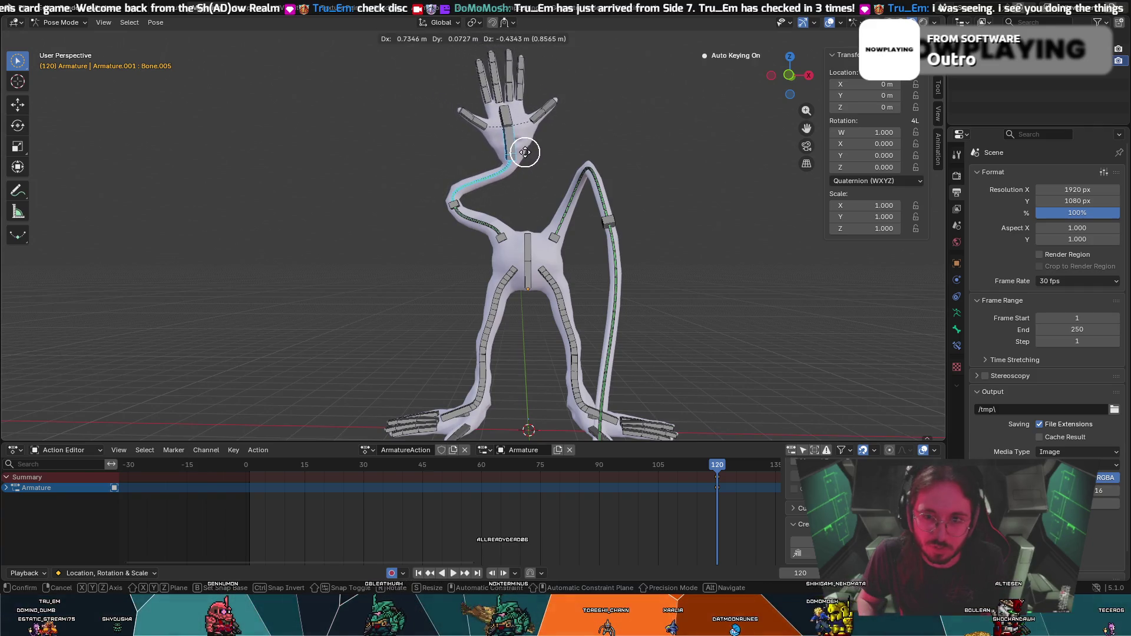
left_click(526, 153)
key("z")
left_click(450, 205)
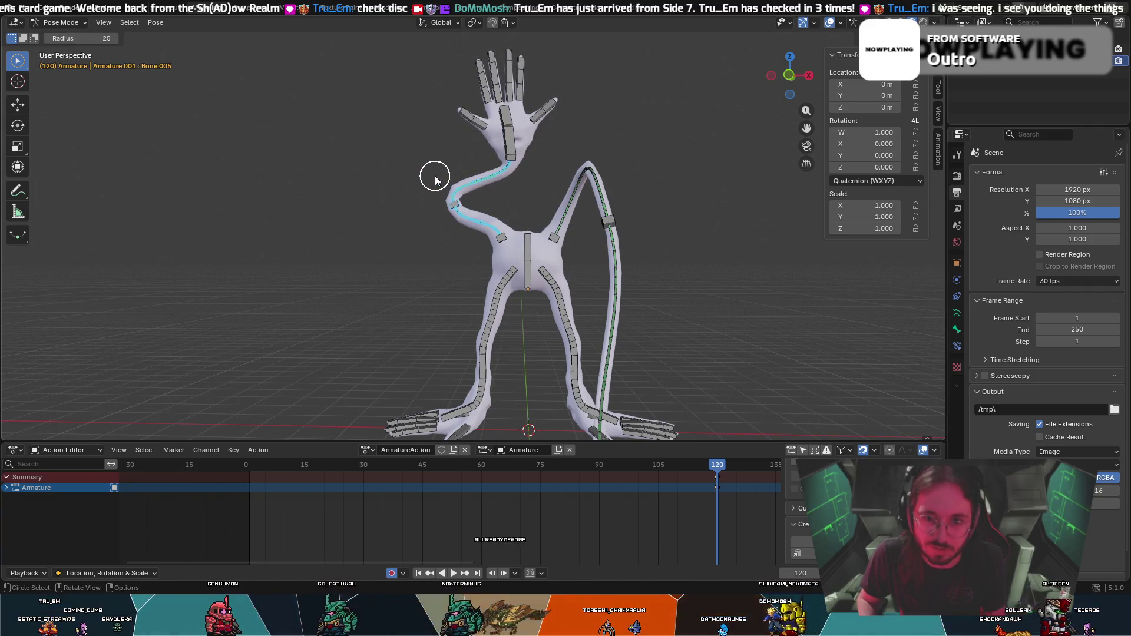
key("r")
left_click(497, 166)
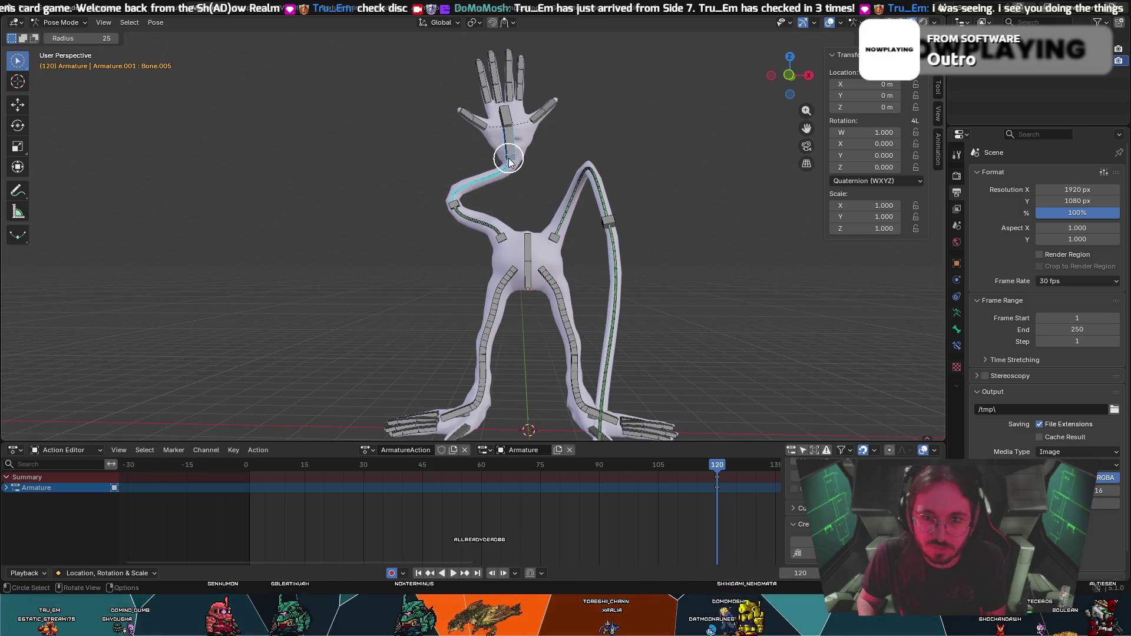
key("r")
right_click(565, 175)
key("r")
right_click(459, 146)
key("z")
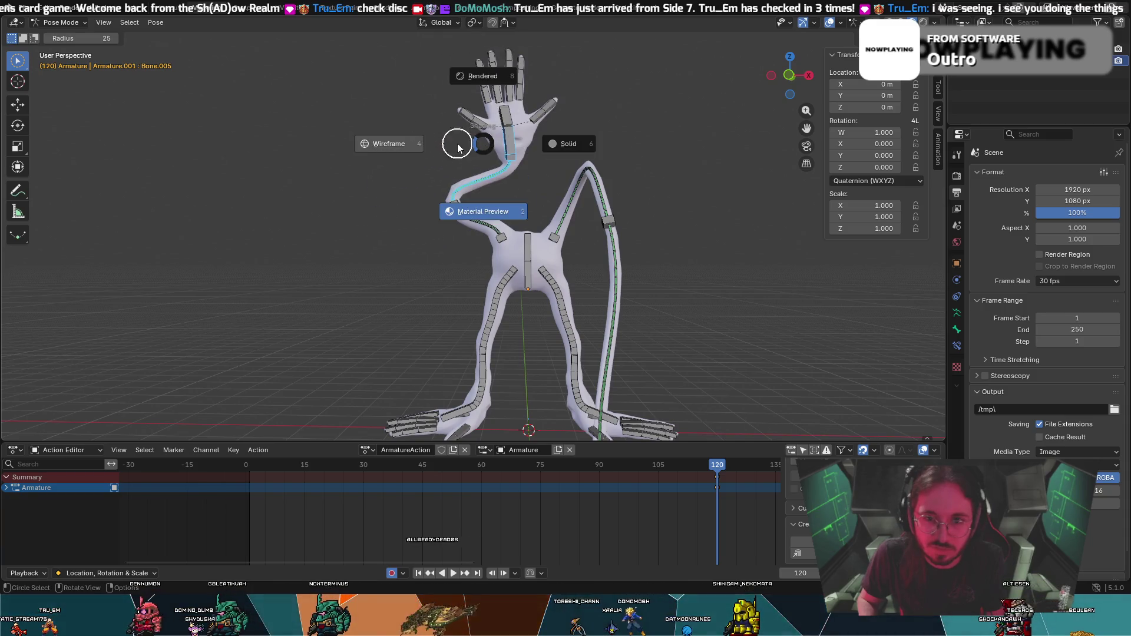
left_click(458, 146)
key("r")
key("z")
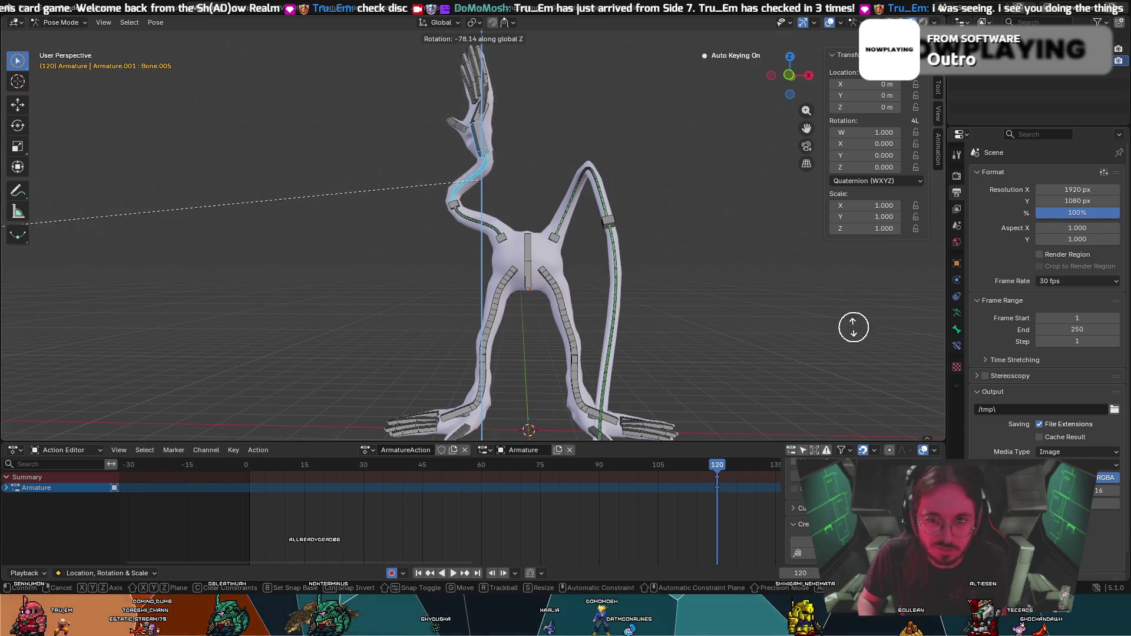
key("Escape")
key("c")
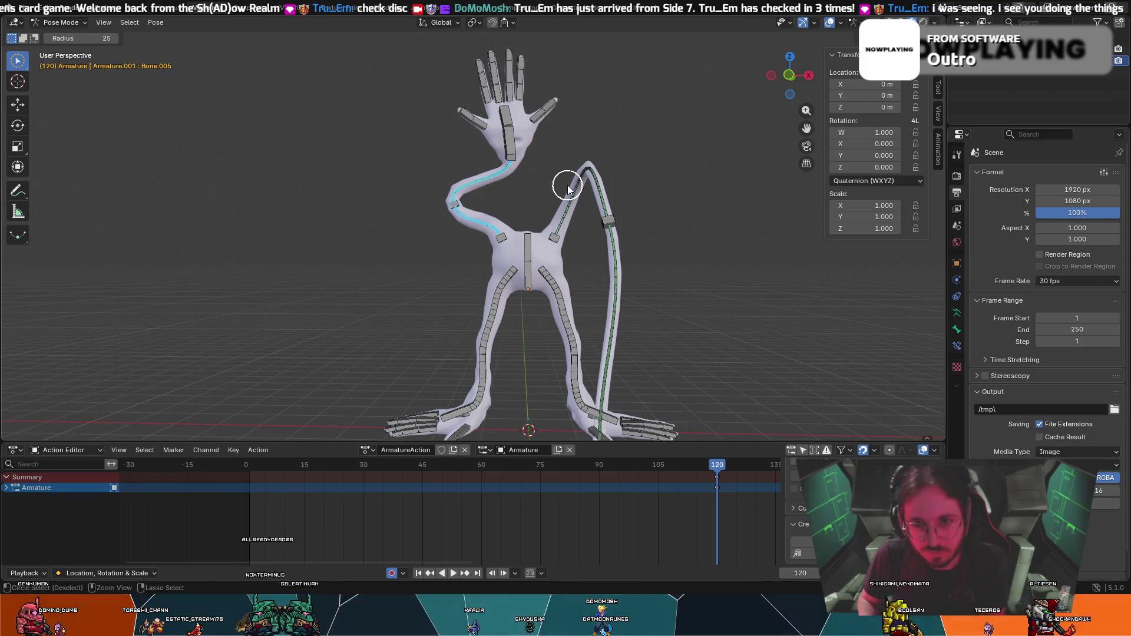
key("ctrl+z")
scroll(565, 170, "down", 2)
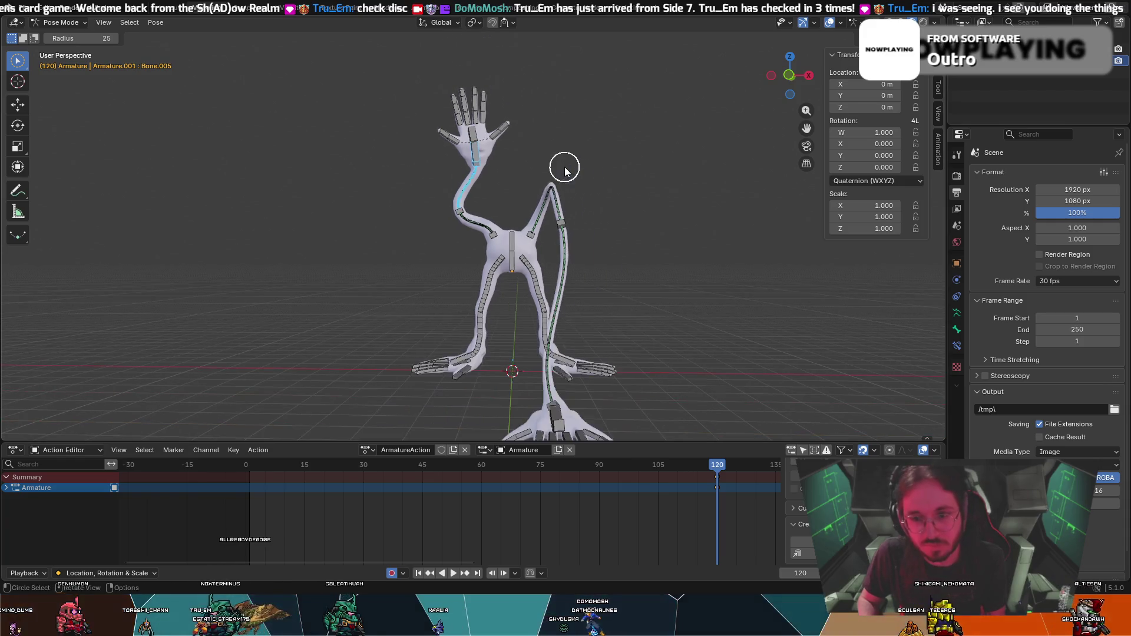
middle_click_drag(570, 219, 577, 219)
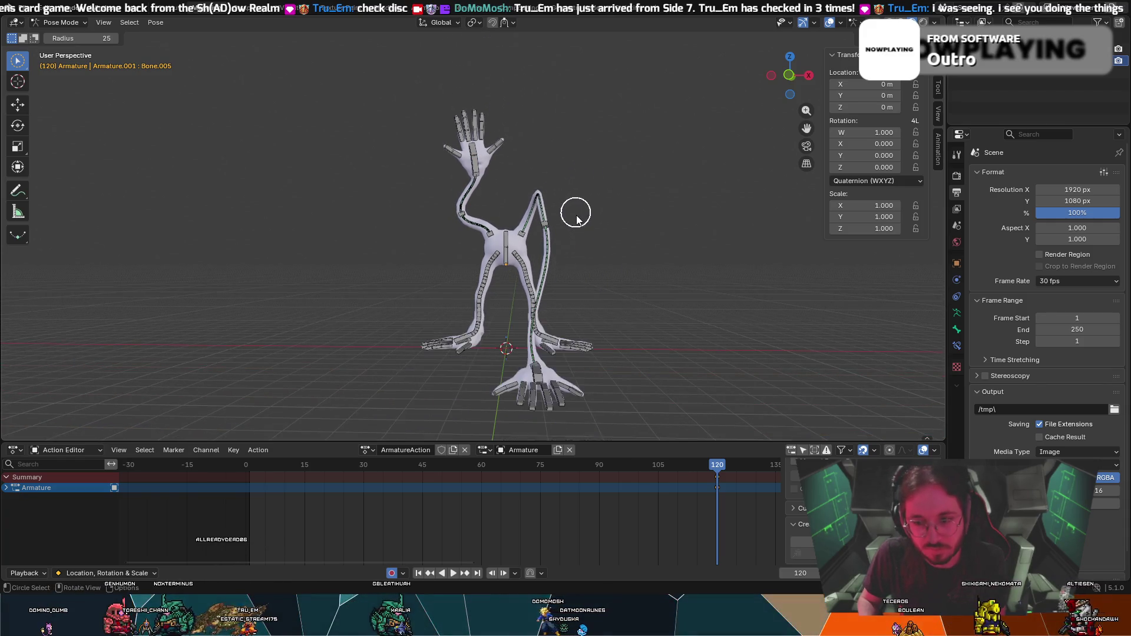
key("ctrl+z")
key("ctrl+z")
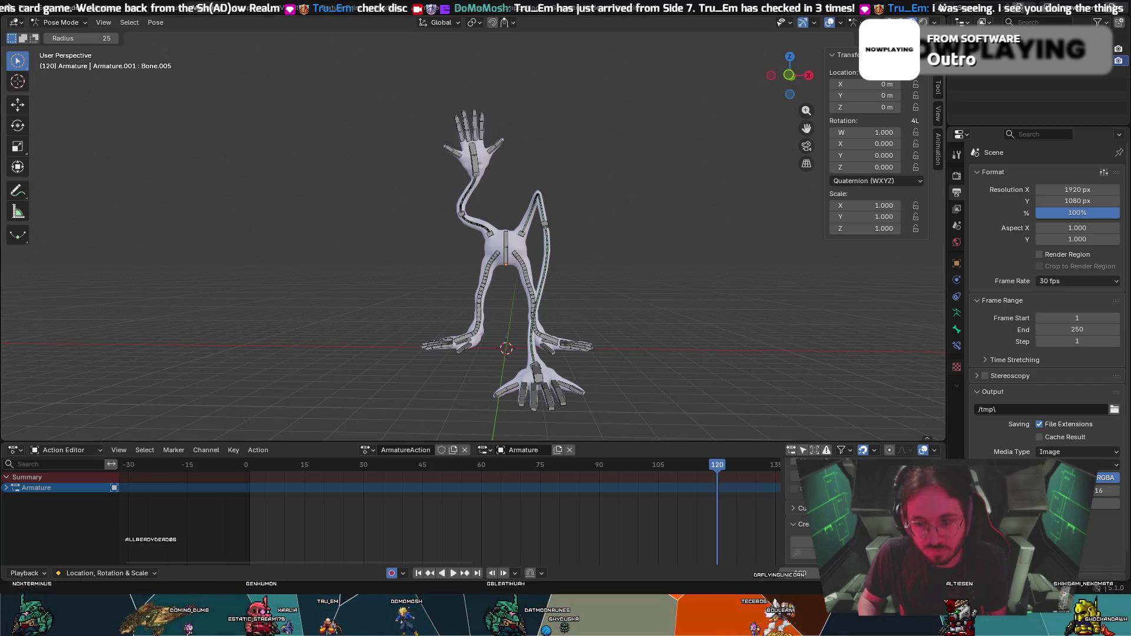
Create the SLAM_3 pose asset from the raised-hand pose, accepting the default name.
left_click(800, 578)
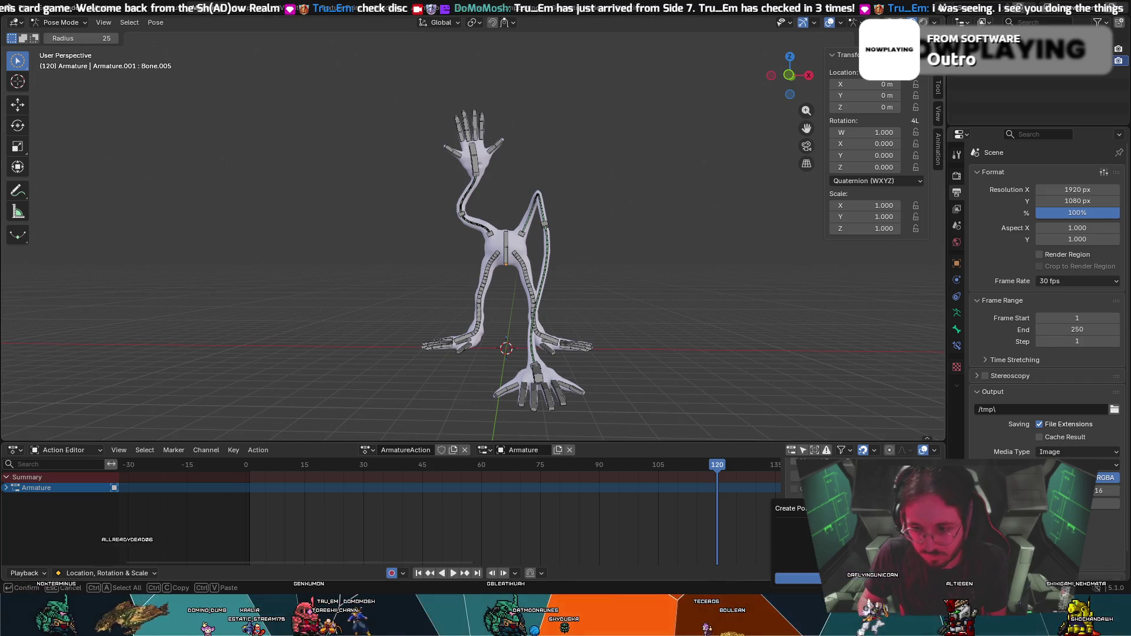
key("Return")
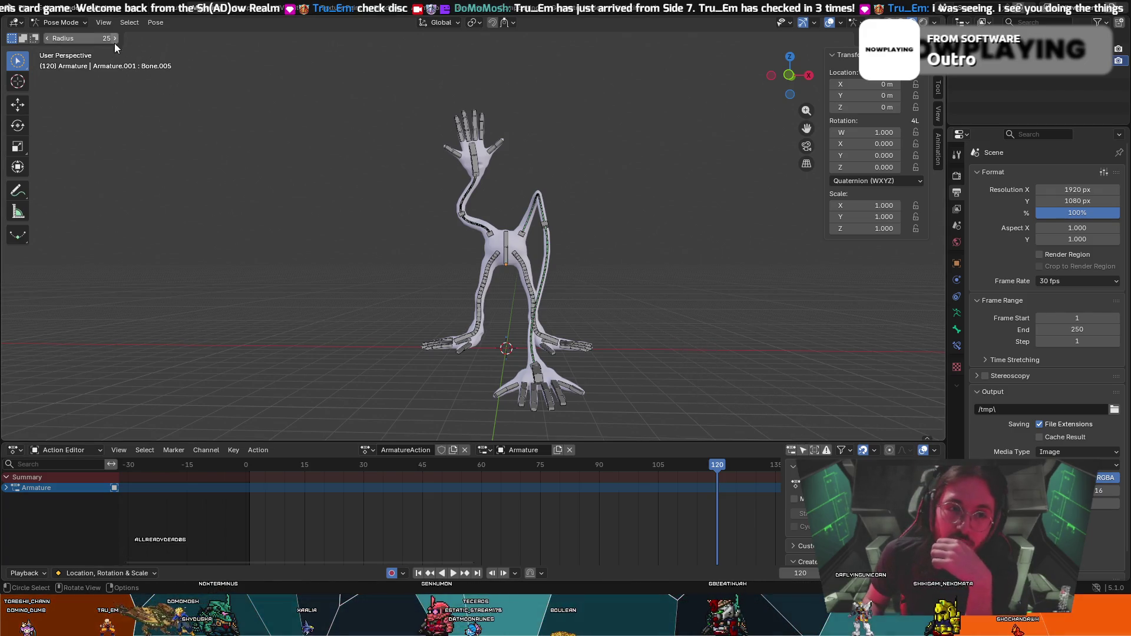
Cycle the armature through Edit and Pose modes, then settle in Object Mode.
left_click(50, 23)
left_click(54, 49)
left_click(53, 22)
left_click(46, 62)
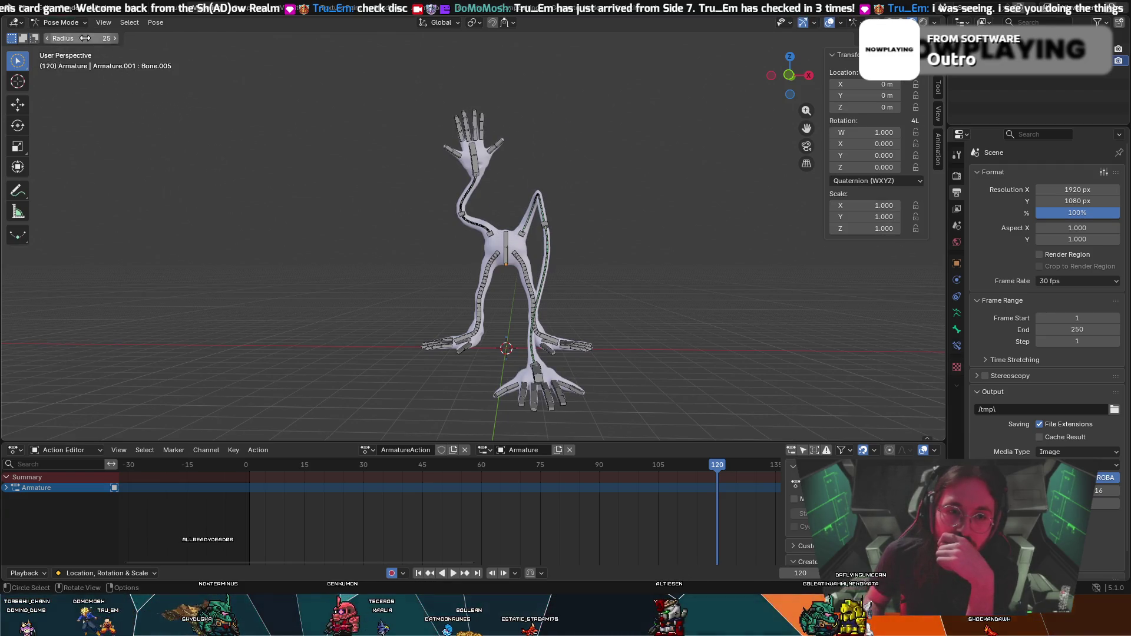
left_click(53, 22)
left_click(68, 34)
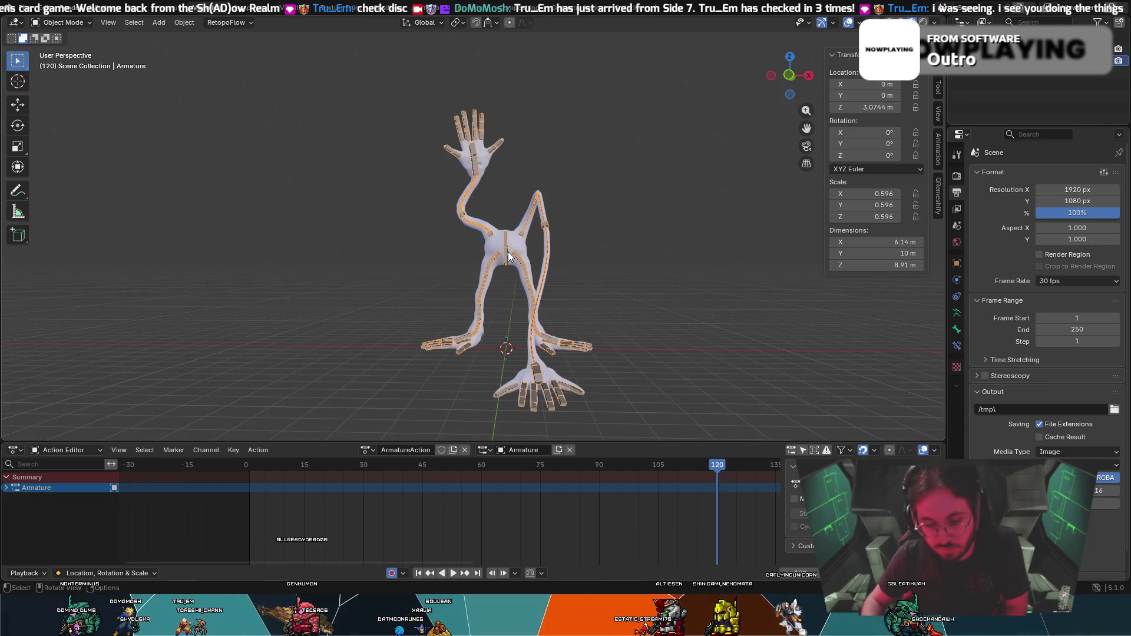
Make Location, Rotation, Scale & Custom Properties the active keying set, clearing and re-picking it.
key("k")
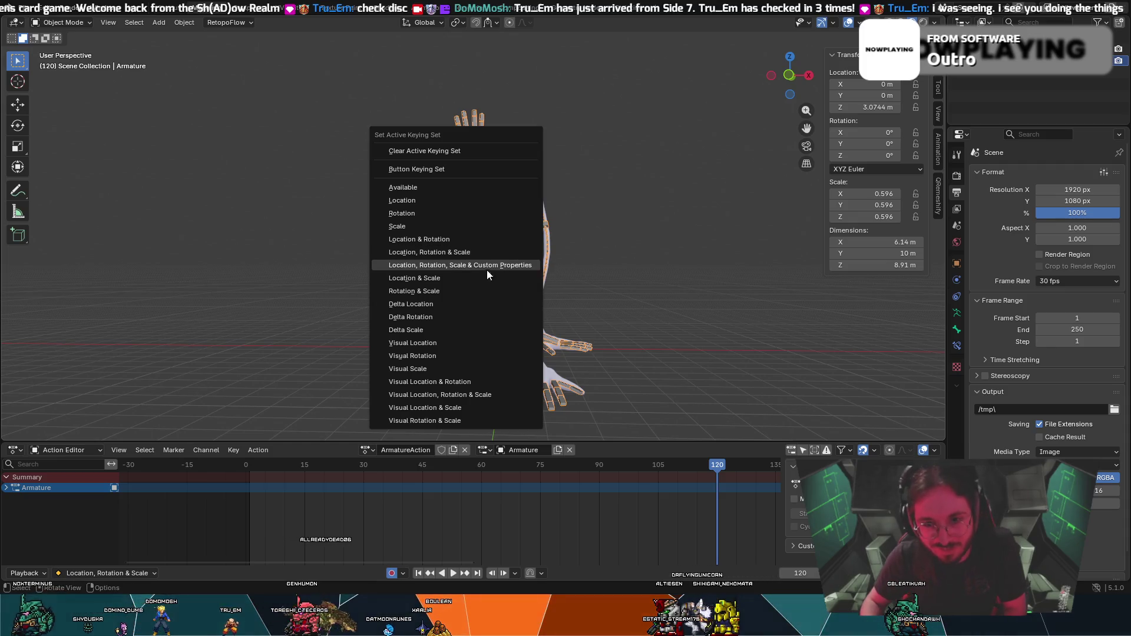
left_click(485, 264)
middle_click_drag(688, 450, 461, 500, "ctrl")
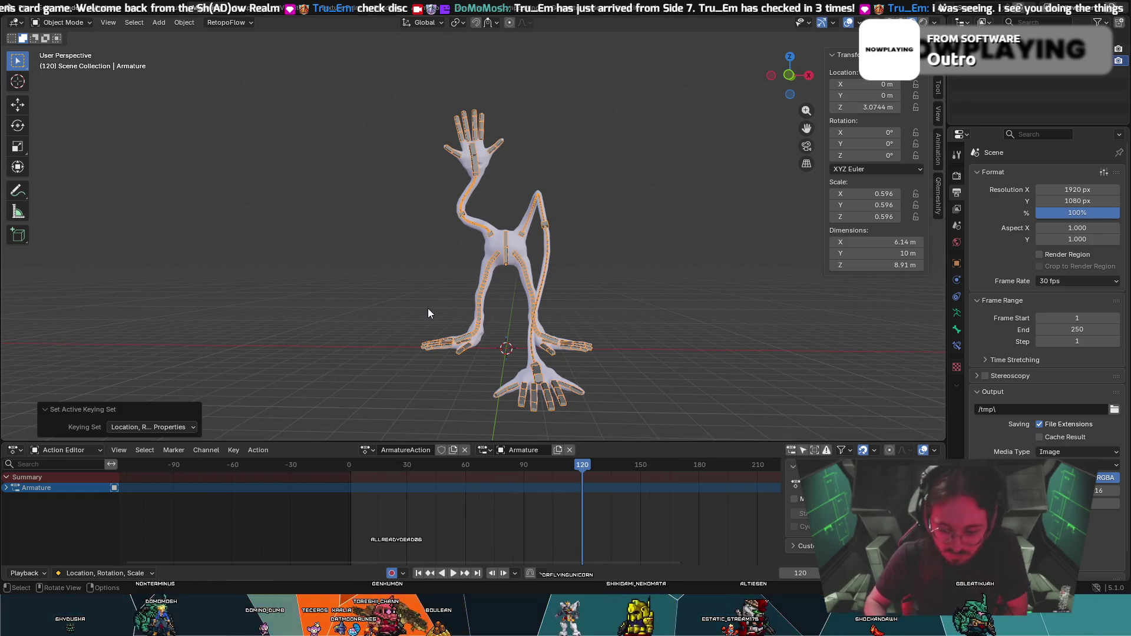
key("ctrl+shift+alt+i")
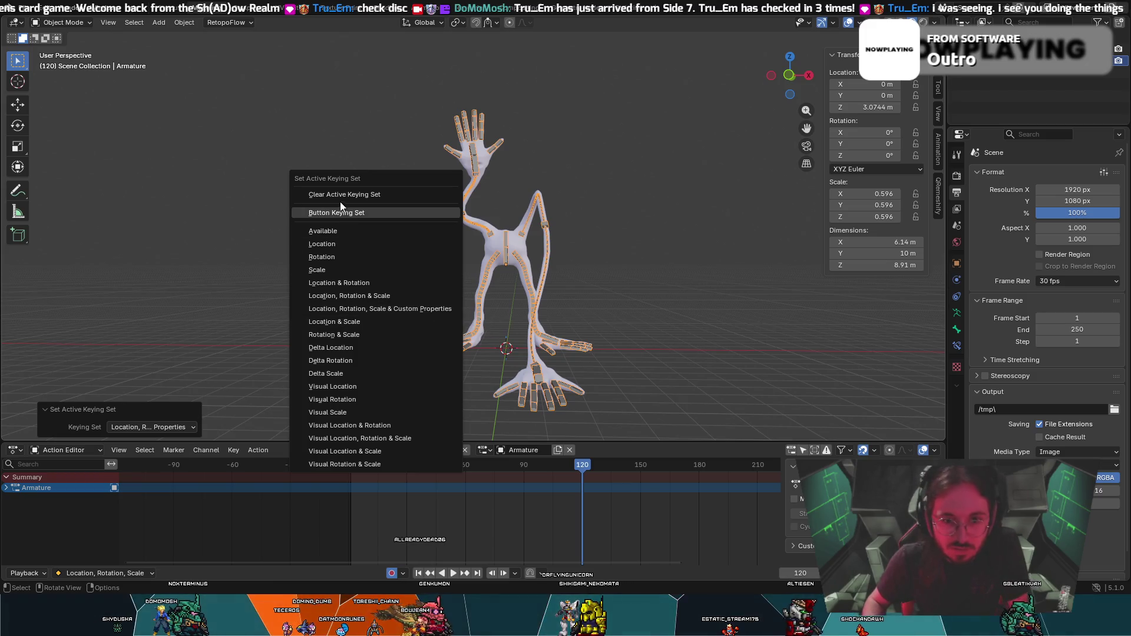
left_click(345, 194)
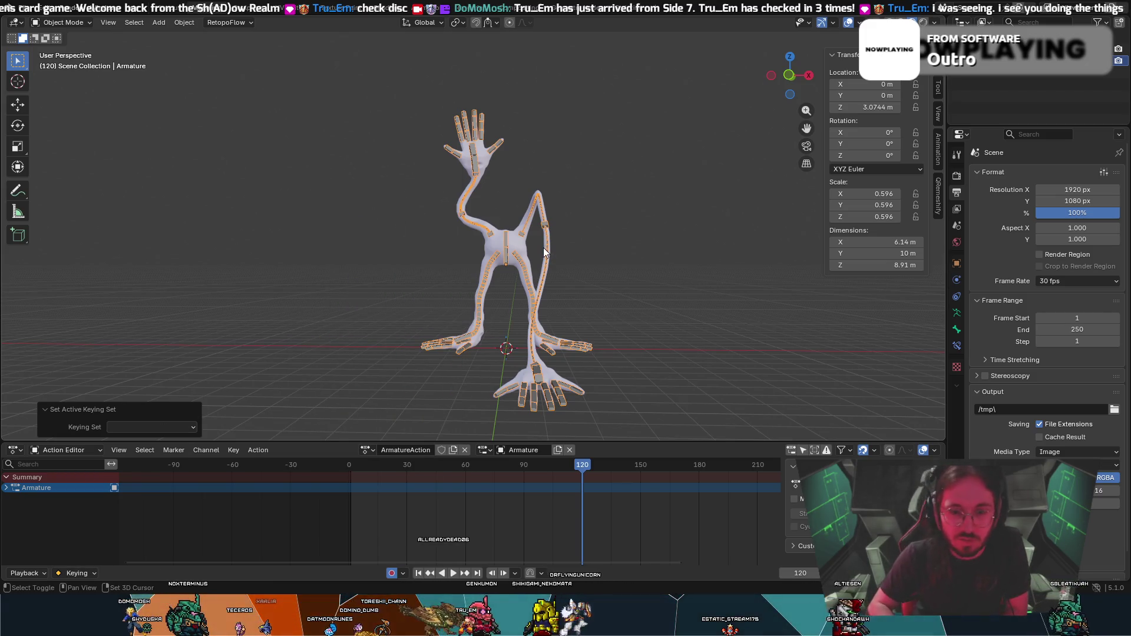
key("ctrl+shift+alt+i")
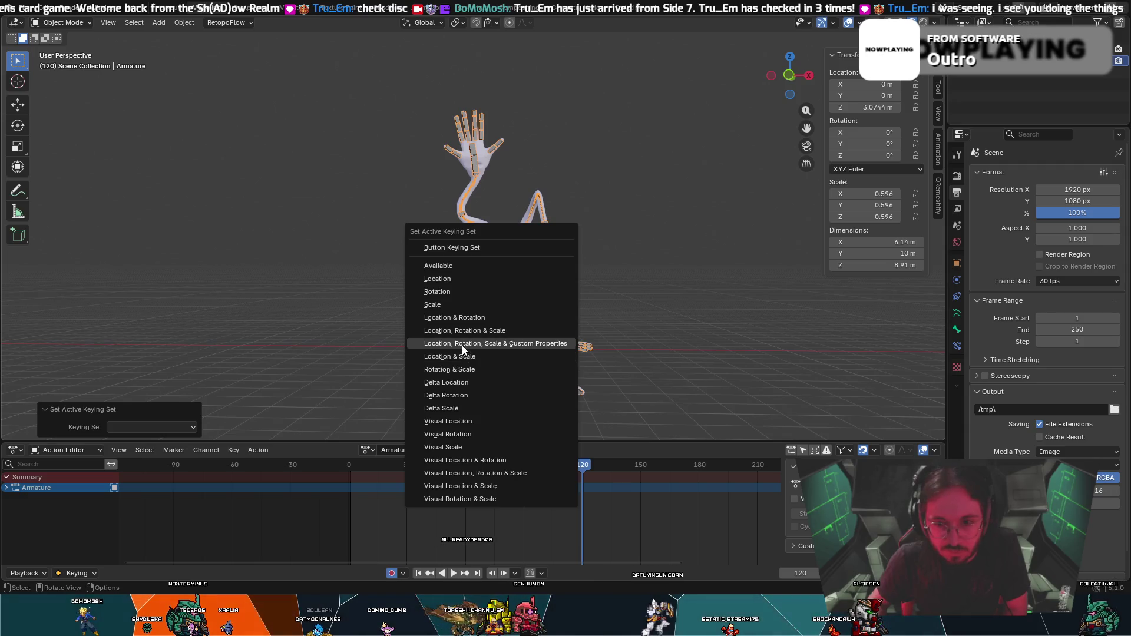
left_click(463, 344)
Return to frame 120 and bring up the keyframe insertion options.
key("space")
key("Escape")
key("i")
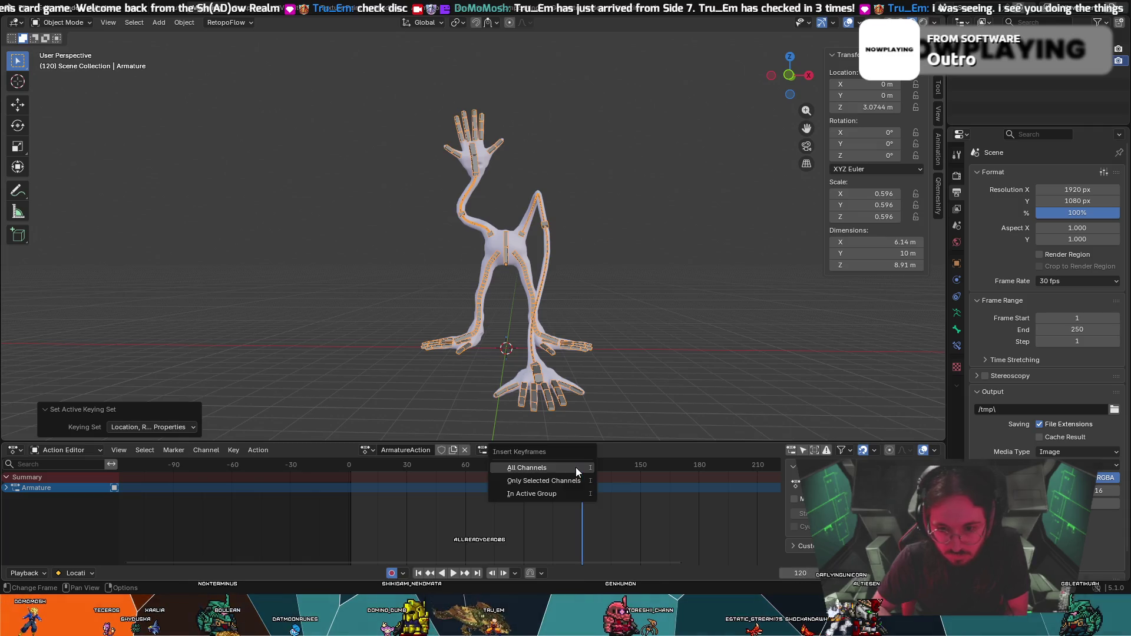
Key all armature channels at frame 120 and switch the Action Editor back to a Dope Sheet.
left_click(542, 466)
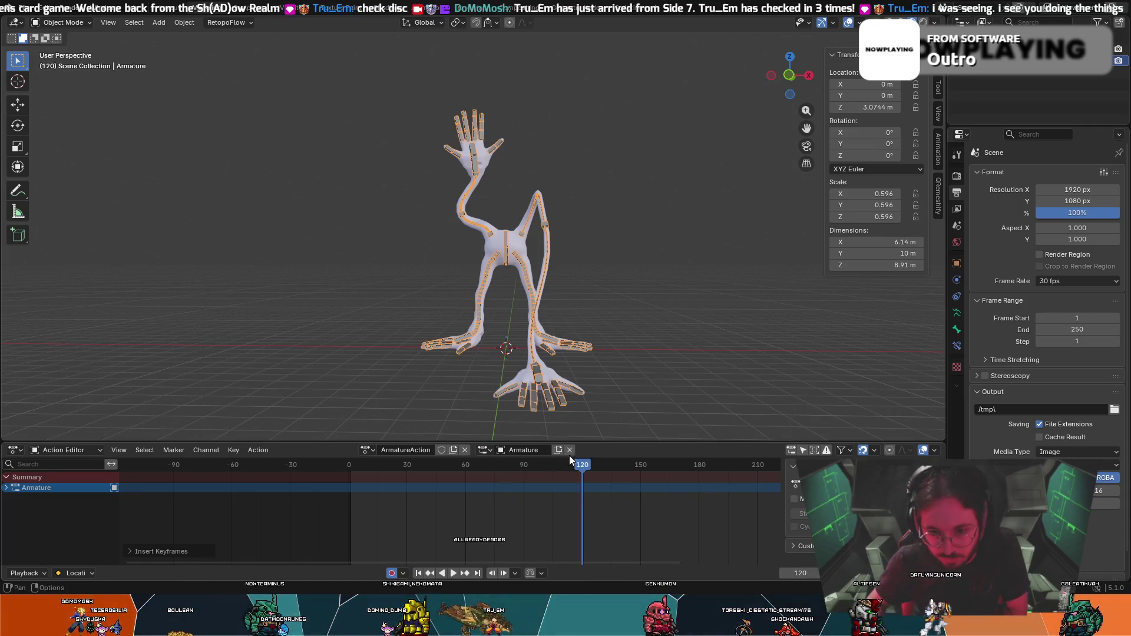
scroll(202, 526, "down", 2)
scroll(288, 525, "down", 2)
scroll(288, 530, "down", 2)
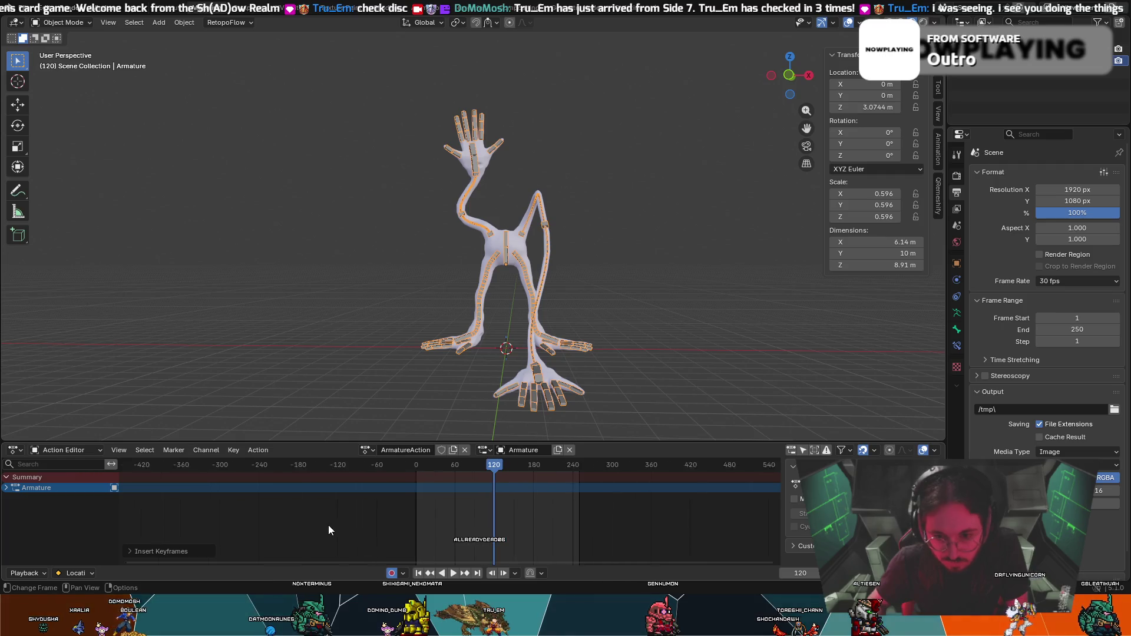
scroll(327, 525, "down", 2)
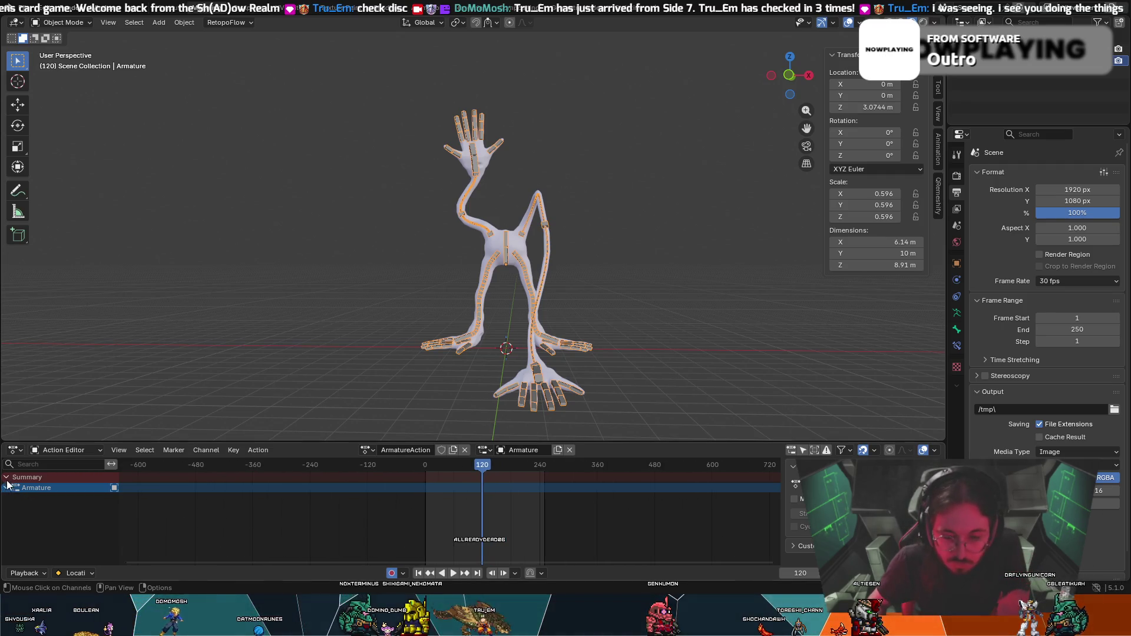
scroll(322, 549, "down", 2)
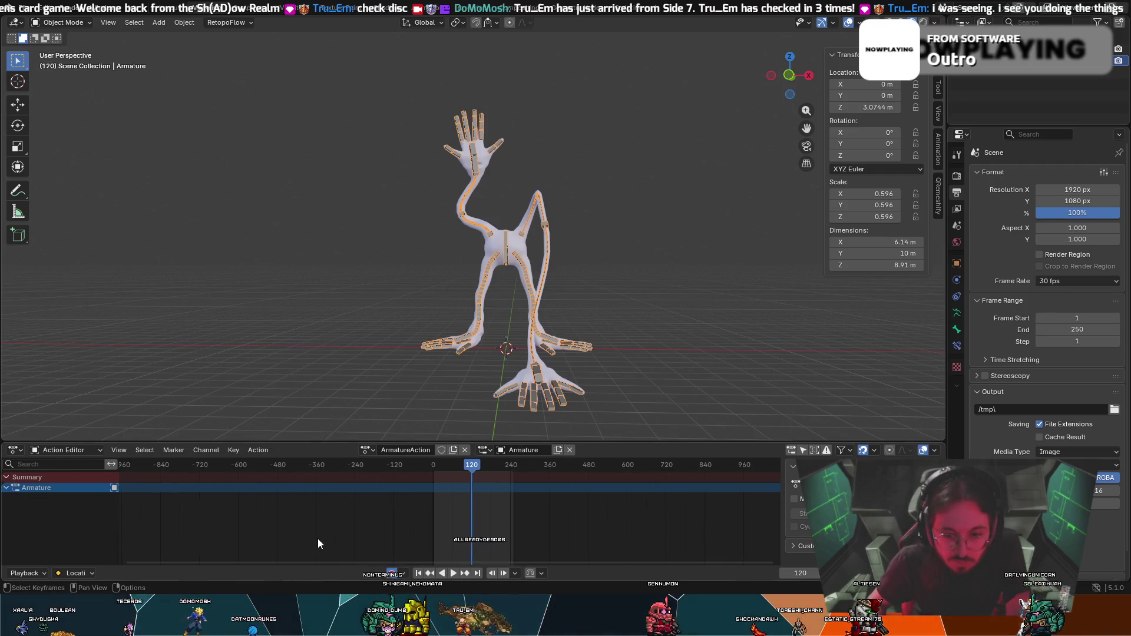
left_click(50, 450)
left_click(59, 478)
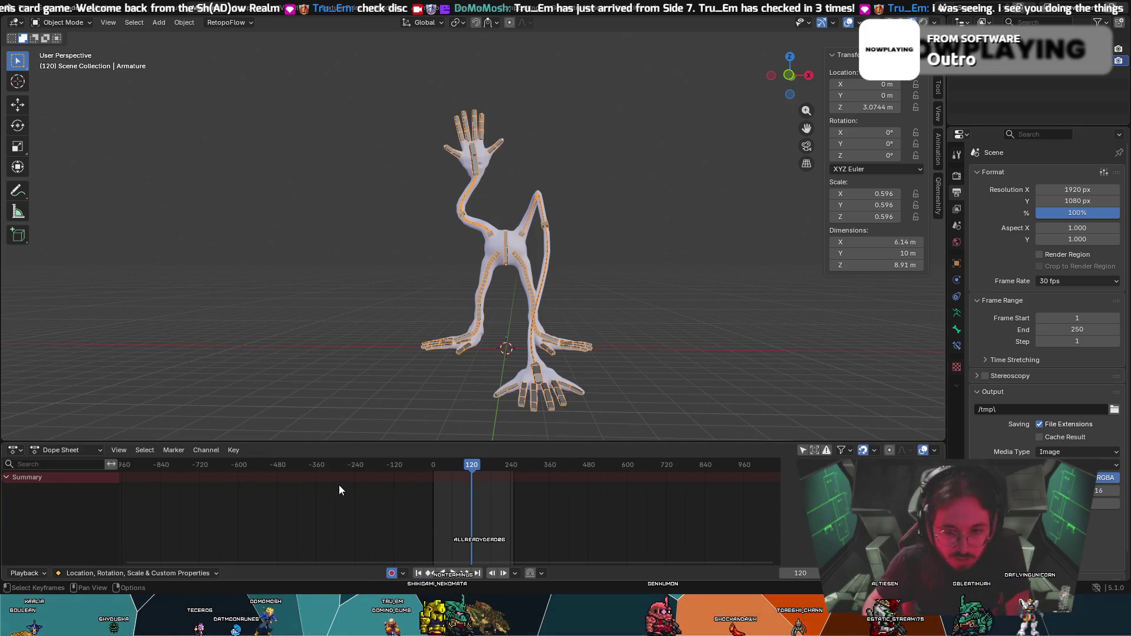
scroll(338, 485, "up", 2)
scroll(356, 495, "up", 2)
scroll(362, 495, "up", 3)
scroll(363, 497, "up", 2)
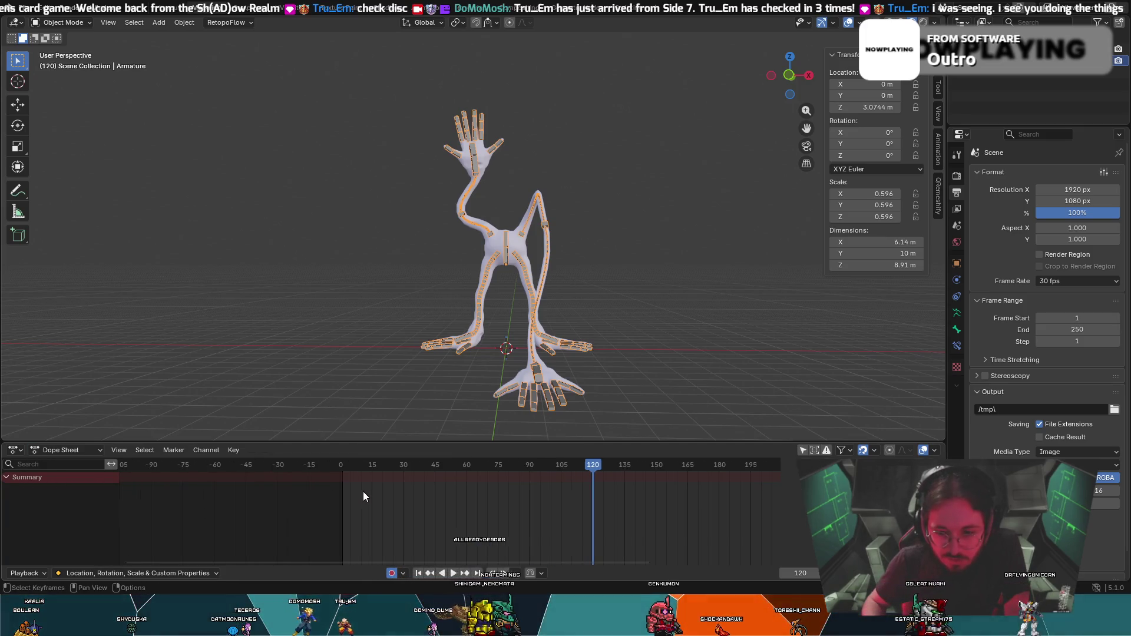
scroll(363, 490, "up", 1)
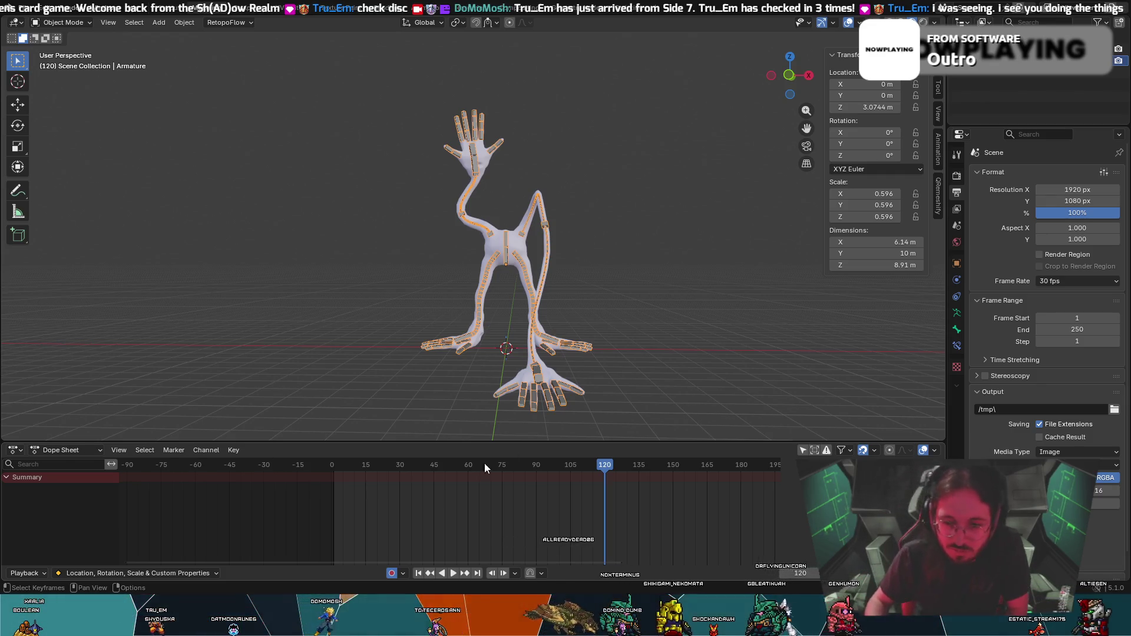
Set the scene's Frame Range End to 240 in the Output properties.
middle_click_drag(593, 371, 652, 427)
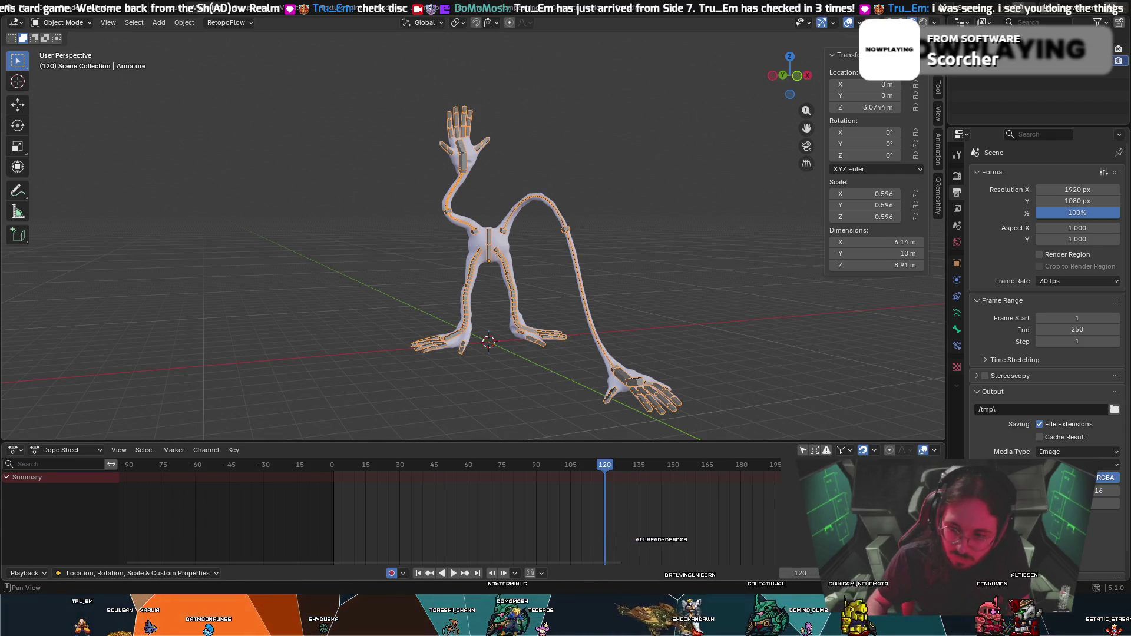
left_click_drag(1077, 329, 1048, 329)
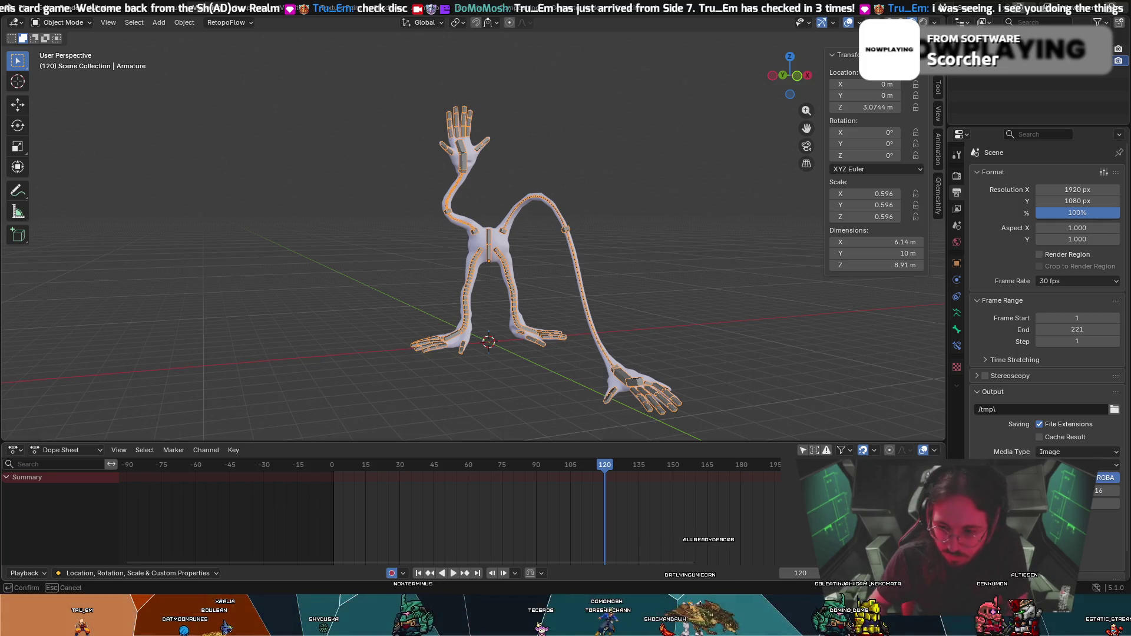
left_click_drag(1047, 329, 1064, 328)
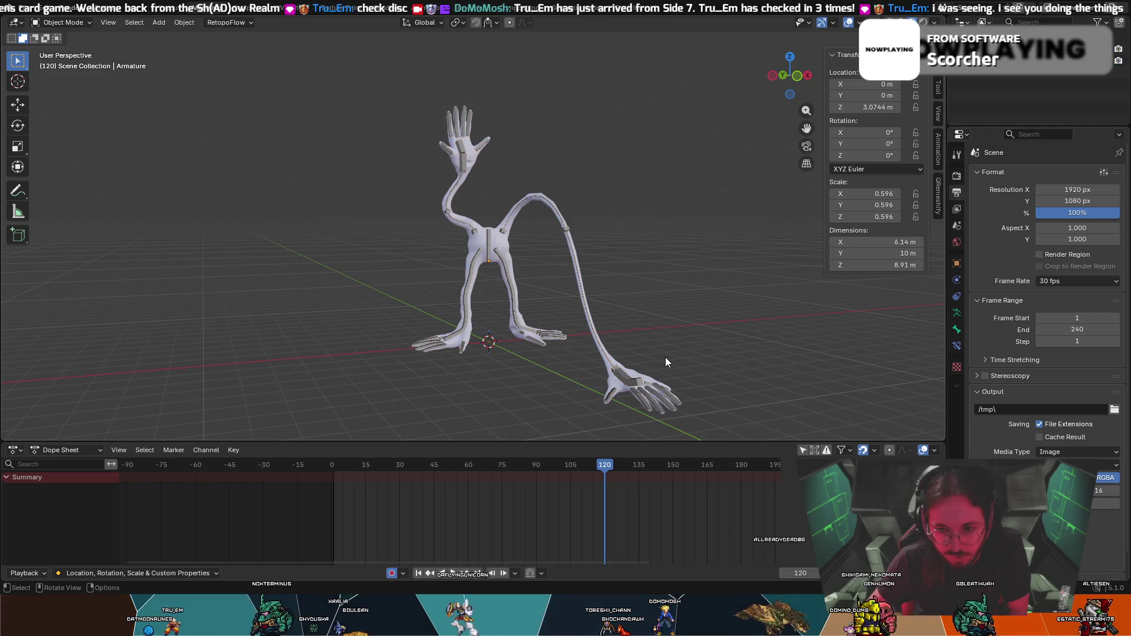
Test-rotate the armature, cancel it, and bring up the interaction mode list.
middle_click_drag(664, 358, 638, 358)
key("r")
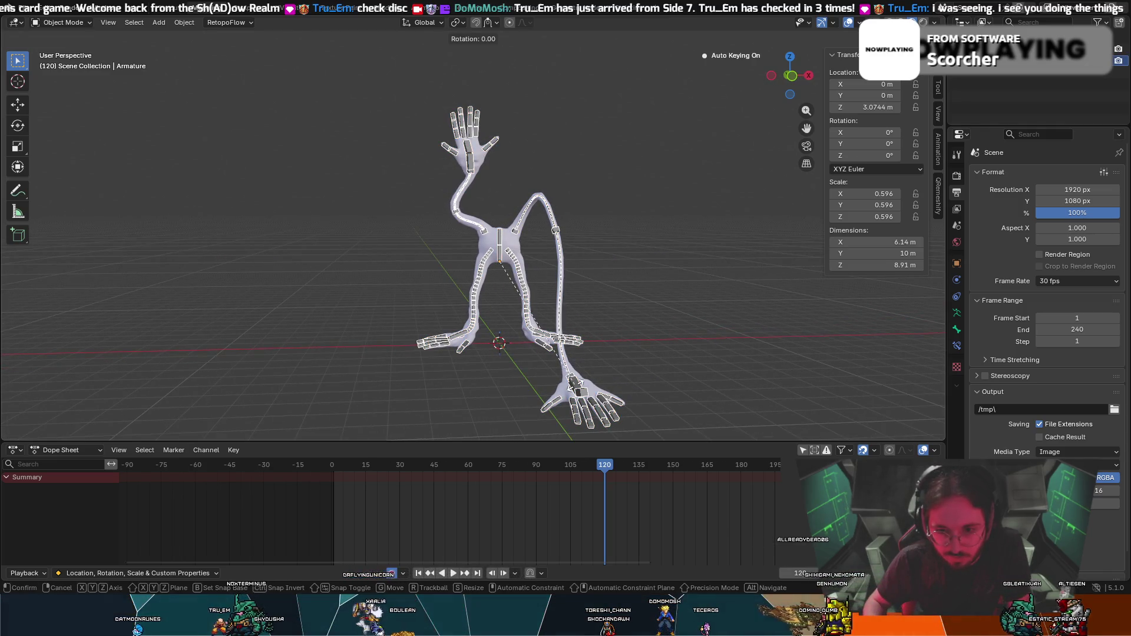
key("Escape")
left_click(62, 22)
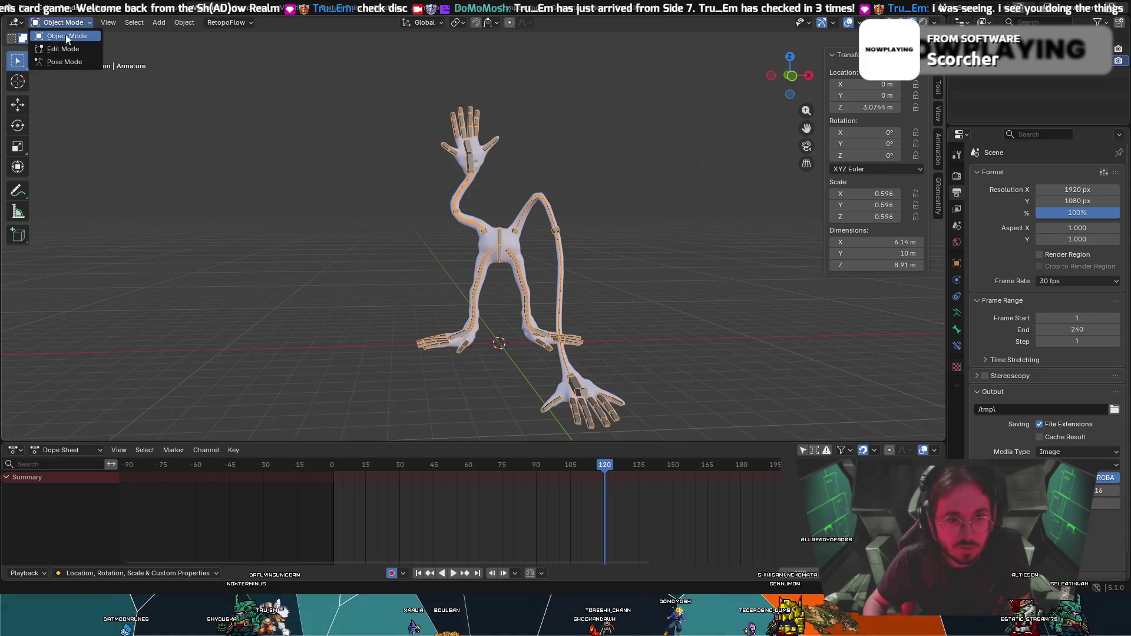
Enter Pose Mode, rotate the arm bone, then select the leg chain and cancel a trial swing.
left_click(58, 64)
key("r")
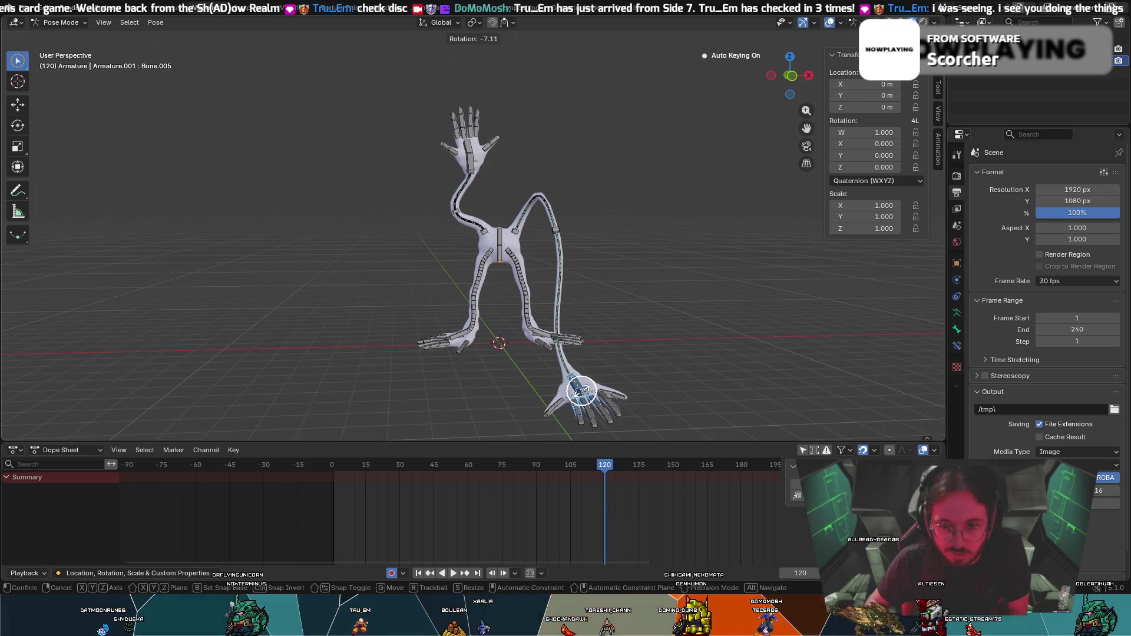
left_click(576, 393)
middle_click_drag(590, 375, 596, 286, "ctrl")
left_click(599, 340)
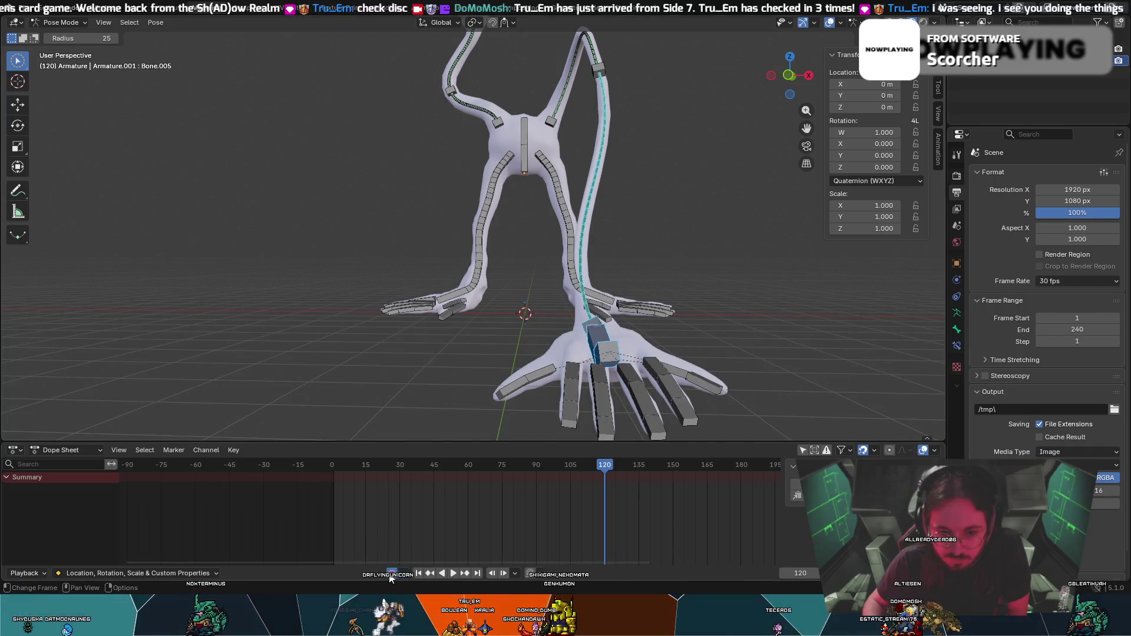
key("r")
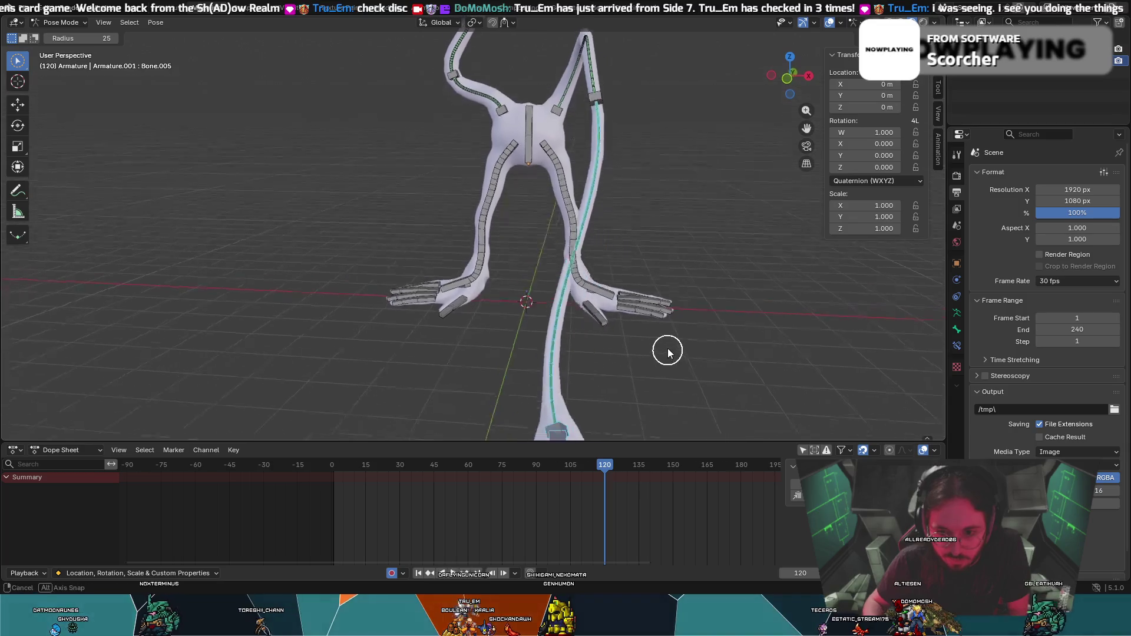
key("Escape")
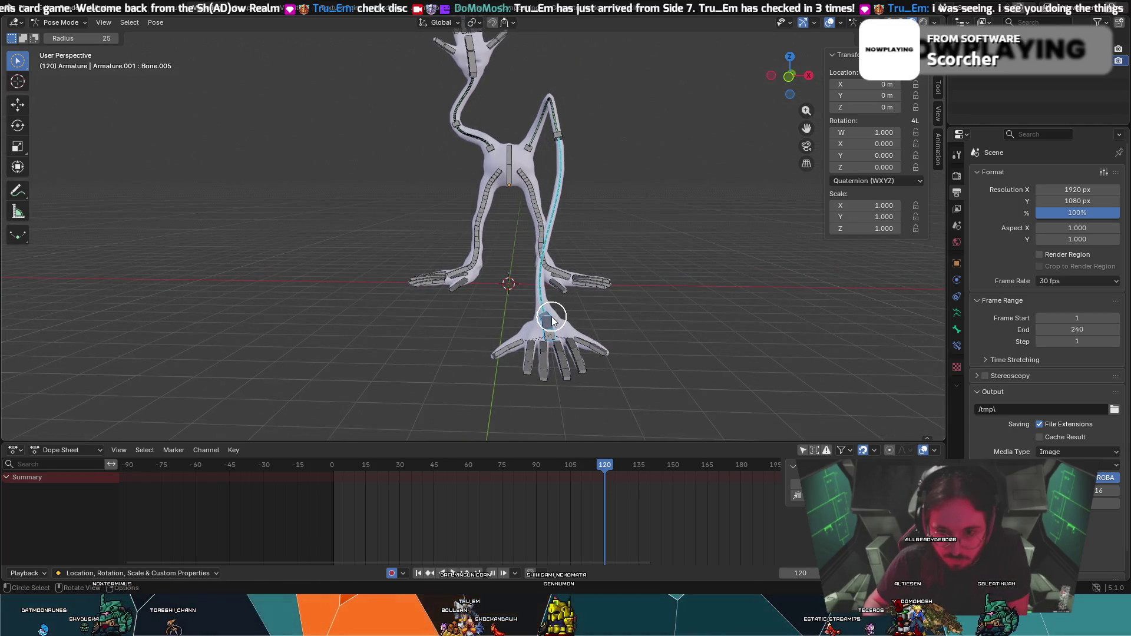
Try a small leg rotation, undo it, and pull the long leg bone downward.
key("alt+z")
key("alt+z")
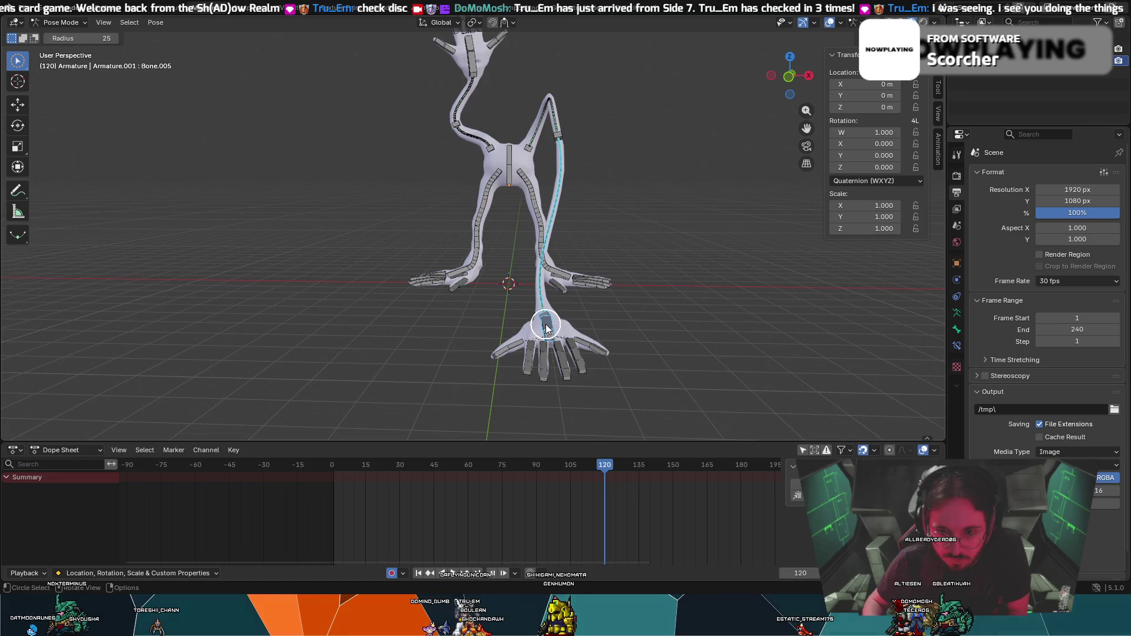
key("r")
left_click(548, 328)
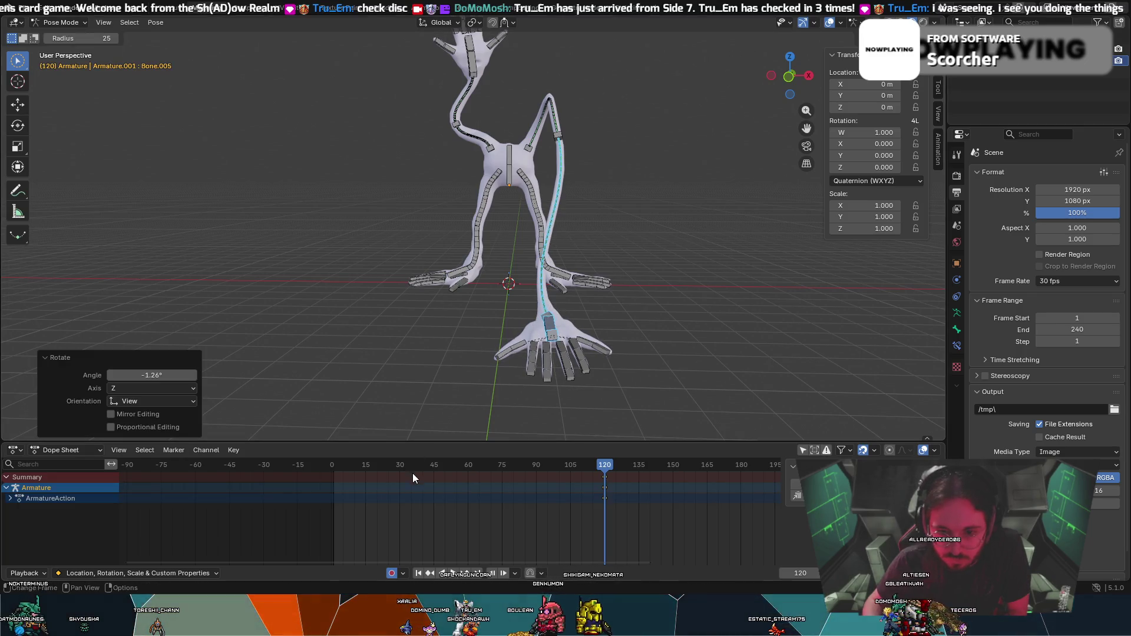
middle_click_drag(512, 398, 515, 385)
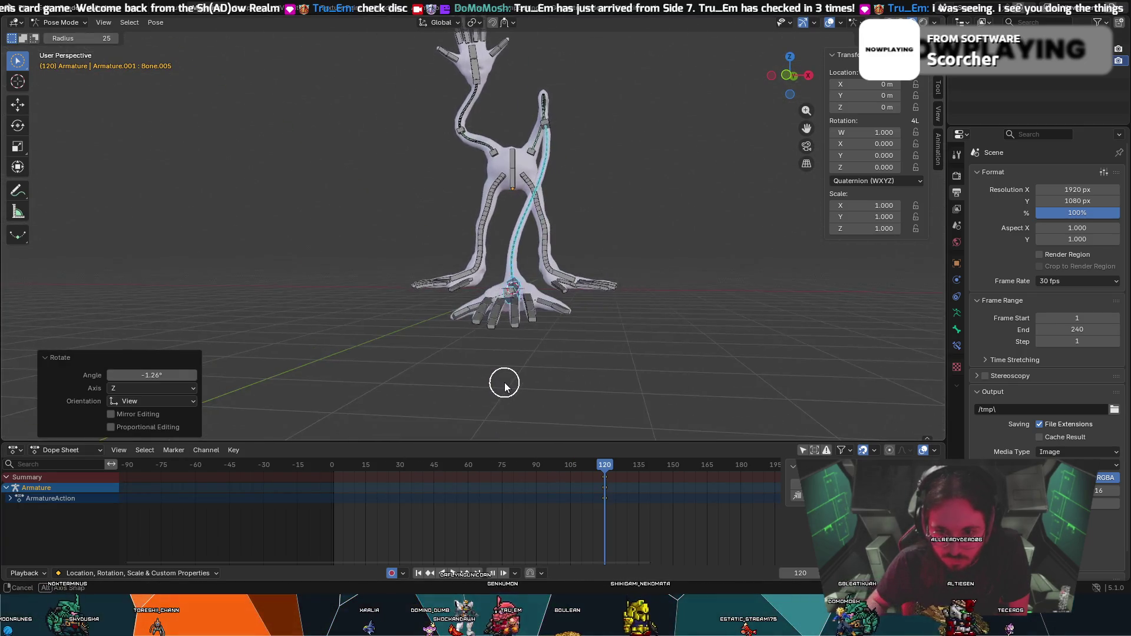
key("ctrl+z")
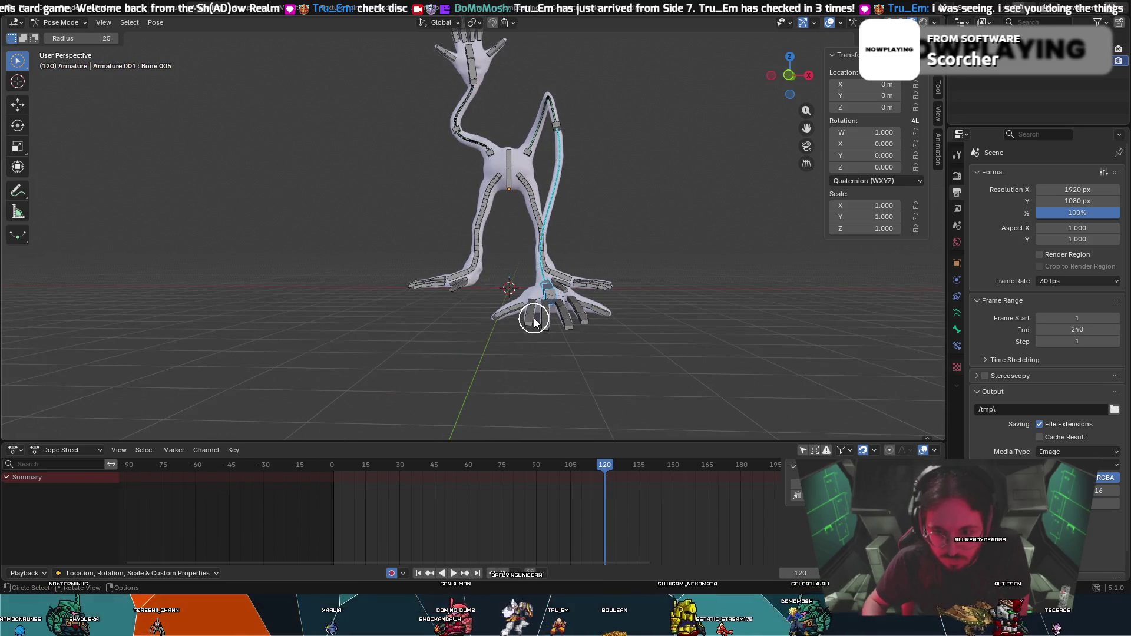
left_click_drag(550, 298, 520, 395)
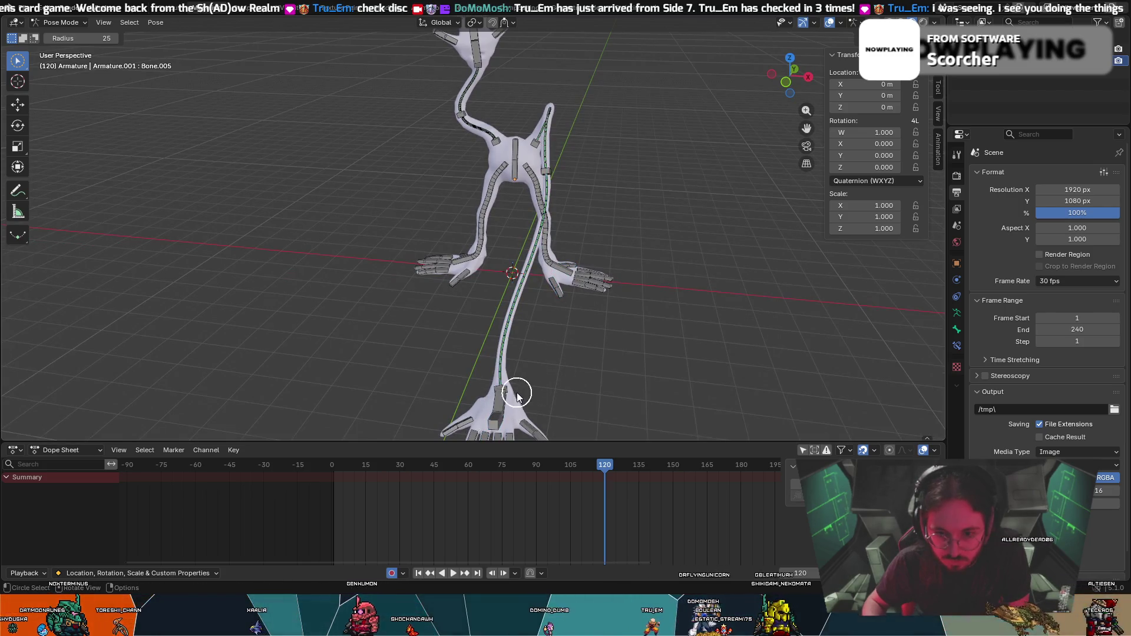
middle_click_drag(538, 391, 303, 353)
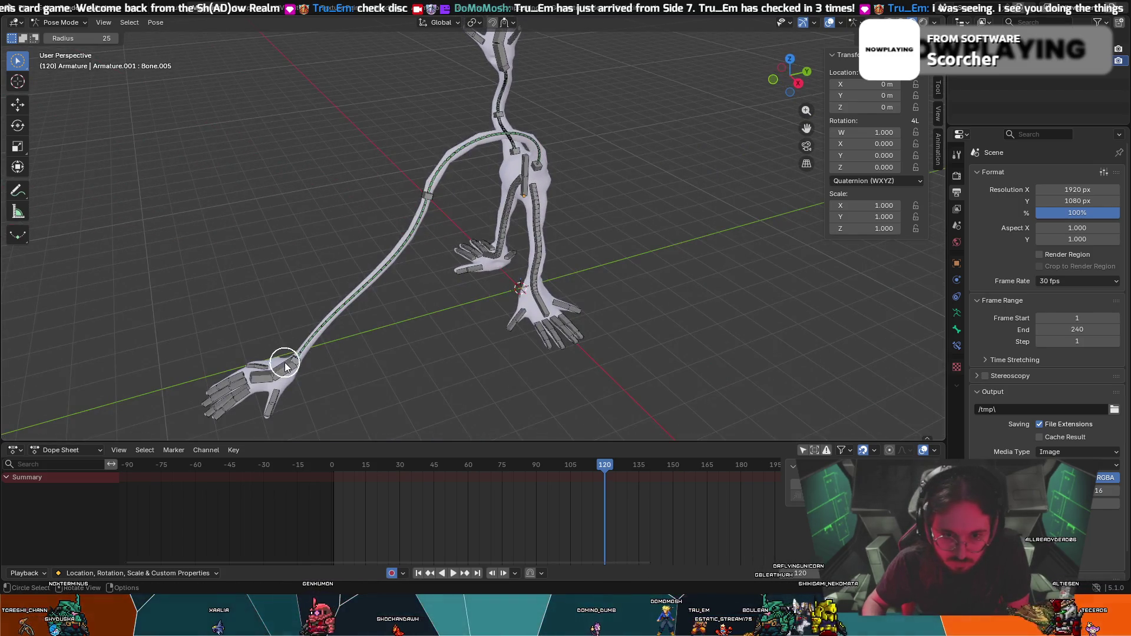
middle_click_drag(305, 390, 429, 342)
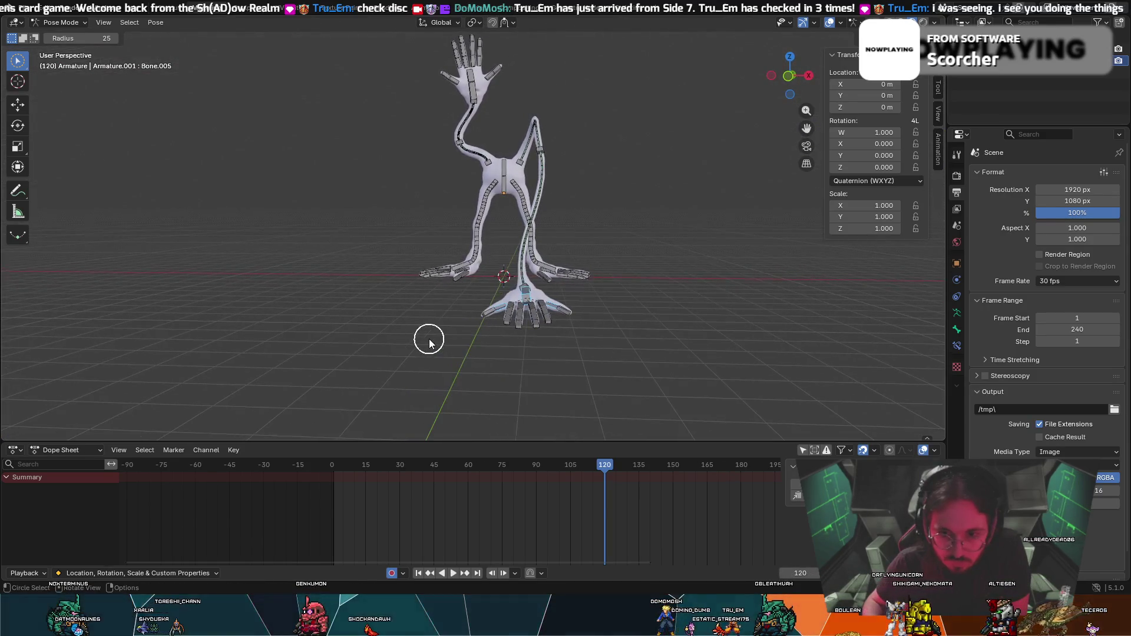
Rotate the arm bone slightly at frame 120, then scrub the playhead back to frame 60.
key("r")
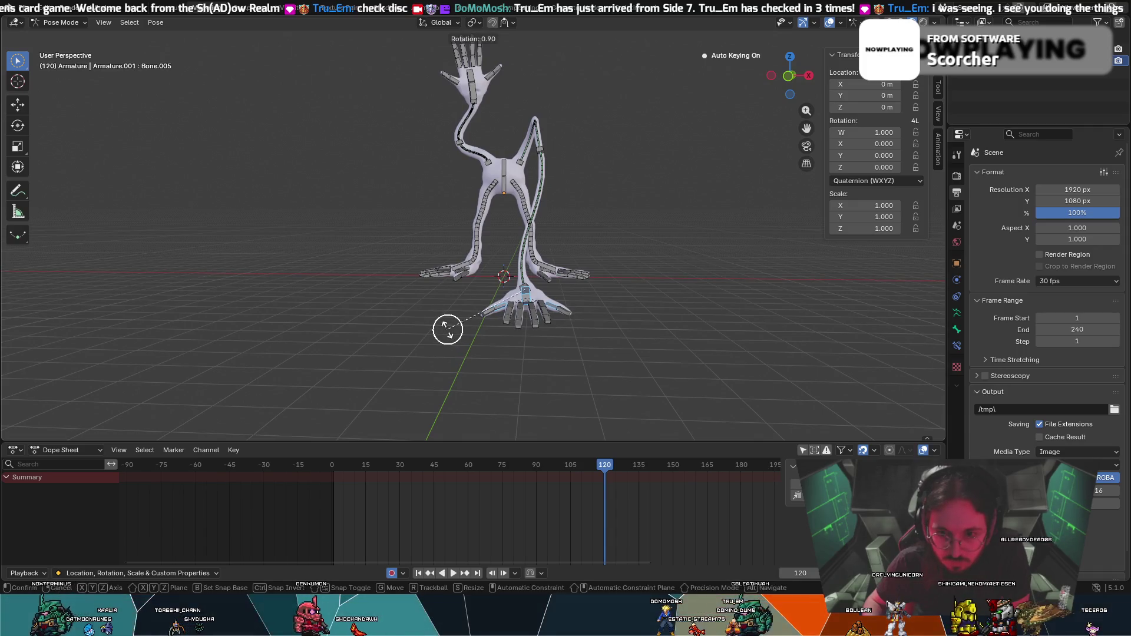
left_click(448, 329)
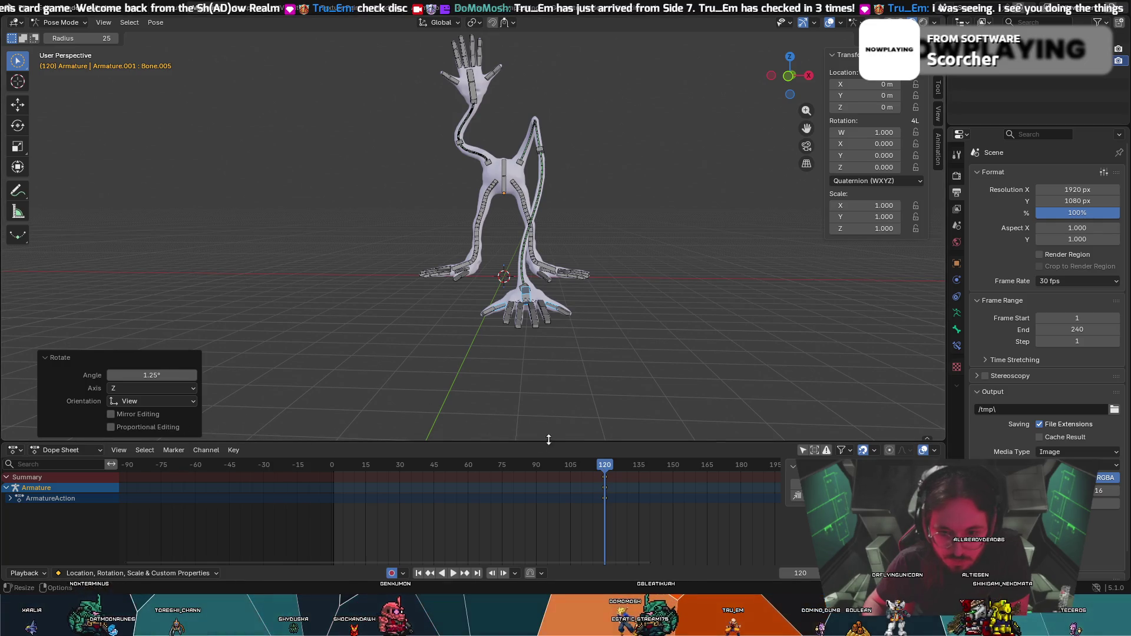
left_click_drag(598, 465, 604, 470)
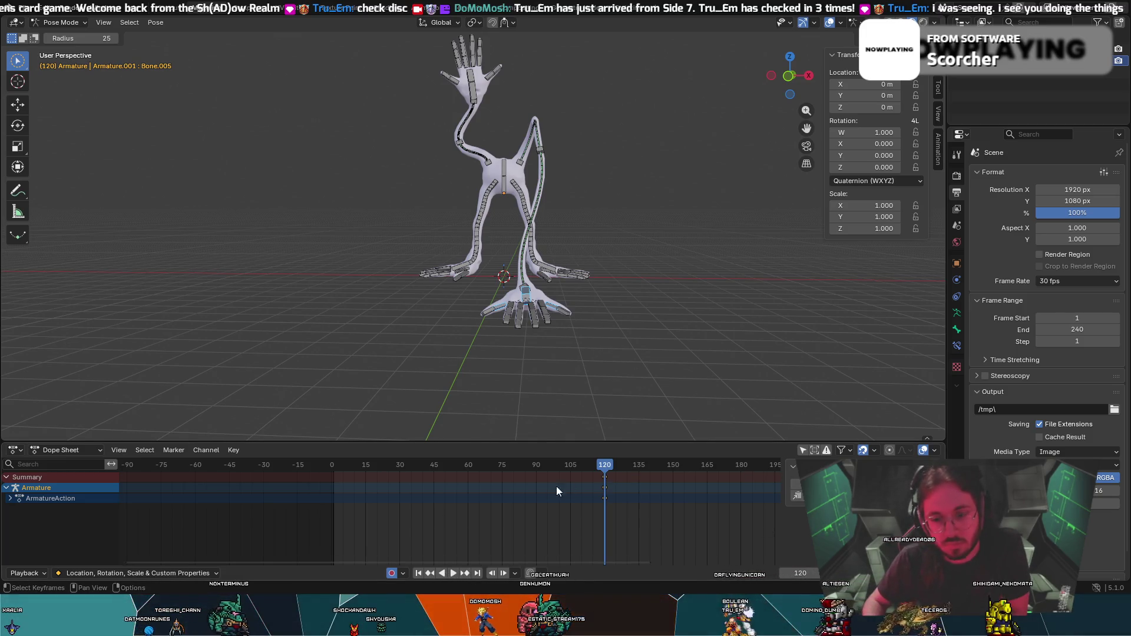
left_click_drag(553, 467, 468, 487)
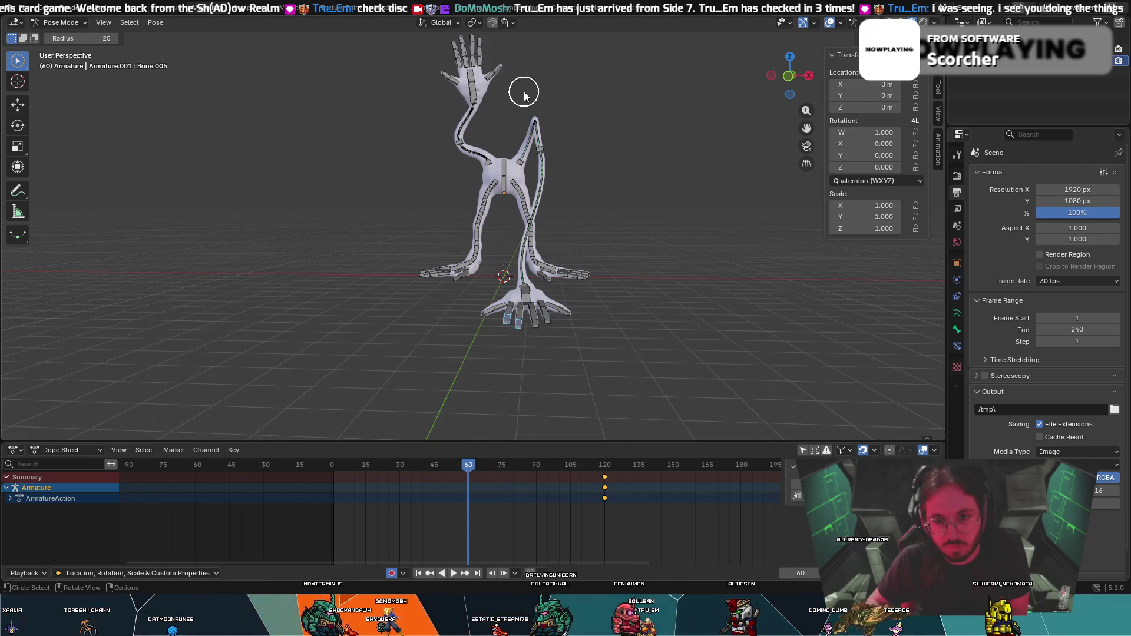
Shift the hand bone left and insert keyframes at frames 60 and 120, returning to frame 60.
key("g")
left_click(380, 113)
key("i")
left_click_drag(466, 466, 604, 479)
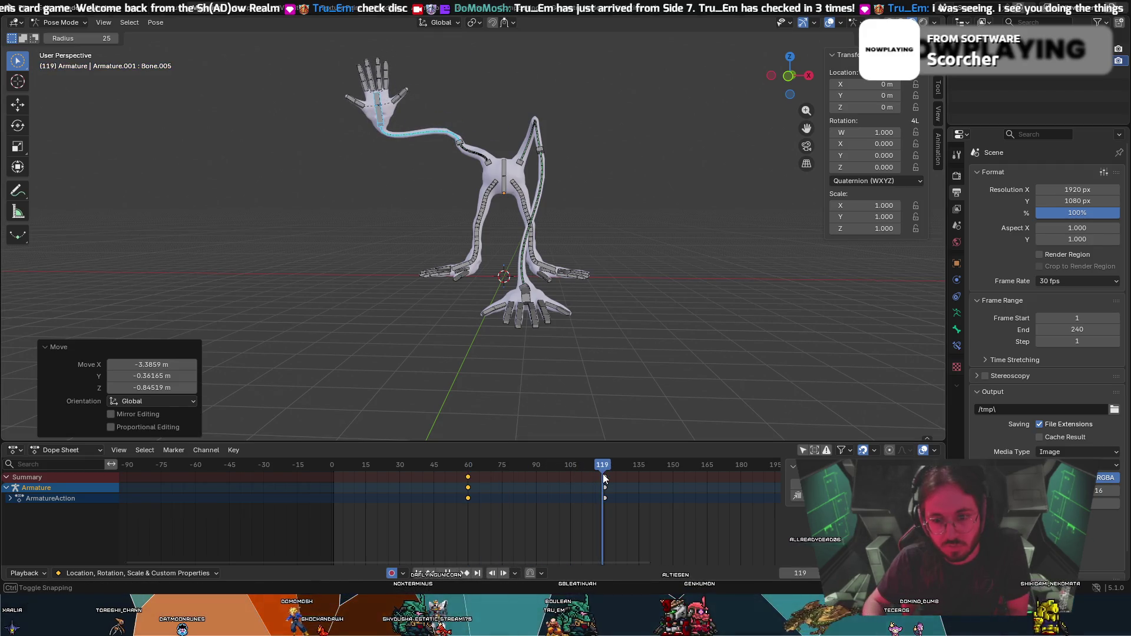
key("i")
key("Down")
key("Escape")
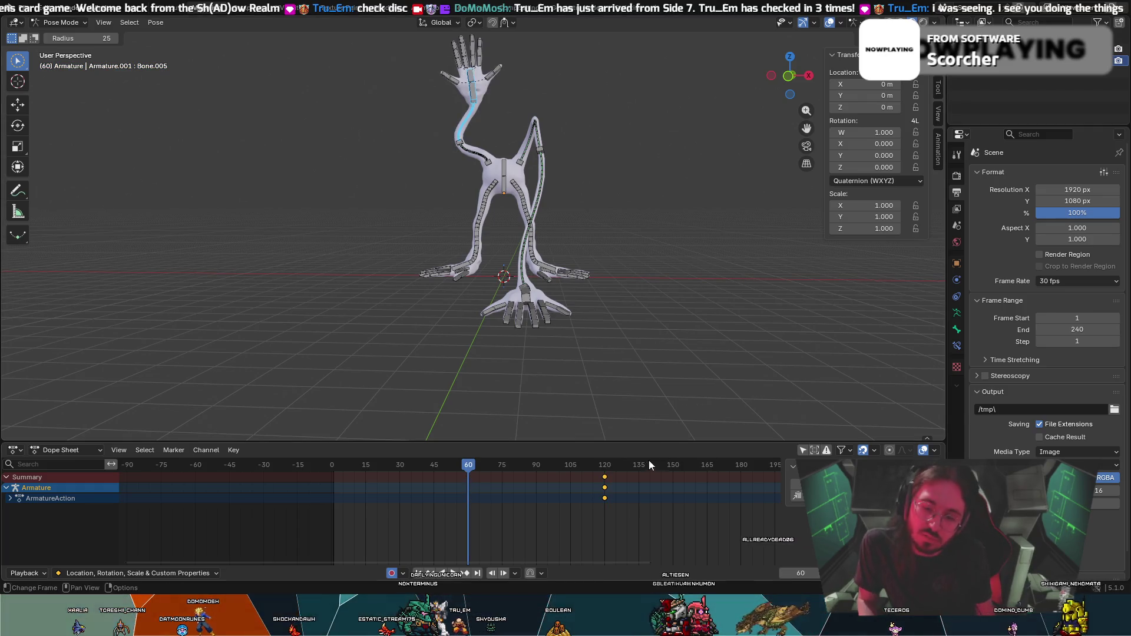
right_click(603, 498)
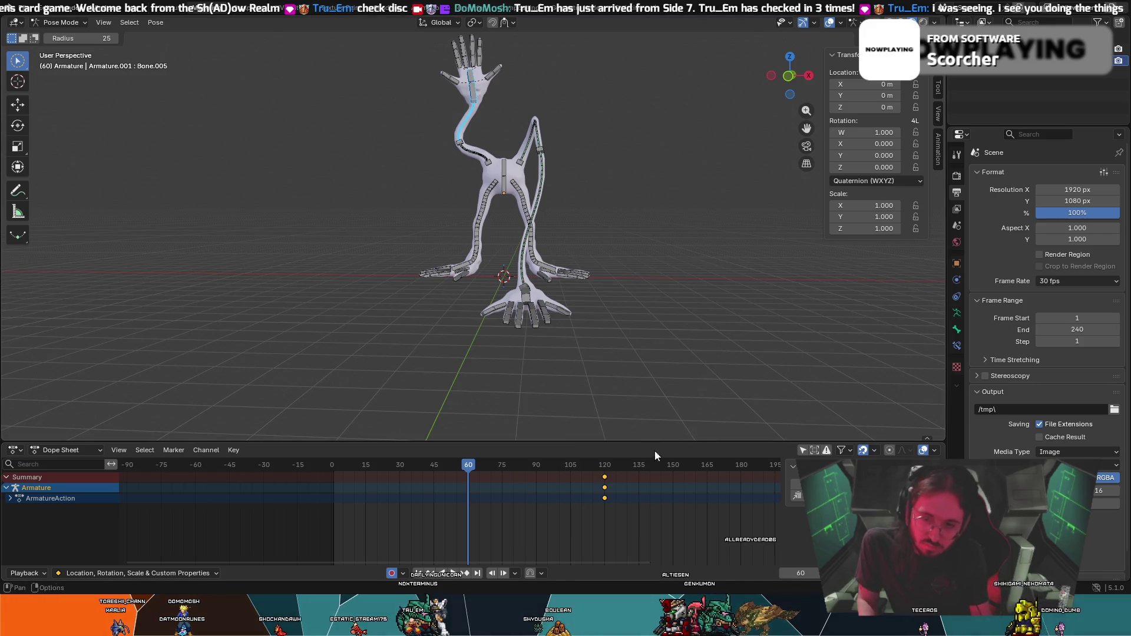
left_click(606, 465)
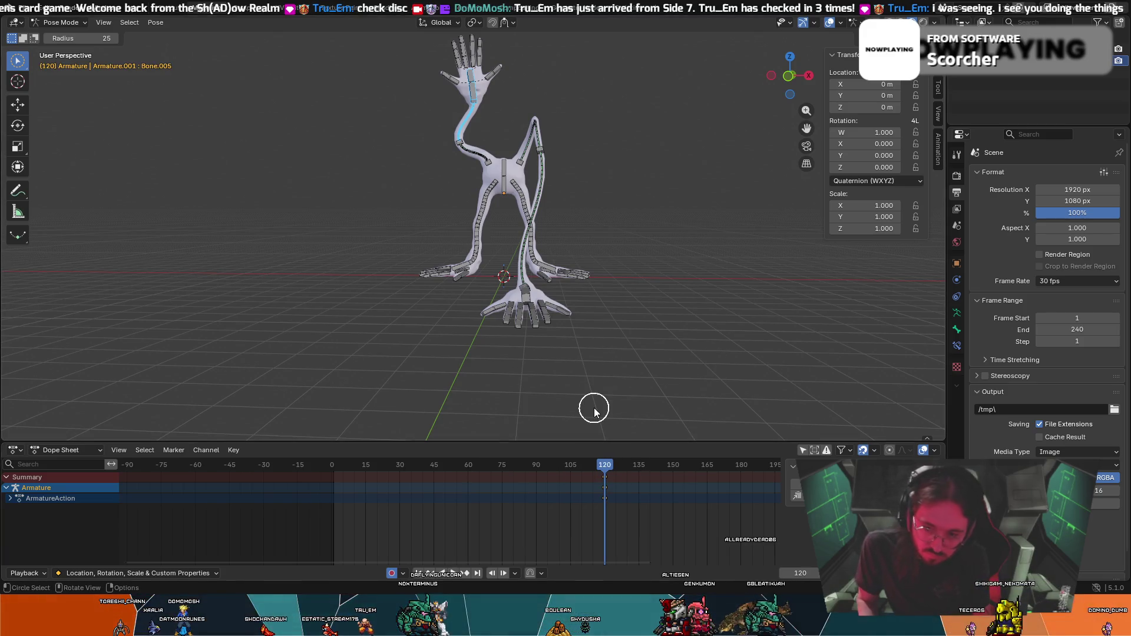
key("i")
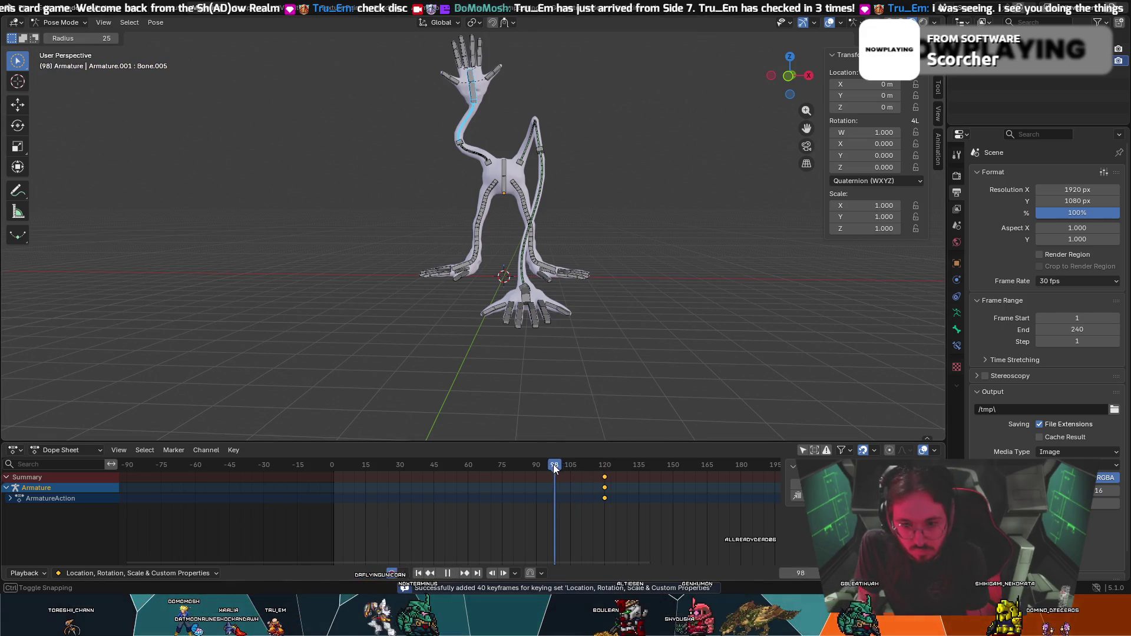
left_click_drag(553, 464, 468, 449)
Preview the hand move with playback, undo it, and jump to frame 0.
key("g")
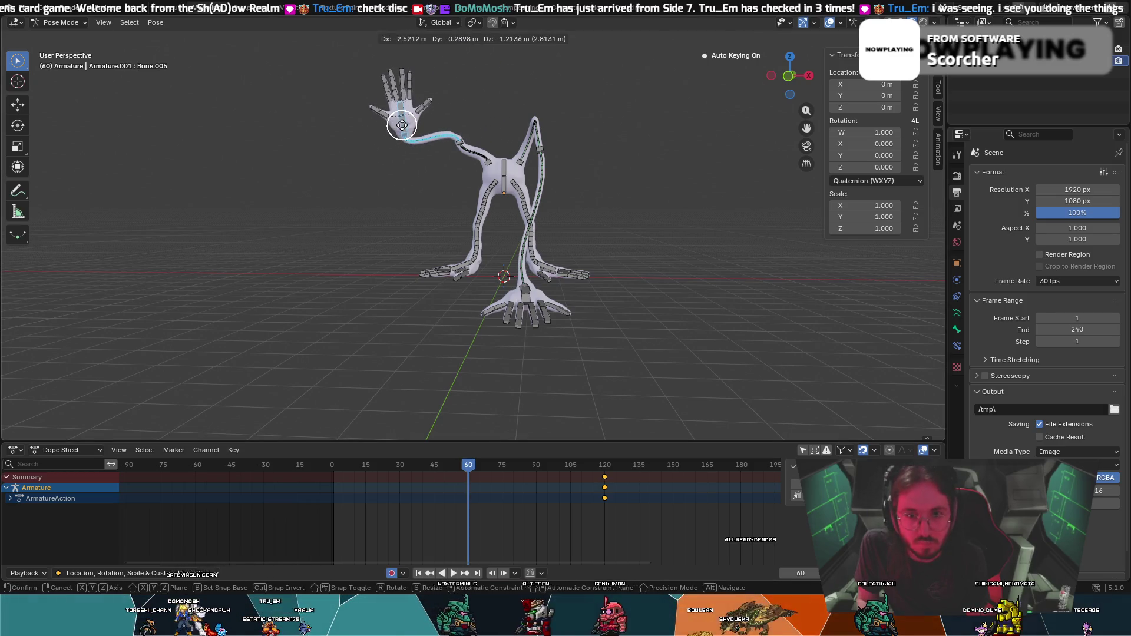
left_click(407, 102)
key("space")
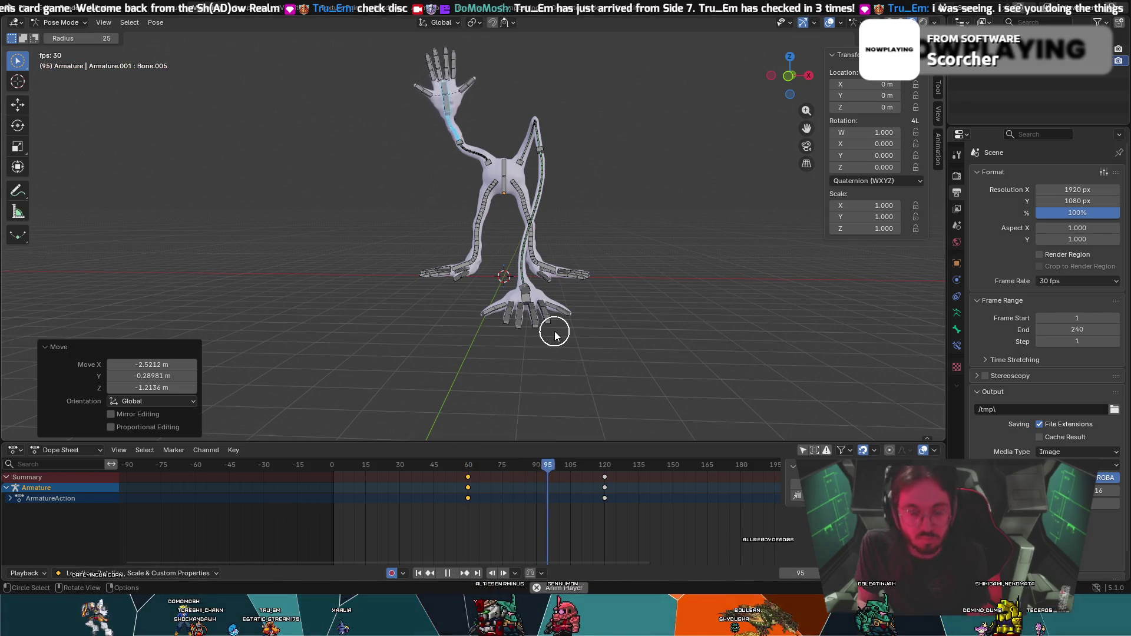
key("space")
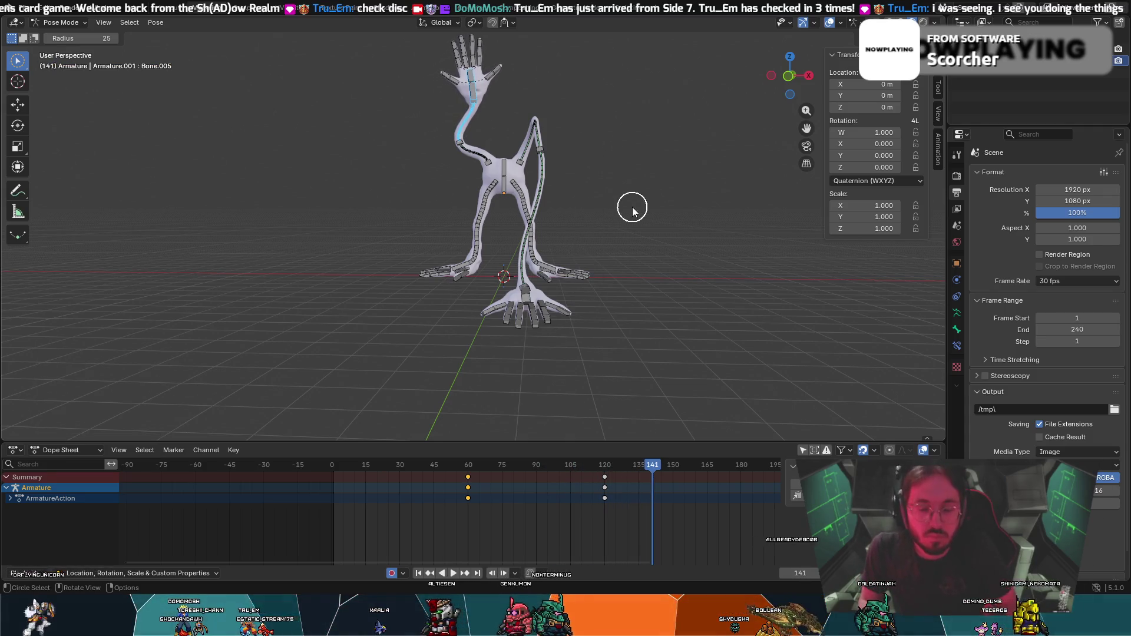
key("Down")
key("Down")
key("ctrl+z")
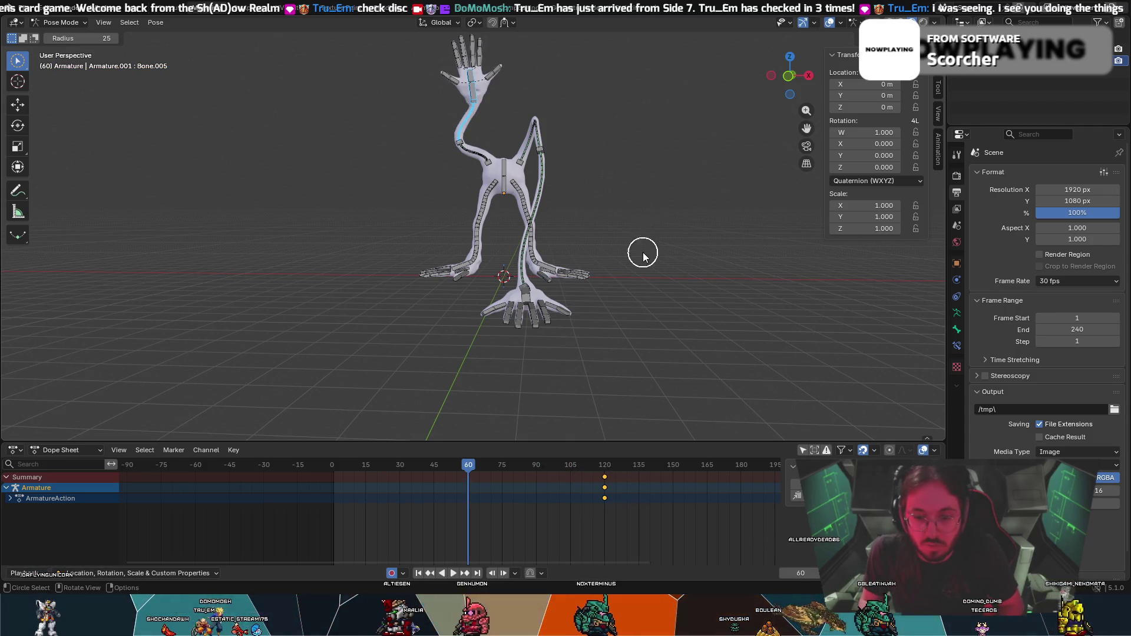
middle_click_drag(566, 171, 573, 385)
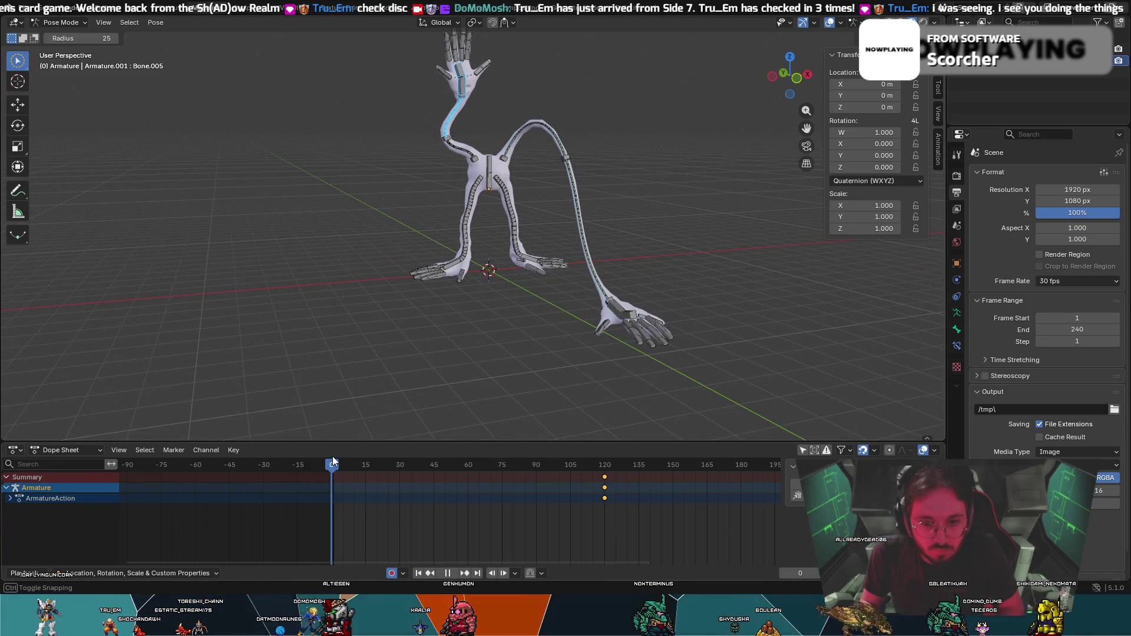
left_click(333, 456)
left_click_drag(333, 456, 332, 456)
Rotate the tail bone into an upward arch at frame 0.
key("r")
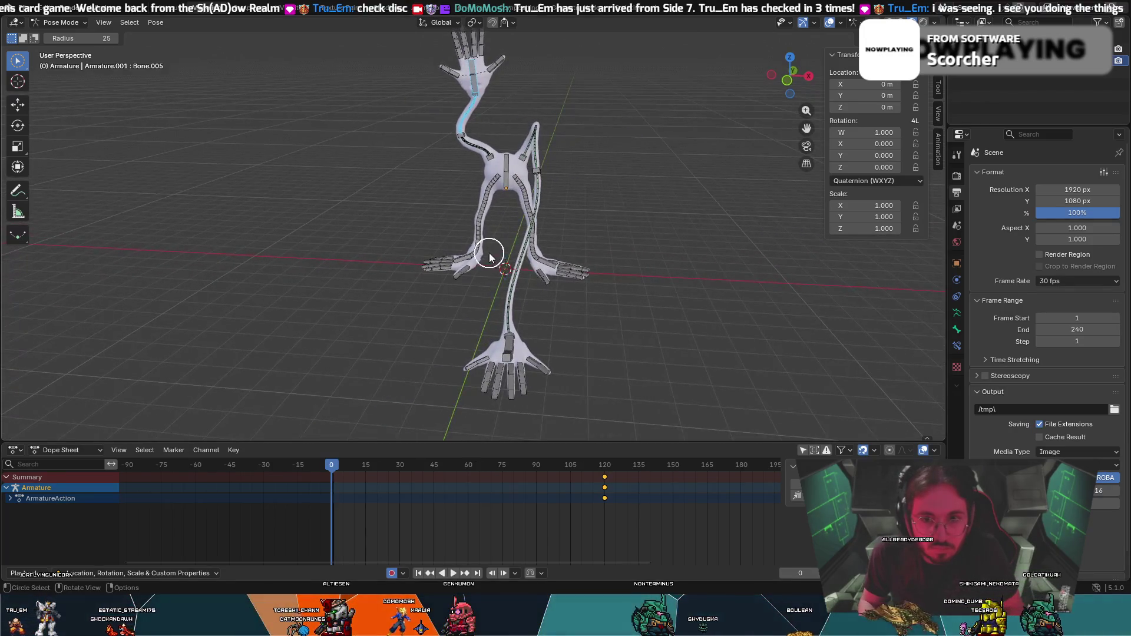
middle_click_drag(493, 253, 634, 220)
left_click(556, 157)
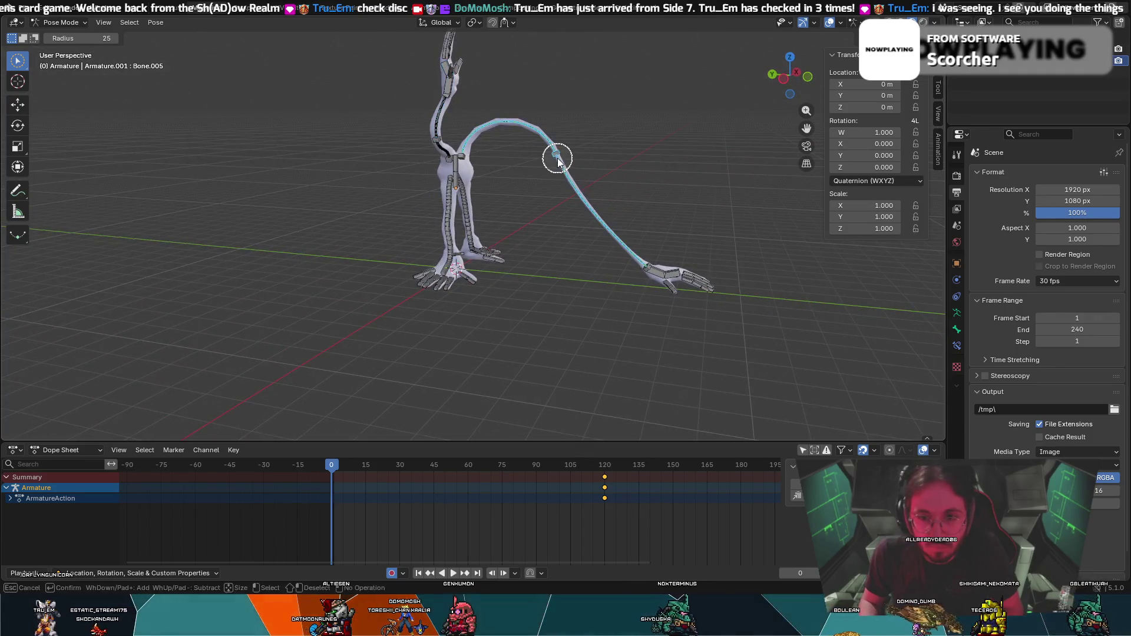
key("r")
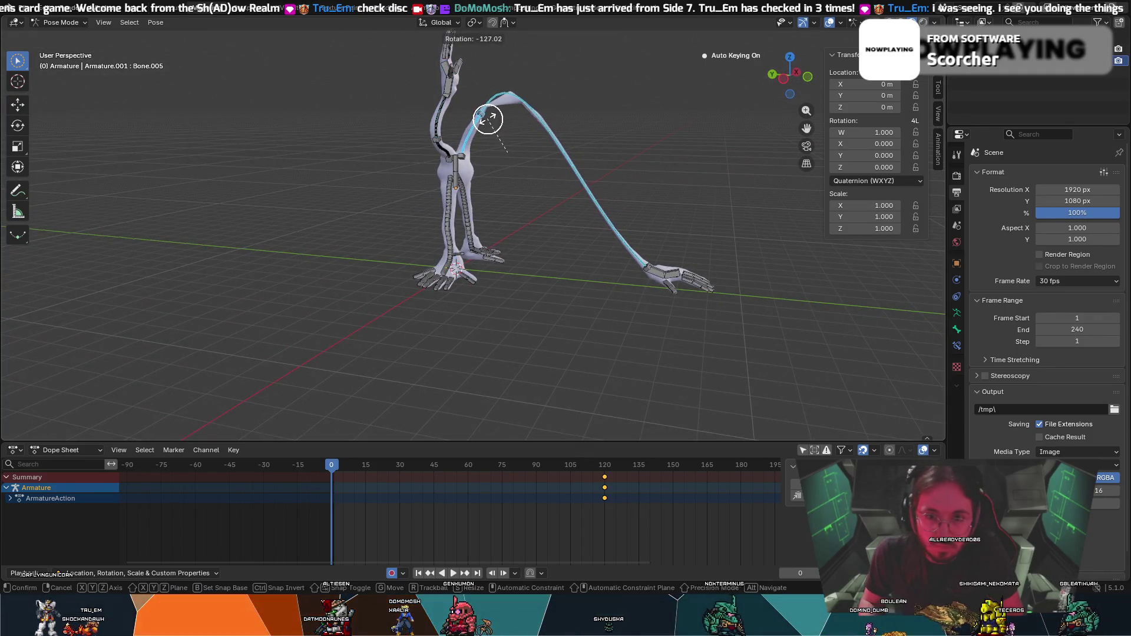
left_click(613, 248)
key("r")
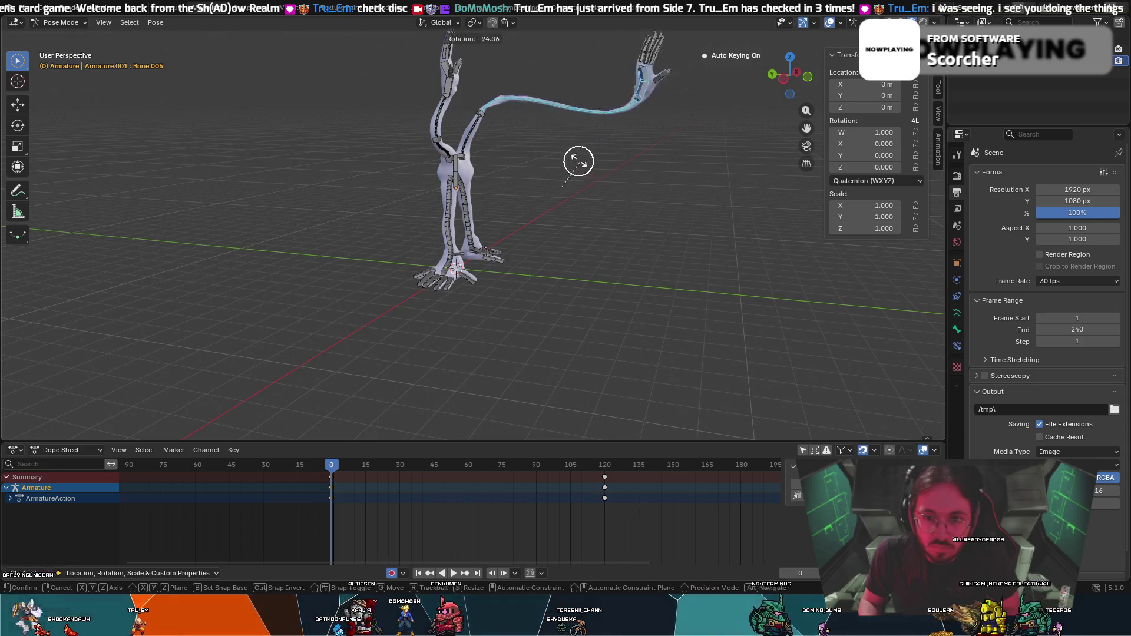
left_click(520, 90)
key("t")
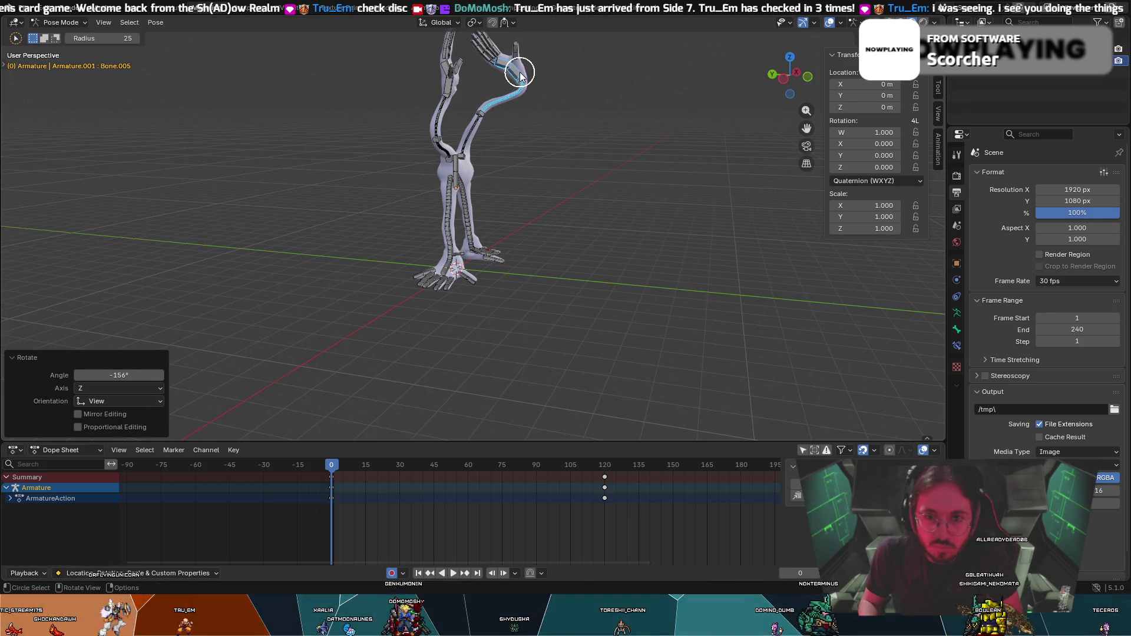
Reposition the raised arm bone and rotate it about the vertical axis.
left_click(565, 82)
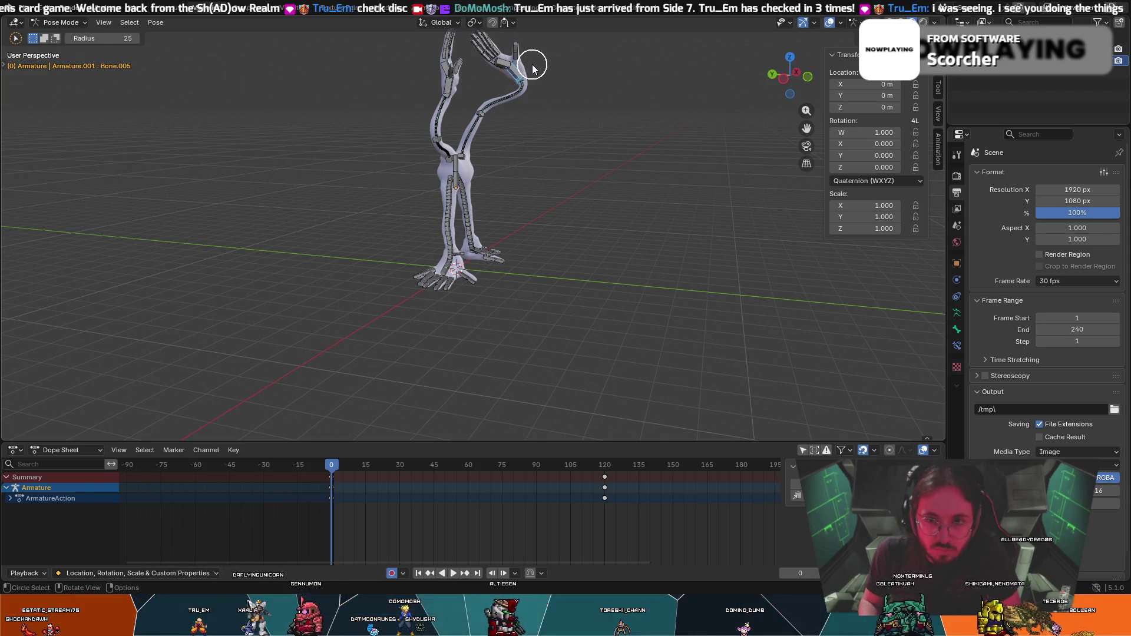
key("r")
left_click(676, 168)
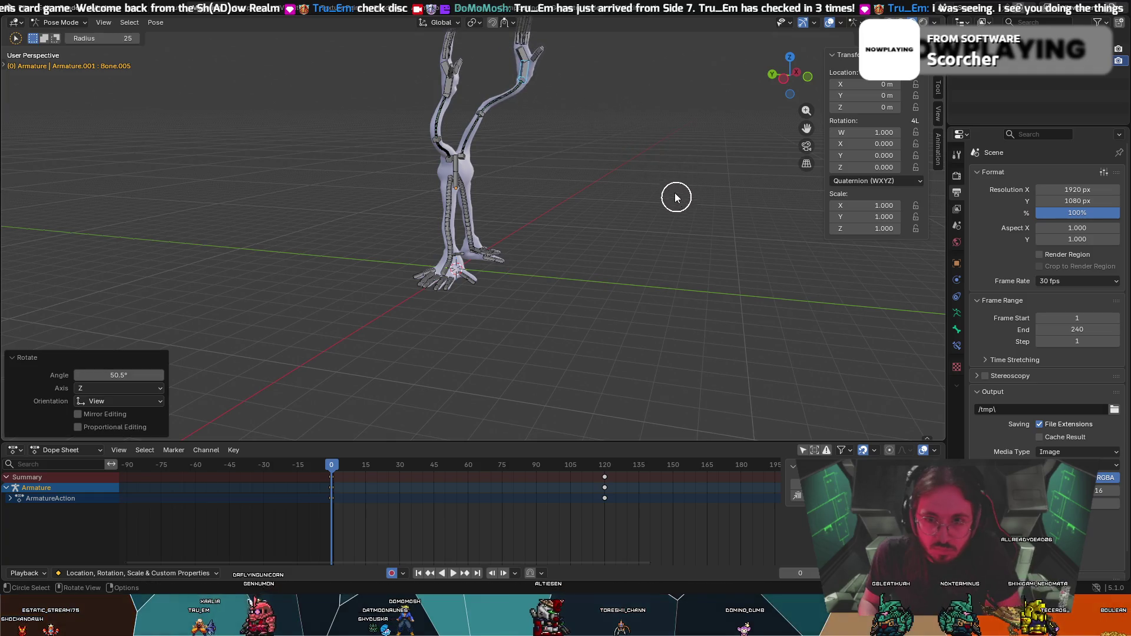
middle_click_drag(674, 197, 580, 151)
key("g")
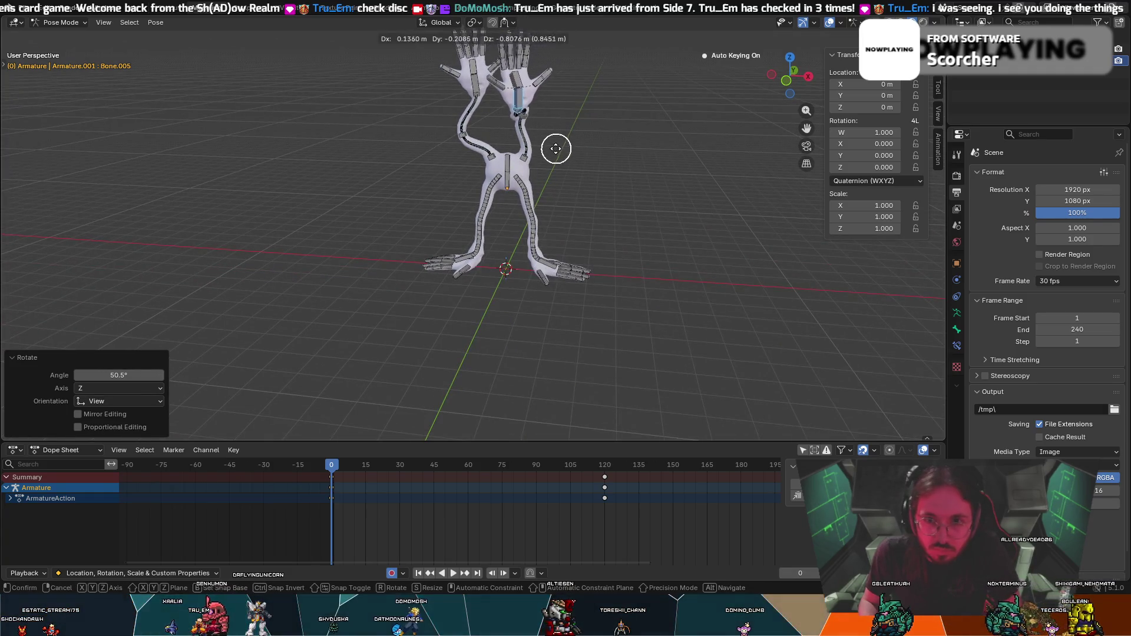
left_click(543, 157)
key("r")
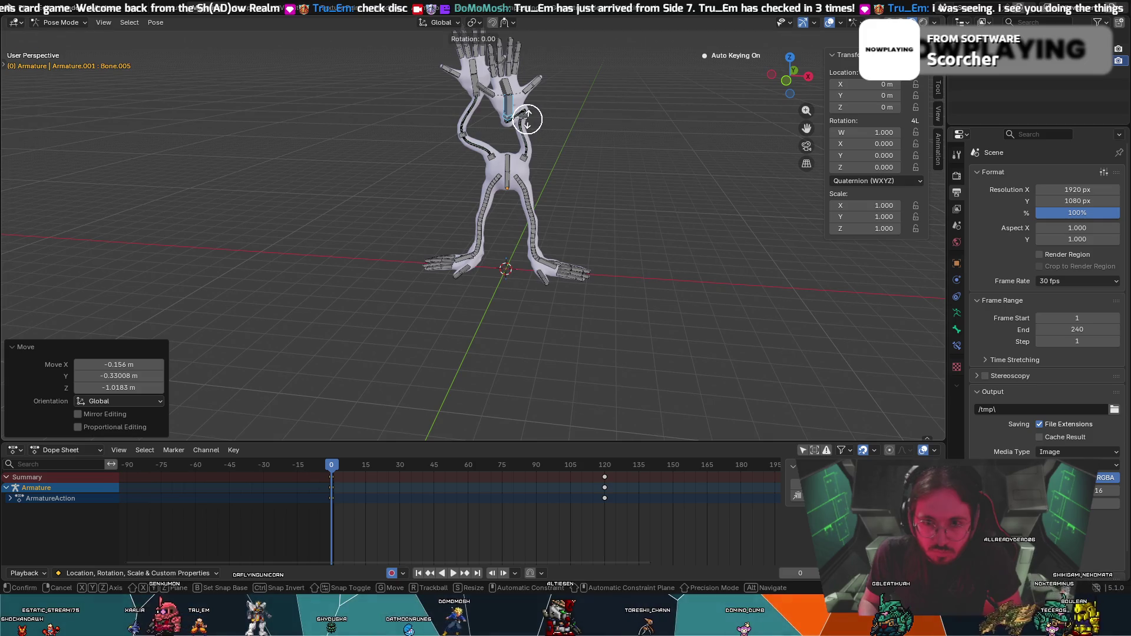
key("x")
key("z")
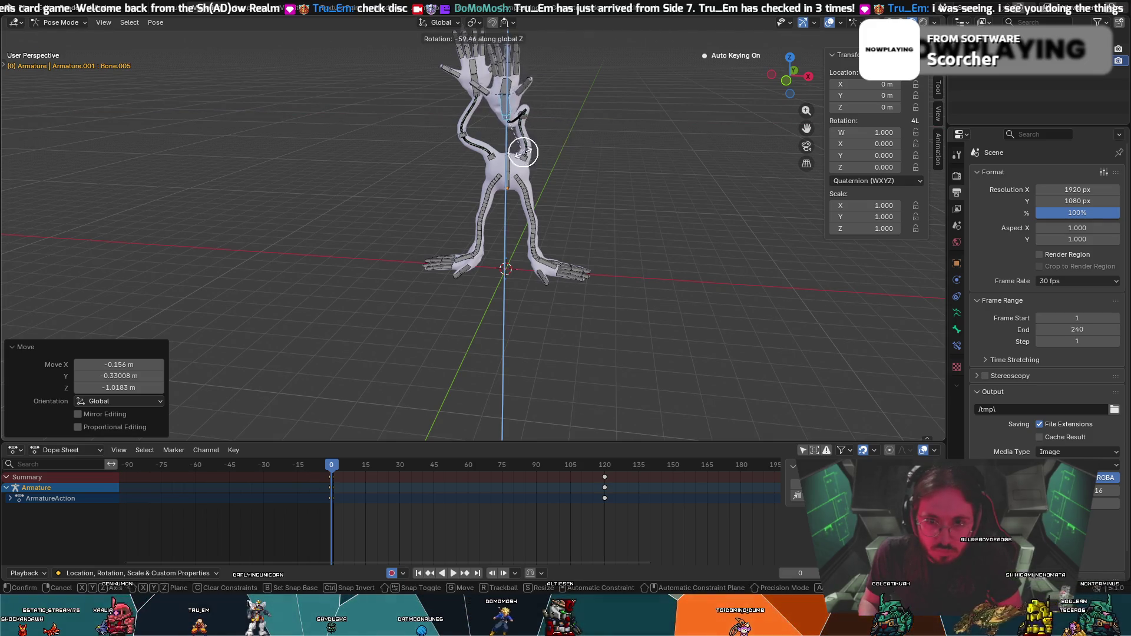
left_click(559, 152)
Select the arm bone and bring up the Pose menu for keyframing.
right_click(559, 146)
middle_click_drag(598, 71, 493, 108)
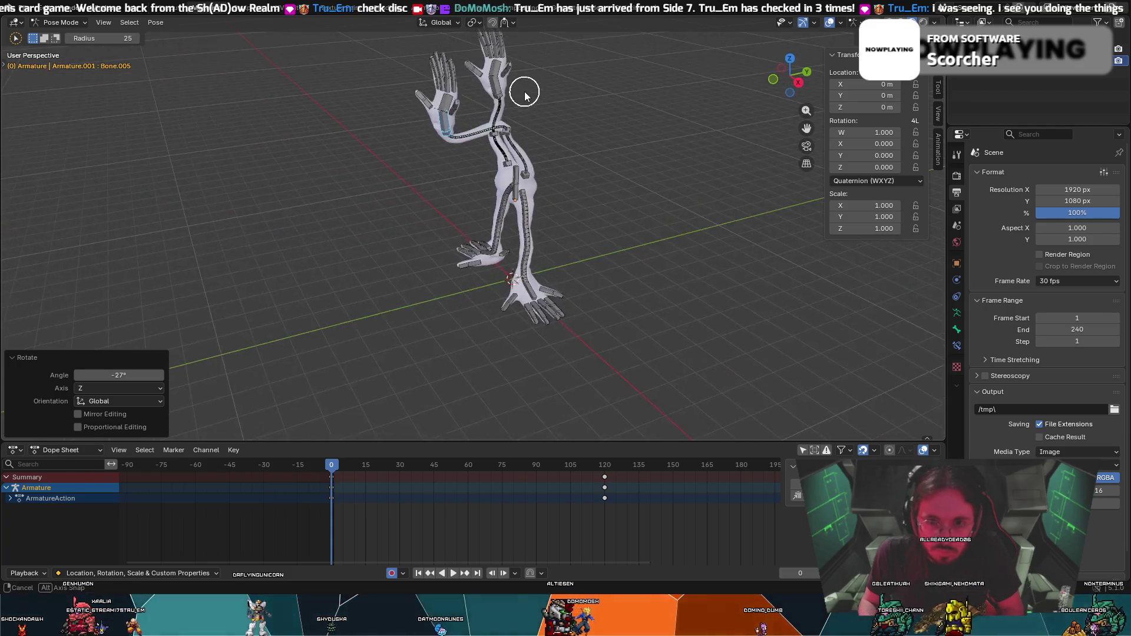
left_click(493, 109)
right_click(566, 128)
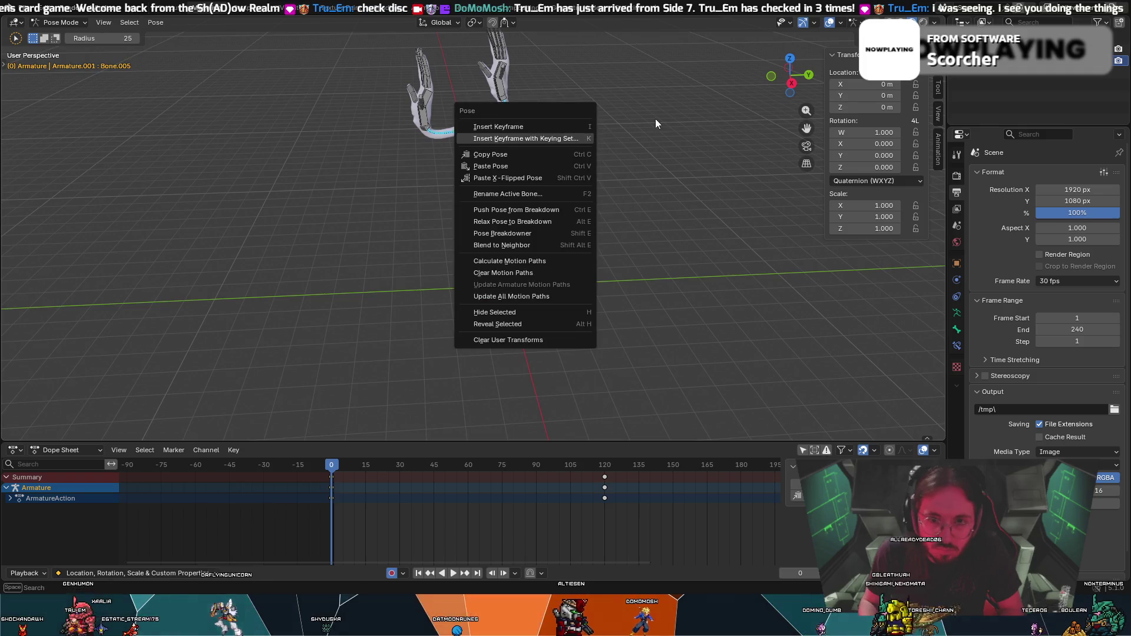
Rotate the selected arm, then move the left arm bone and rotate it about the Z axis.
middle_click_drag(656, 124, 548, 154)
key("r")
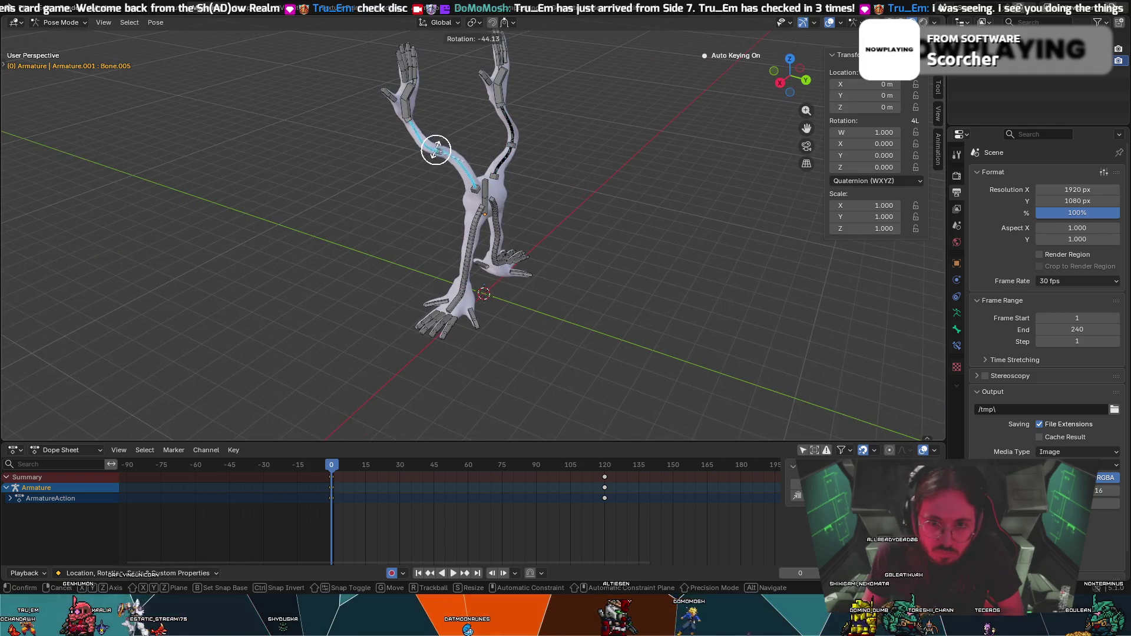
left_click(438, 164)
middle_click_drag(442, 121, 573, 105)
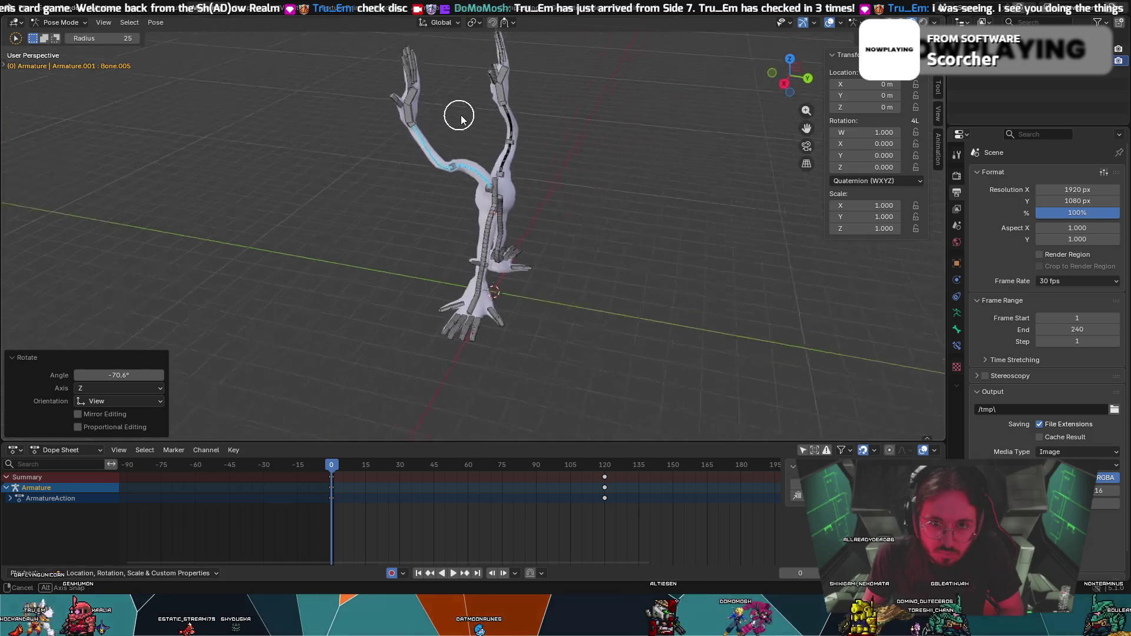
middle_click_drag(496, 103, 591, 105)
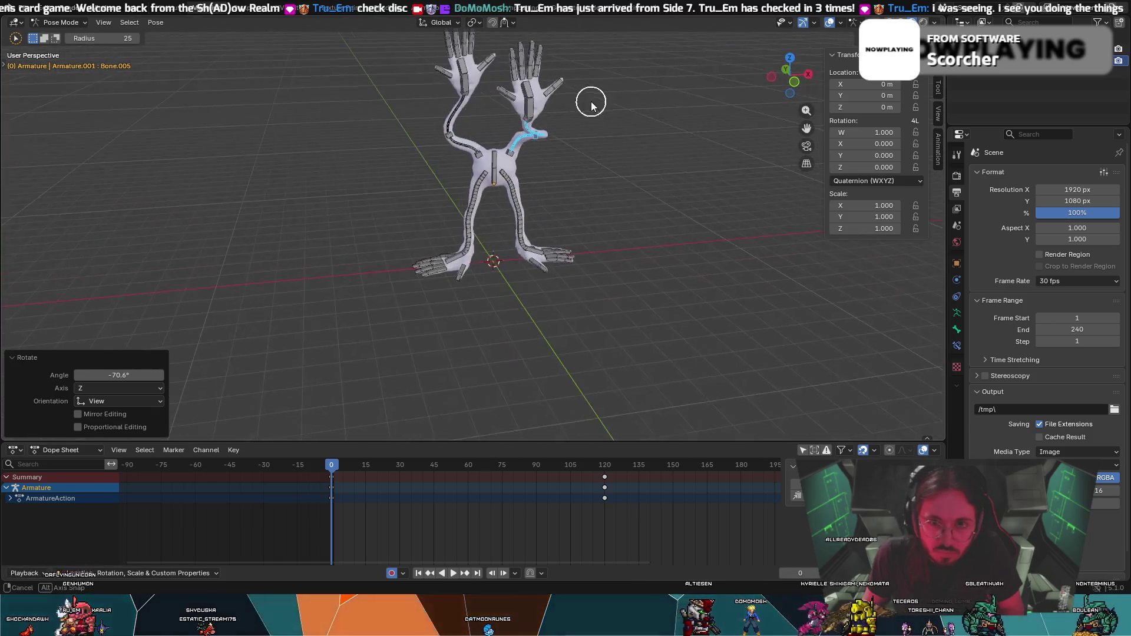
left_click(468, 90)
key("g")
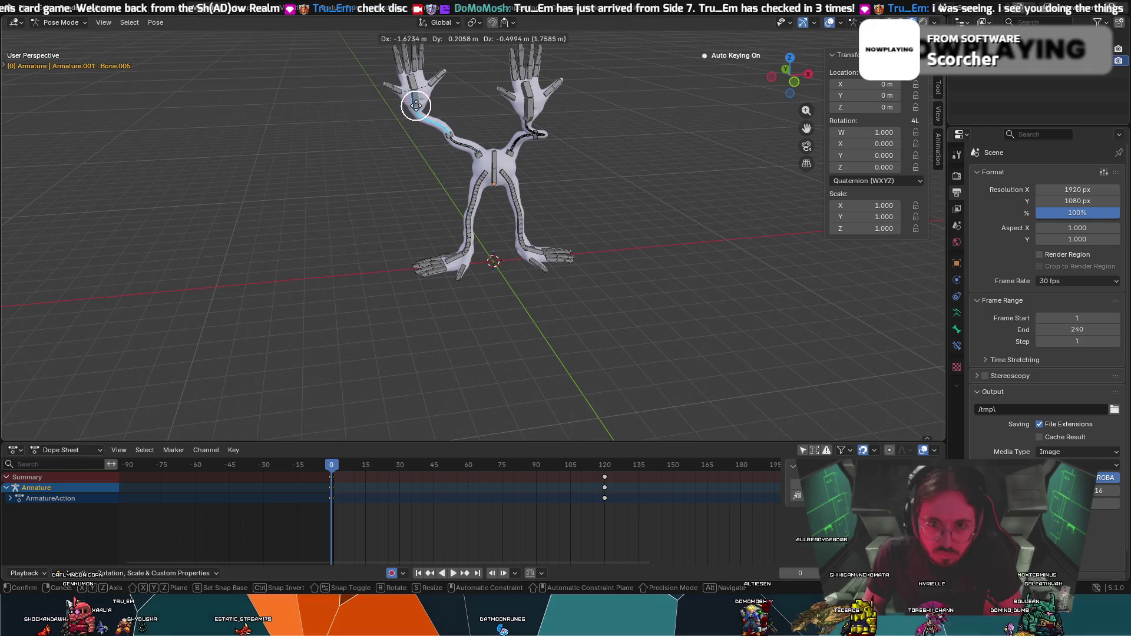
left_click(415, 105)
key("r")
key("x")
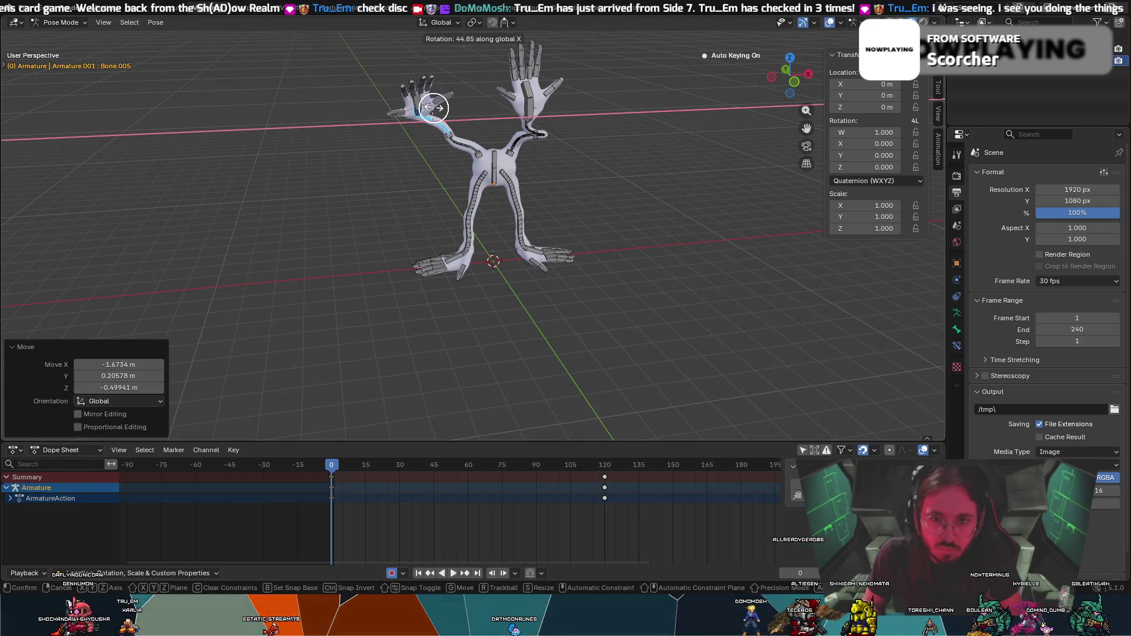
key("z")
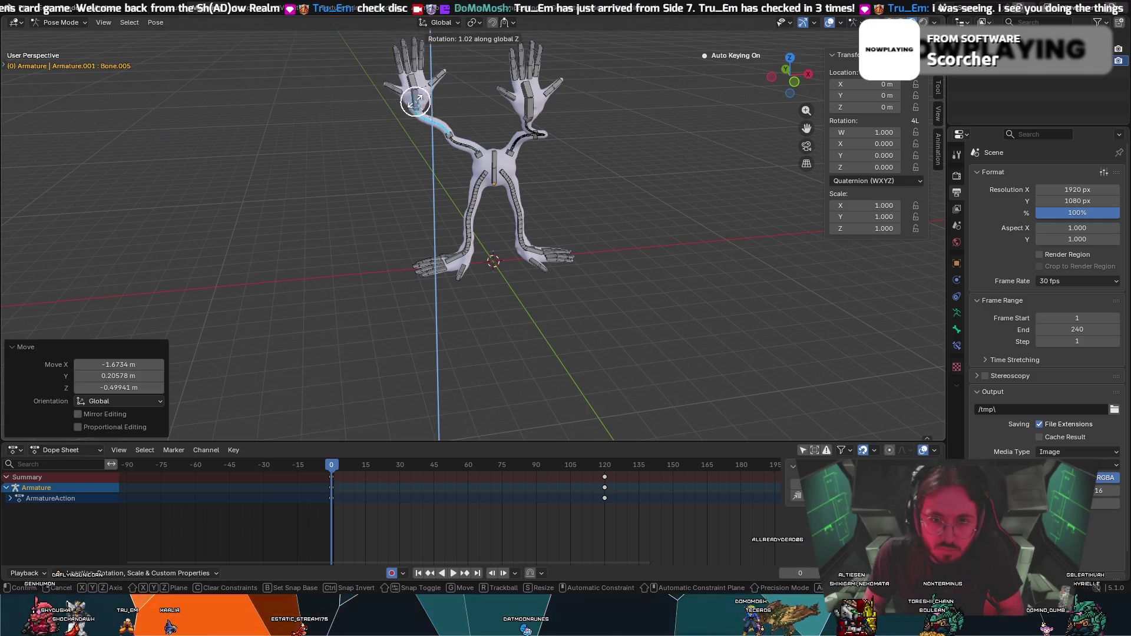
left_click(429, 107)
Select the forearm bone and raise the arm with a series of moves.
key("c")
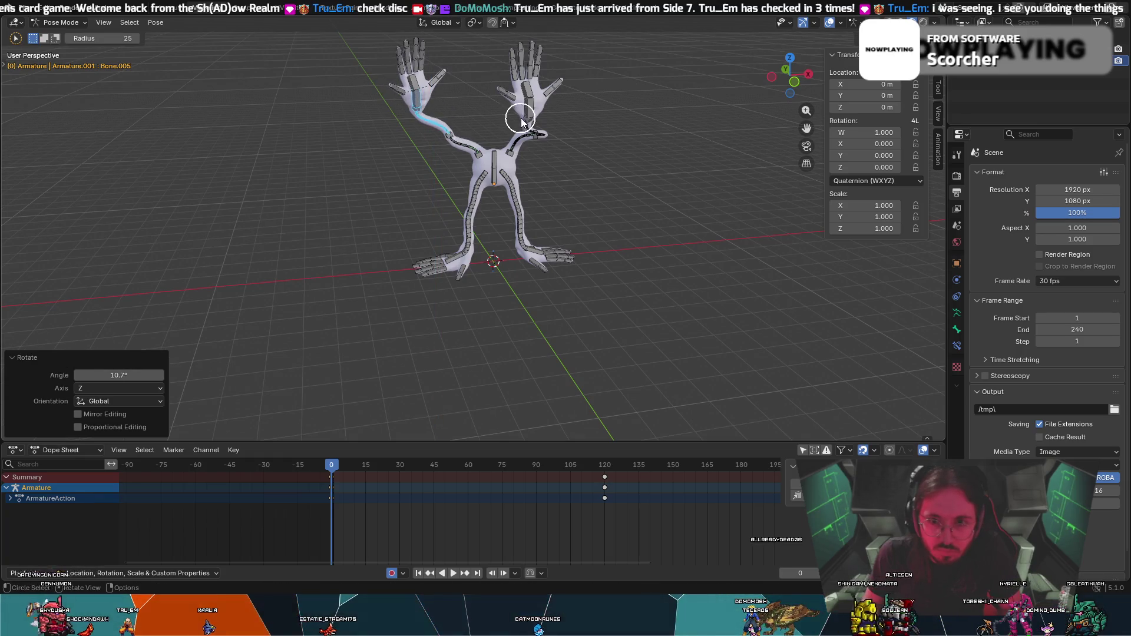
left_click(521, 118)
mouse_move(596, 124)
middle_mouse_down()
mouse_move(563, 114)
mouse_move(583, 133)
middle_mouse_up()
key("Escape")
key("g")
left_click(580, 98)
key("Escape")
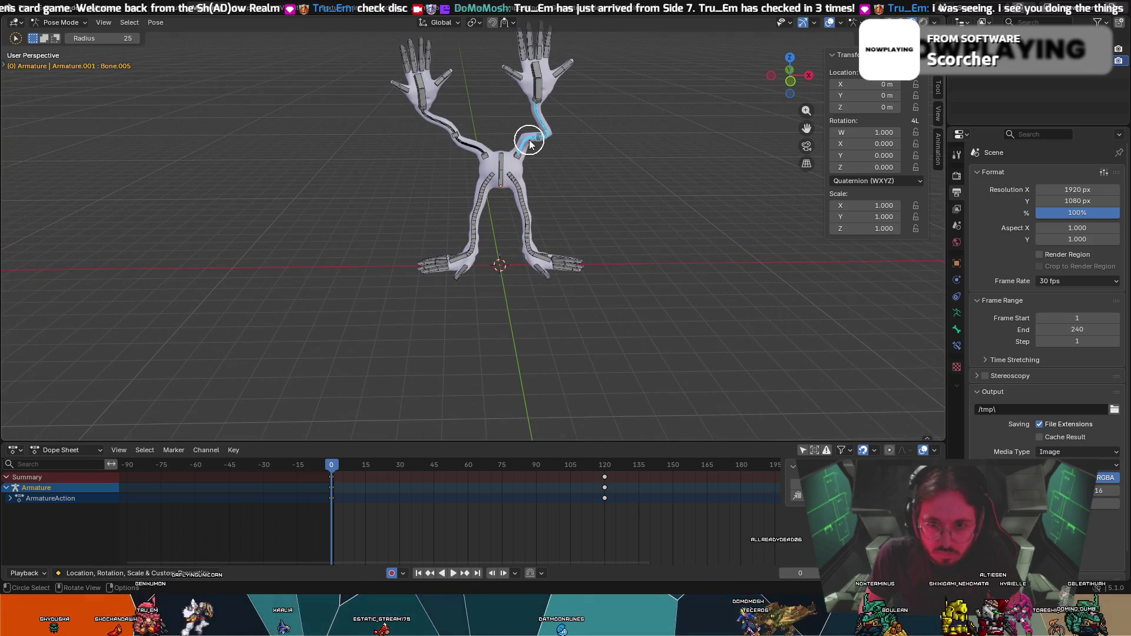
key("g")
left_click(524, 136)
key("g")
left_click(538, 106)
left_click(527, 129)
key("g")
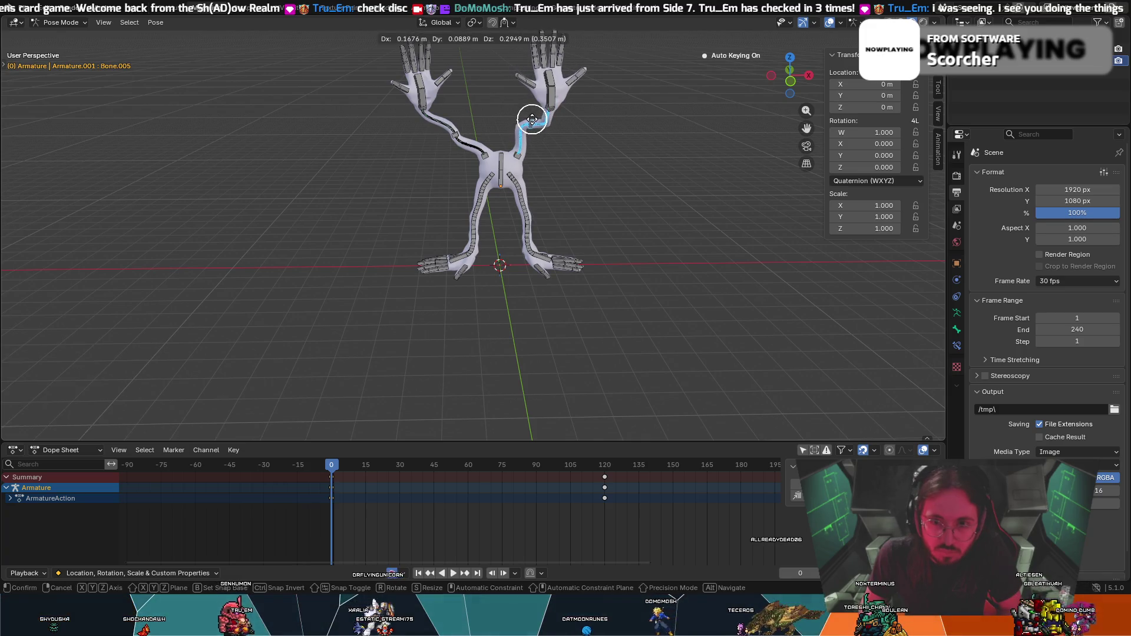
left_click(537, 119)
From the side, move and rotate the left arm bone, then nudge the right arm bone.
mouse_move(537, 119)
middle_mouse_down()
mouse_move(449, 118)
mouse_move(464, 149)
mouse_move(430, 151)
middle_mouse_up()
key("g")
left_click(482, 132)
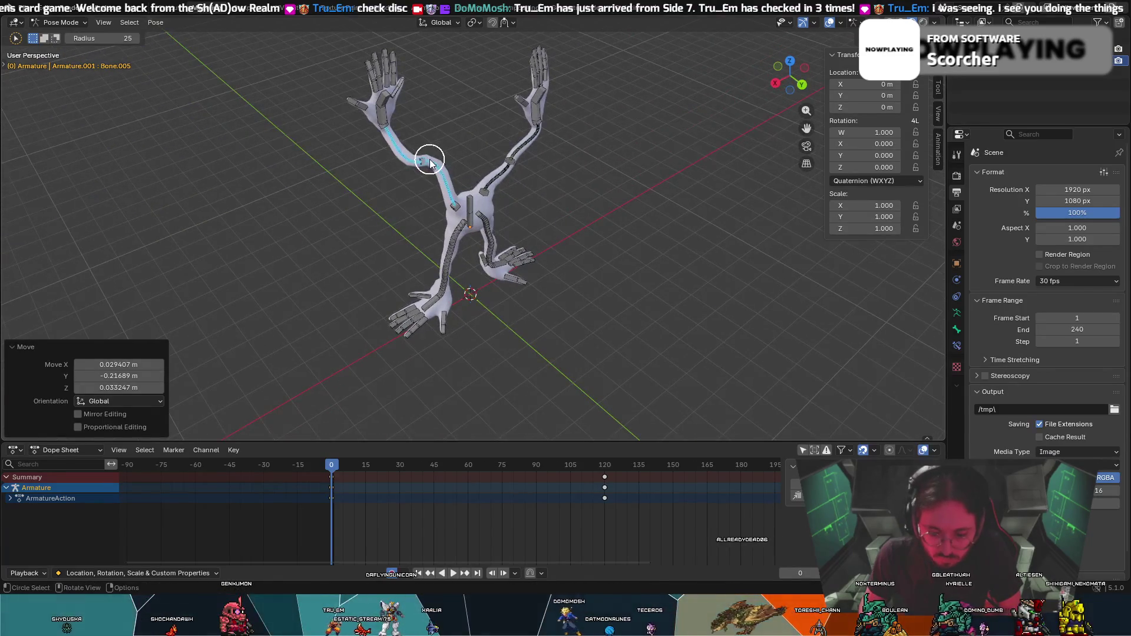
key("r")
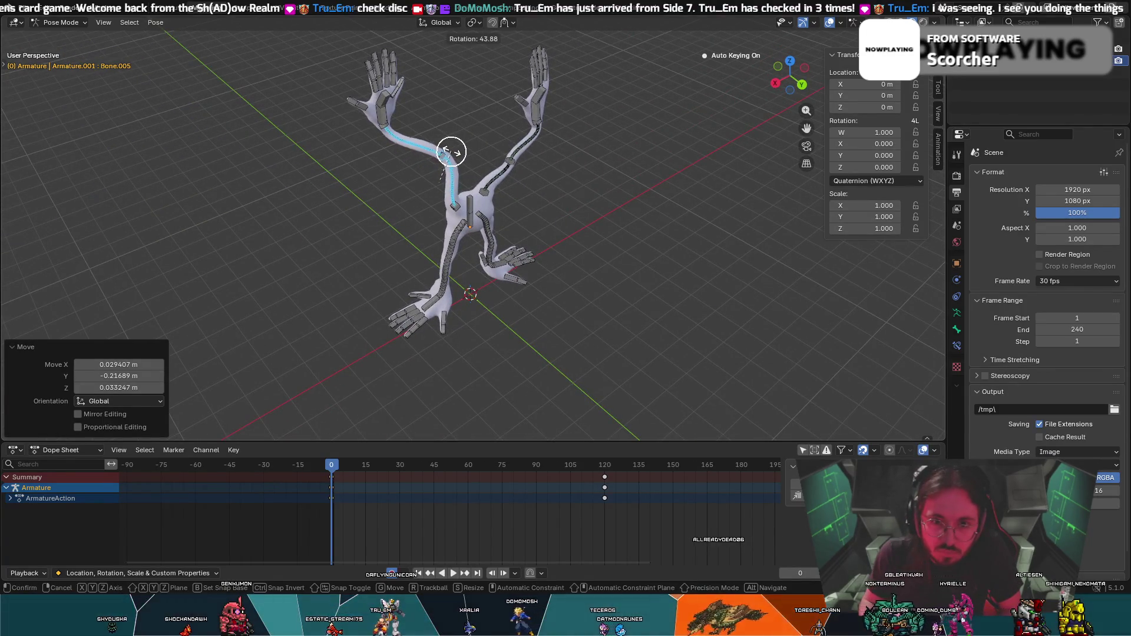
left_click(456, 152)
key("c")
mouse_move(462, 132)
middle_mouse_down()
mouse_move(542, 114)
mouse_move(622, 116)
middle_mouse_up()
key("Escape")
key("g")
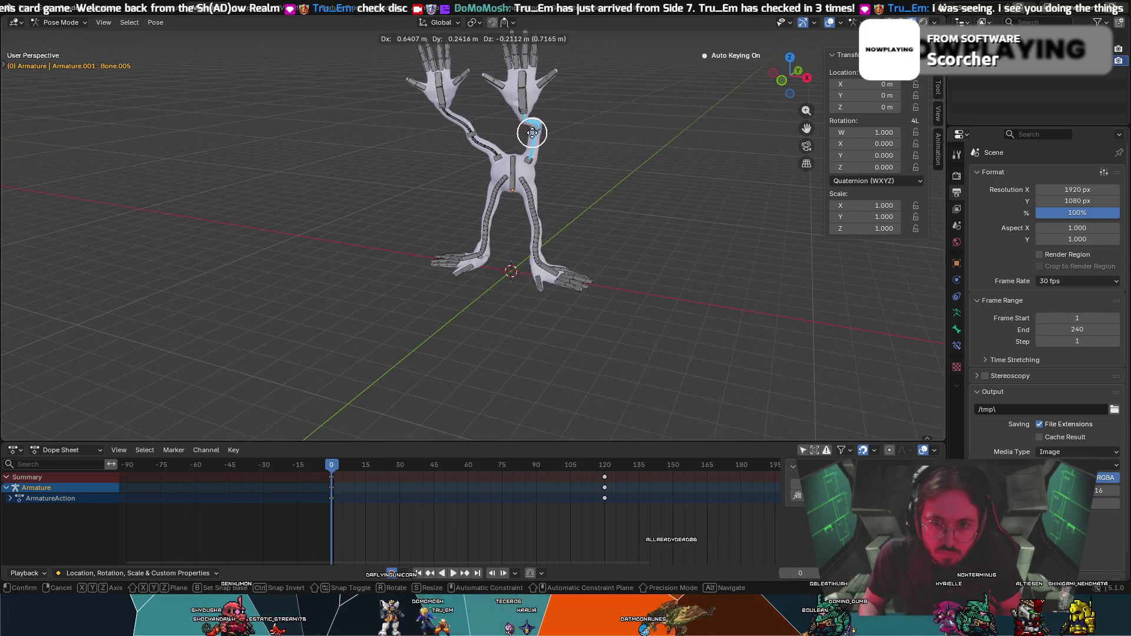
left_click(532, 132)
Move the right arm bone once more, then dismiss the Pose menu without keying.
mouse_move(537, 132)
middle_mouse_down()
mouse_move(579, 134)
mouse_move(563, 132)
mouse_move(596, 118)
mouse_move(550, 106)
mouse_move(581, 106)
mouse_move(554, 94)
middle_mouse_up()
key("g")
left_click(515, 113)
left_click(554, 94)
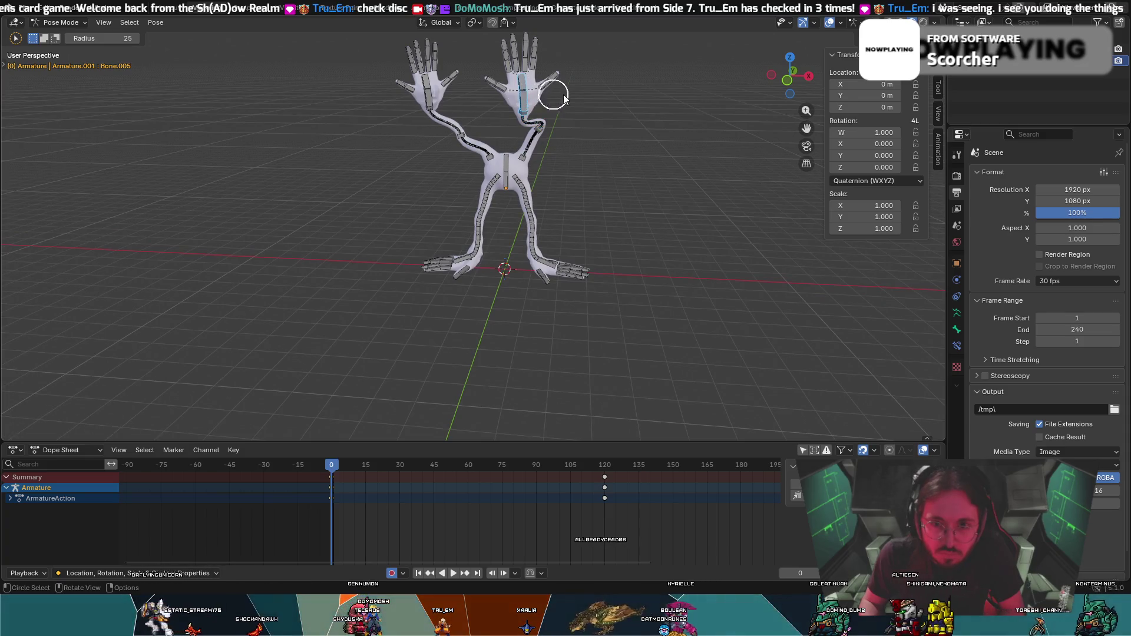
scroll(636, 109, "down", 1)
scroll(640, 118, "up", 4)
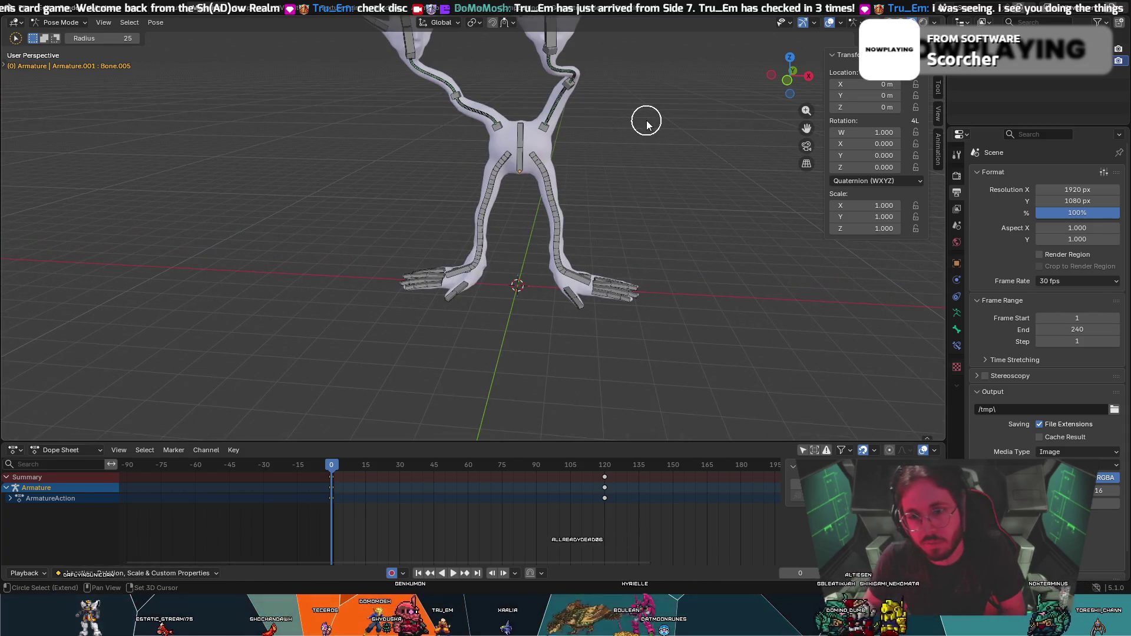
scroll(650, 129, "down", 1)
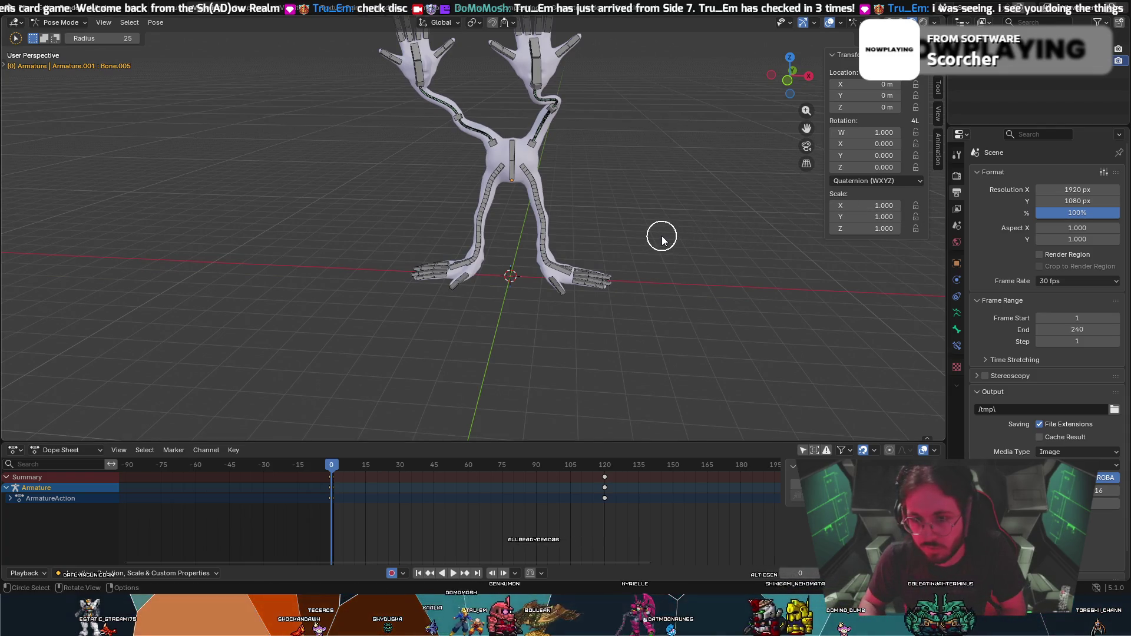
right_click(697, 252)
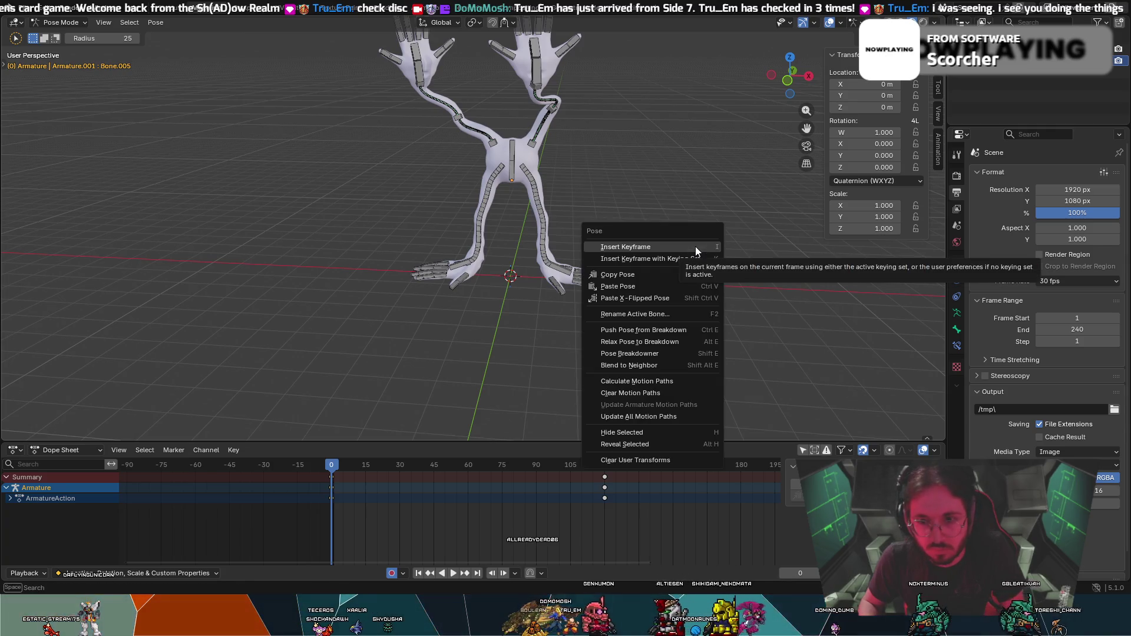
left_click(758, 307)
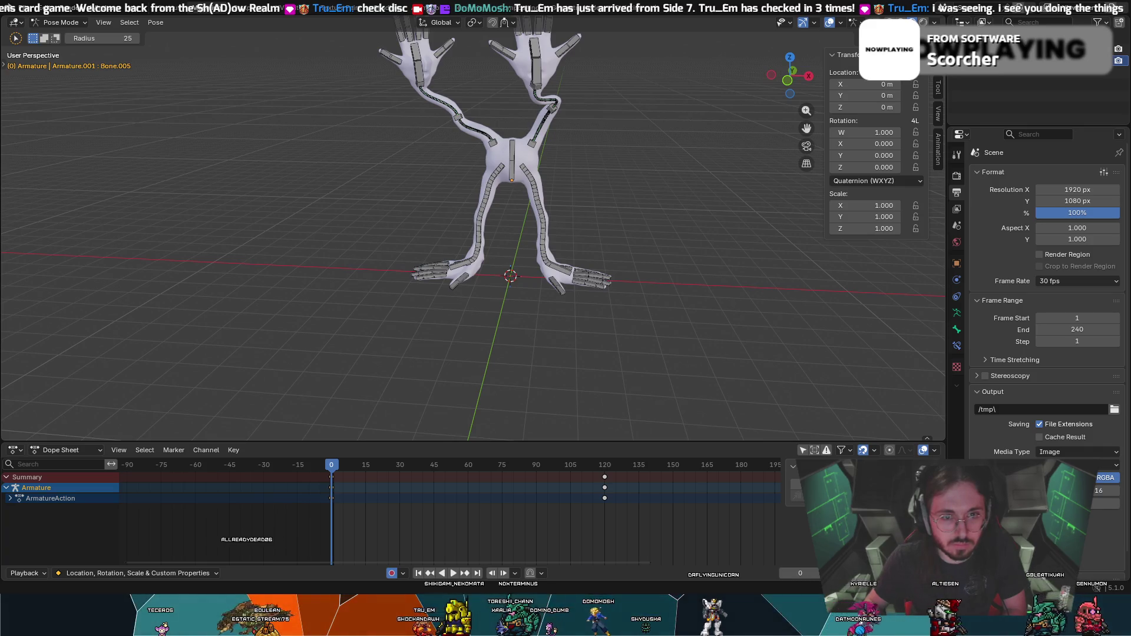
scroll(595, 288, "down", 4)
scroll(601, 303, "up", 3)
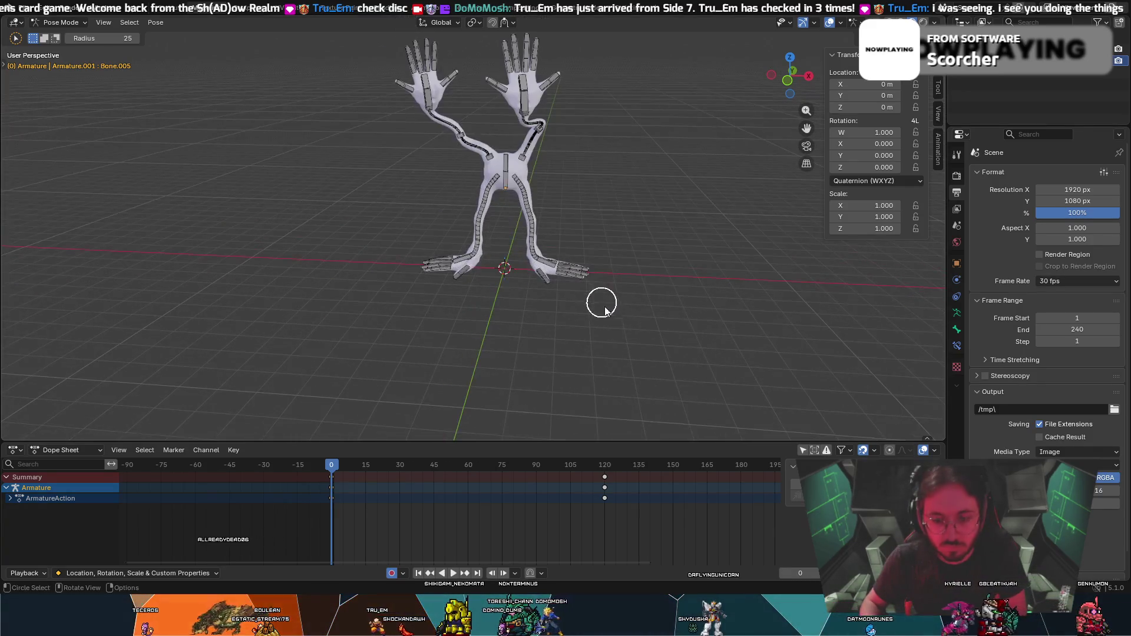
Circle-select bones on the rig, leaving the raised-arms pose unchanged.
left_click_drag(600, 303, 693, 337)
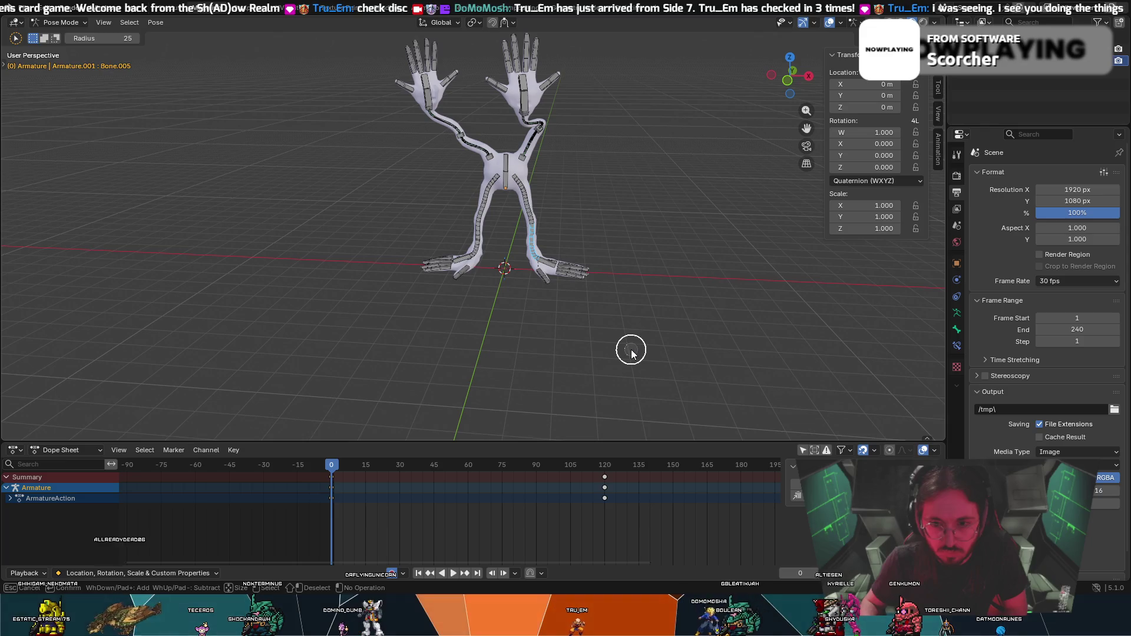
scroll(632, 352, "down", 5)
scroll(631, 352, "down", 8)
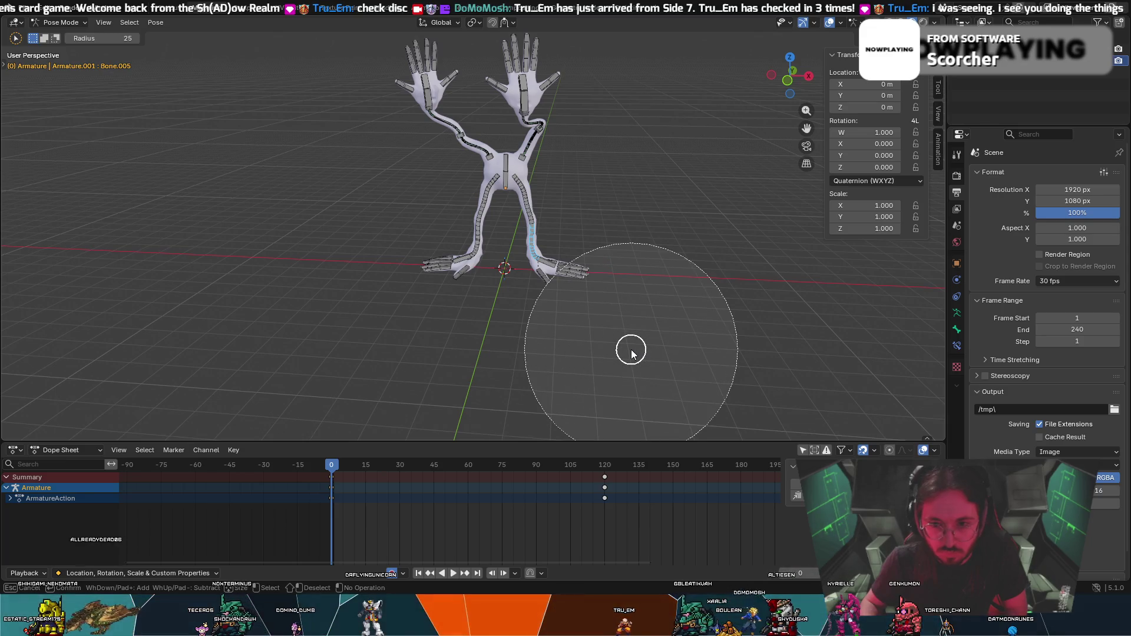
scroll(694, 285, "up", 8)
scroll(695, 287, "up", 8)
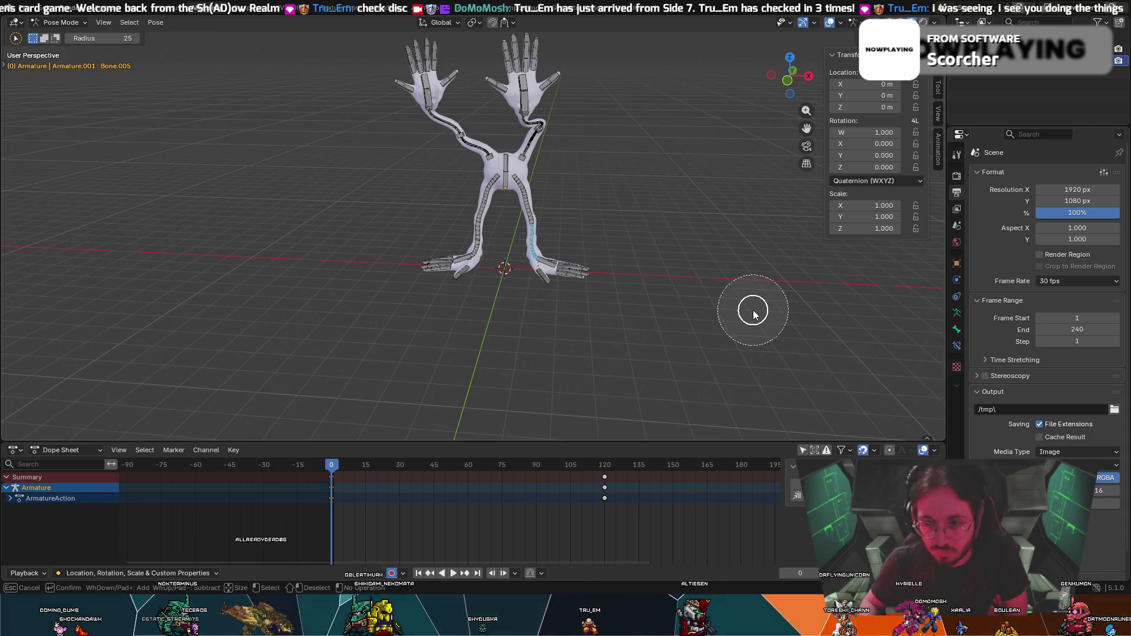
scroll(741, 312, "up", 2)
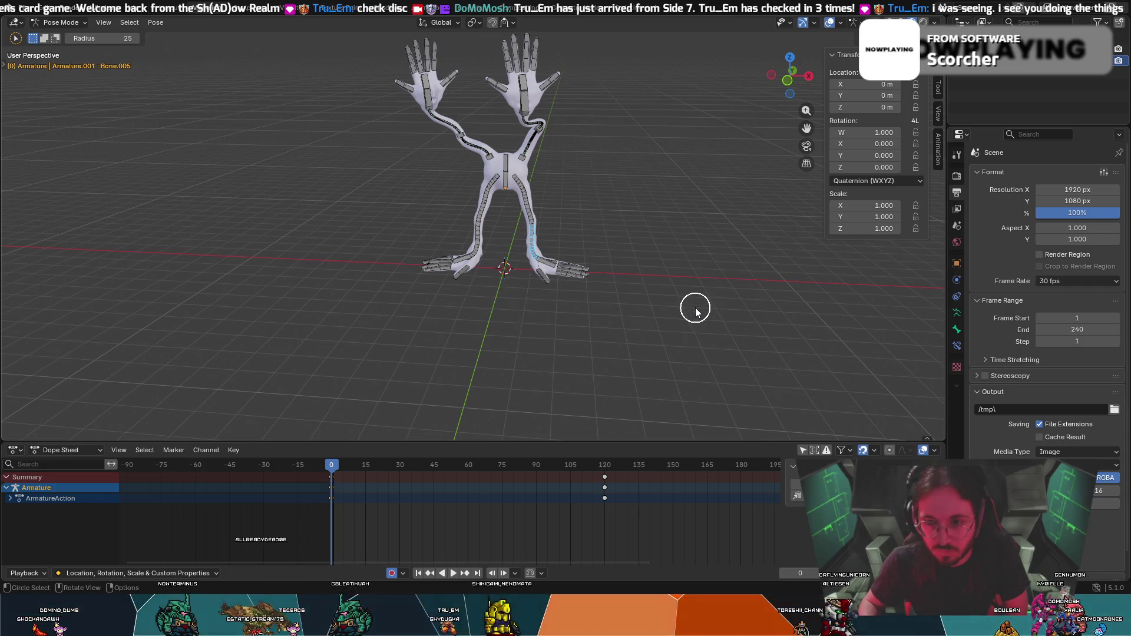
left_click_drag(696, 283, 682, 264)
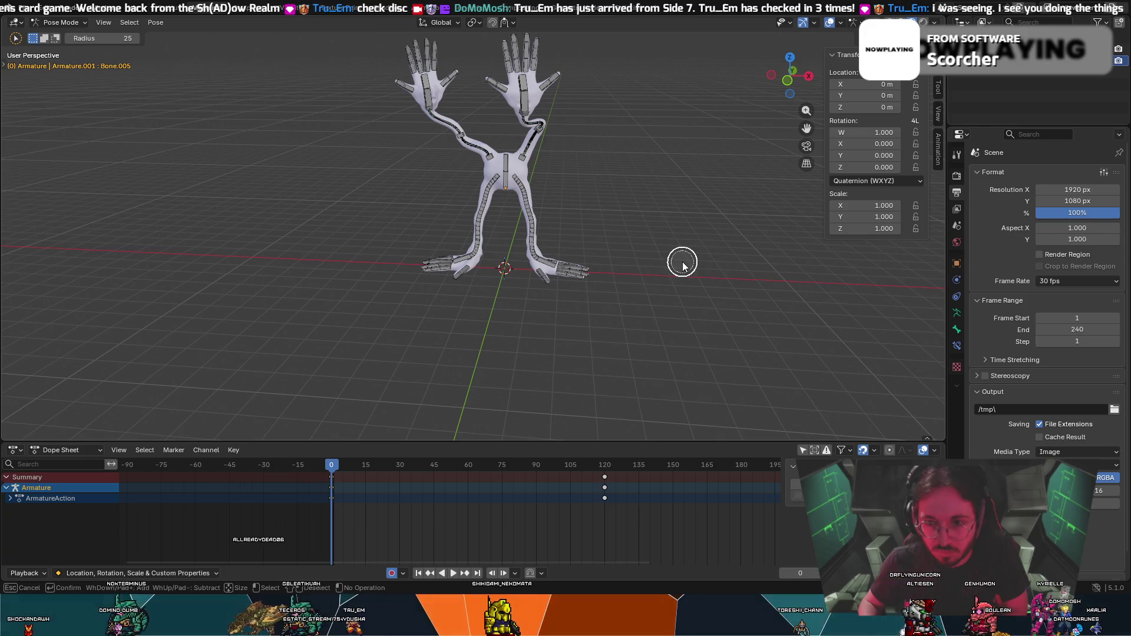
Cancel an accidental armature rotation and insert keyframes for the pose at frame 0.
key("Escape")
key("r")
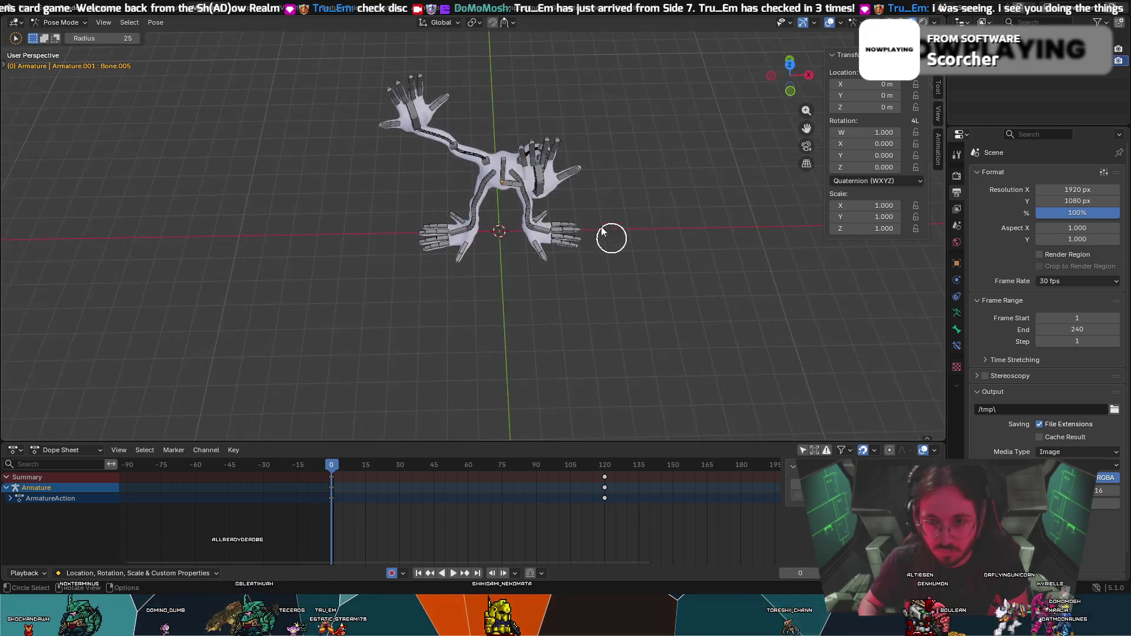
right_click(576, 156)
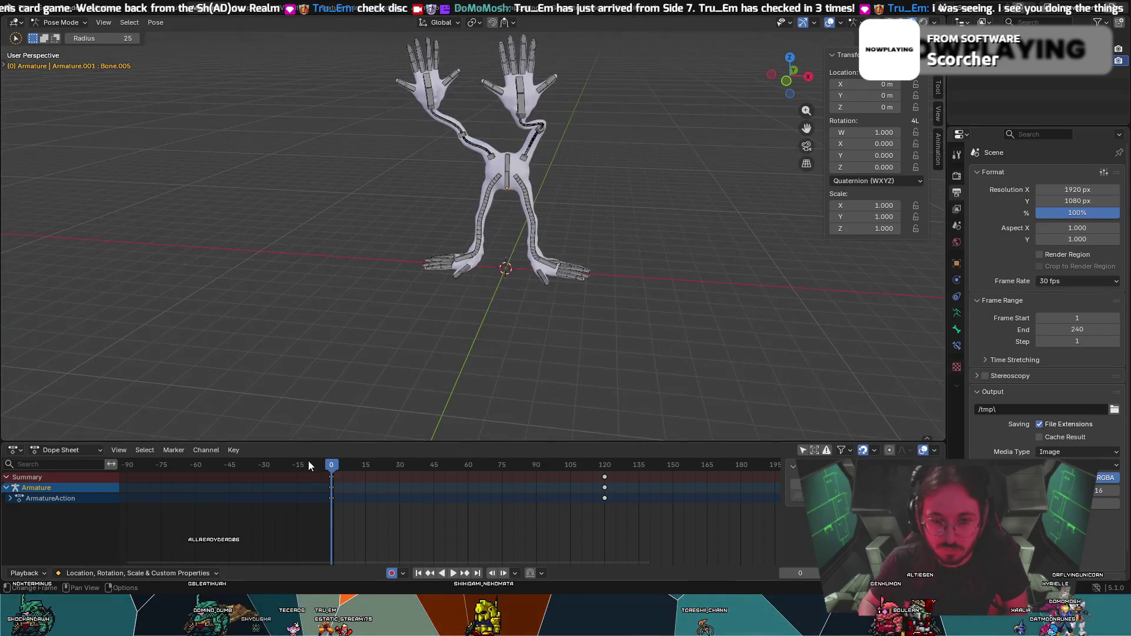
left_click_drag(333, 467, 327, 453)
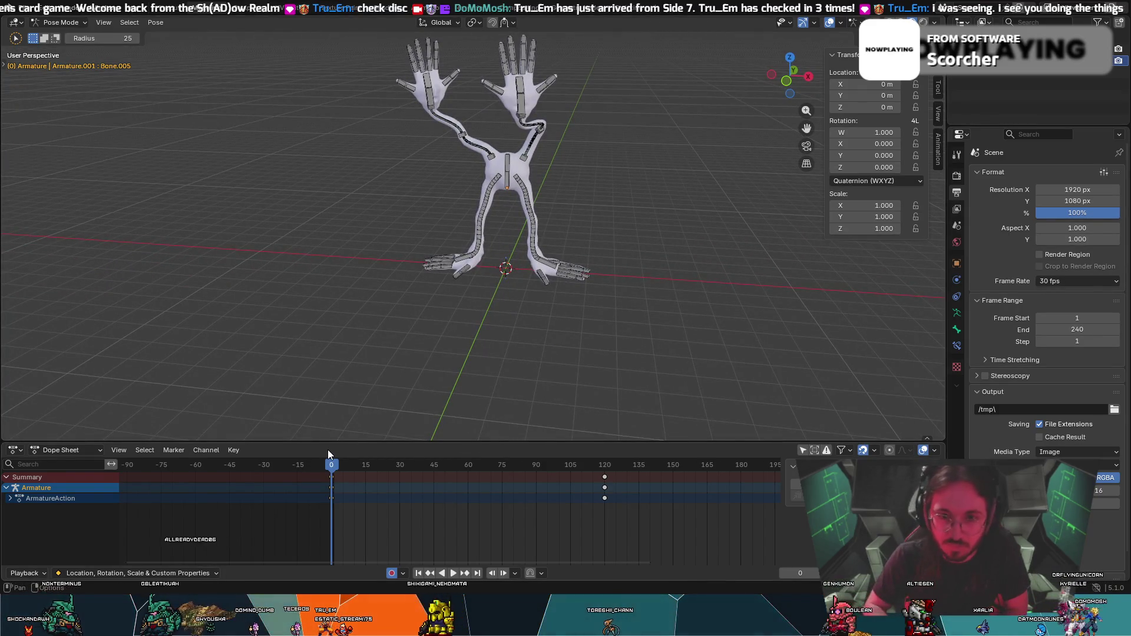
key("i")
Play and stop the animation, return to frame 0 and undo the last change.
key("space")
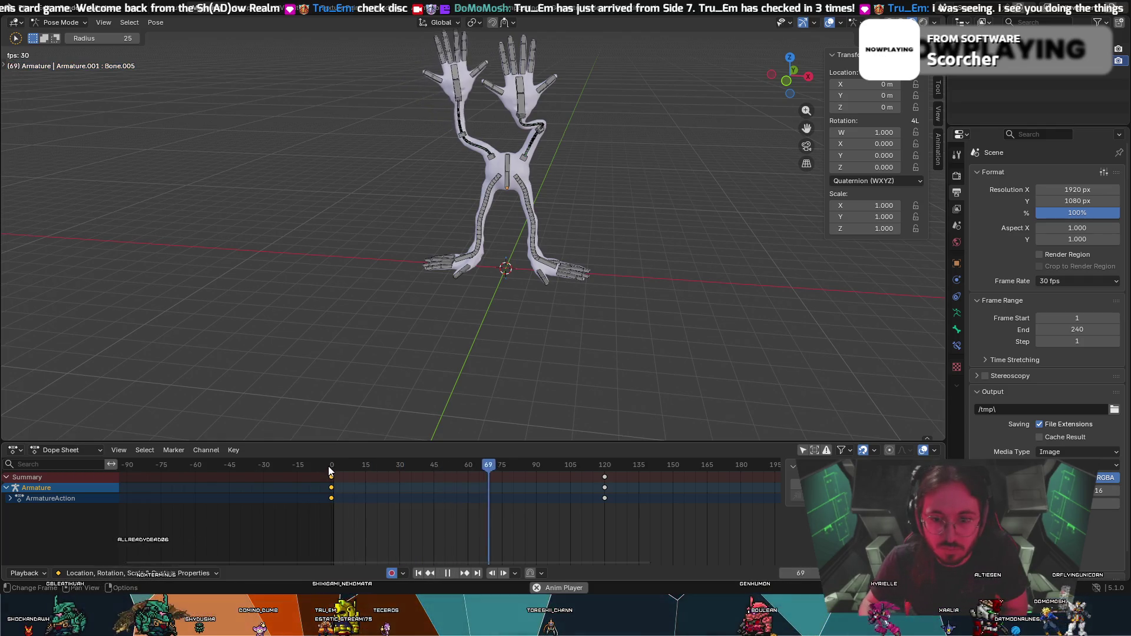
key("space")
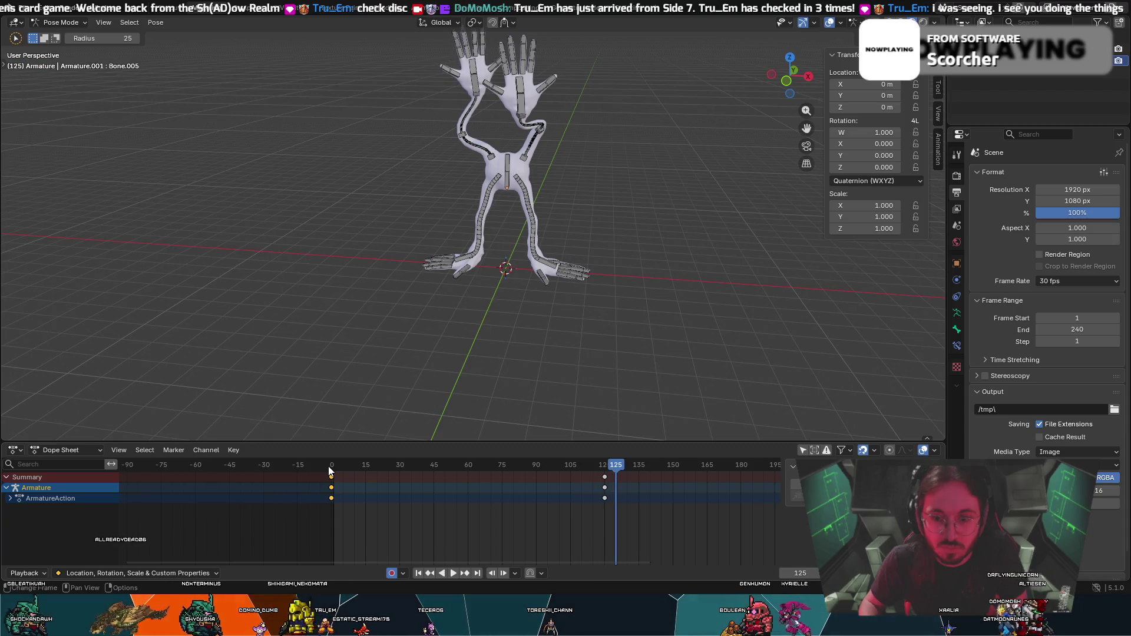
left_click(331, 467)
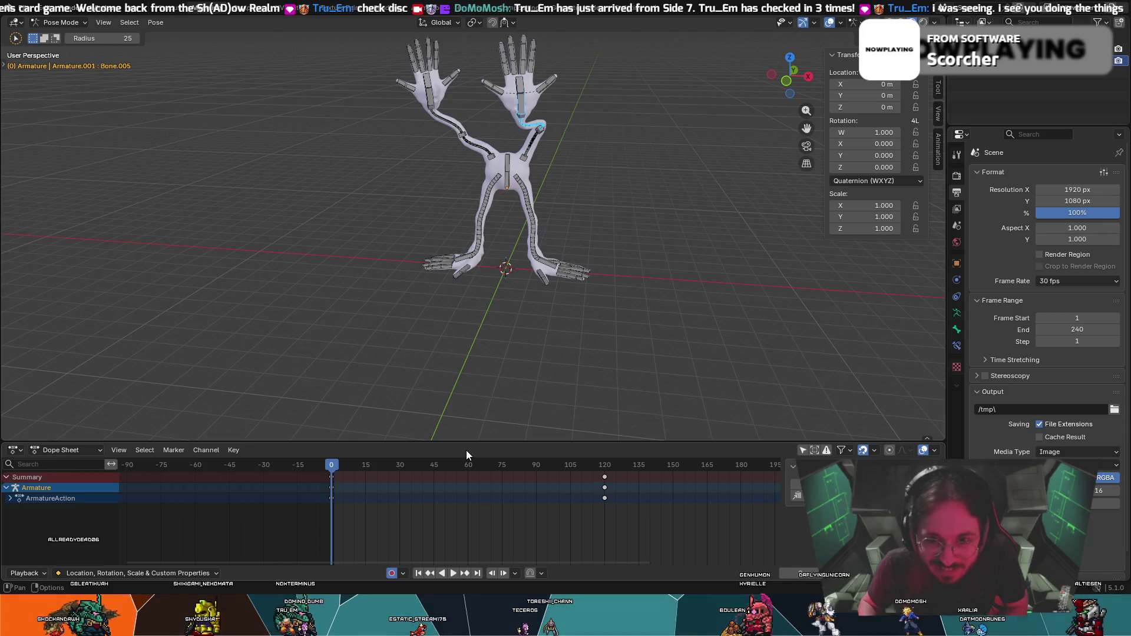
key("ctrl+z")
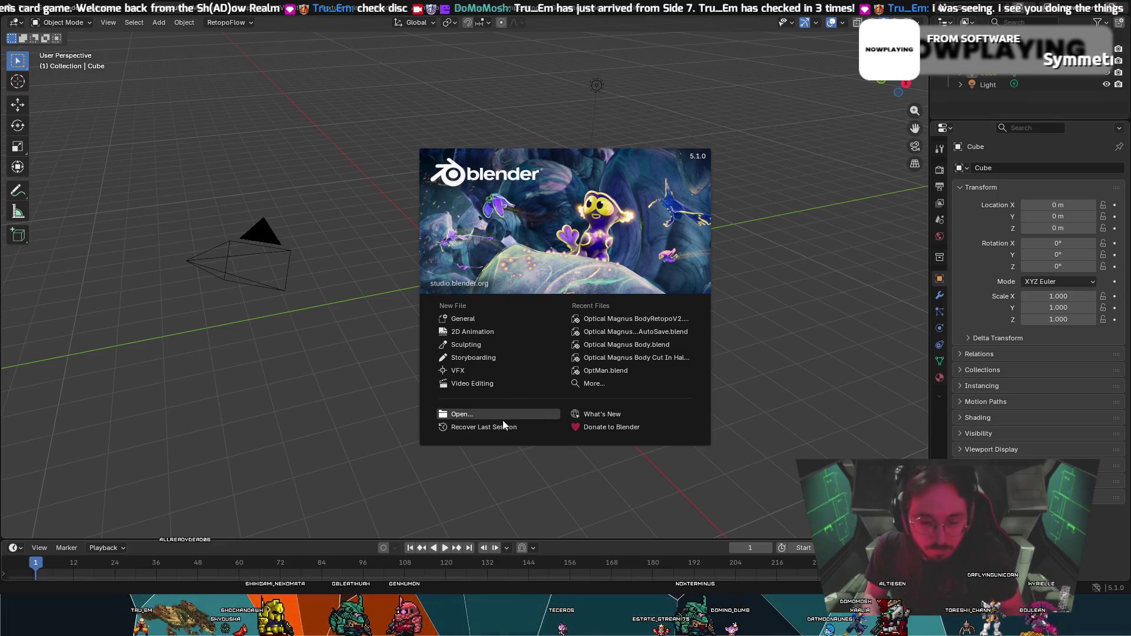
key("Escape")
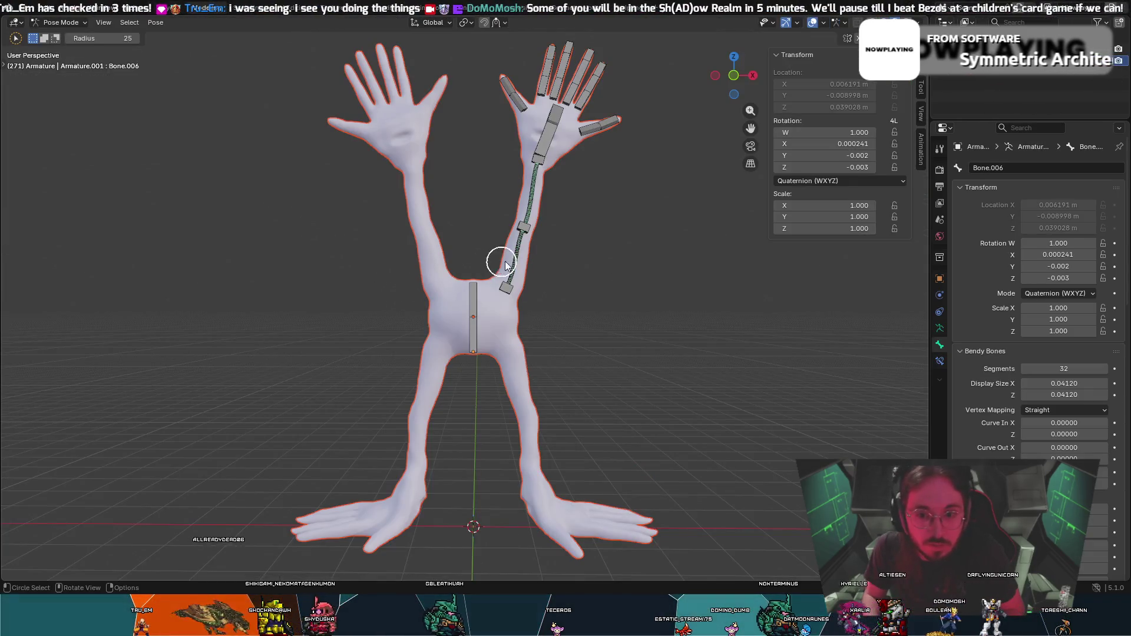
scroll(573, 281, "down", 2)
scroll(572, 281, "down", 1)
scroll(573, 281, "up", 2)
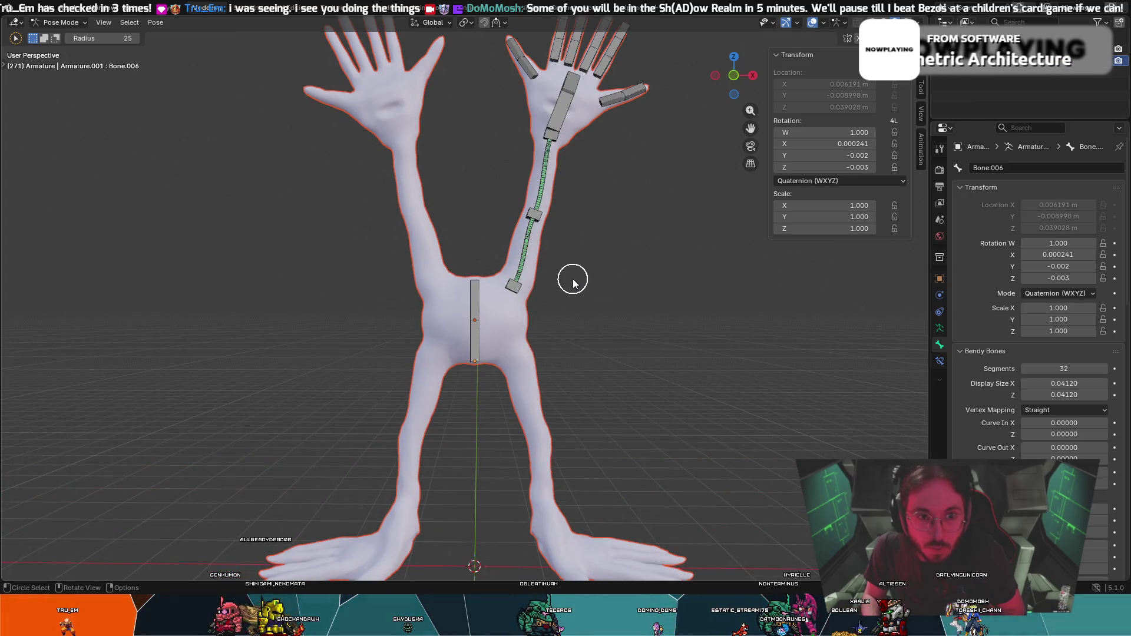
scroll(572, 281, "down", 1)
scroll(573, 281, "down", 1)
scroll(572, 281, "up", 1)
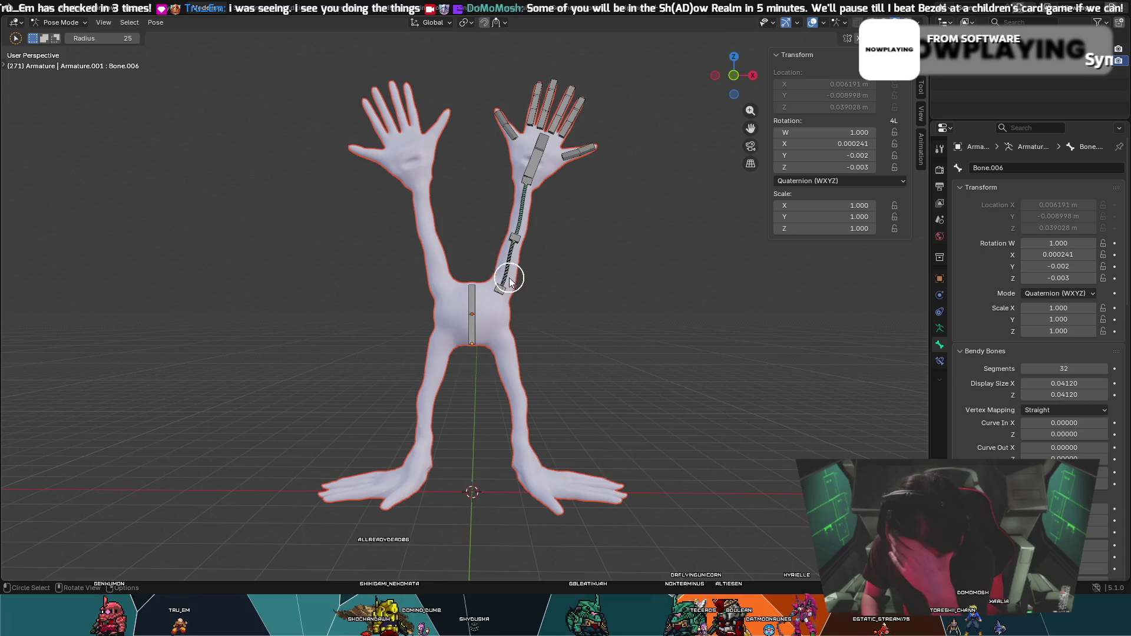
left_click(26, 13)
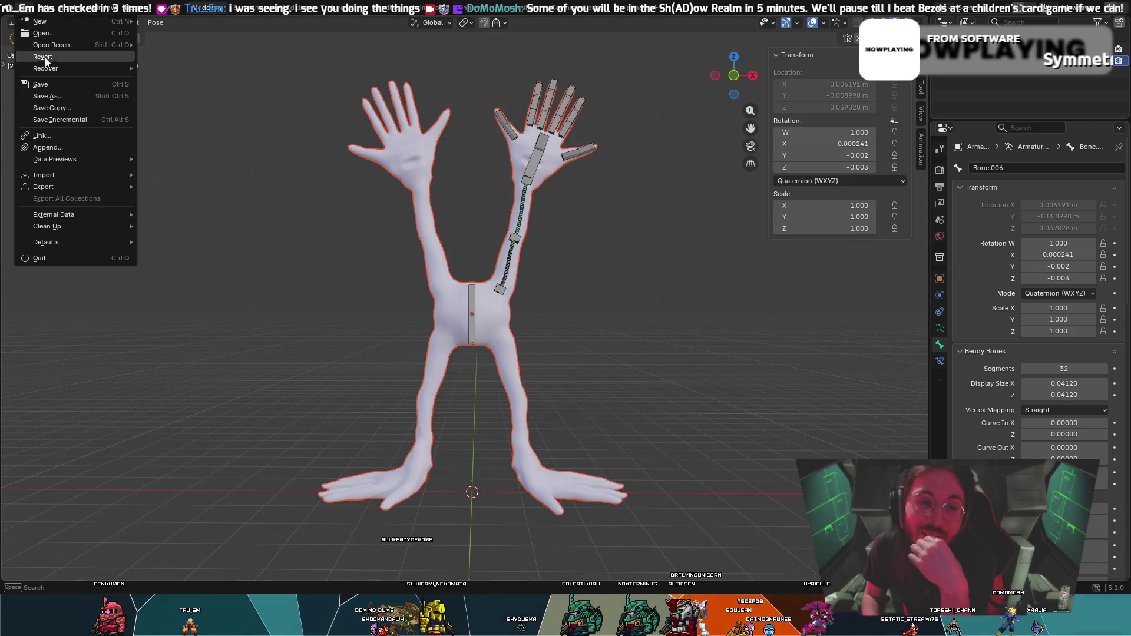
mouse_move(46, 68)
left_click(164, 68)
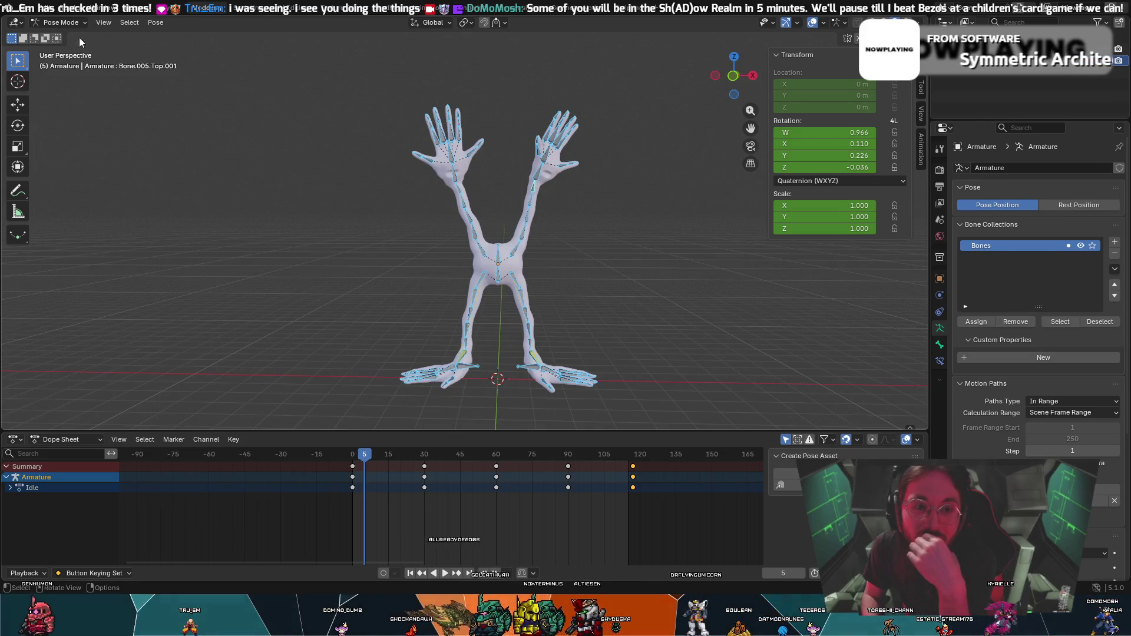
left_click(26, 14)
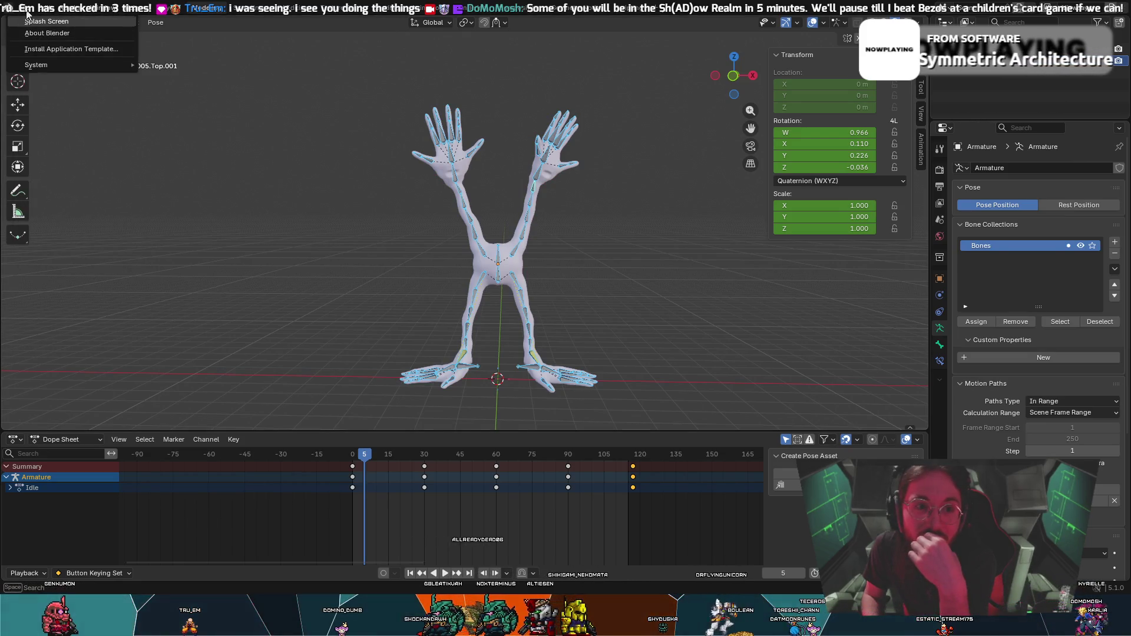
key("Escape")
left_click(33, 16)
mouse_move(46, 68)
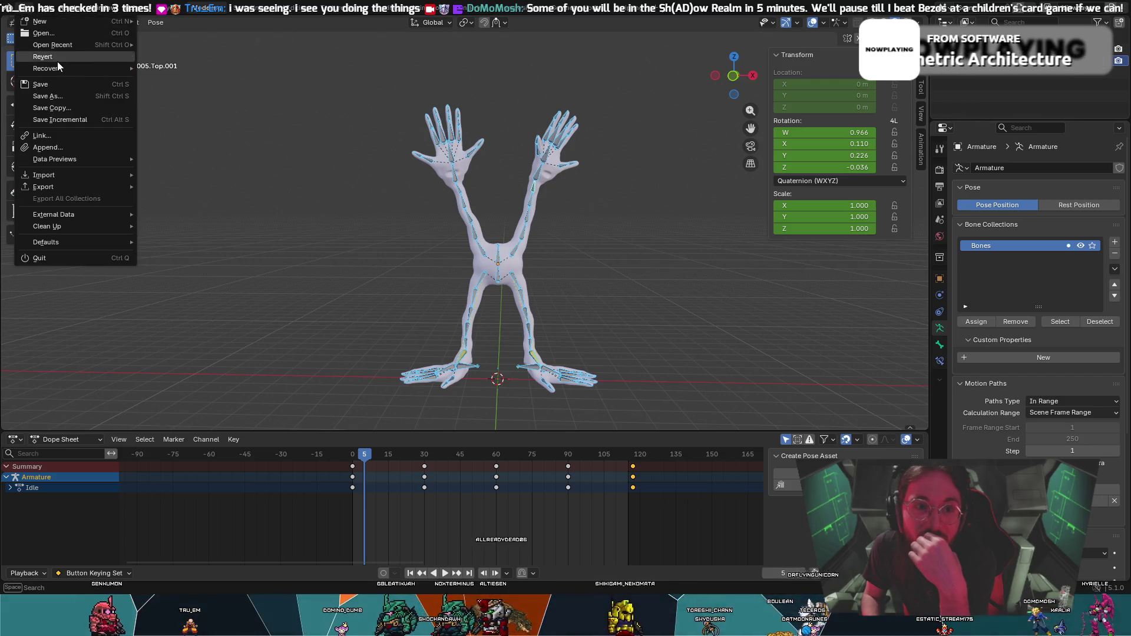
key("Escape")
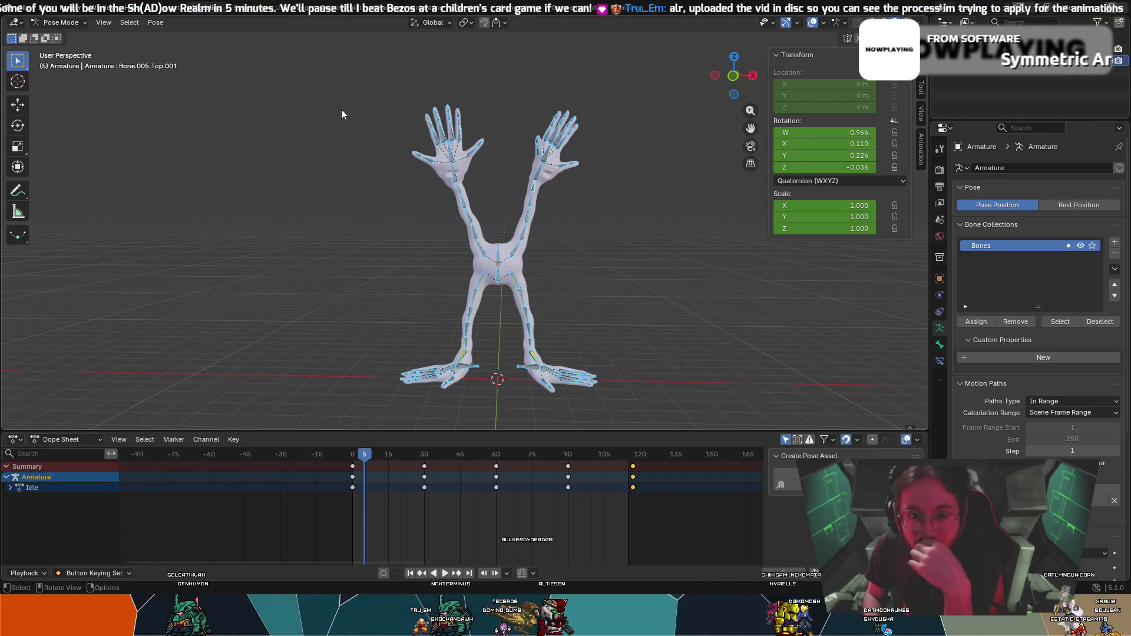
Frame the rig in view and save a copy as Optical Magnus BodyRetopoV3.blend.
middle_click_drag(344, 117, 586, 253)
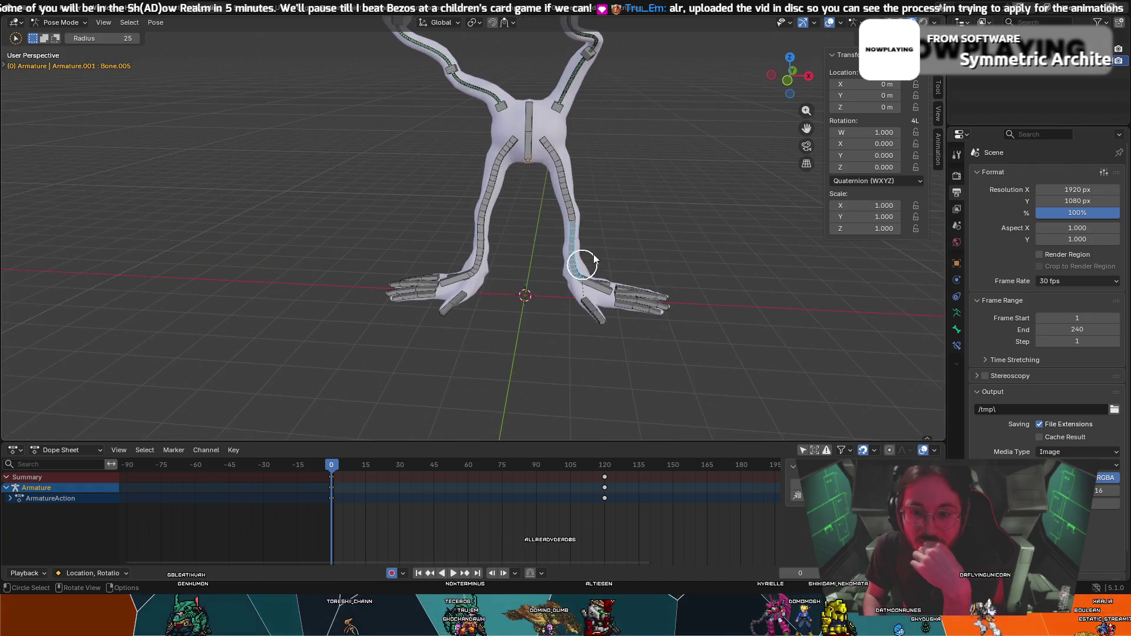
middle_click_drag(613, 214, 654, 182)
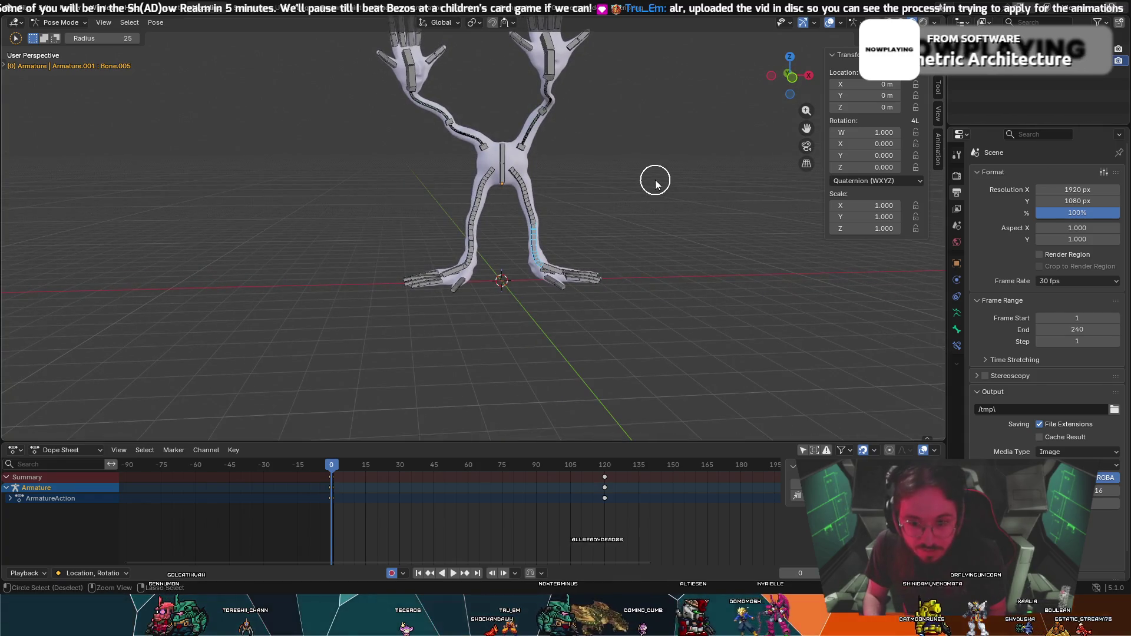
middle_click_drag(537, 151, 467, 214)
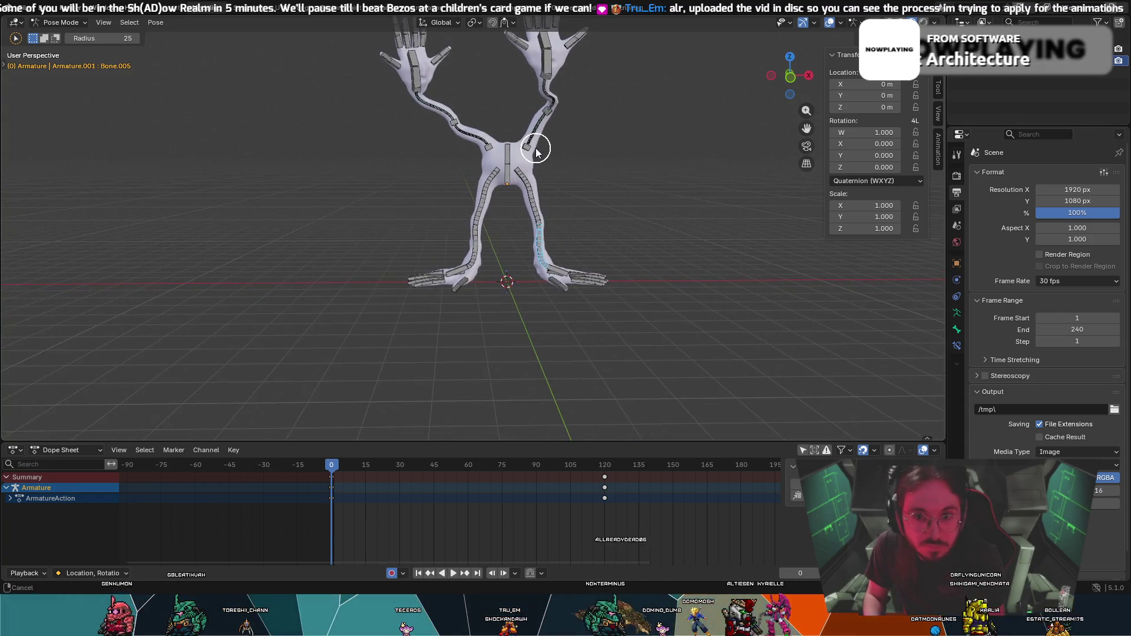
scroll(466, 213, "up", 1)
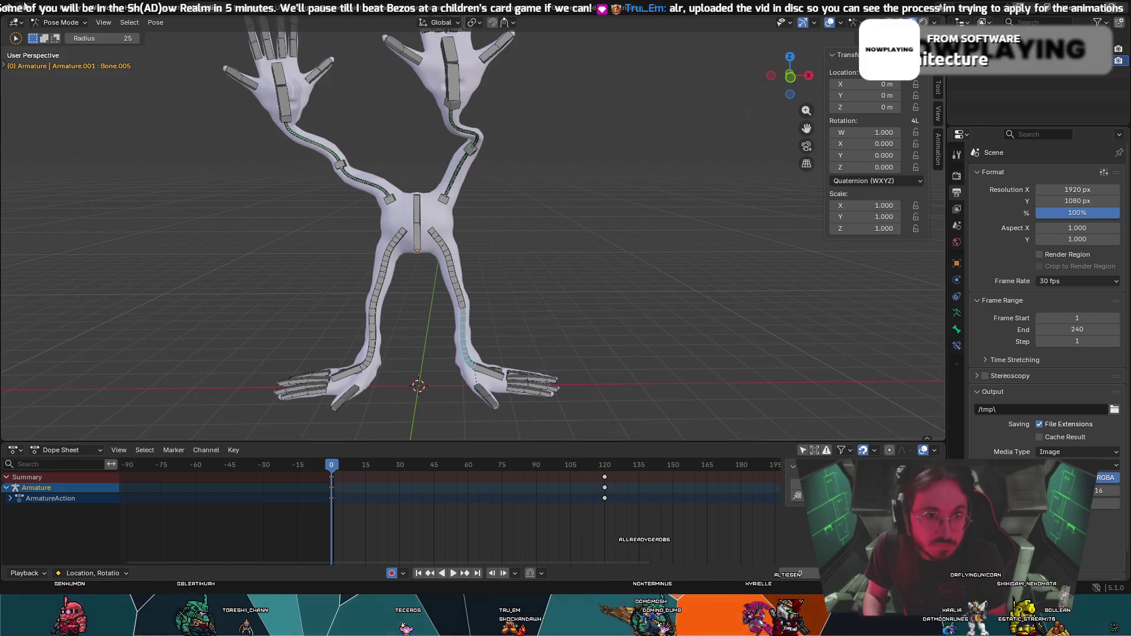
left_click(20, 8)
key("Escape")
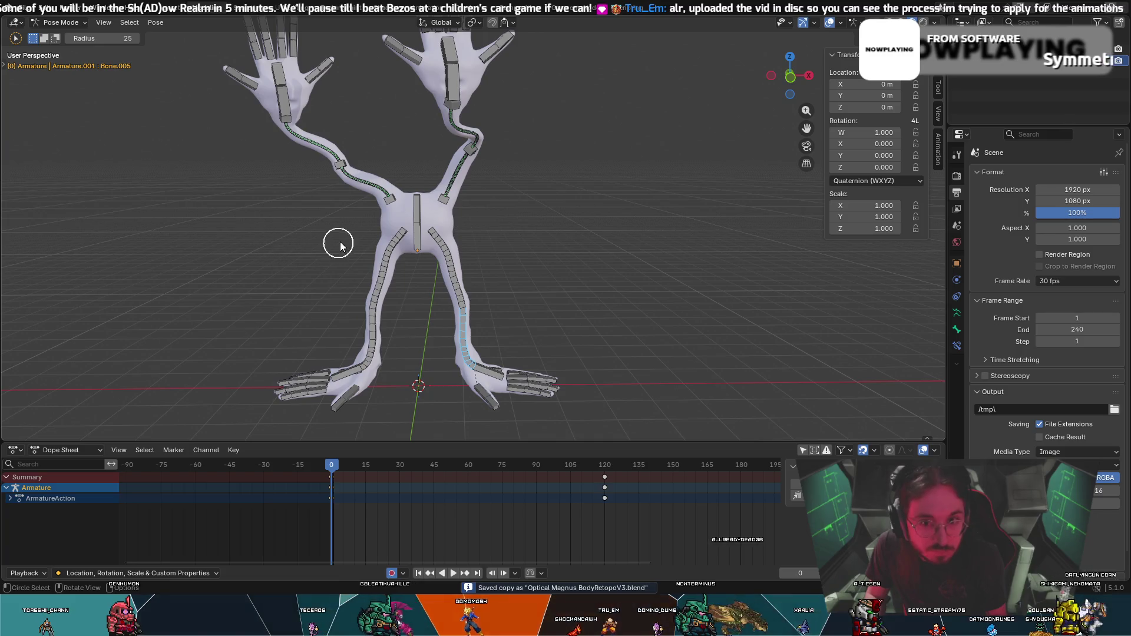
mouse_move(344, 239)
middle_mouse_down()
mouse_move(372, 242)
mouse_move(339, 237)
middle_mouse_up()
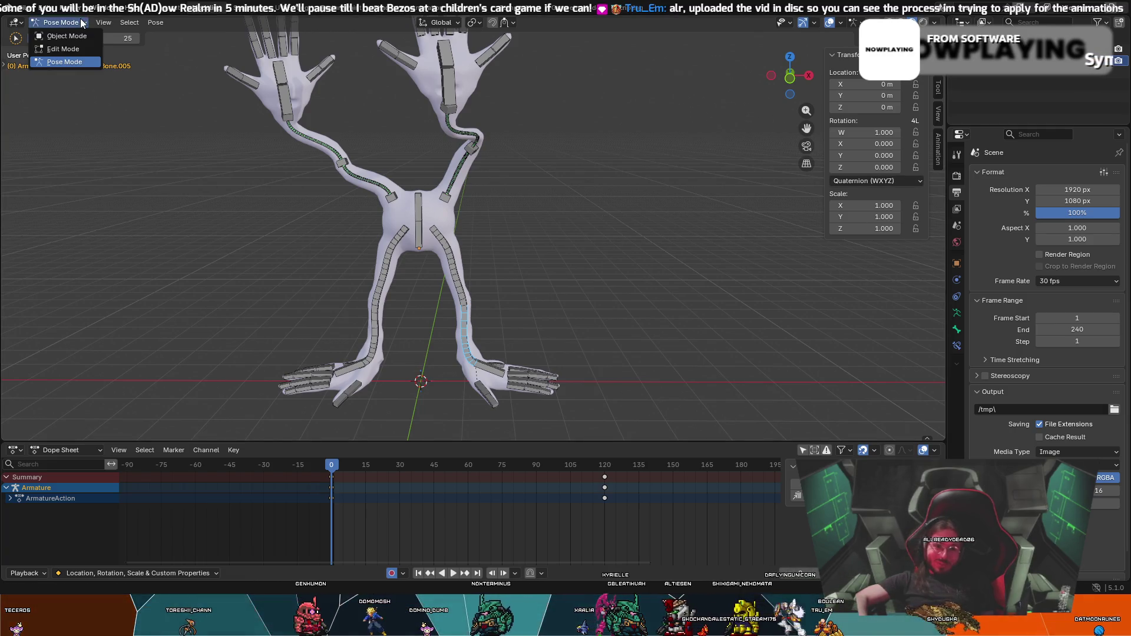
left_click(156, 21)
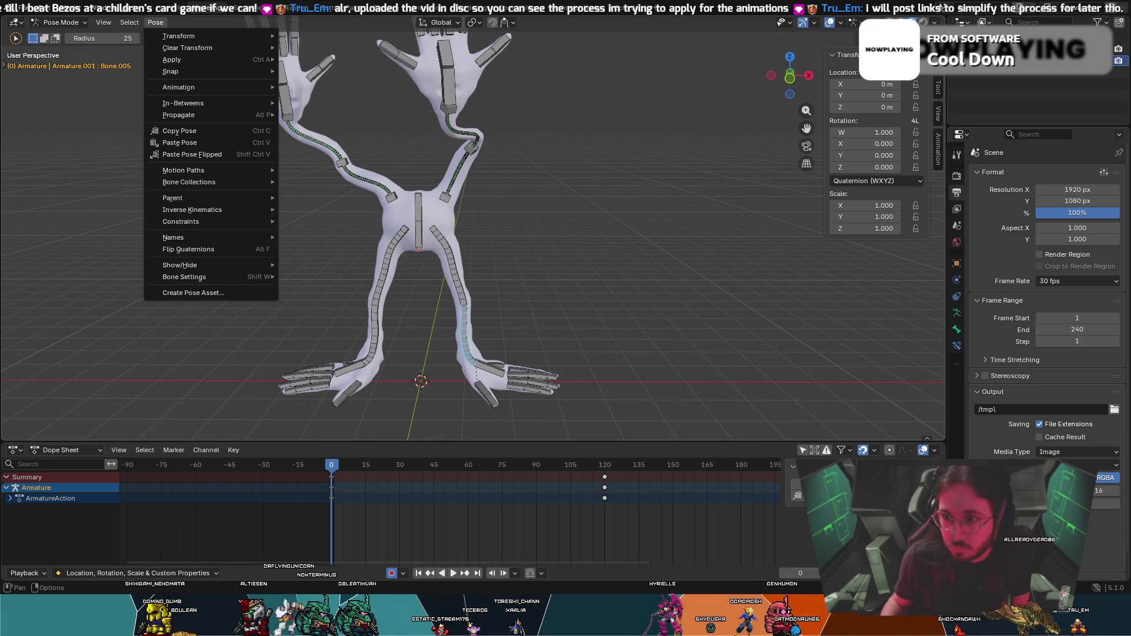
left_click(939, 137)
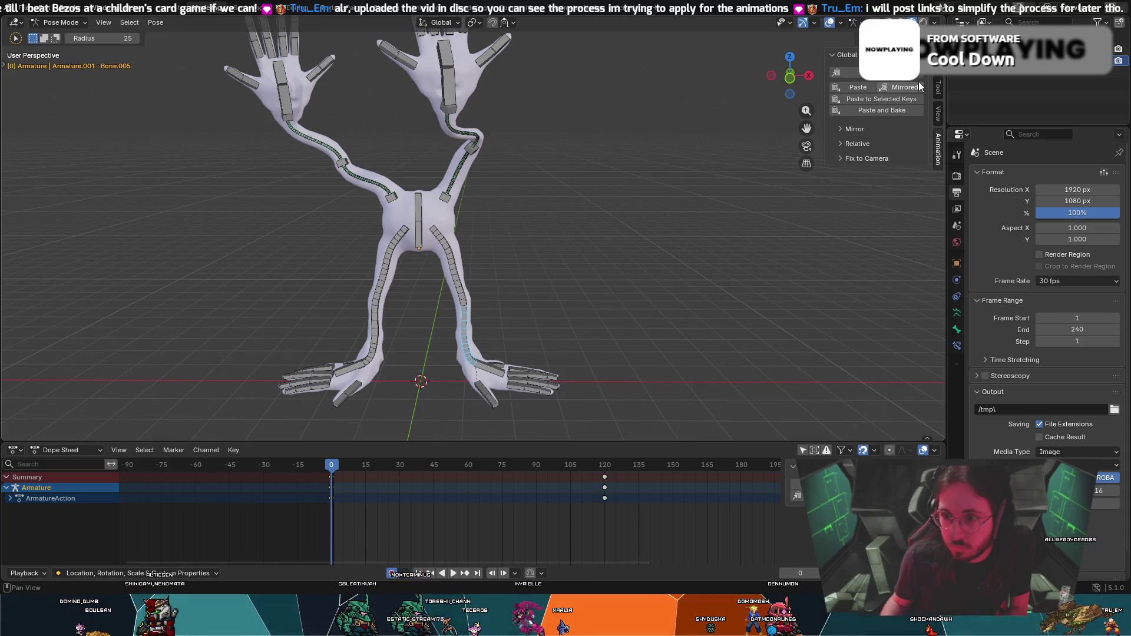
left_click(938, 90)
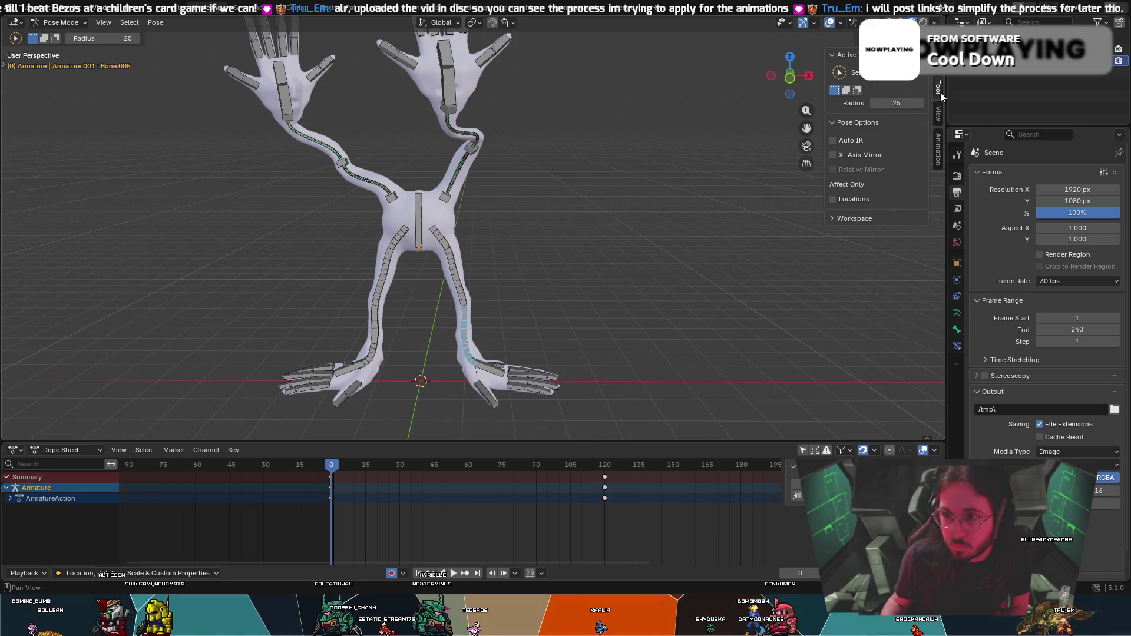
left_click(938, 60)
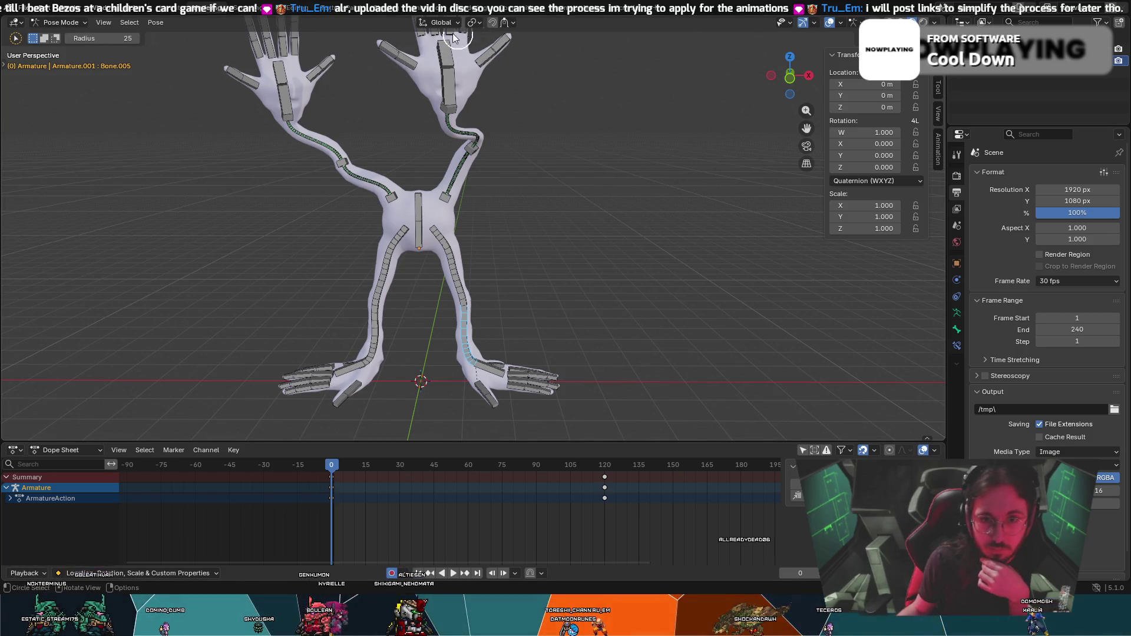
Insert a keyframe for the current pose at frame 0 via the Pose menu and list the editor types.
right_click(655, 217)
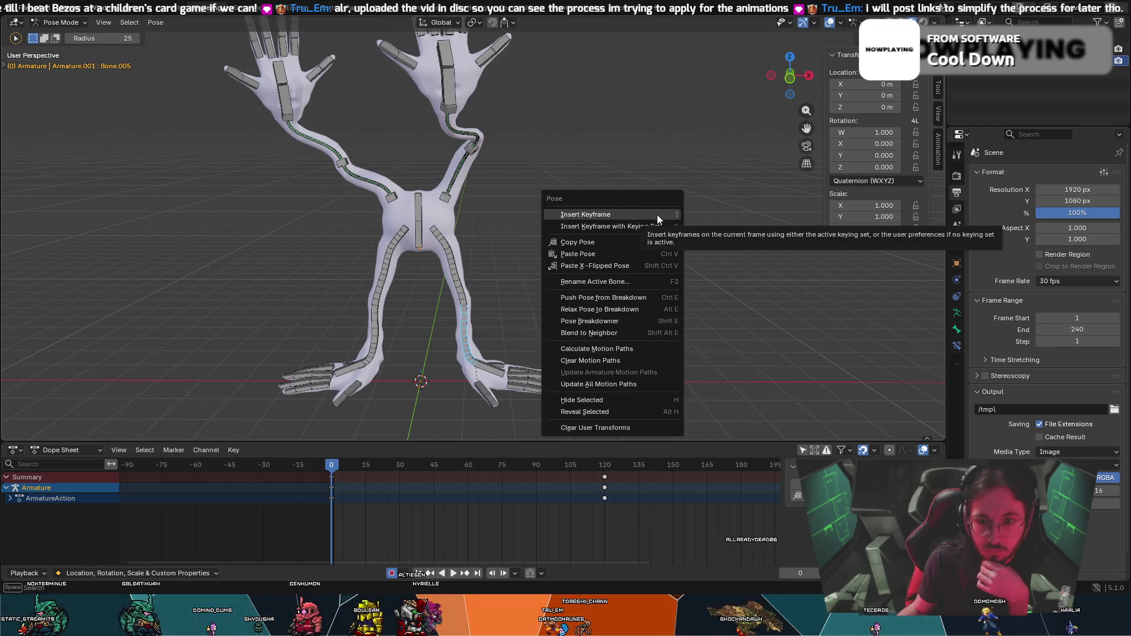
left_click(709, 286)
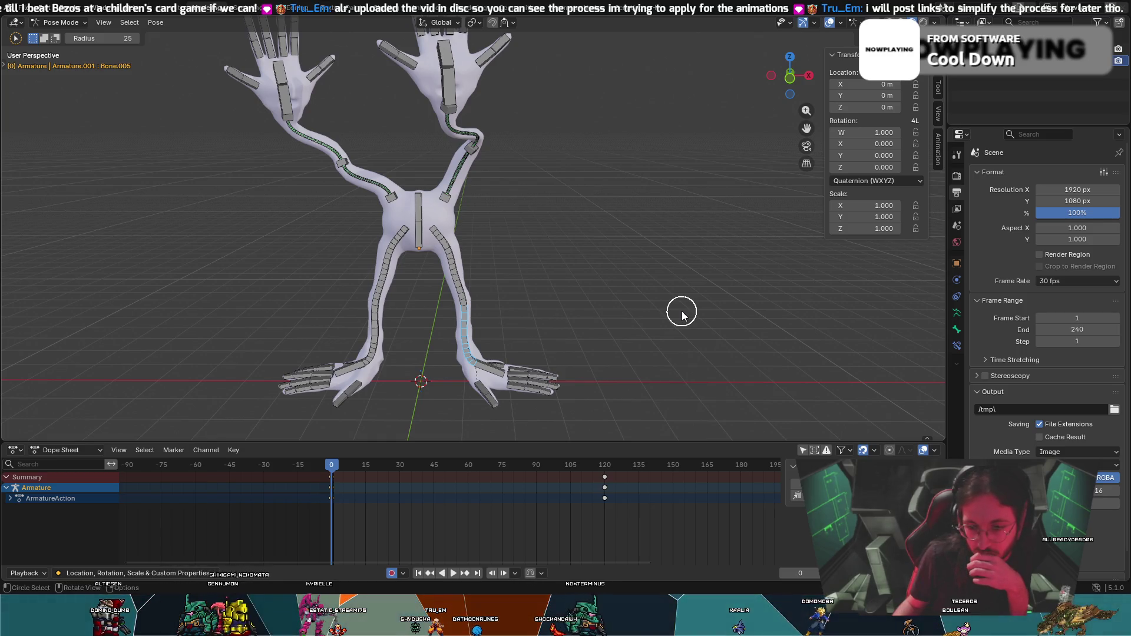
left_click(16, 450)
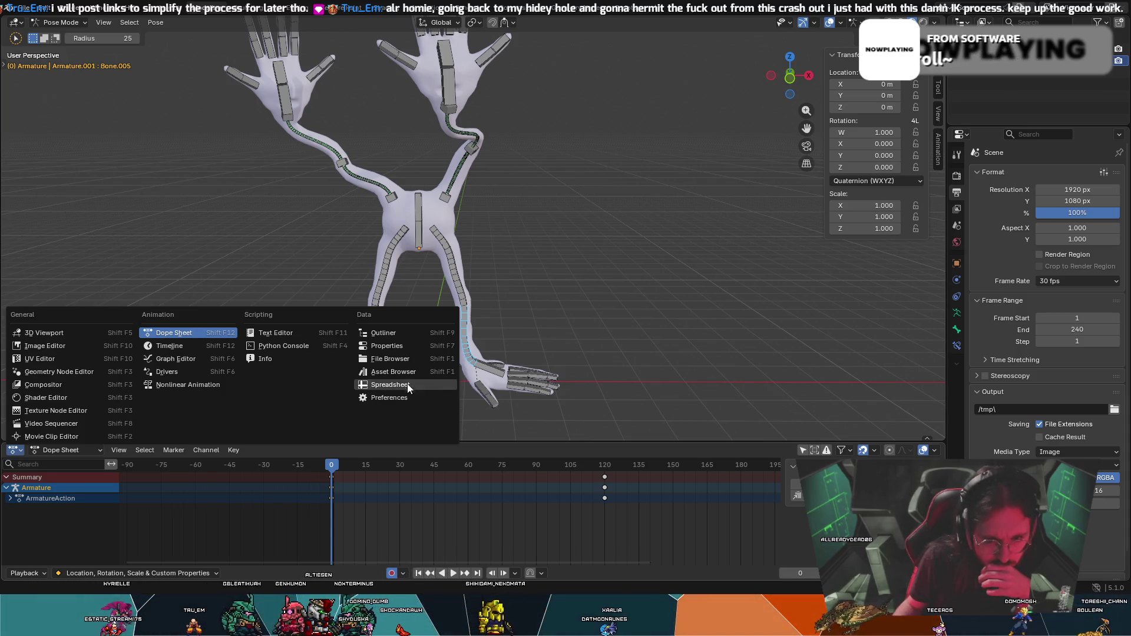
Switch the lower area to the Asset Browser and show its details panel.
left_click(397, 372)
scroll(76, 545, "down", 3)
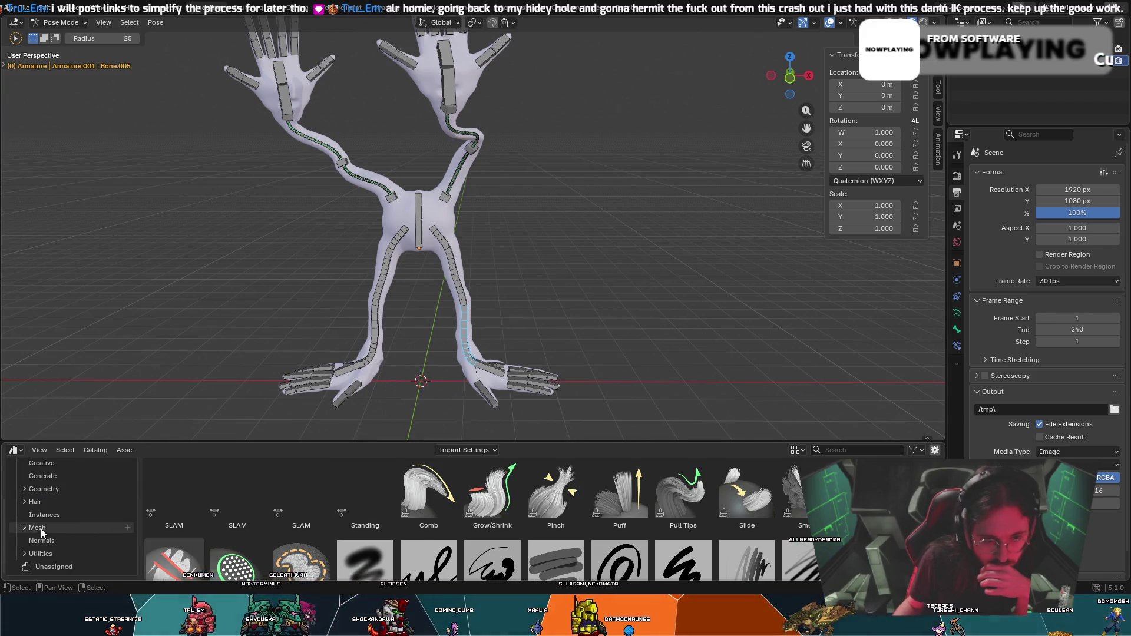
scroll(41, 529, "up", 3)
left_click(94, 450)
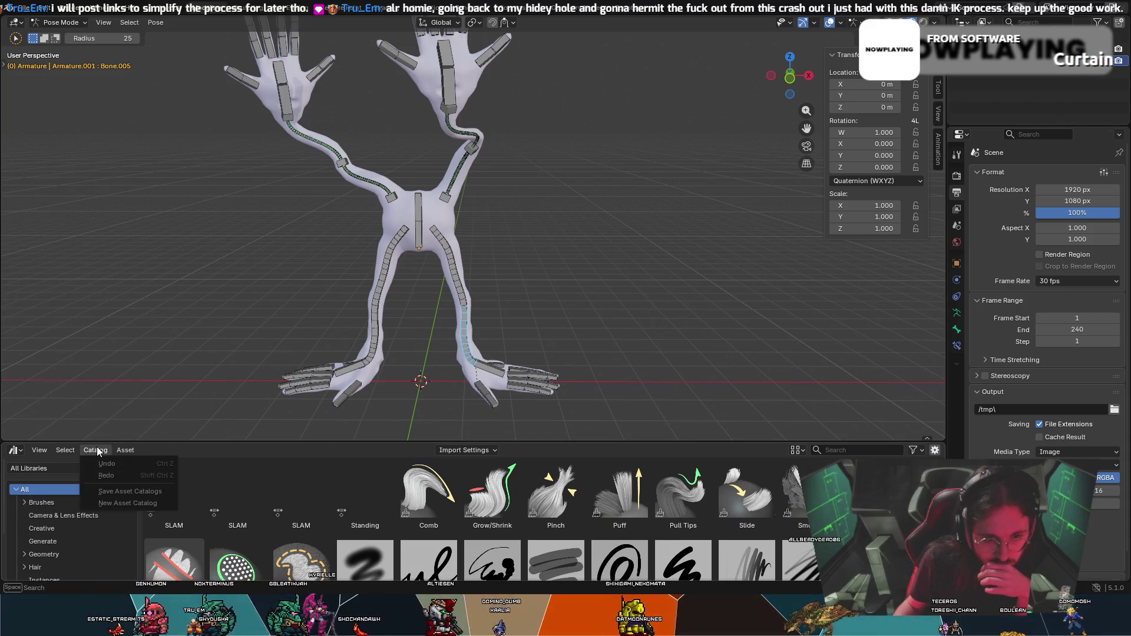
left_click(124, 451)
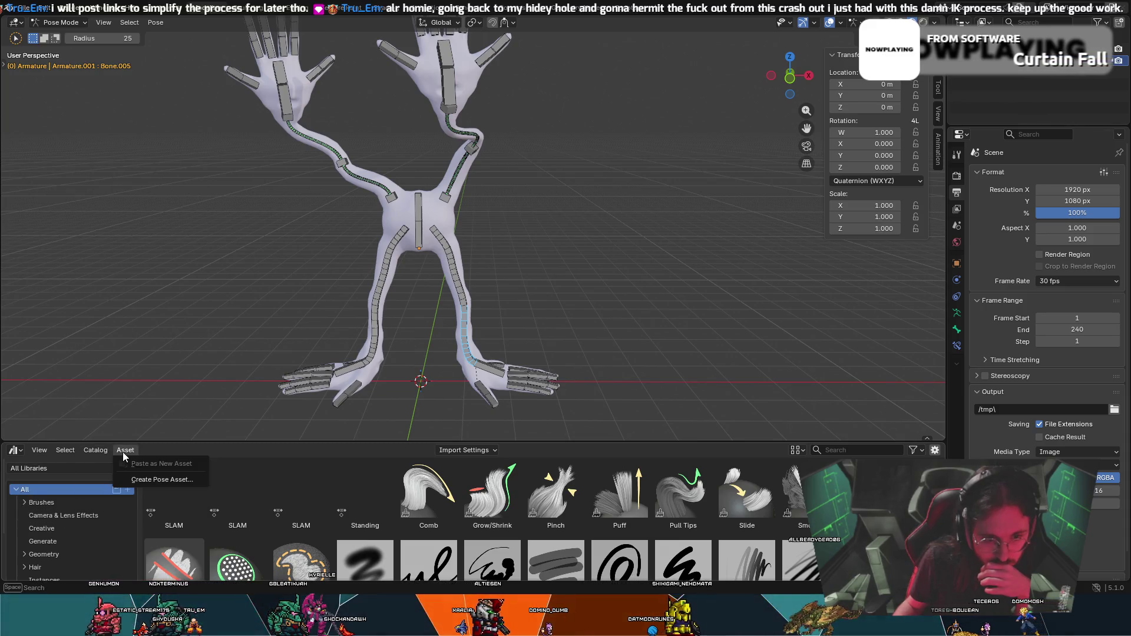
scroll(35, 495, "down", 3)
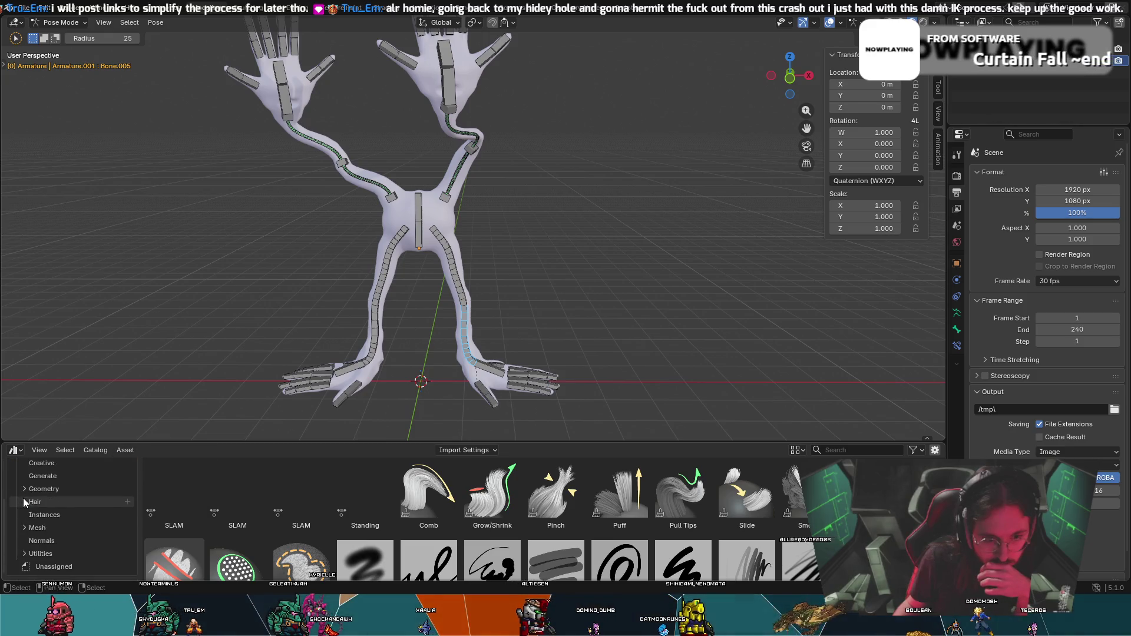
scroll(31, 533, "up", 3)
left_click(41, 451)
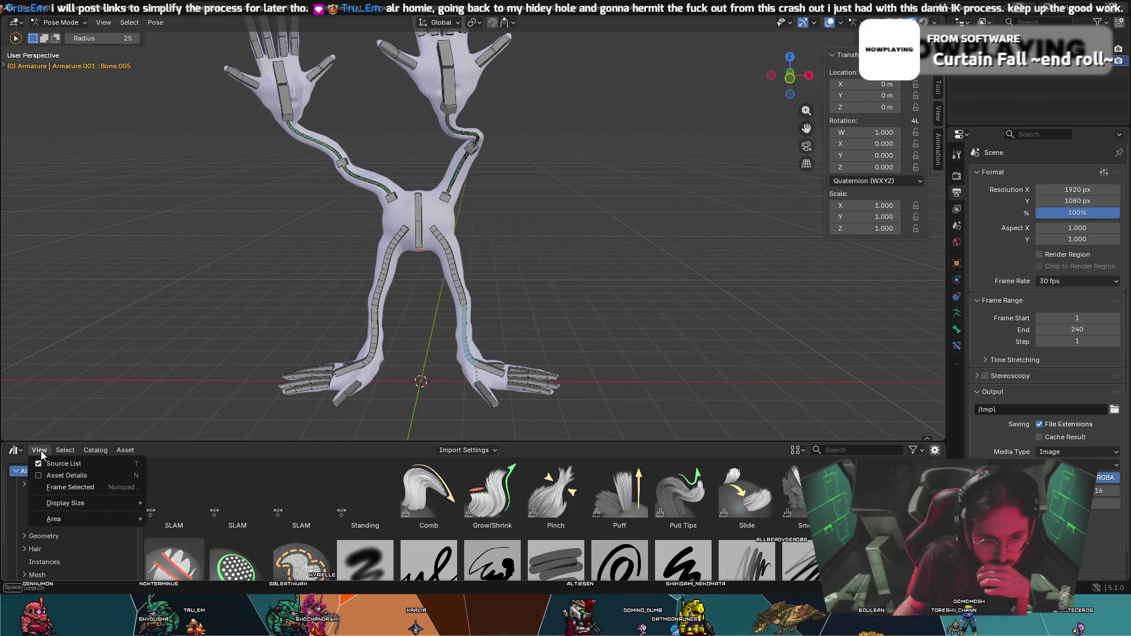
left_click(39, 475)
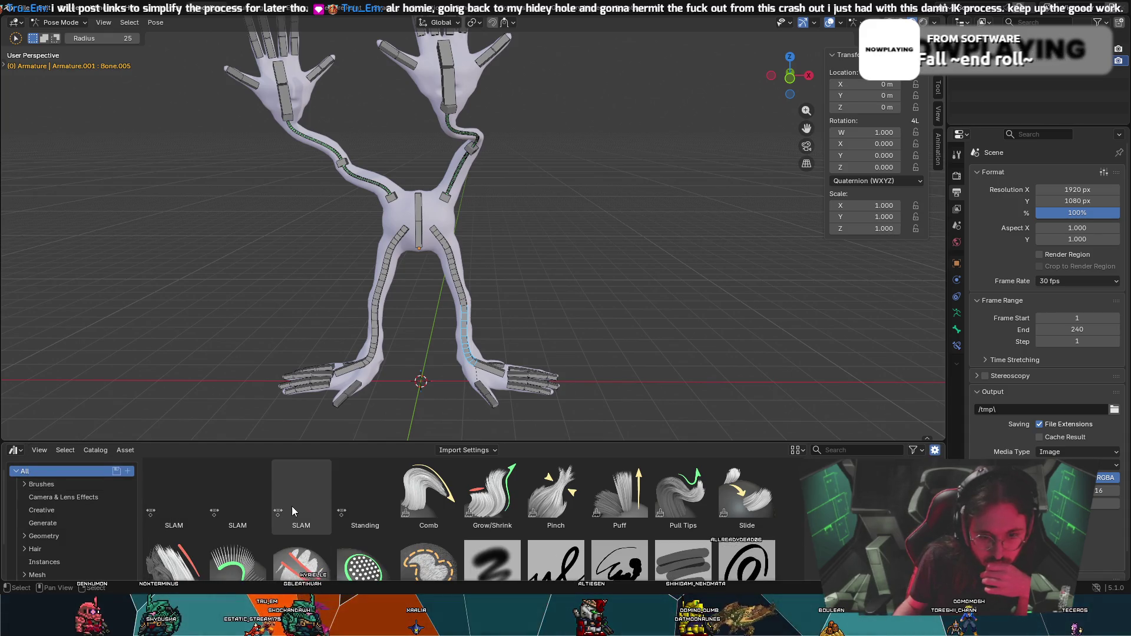
Drop the SLAM pose asset onto the rig and apply it flipped.
left_click_drag(294, 487, 419, 230)
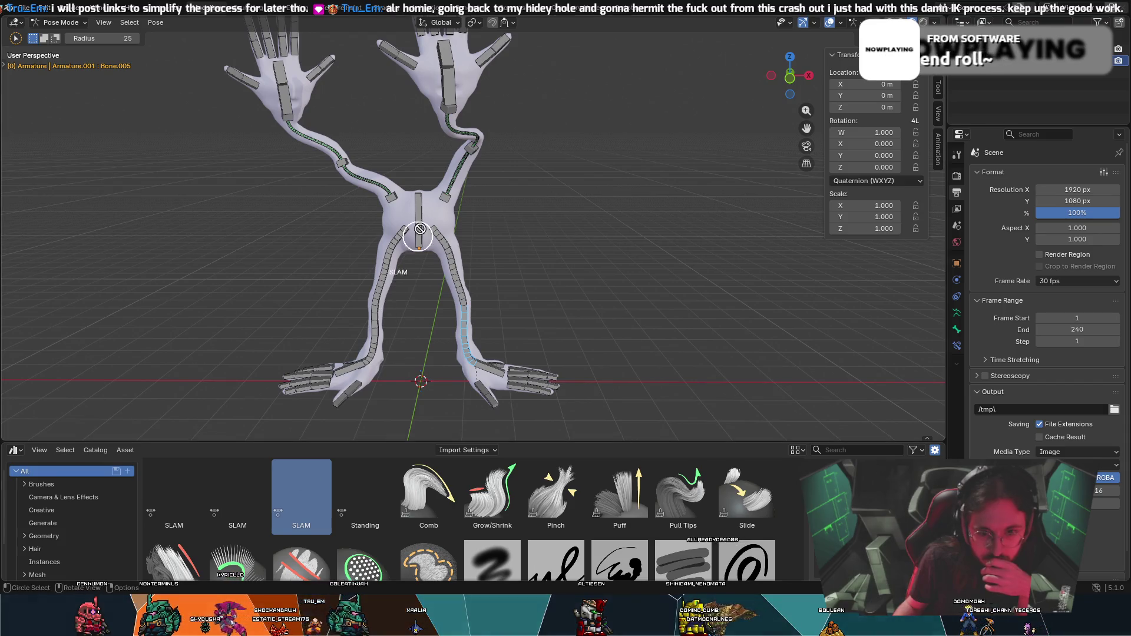
right_click(296, 488)
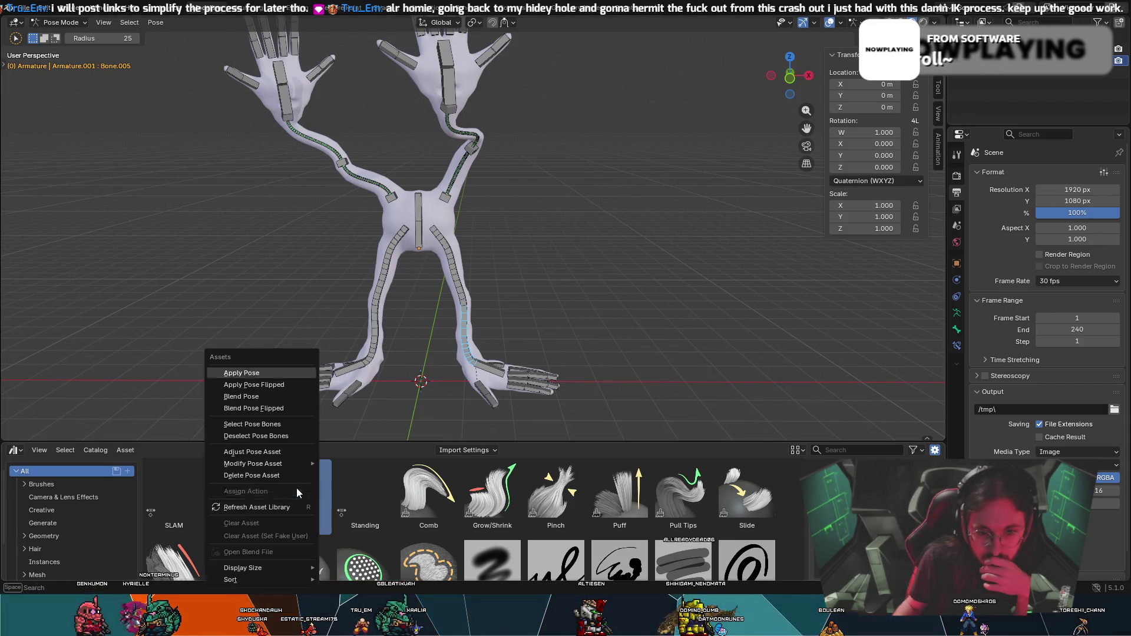
left_click(270, 385)
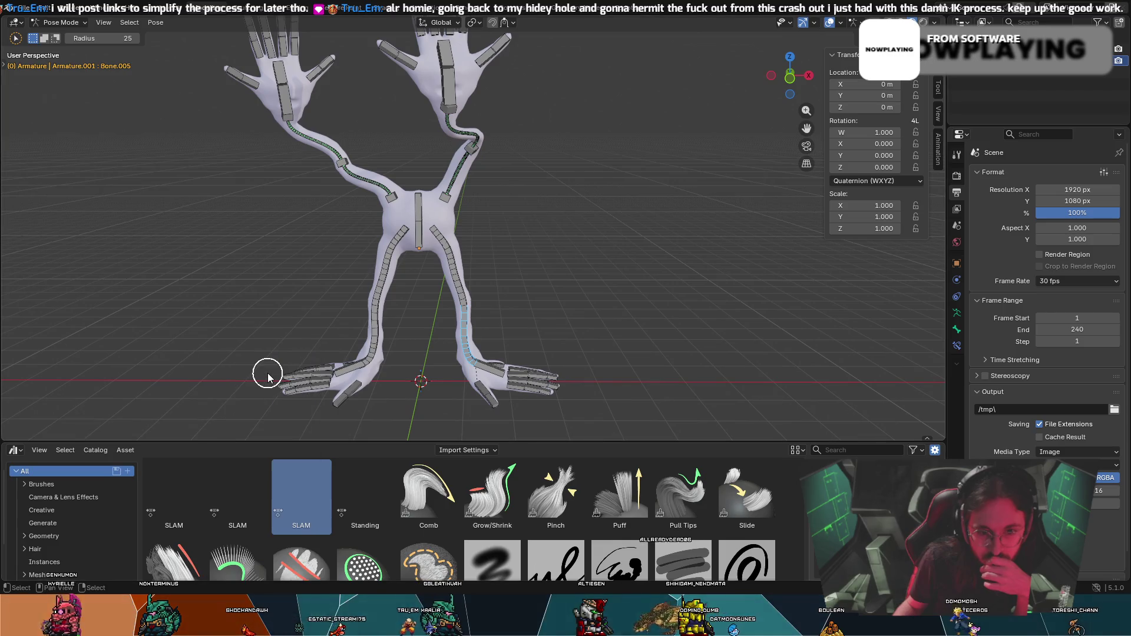
scroll(449, 328, "down", 4)
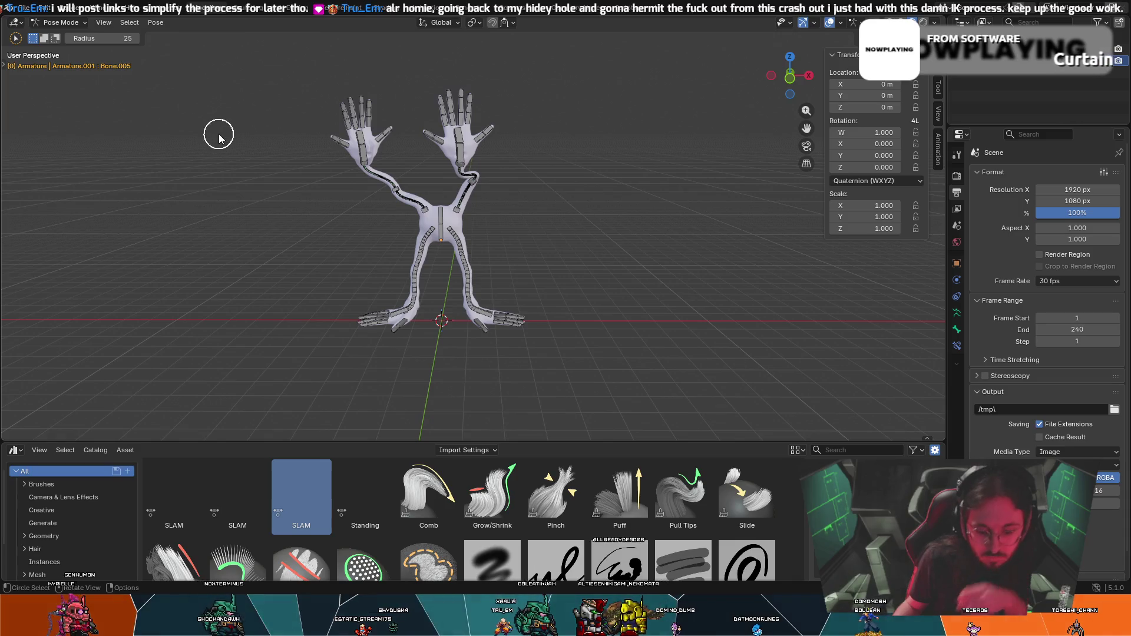
key("a")
right_click(294, 510)
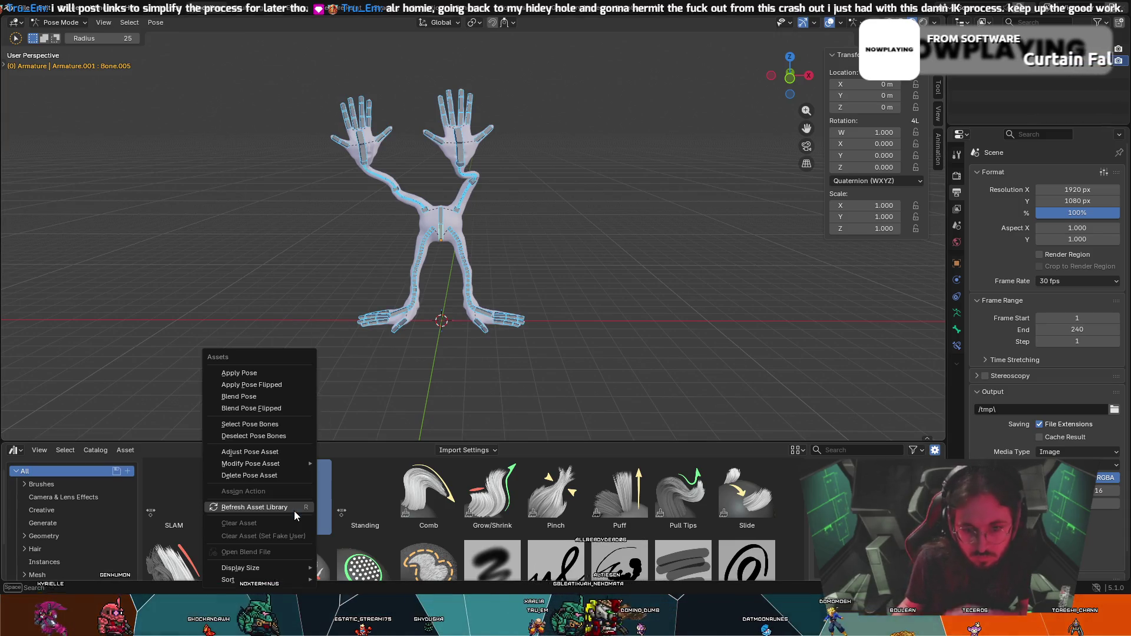
left_click(284, 446)
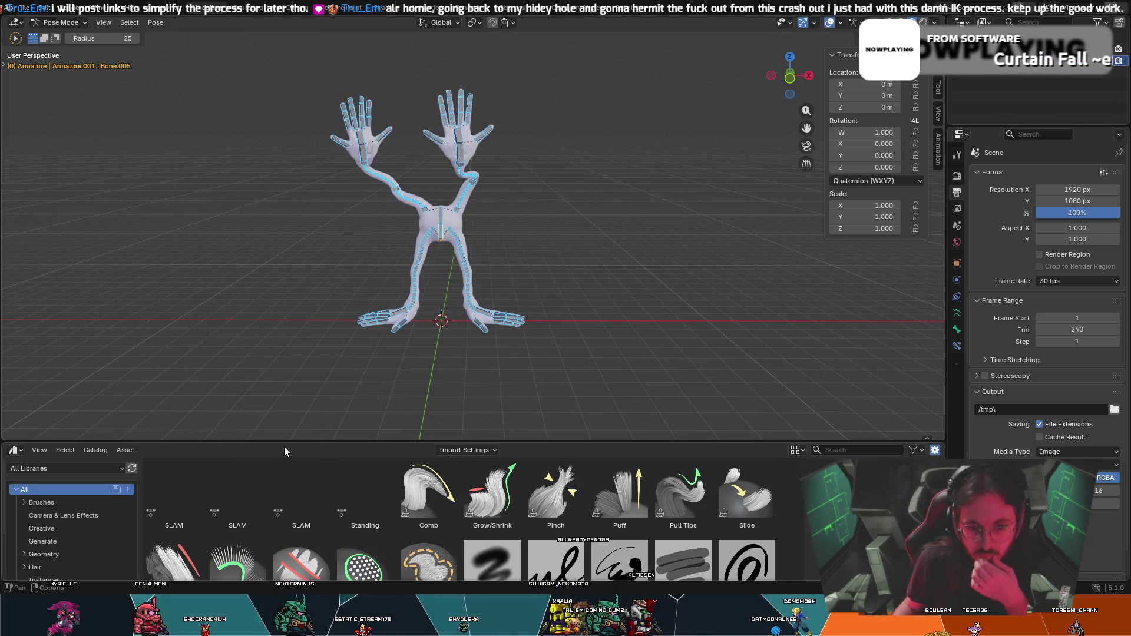
right_click(296, 492)
left_click(246, 373)
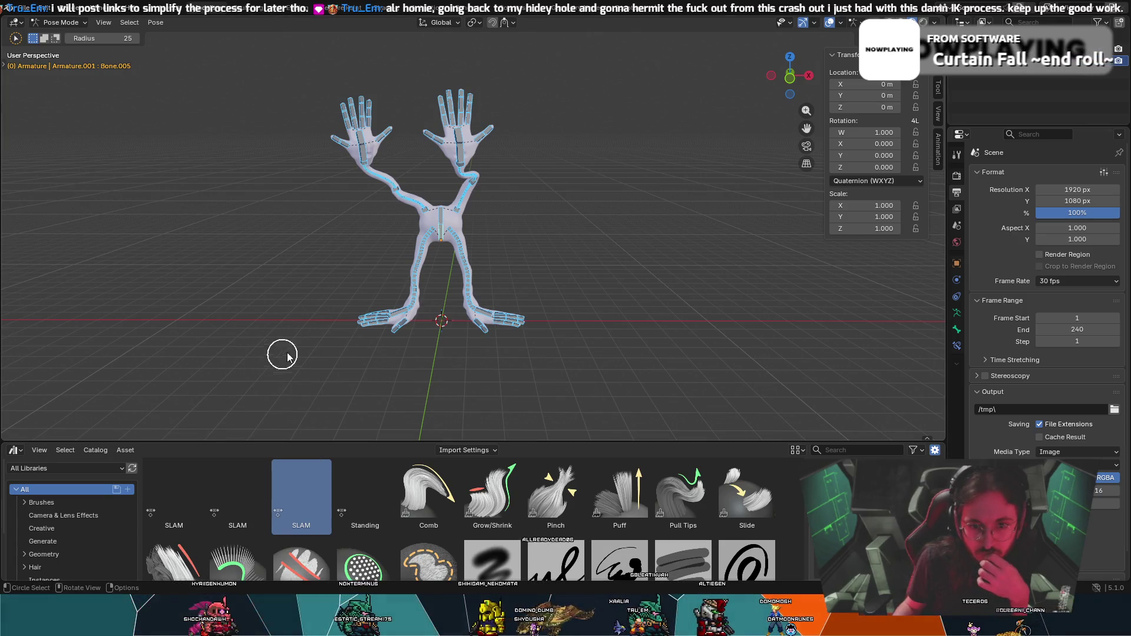
left_click(227, 479)
right_click(228, 478)
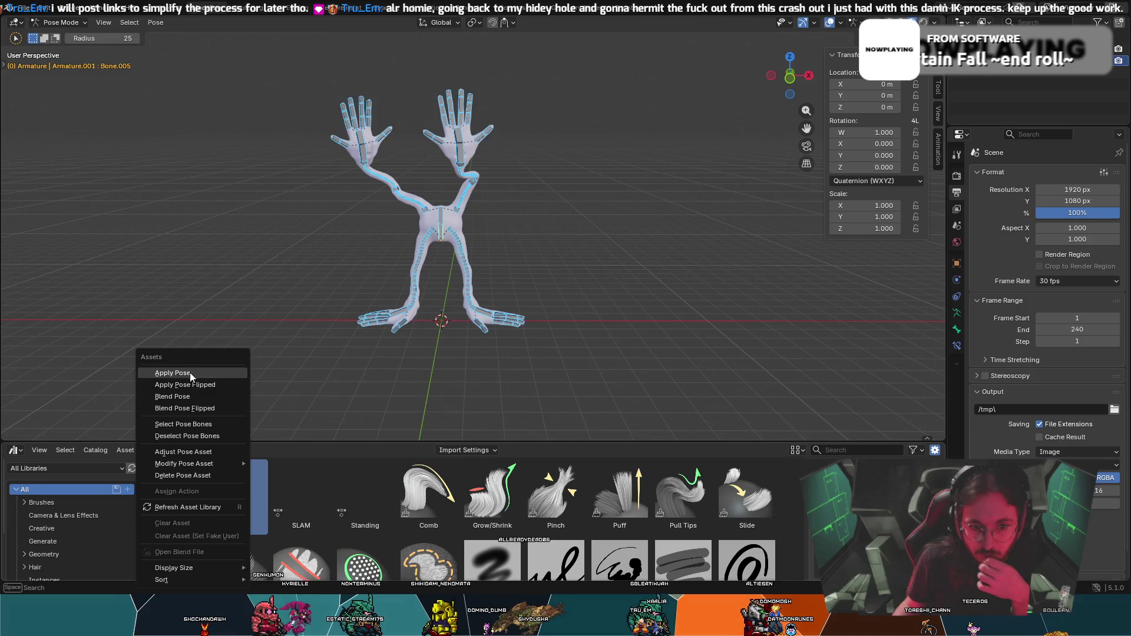
left_click(189, 372)
left_click(174, 482)
right_click(174, 497)
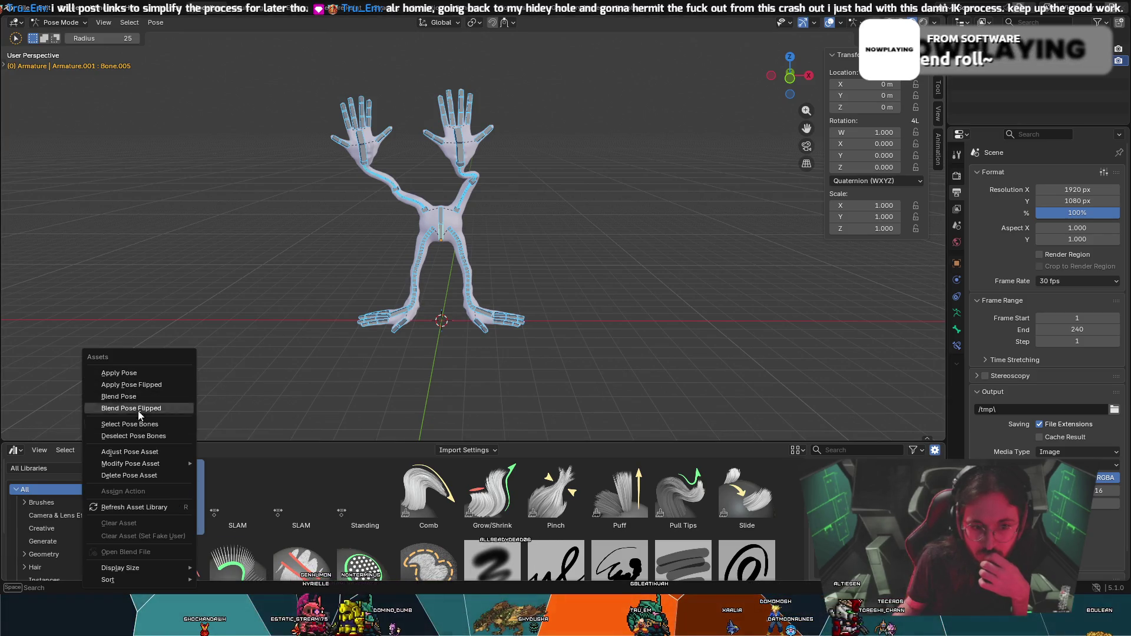
left_click(143, 429)
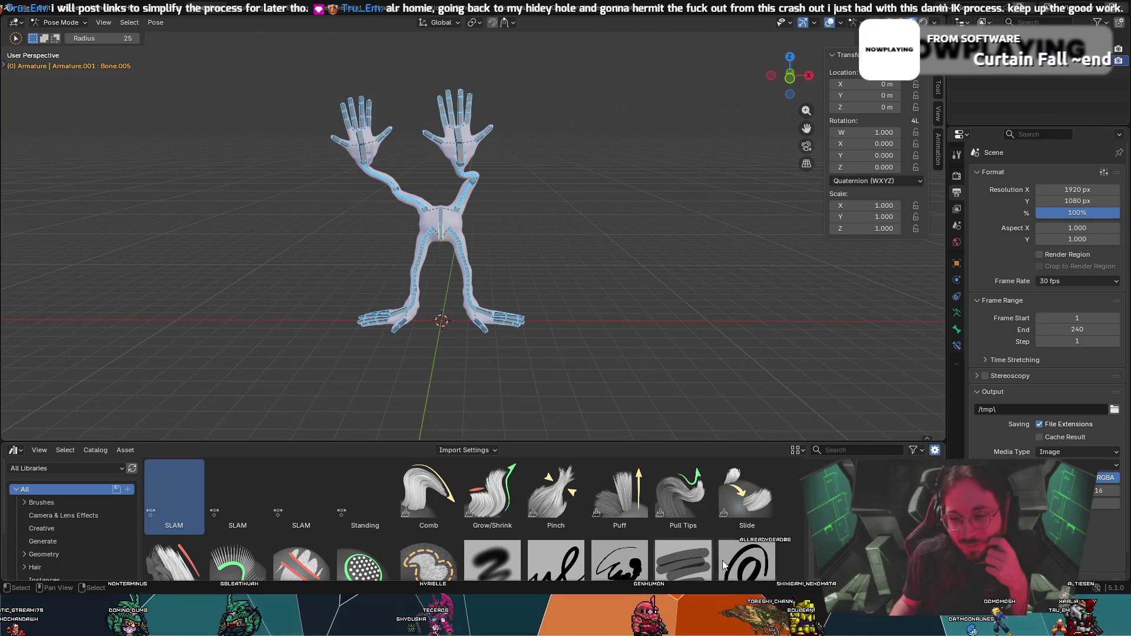
left_click(864, 433)
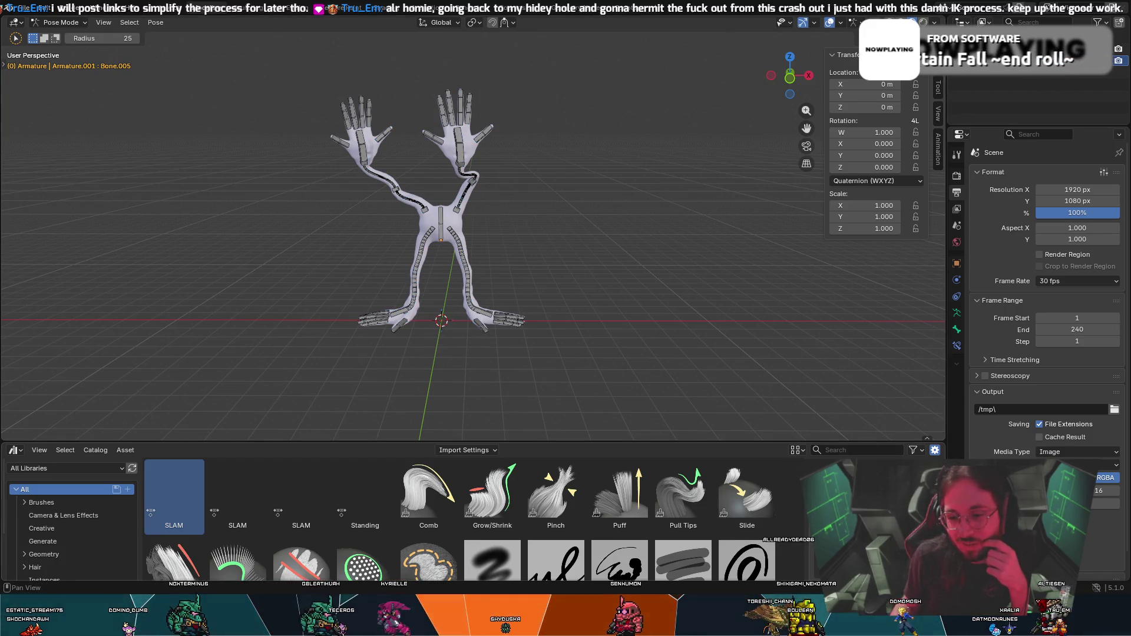
right_click(448, 251)
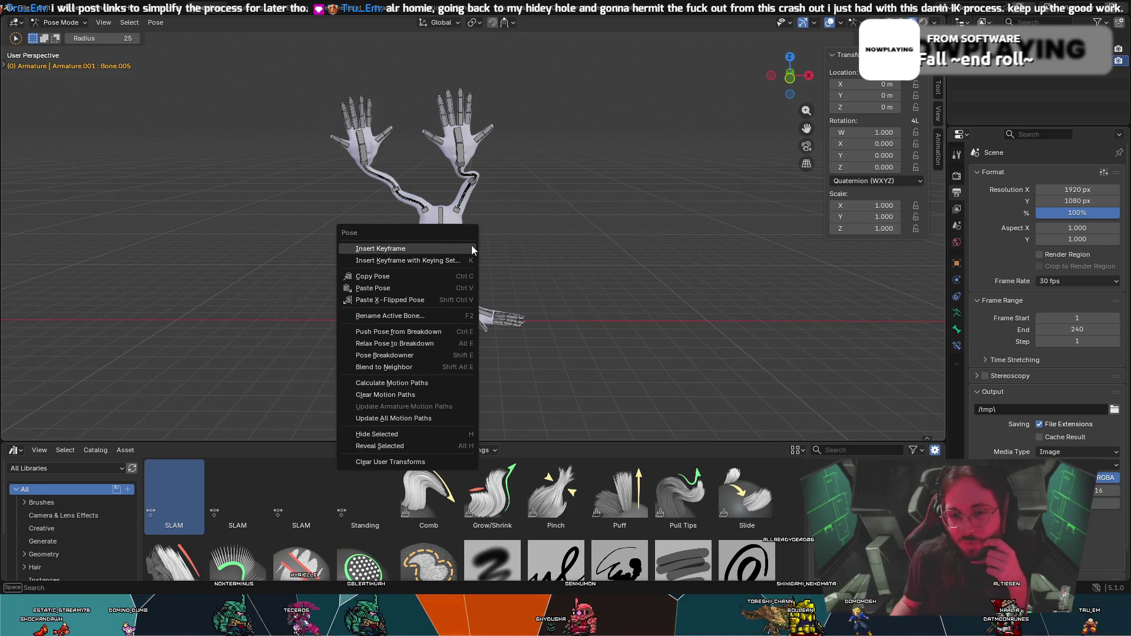
key("Escape")
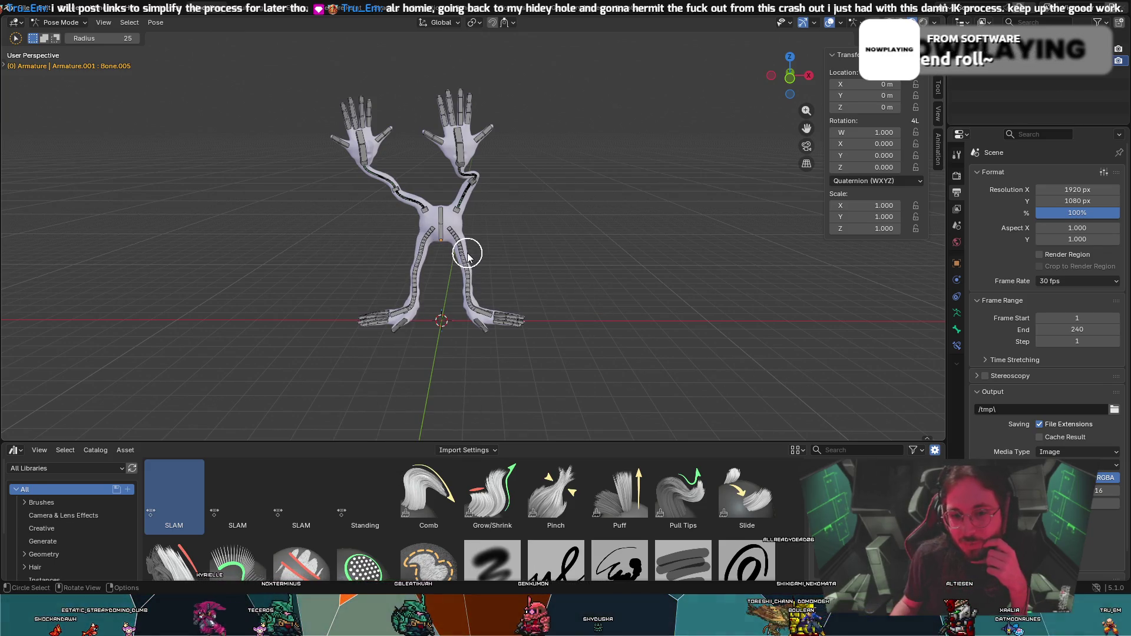
right_click(464, 253)
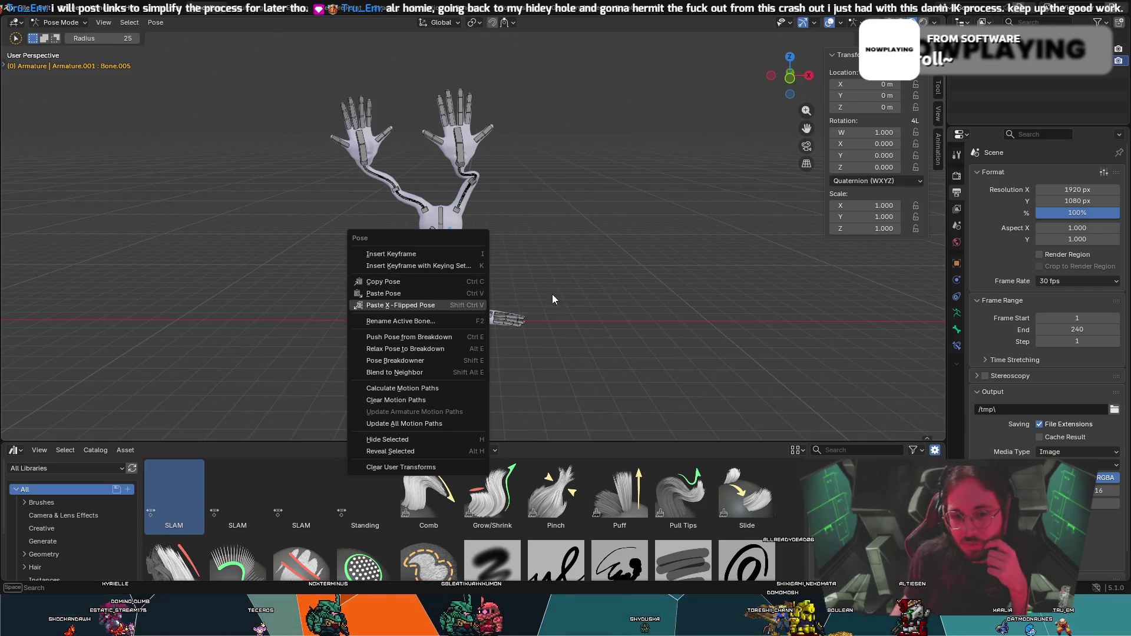
key("Escape")
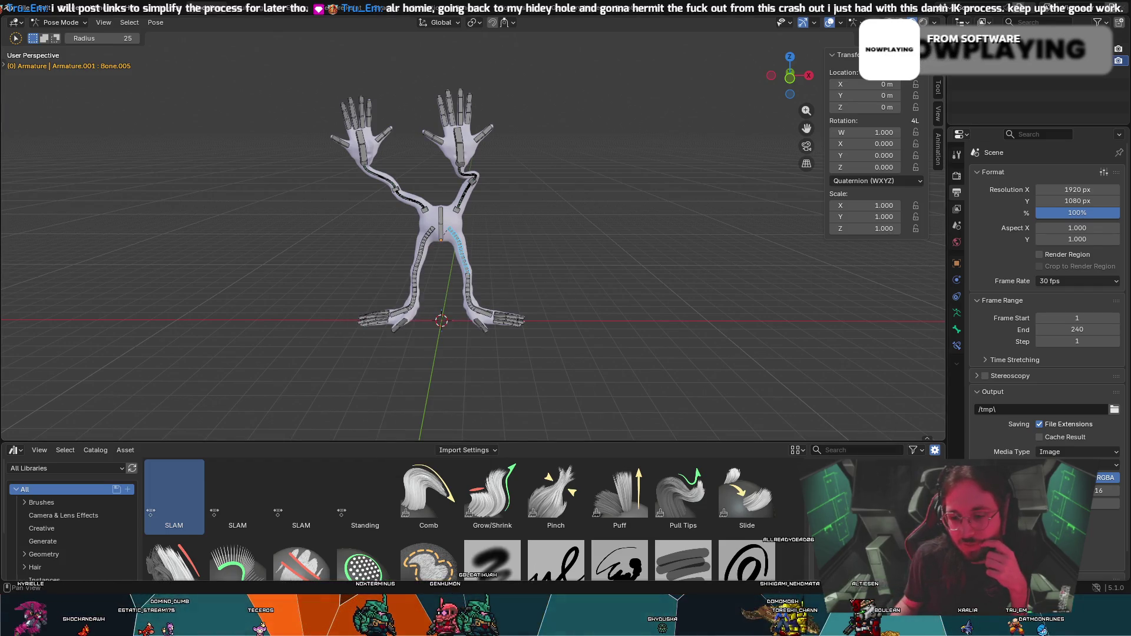
left_click(16, 451)
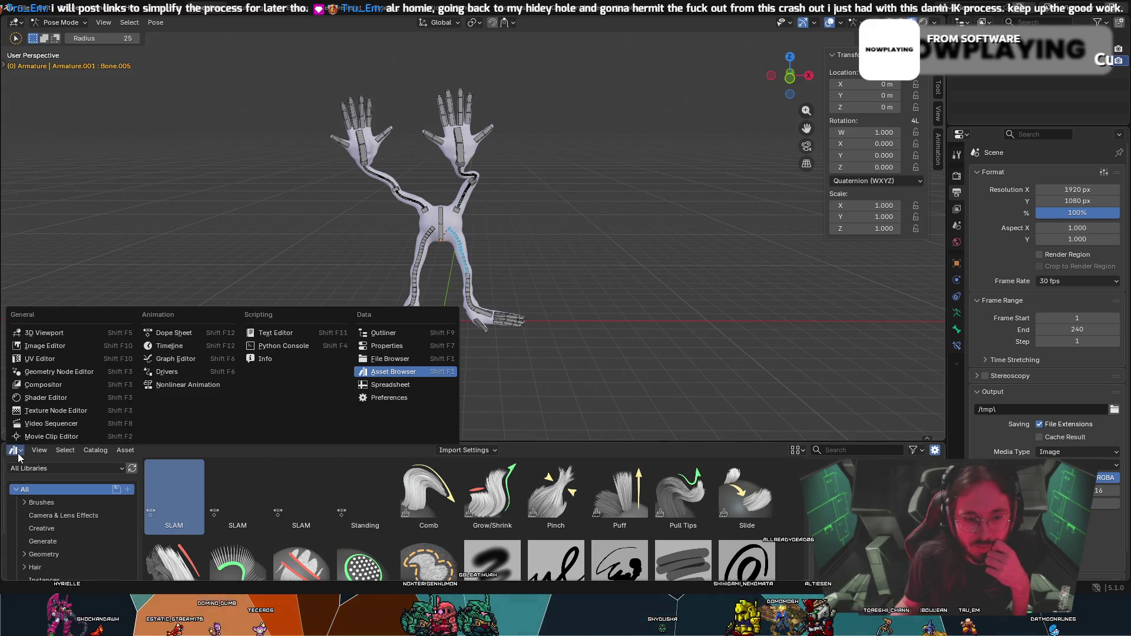
left_click(149, 334)
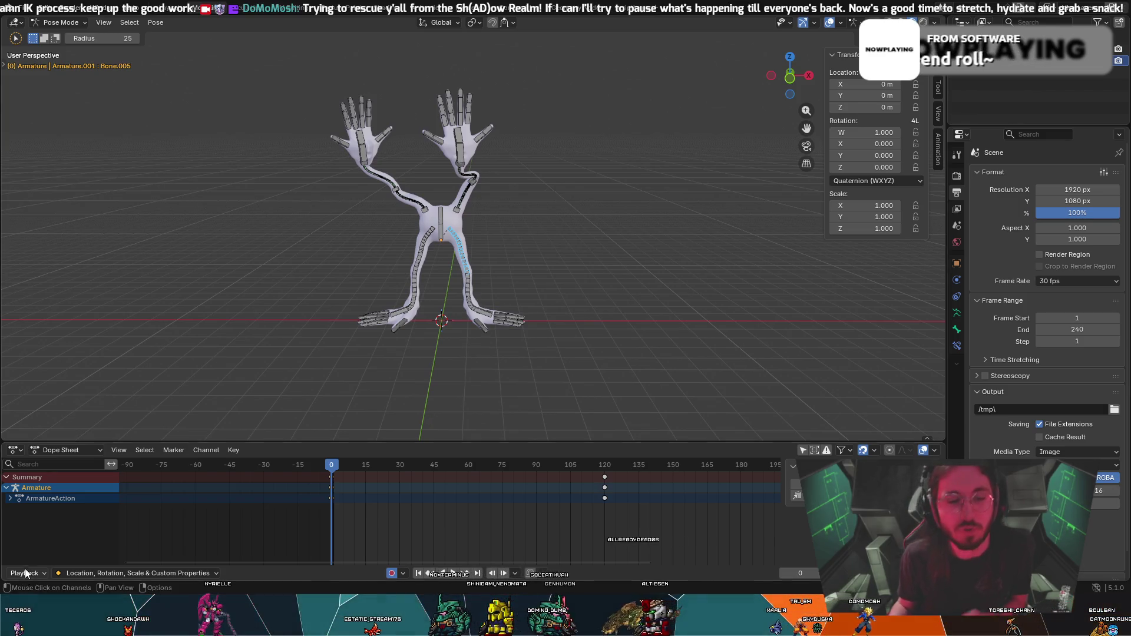
left_click(14, 451)
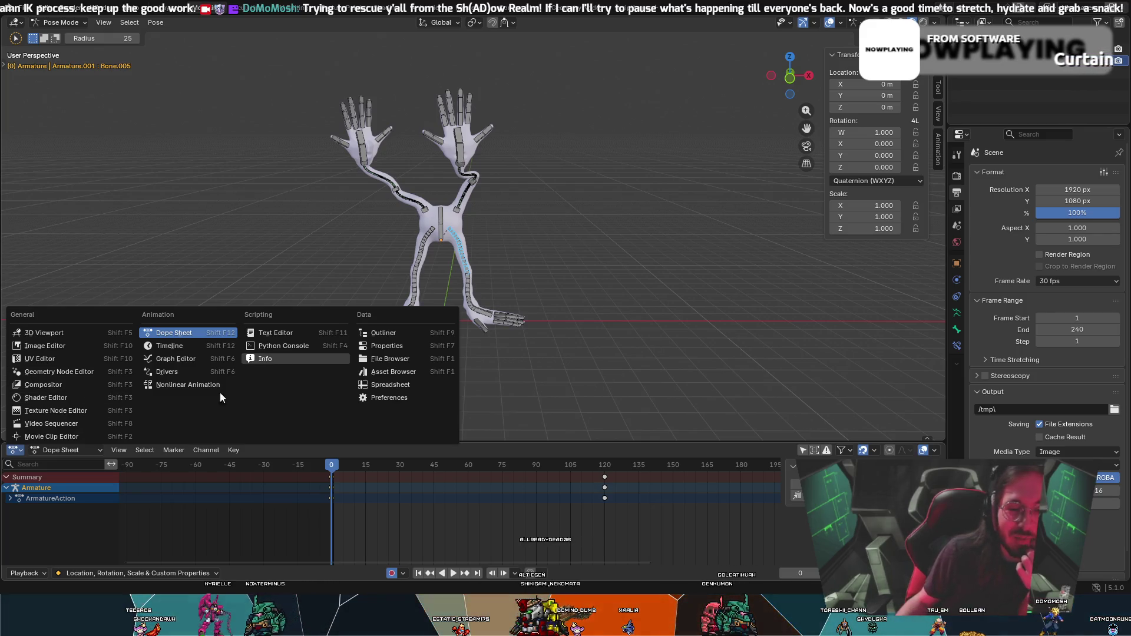
left_click(20, 450)
left_click(384, 372)
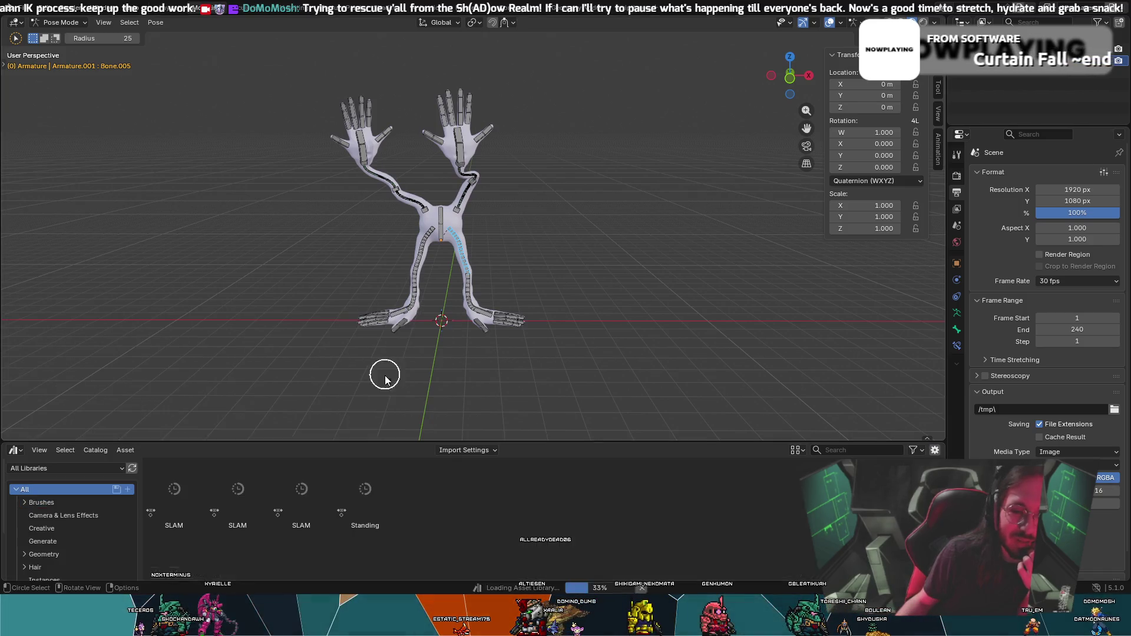
left_click(311, 490)
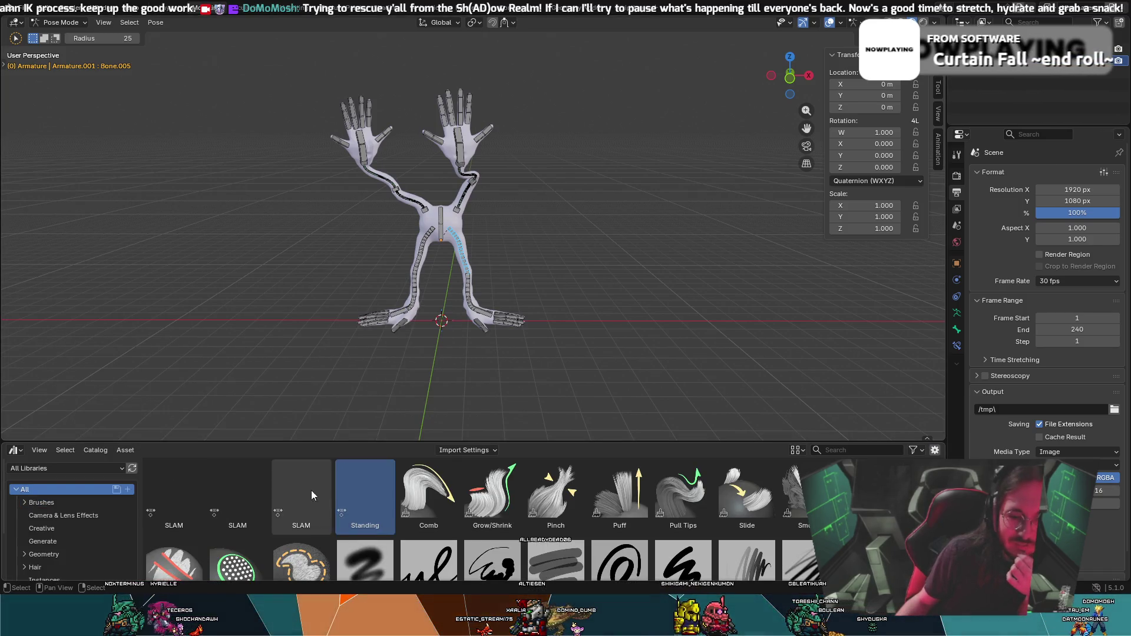
Browse the pose assets' context actions, briefly blending SLAM onto the rig, without deleting anything.
left_click(340, 488)
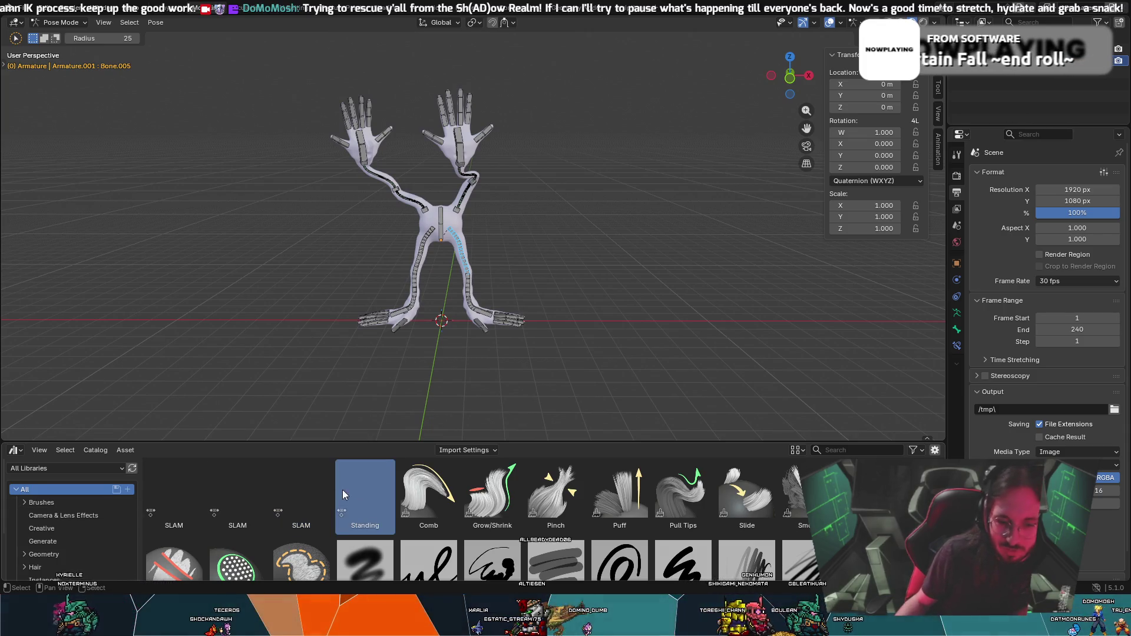
left_click(181, 489, "shift")
right_click(182, 488)
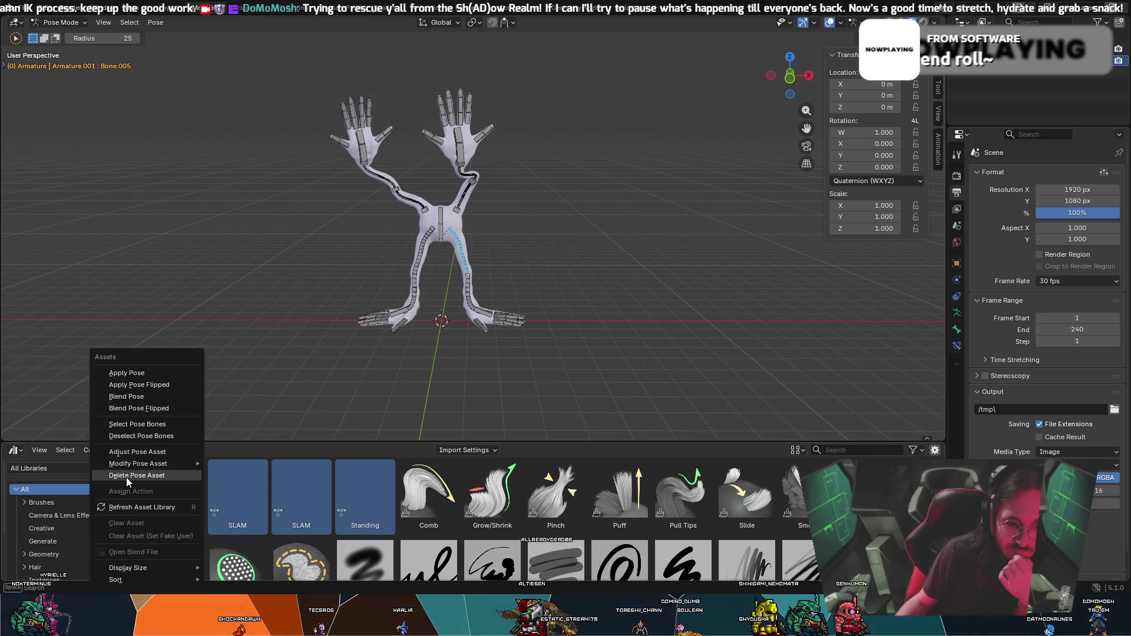
left_click(216, 487)
left_click(177, 488)
right_click(172, 493)
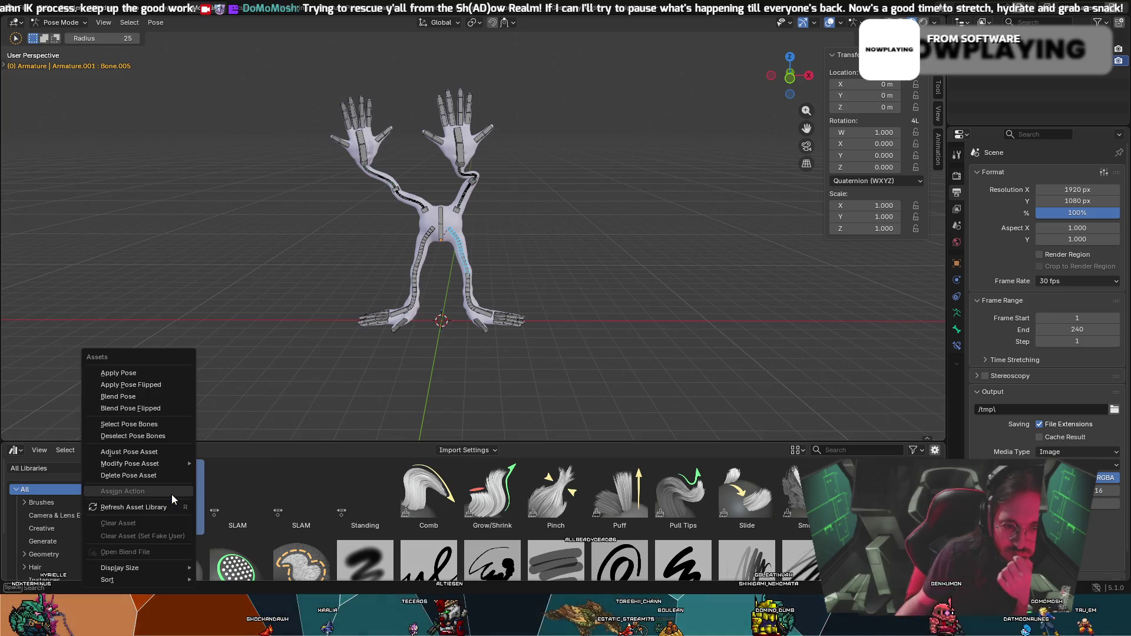
left_click(127, 371)
right_click(169, 480)
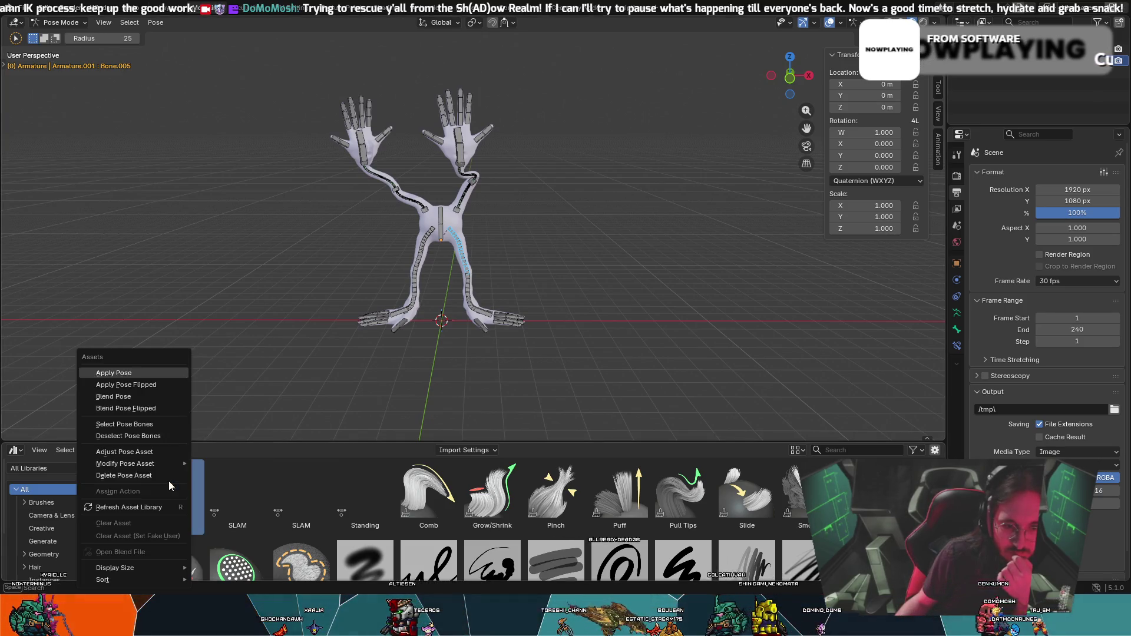
left_click(117, 395)
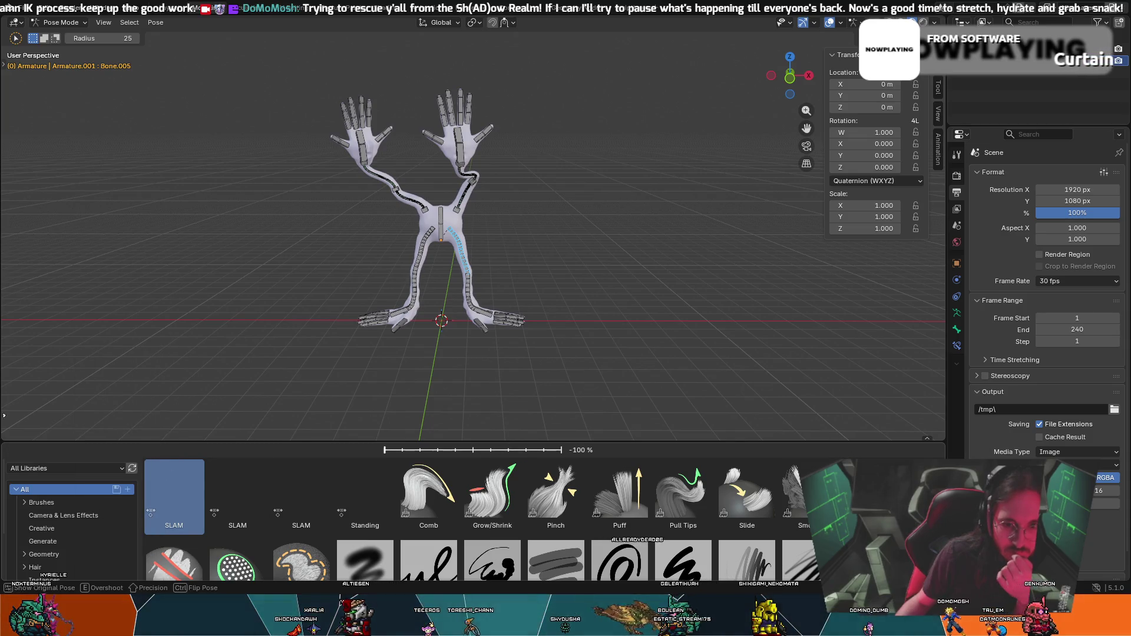
right_click(169, 491)
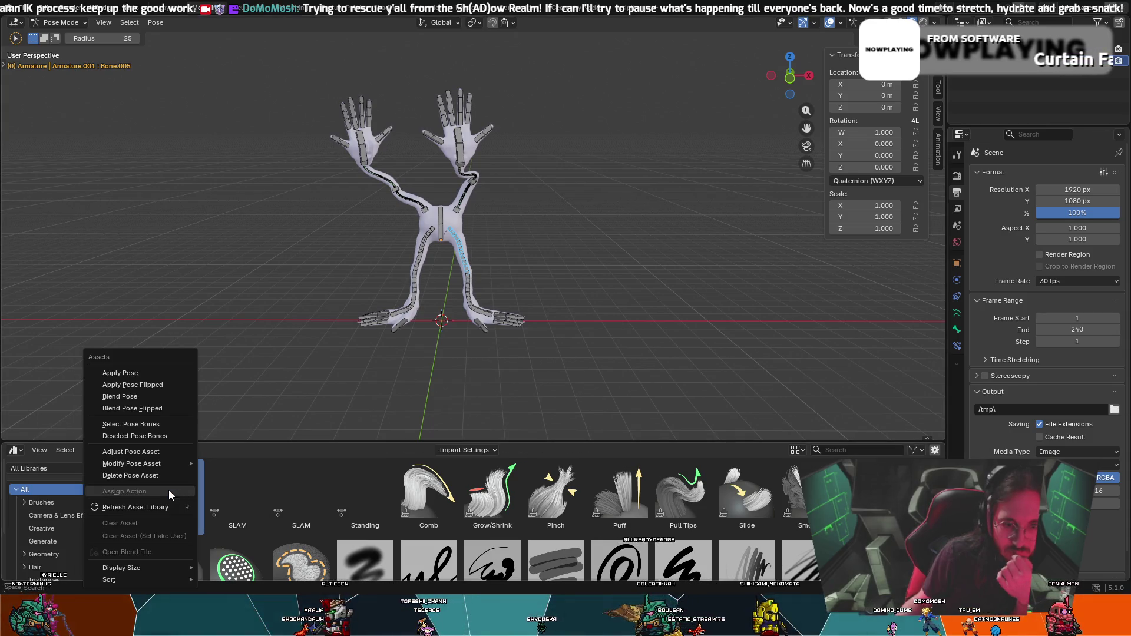
left_click(151, 452)
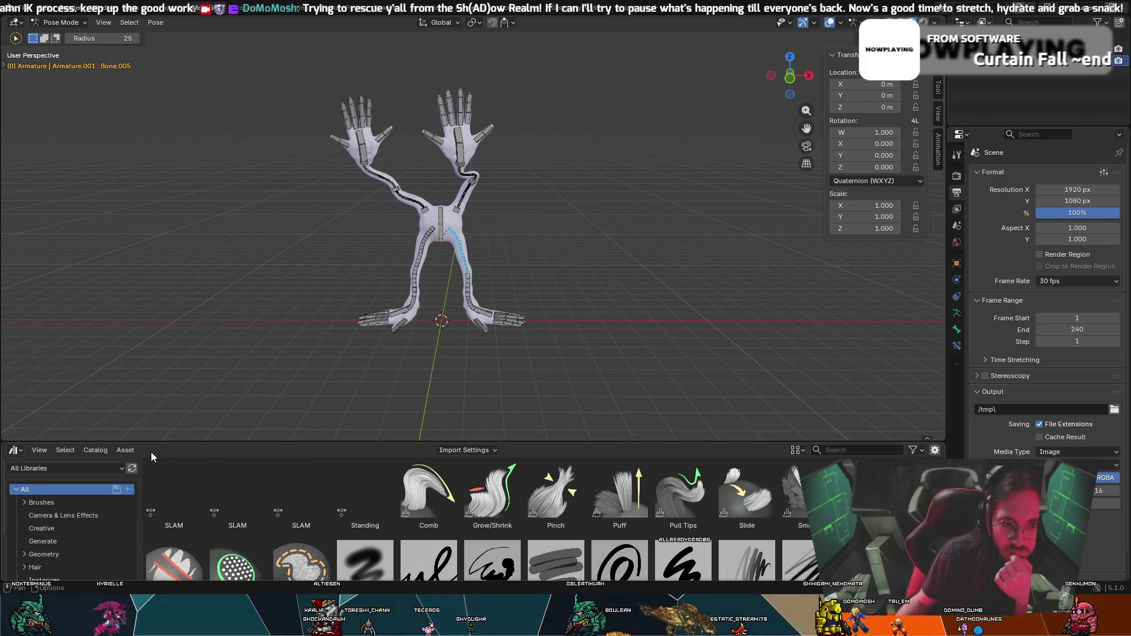
Delete the Standing pose asset from the asset library, confirming the dialog.
left_click(364, 483)
left_click(181, 477)
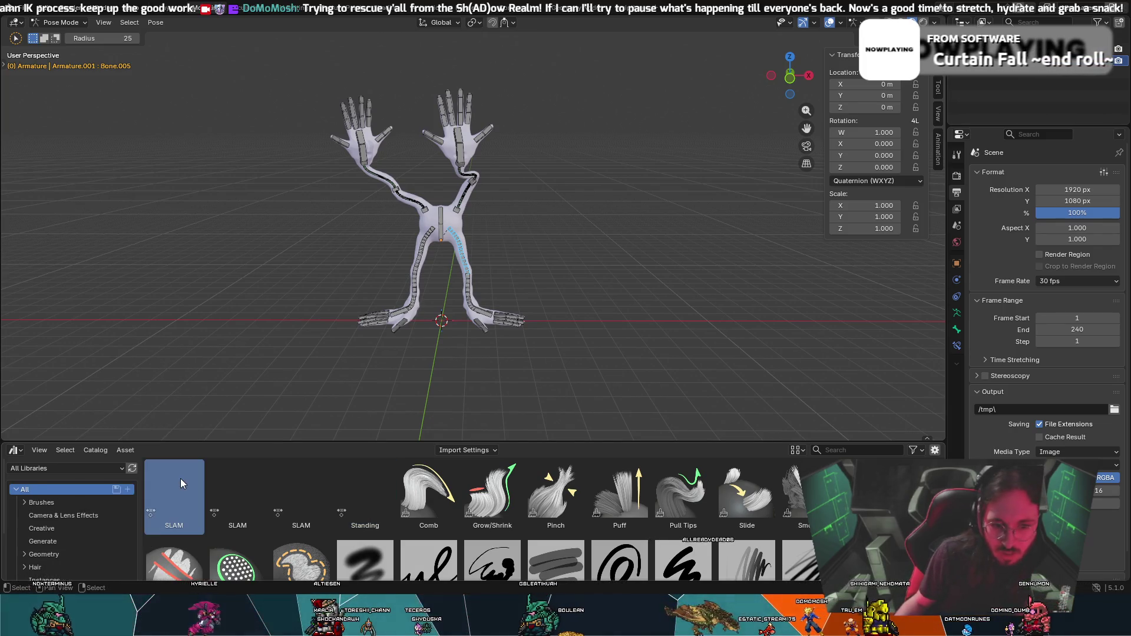
left_click(352, 486, "shift")
right_click(353, 485)
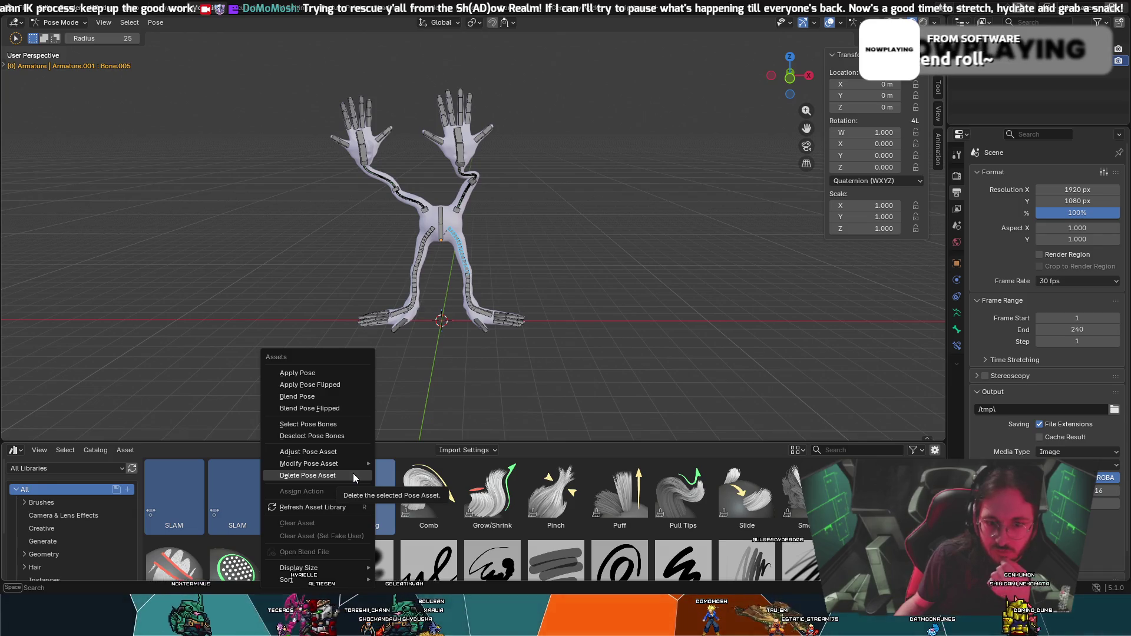
left_click(353, 474)
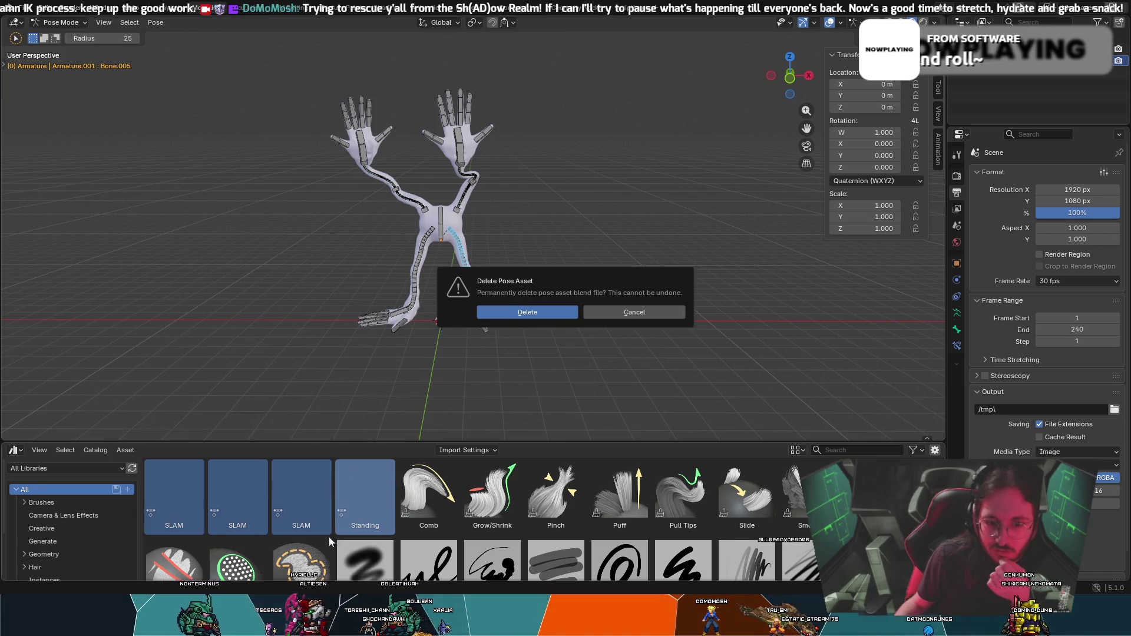
left_click(547, 317)
Delete the duplicate SLAM pose assets one by one, confirming each deletion.
left_click(298, 500)
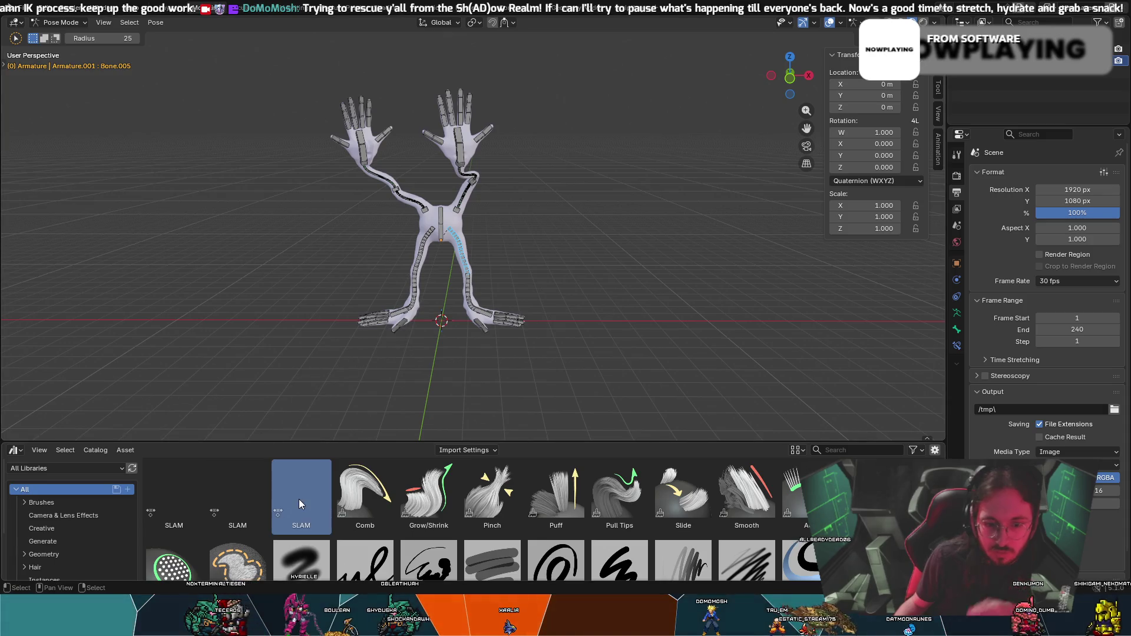
left_click(237, 496, "ctrl")
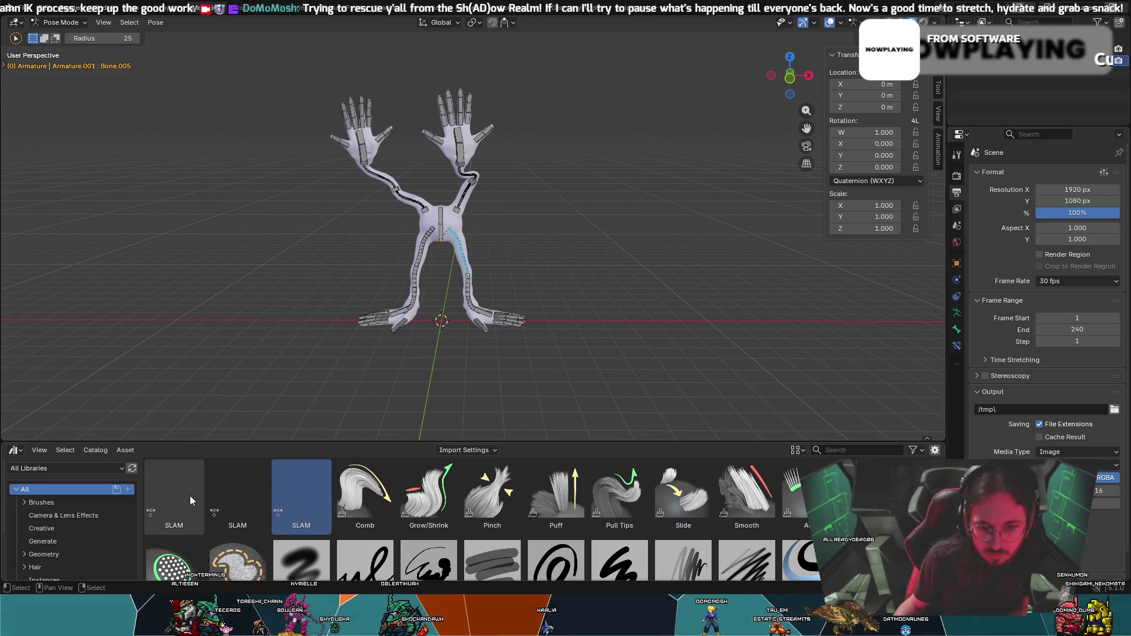
right_click(187, 495)
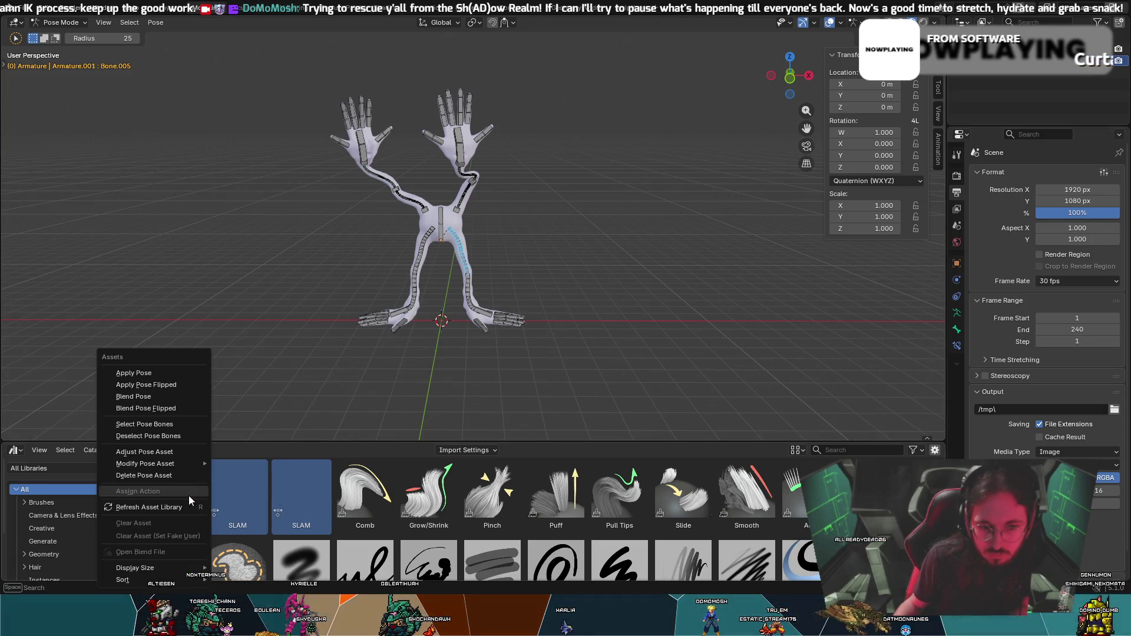
left_click(146, 475)
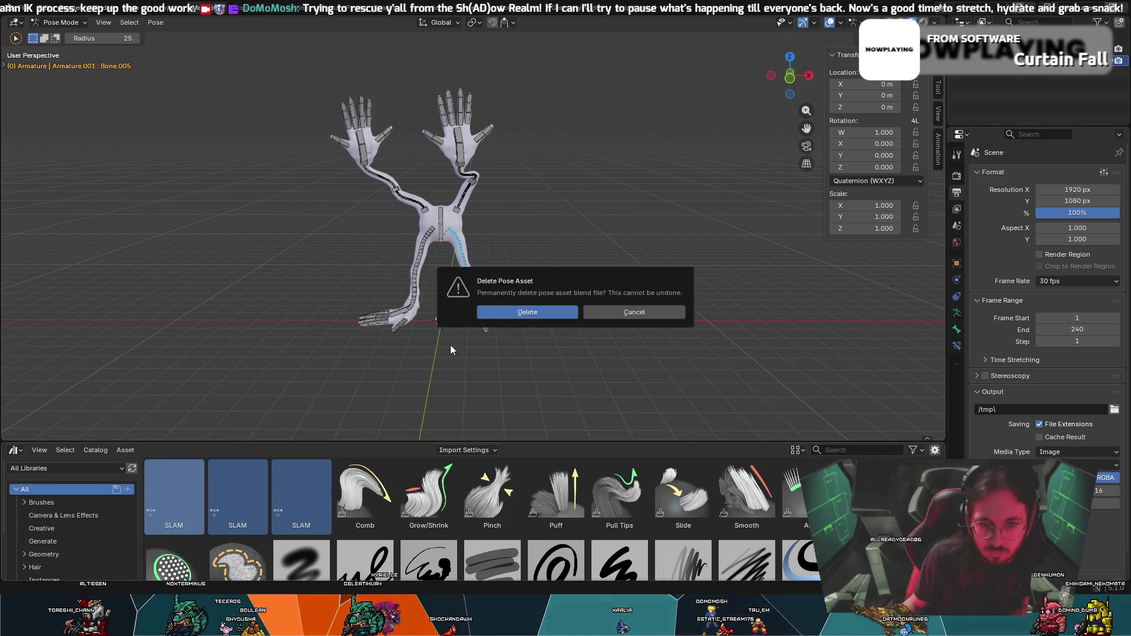
left_click(548, 313)
left_click(167, 480)
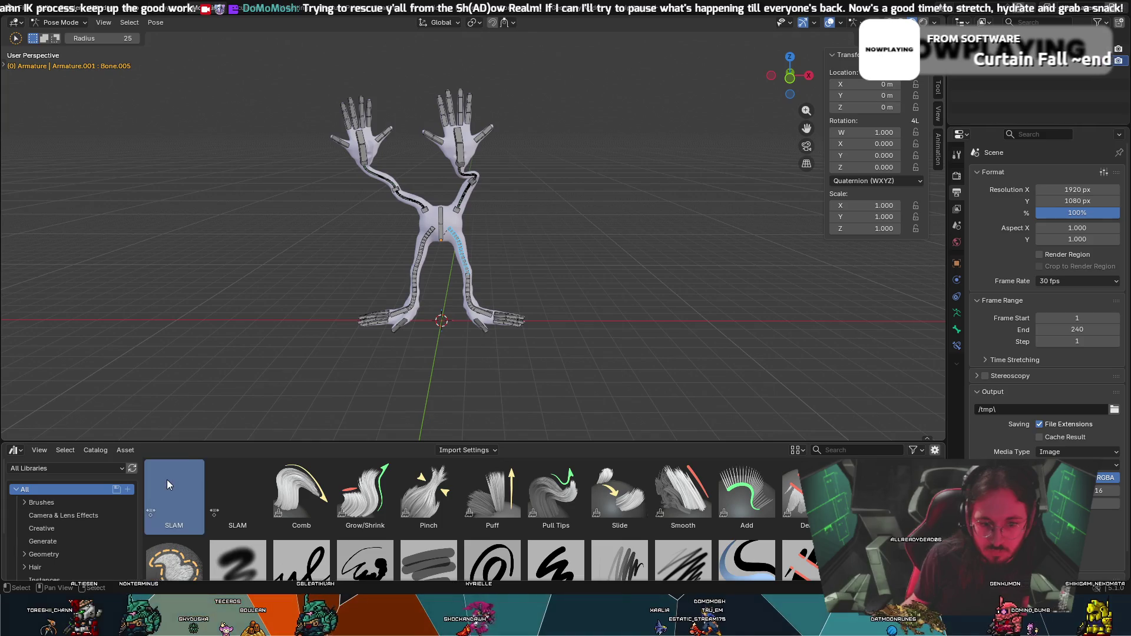
right_click(167, 480)
left_click(144, 469)
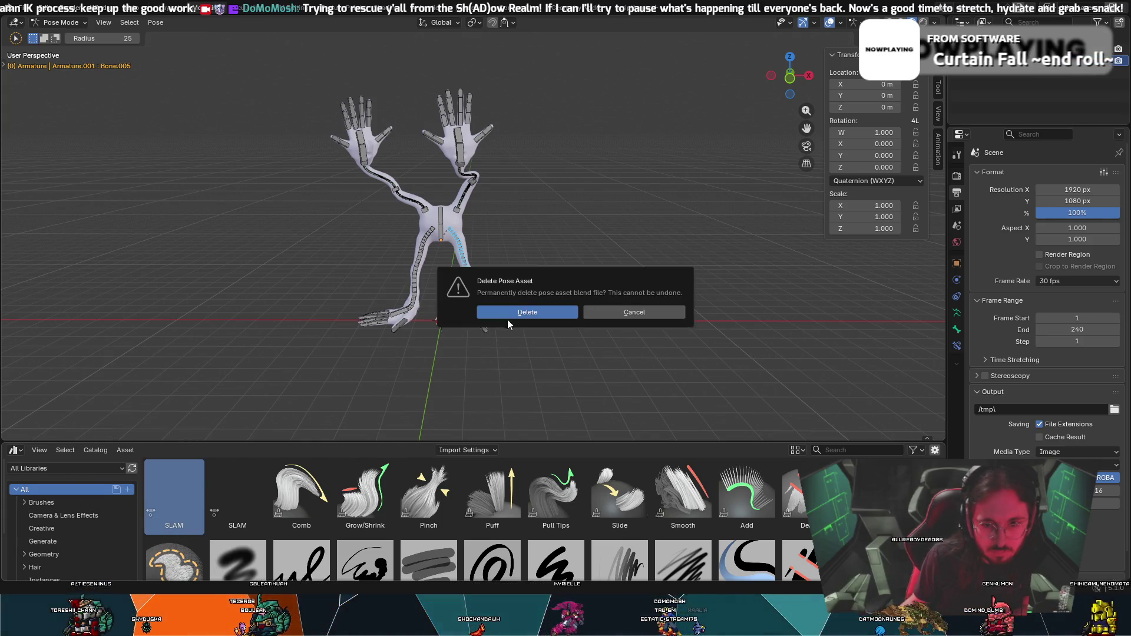
left_click(507, 317)
left_click(165, 500)
right_click(165, 500)
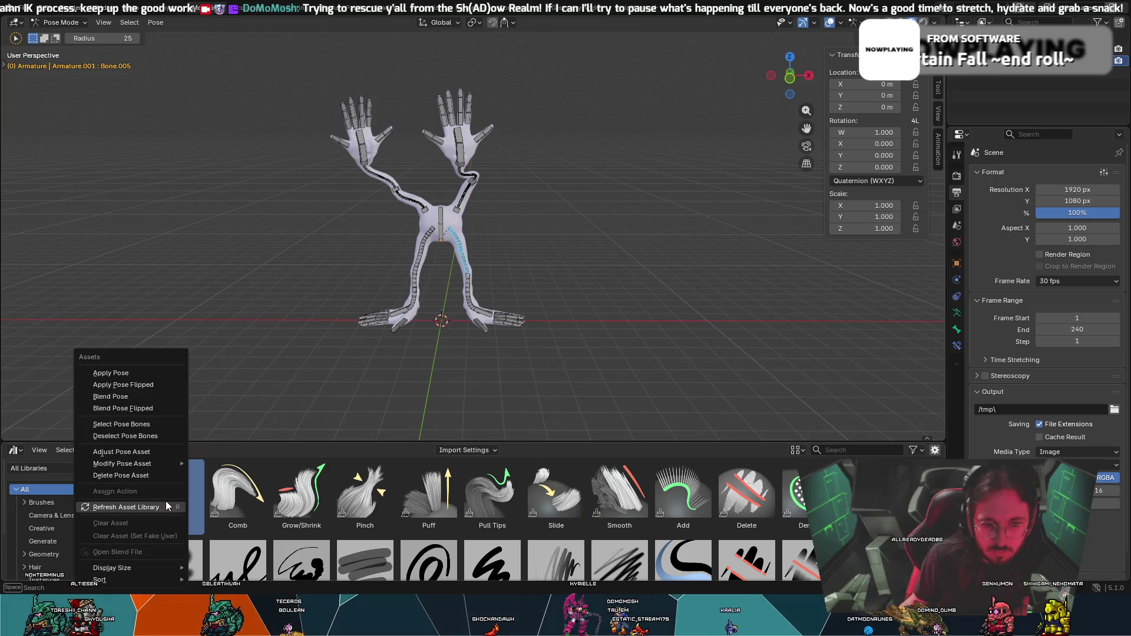
left_click(154, 474)
left_click(547, 316)
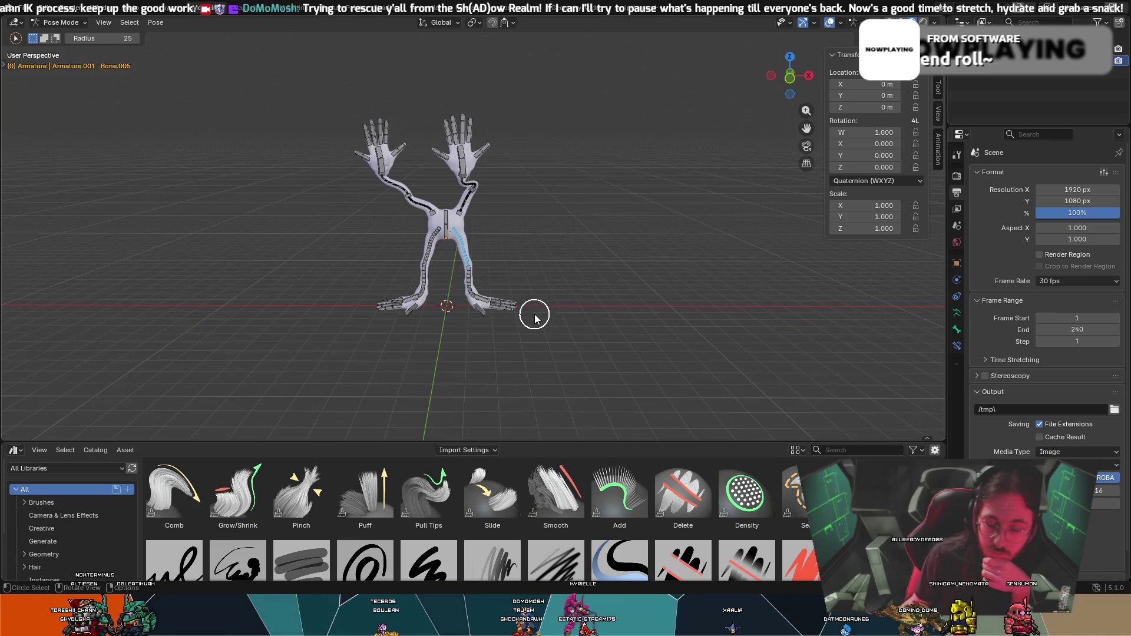
scroll(533, 311, "up", 2)
scroll(522, 296, "up", 2)
Turn the bottom area into the Dope Sheet, key the pose at frame 0 and preview playback.
mouse_move(511, 287)
middle_mouse_down()
mouse_move(533, 254)
mouse_move(596, 254)
mouse_move(483, 242)
middle_mouse_up()
scroll(177, 345, "down", 1)
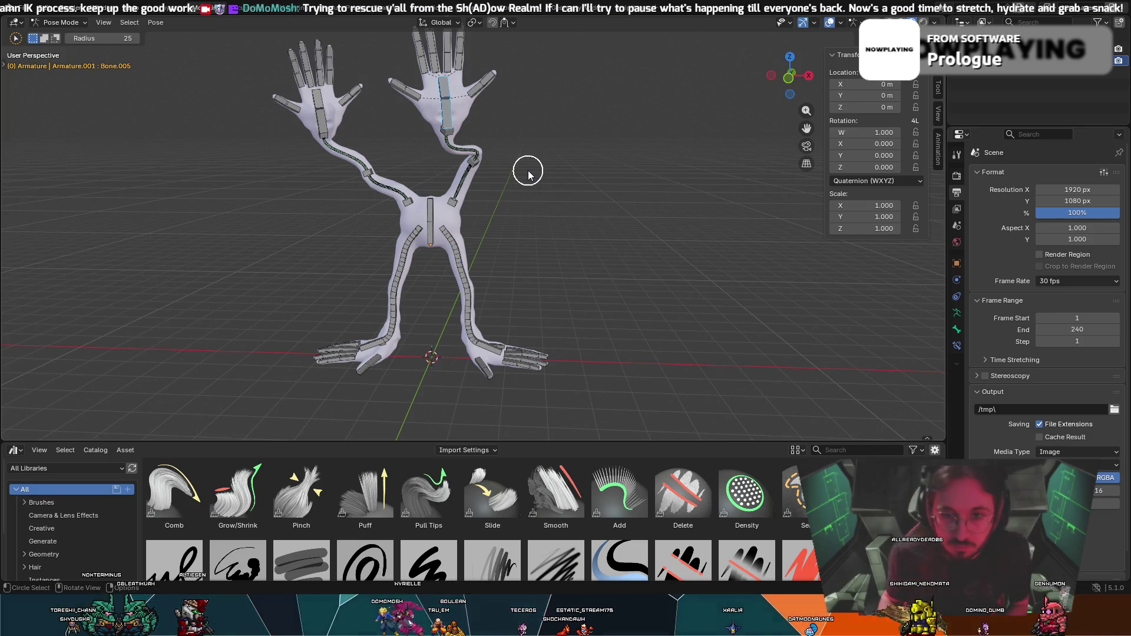
left_click(15, 449)
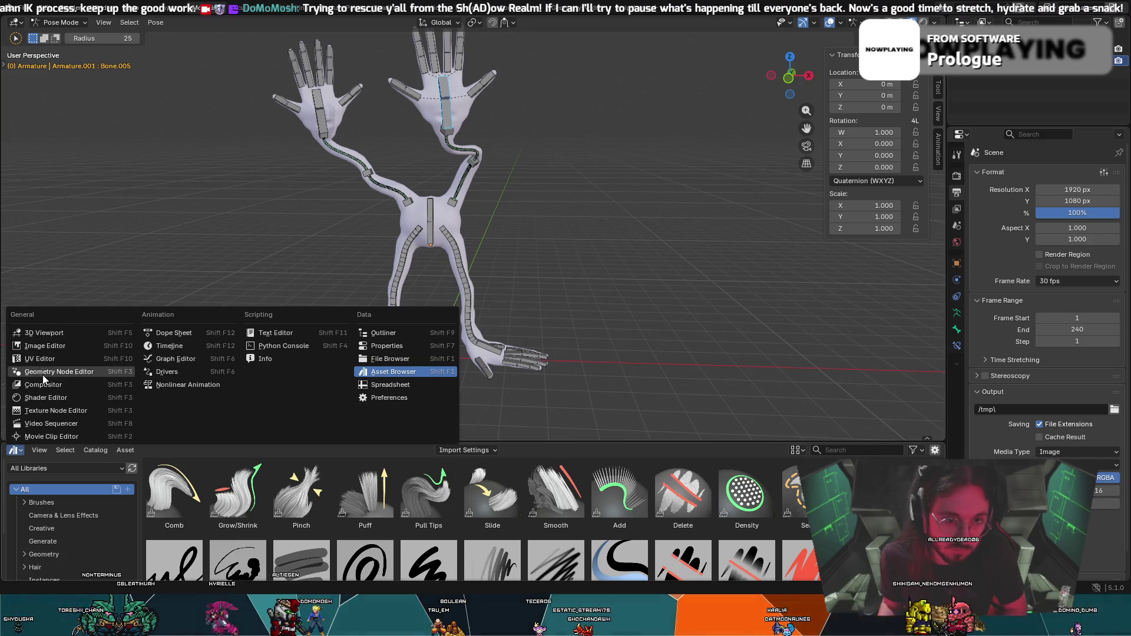
left_click(70, 451)
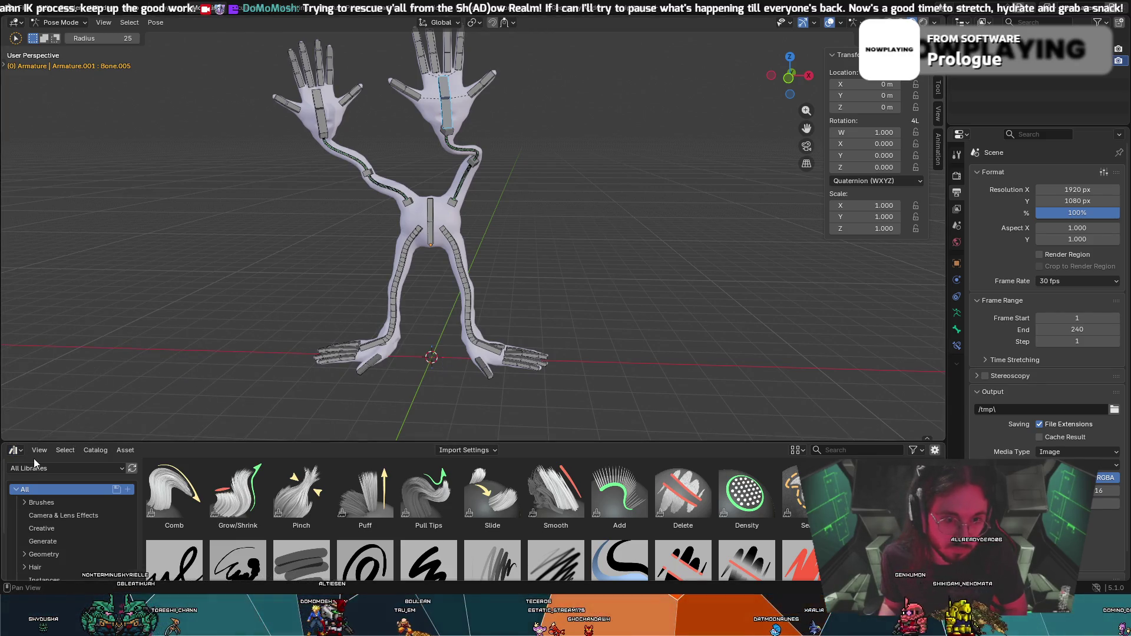
left_click(15, 449)
left_click(184, 332)
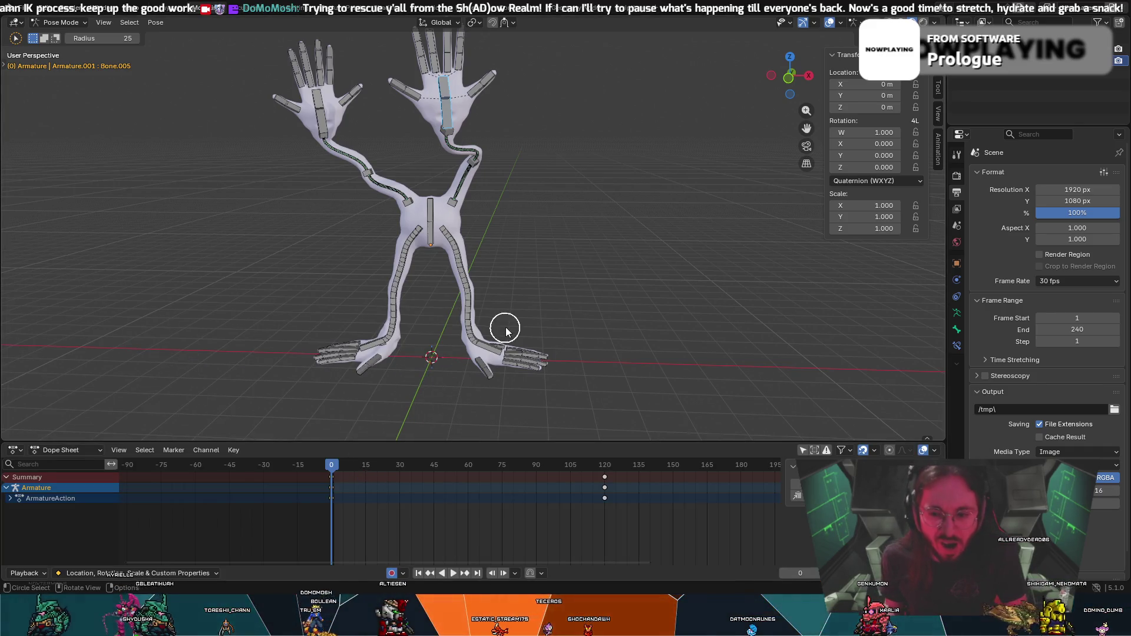
key("i")
key("space")
key("Escape")
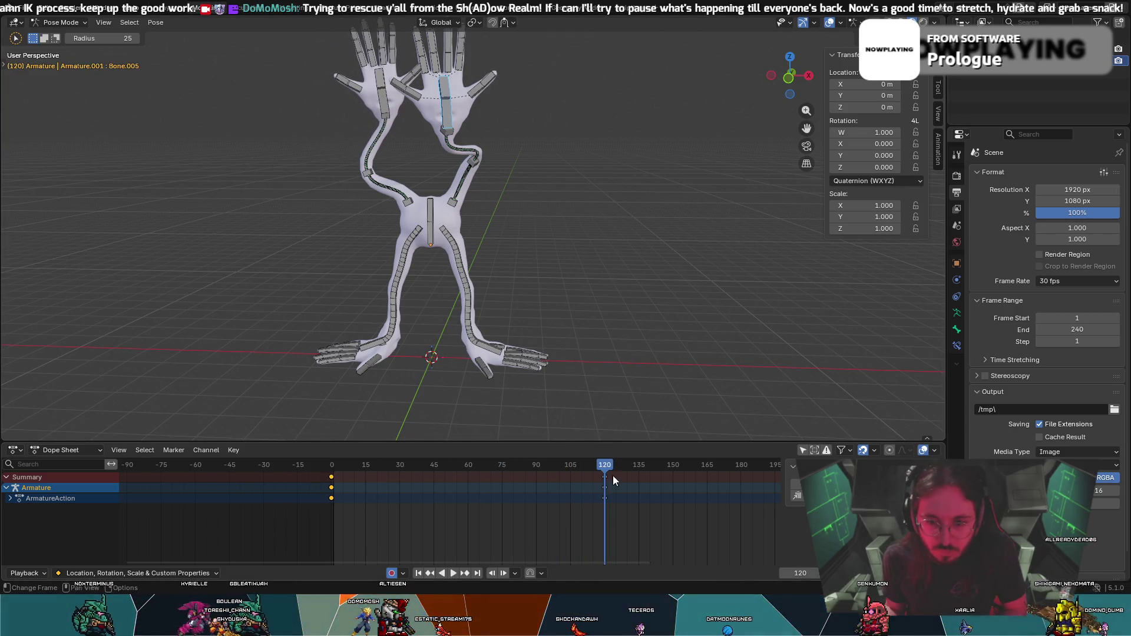
Delete the rig's frame-120 keyframes in the Dope Sheet and return to frame 0.
left_click(612, 476)
right_click(606, 482)
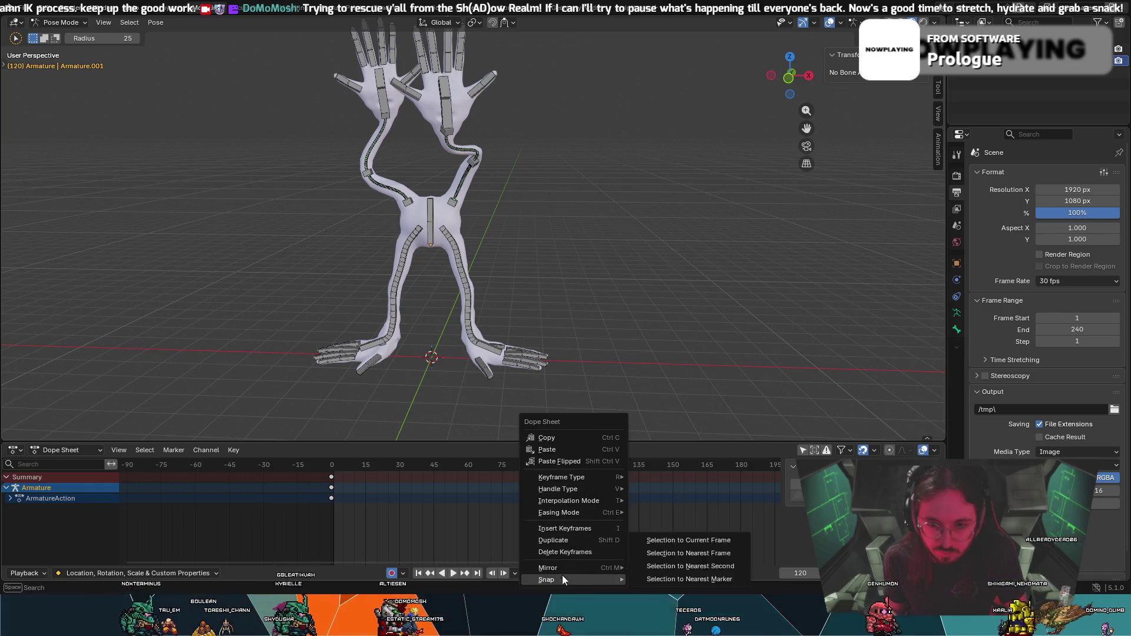
key("Escape")
right_click(607, 487)
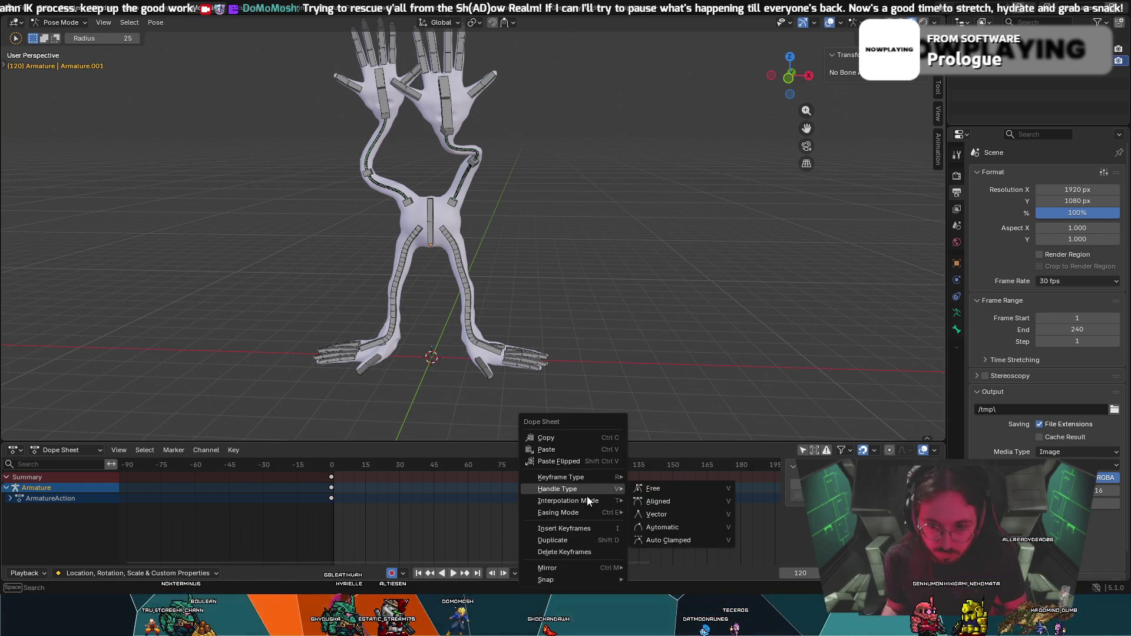
key("Escape")
right_click(598, 475)
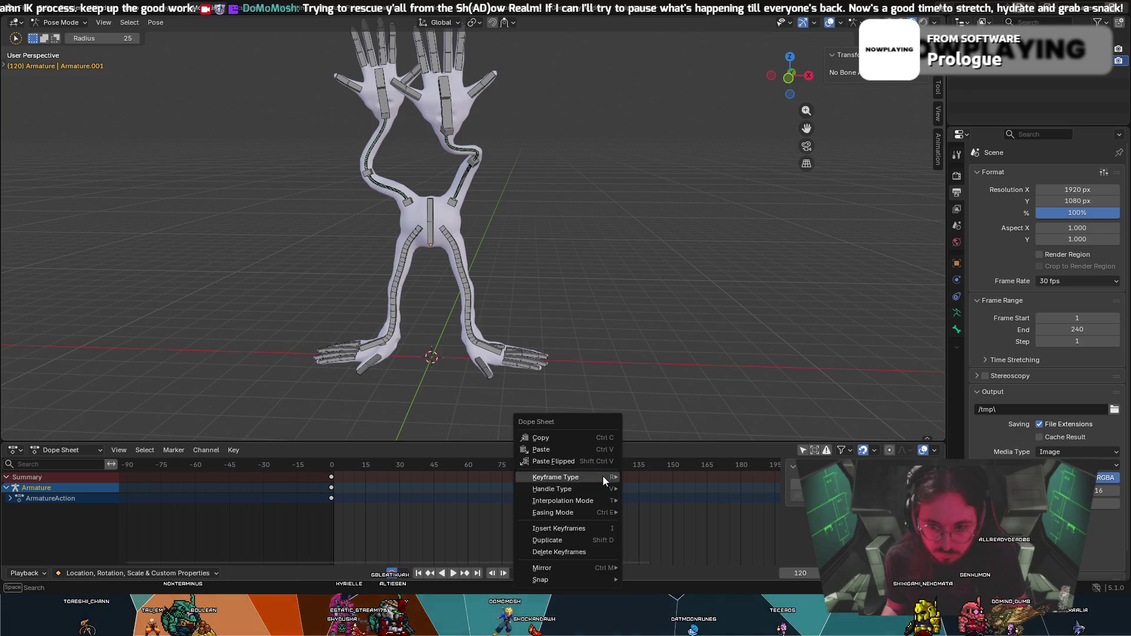
scroll(451, 522, "down", 2)
left_click_drag(555, 500, 532, 491)
left_click(532, 464)
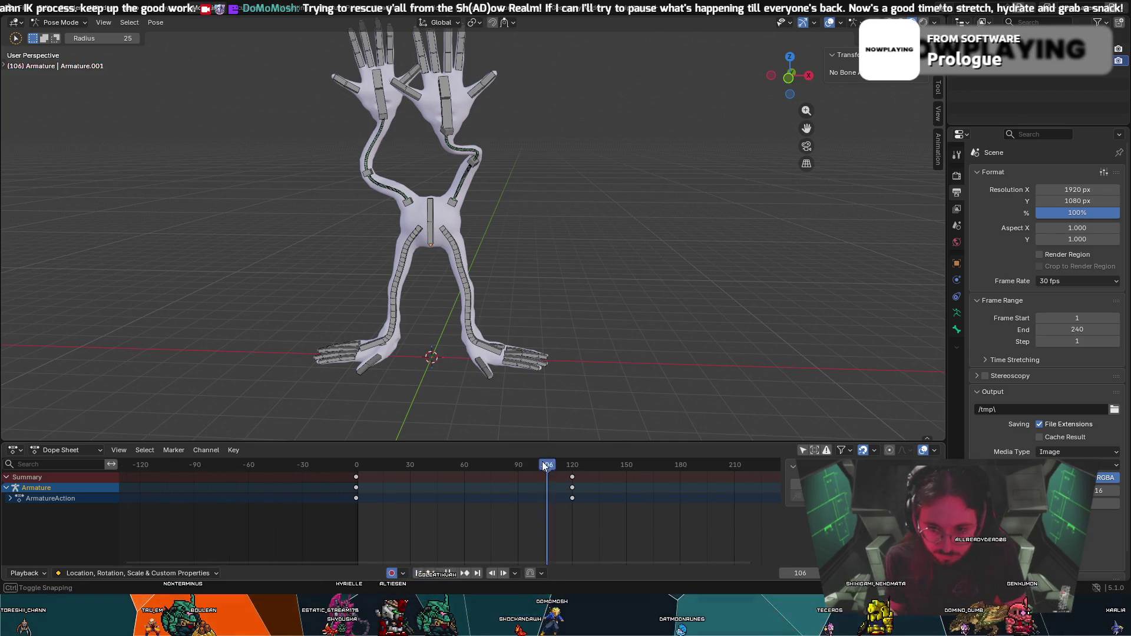
right_click(574, 478)
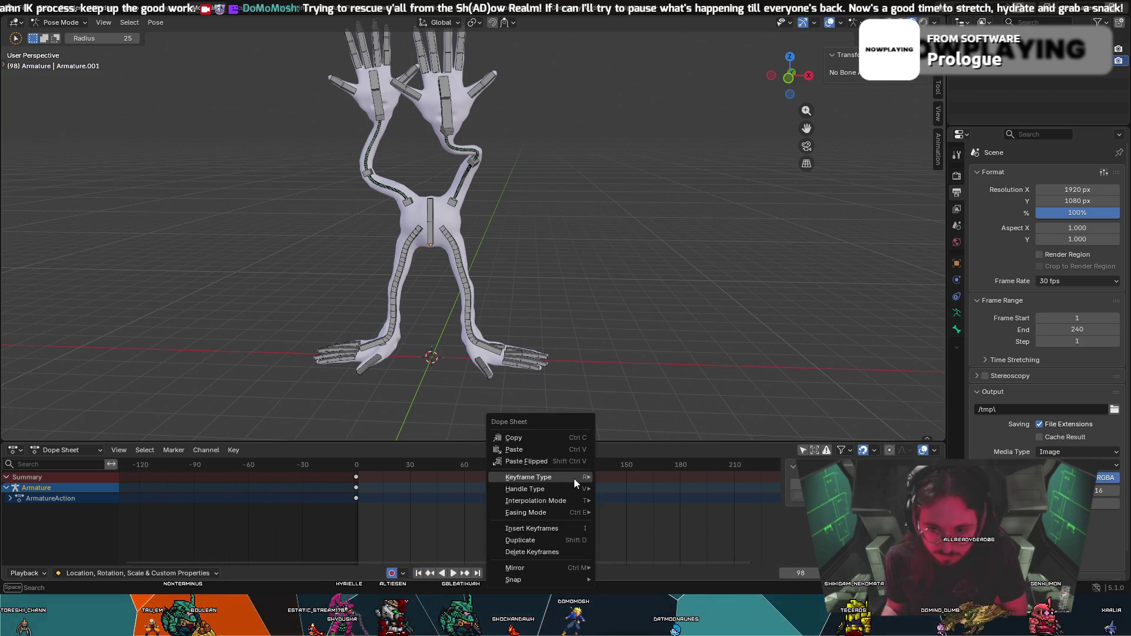
left_click(534, 553)
left_click_drag(528, 466, 350, 451)
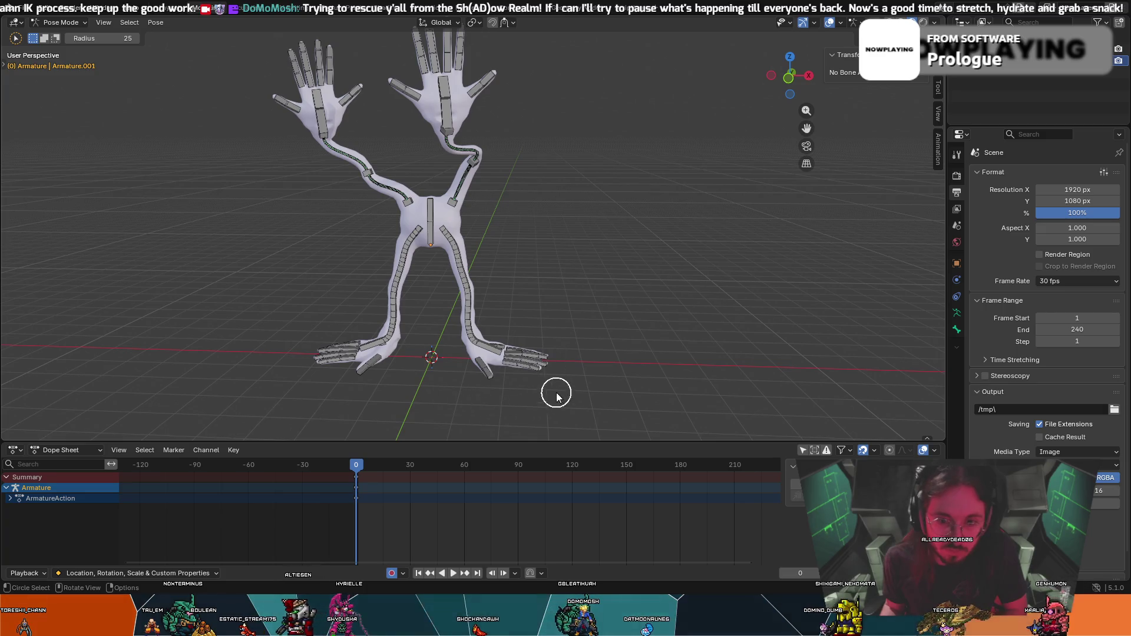
Key all bones with the Location, Rotation & Scale keying set at frame 0, then go to frame 120.
key("a")
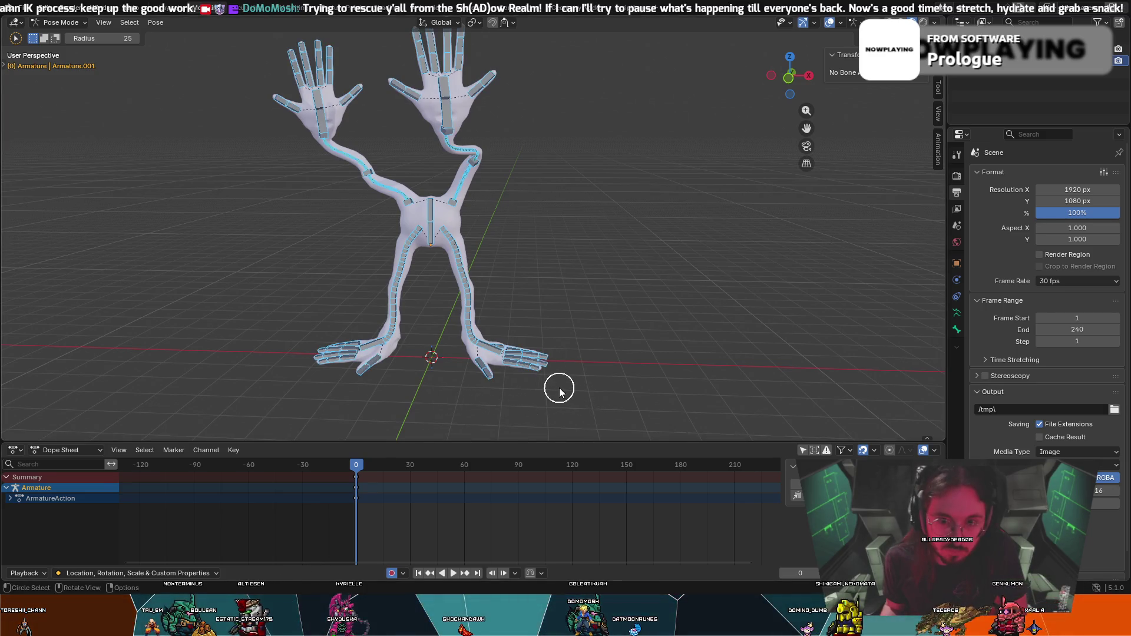
key("ctrl+shift+alt+i")
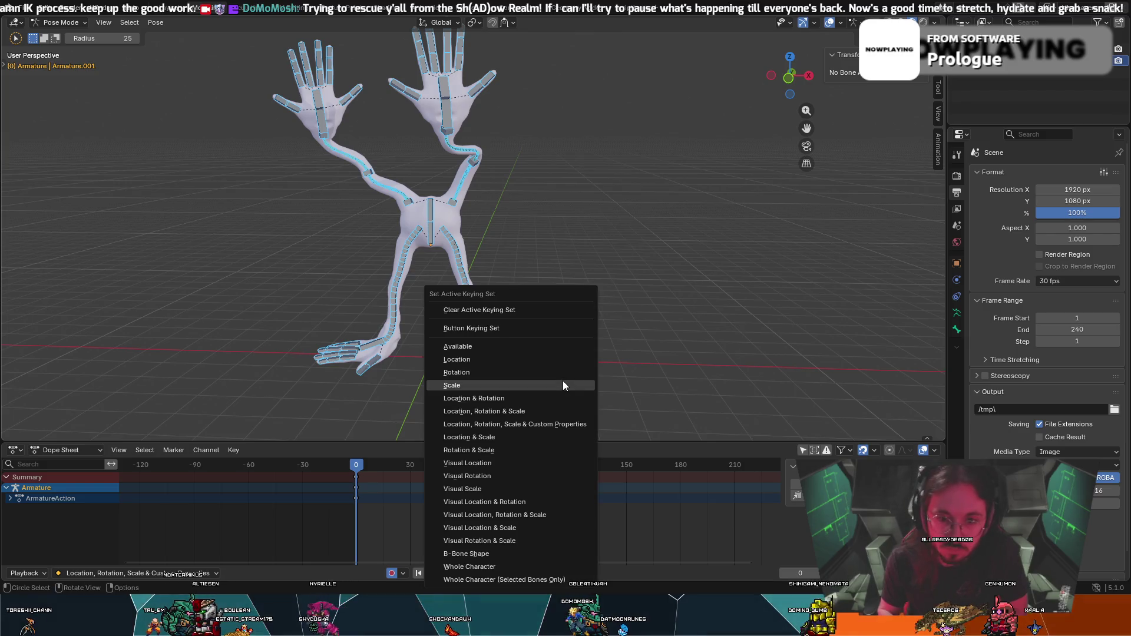
left_click(572, 425)
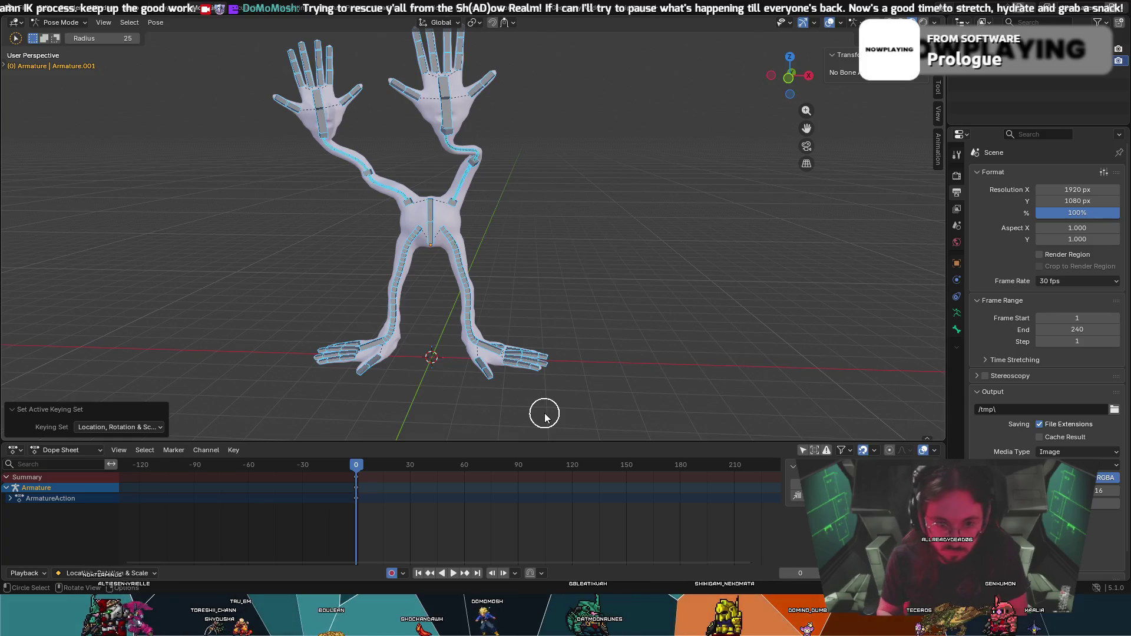
key("i")
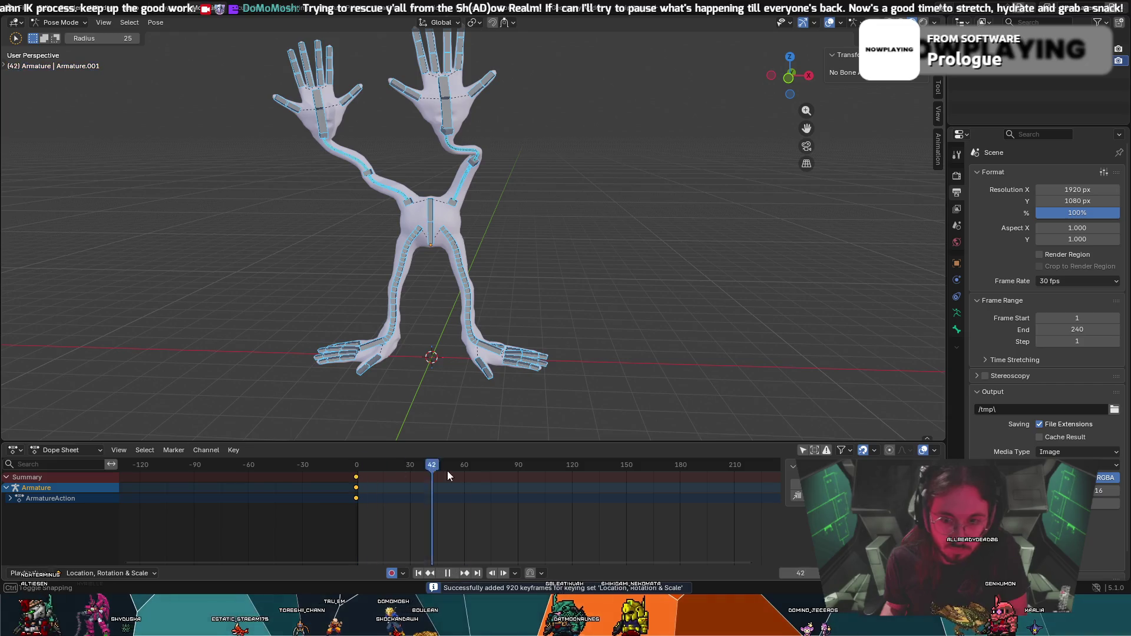
key("c")
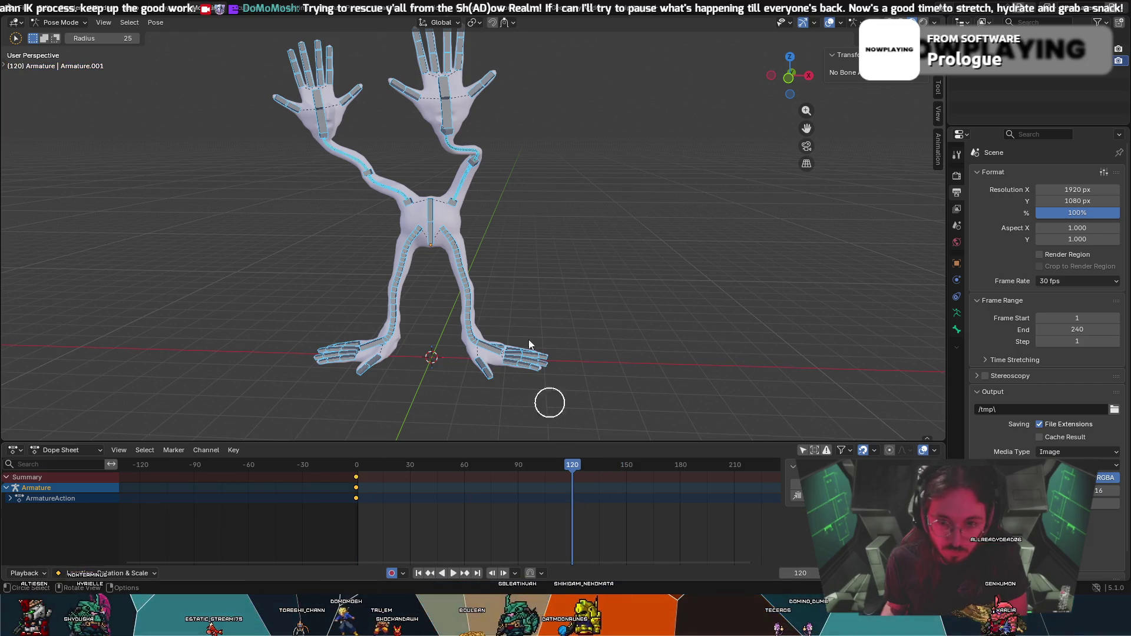
middle_click_drag(480, 171, 622, 172)
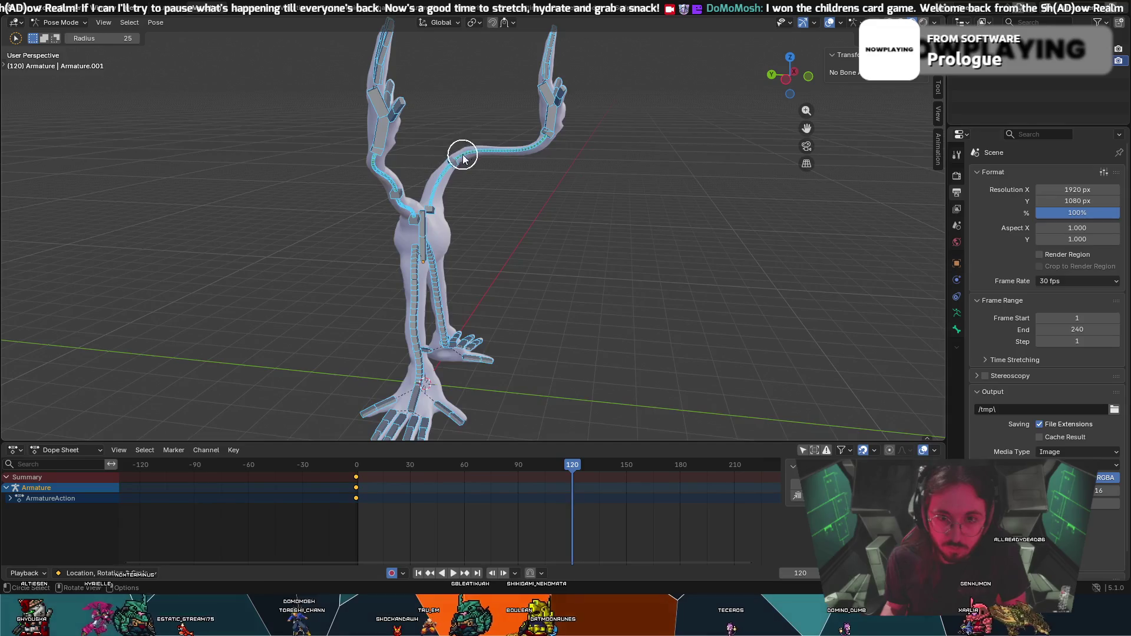
Swing the arm bone out about 55° and move and rotate the hand bone outward, stretching the arm.
left_click(461, 158)
key("r")
left_click(572, 193)
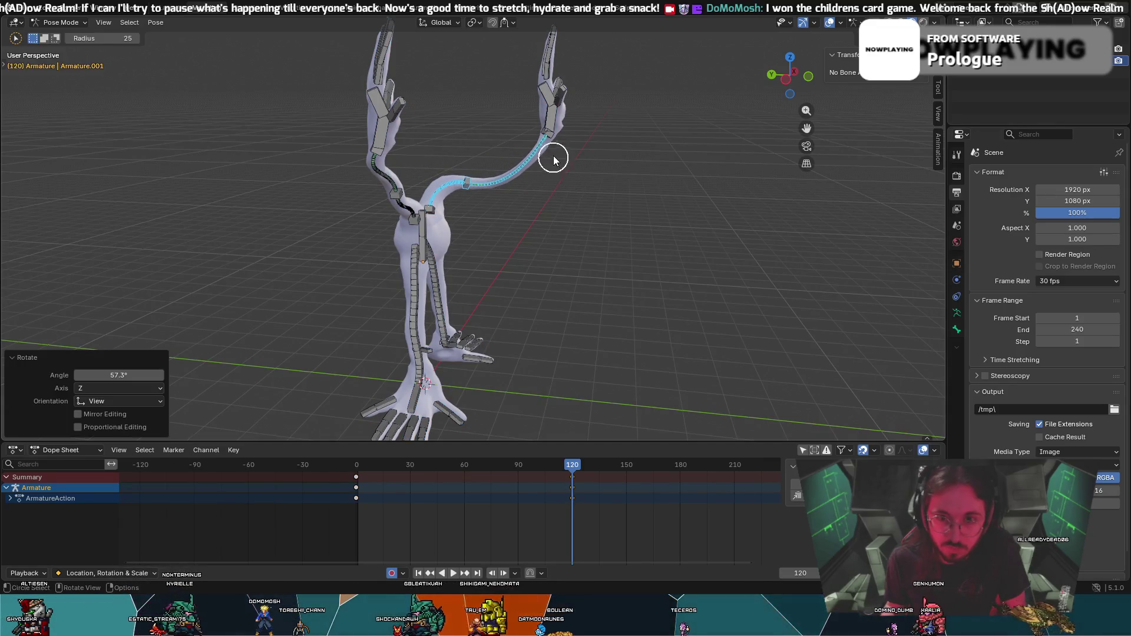
key("r")
left_click(747, 288)
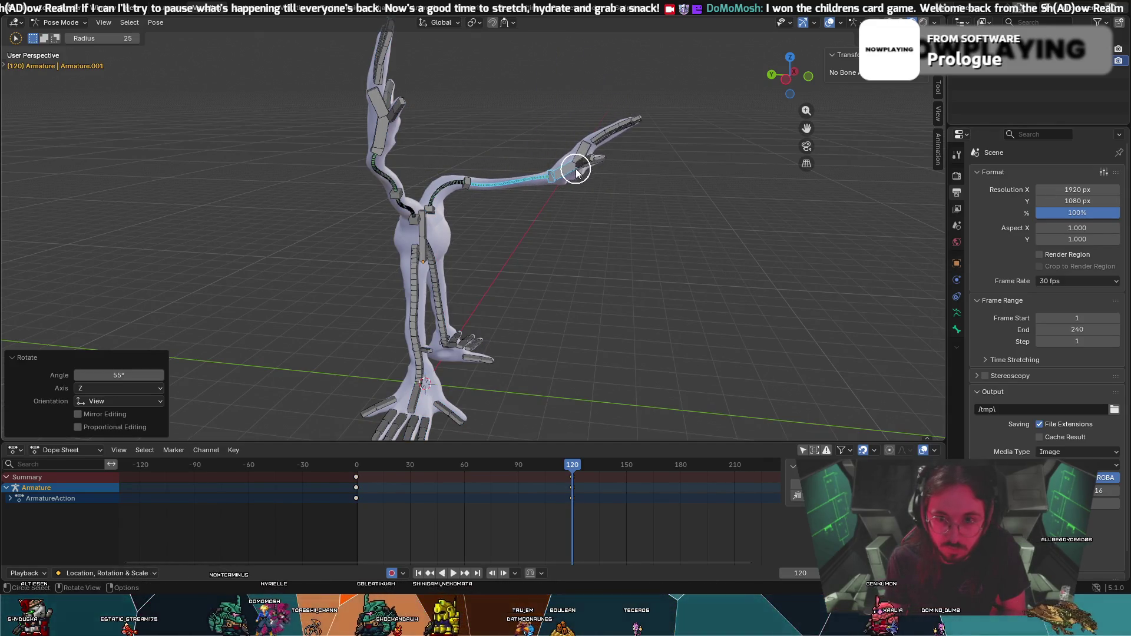
left_click(575, 169)
key("g")
left_click(733, 275)
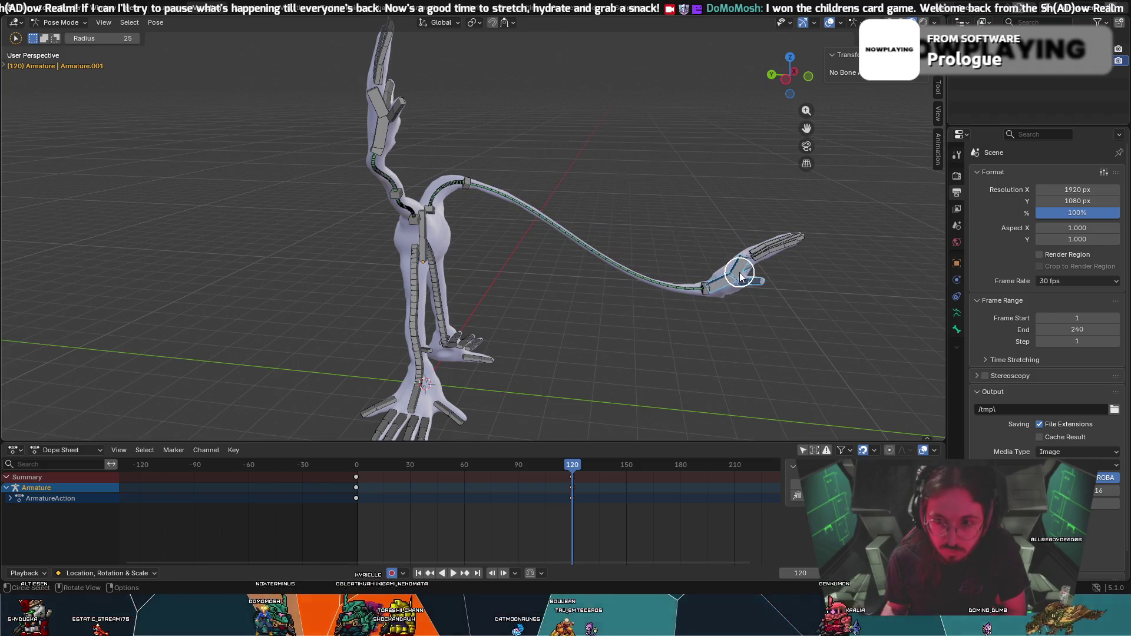
key("r")
left_click(723, 277)
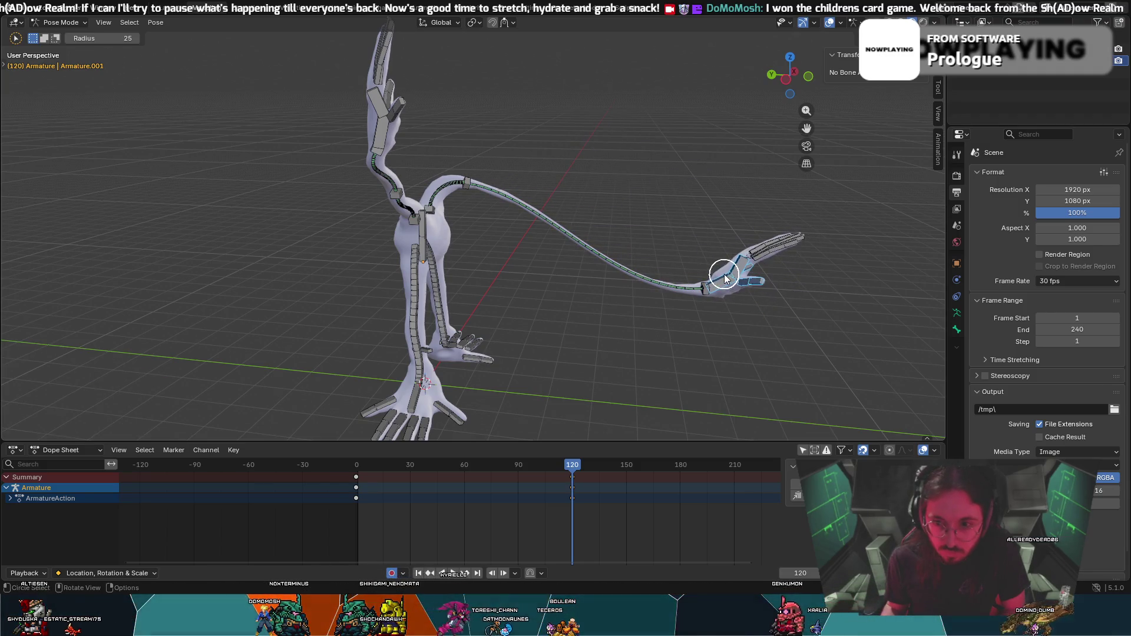
left_click(724, 276)
Reposition the arm bone from a front view to refine the swung-arm pose.
mouse_move(711, 277)
middle_mouse_down()
mouse_move(607, 318)
mouse_move(564, 132)
mouse_move(463, 96)
middle_mouse_up()
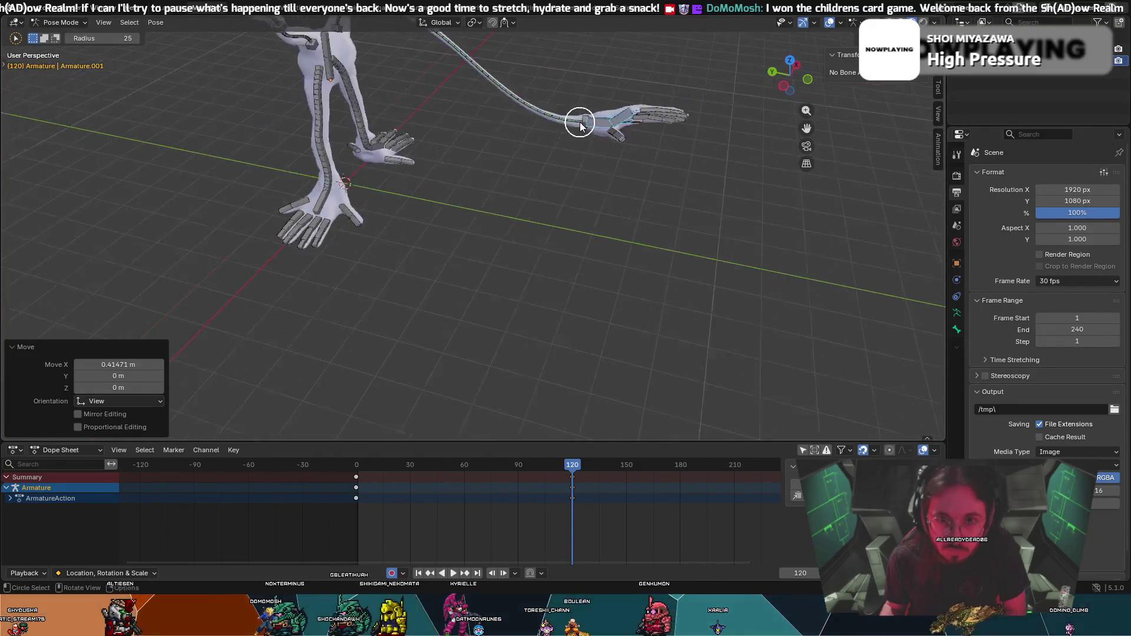
left_click(387, 44)
key("g")
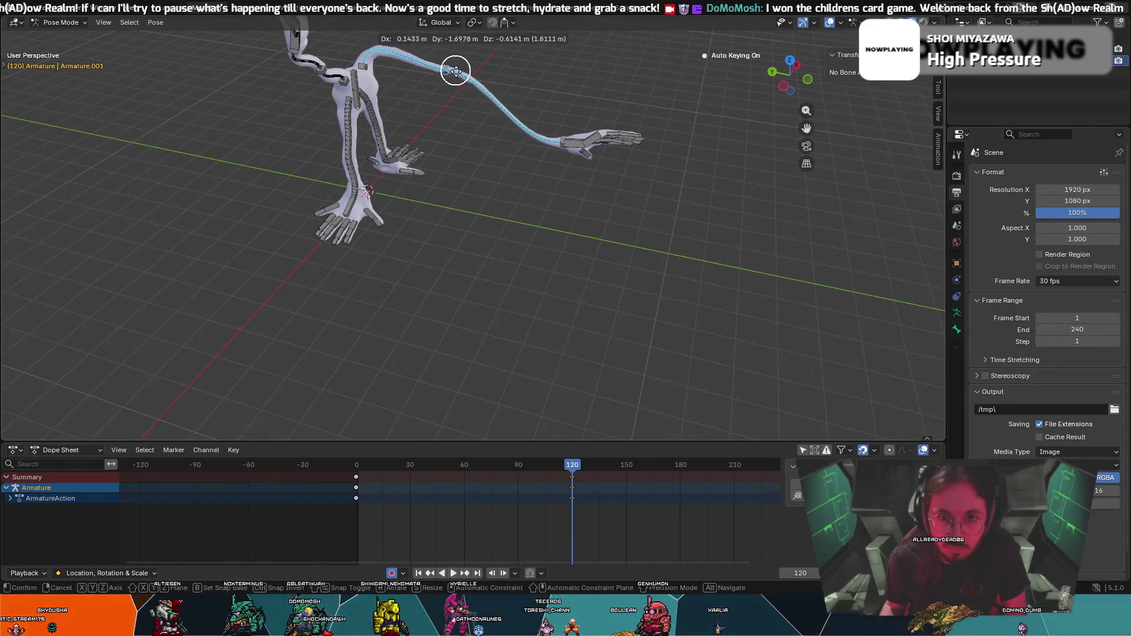
left_click(458, 40)
mouse_move(467, 68)
middle_mouse_down()
mouse_move(492, 44)
mouse_move(496, 89)
mouse_move(404, 223)
mouse_move(448, 254)
mouse_move(564, 250)
middle_mouse_up()
key("g")
left_click(454, 40)
Nudge the arm bones into place, select all bones and scrub the timeline to preview the swing.
key("c")
key("Escape")
key("g")
left_click(507, 162)
key("c")
key("Escape")
key("g")
left_click(384, 215)
key("c")
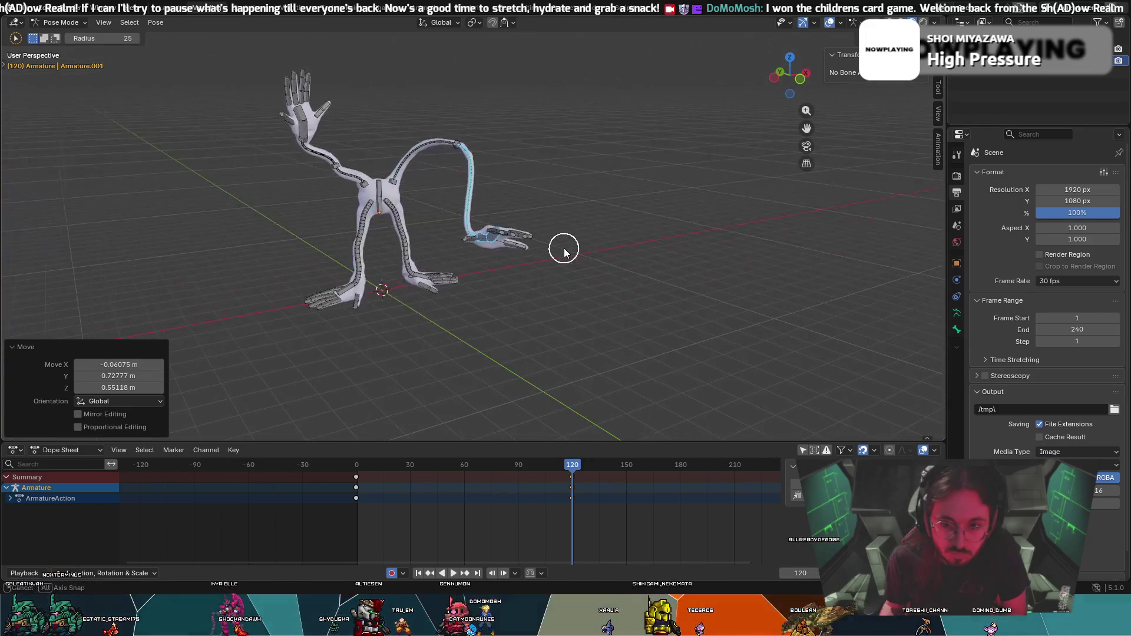
middle_click_drag(510, 321, 509, 311)
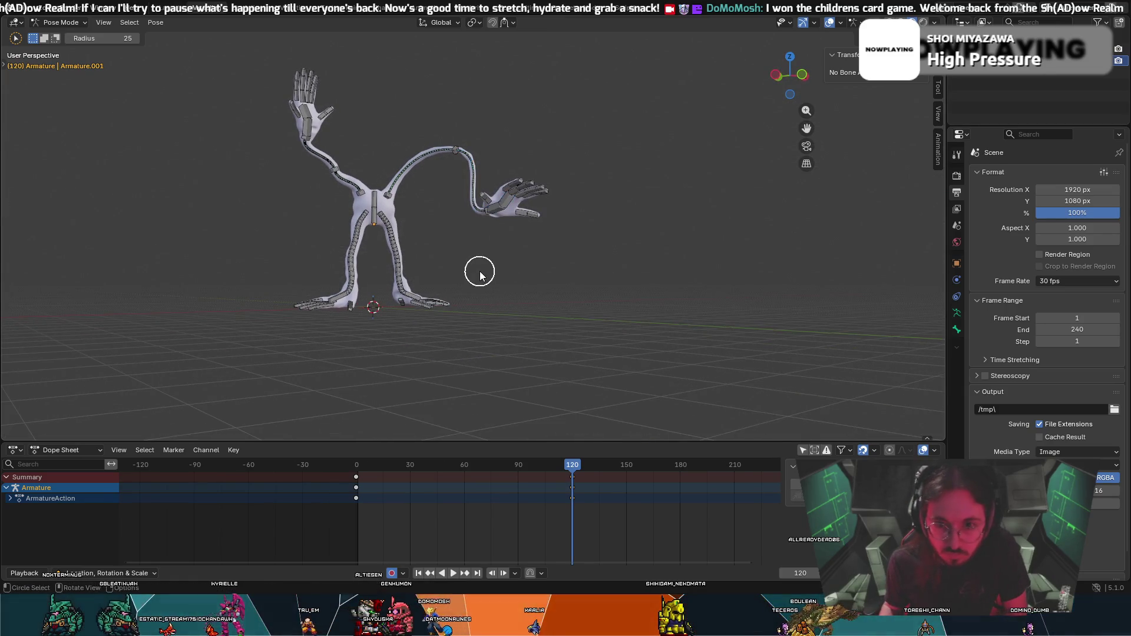
key("a")
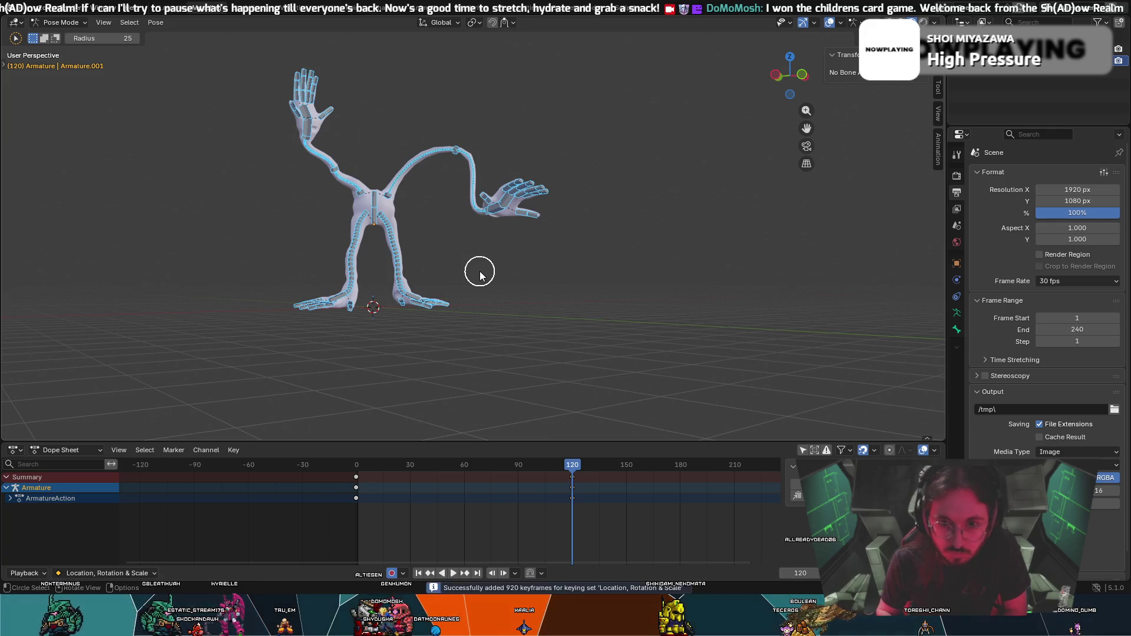
left_click_drag(574, 470, 581, 486)
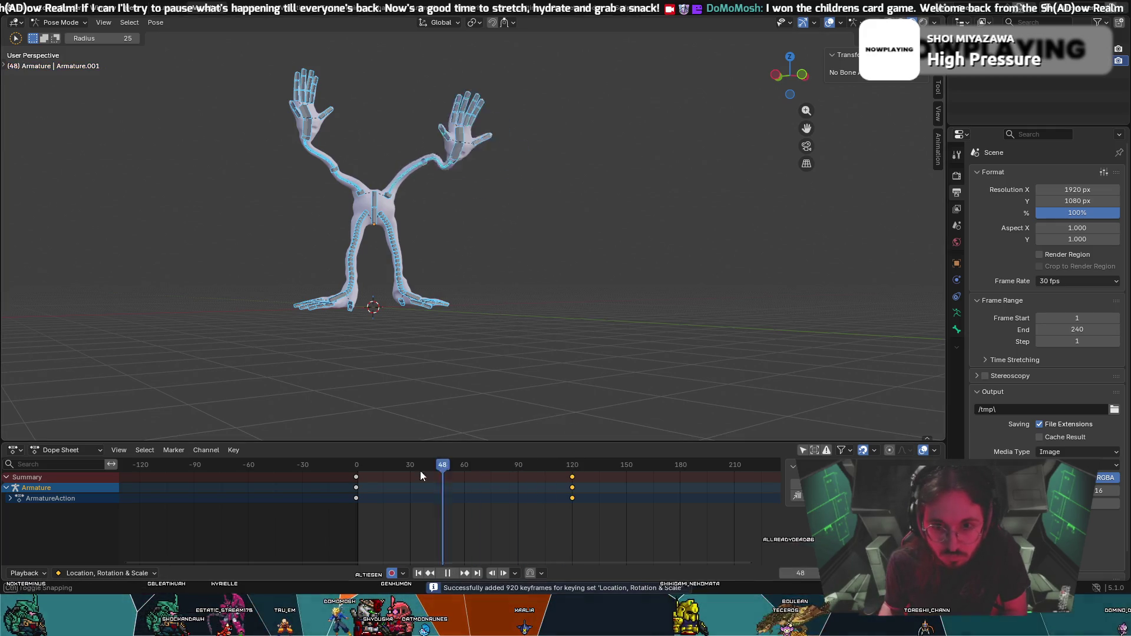
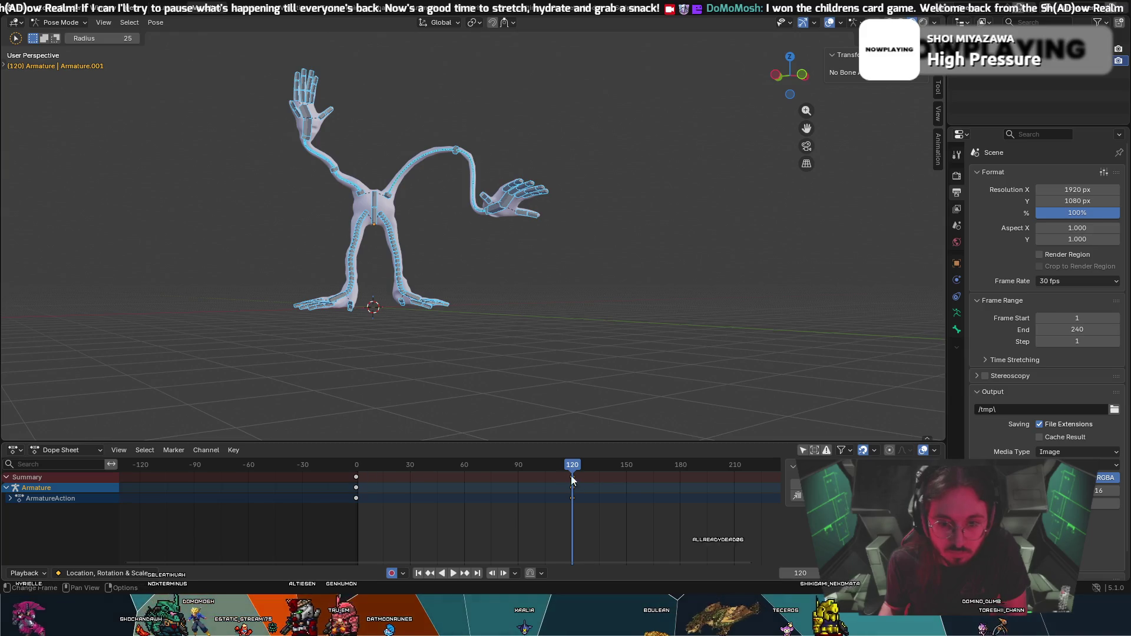
Slide the frame-120 reach keyframes earlier to frame 30 and play back from the start.
left_click_drag(575, 478, 489, 487)
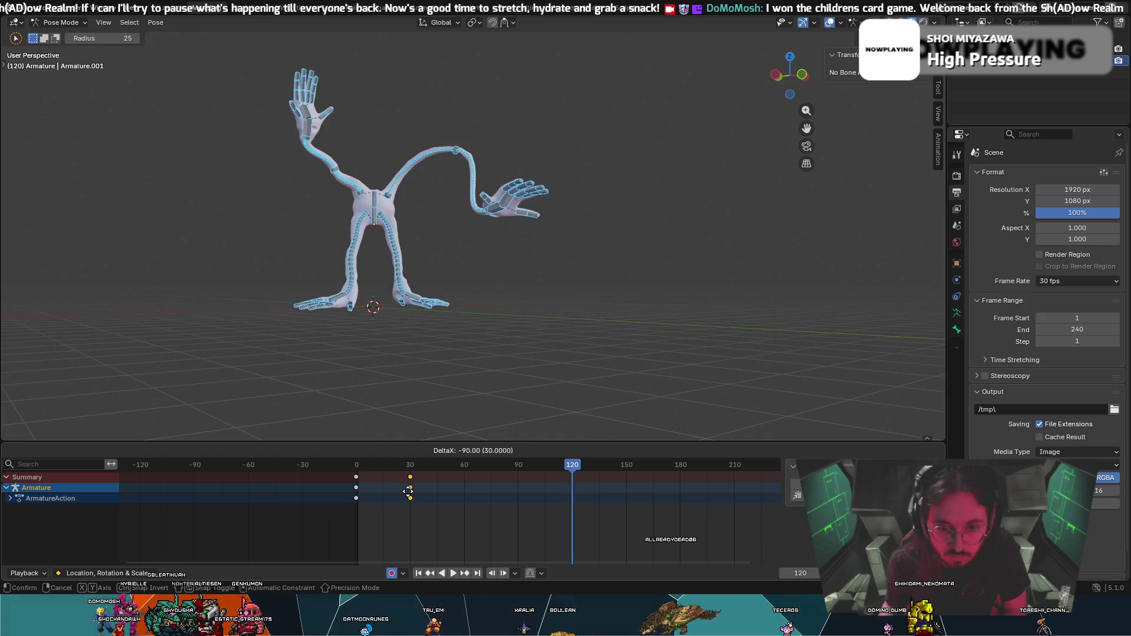
left_click_drag(408, 492, 409, 496)
key("shift+Left")
key("space")
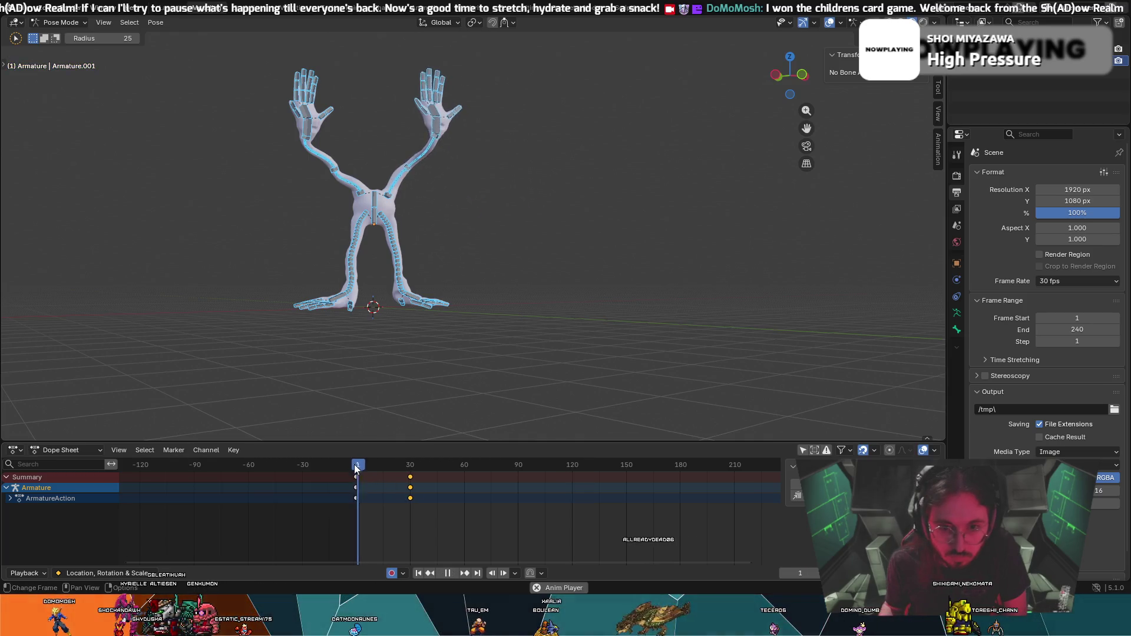
key("space")
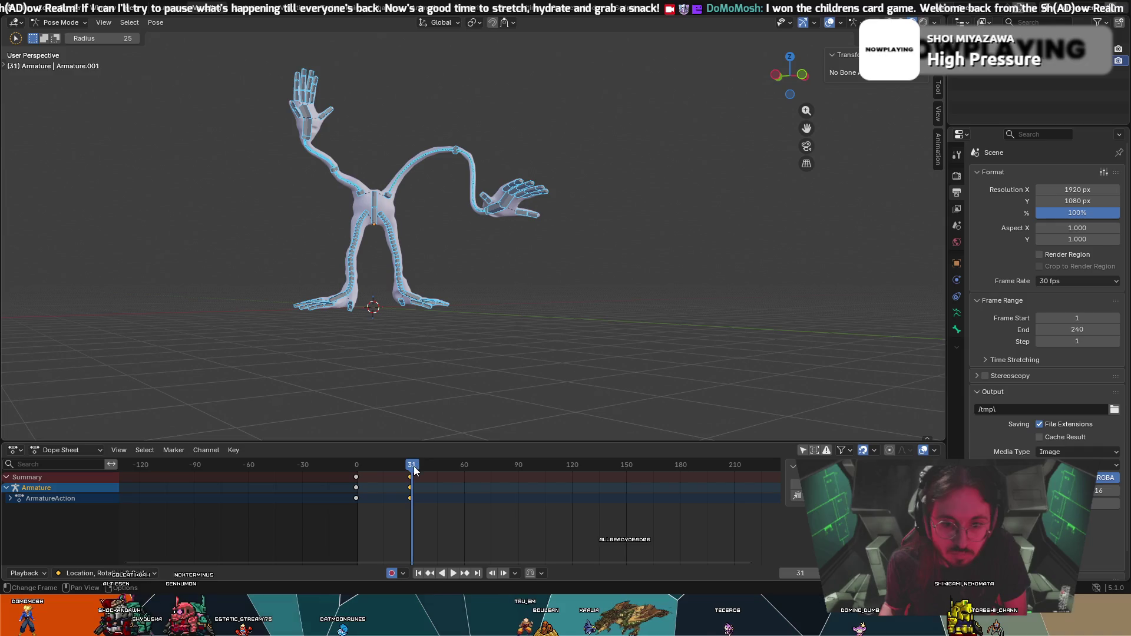
key("space")
Scrub through the early frames to the frame-30 reach pose and view the creature at an angle.
left_click_drag(412, 469, 377, 472)
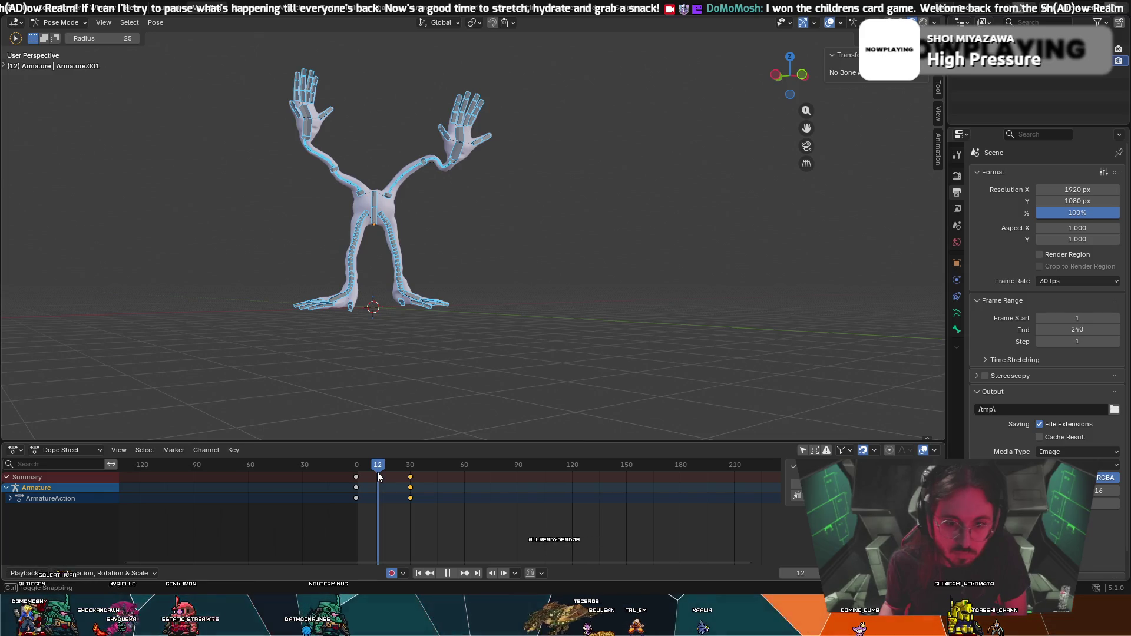
left_click_drag(377, 472, 402, 482)
left_click_drag(402, 482, 410, 483)
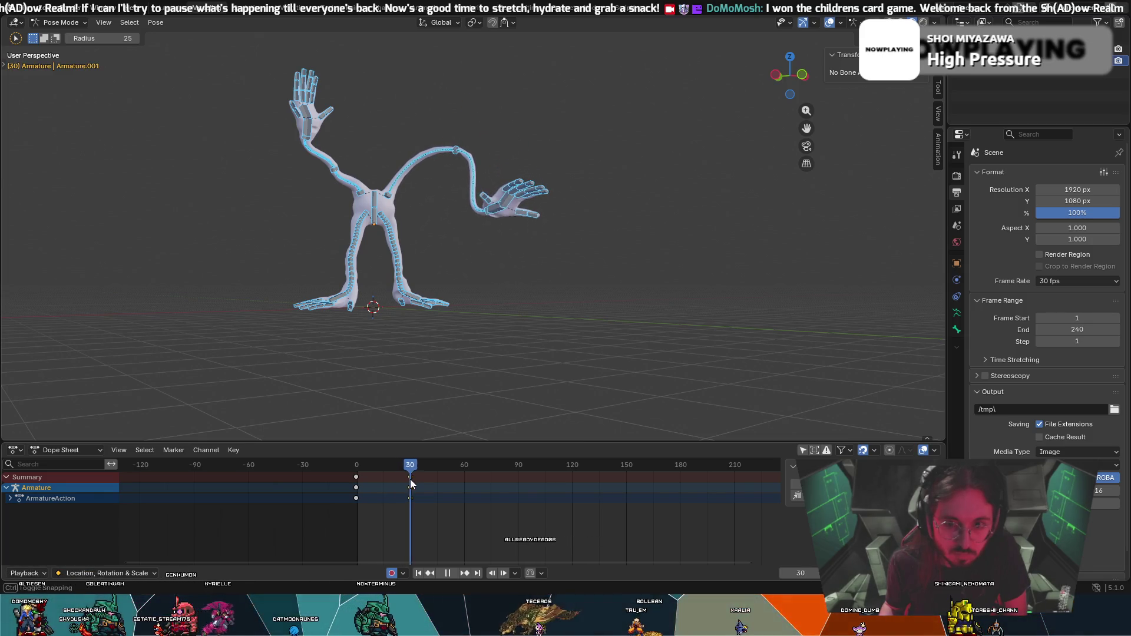
middle_click_drag(439, 380, 484, 393)
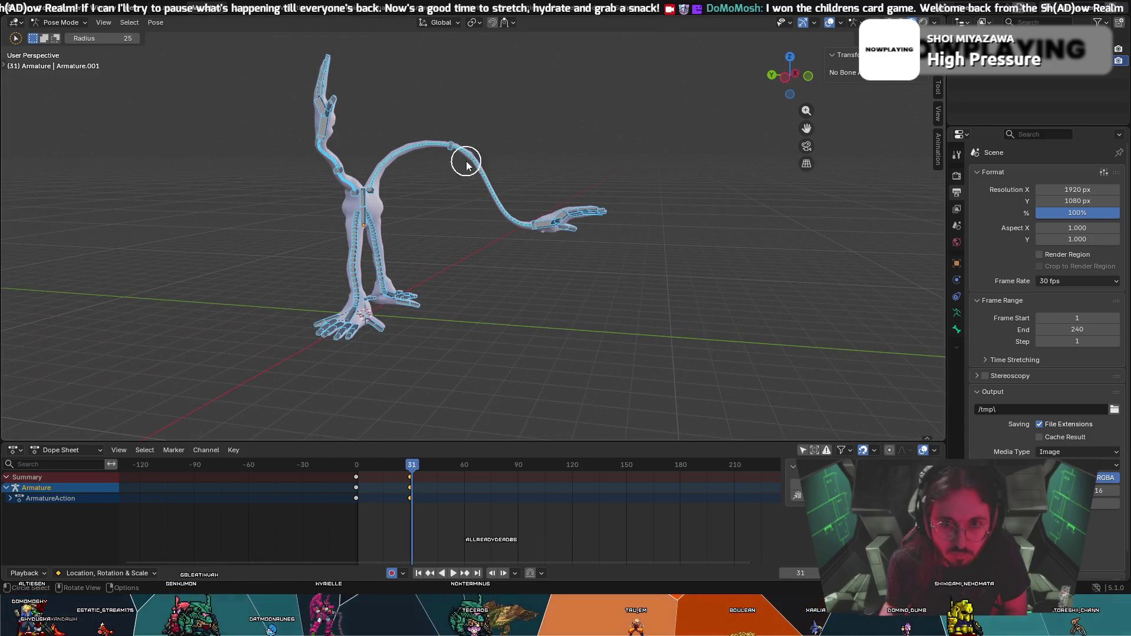
At frame 30, move the long arm chain outward and raise the next arm bone upward.
mouse_move(410, 472)
left_mouse_down()
mouse_move(361, 477)
mouse_move(408, 470)
left_mouse_up()
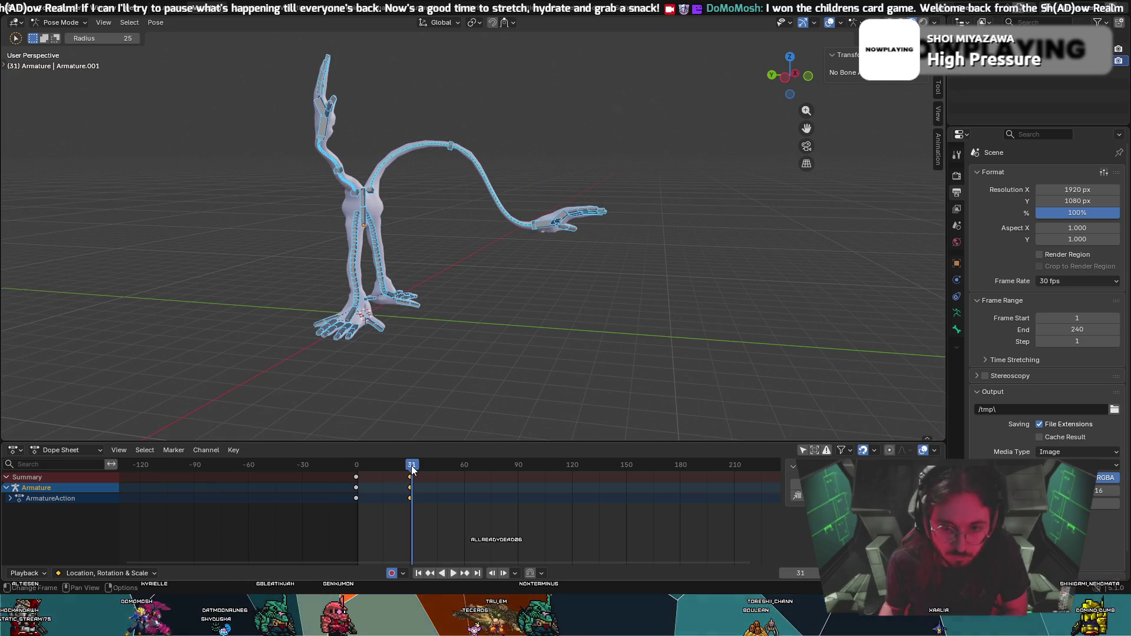
left_click_drag(409, 468, 411, 469)
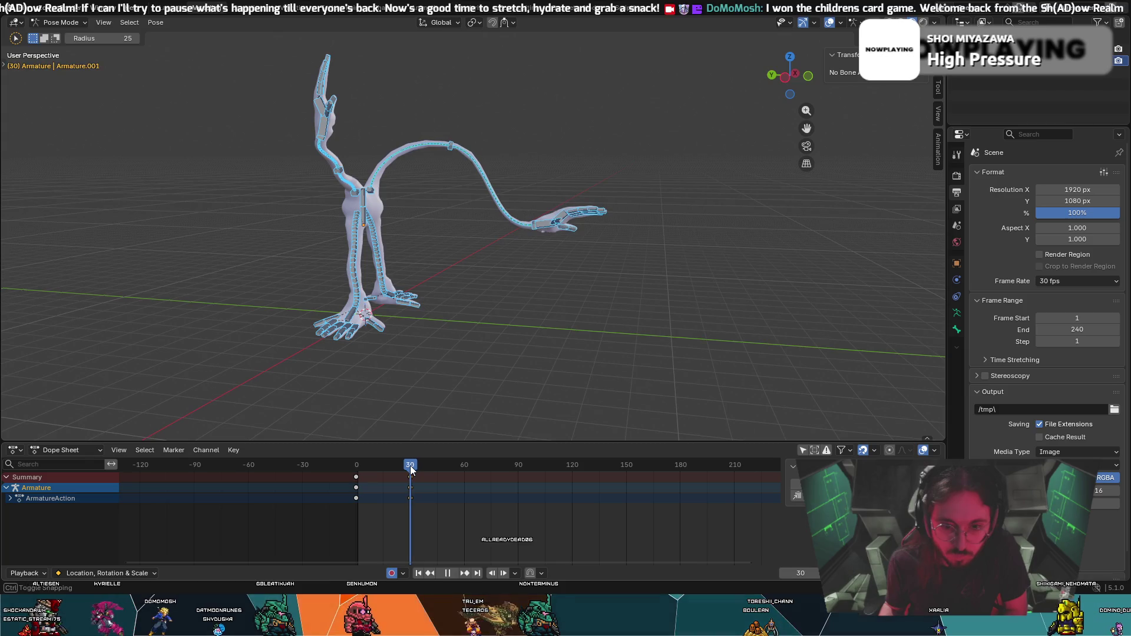
left_click(540, 234)
key("g")
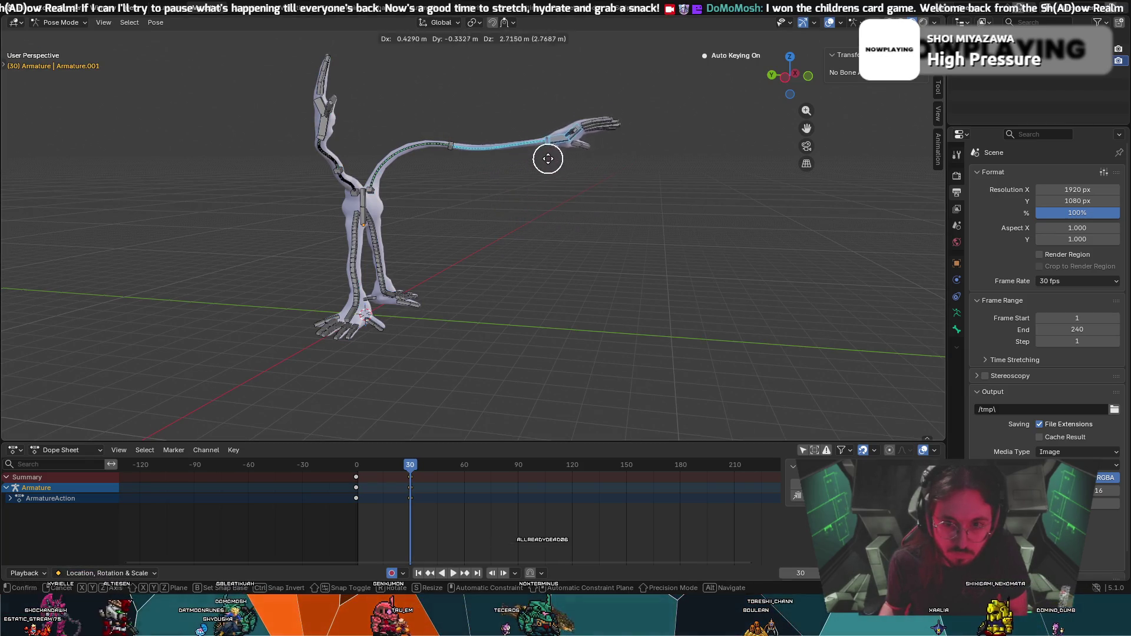
left_click(560, 162)
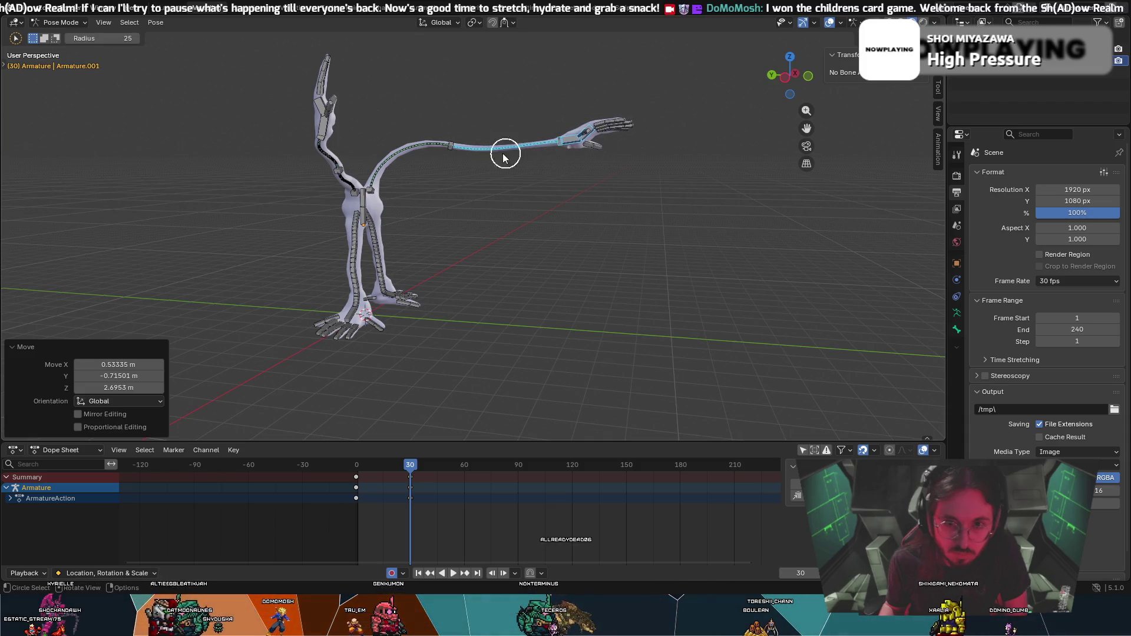
key("g")
left_click(460, 133)
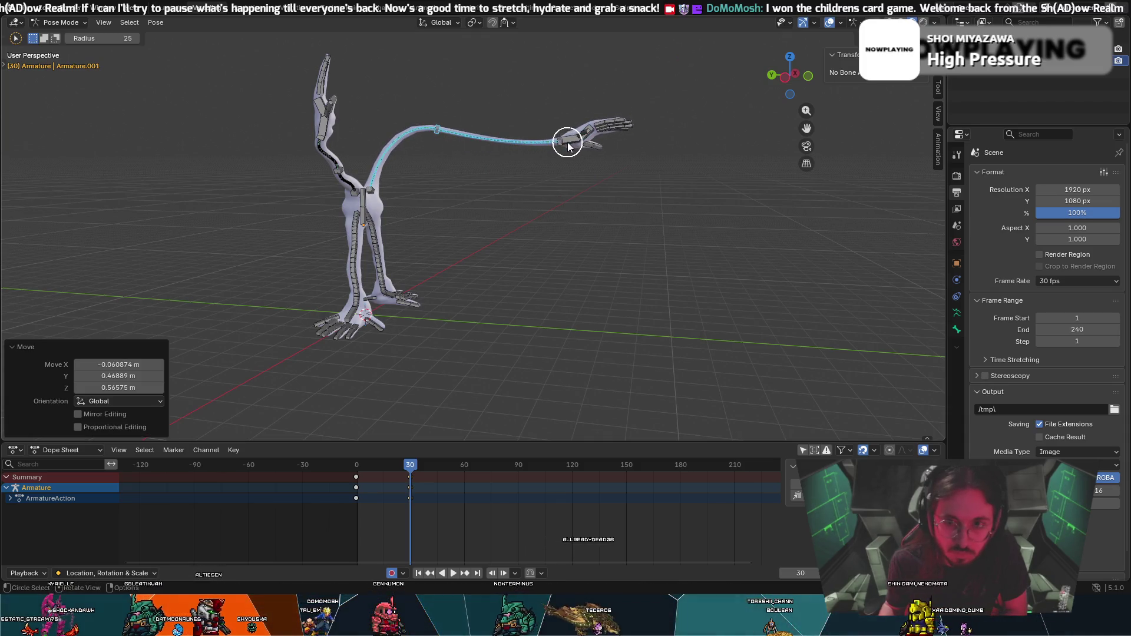
key("g")
left_click(547, 104)
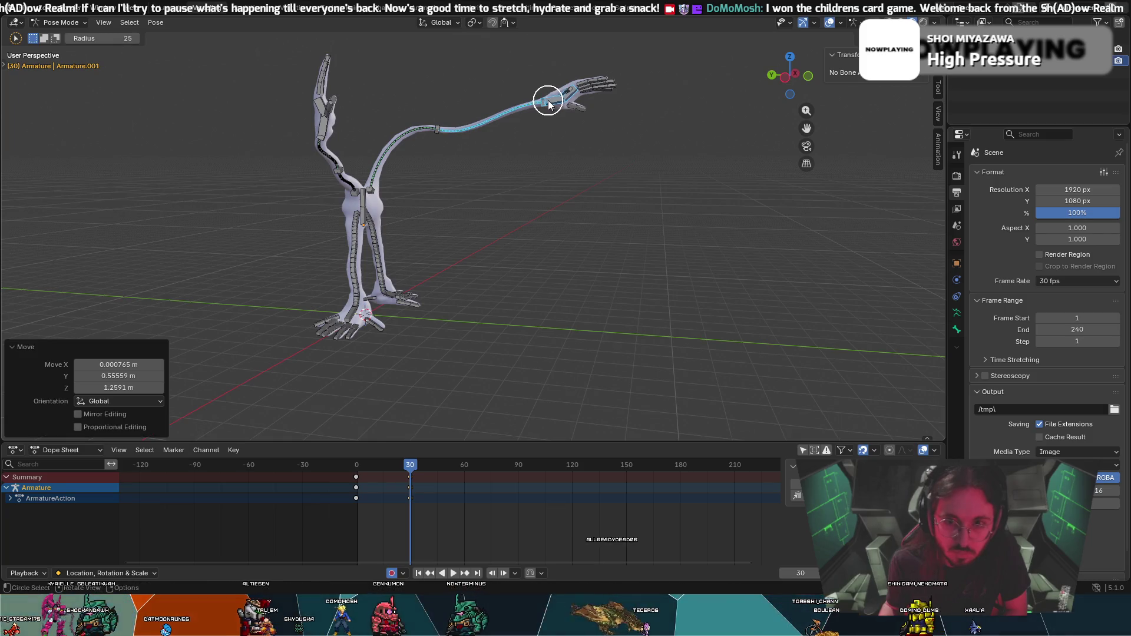
Rotate the hand bone so it tips upward, then scrub back to preview the new reach.
key("r")
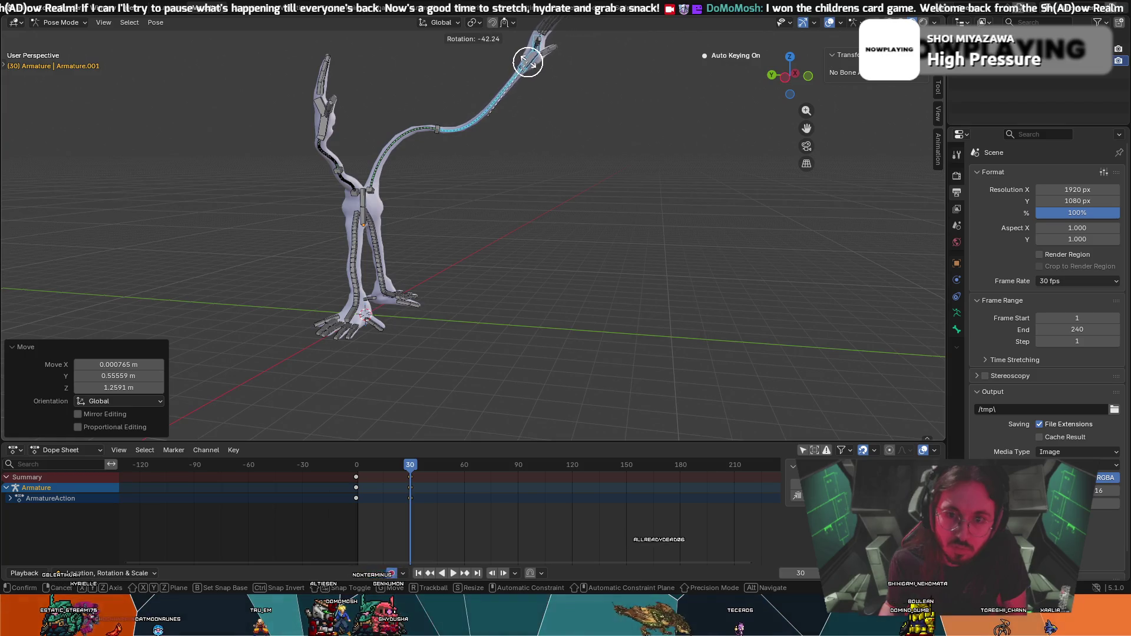
left_click(500, 124)
key("c")
mouse_move(400, 459)
left_mouse_down()
mouse_move(374, 466)
mouse_move(400, 465)
left_mouse_up()
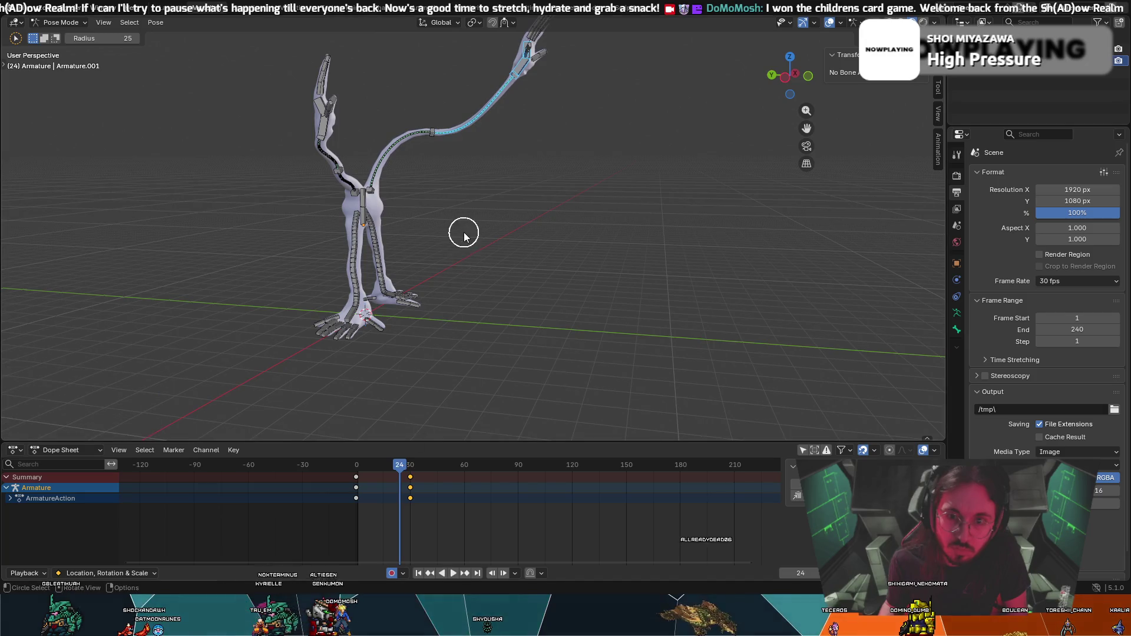
Undo the raised arm at frame 30 and reposition the arm bones so it reaches out level.
key("Up")
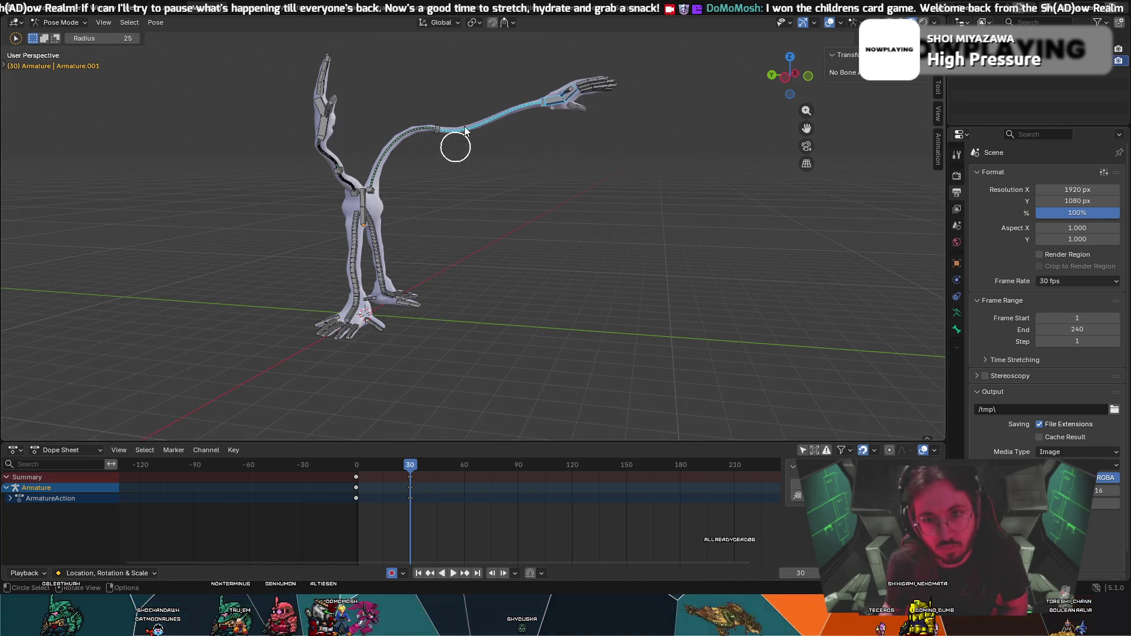
key("ctrl+z")
key("ctrl+z")
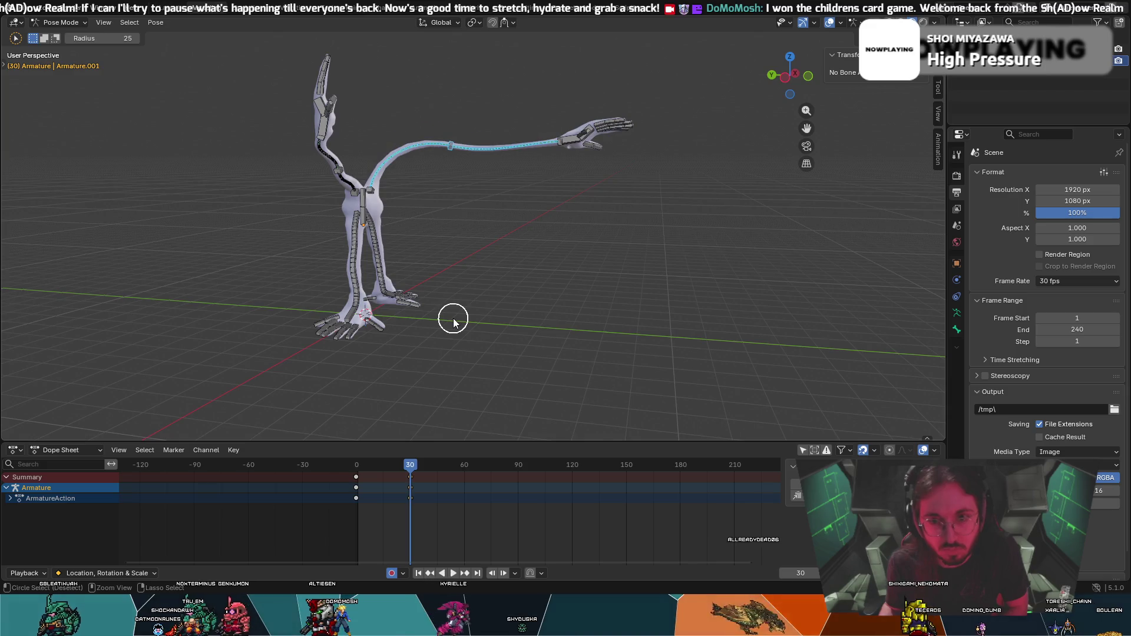
key("g")
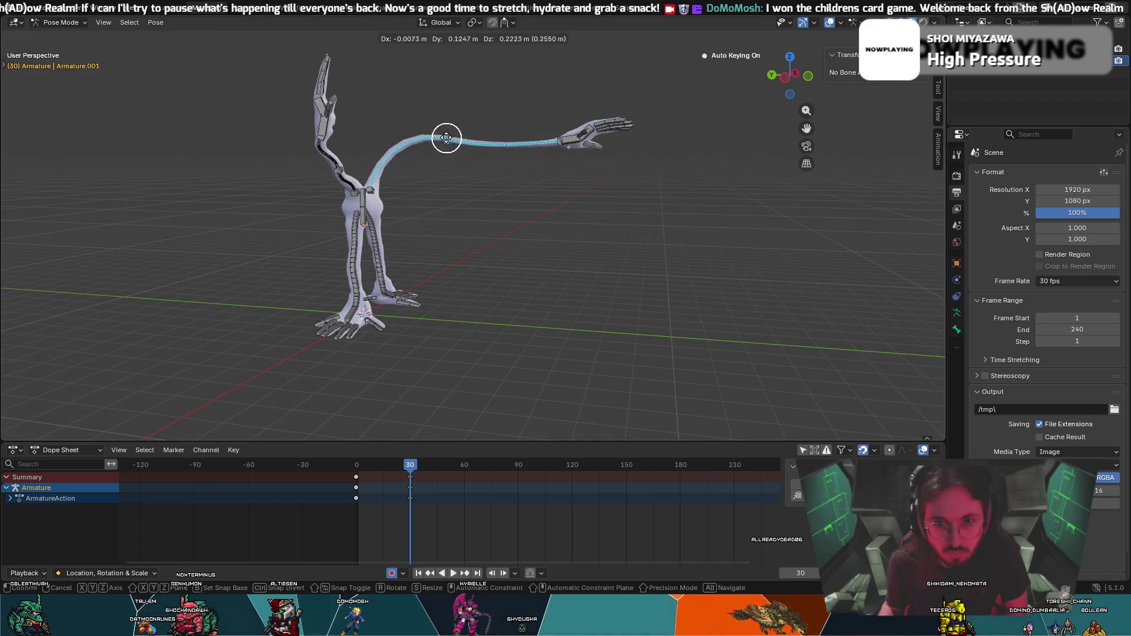
left_click(551, 126)
key("g")
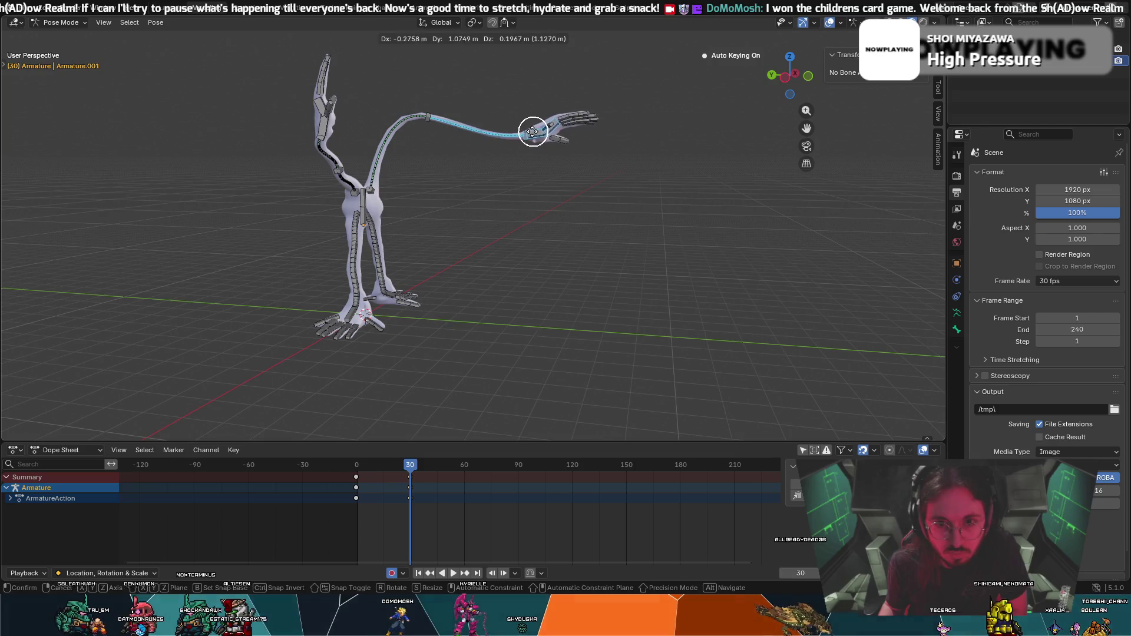
left_click(521, 133)
key("space")
mouse_move(411, 465)
left_mouse_down()
mouse_move(361, 465)
mouse_move(385, 466)
left_mouse_up()
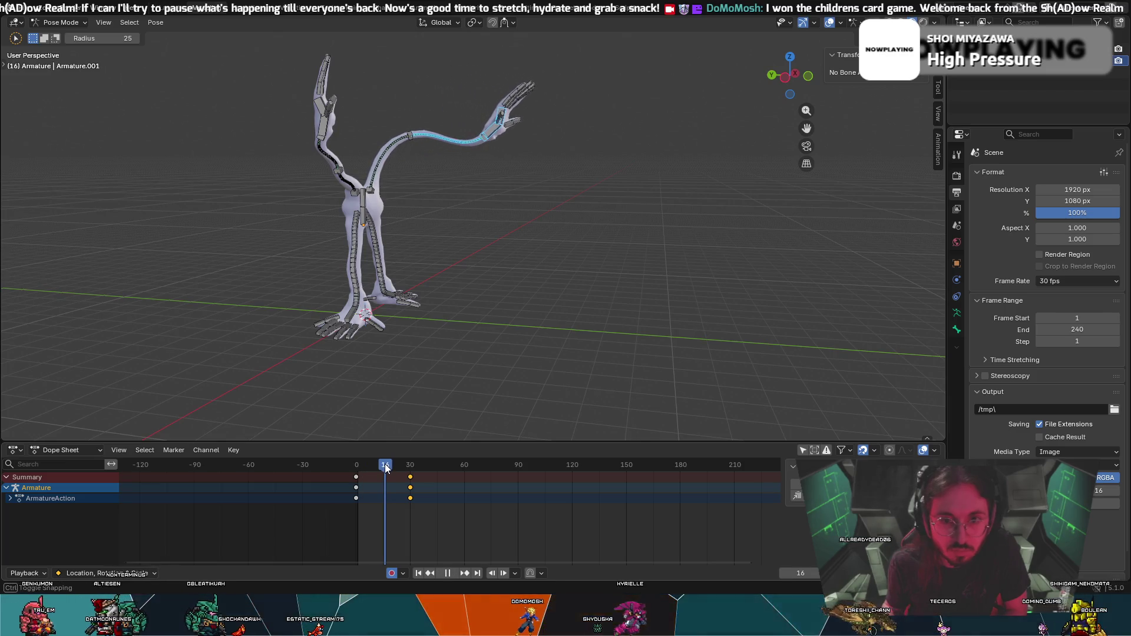
At frame 16, lift the upper arm and forearm into an arched in-between pose and key it.
left_click(399, 139)
key("g")
left_click(405, 115)
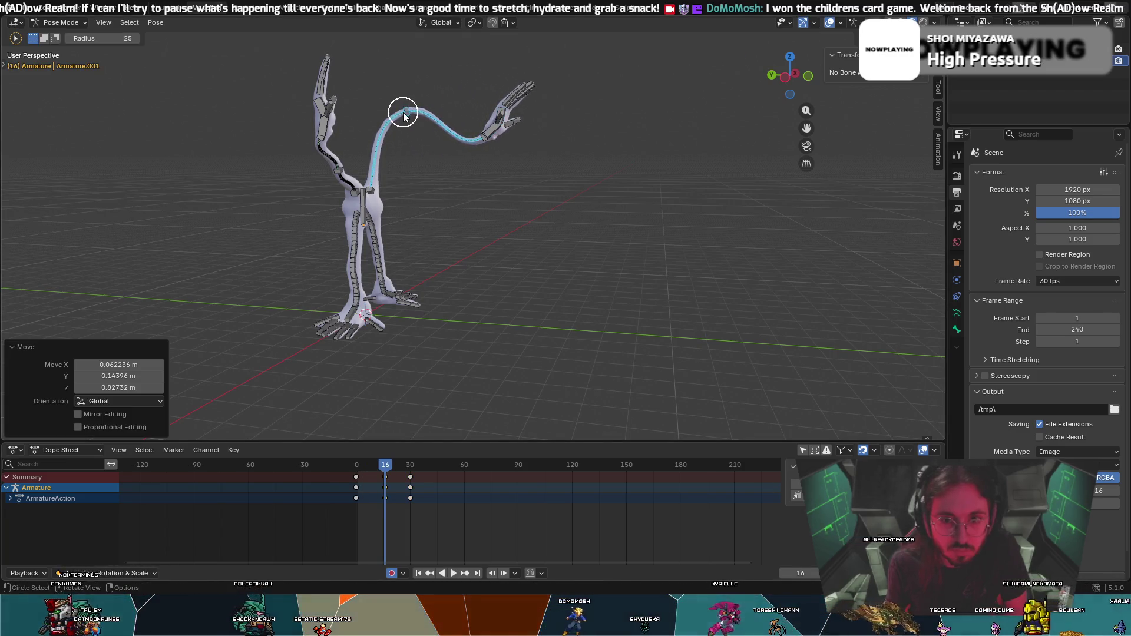
left_click(483, 138)
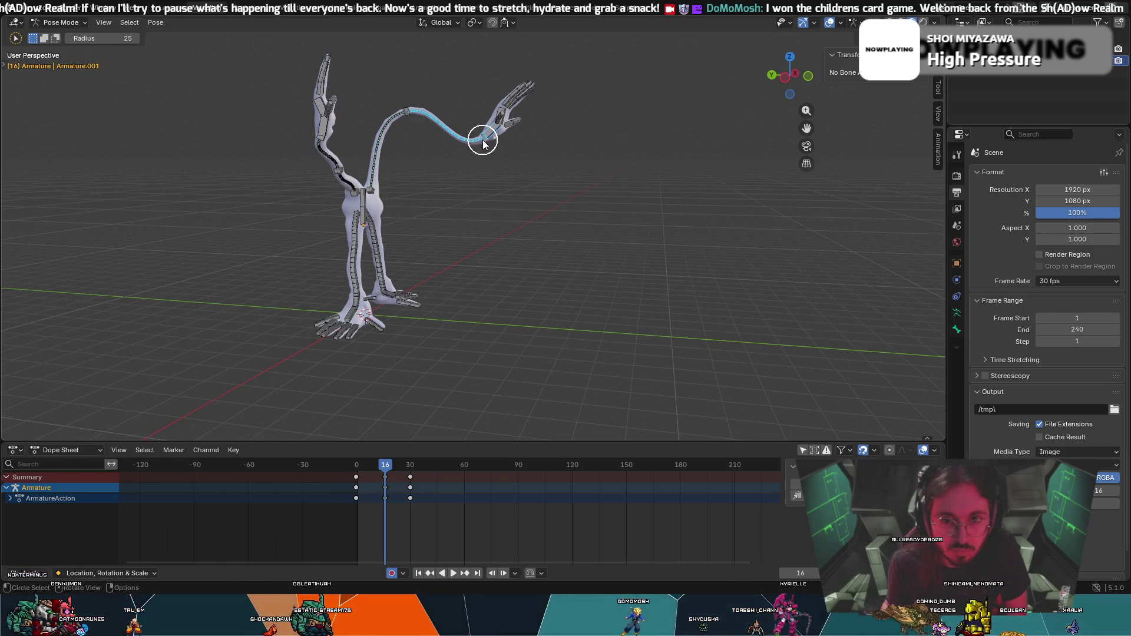
key("g")
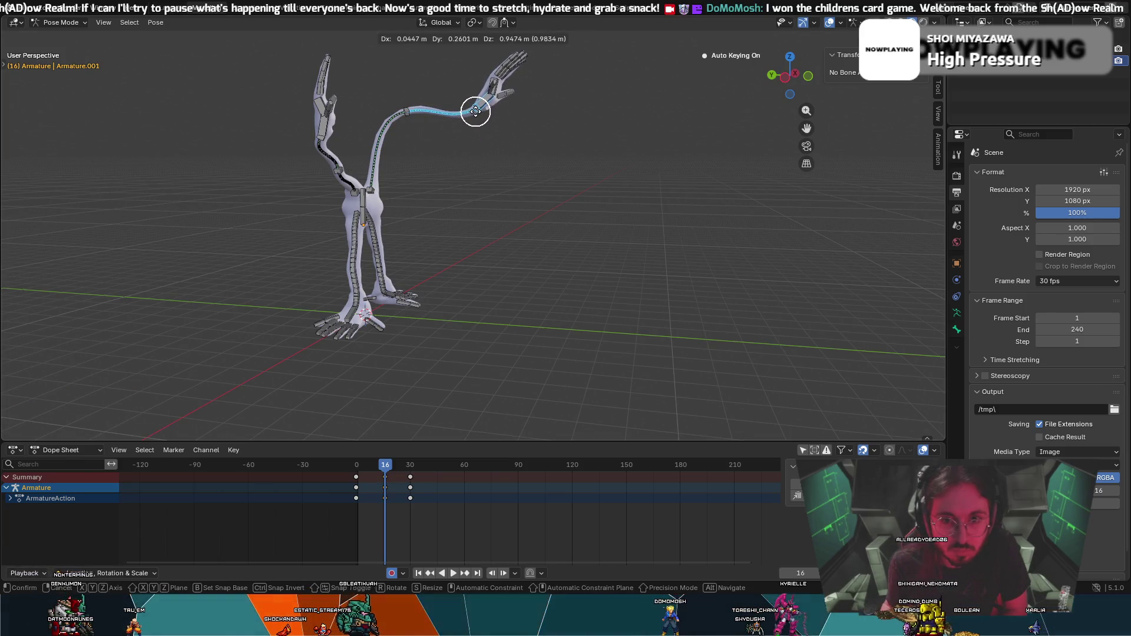
left_click(475, 111)
key("i")
Play the animation backwards and forwards around frame 14 to review the new in-between.
key("Right")
key("Right")
key("Right")
key("Right")
key("Right")
key("Right")
key("shift+ctrl+space")
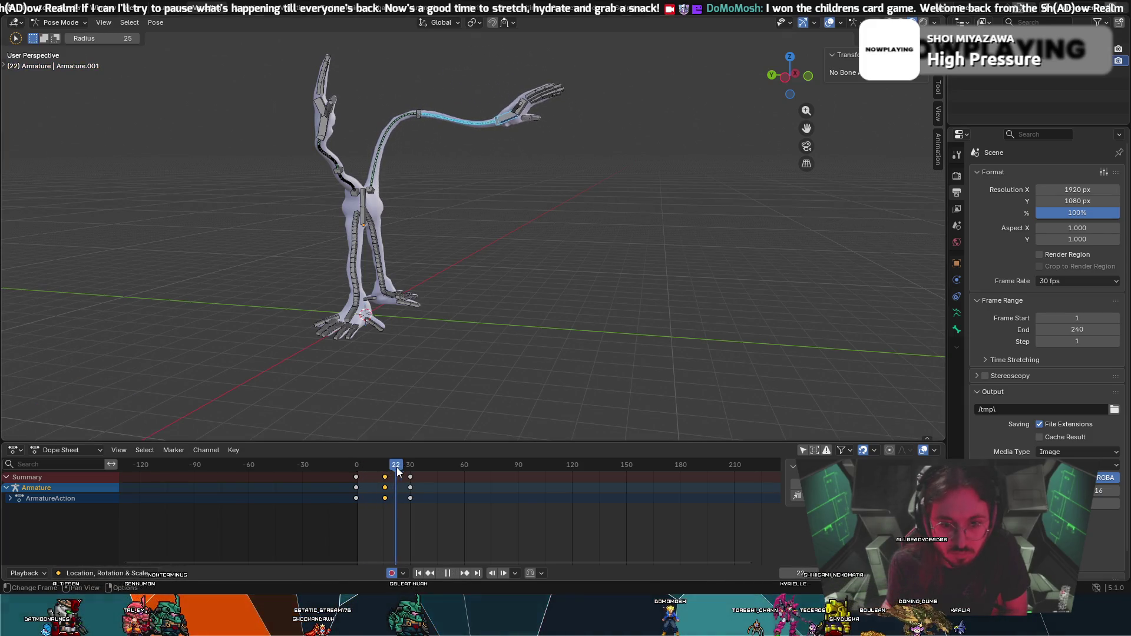
left_click_drag(364, 474, 382, 476)
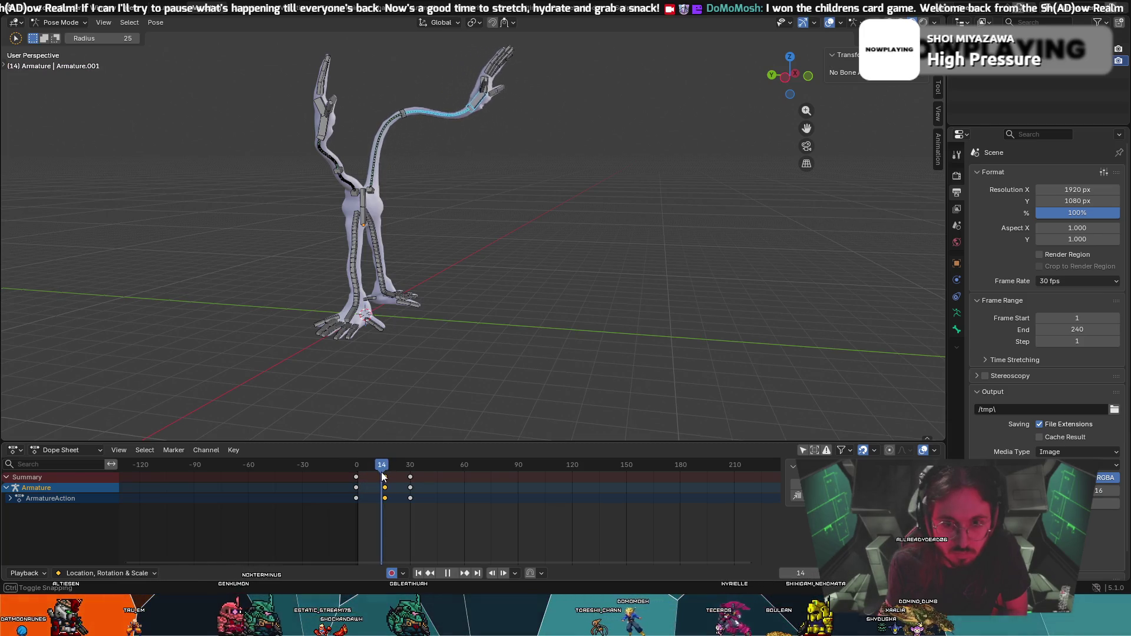
key("space")
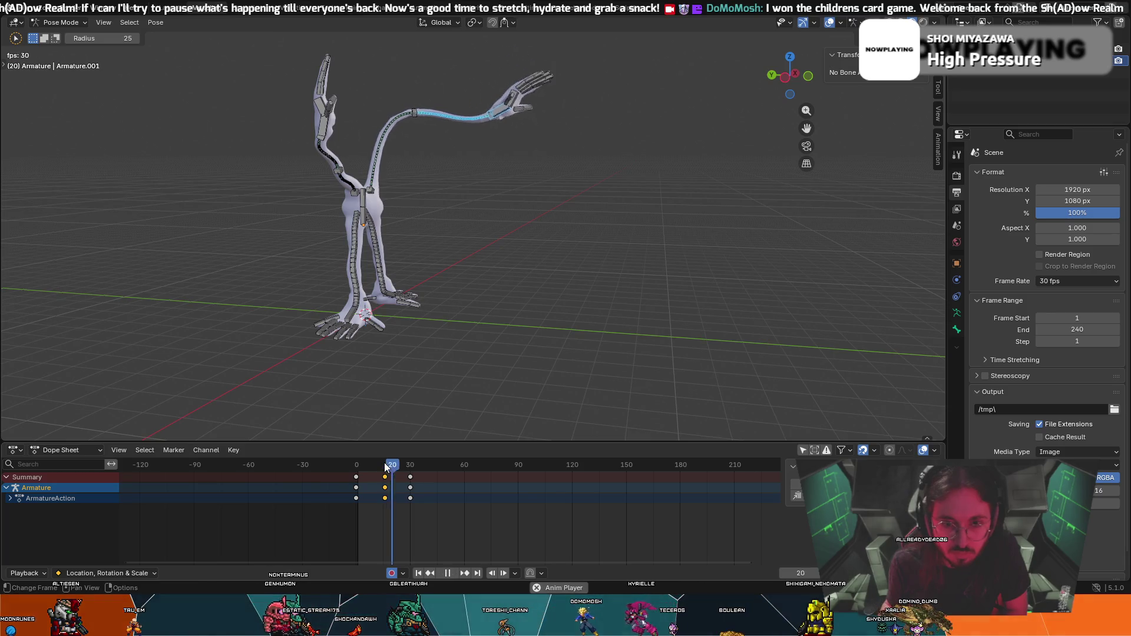
key("space")
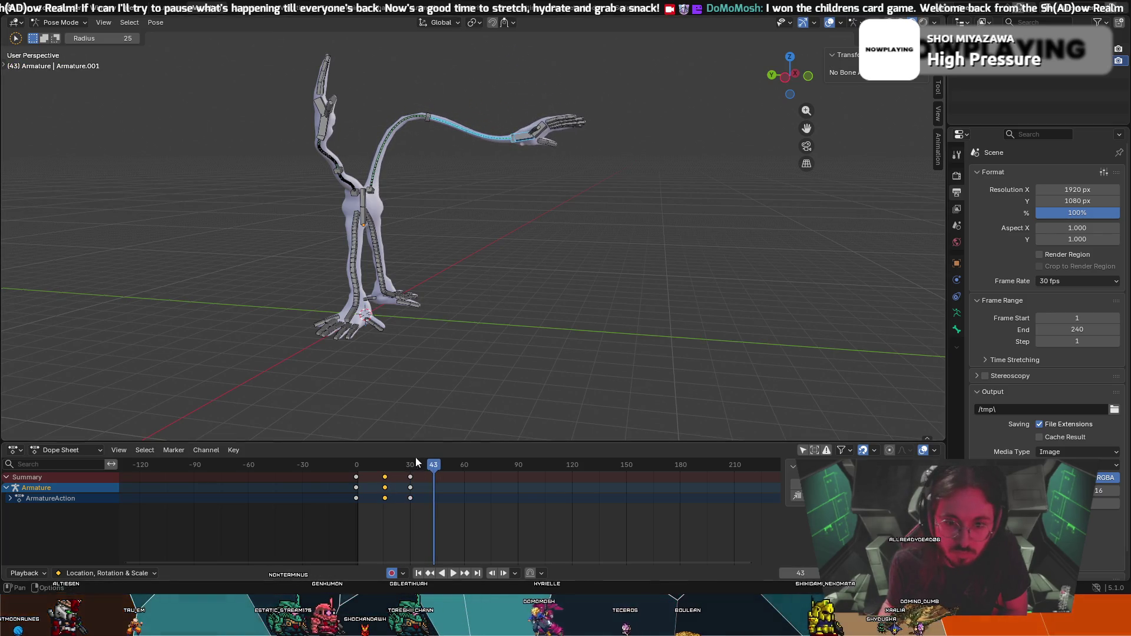
At frame 30, rotate the hand upward and adjust its position, checking it from the front.
left_click_drag(419, 467, 411, 464)
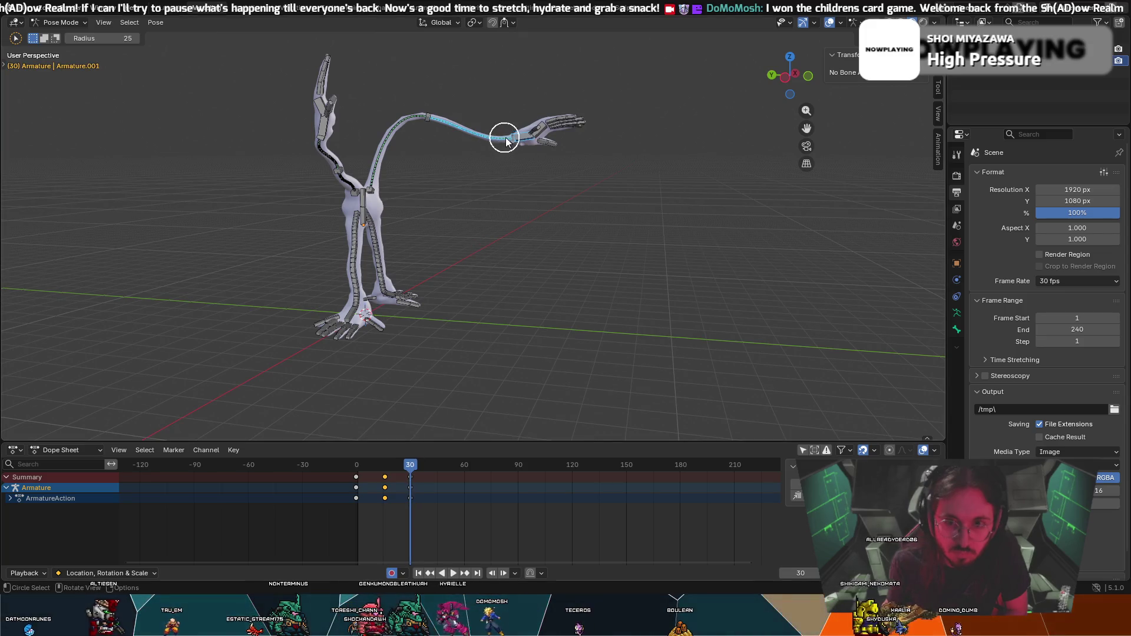
key("g")
key("r")
left_click(474, 121)
key("g")
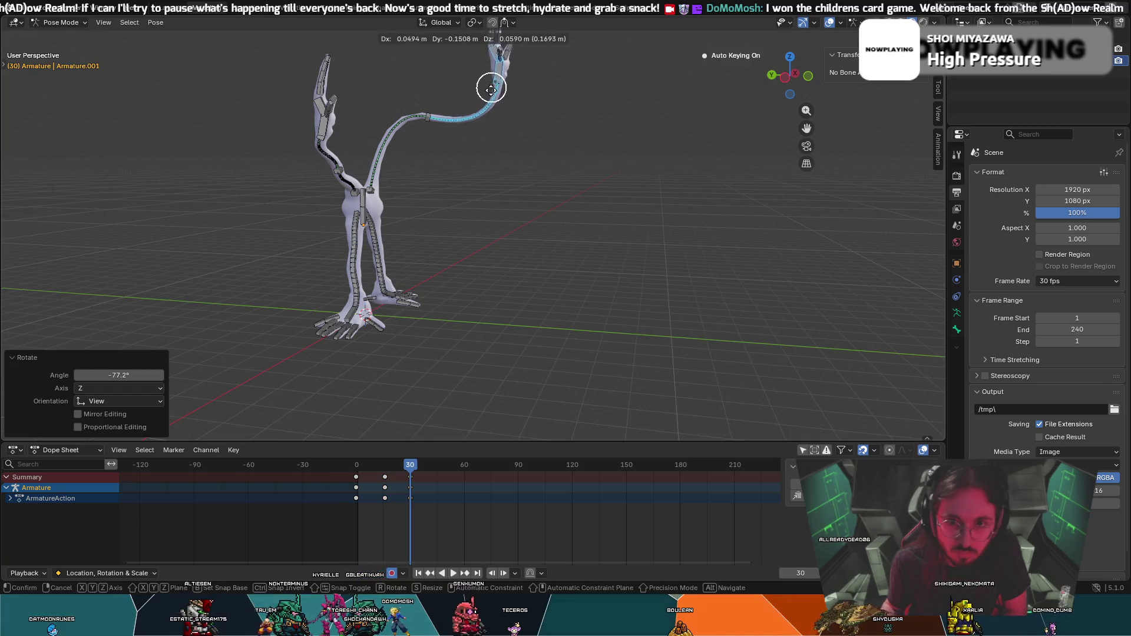
left_click(468, 123)
middle_click_drag(467, 143, 424, 152)
left_click(426, 150)
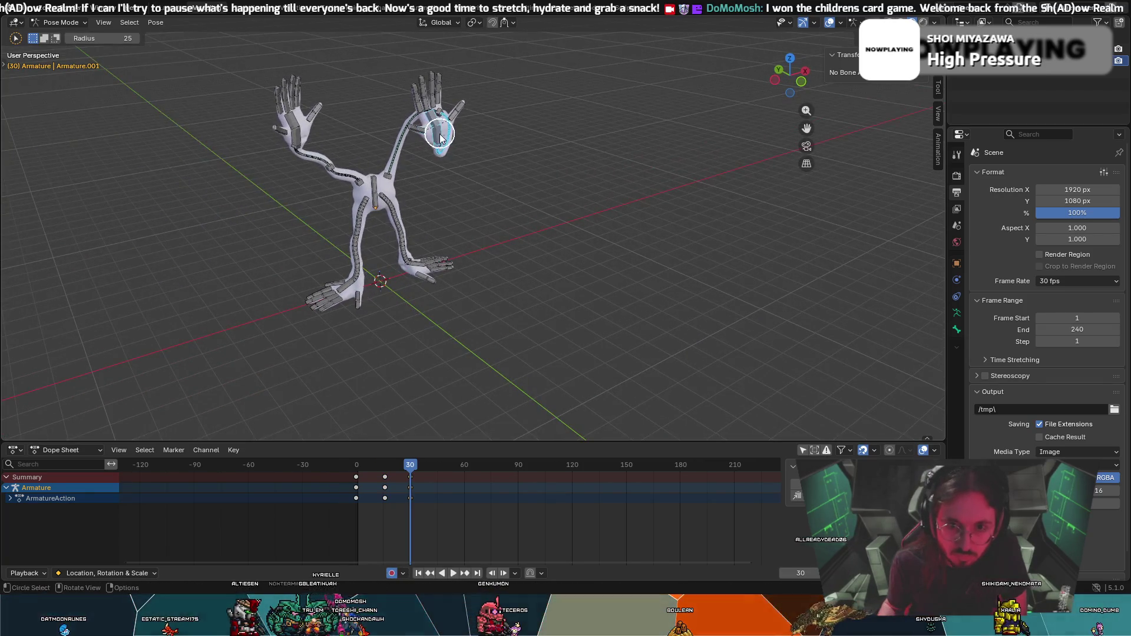
key("r")
left_click(444, 148)
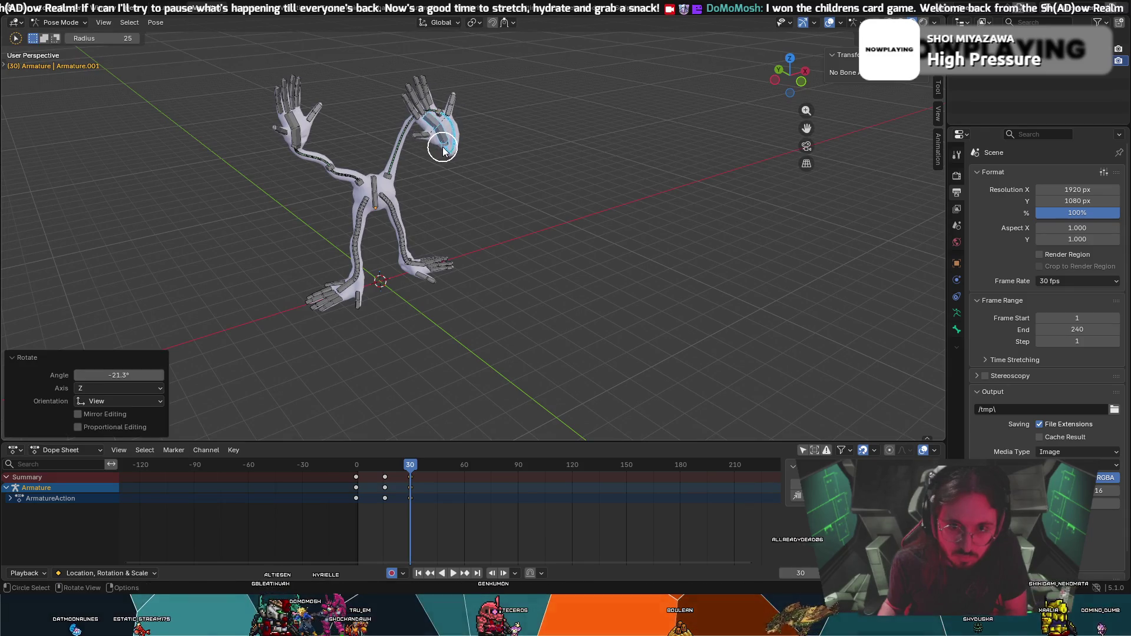
Tilt the hand bone about 27 degrees around the global X axis from a front view.
key("g")
key("Escape")
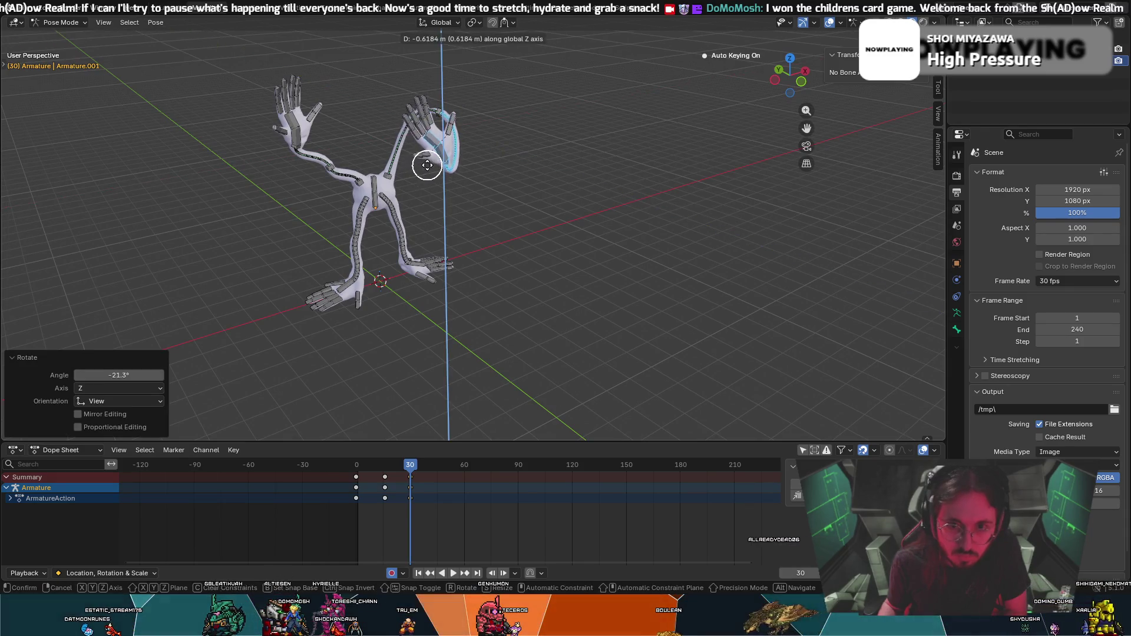
key("c")
middle_click_drag(514, 169, 451, 170)
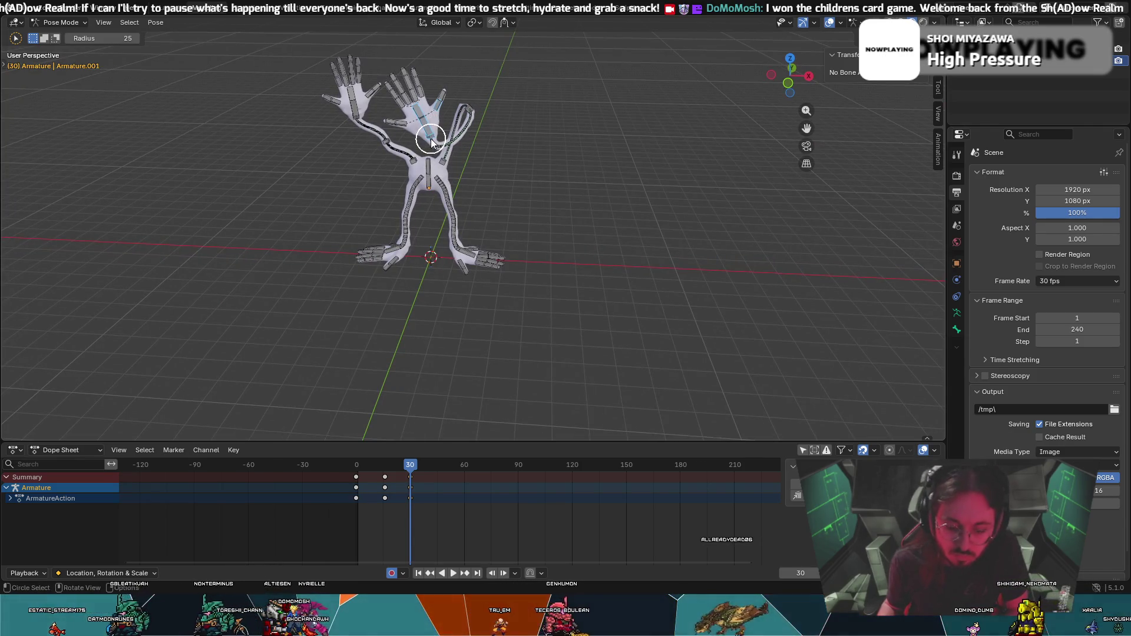
key("Escape")
key("r")
key("x")
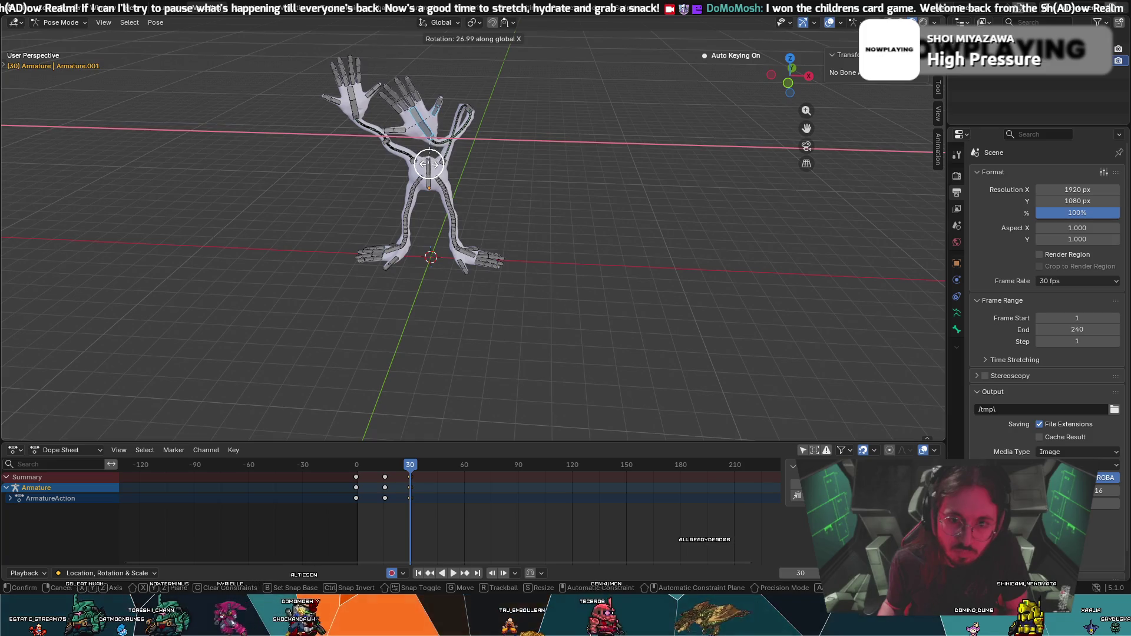
left_click(429, 163)
Key the re-angled hand pose at frame 30 and play the reach from the start.
middle_click_drag(487, 177, 385, 255)
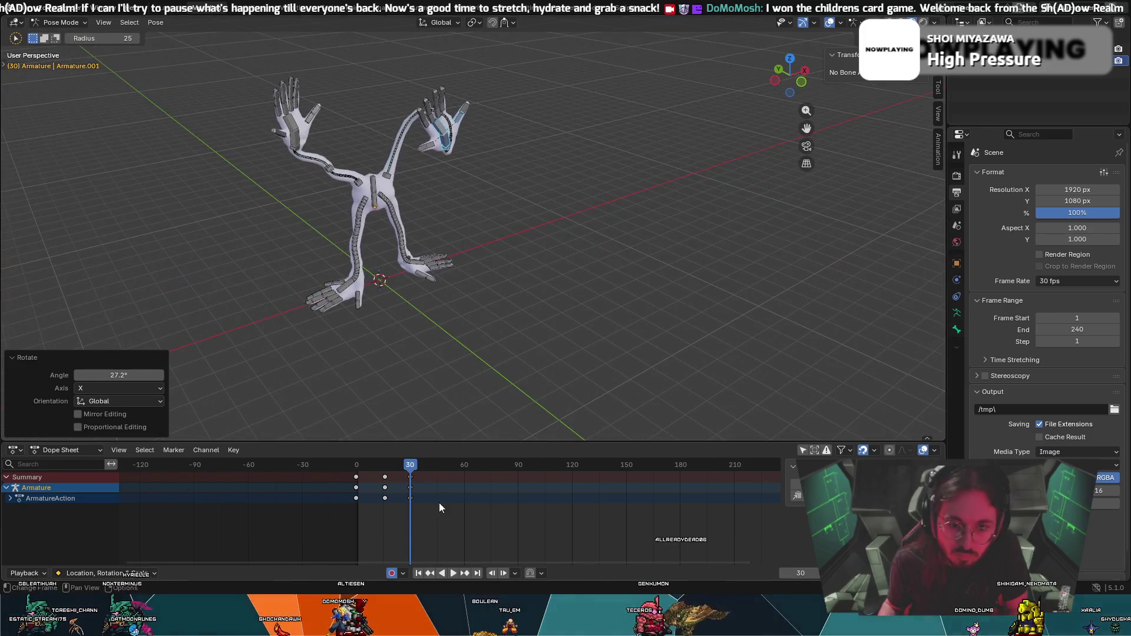
key("i")
key("shift+Left")
key("space")
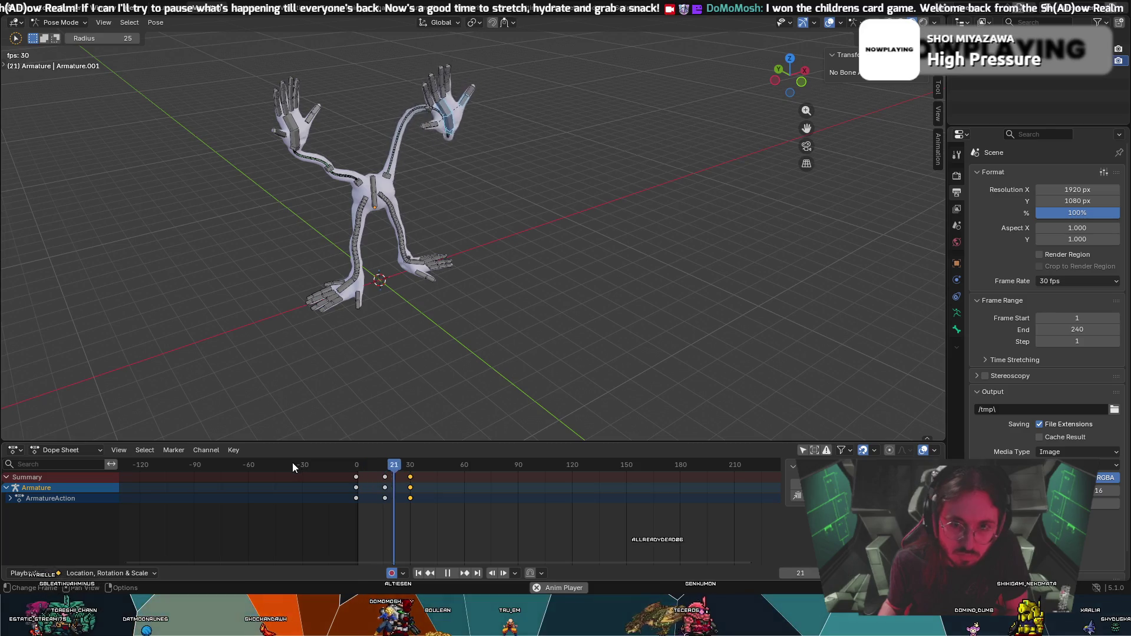
Review the motion from frame 0, stop playback and scrub to frame 16.
left_click(355, 465)
mouse_move(416, 380)
middle_mouse_down()
mouse_move(431, 357)
mouse_move(518, 328)
middle_mouse_up()
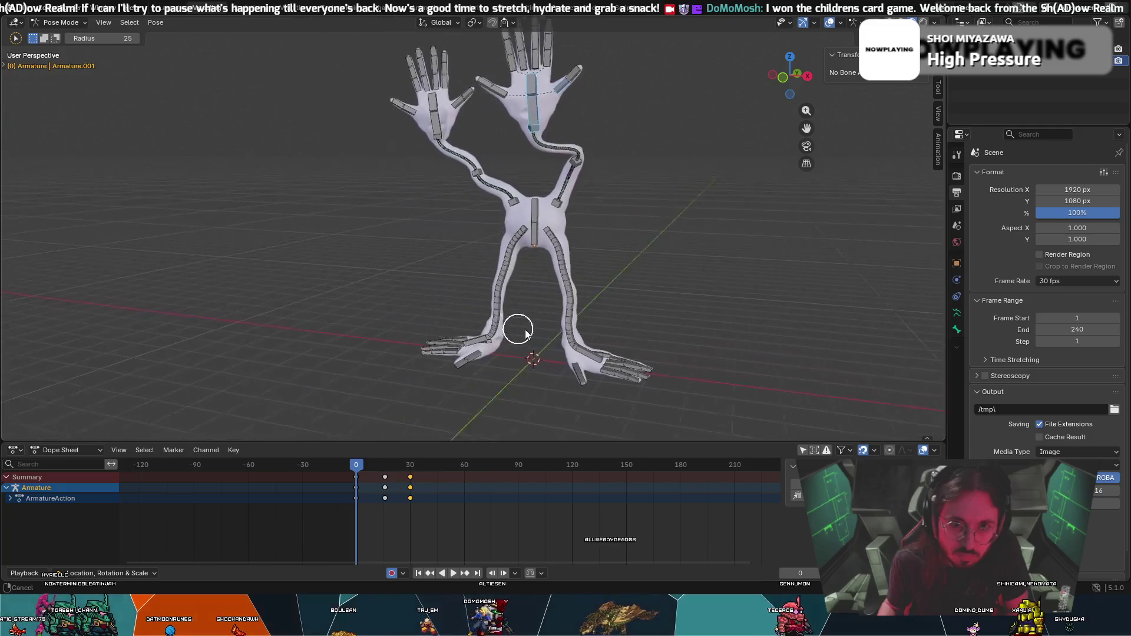
key("space")
key("space")
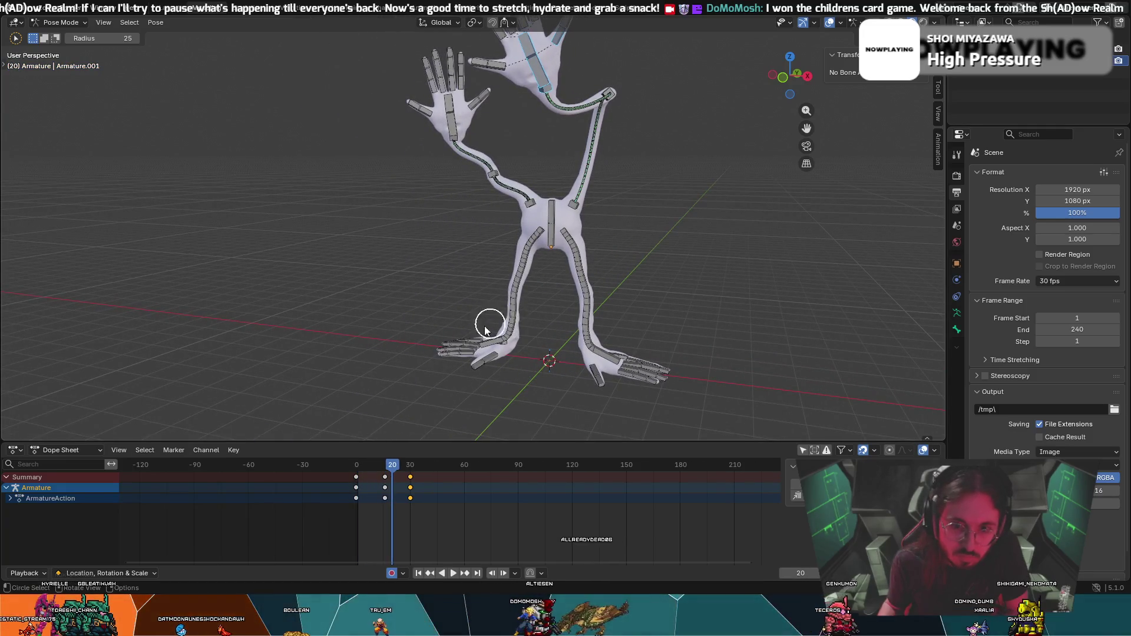
left_click_drag(414, 468, 360, 471)
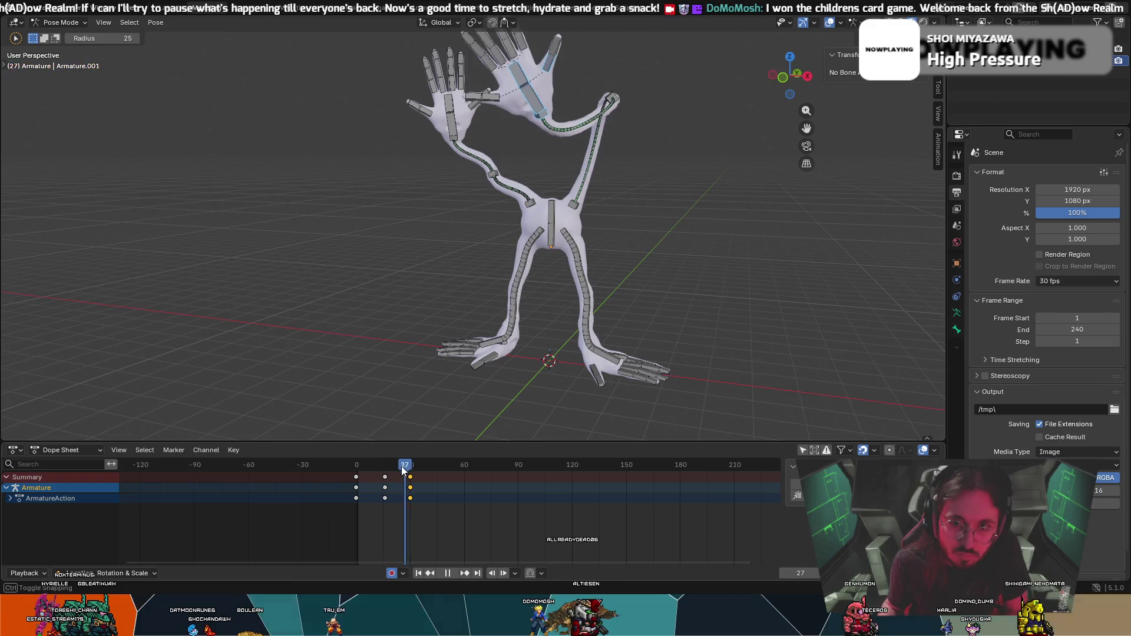
key("space")
key("space")
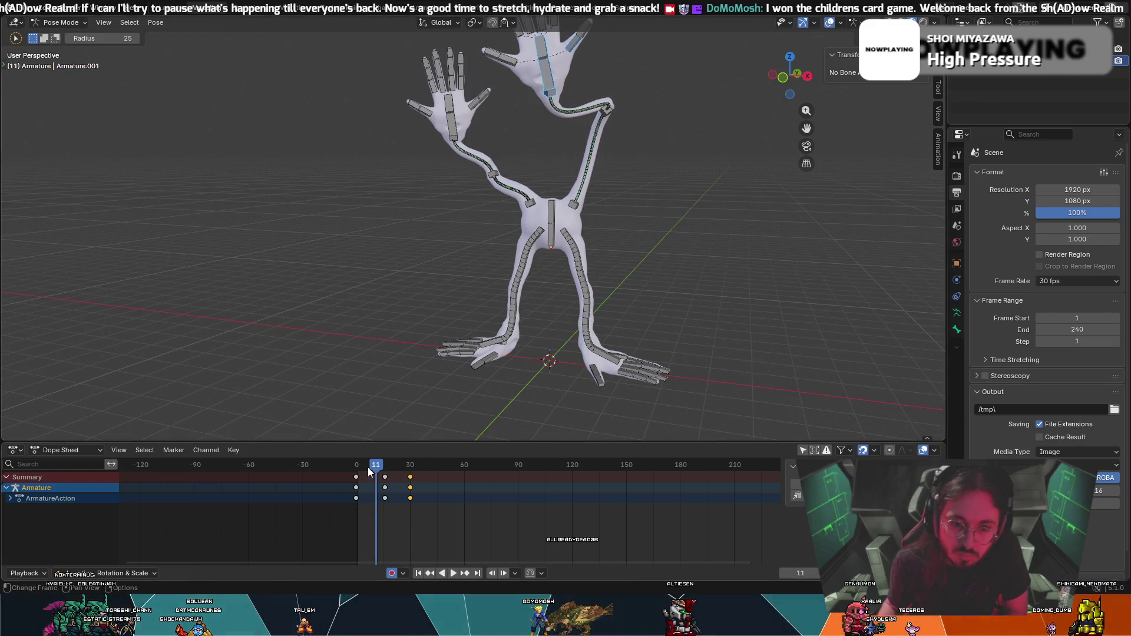
left_click_drag(369, 471, 385, 469)
Move and rotate the hand bone into a new position at frame 16.
key("g")
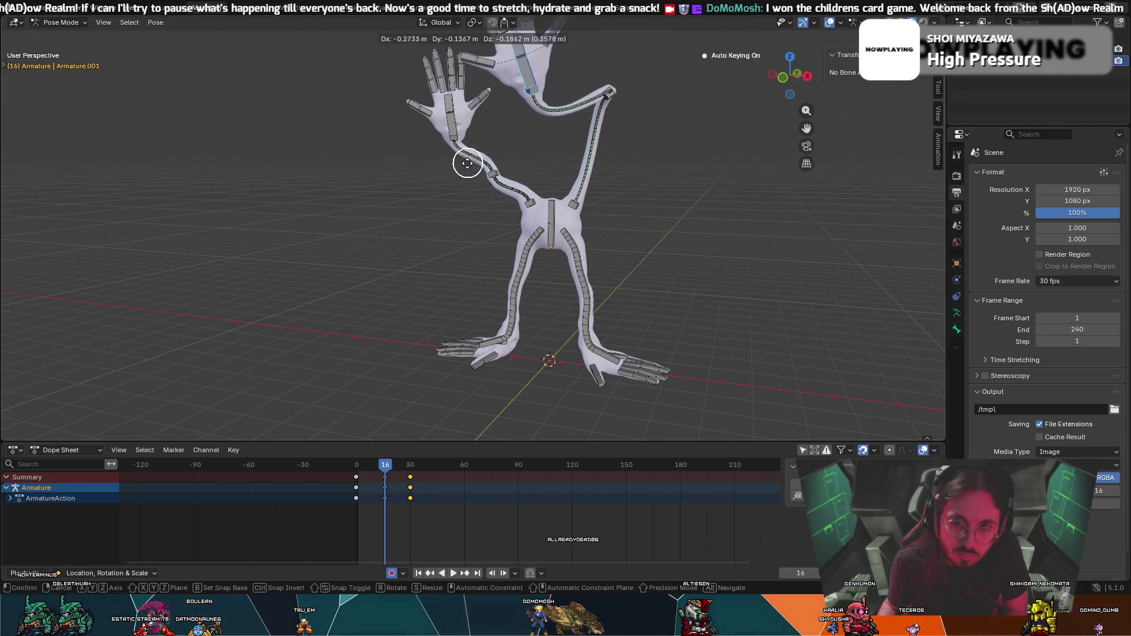
left_click(460, 173)
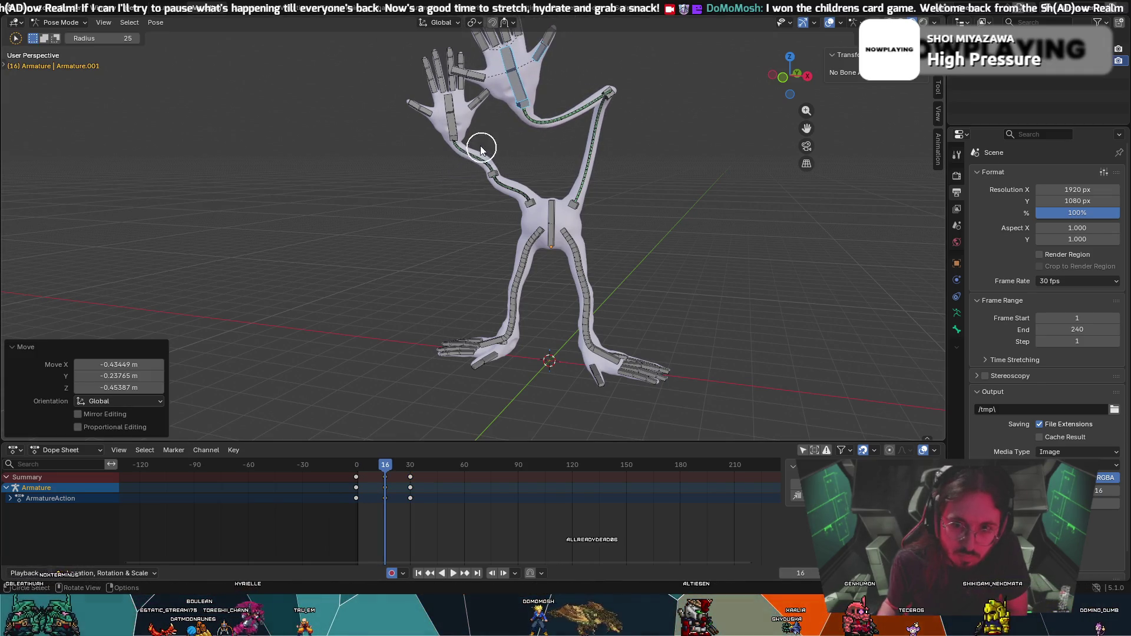
key("r")
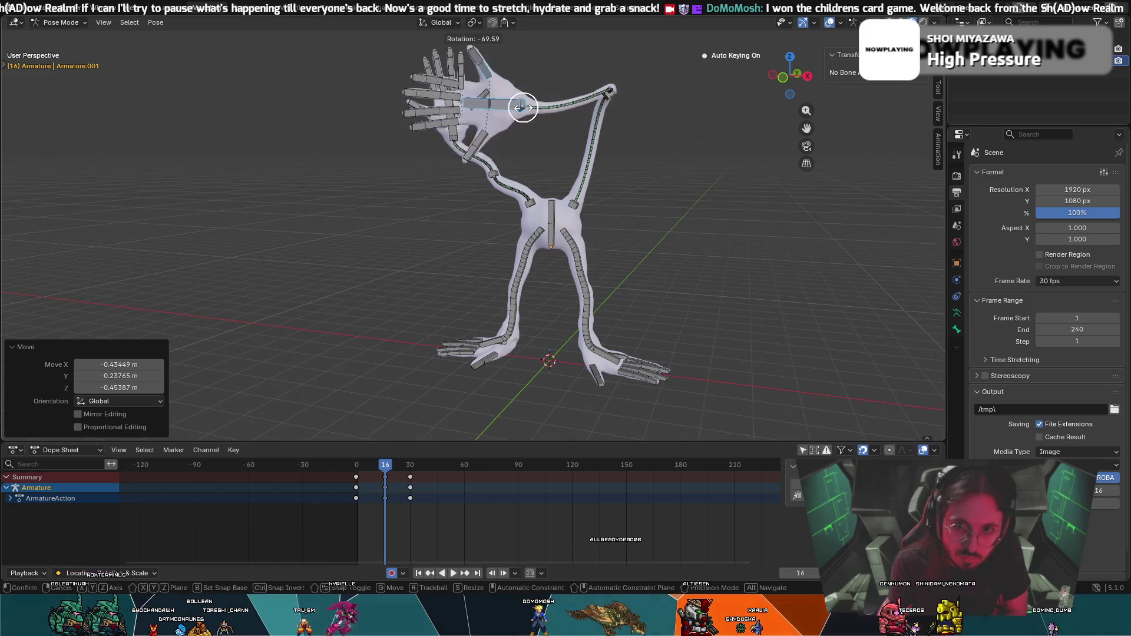
left_click(488, 110)
Select the reaching arm chain, rotate and move it into a higher arch, and key the pose at frame 16.
key("c")
left_click_drag(572, 101, 607, 100)
key("g")
left_click(586, 113)
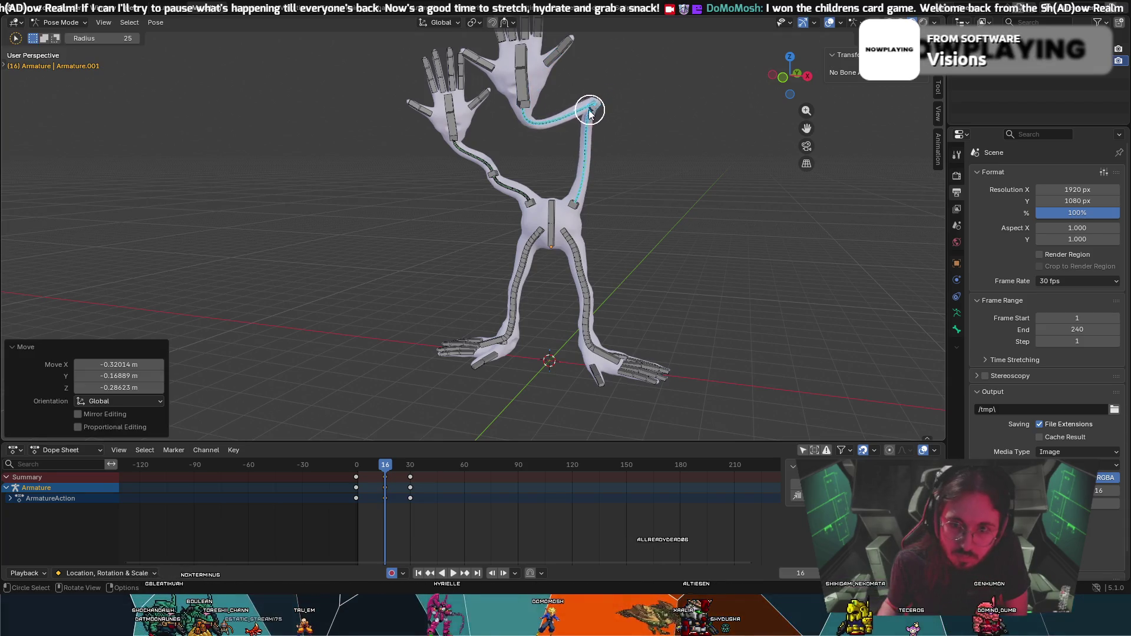
middle_click_drag(585, 114, 546, 128)
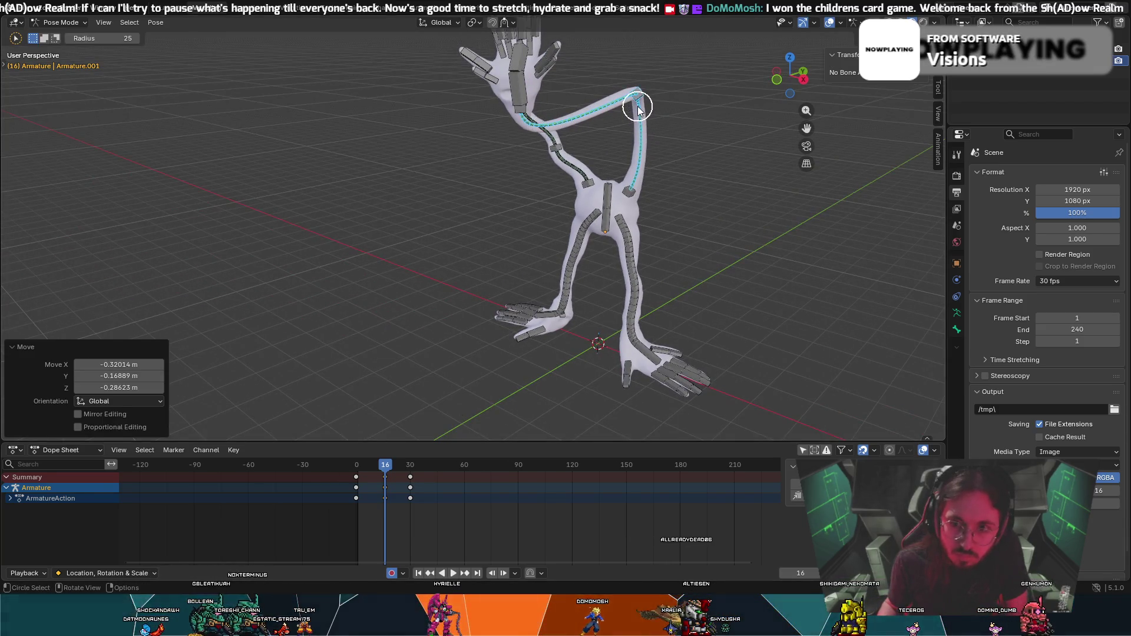
key("t")
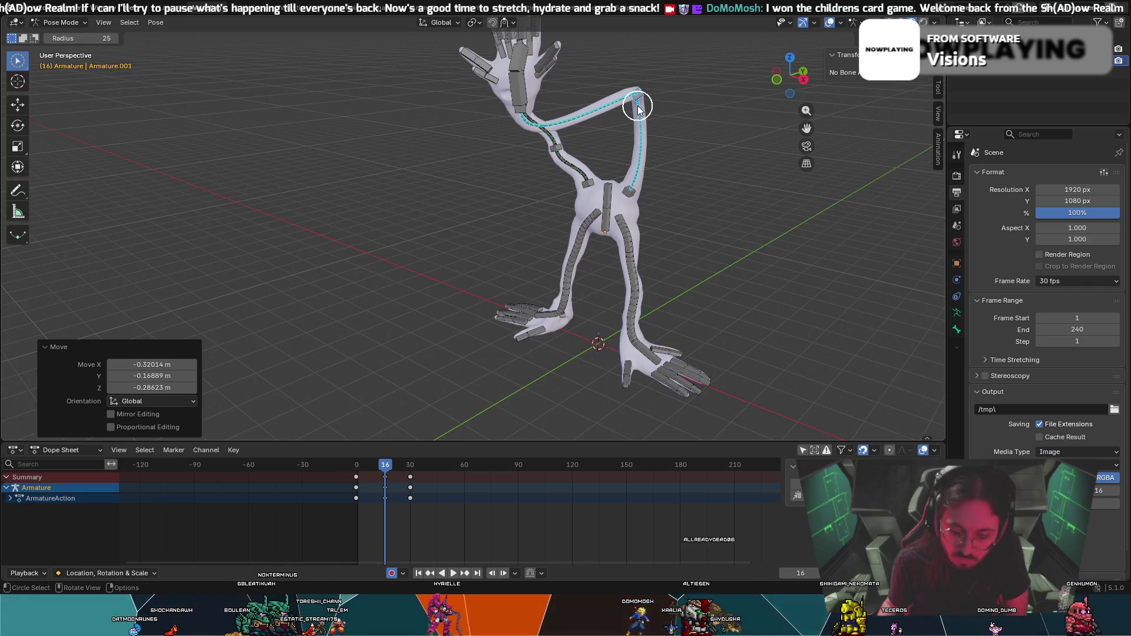
key("r")
left_click(657, 116)
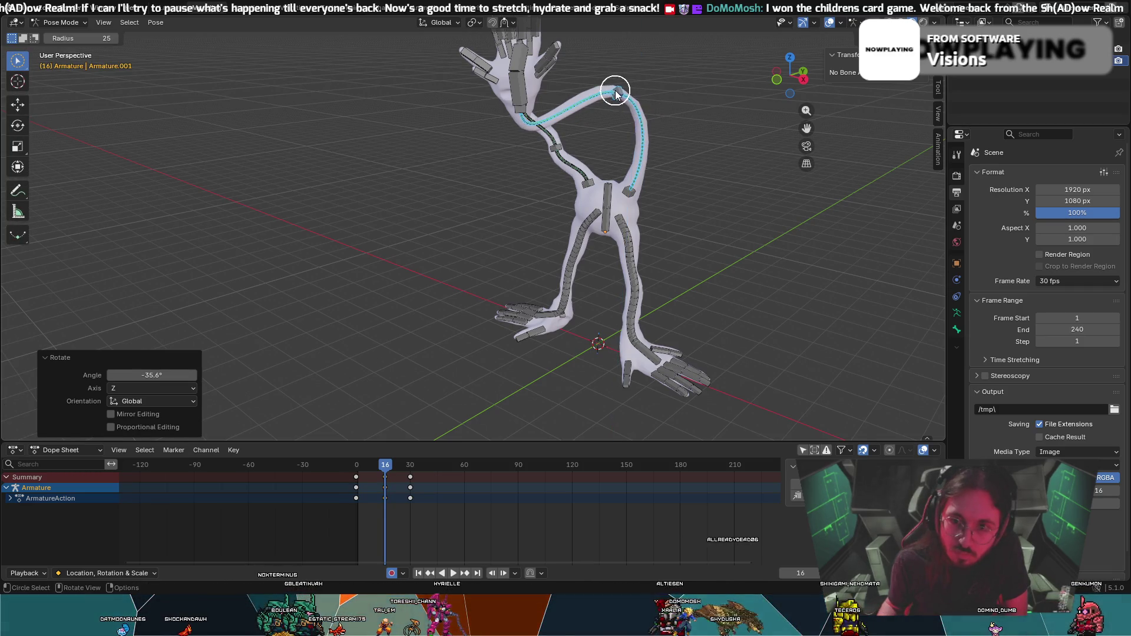
key("g")
left_click(636, 111)
mouse_move(453, 261)
middle_mouse_down()
mouse_move(481, 270)
mouse_move(506, 205)
middle_mouse_up()
key("i")
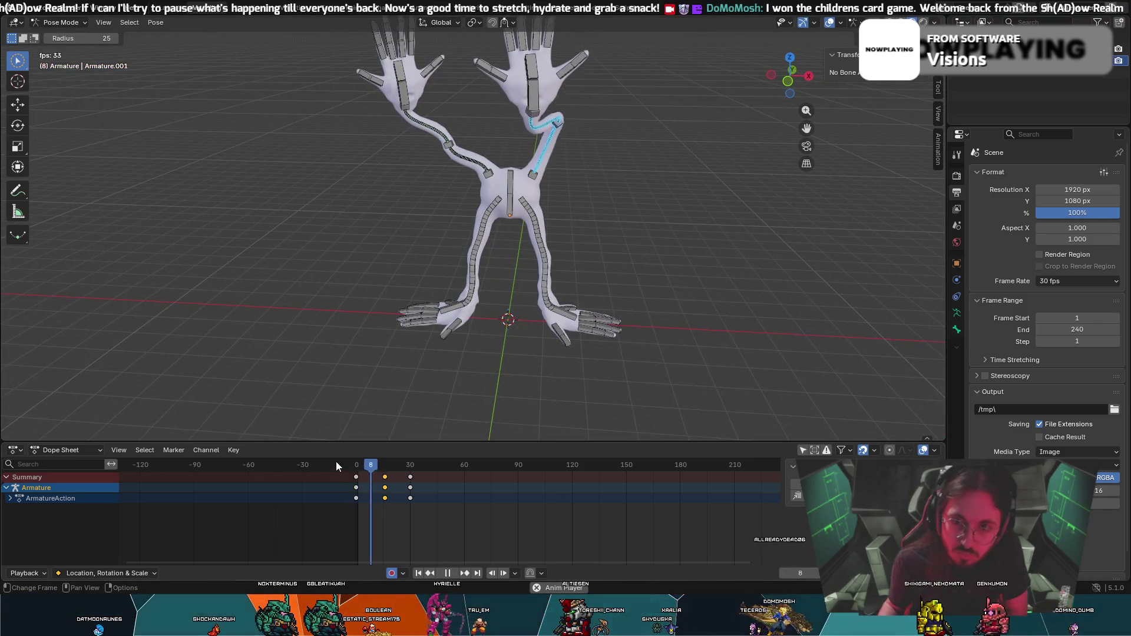
Review the timing, then slide the final grab keys later to frame 45 and replay.
key("Right")
key("Right")
key("Right")
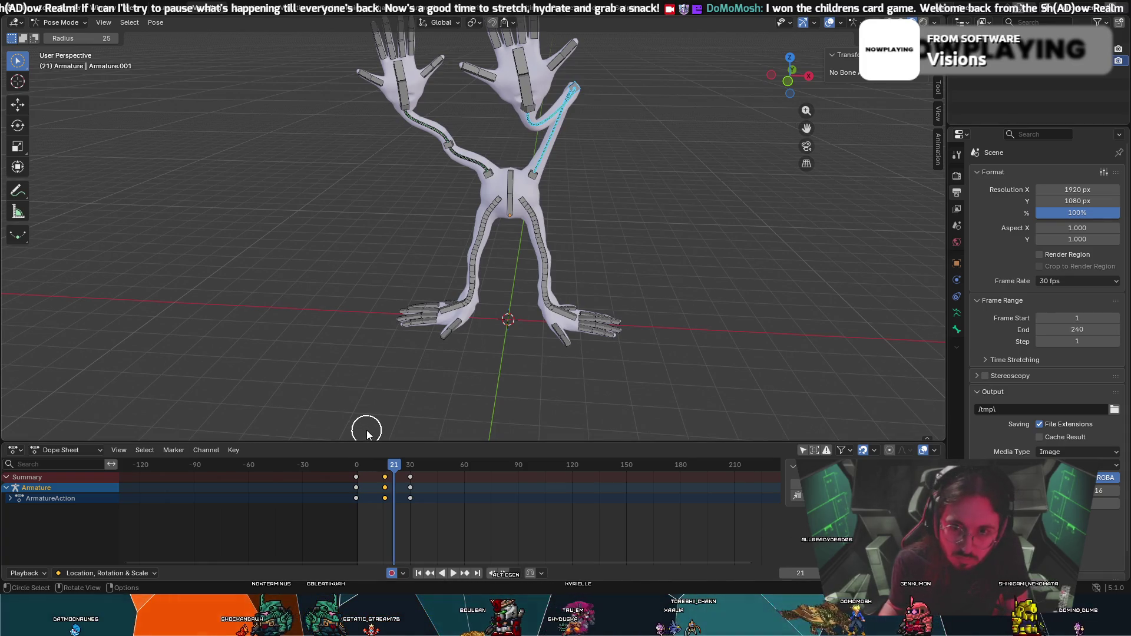
mouse_move(538, 236)
middle_mouse_down()
mouse_move(469, 237)
mouse_move(497, 163)
middle_mouse_up()
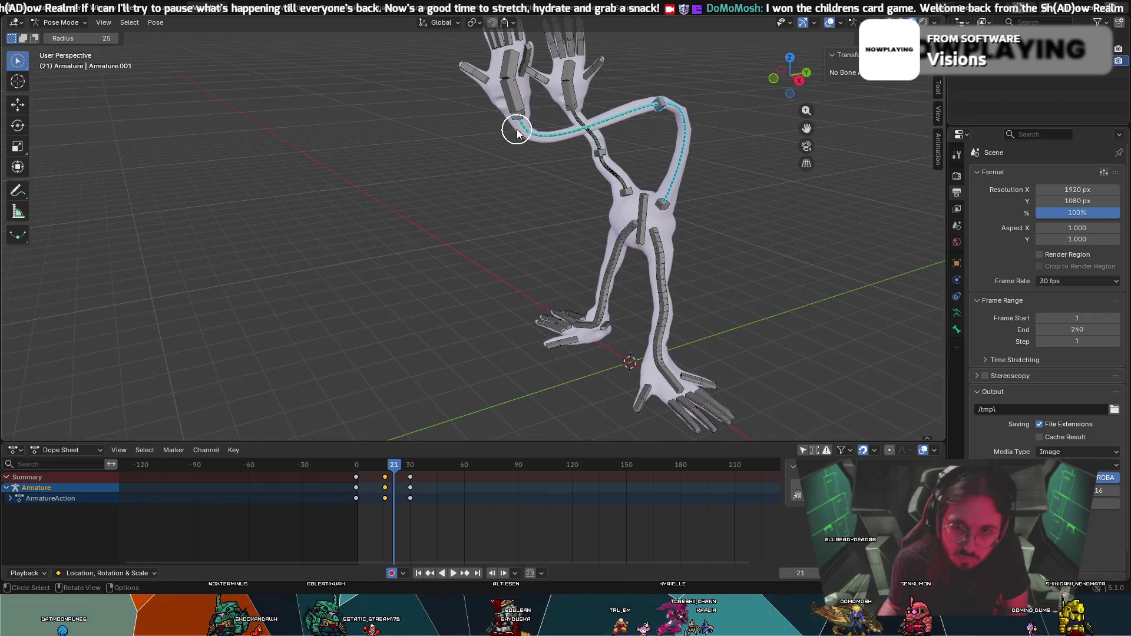
key("space")
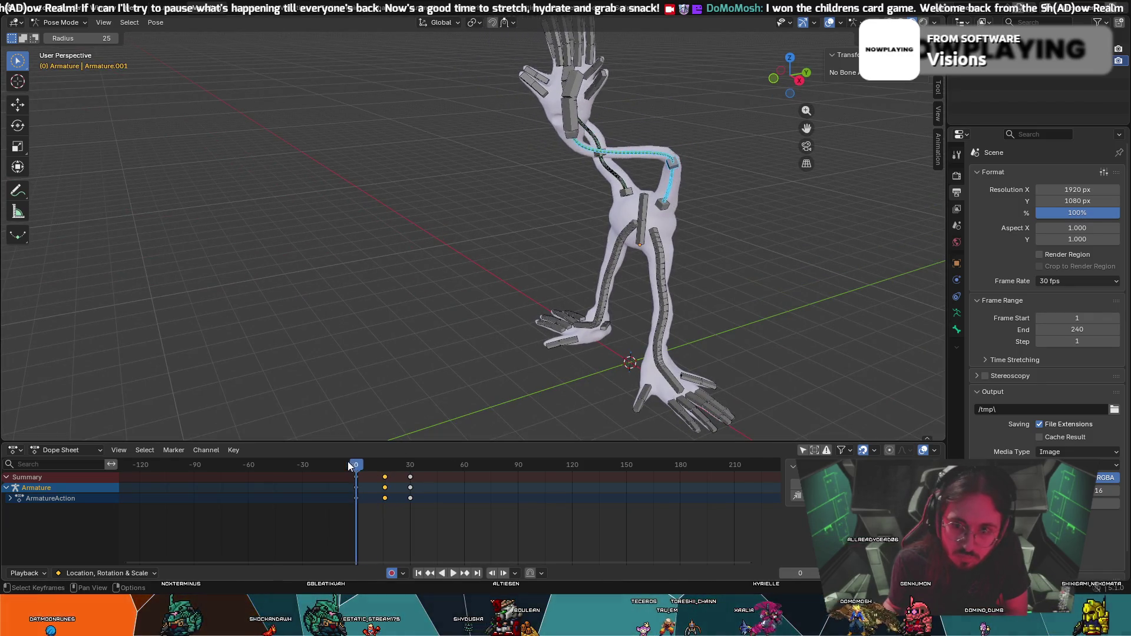
key("space")
key("g")
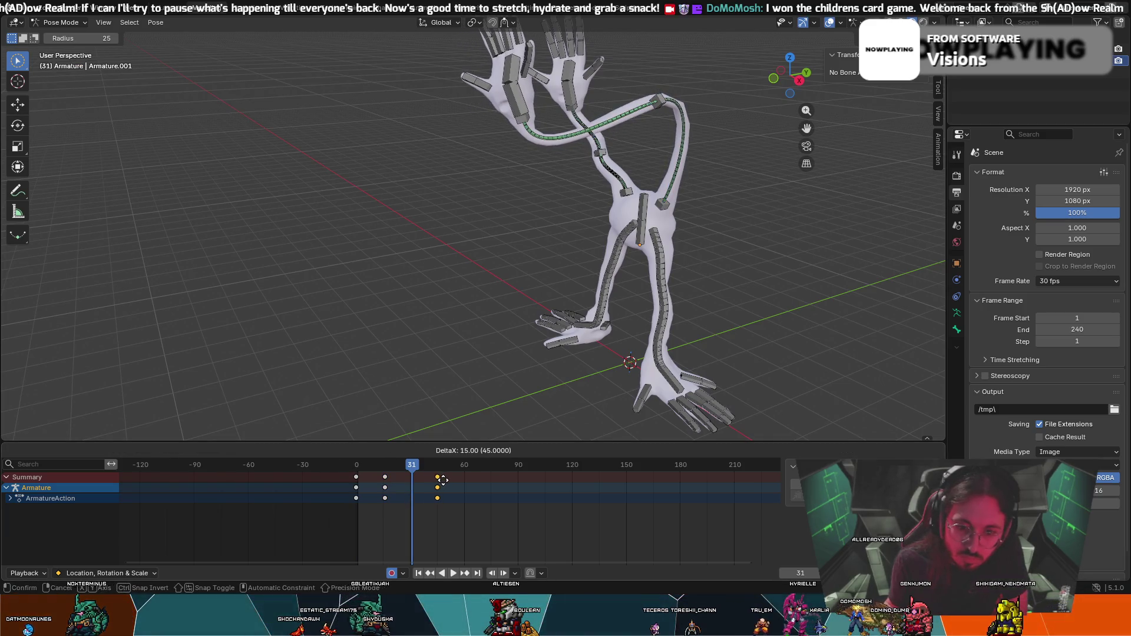
left_click(434, 478)
left_click(374, 464)
key("space")
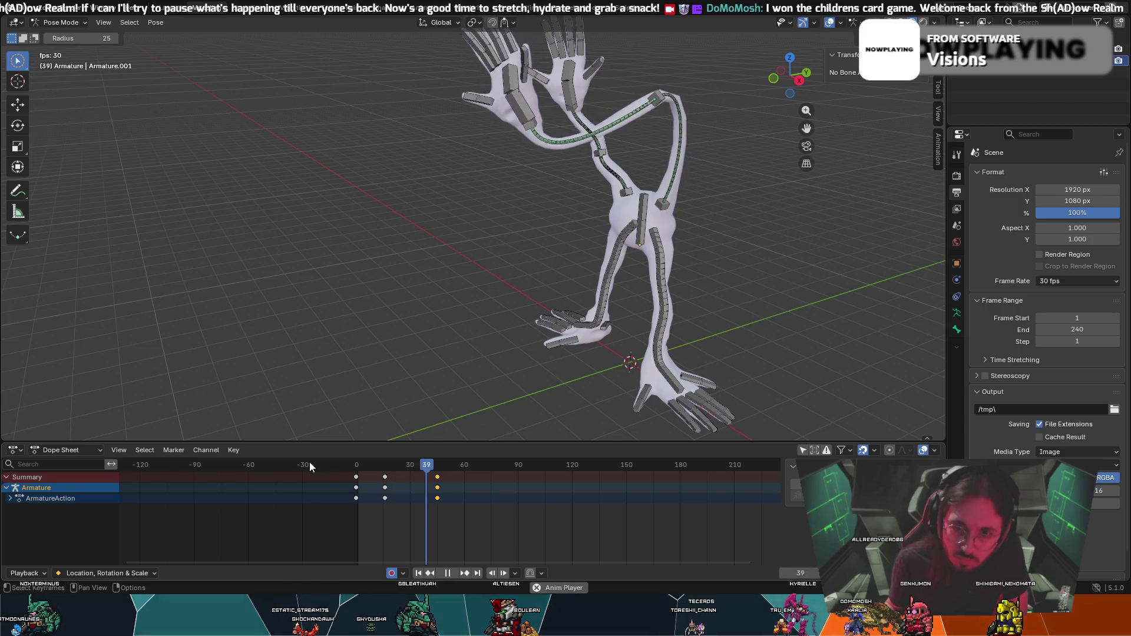
key("space")
At frame 45, rotate the reaching hand and move it so the arm stretches farther outward.
middle_click_drag(481, 360, 551, 318)
left_click(541, 108)
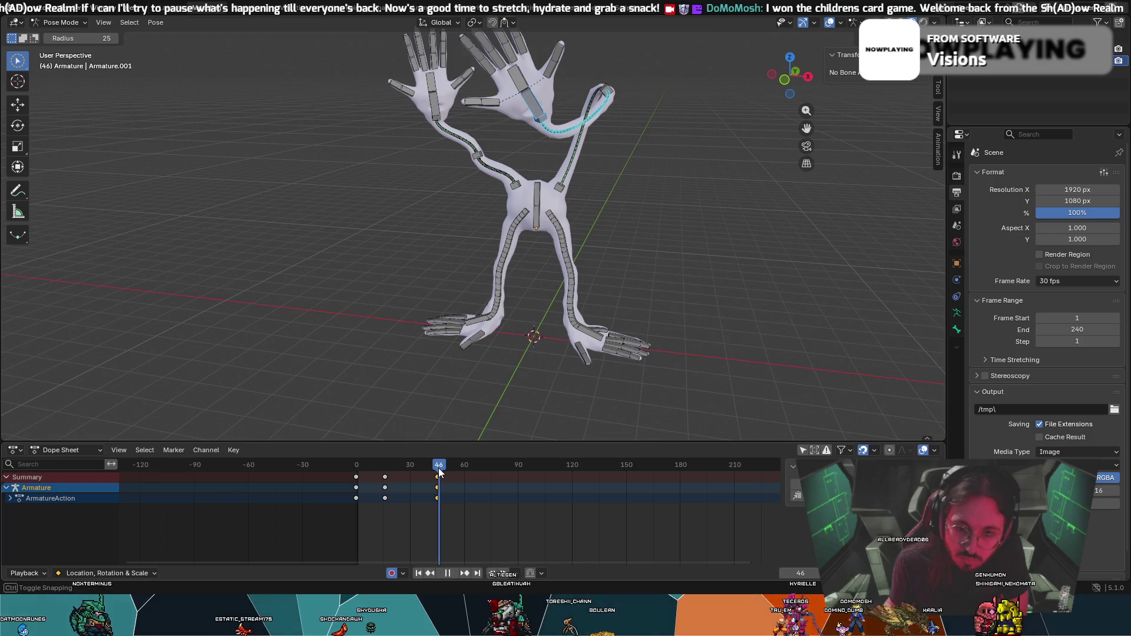
left_click(518, 96)
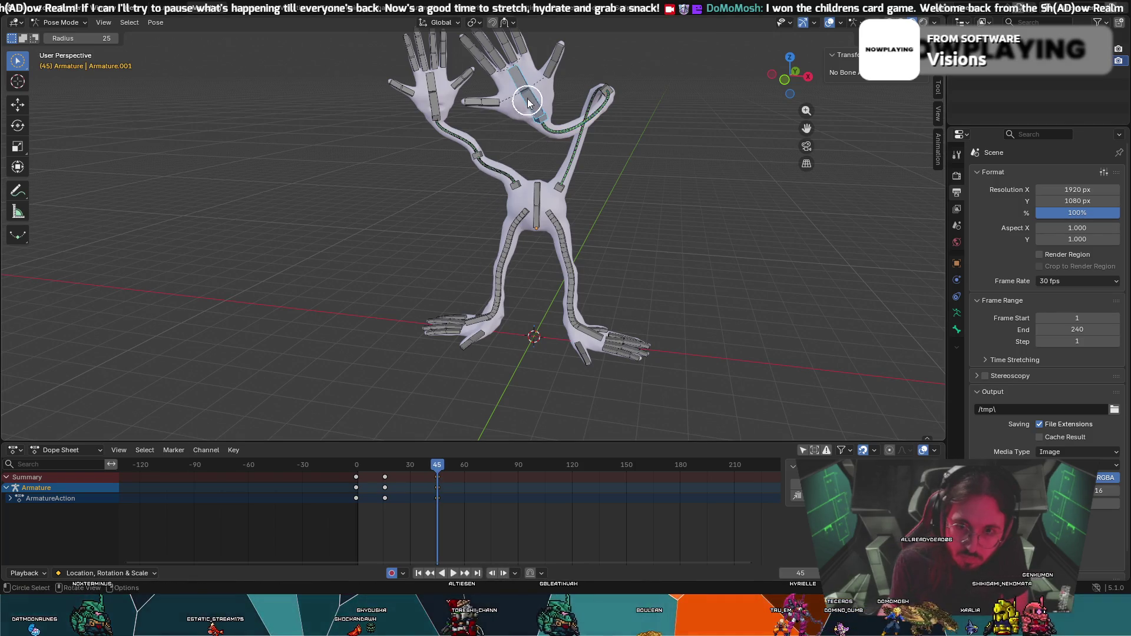
key("r")
left_click(531, 95)
key("g")
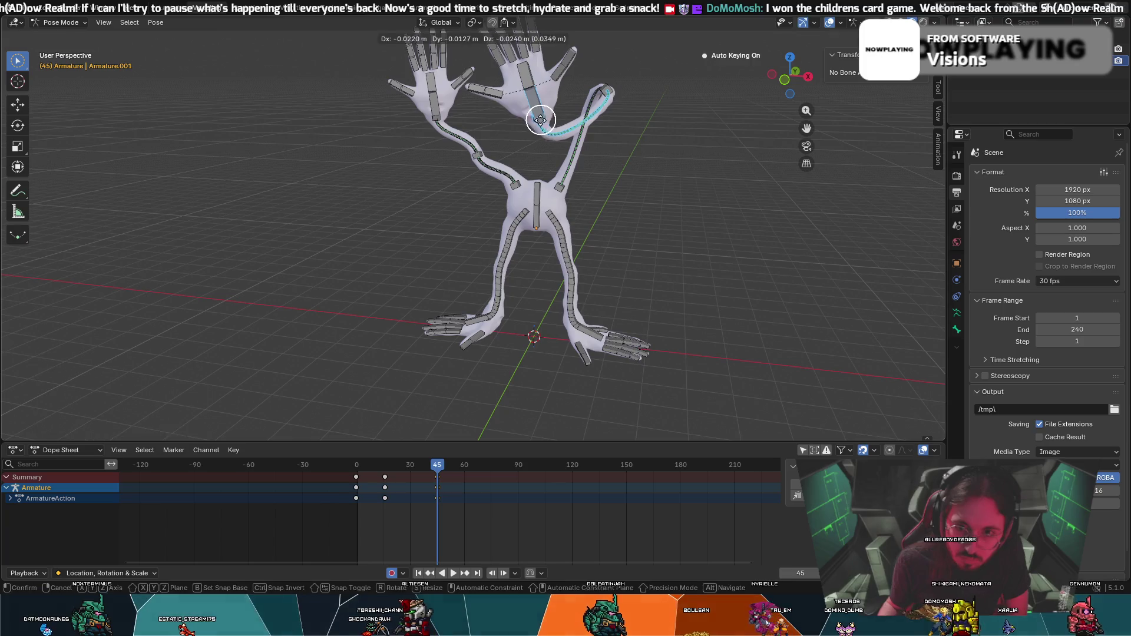
left_click(527, 124)
key("g")
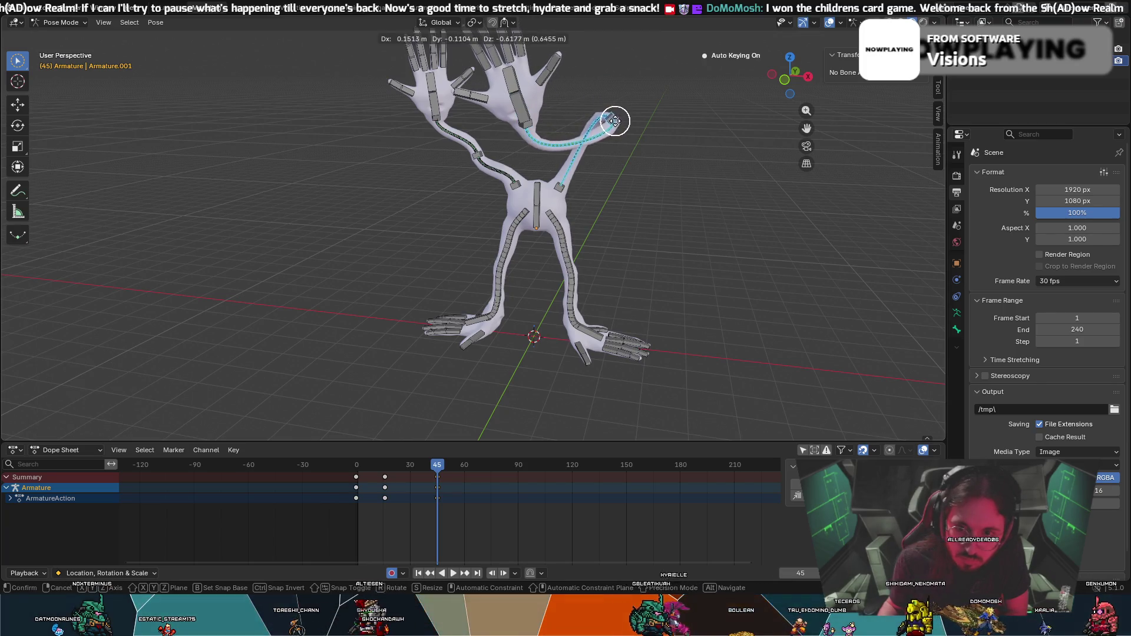
left_click(608, 119)
Key the grab pose at frame 45 and play the animation from the start.
key("i")
key("shift+Left")
key("space")
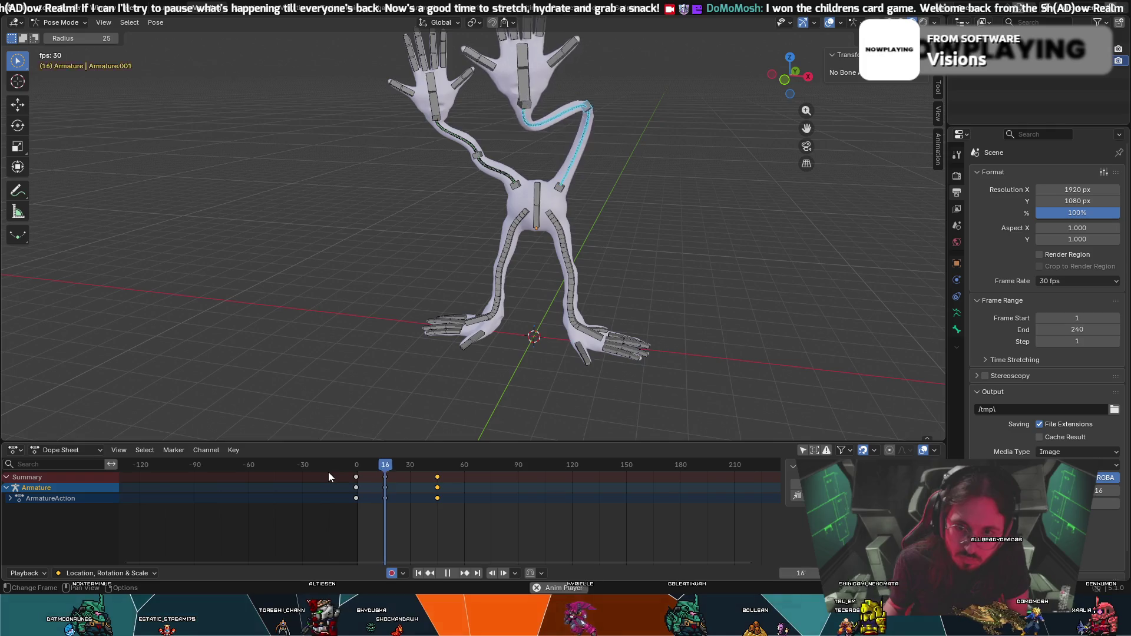
middle_click_drag(537, 345, 642, 350)
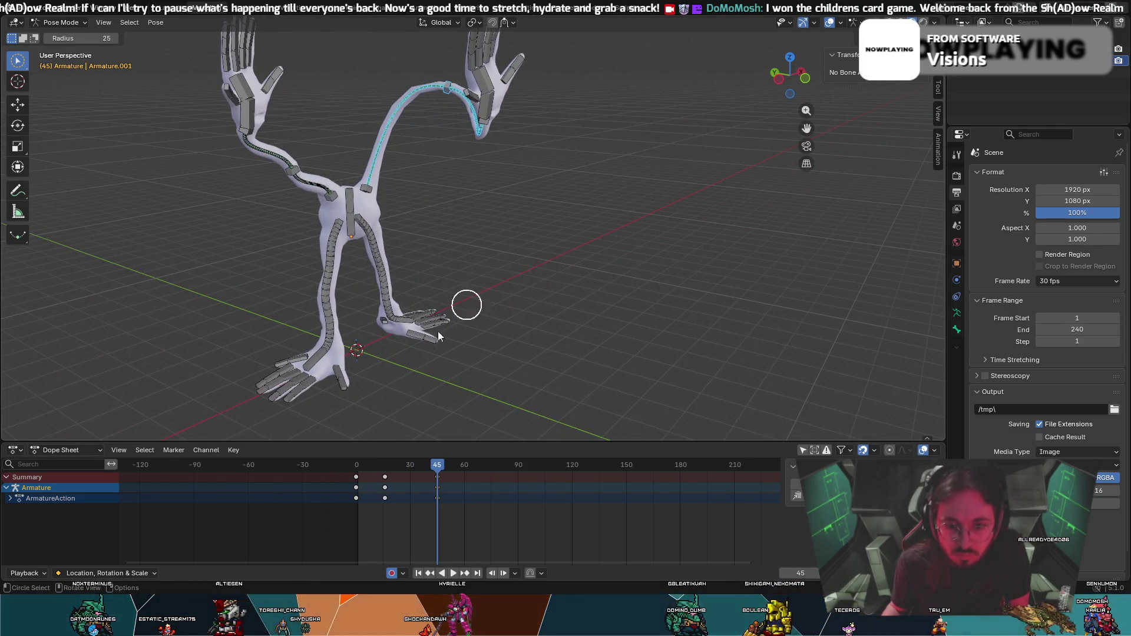
Scrub to frame 45 and rotate the reaching hand bone about 42 degrees.
key("shift+Left")
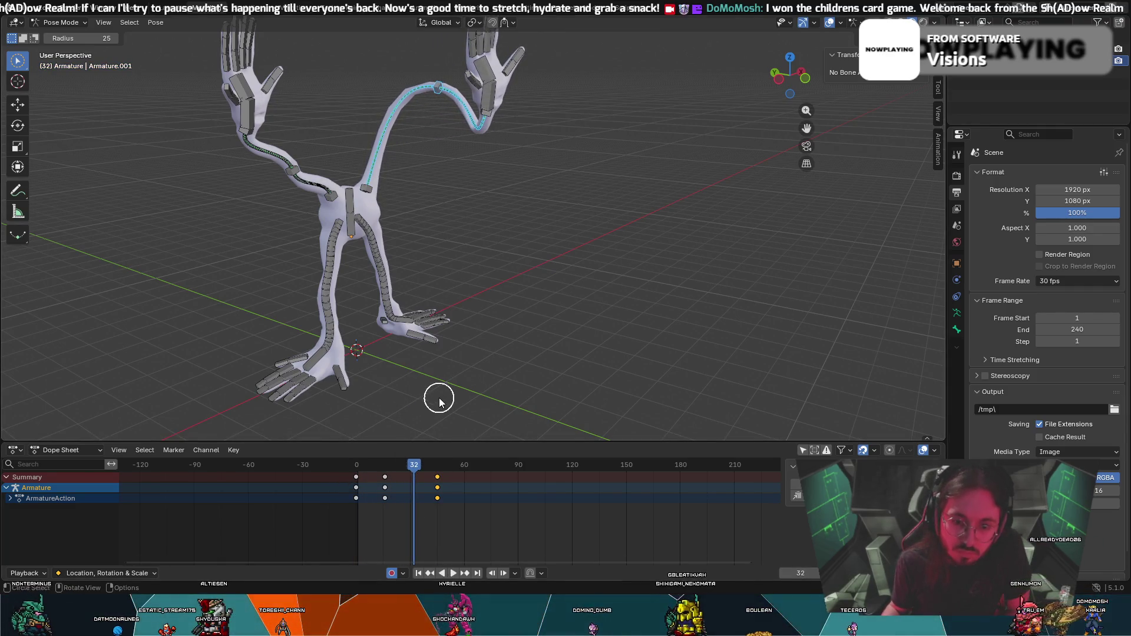
key("space")
key("space")
left_click_drag(424, 472, 435, 471)
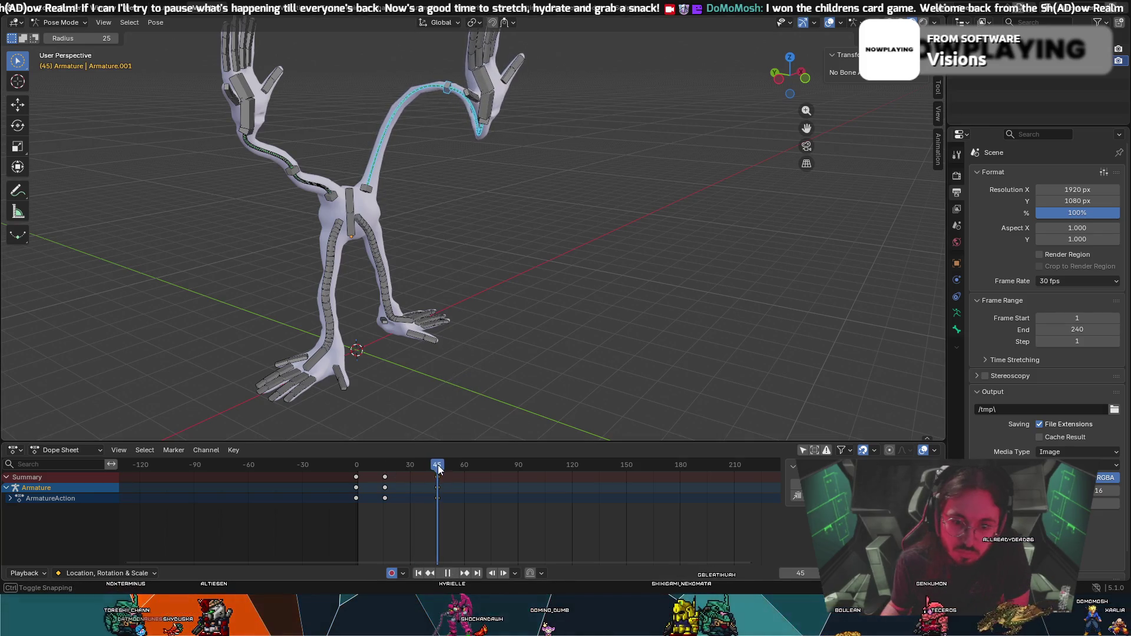
left_click(494, 105)
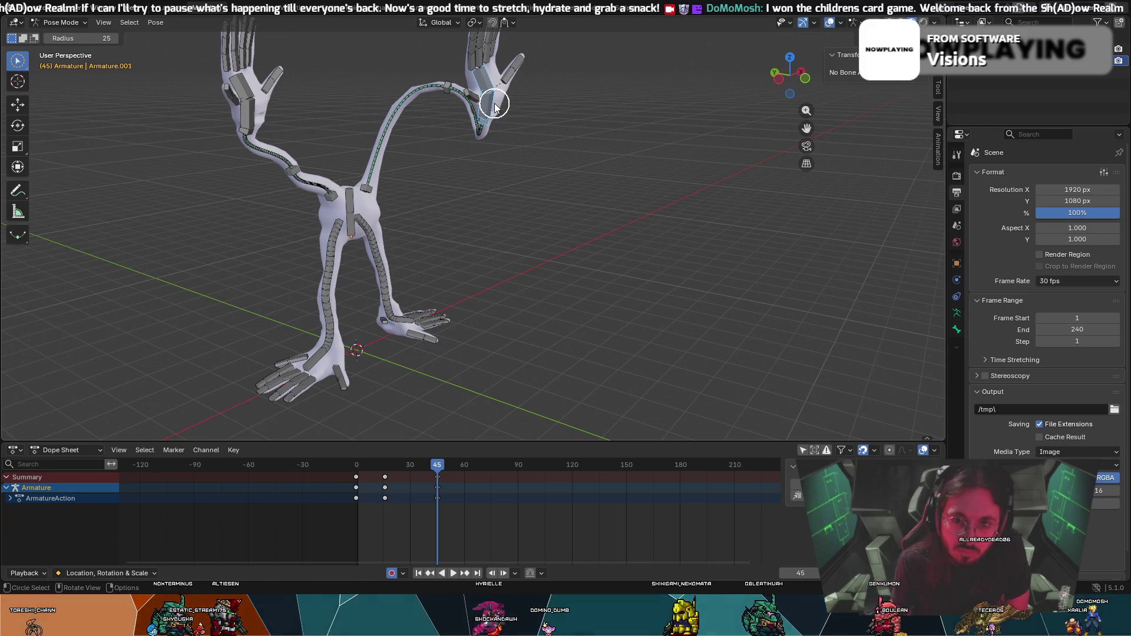
key("r")
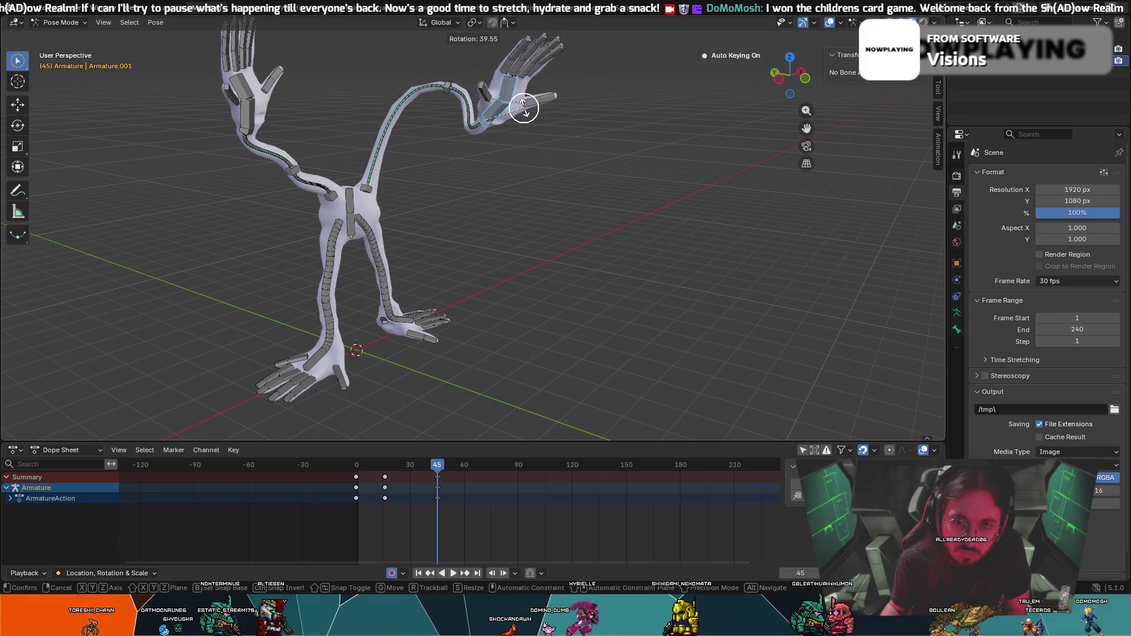
left_click(527, 107)
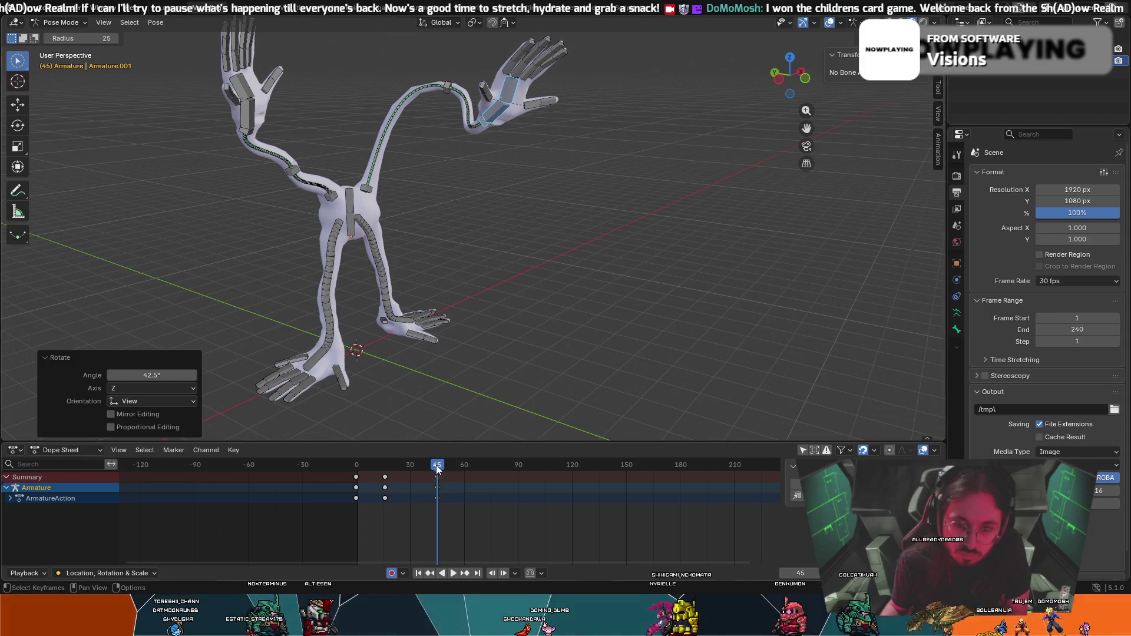
Keyframe the rotated hand at frame 45 and replay from the start.
key("i")
key("shift+Left")
key("space")
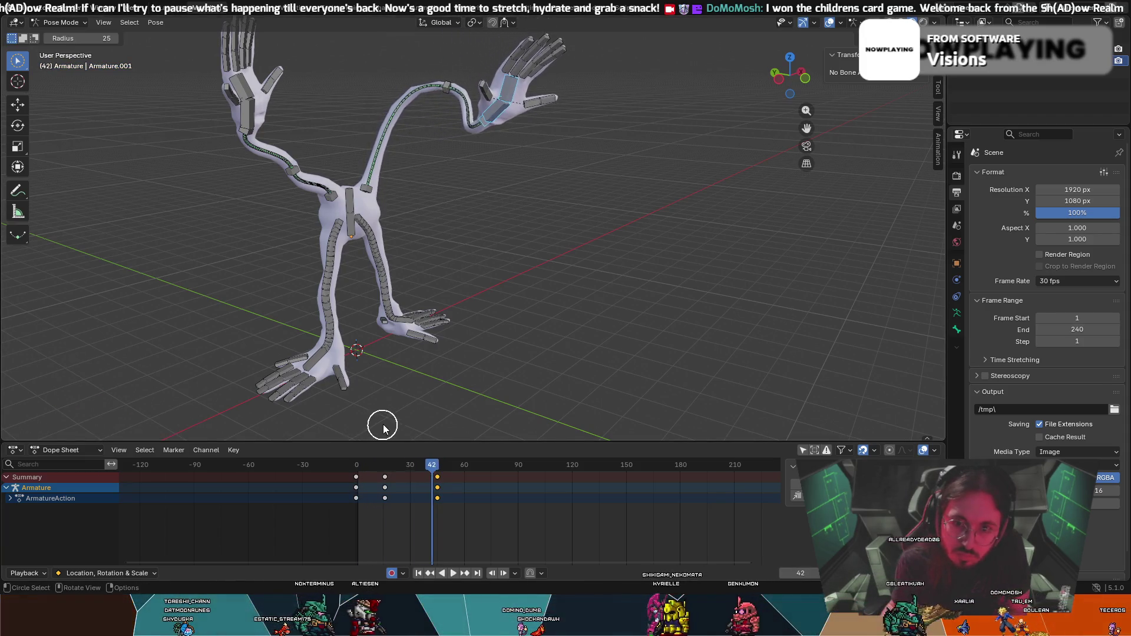
At frame 8, brush-select the hand bone, move it and key the arm pose.
left_click(360, 466)
key("c")
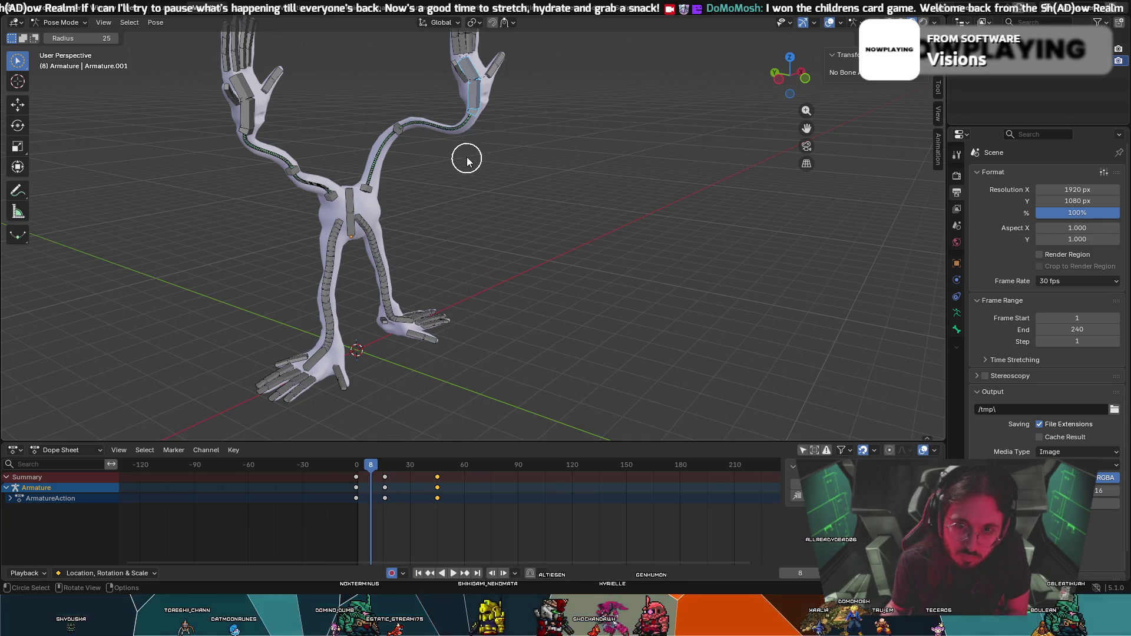
key("Escape")
key("g")
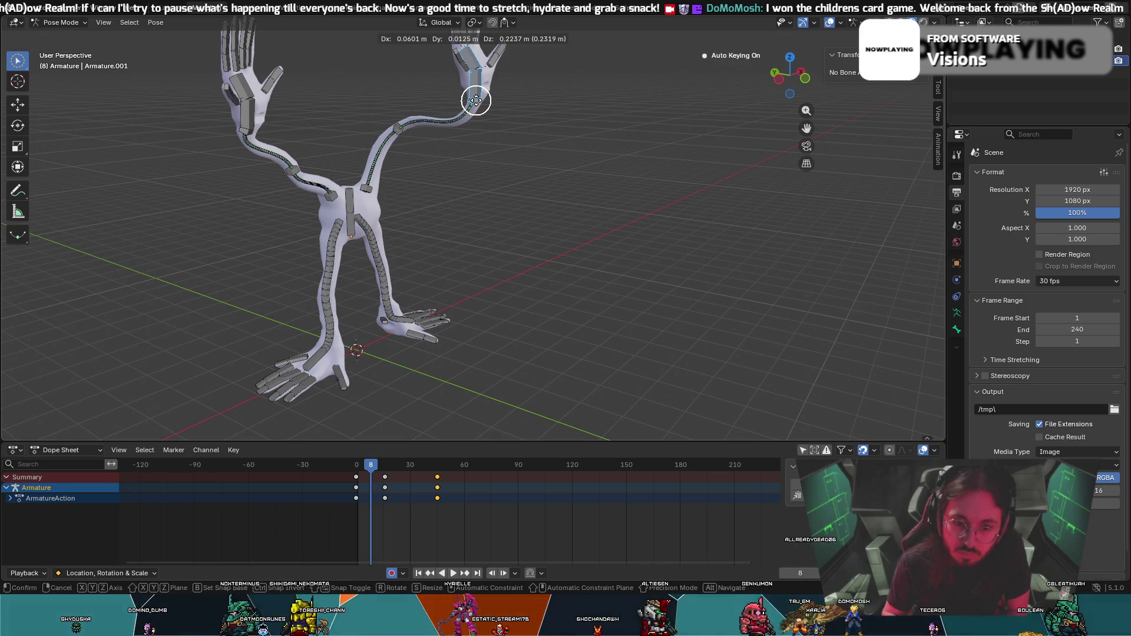
left_click(475, 100)
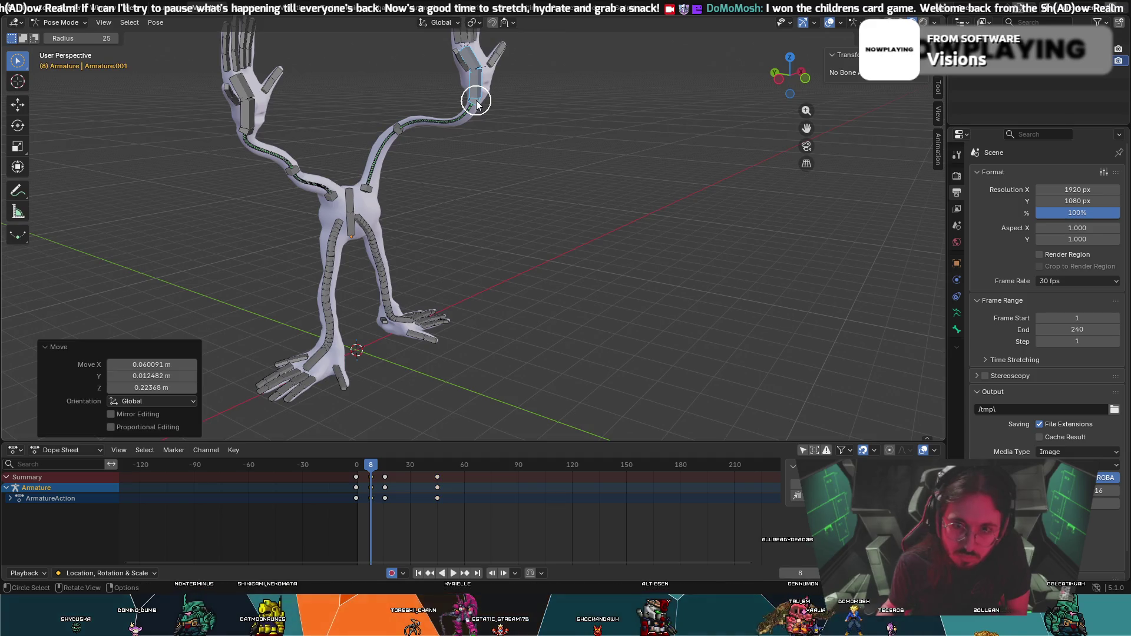
key("i")
At frame 12, move the hand again, key the pose and play back from the start.
key("Right")
key("Right")
key("Right")
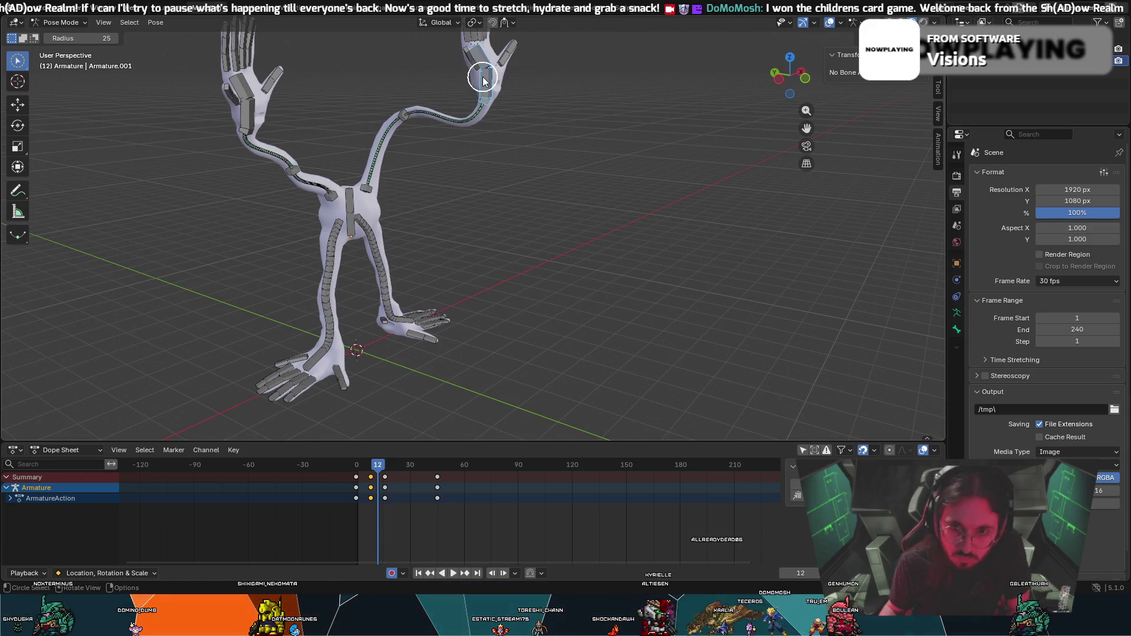
key("g")
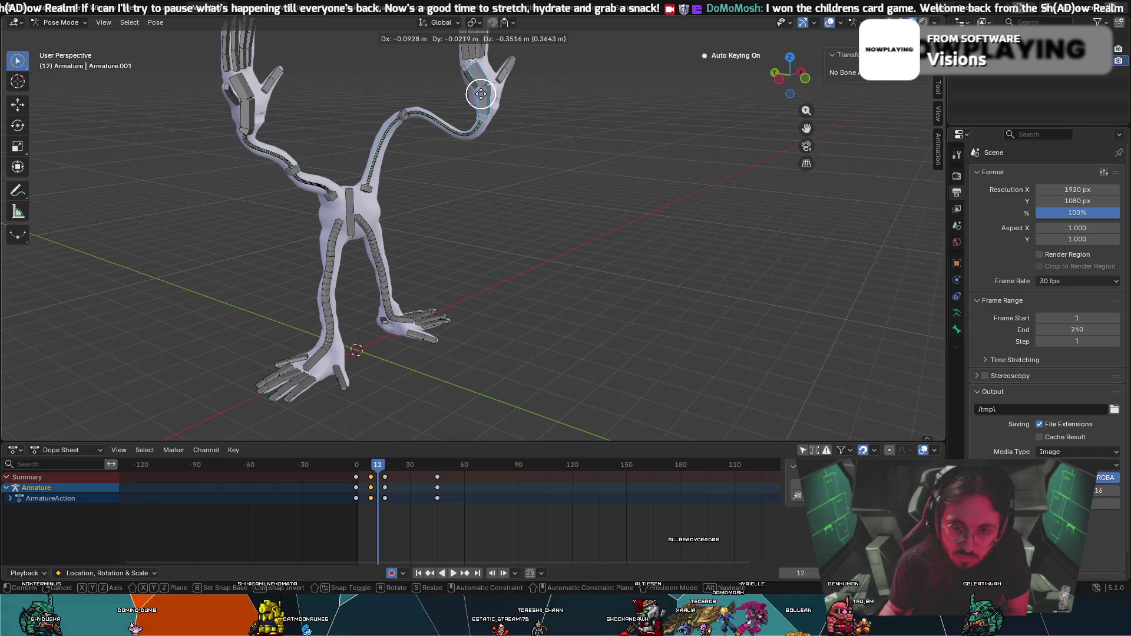
left_click(479, 95)
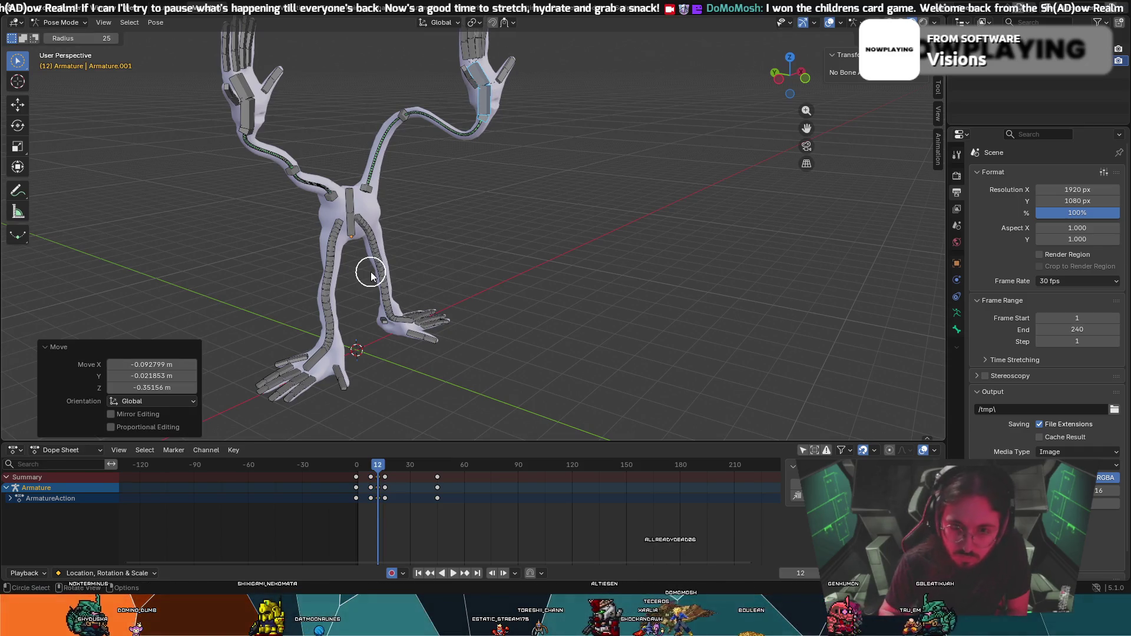
key("k")
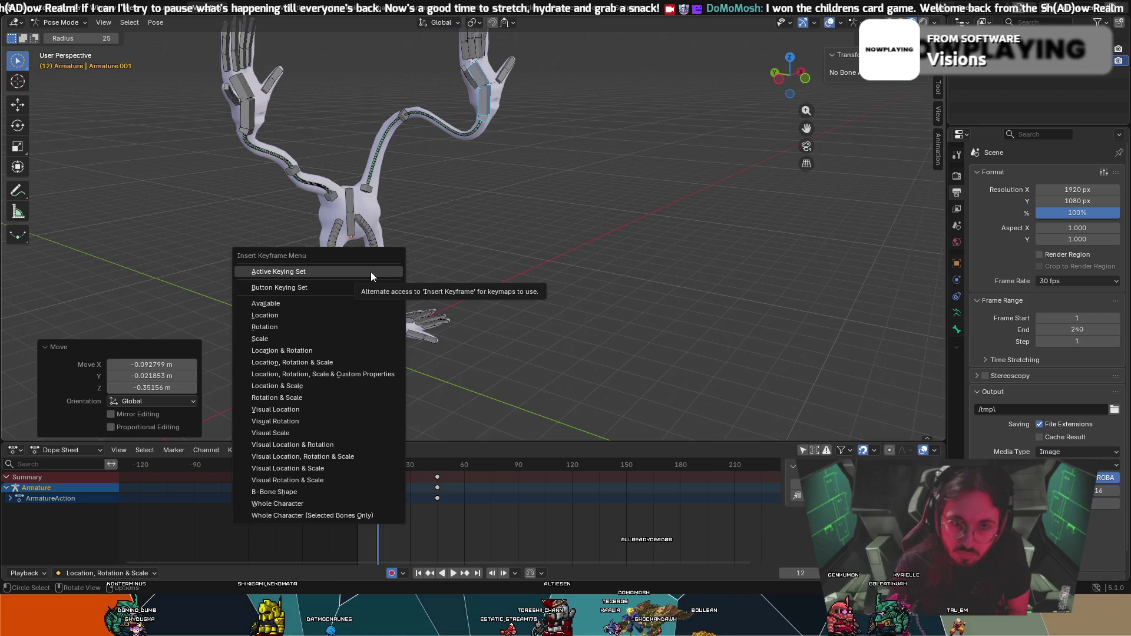
left_click(371, 272)
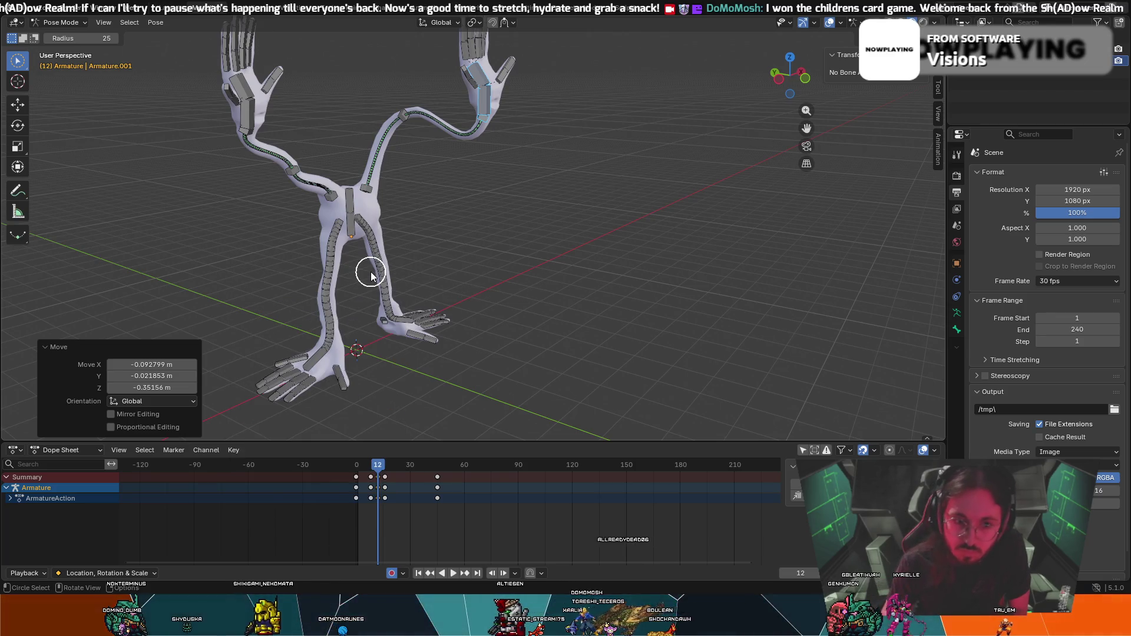
key("shift+Left")
key("space")
Nudge the early keyframe columns near frames 12-13 a couple of frames later and replay.
left_click_drag(386, 477, 394, 479)
left_click_drag(378, 488, 390, 468)
key("shift+Left")
key("space")
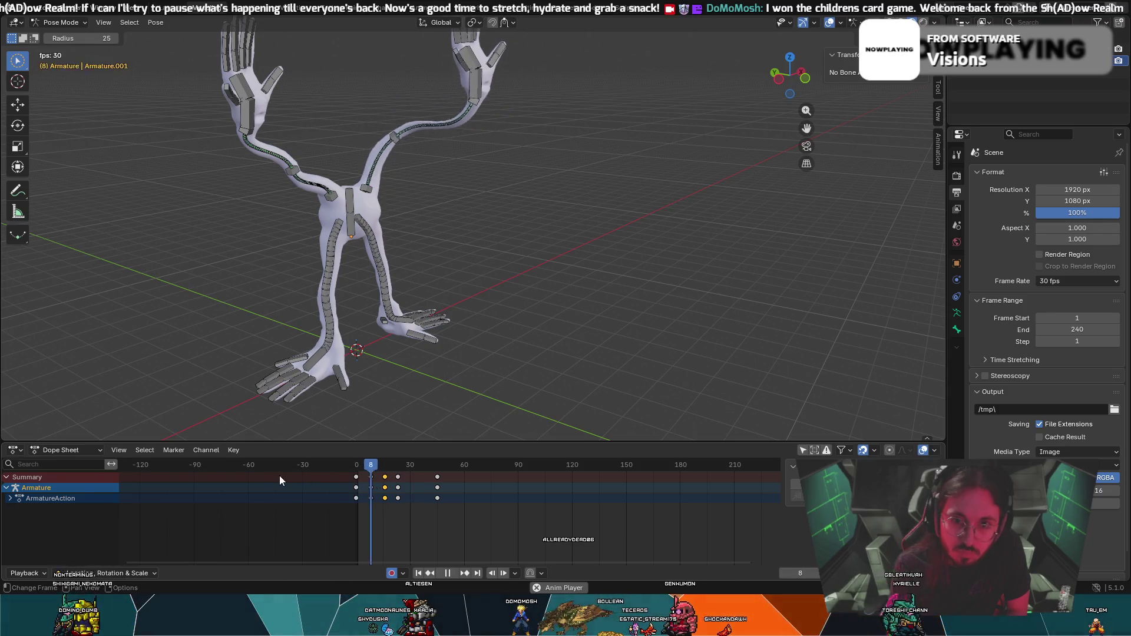
Preview the reach by scrubbing, then shift the middle keyframe column near frame 33 two frames later.
left_click_drag(419, 469, 372, 477)
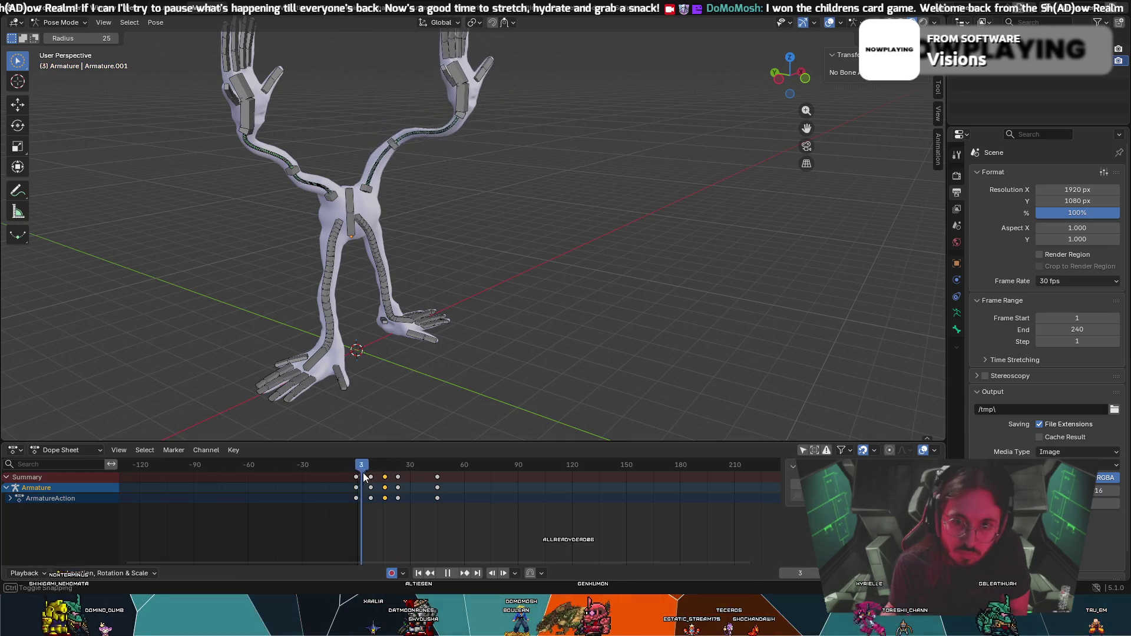
left_click_drag(376, 478, 437, 476)
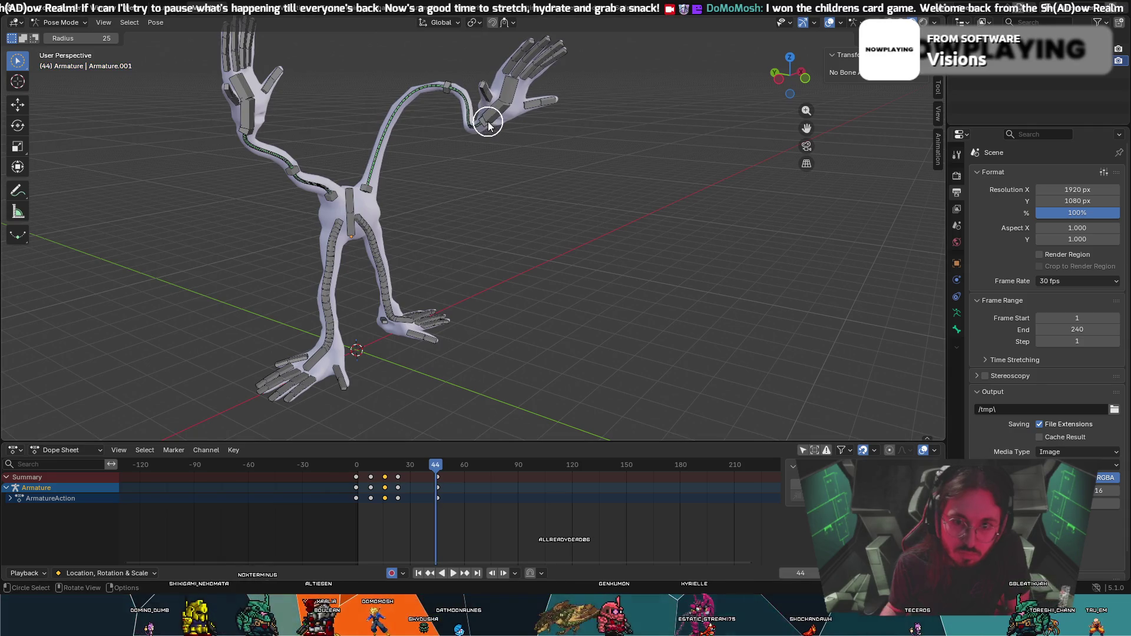
mouse_move(400, 485)
left_mouse_down()
mouse_move(421, 480)
mouse_move(374, 490)
left_mouse_up()
left_click(416, 482)
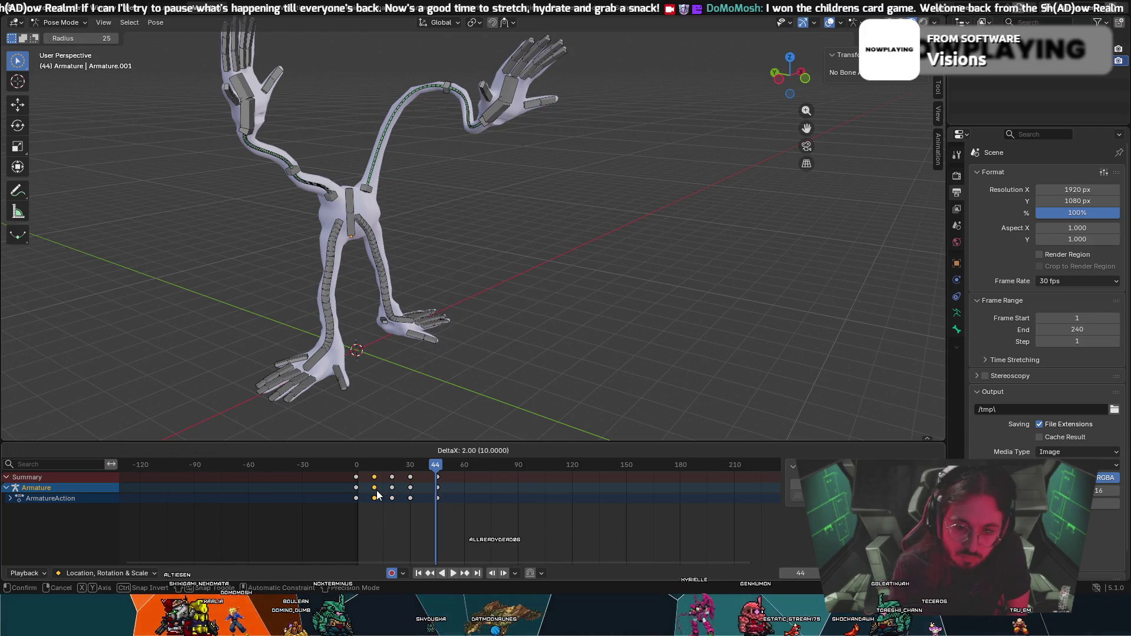
left_click(376, 496)
Review the retimed motion from the start and scrub to the middle of the reach.
key("shift+Left")
key("space")
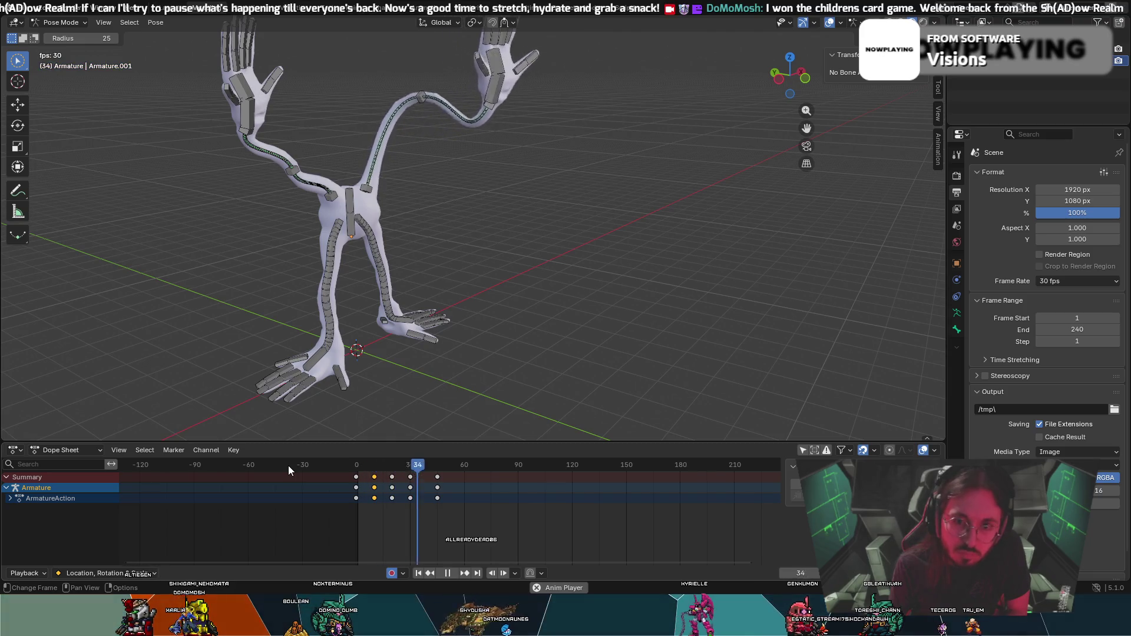
key("space")
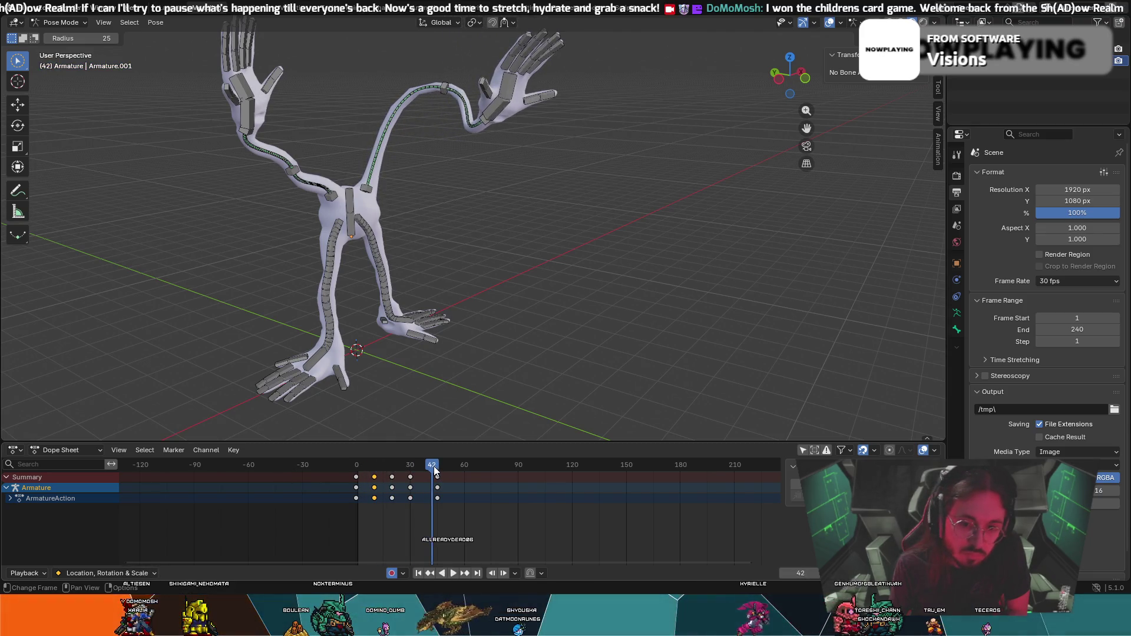
left_click_drag(434, 471, 425, 471)
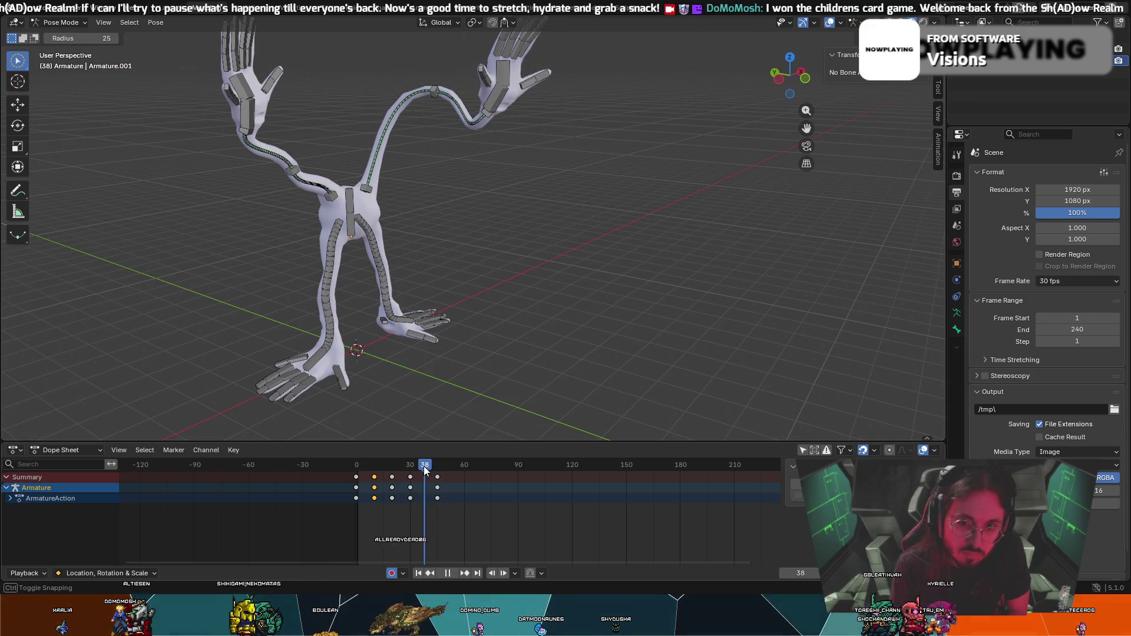
right_click(472, 515)
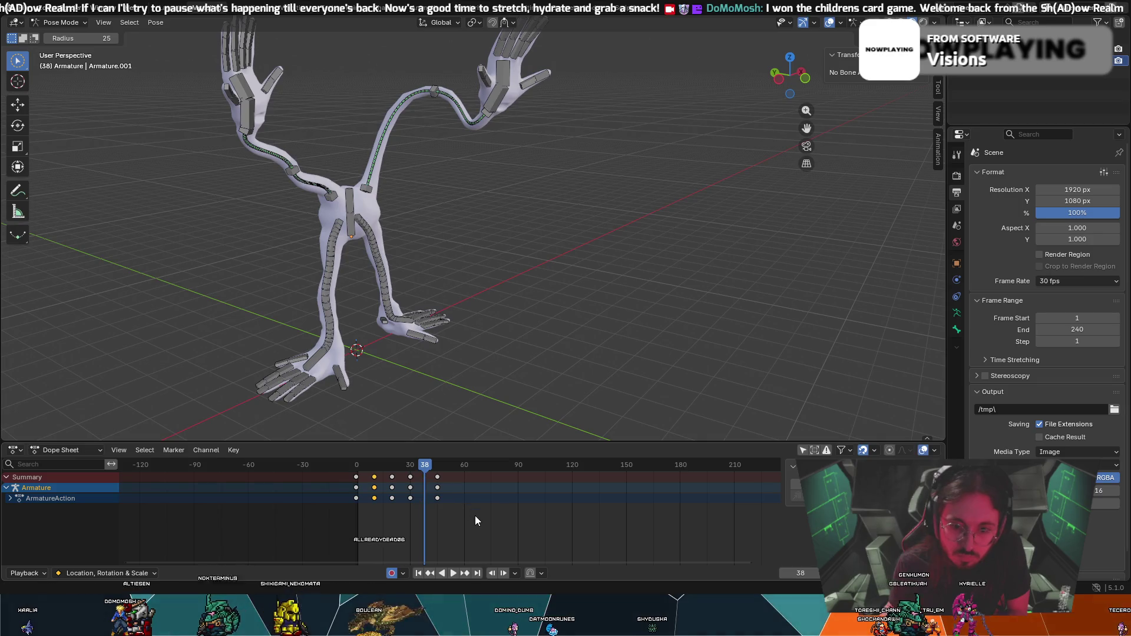
Move the hand bone and reposition and rotate the upper-arm bone, auto-keying the new pose.
key("g")
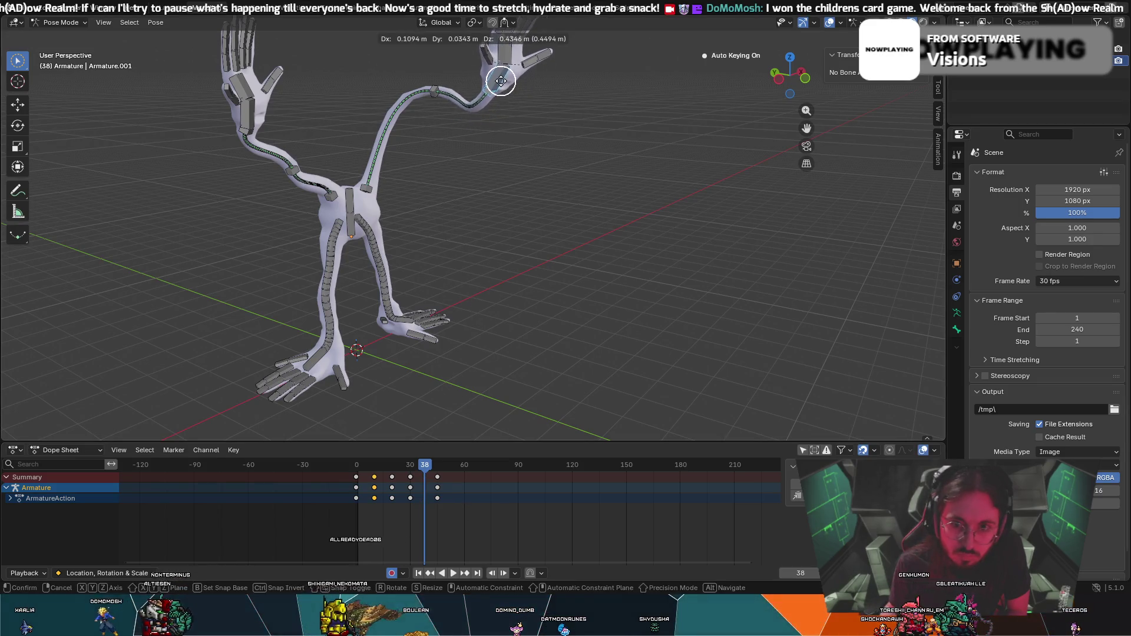
left_click(500, 74)
left_click(441, 90)
key("g")
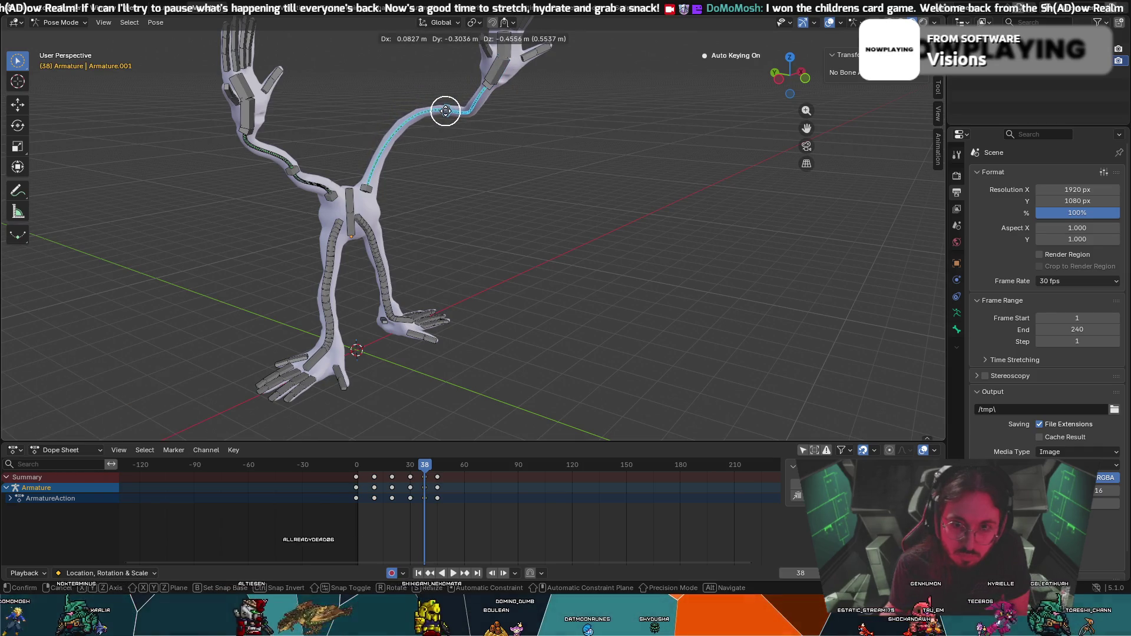
key("r")
left_click(431, 105)
Refine the arm bone with further moves and an X-axis rotation, then rewind to the start.
key("w")
right_click(428, 104)
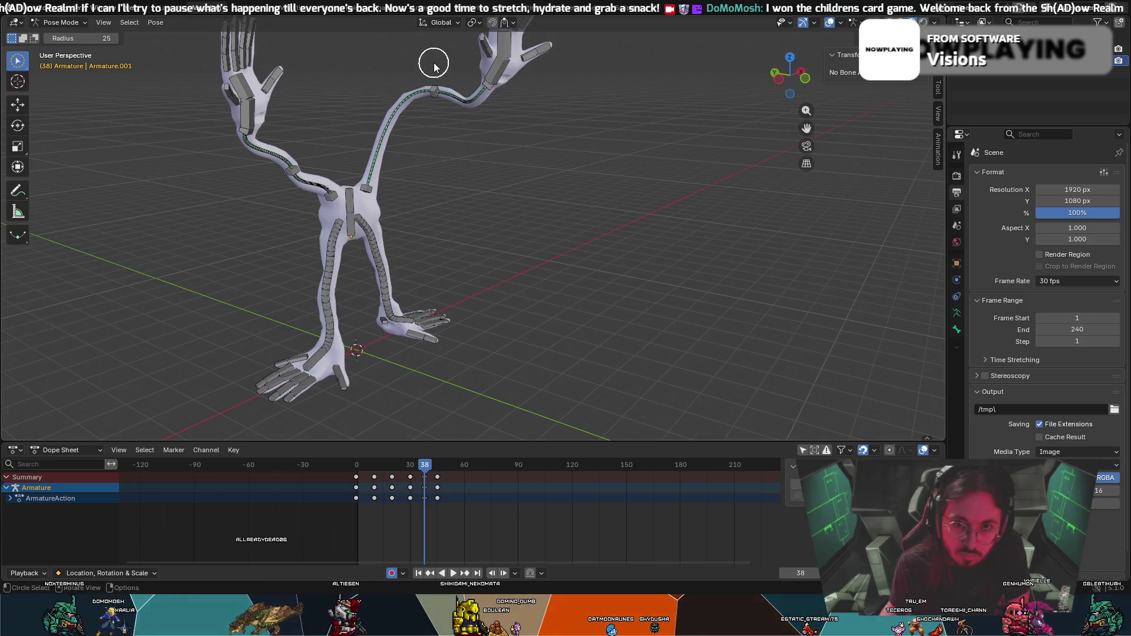
key("g")
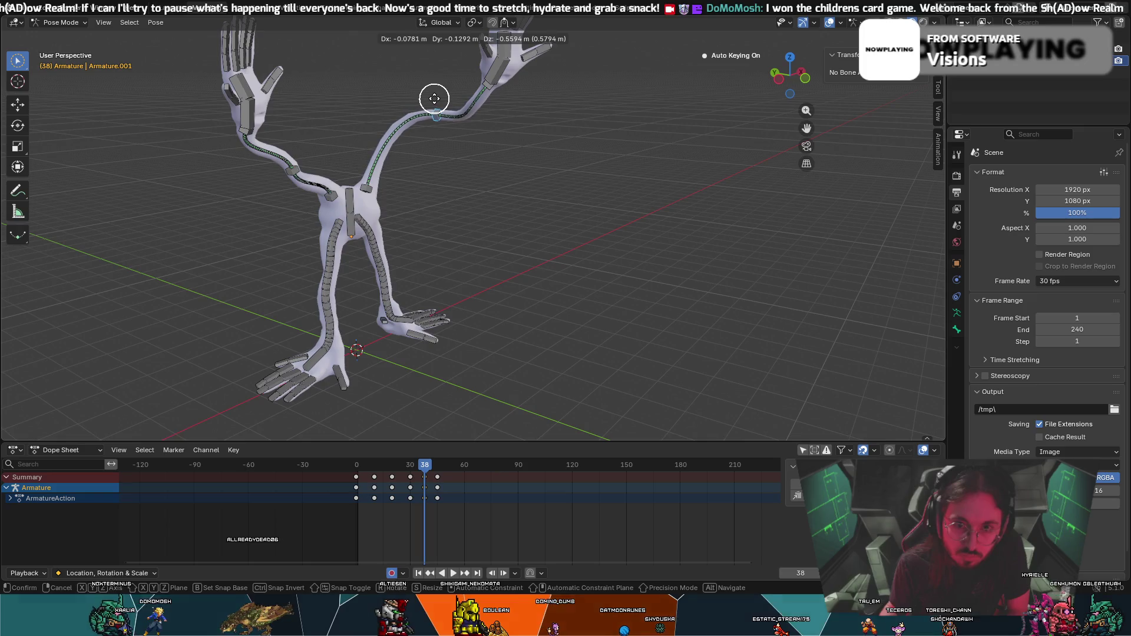
left_click(434, 99)
key("r")
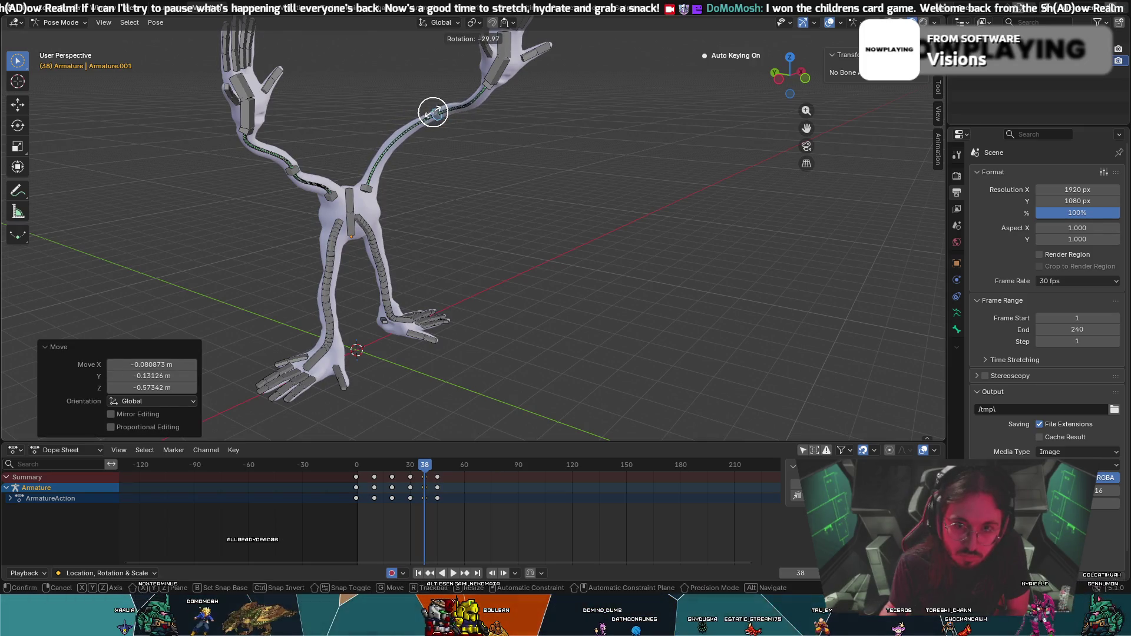
key("x")
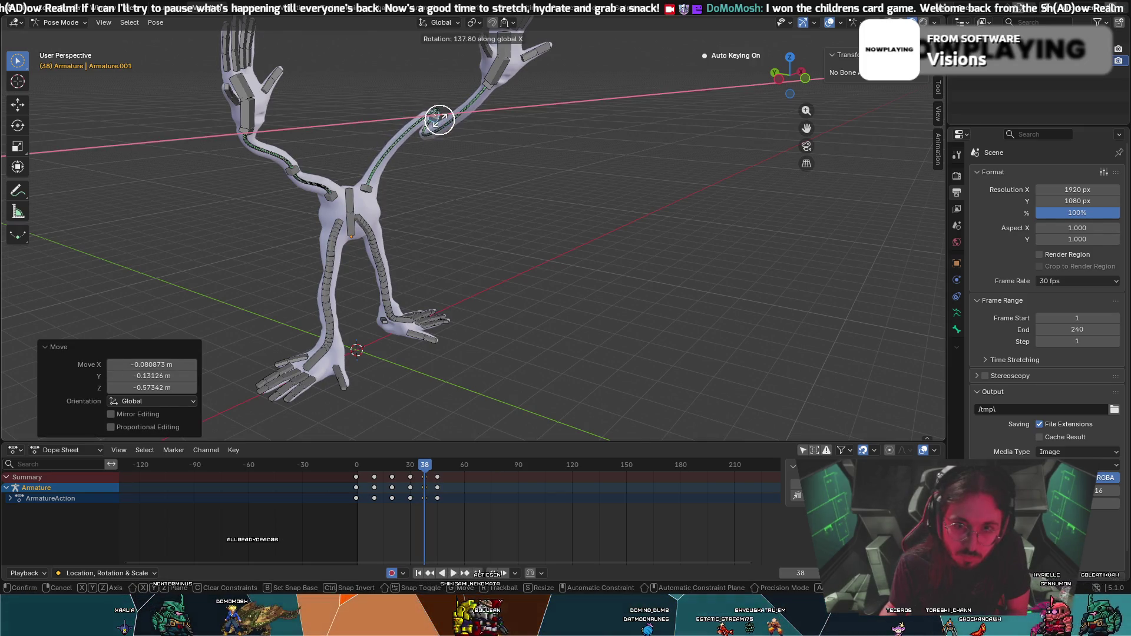
left_click(435, 80)
key("g")
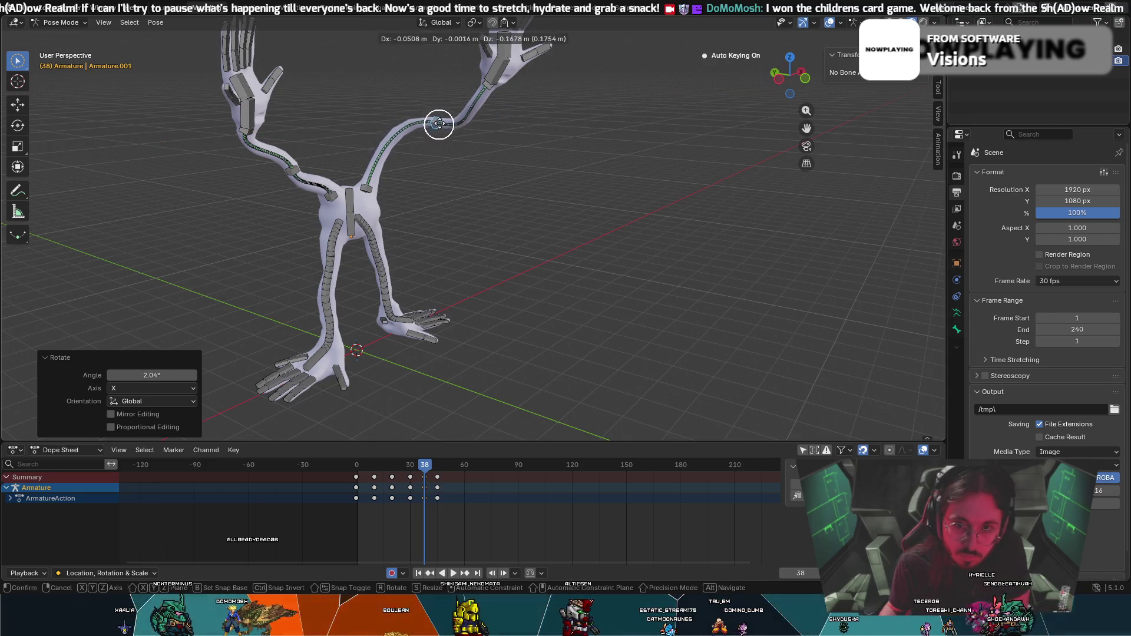
left_click(433, 124)
mouse_move(429, 126)
middle_mouse_down()
mouse_move(443, 118)
mouse_move(437, 424)
middle_mouse_up()
key("shift+Left")
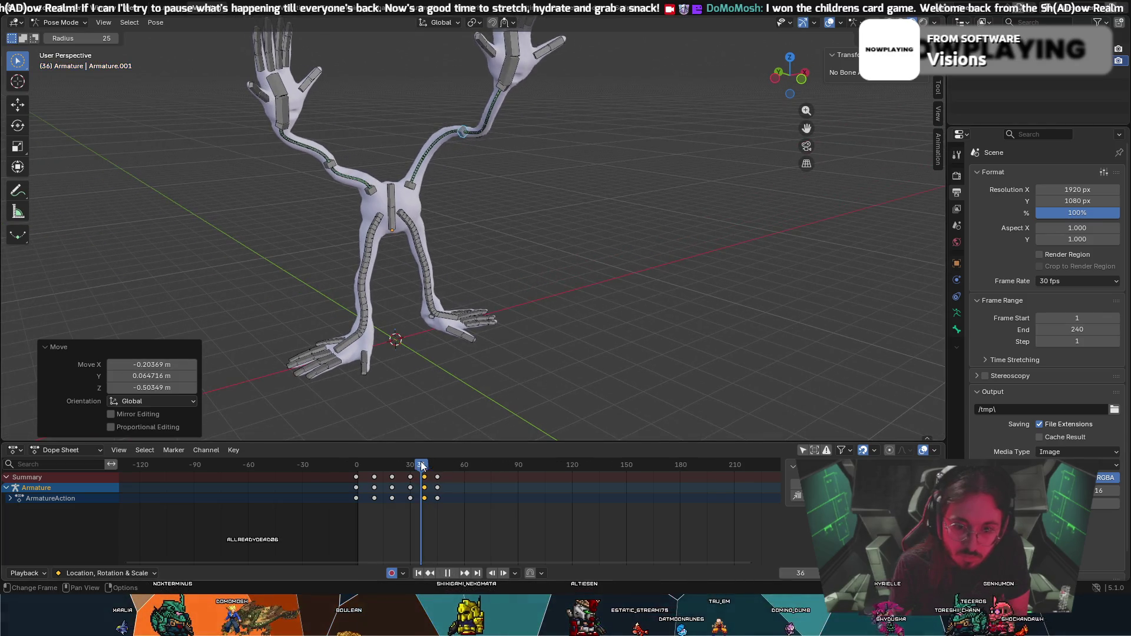
Play back the reach, scrub to frame 46 and try a move of the arm bone before cancelling it.
key("space")
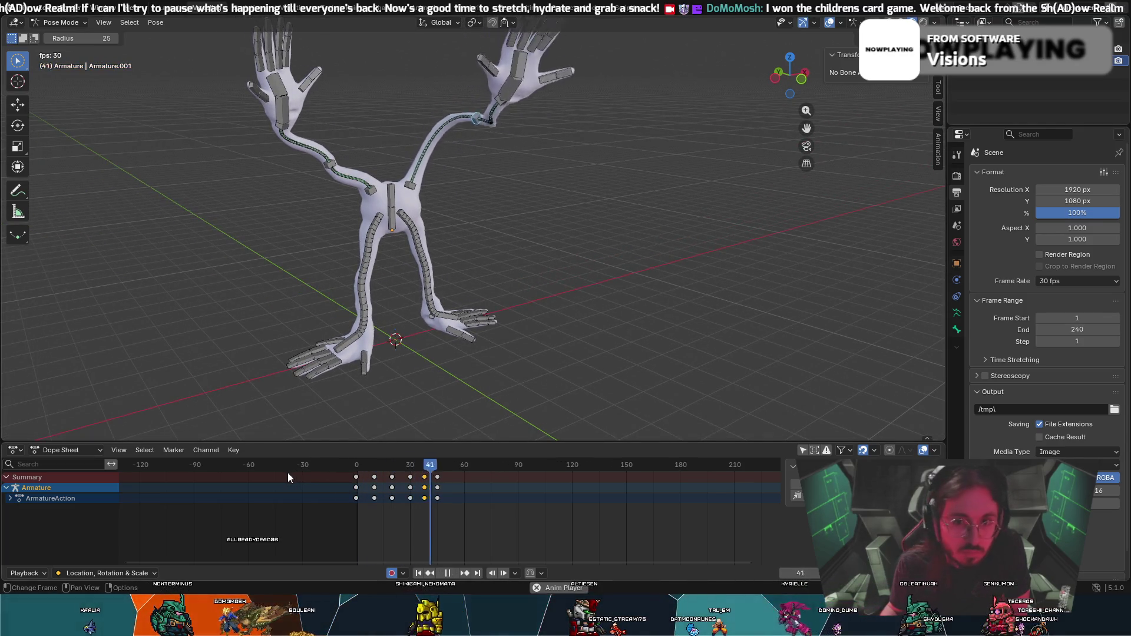
key("space")
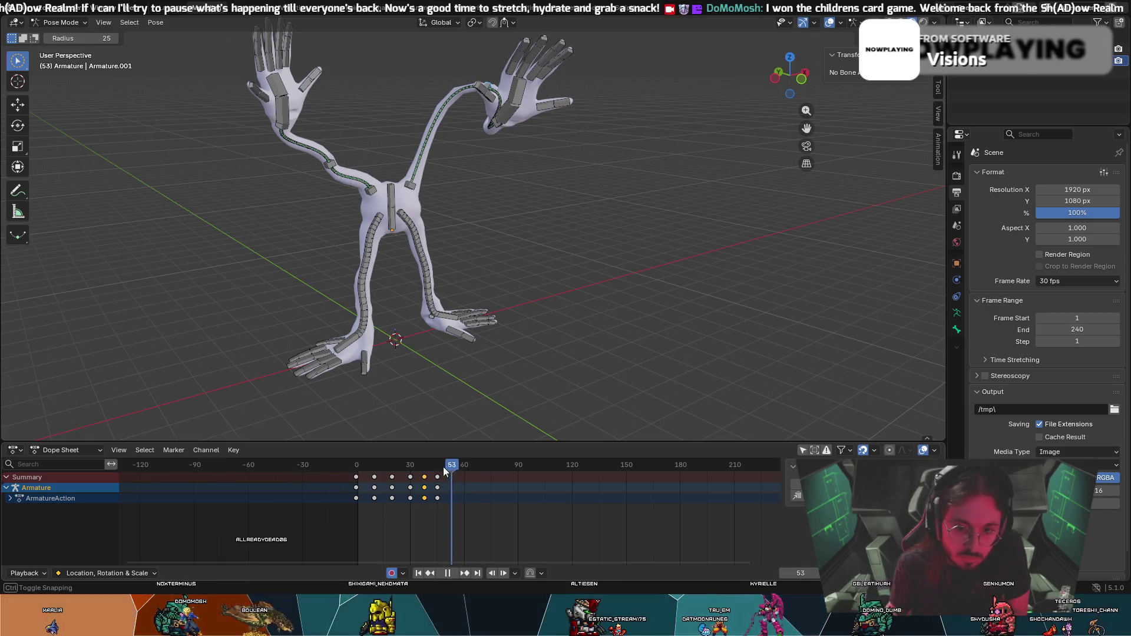
left_click(356, 460)
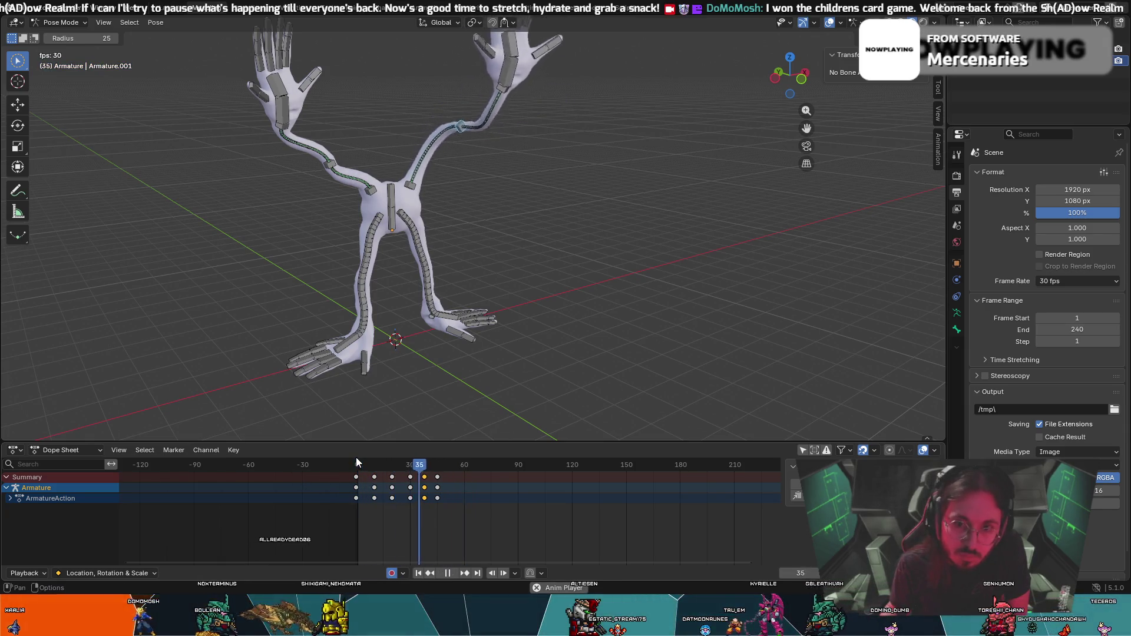
key("space")
left_click_drag(433, 466, 437, 470)
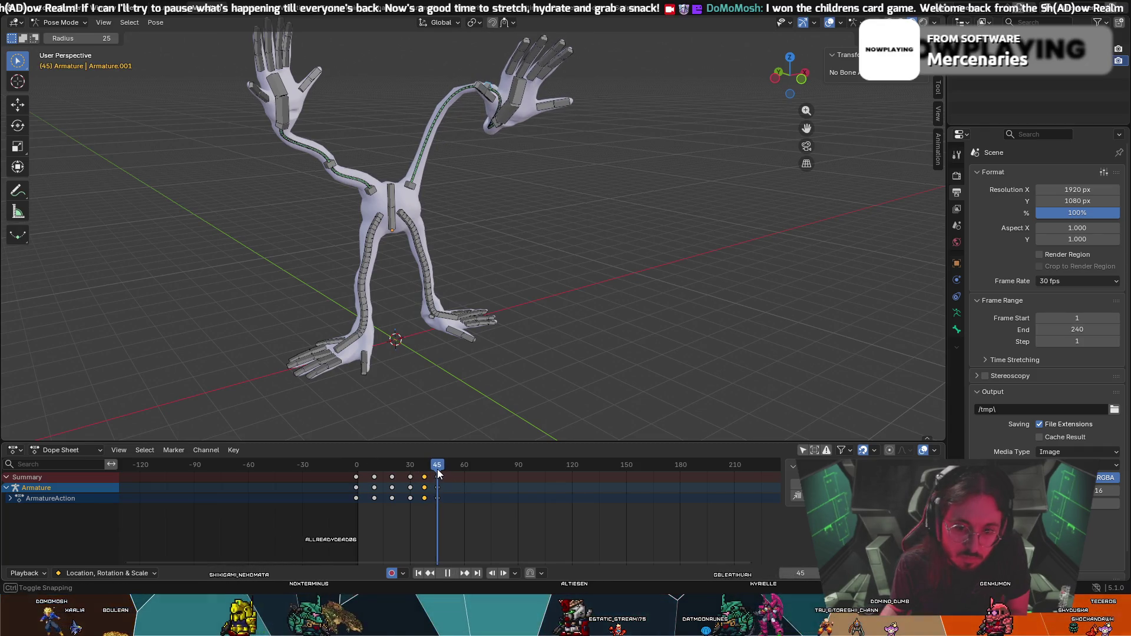
middle_click_drag(460, 406, 499, 350)
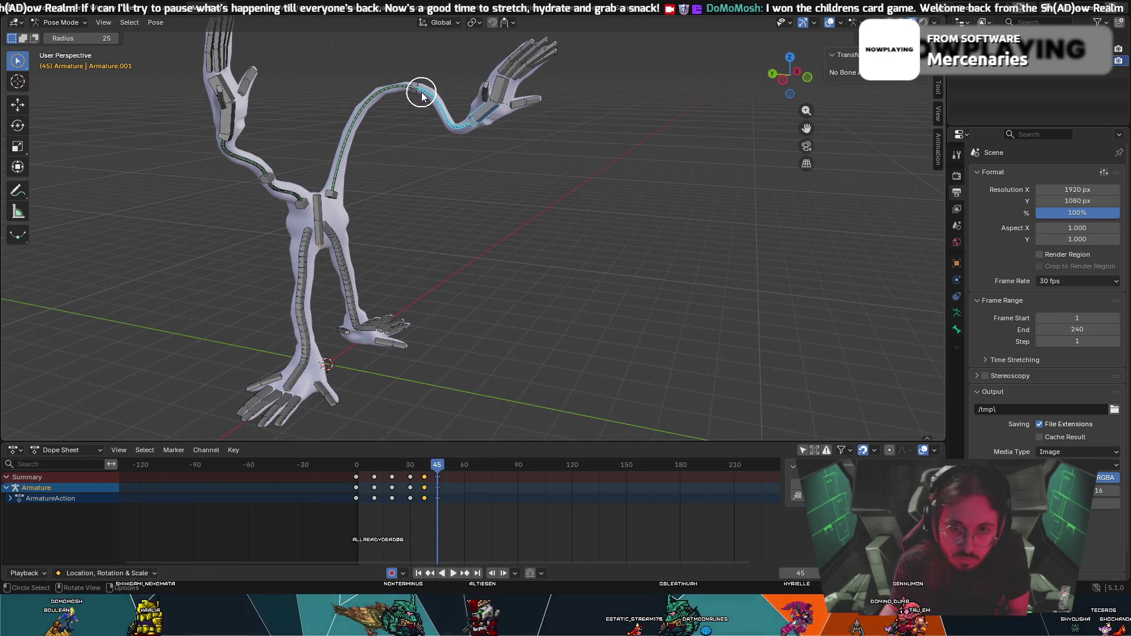
key("g")
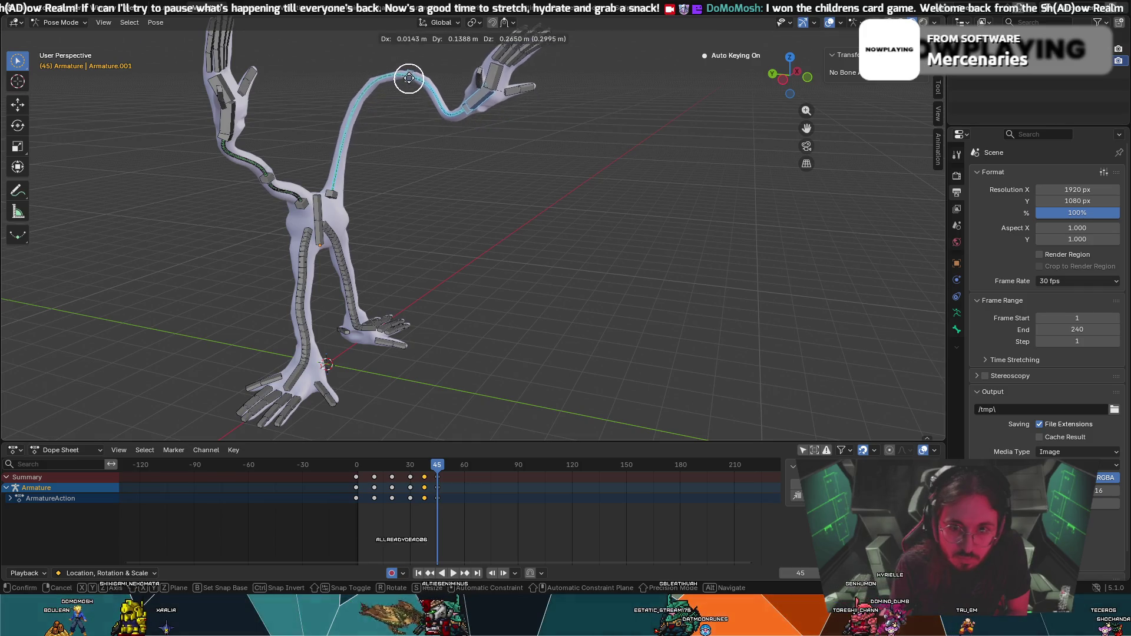
right_click(389, 58)
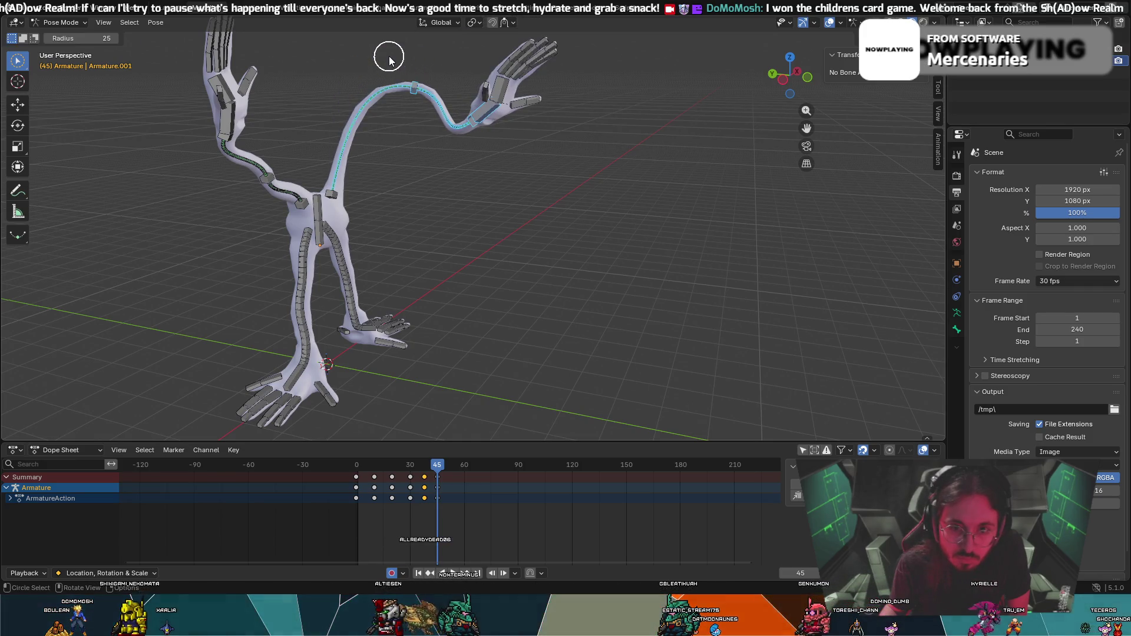
At frame 50, move the arm bone into a raised position so Auto Keying inserts a key there.
left_click_drag(437, 472, 446, 465)
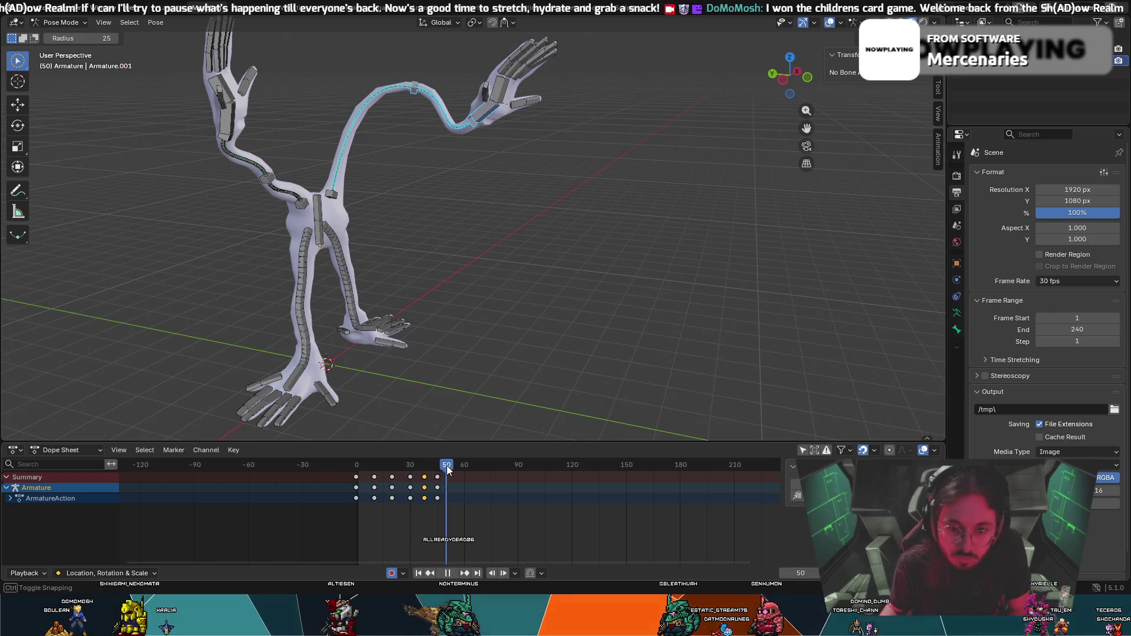
key("g")
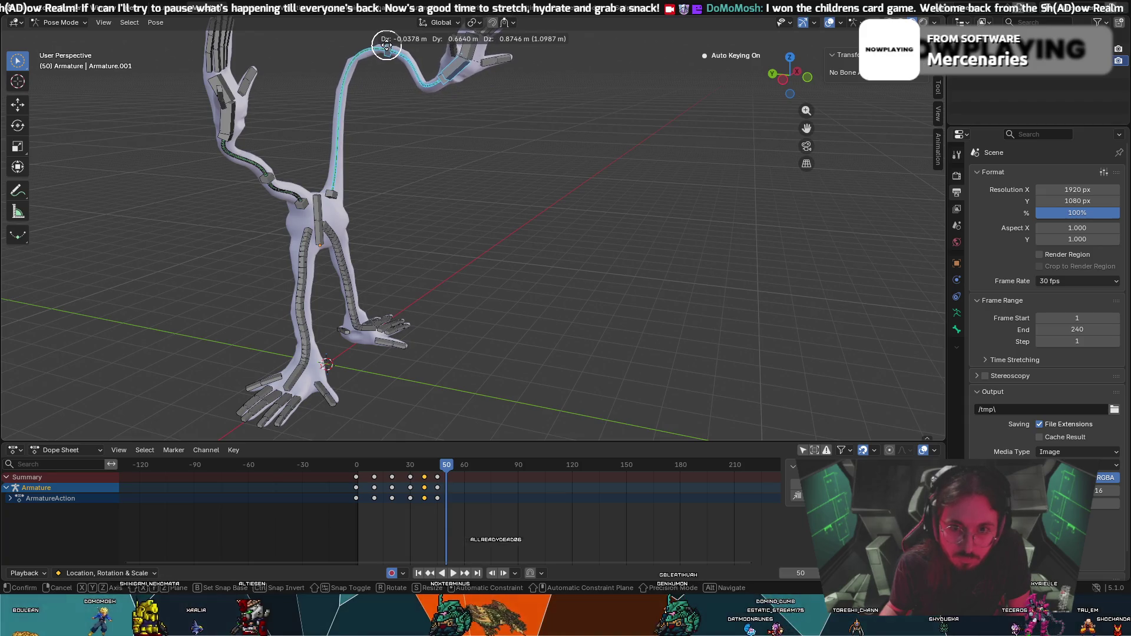
left_click(387, 47)
key("g")
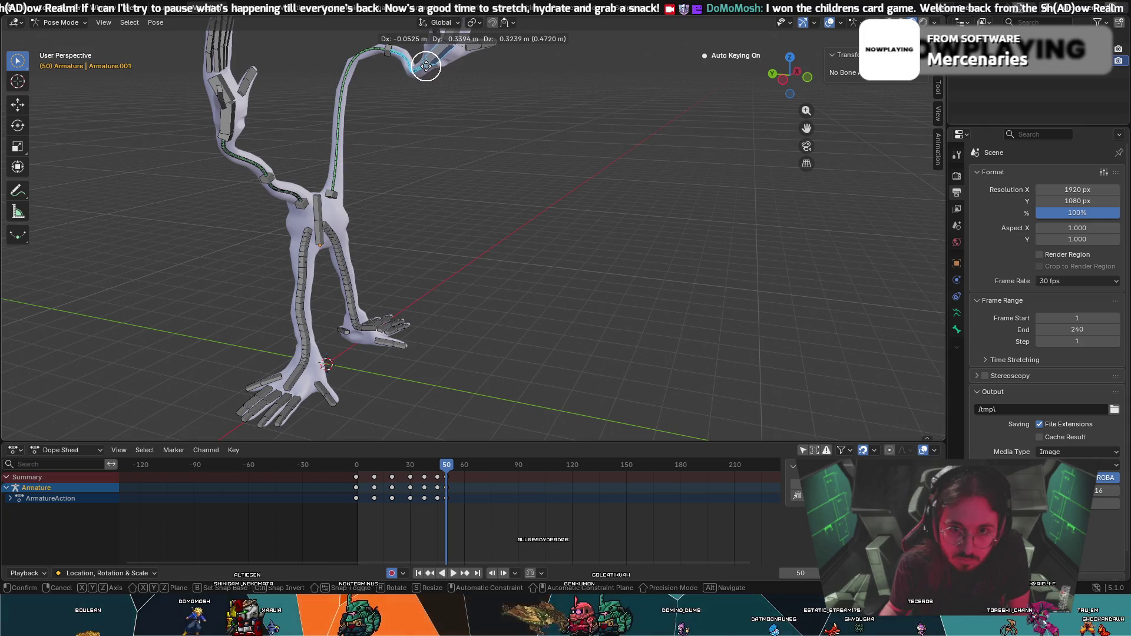
left_click(425, 64)
Circle-select the arm bone and nudge its position further at frame 50.
key("c")
left_click(385, 62)
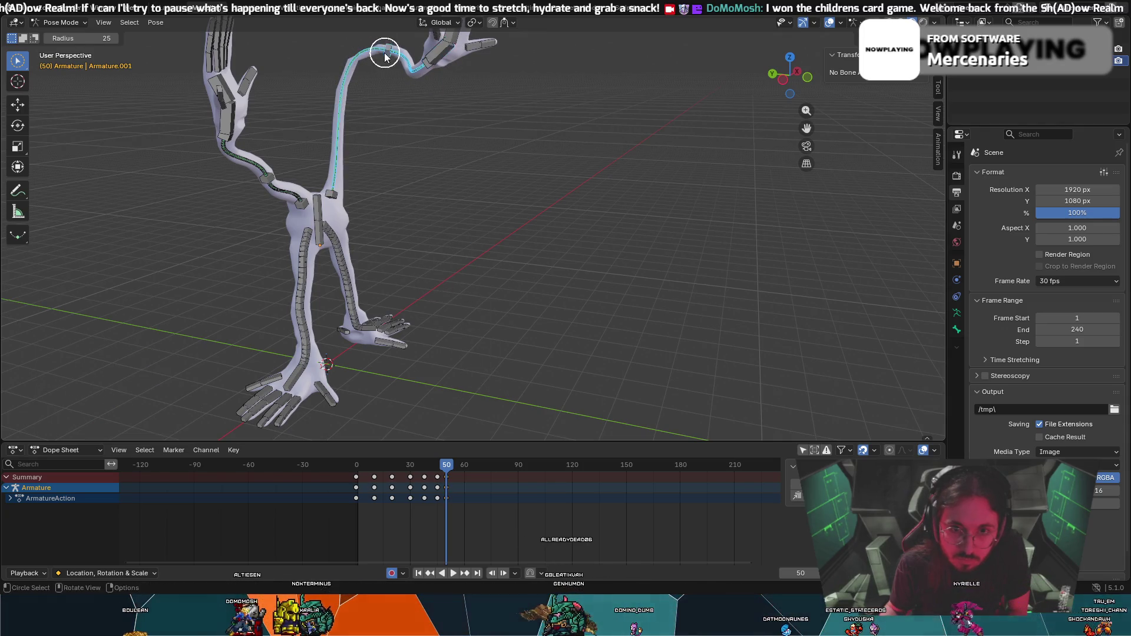
key("Escape")
key("g")
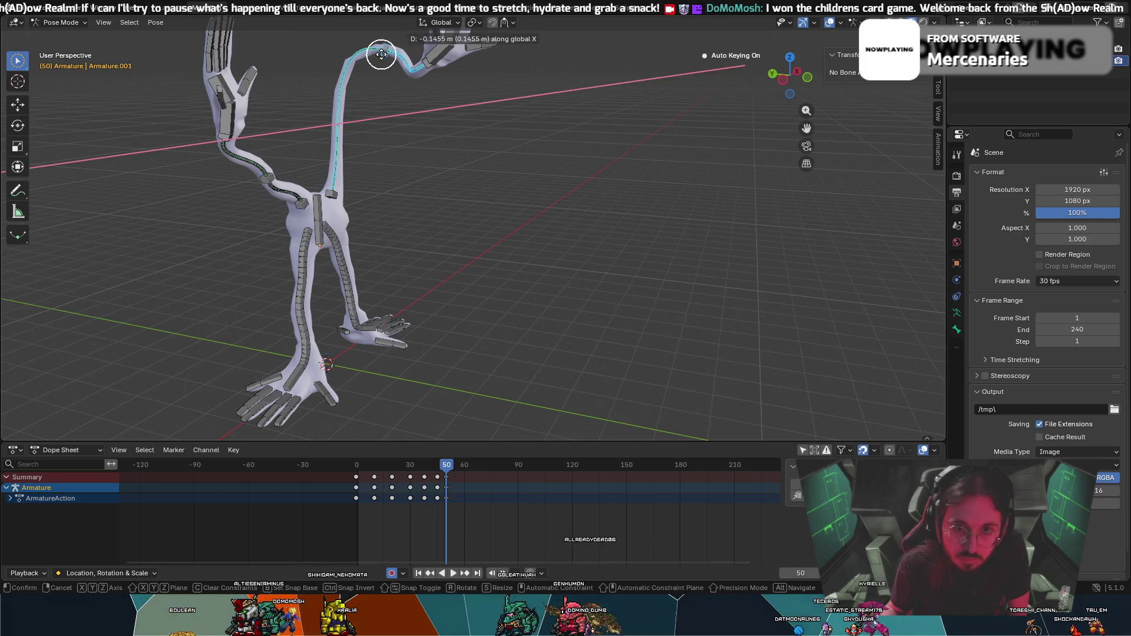
left_click(382, 58)
key("c")
left_click(380, 68, "ctrl")
right_click(386, 52)
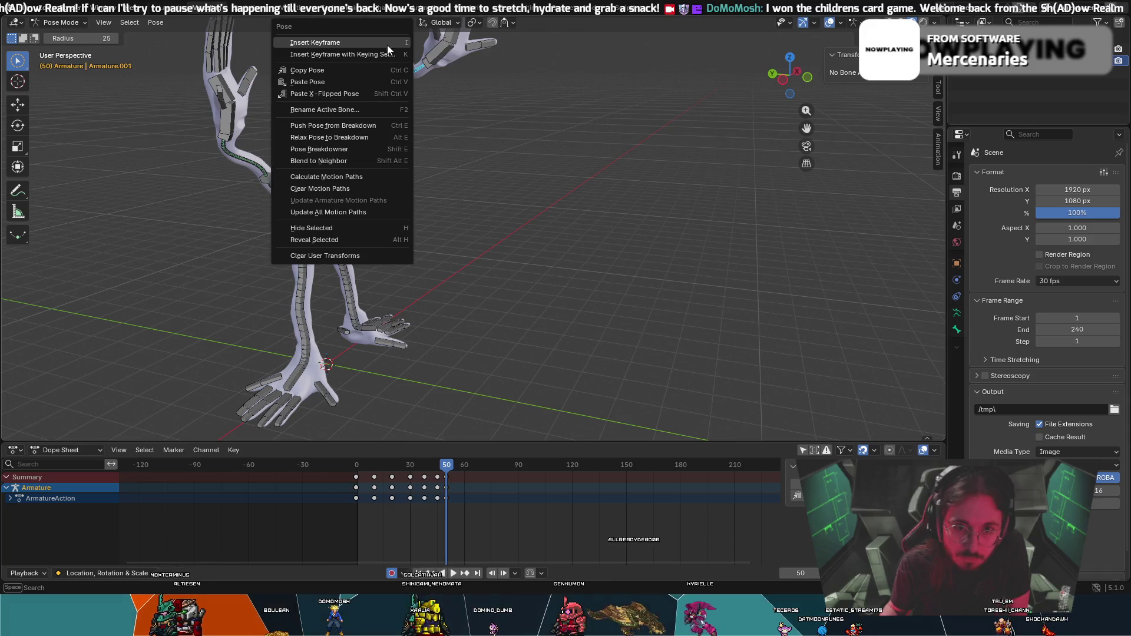
Rotate the raised arm bone about the global Z axis to bend it, then replay from the start.
middle_click_drag(404, 118, 484, 237)
scroll(484, 237, "up", 3)
middle_click_drag(468, 171, 434, 114)
key("r")
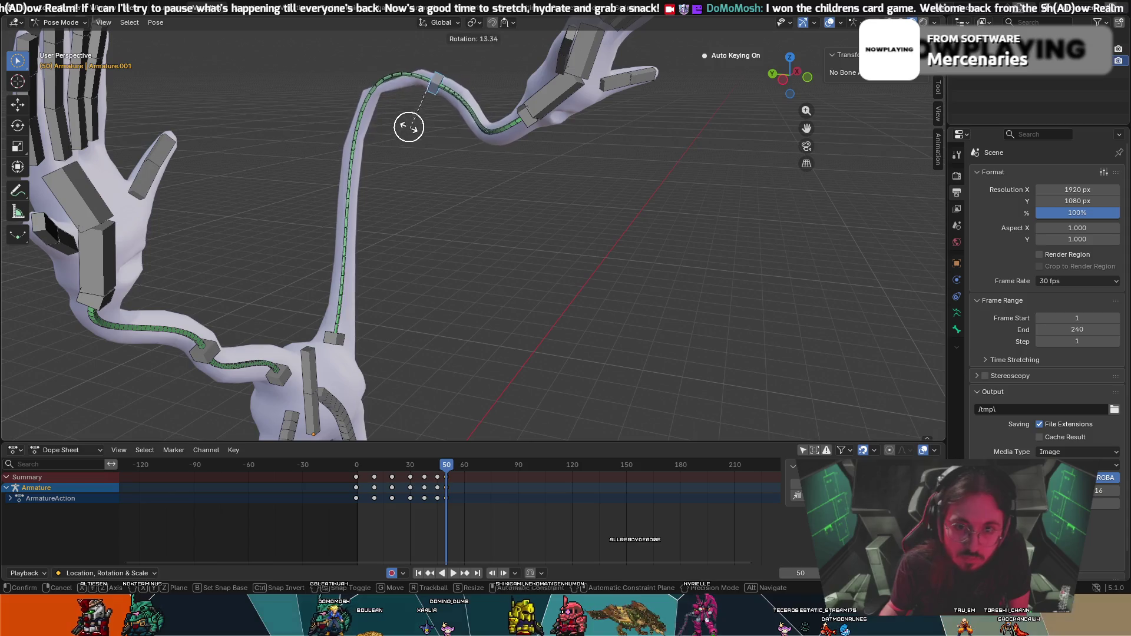
key("x")
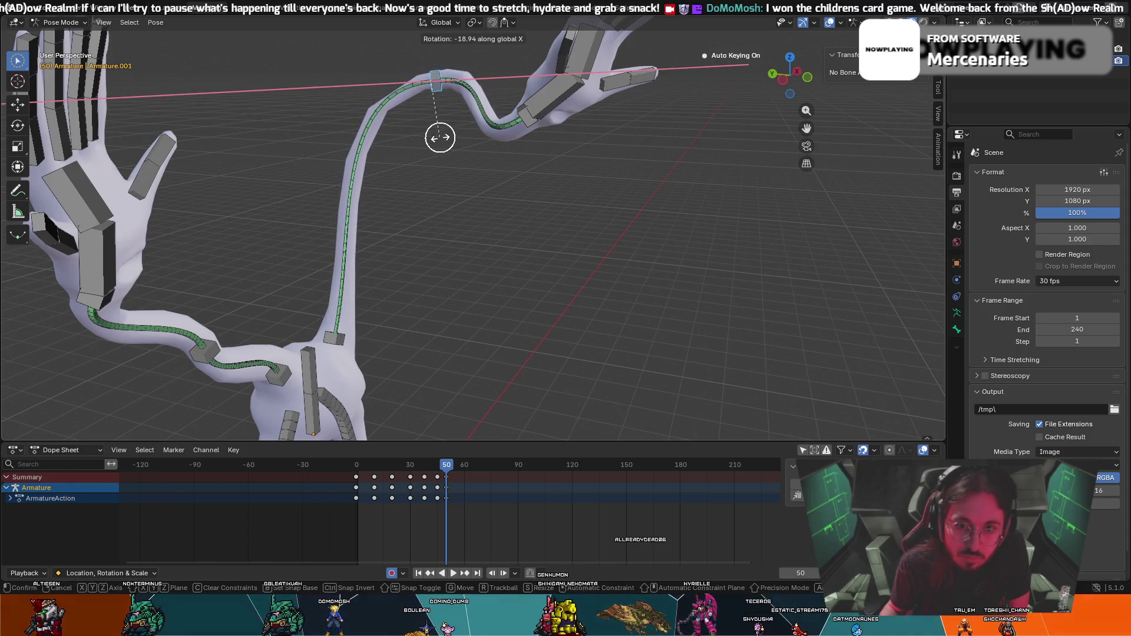
key("z")
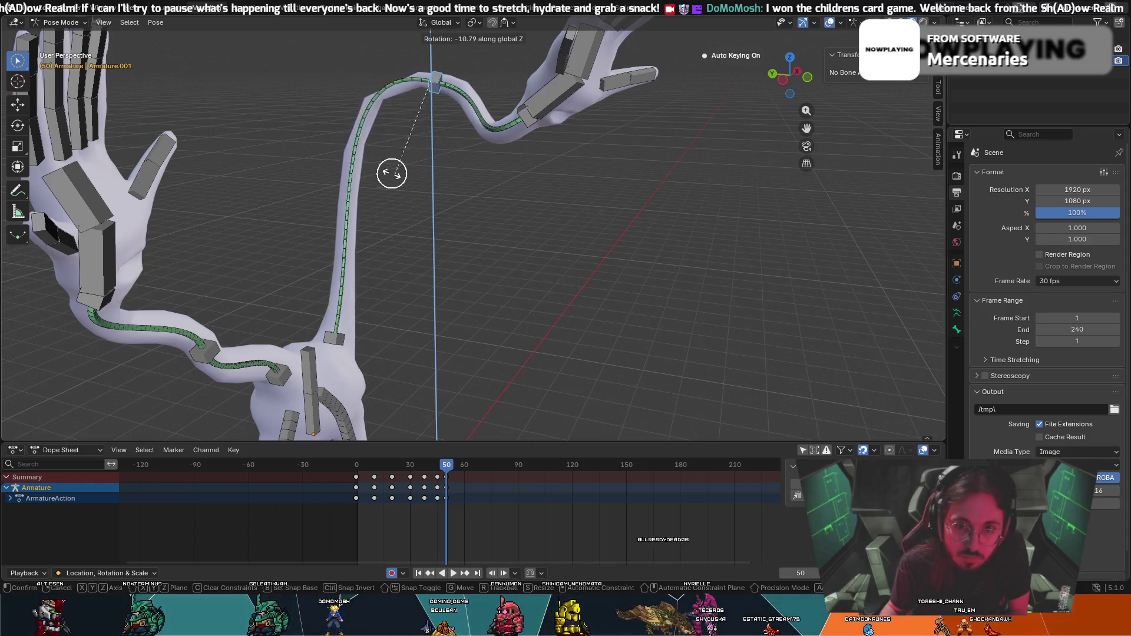
left_click(360, 150)
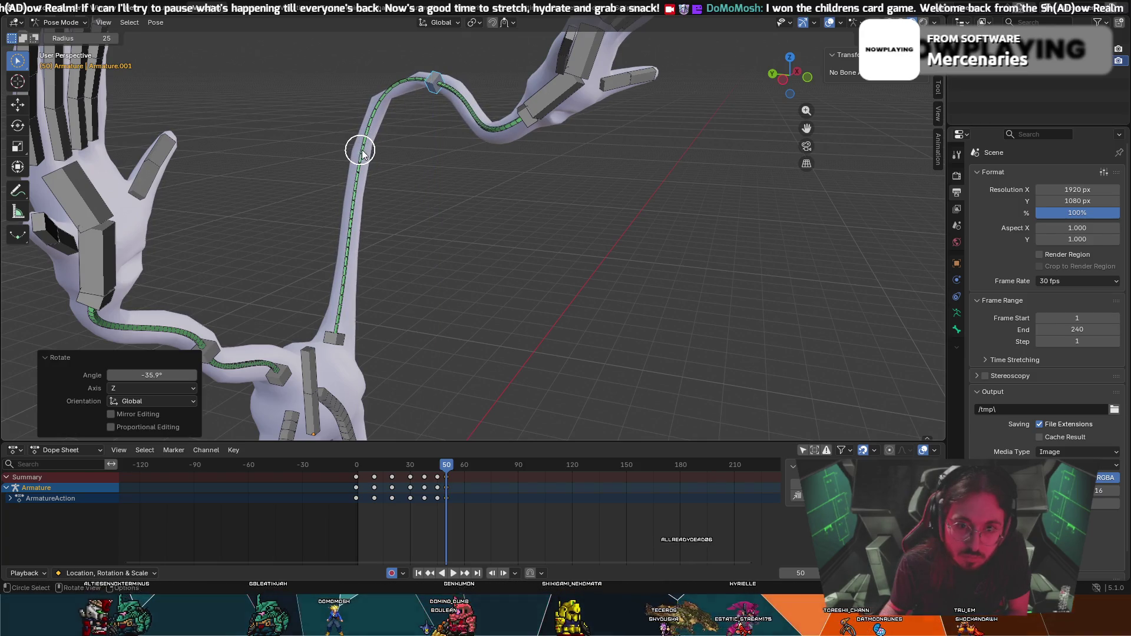
key("shift+Left")
key("space")
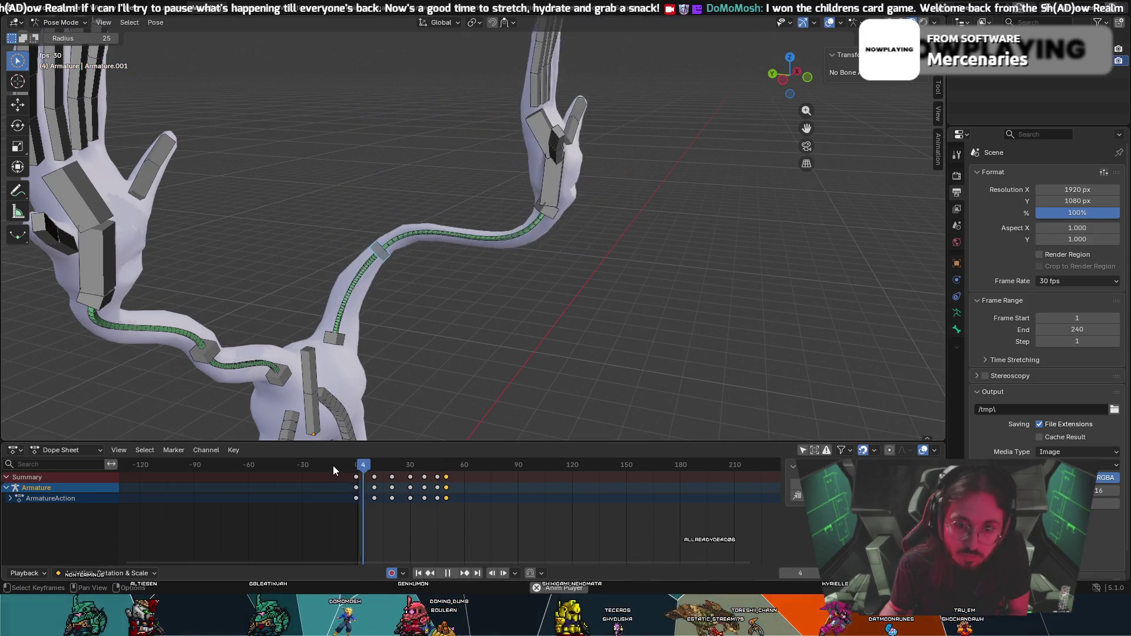
scroll(455, 338, "down", 3)
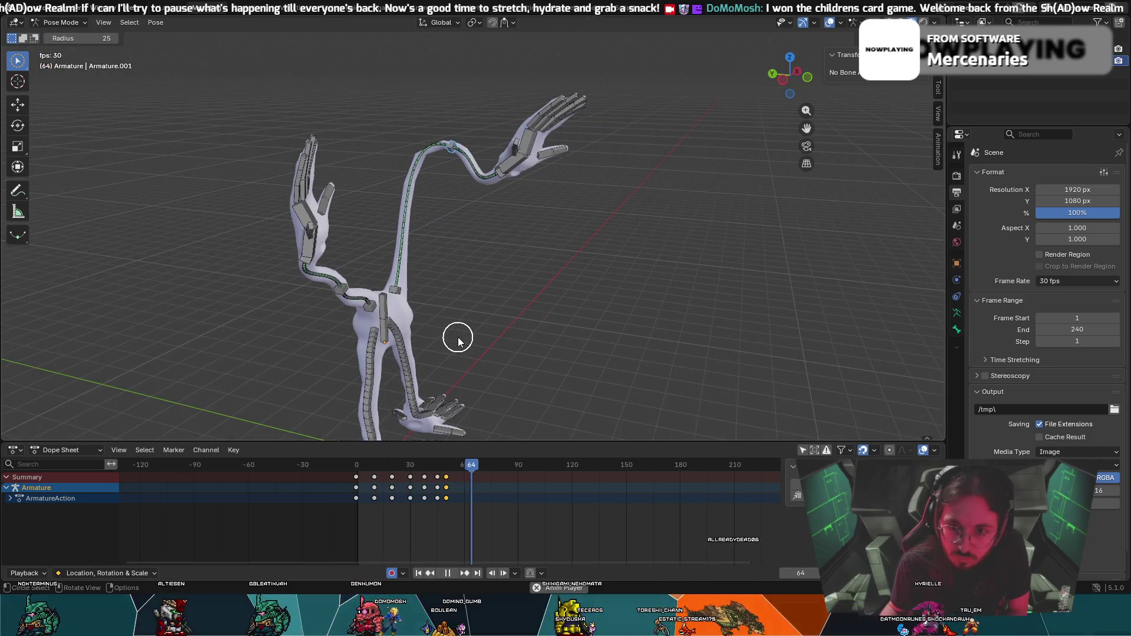
At frame 90, push the long arm outward with moves and a rotation, auto-keying the reach.
key("space")
left_click_drag(477, 466, 518, 468)
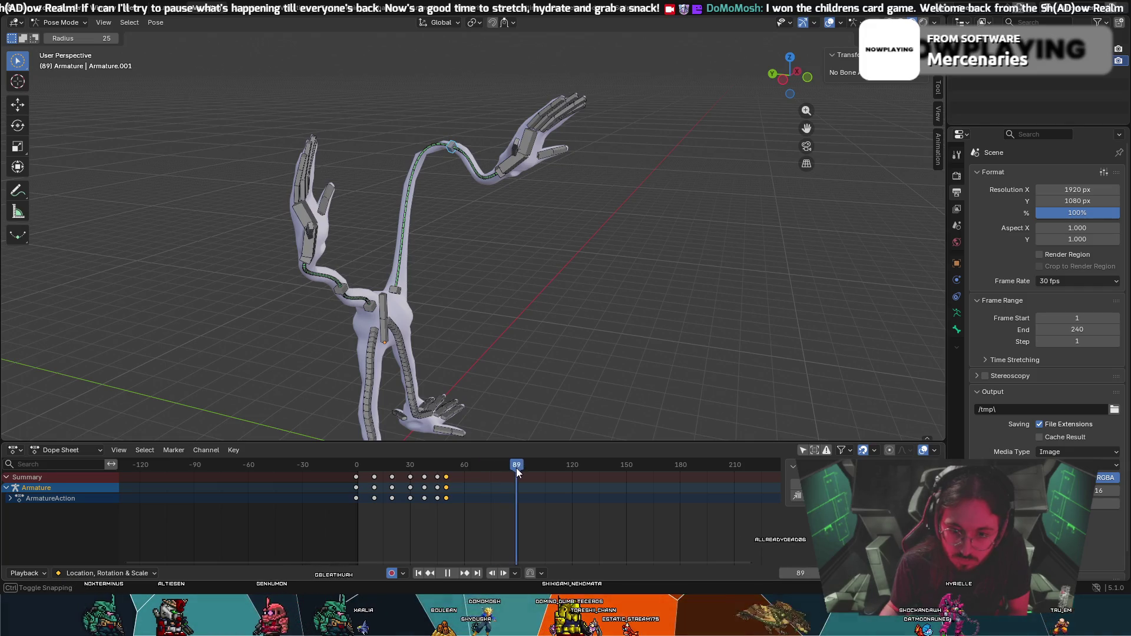
middle_click_drag(538, 389, 542, 331)
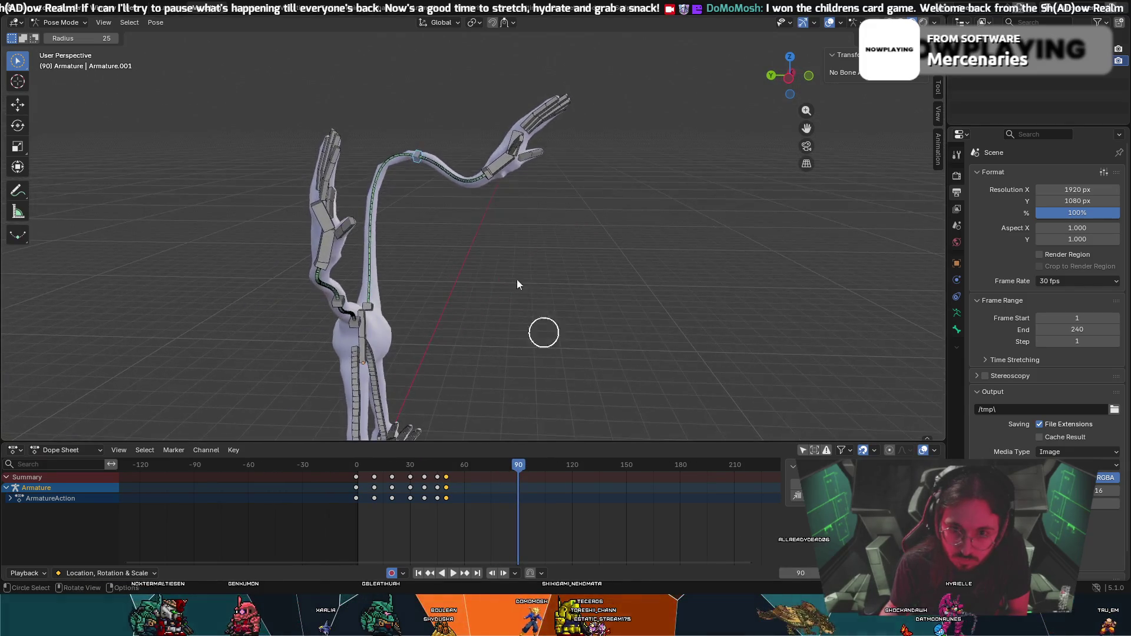
key("g")
left_click(648, 316)
key("g")
left_click(523, 256)
key("r")
left_click(691, 317)
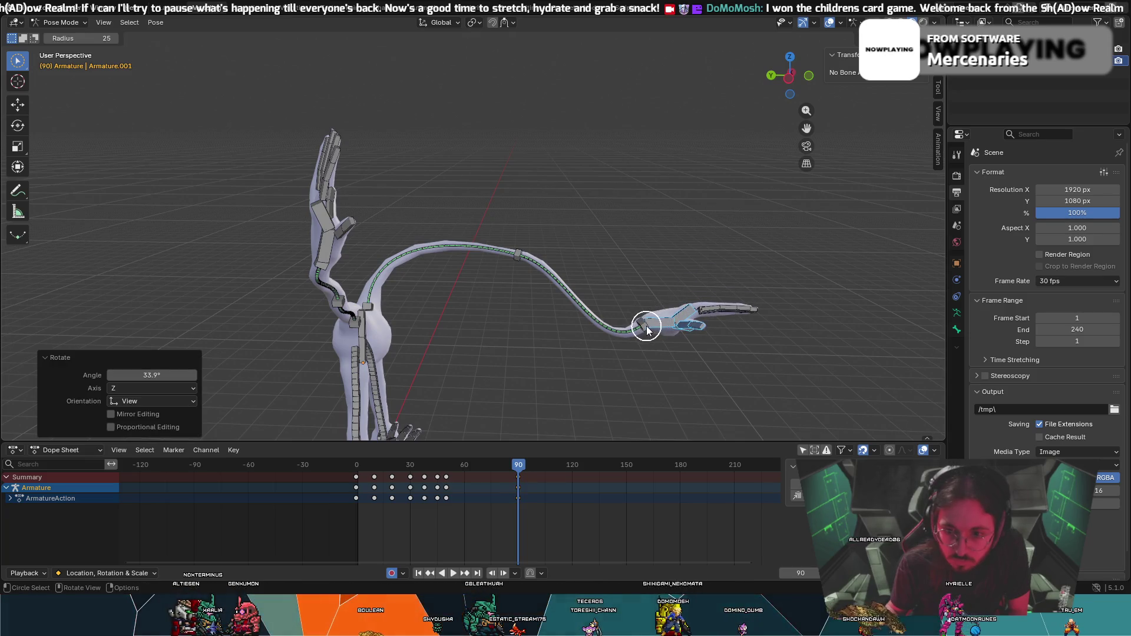
Swing the hand bone downward and tilt it with several rotations at frame 90.
key("r")
left_click(638, 378)
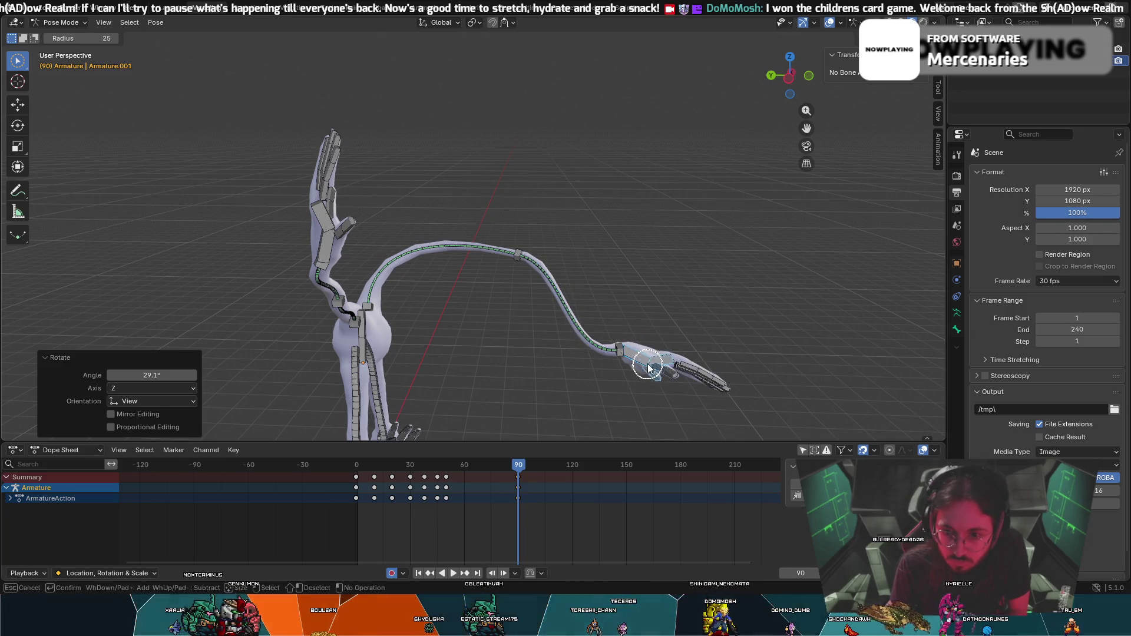
key("r")
left_click(654, 364)
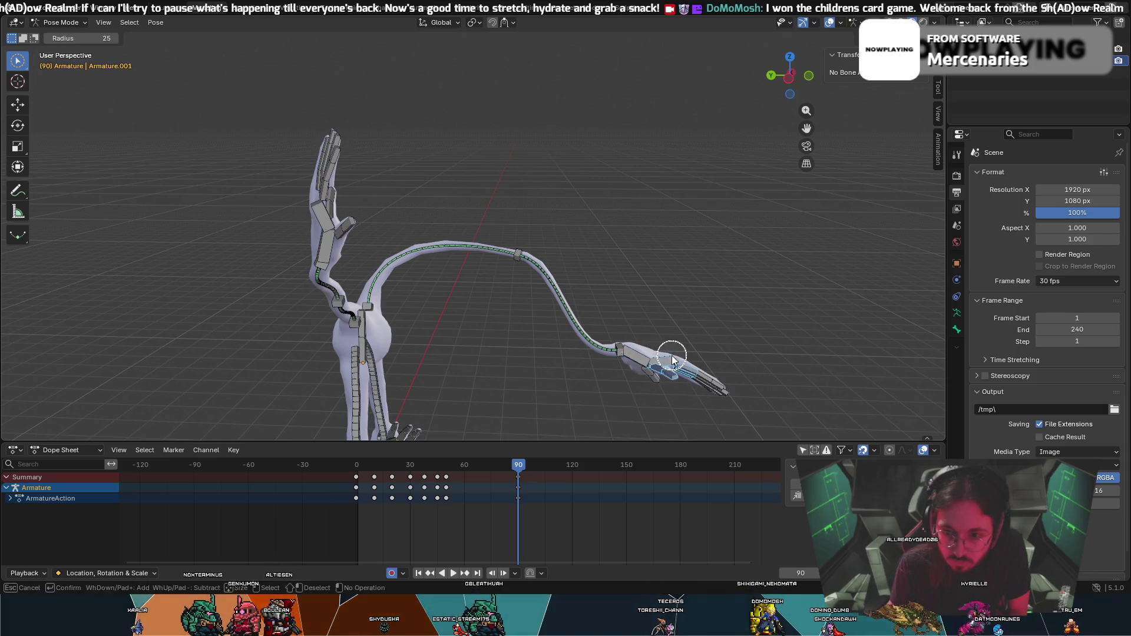
key("Escape")
key("r")
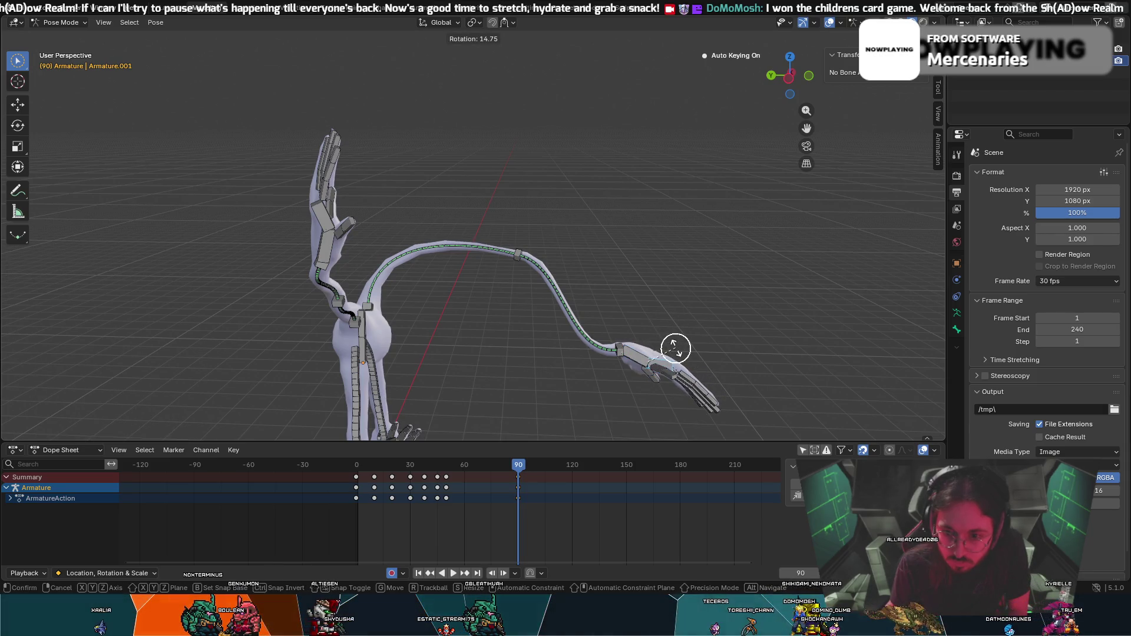
left_click(674, 345)
key("c")
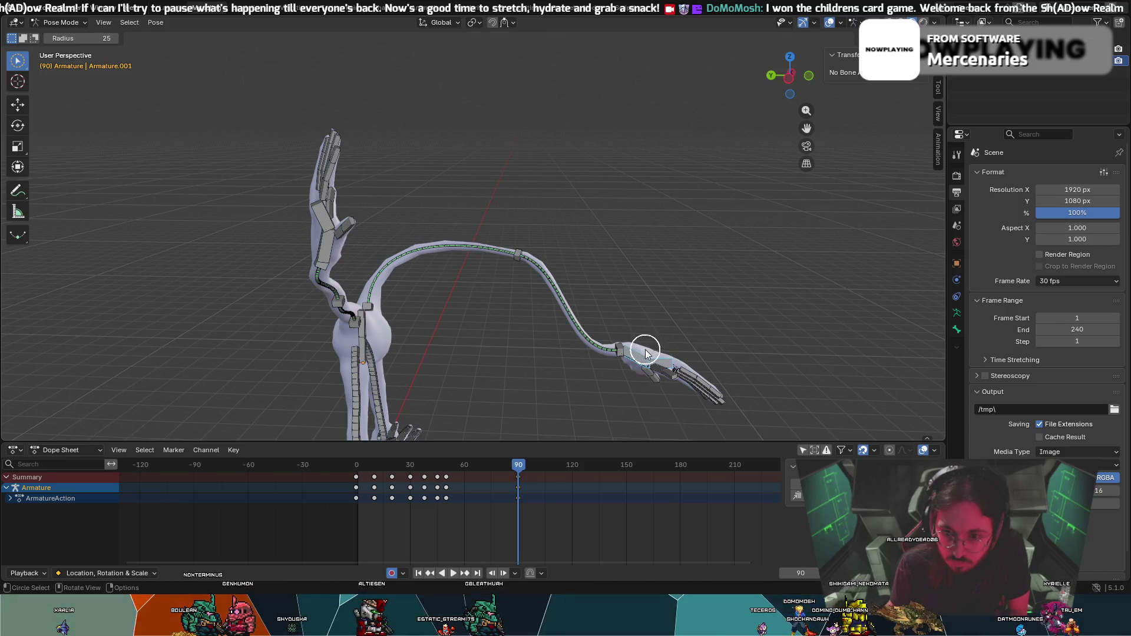
key("Escape")
key("r")
left_click(647, 338)
Circle-select the reaching hand's bones and rotate them, including an X-axis bend.
mouse_move(673, 339)
middle_mouse_down()
mouse_move(669, 388)
mouse_move(669, 341)
middle_mouse_up()
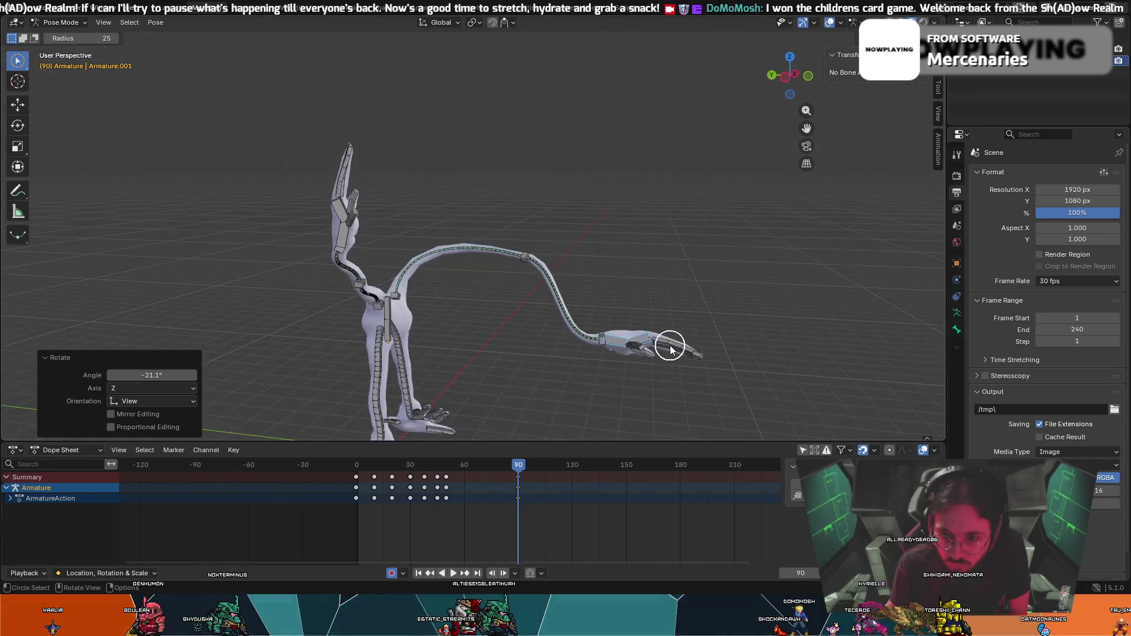
left_click_drag(669, 342, 675, 343)
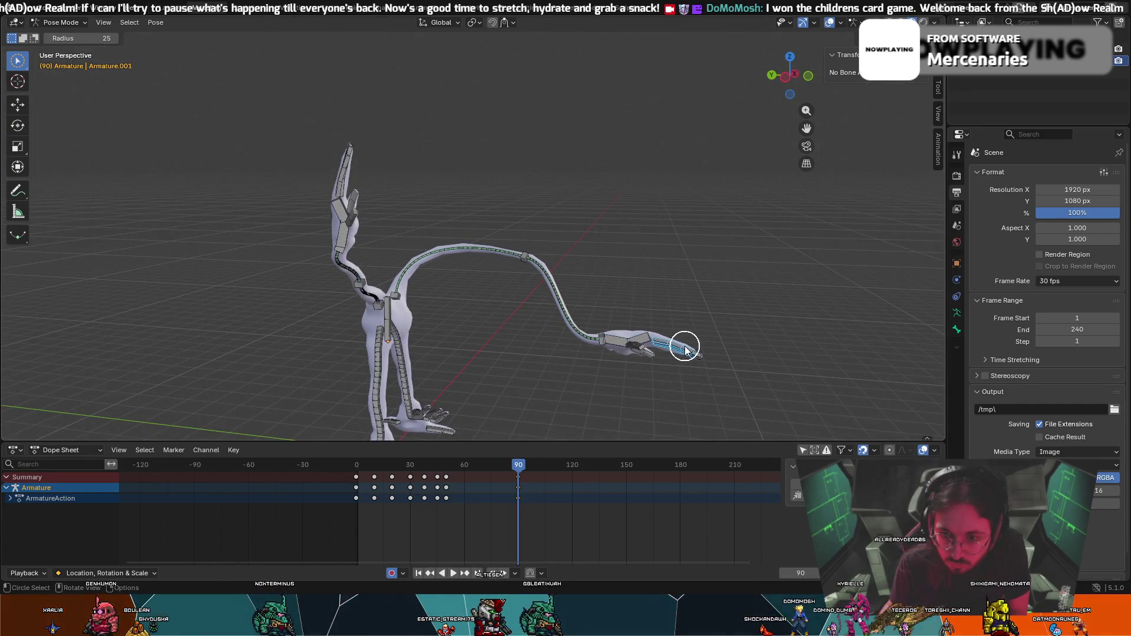
key("Escape")
key("r")
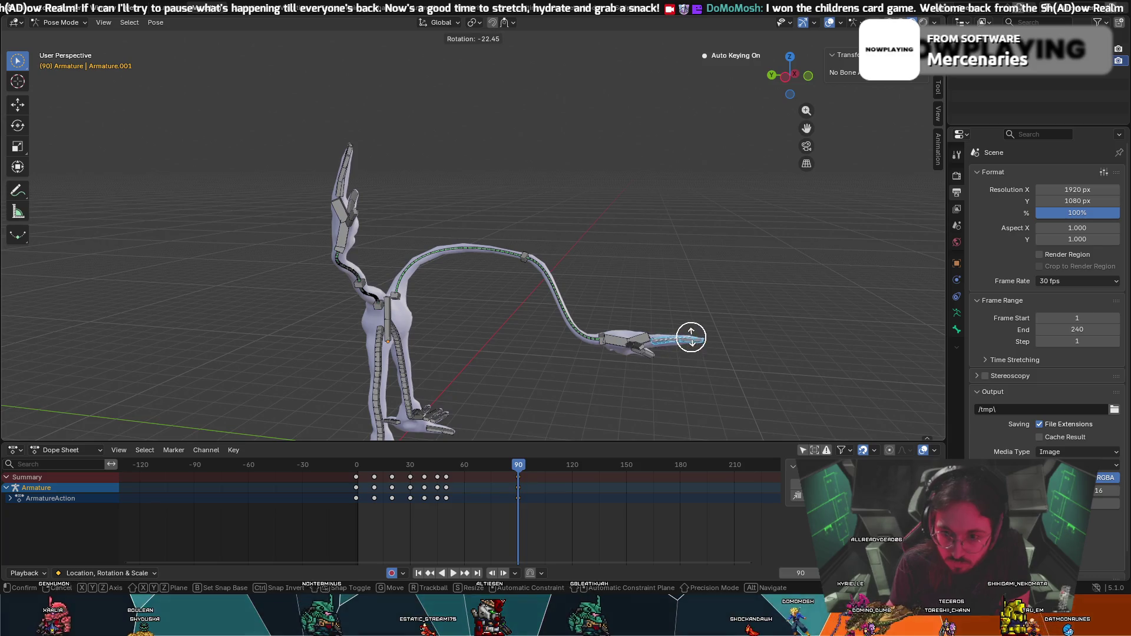
left_click(696, 343)
key("c")
middle_click_drag(666, 344, 468, 356)
key("Escape")
key("r")
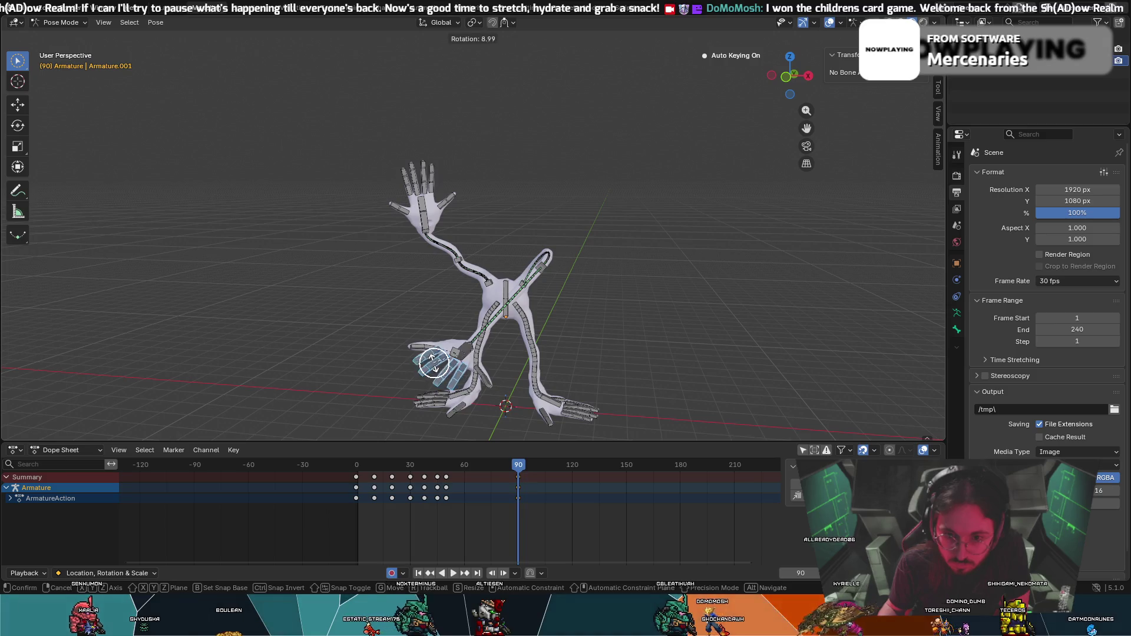
key("x")
left_click(443, 365)
Bend the finger bones into a grab with free and X-axis rotations.
key("c")
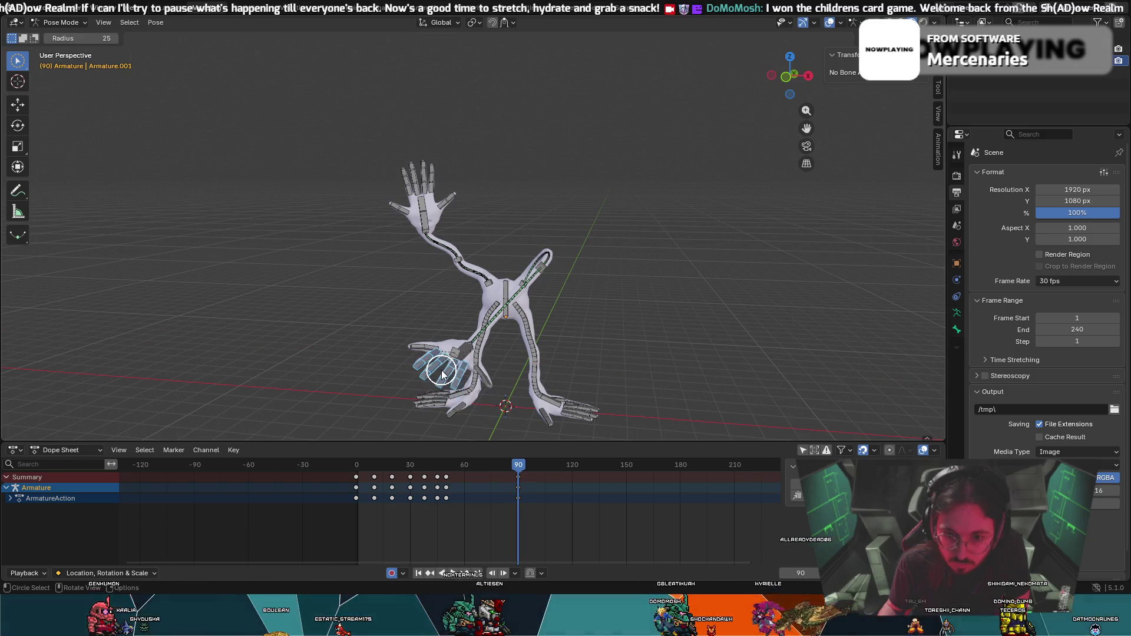
middle_click_drag(467, 356, 497, 299)
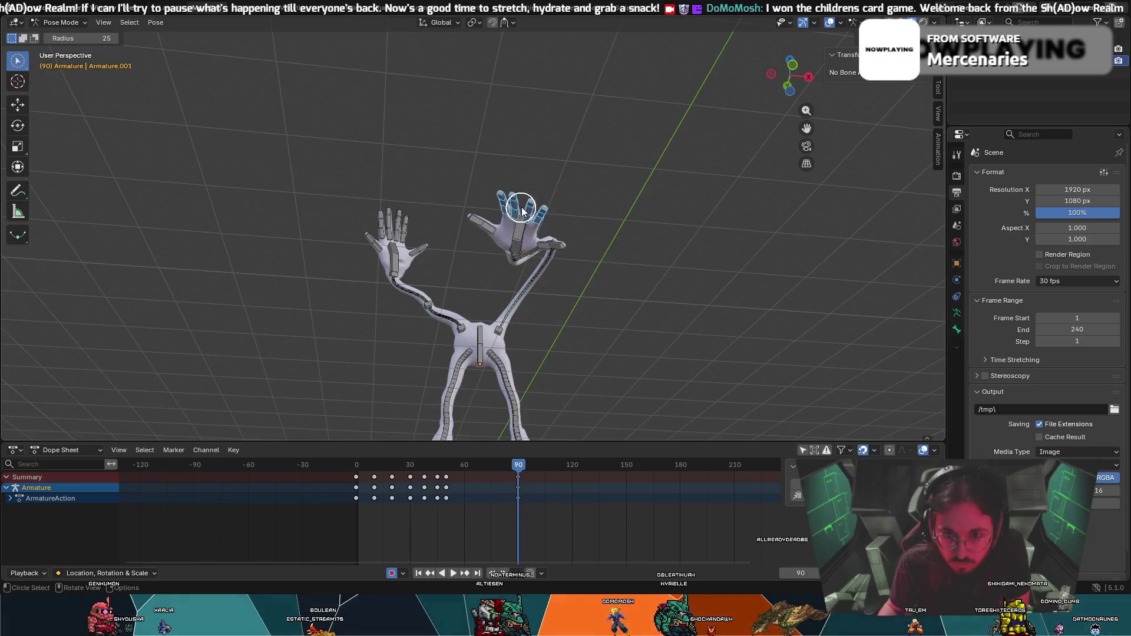
key("r")
left_click(525, 192)
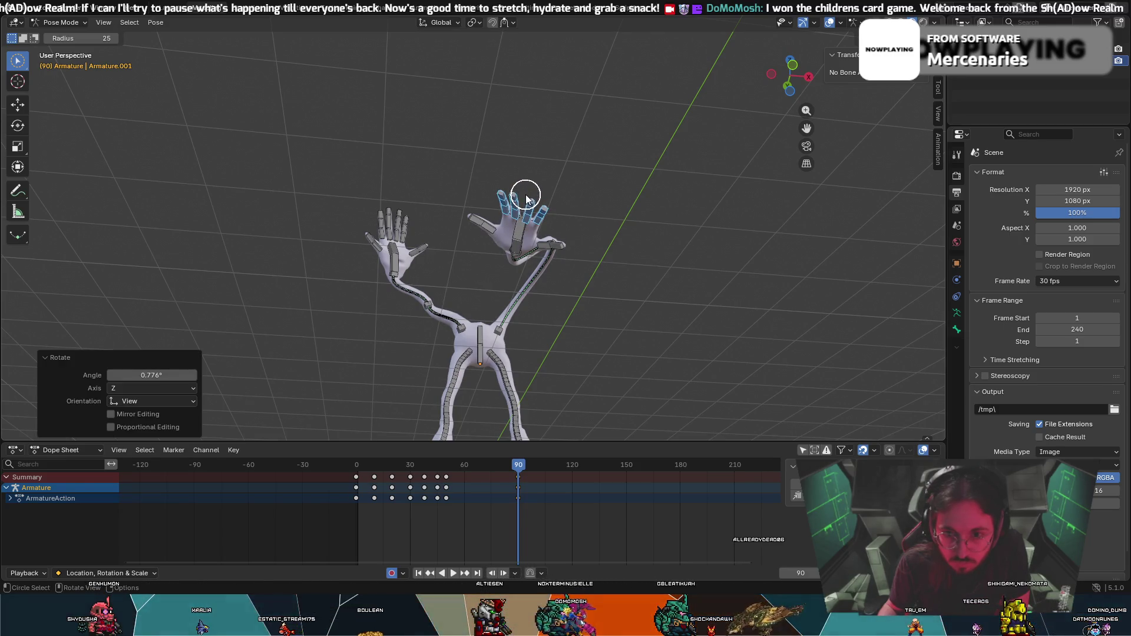
key("r")
key("x")
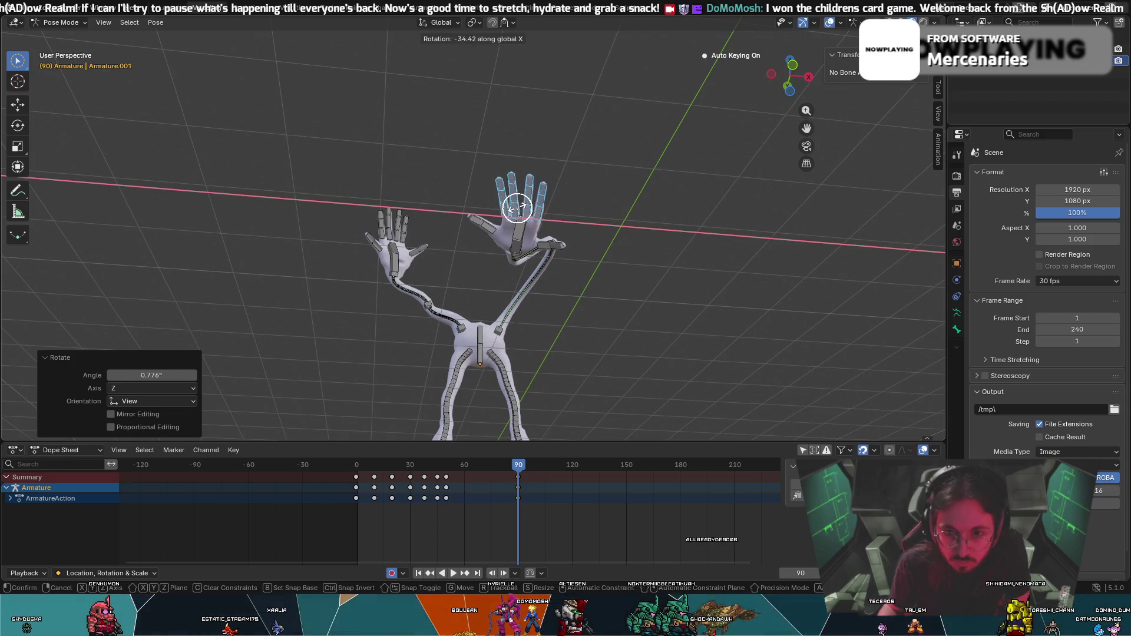
left_click(521, 201)
key("r")
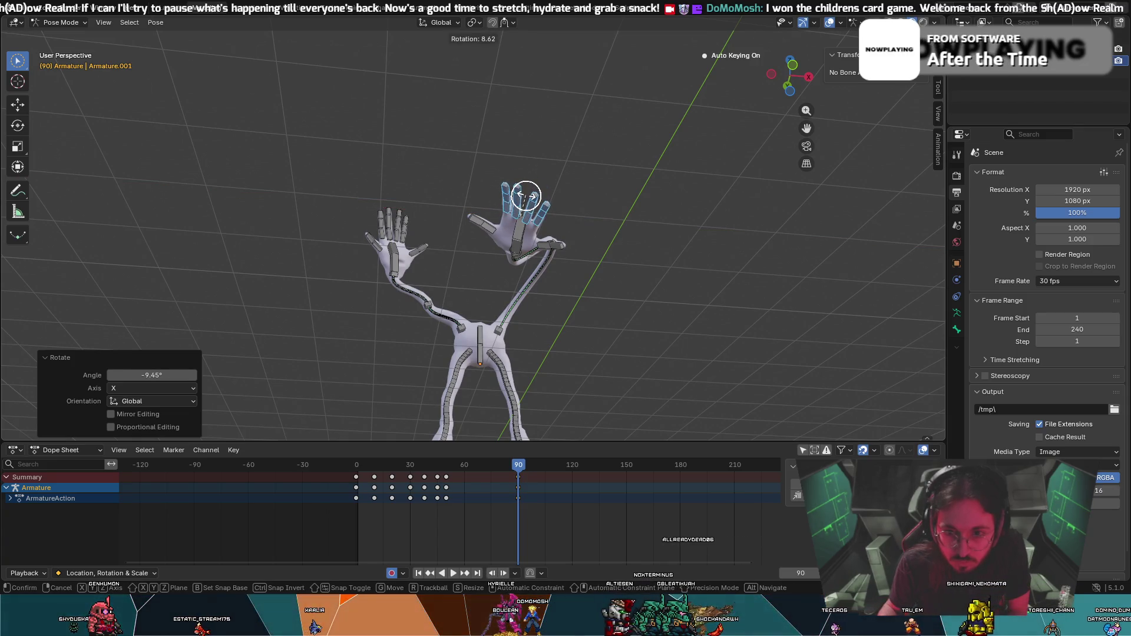
Rotate the raised hand about the vertical Z axis at frame 90 and select the long arm bone.
left_click(521, 200)
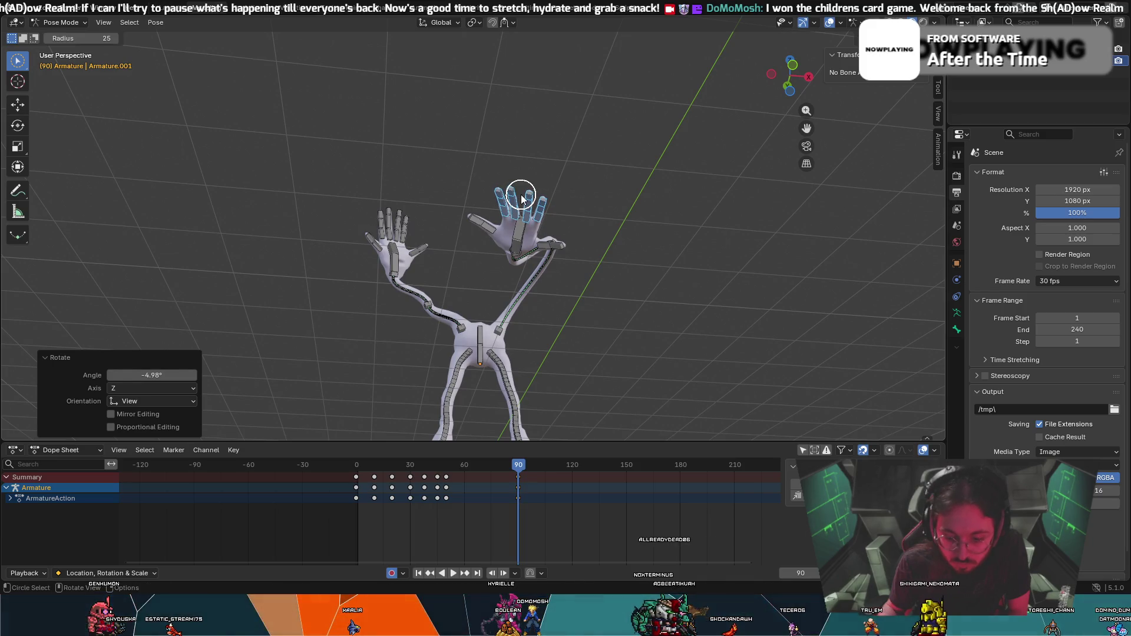
key("r")
key("z")
left_click(522, 194)
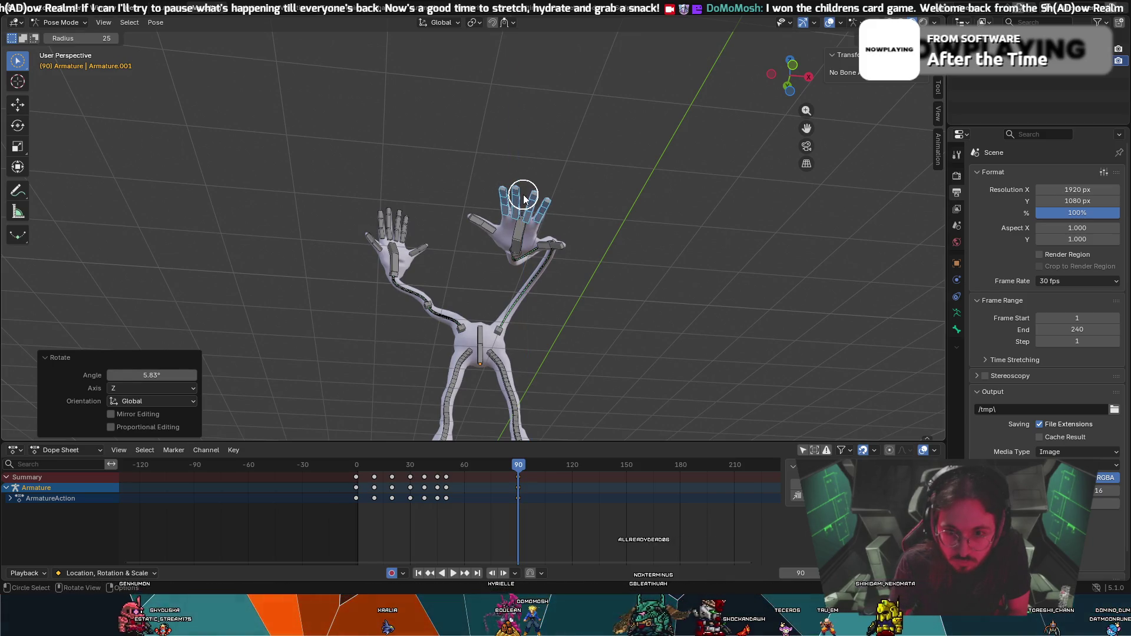
middle_click_drag(522, 195, 516, 247)
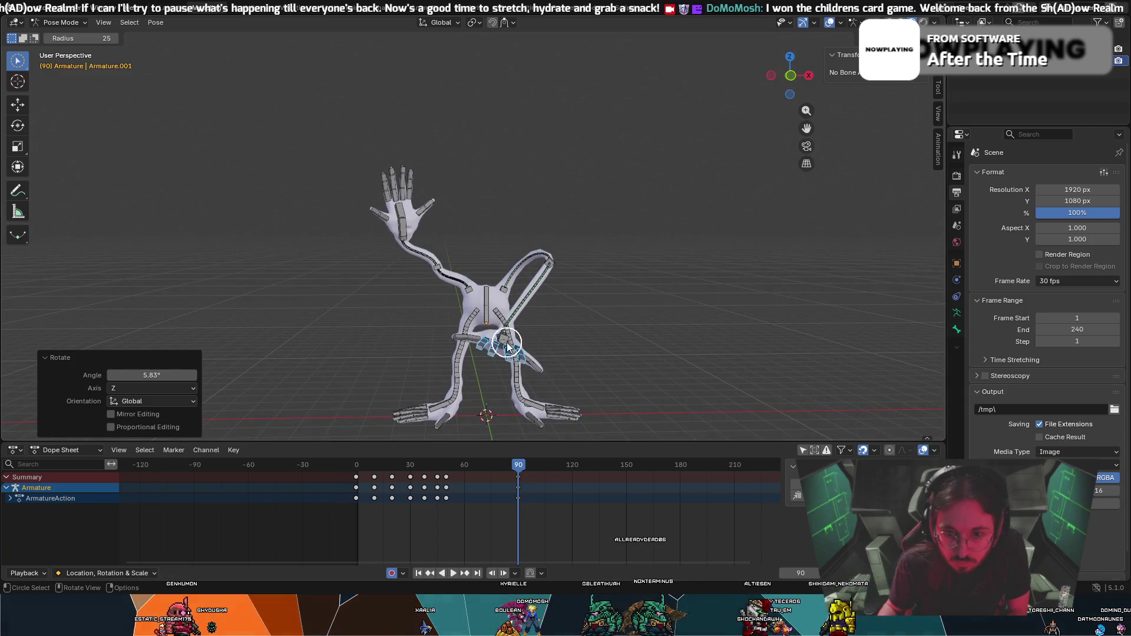
left_click(506, 347)
Rotate the long arm bone twice to adjust its reach, then return the playhead to frame 0.
mouse_move(505, 347)
middle_mouse_down()
mouse_move(512, 336)
mouse_move(351, 307)
middle_mouse_up()
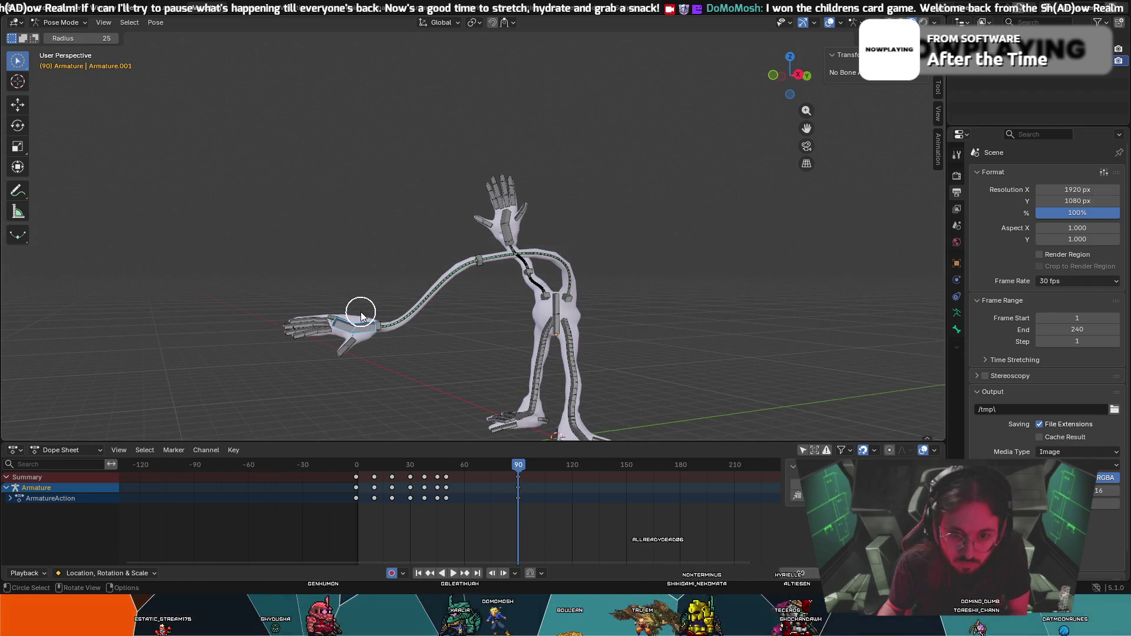
key("r")
left_click(368, 307)
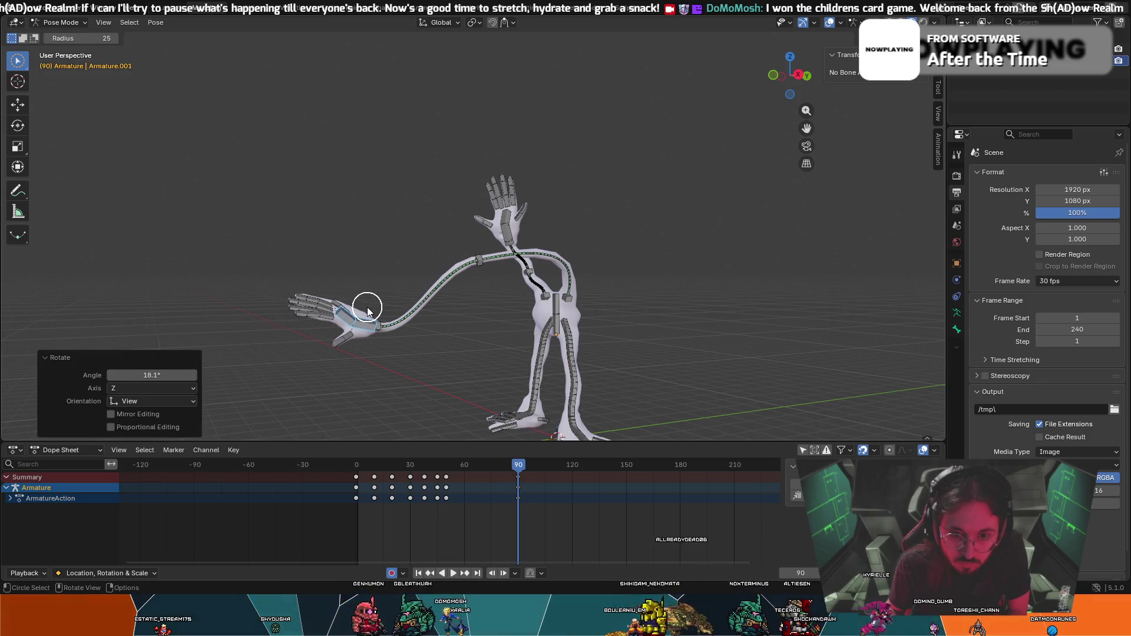
middle_click_drag(361, 308, 467, 322)
key("r")
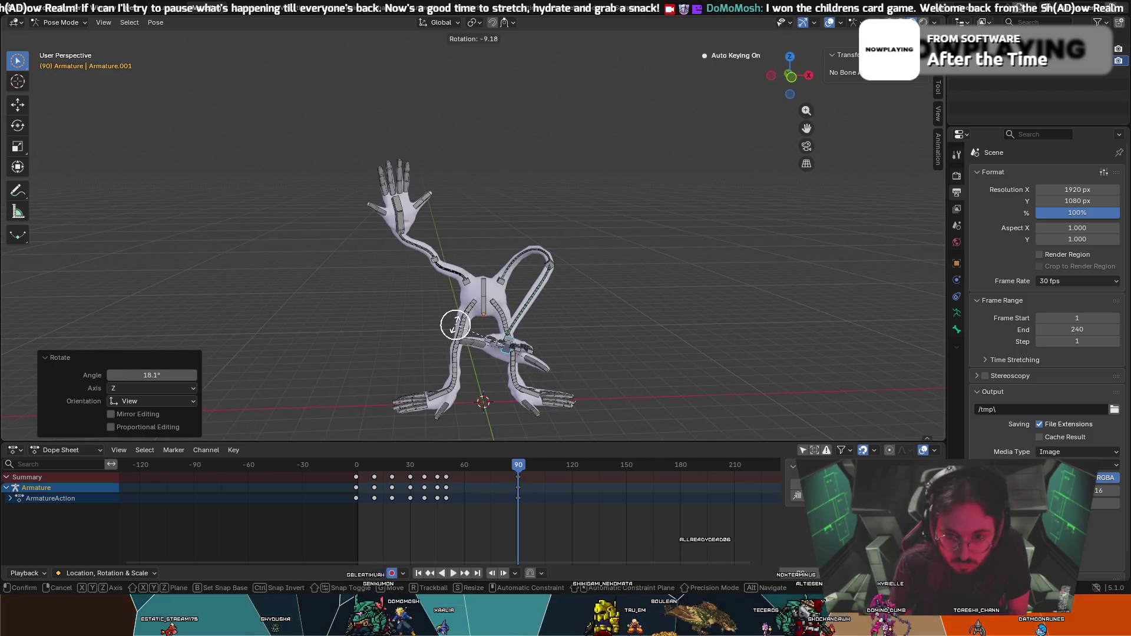
left_click(430, 329)
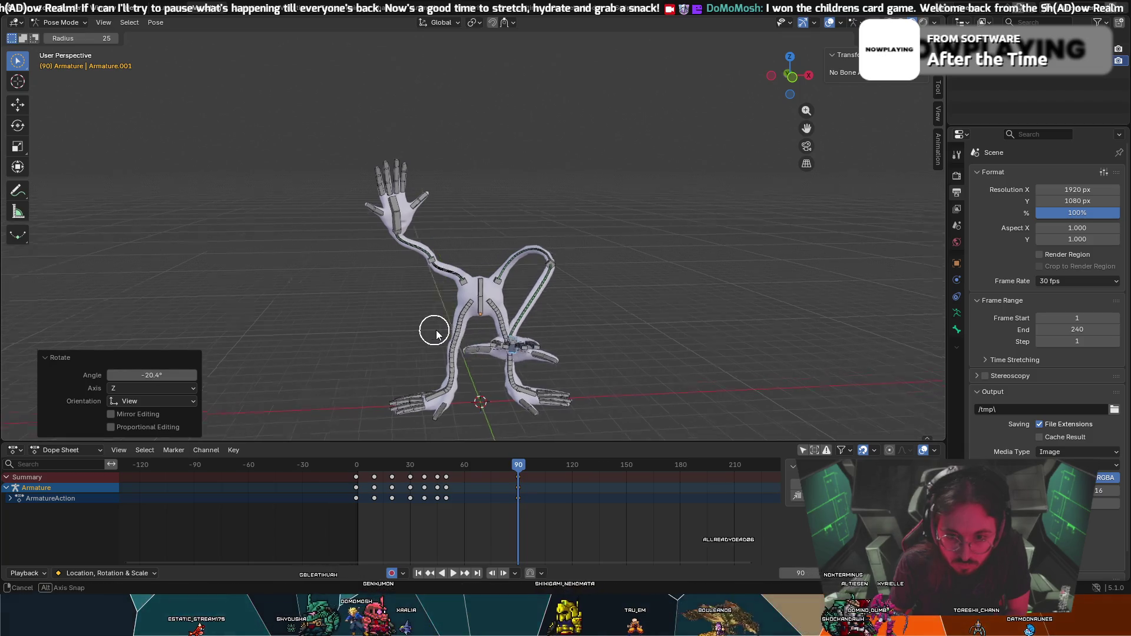
middle_click_drag(434, 328, 543, 474)
left_click_drag(523, 475, 344, 481)
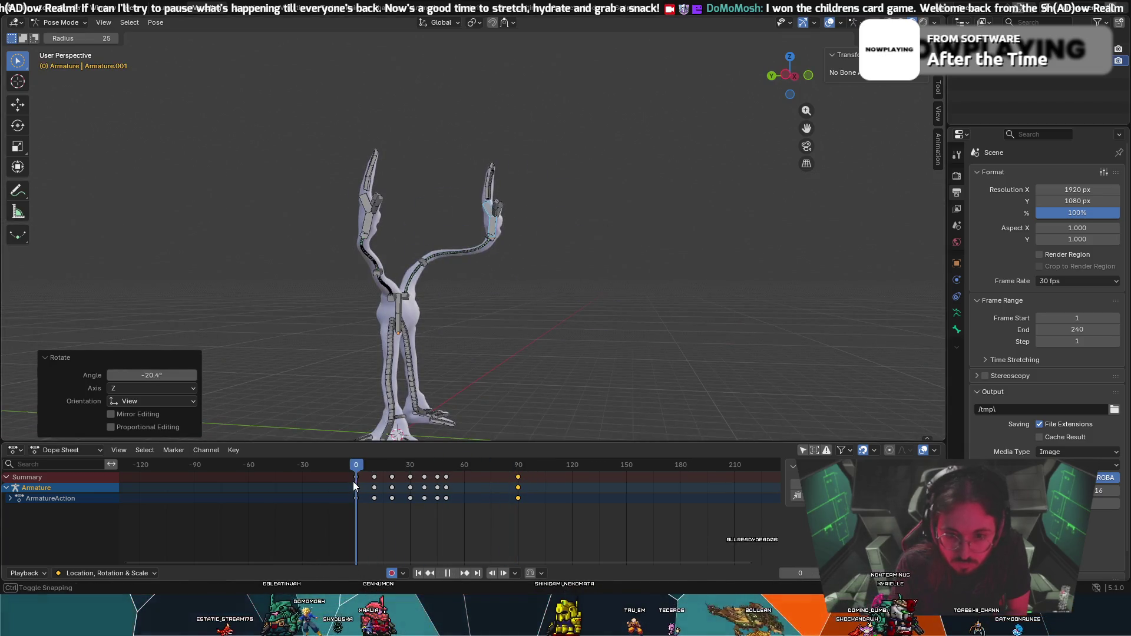
Play the animation, then drag the frame 90 reach keyframes earlier to frame 63 in the Dope Sheet.
key("space")
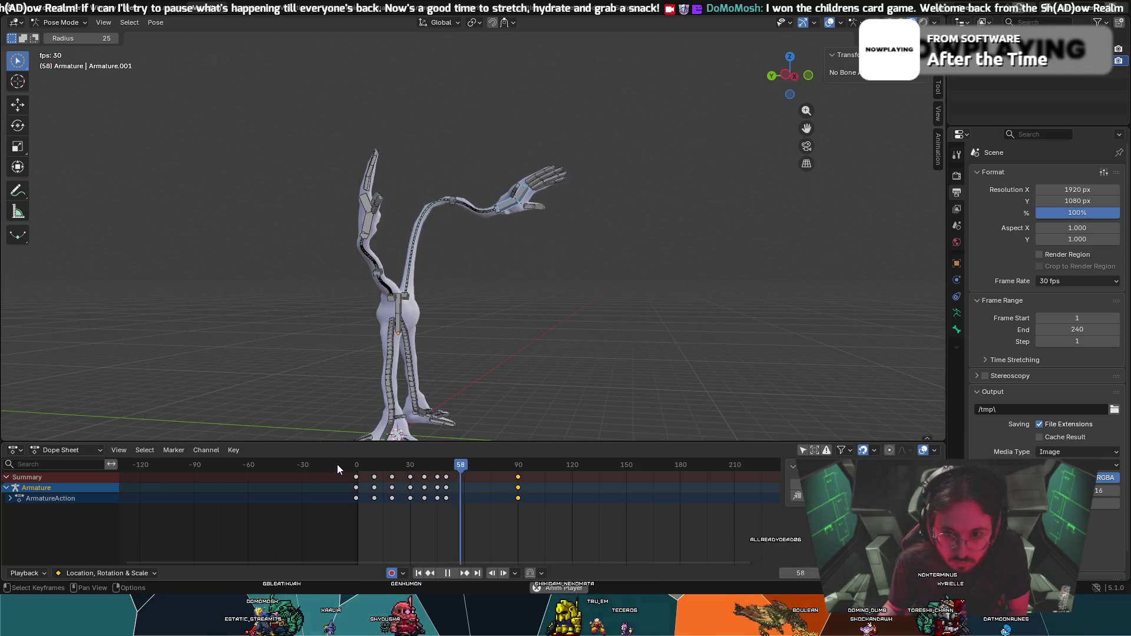
key("space")
left_click_drag(513, 488, 454, 497)
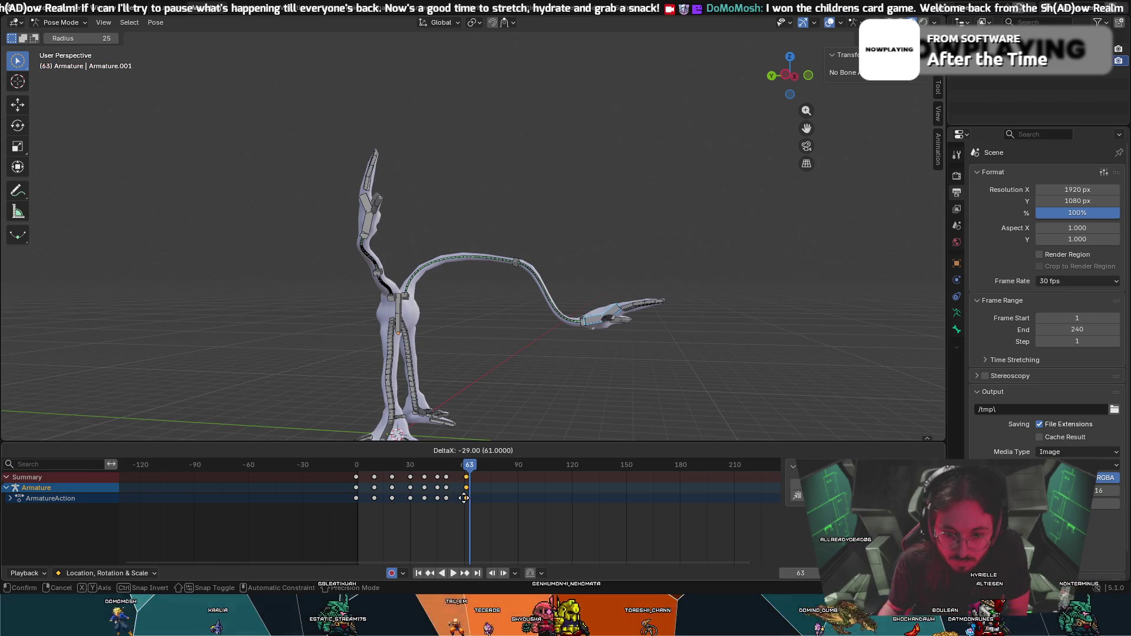
left_click_drag(458, 498, 464, 497)
Rotate the hand bone and move it and the arm's end bones lower and further out.
key("r")
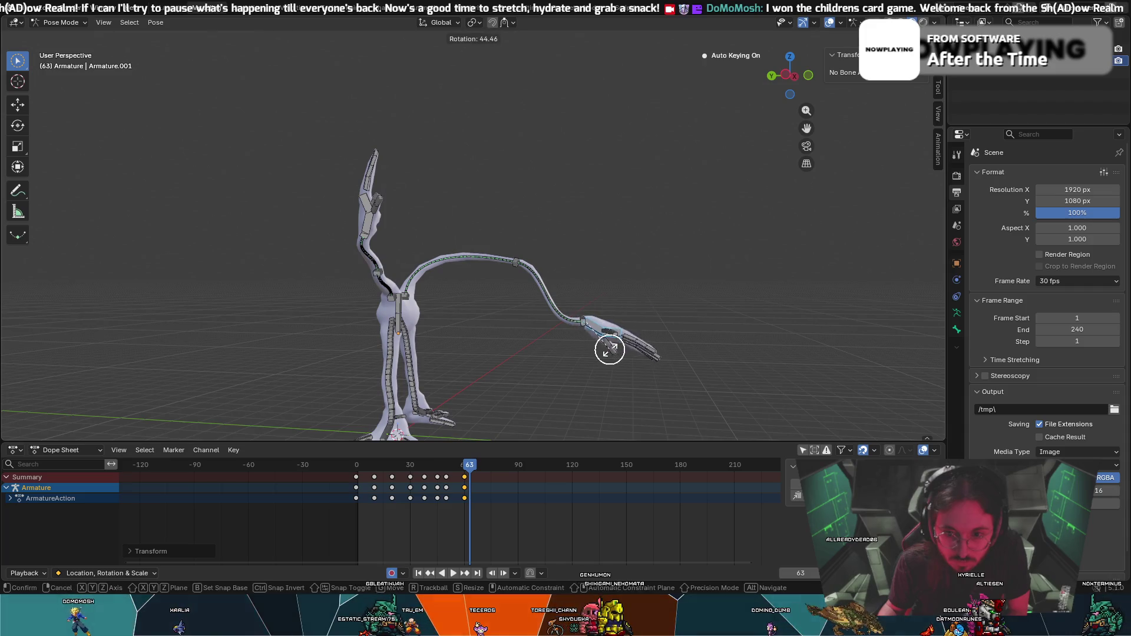
left_click(592, 323)
key("c")
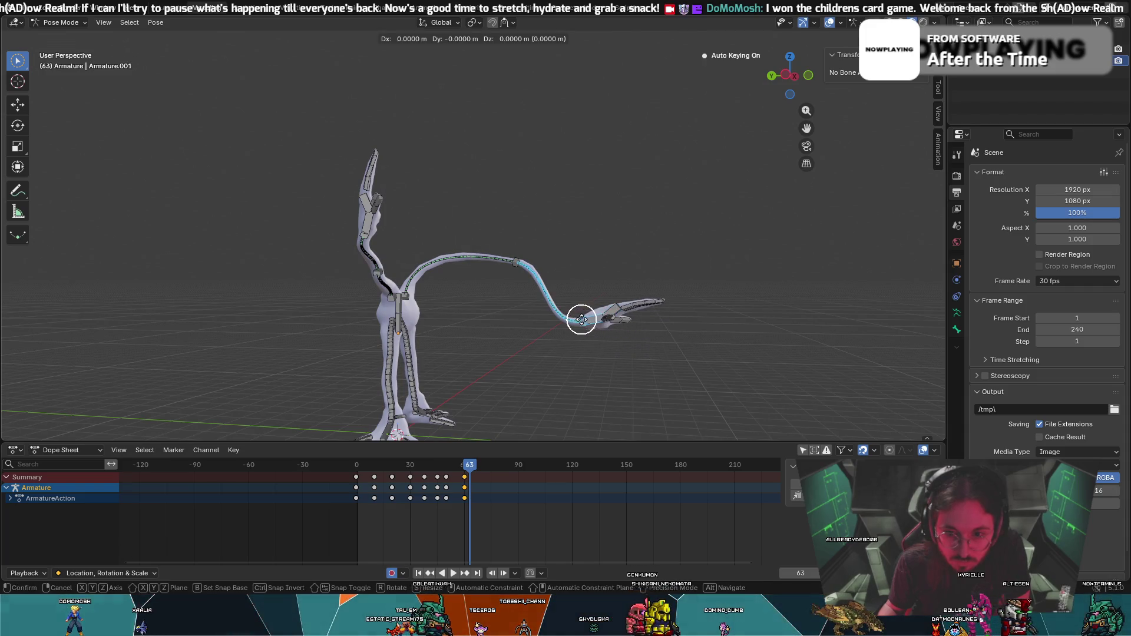
key("g")
left_click(622, 398)
key("g")
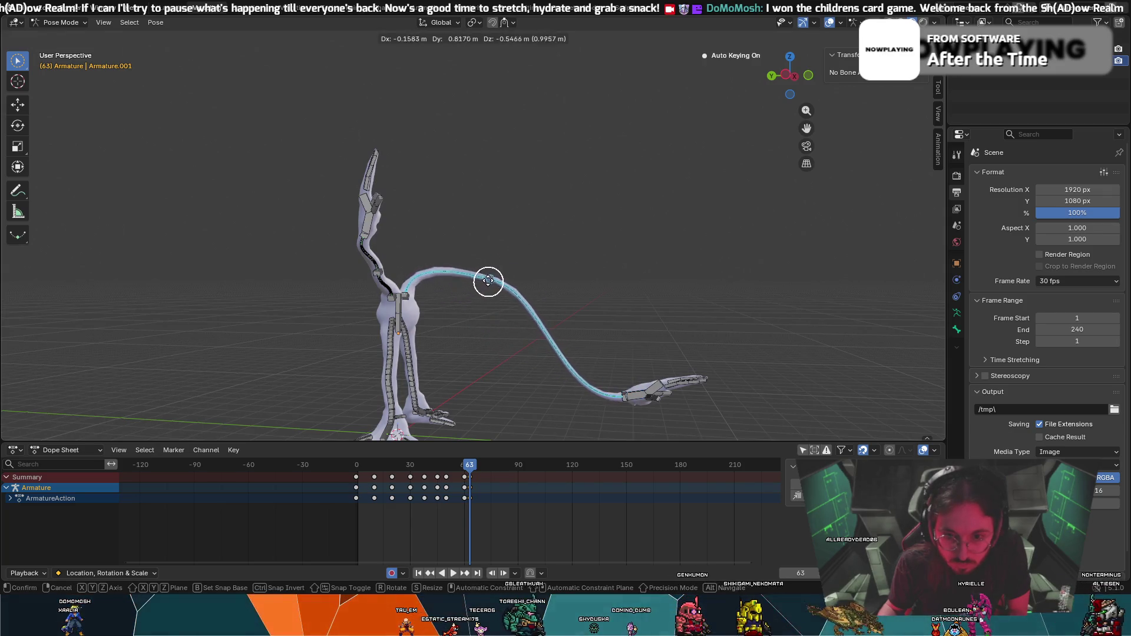
left_click(464, 273)
key("c")
key("g")
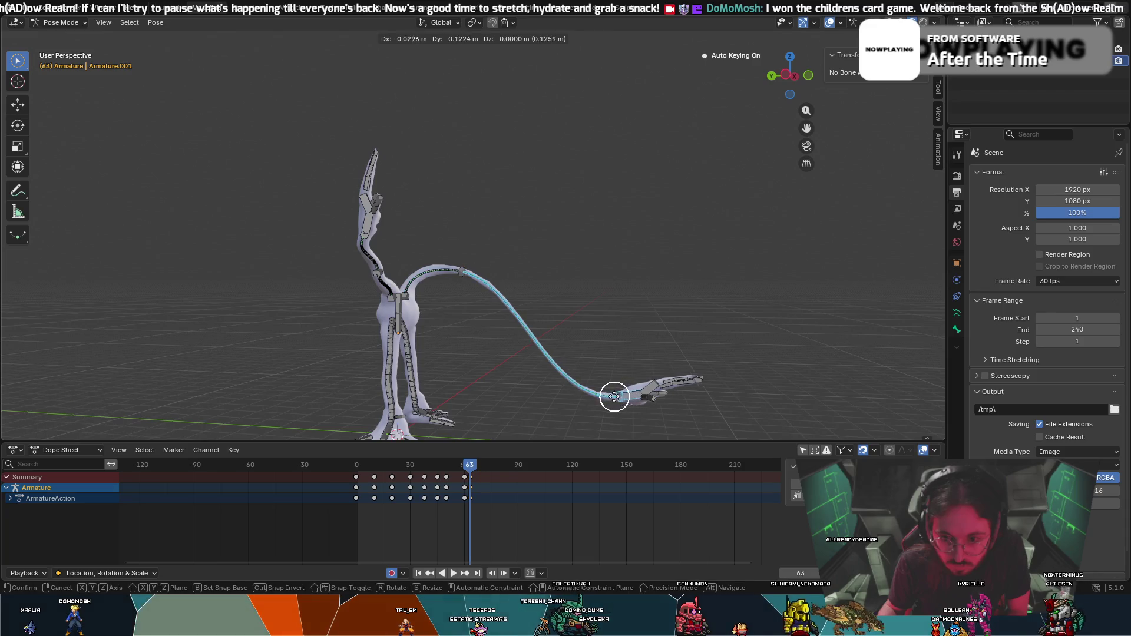
left_click(578, 399)
Re-rotate the arm's end bone about 29 degrees and lower the arm bones into a downward arc.
key("alt+a")
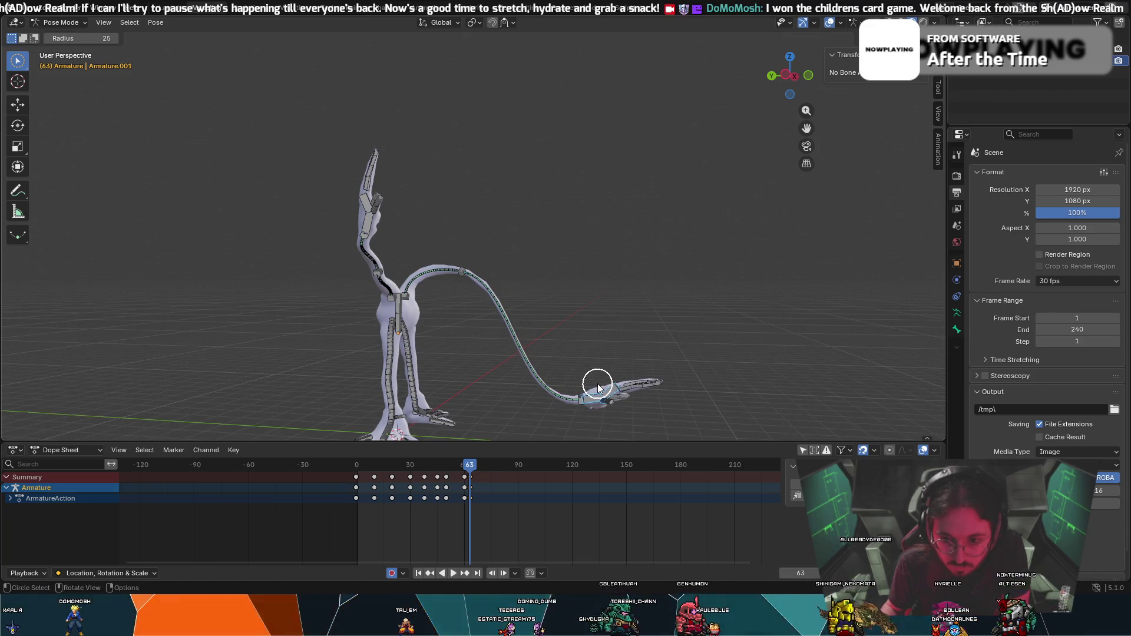
key("r")
left_click(607, 383)
middle_click_drag(606, 383, 476, 369)
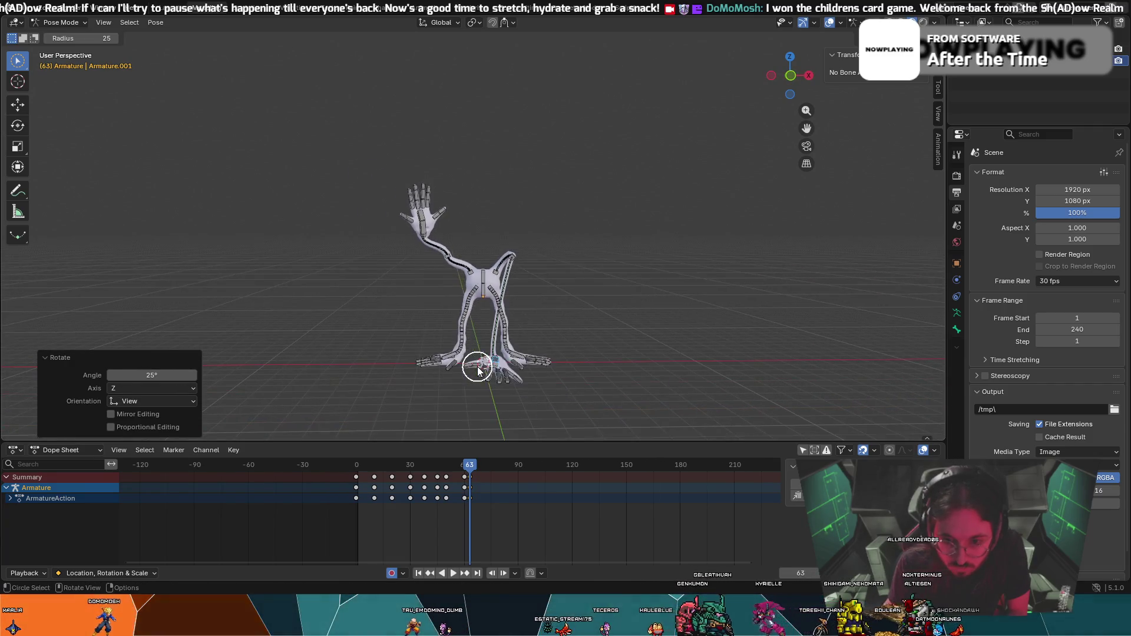
key("r")
left_click(504, 362)
middle_click_drag(504, 362, 562, 353)
key("g")
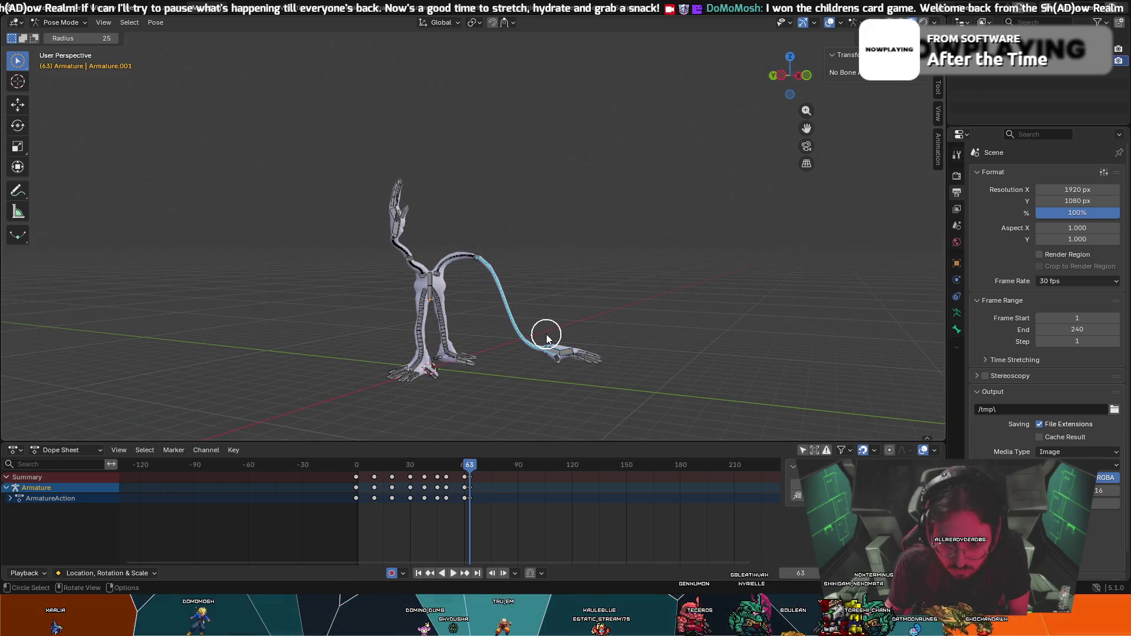
left_click(563, 369)
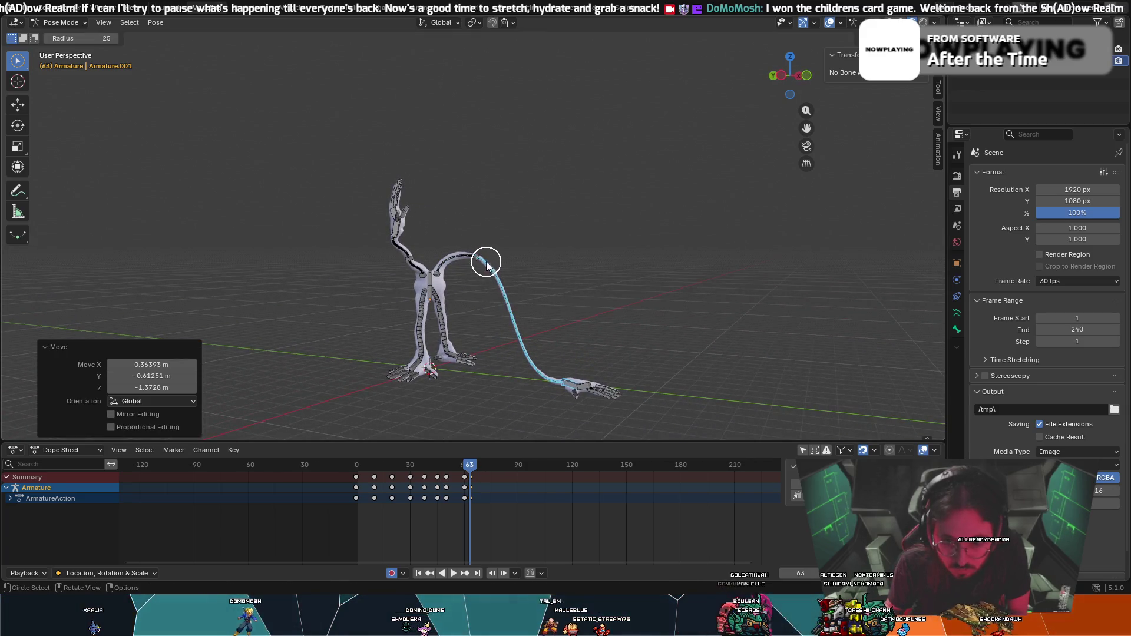
Adjust the arm's position and rotation so the hand rests near the ground, then return to the start frame.
key("g")
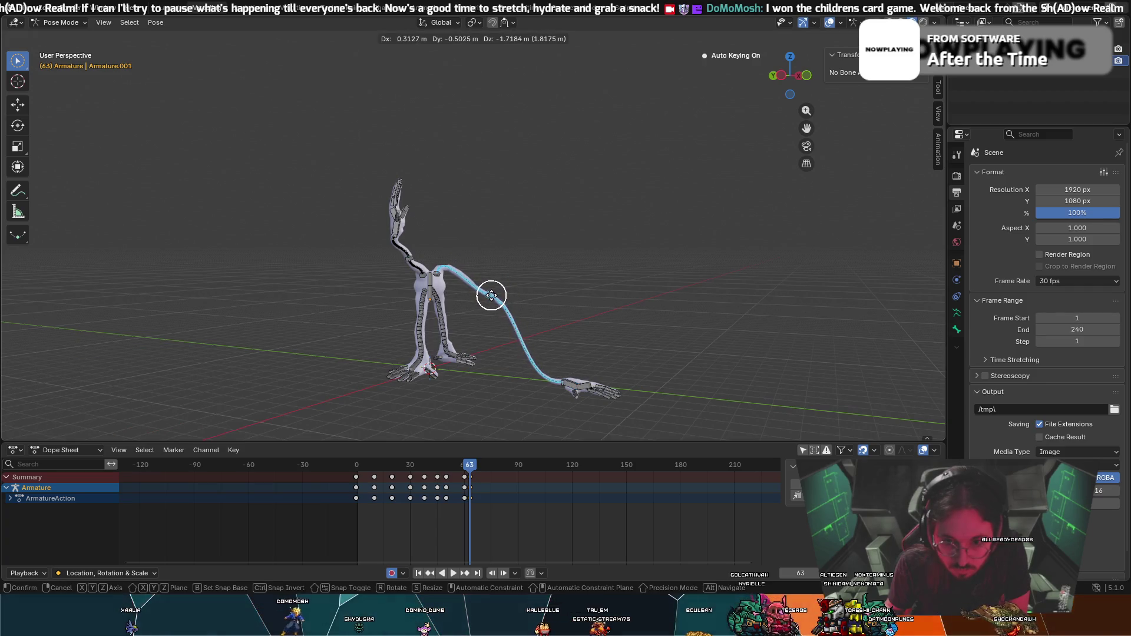
left_click(491, 295)
key("r")
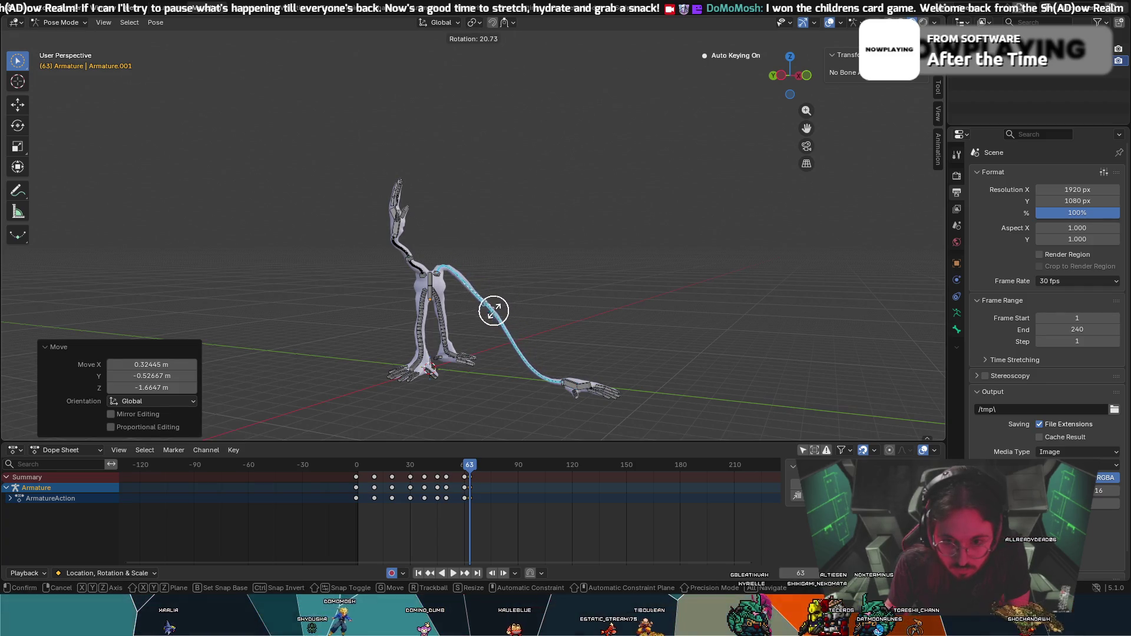
left_click(504, 305)
mouse_move(512, 305)
middle_mouse_down()
mouse_move(580, 293)
mouse_move(546, 313)
middle_mouse_up()
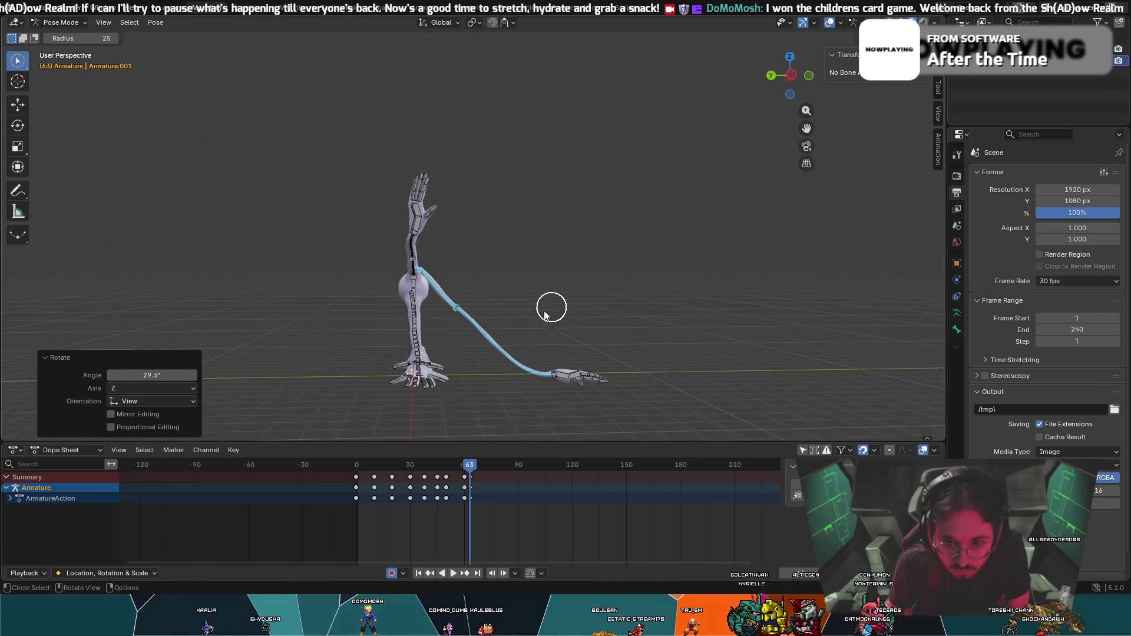
key("g")
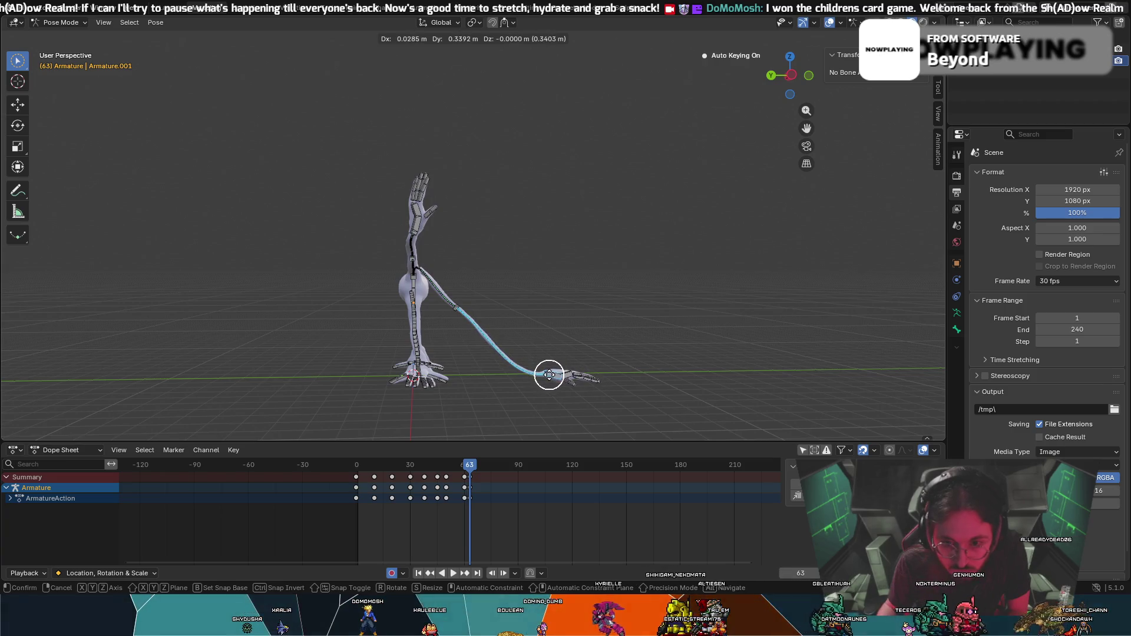
left_click(549, 374)
middle_click_drag(543, 371, 400, 364)
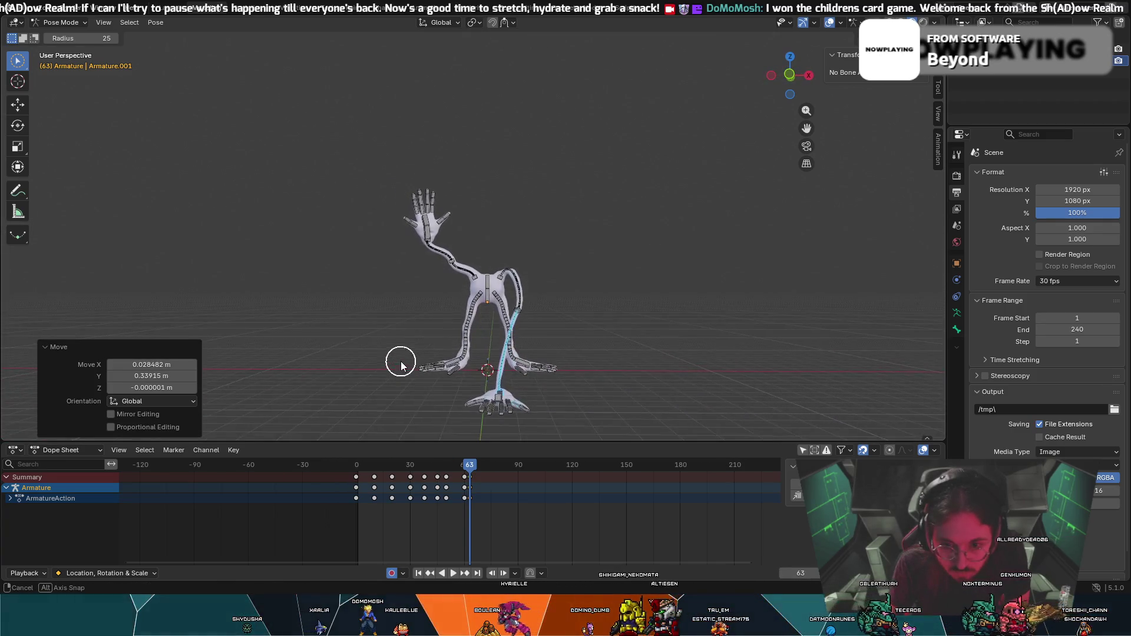
key("shift+Left")
Play back the reach, compare frames 61 and 65, then key the lowered-arm pose and step forward.
key("space")
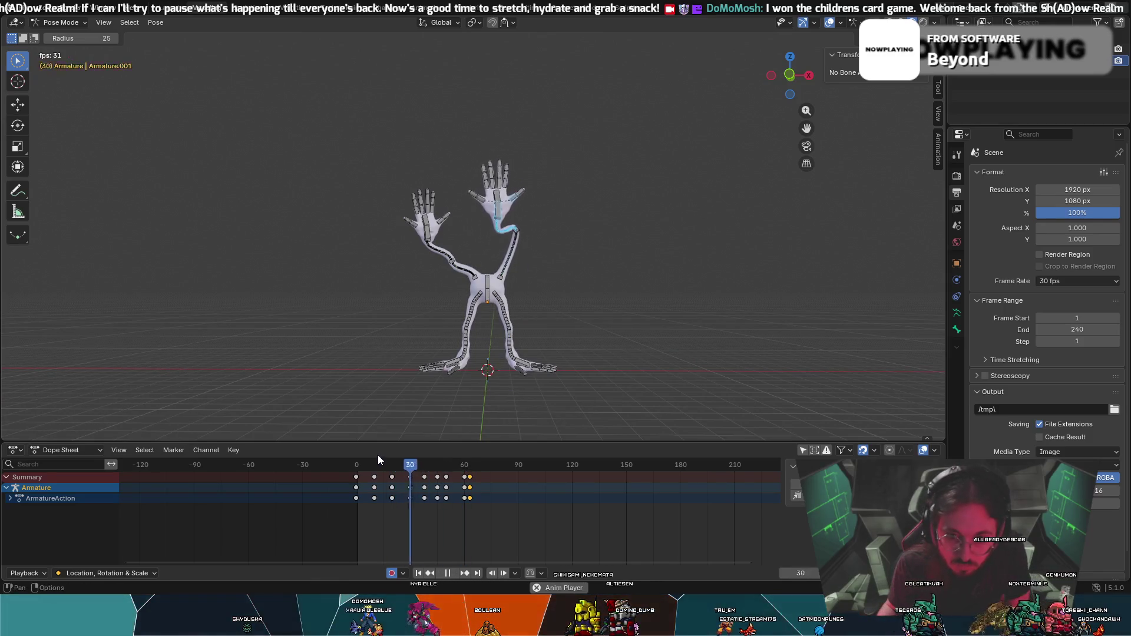
key("space")
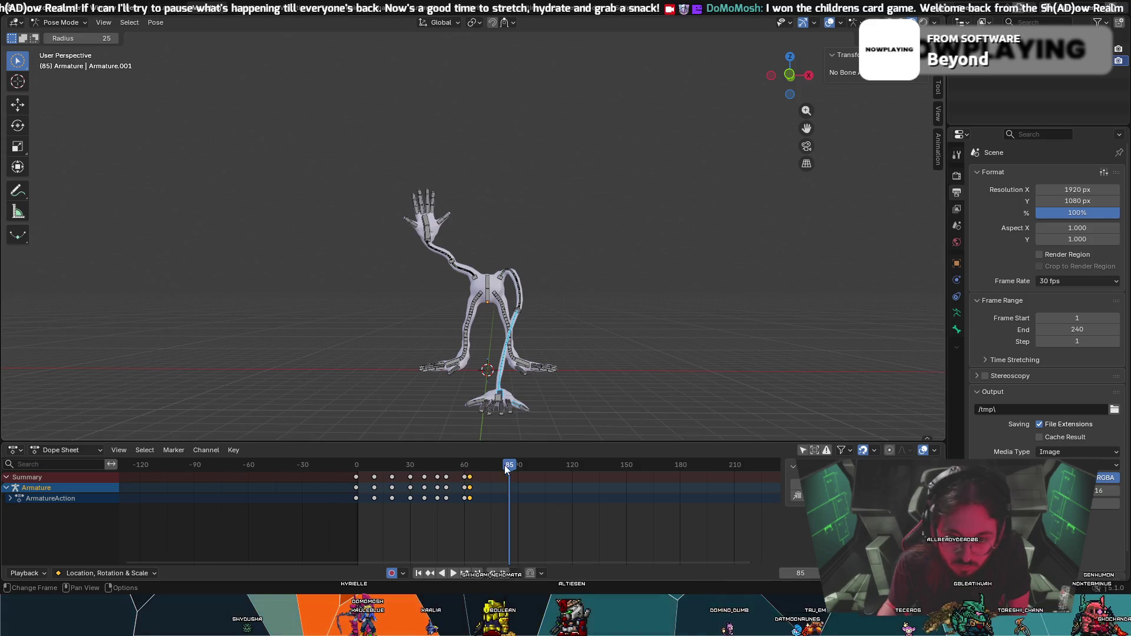
left_click_drag(467, 468, 472, 467)
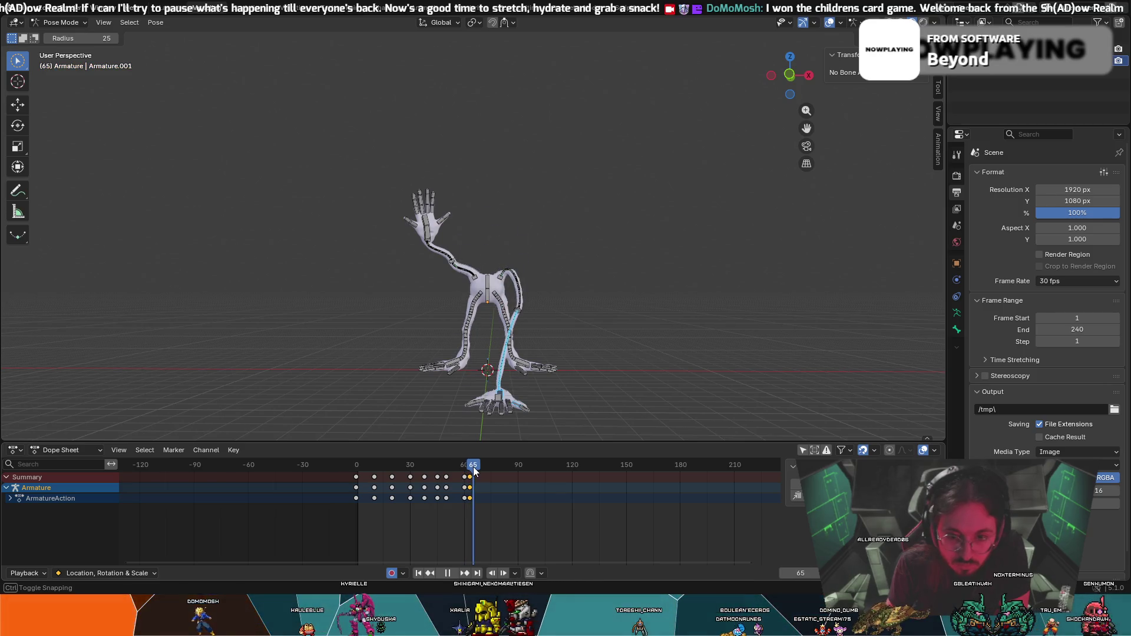
left_click_drag(472, 471, 469, 472)
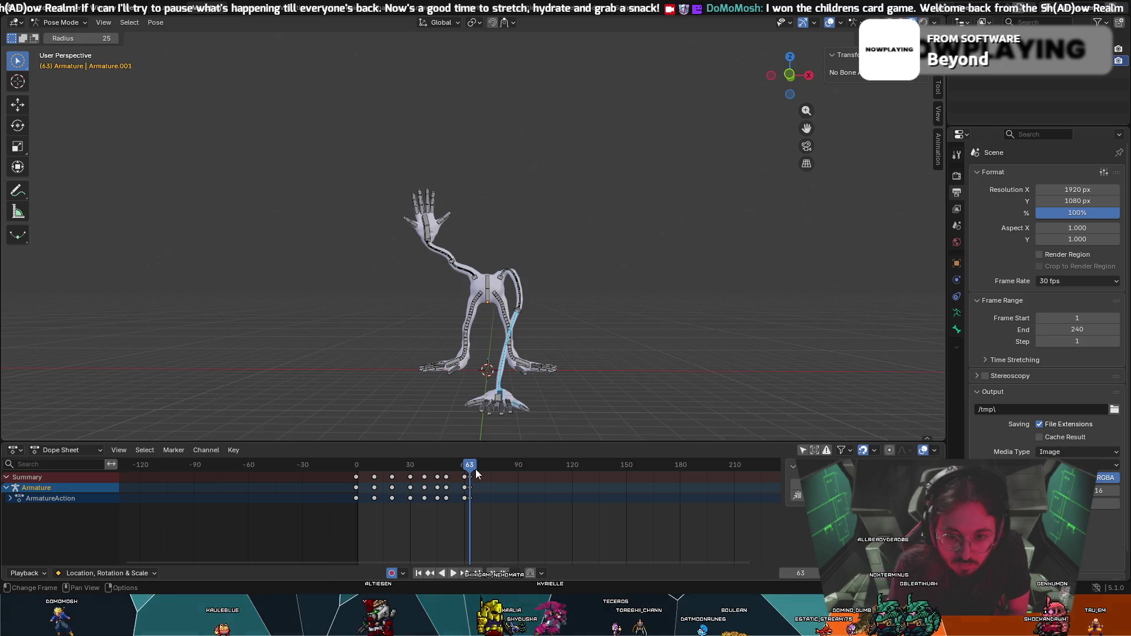
scroll(485, 427, "up", 1)
middle_click_drag(495, 424, 581, 362)
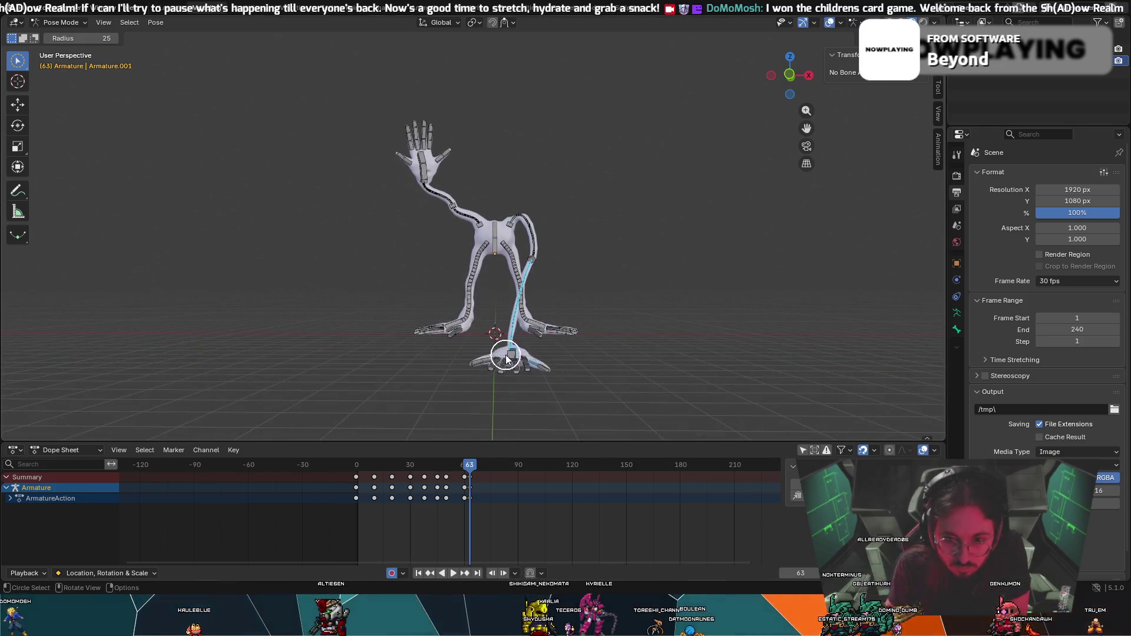
key("i")
key("Right")
key("Right")
key("Right")
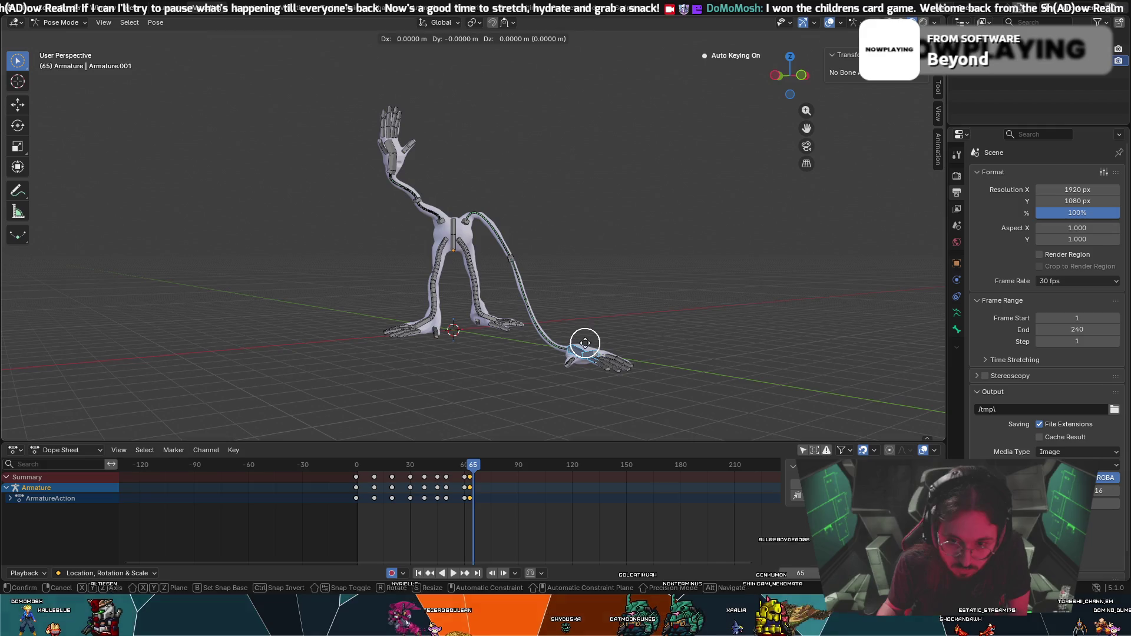
Tilt the grabbing hand at frame 65, finishing with an X-axis rotation, and step to the next frame.
left_click_drag(587, 333, 588, 339)
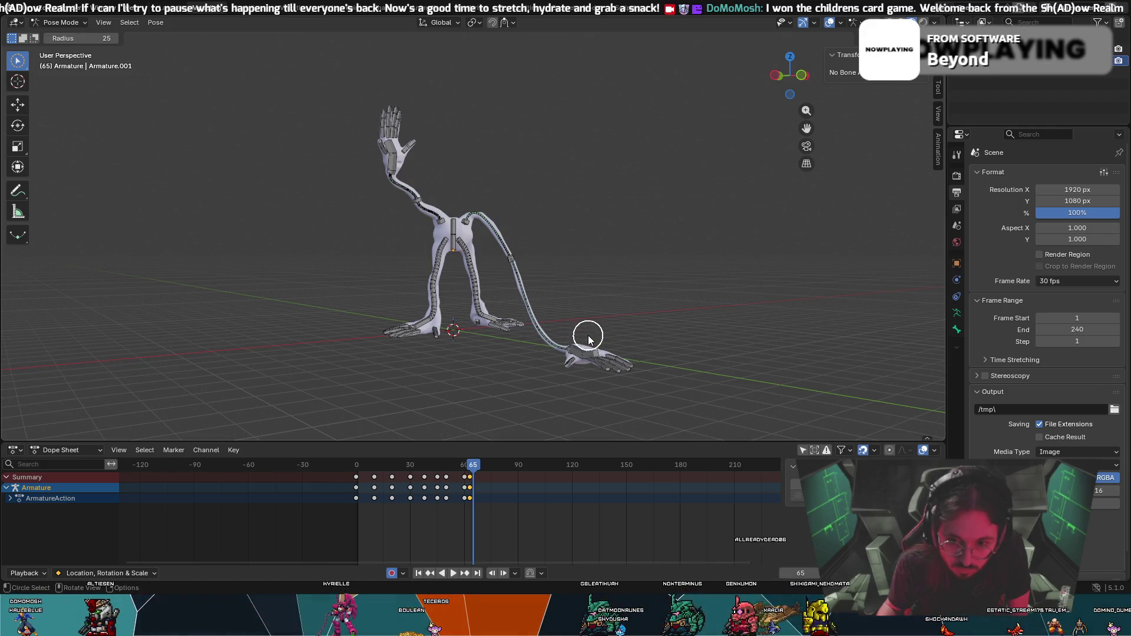
key("r")
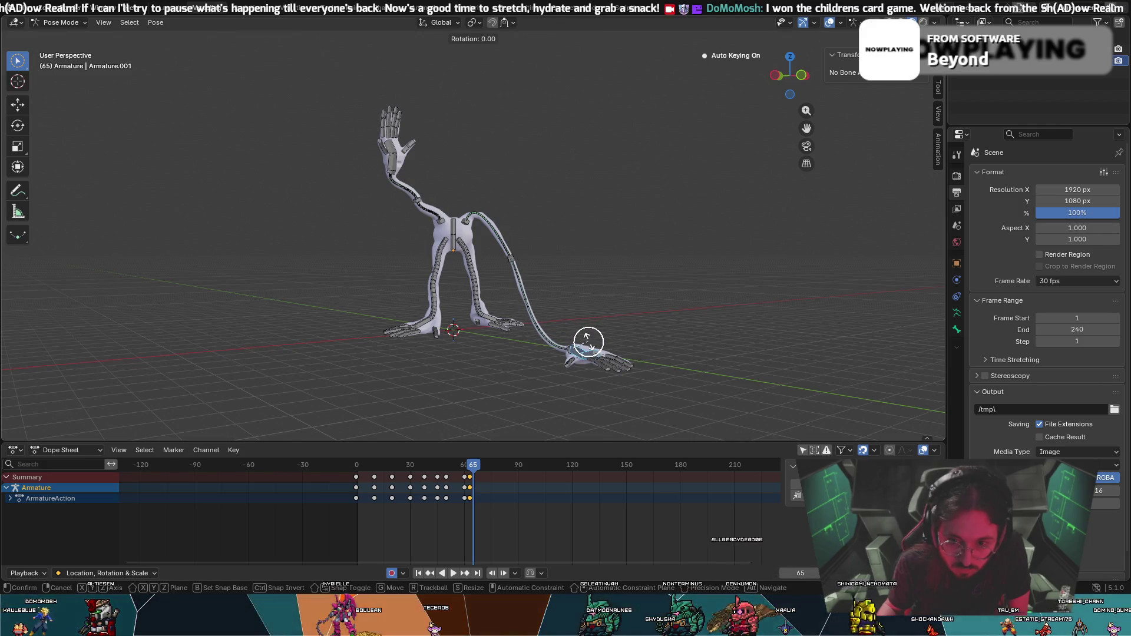
left_click(587, 337)
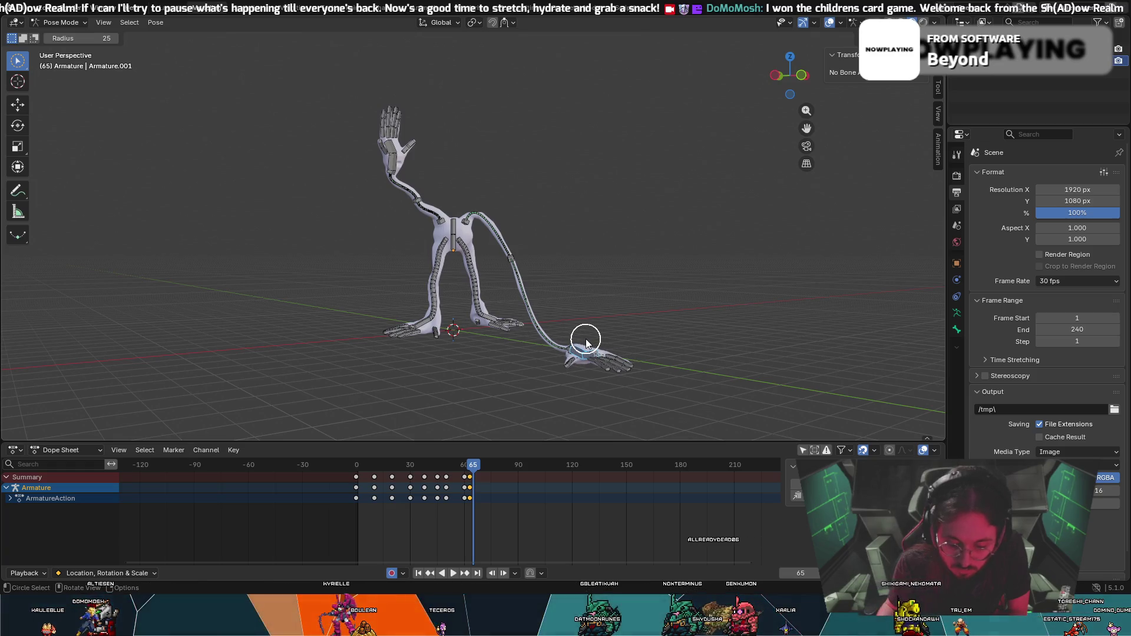
key("r")
left_click(583, 337)
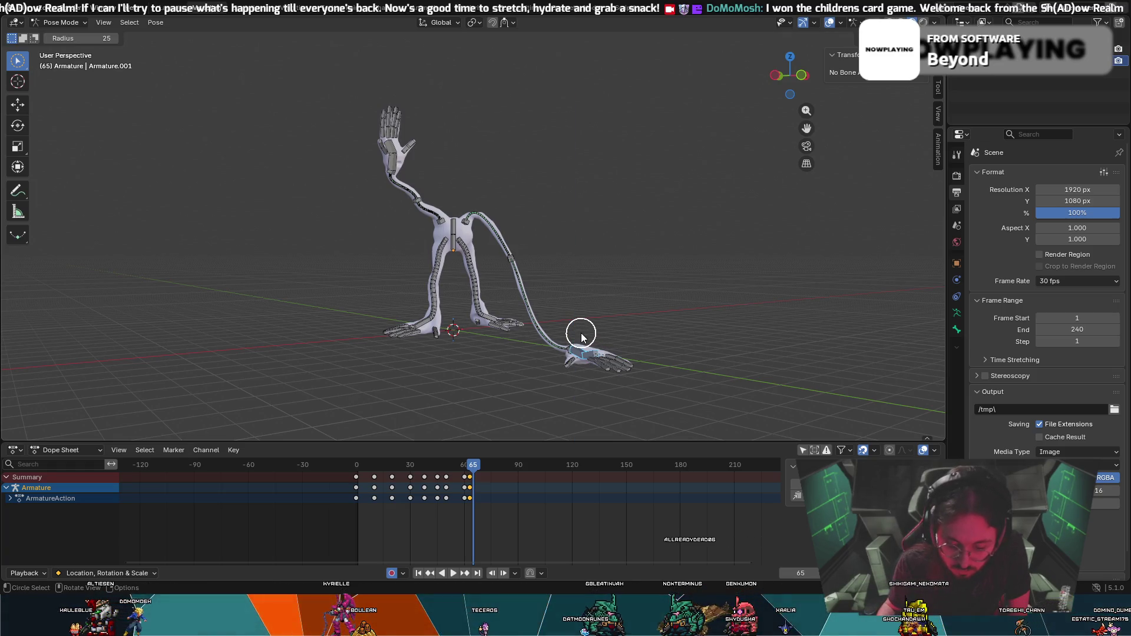
key("r")
key("x")
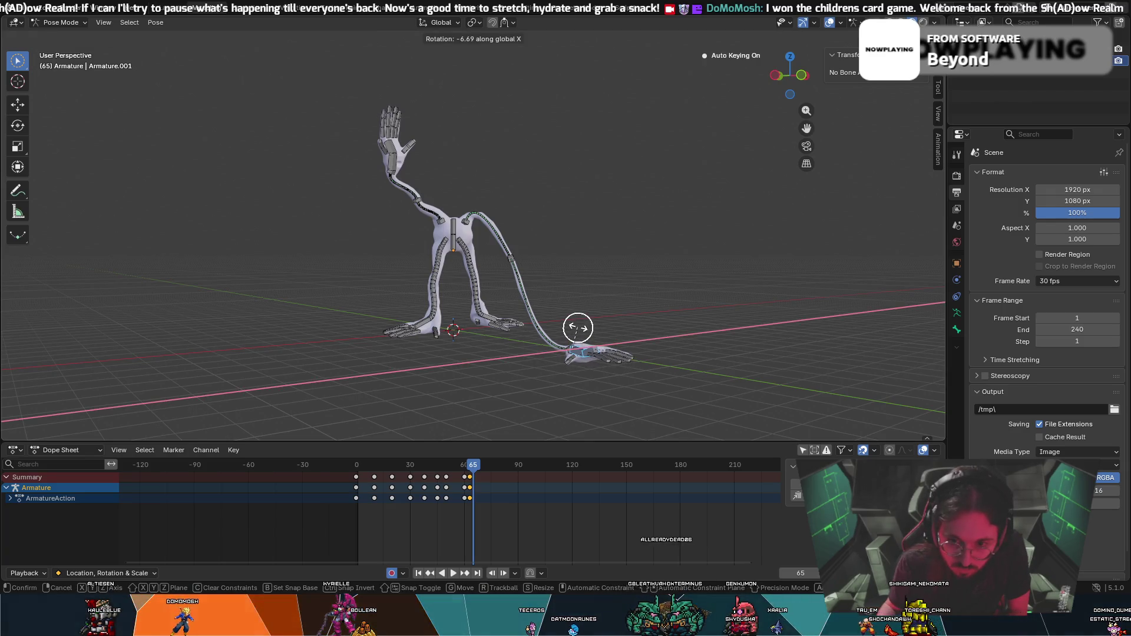
left_click(578, 328)
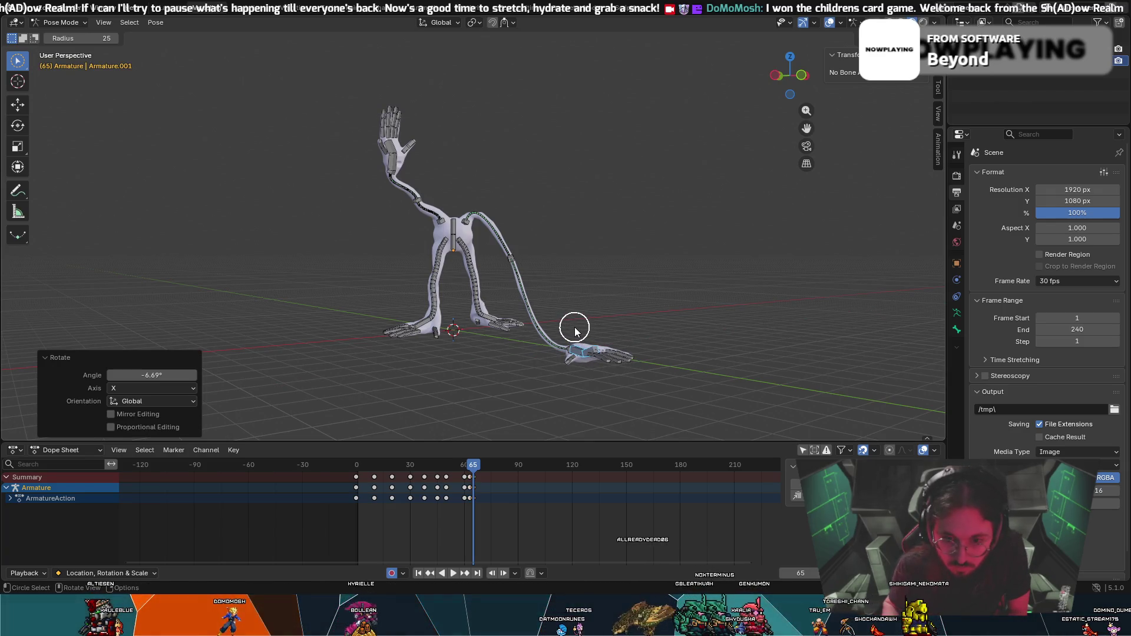
key("Right")
Rotate the hand around X at frame 67, checking from a front view and refining the rotation.
key("r")
key("x")
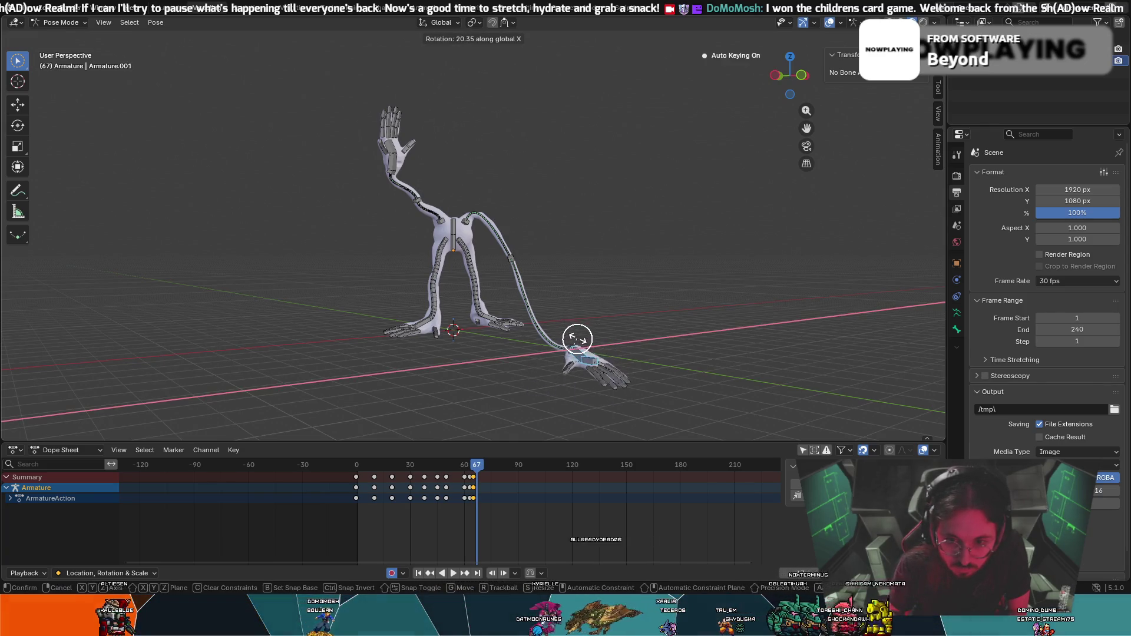
left_click(577, 336)
key("c")
middle_click_drag(576, 335, 512, 386)
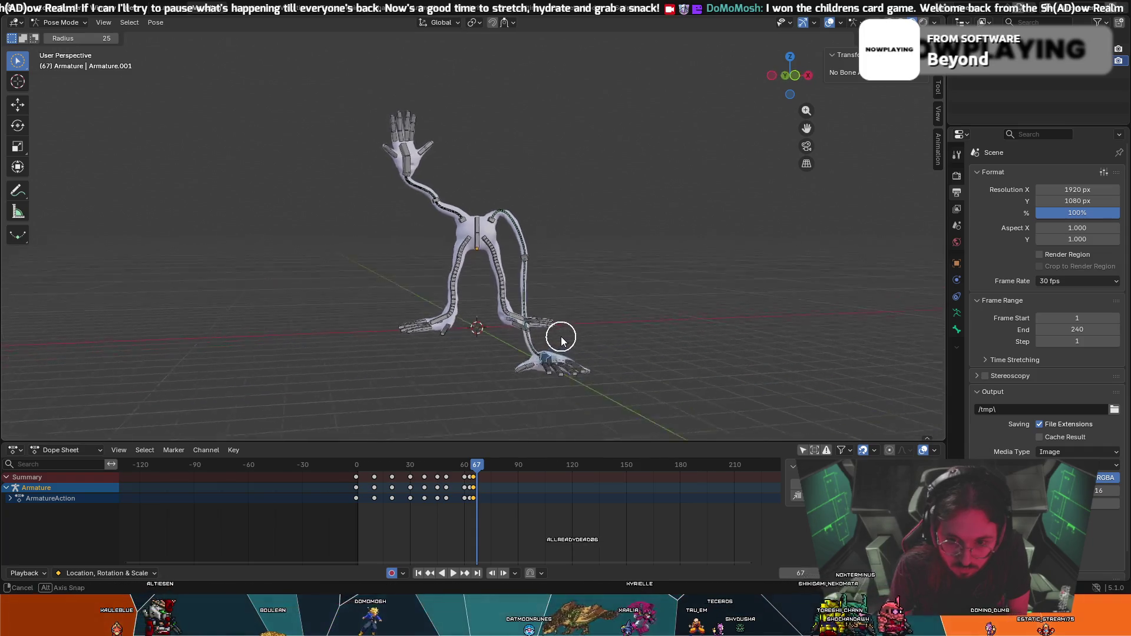
key("Escape")
key("r")
key("x")
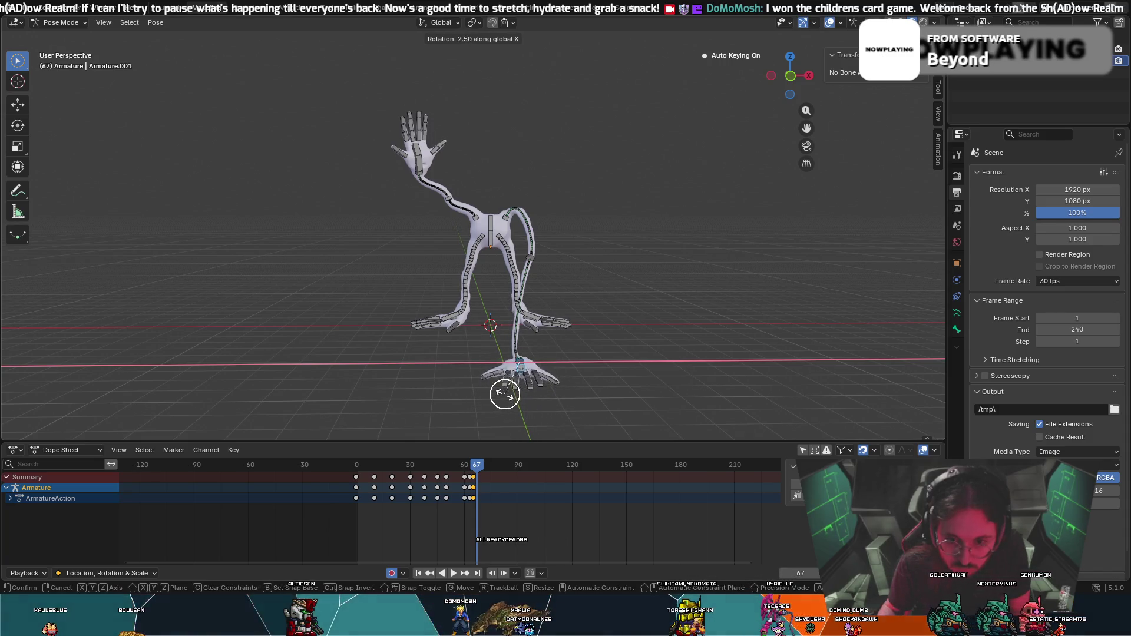
left_click(492, 423)
key("shift+Left")
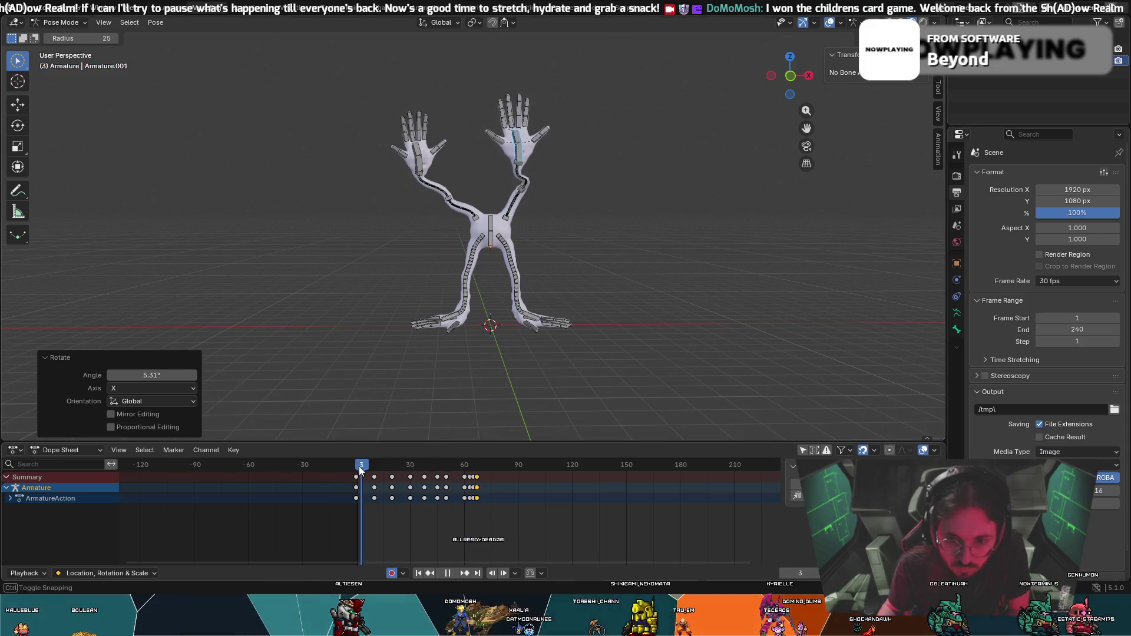
key("space")
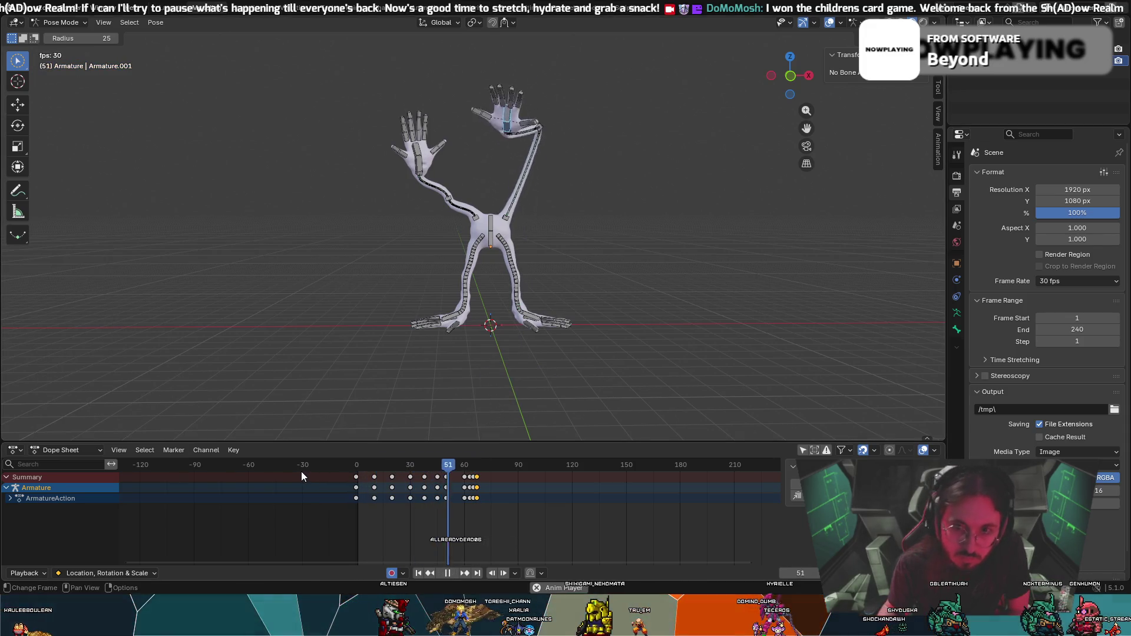
key("space")
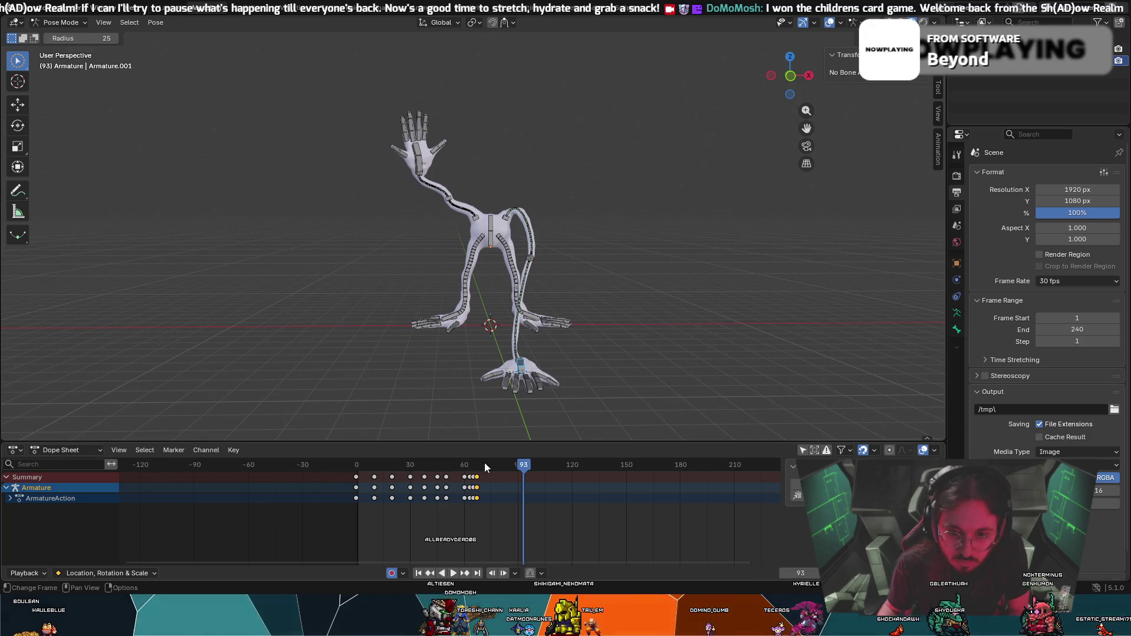
left_click_drag(484, 462, 355, 483)
key("space")
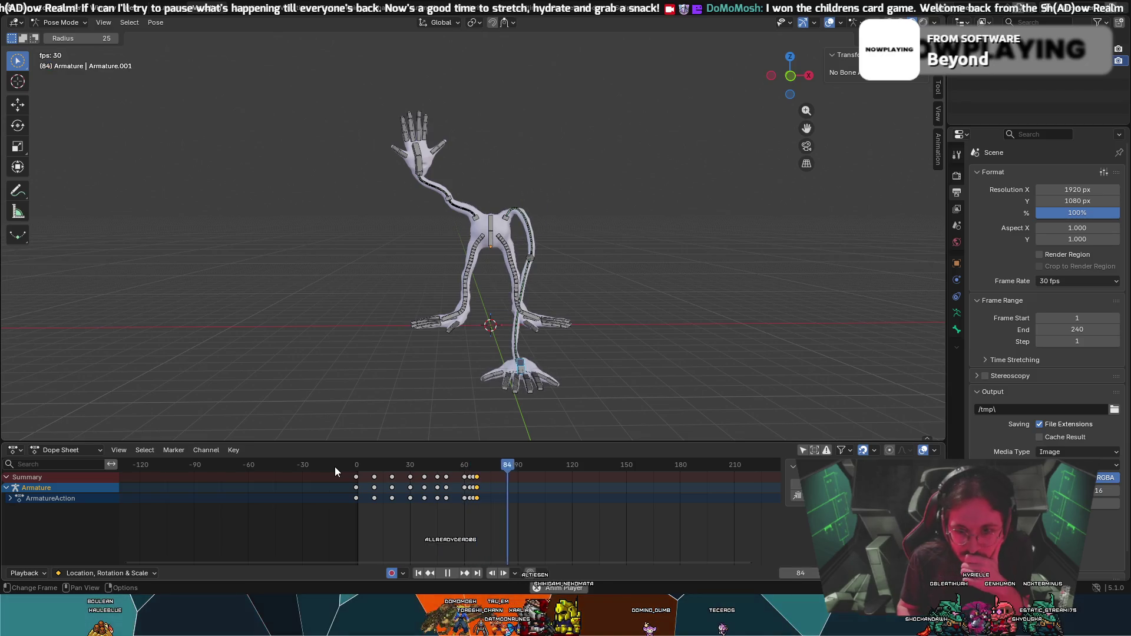
key("space")
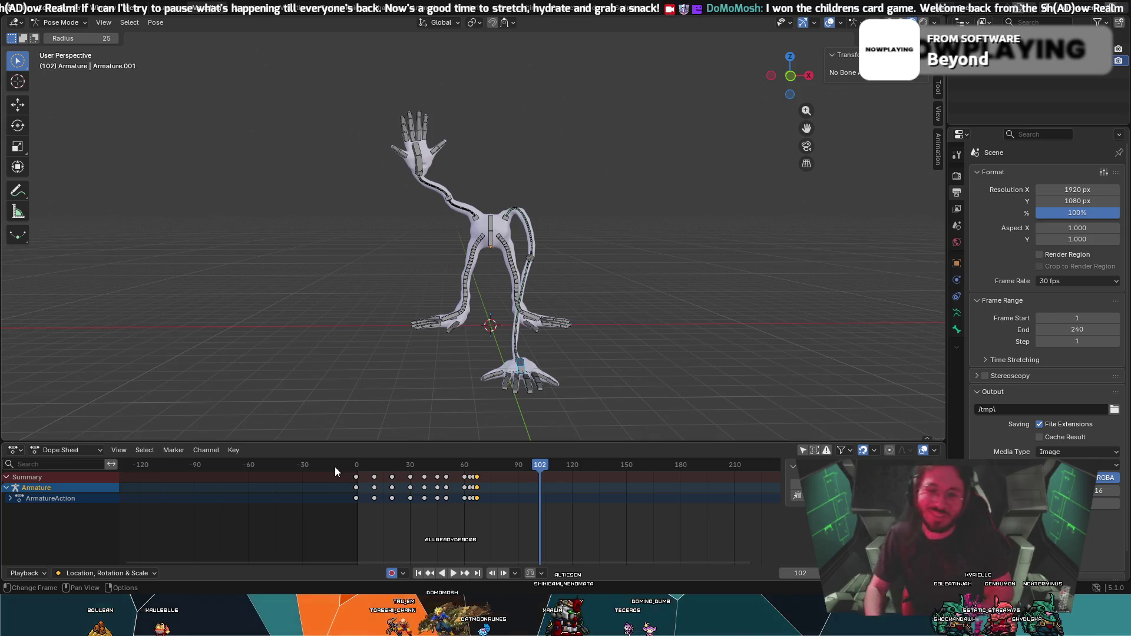
key("c")
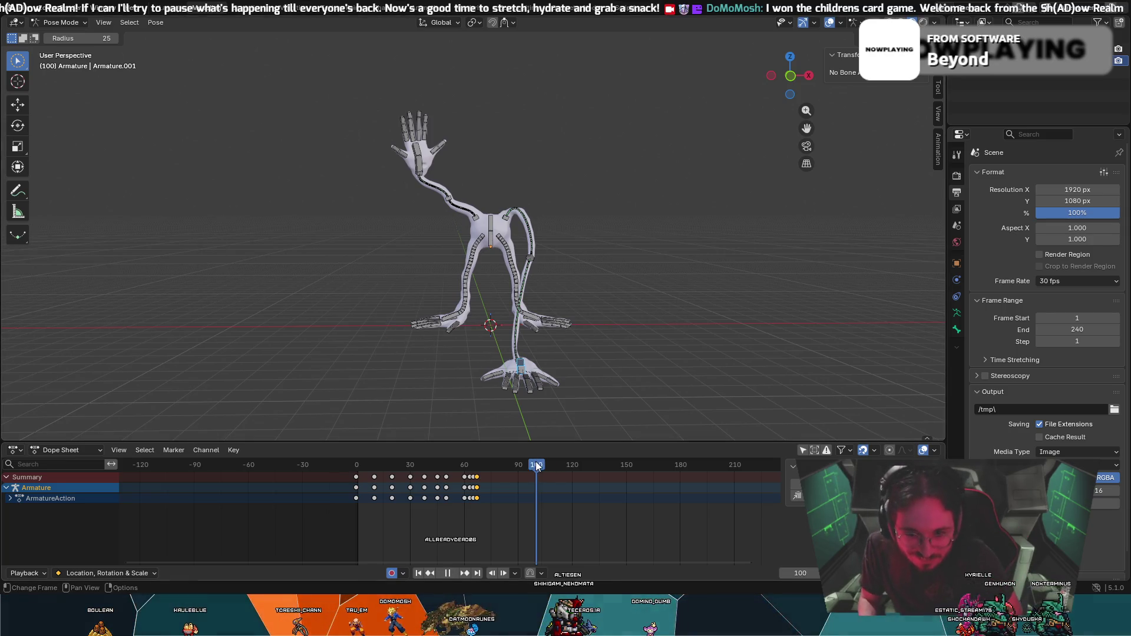
key("shift+Left")
key("space")
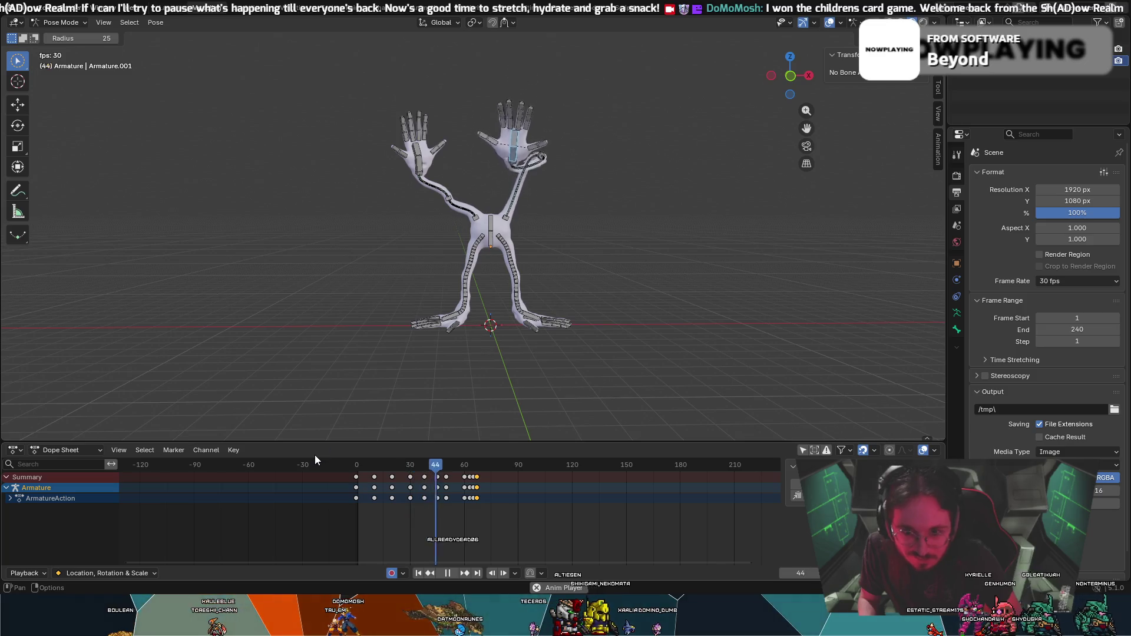
key("space")
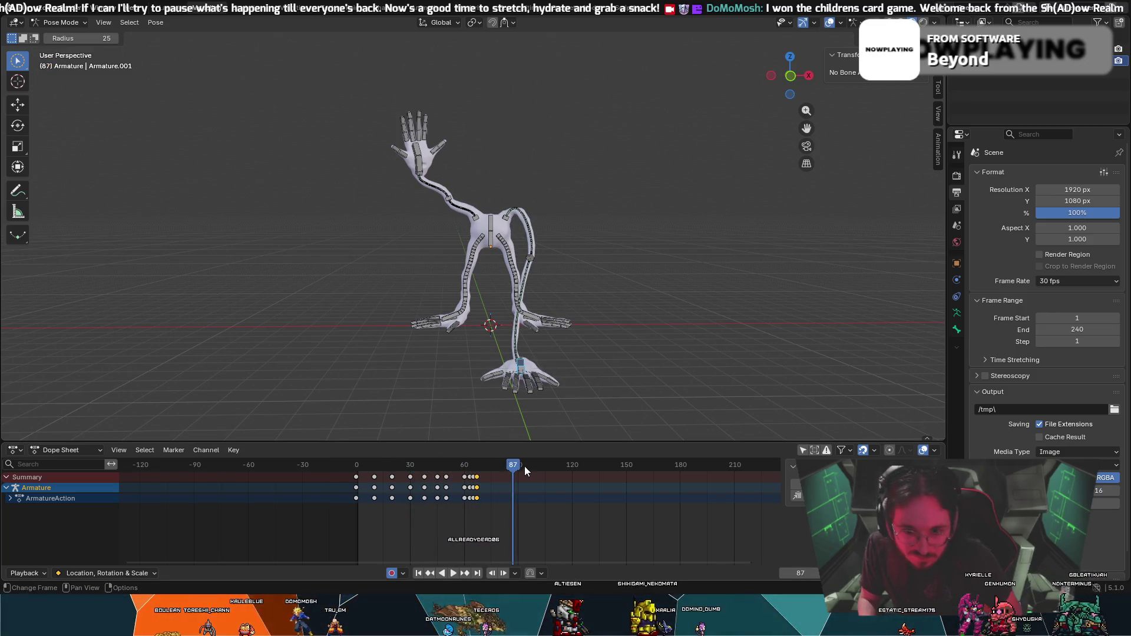
key("shift+Left")
key("space")
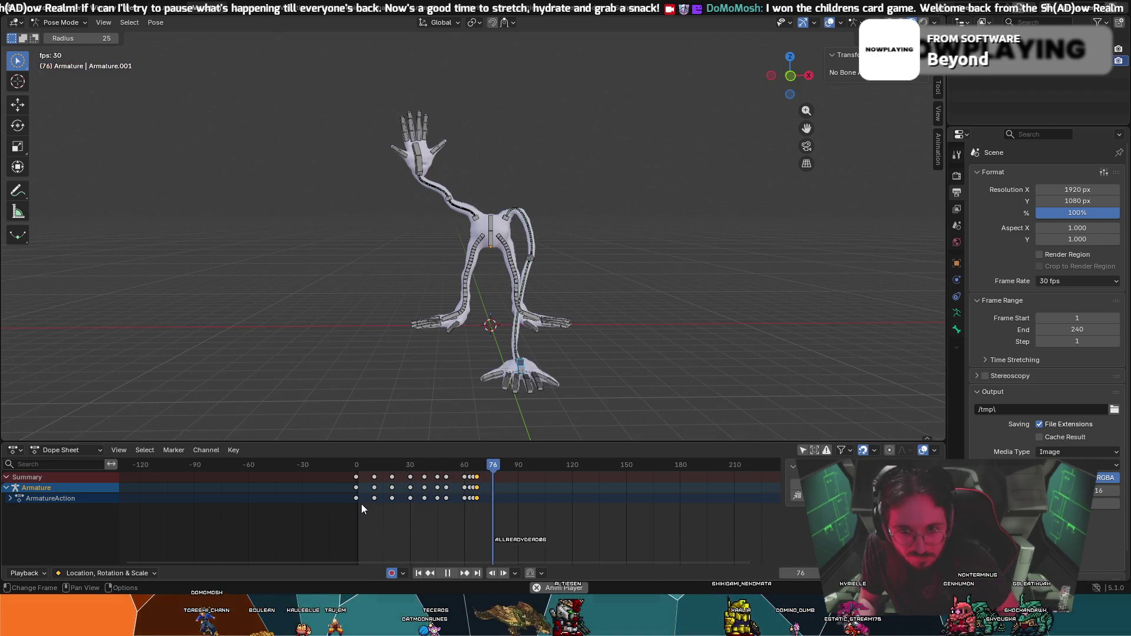
key("space")
middle_click_drag(397, 412, 498, 265)
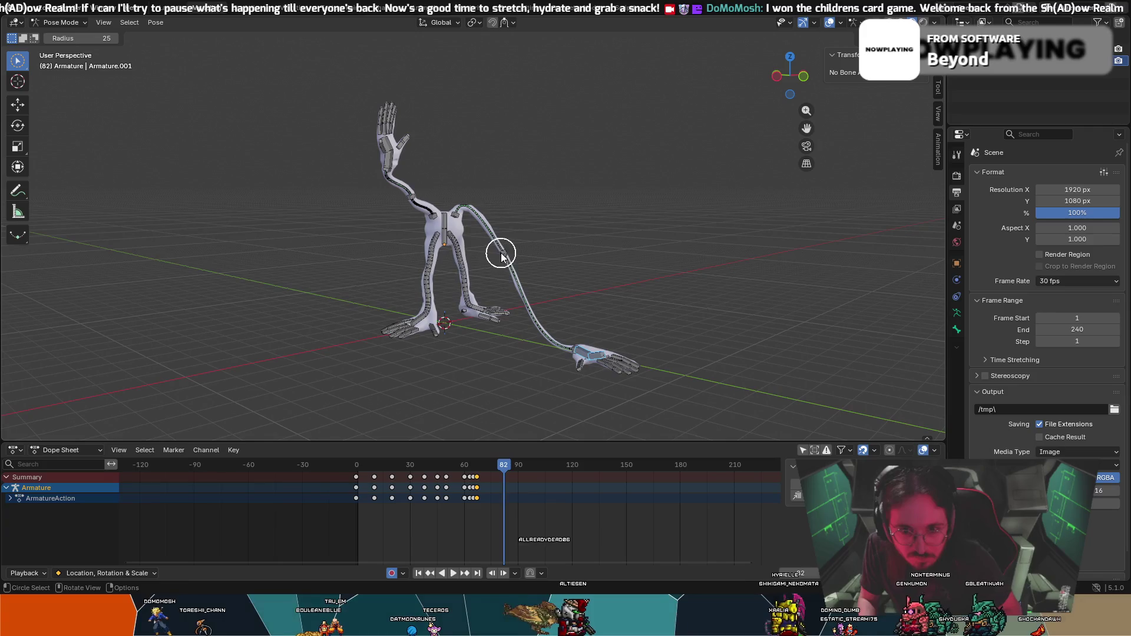
At frame 60, move the long arm bone raised and forward and rotate it about 16 degrees around Z.
left_click(501, 256)
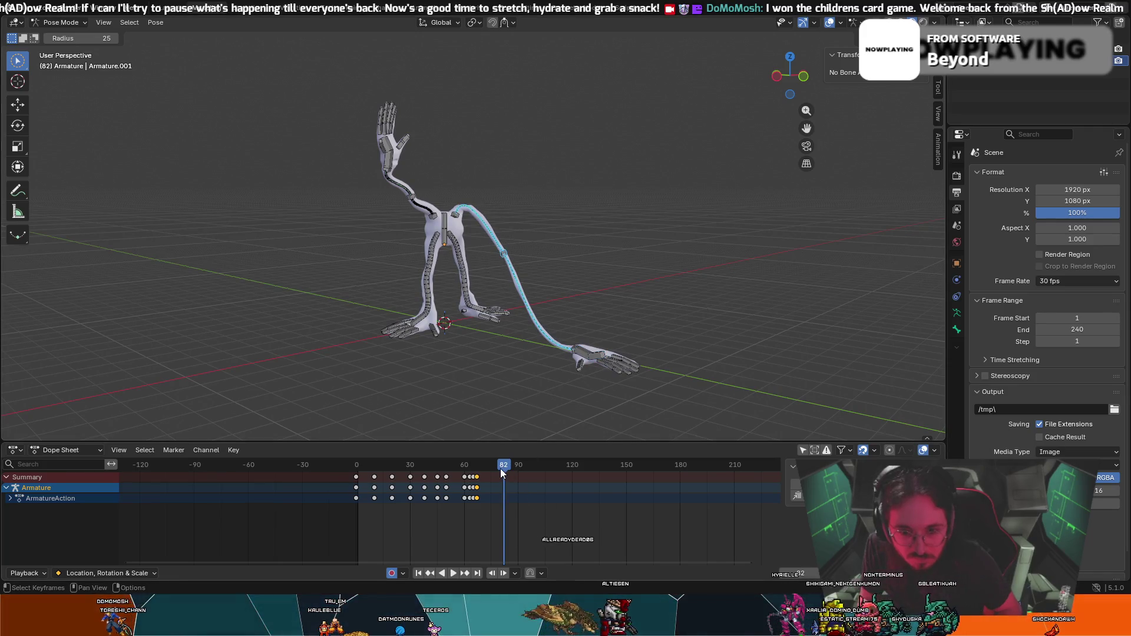
mouse_move(484, 475)
left_mouse_down()
mouse_move(460, 478)
mouse_move(471, 491)
left_mouse_up()
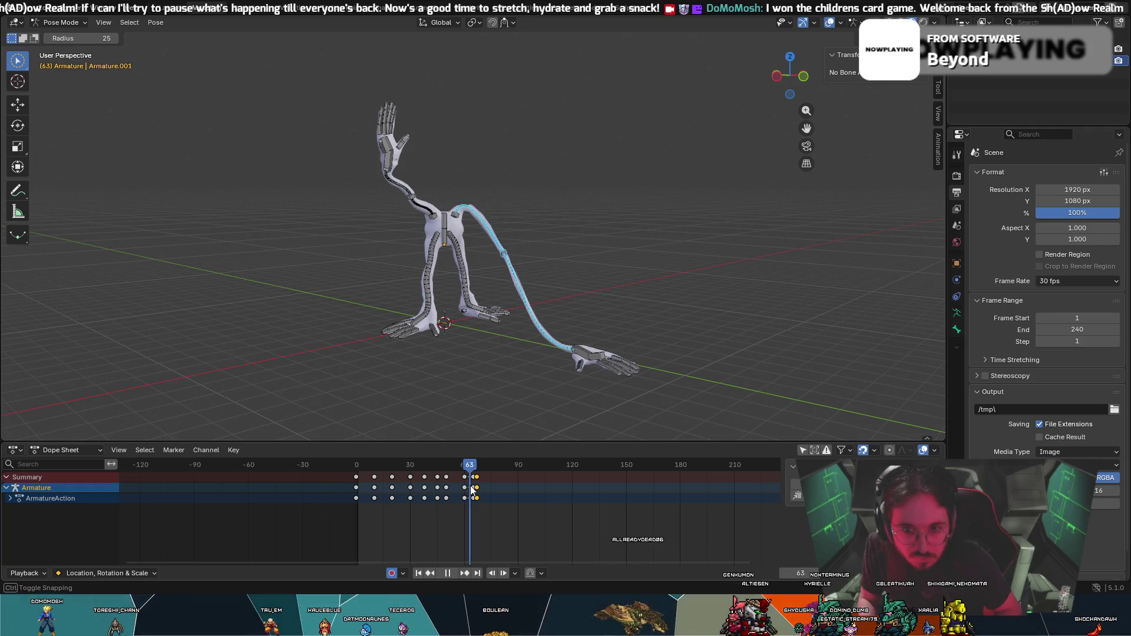
mouse_move(471, 491)
left_mouse_down()
mouse_move(457, 488)
mouse_move(464, 500)
left_mouse_up()
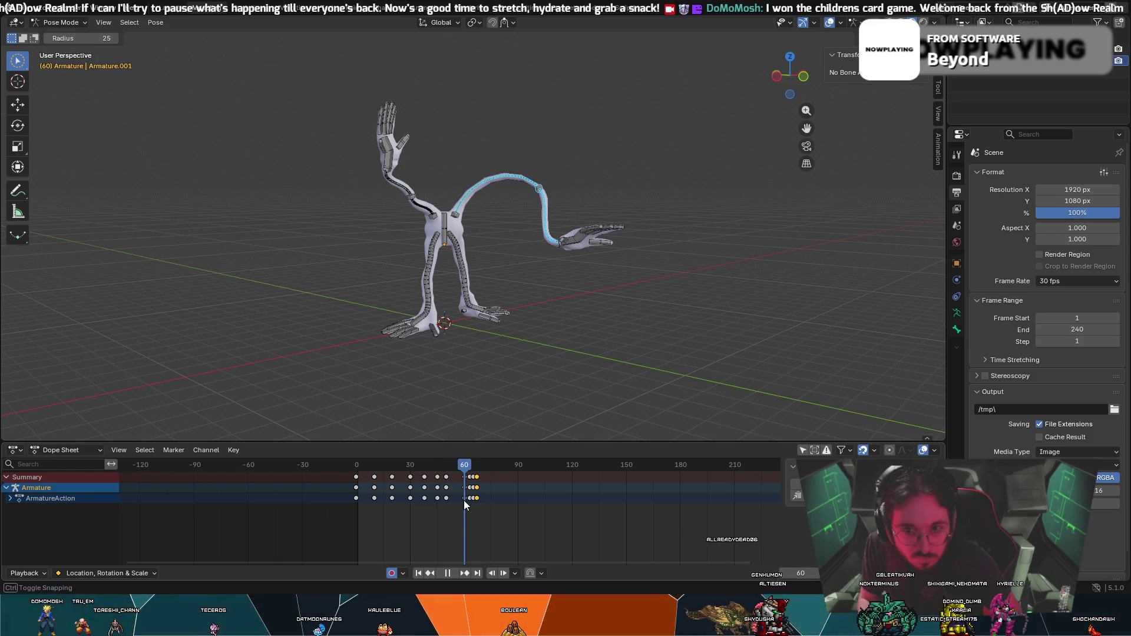
key("g")
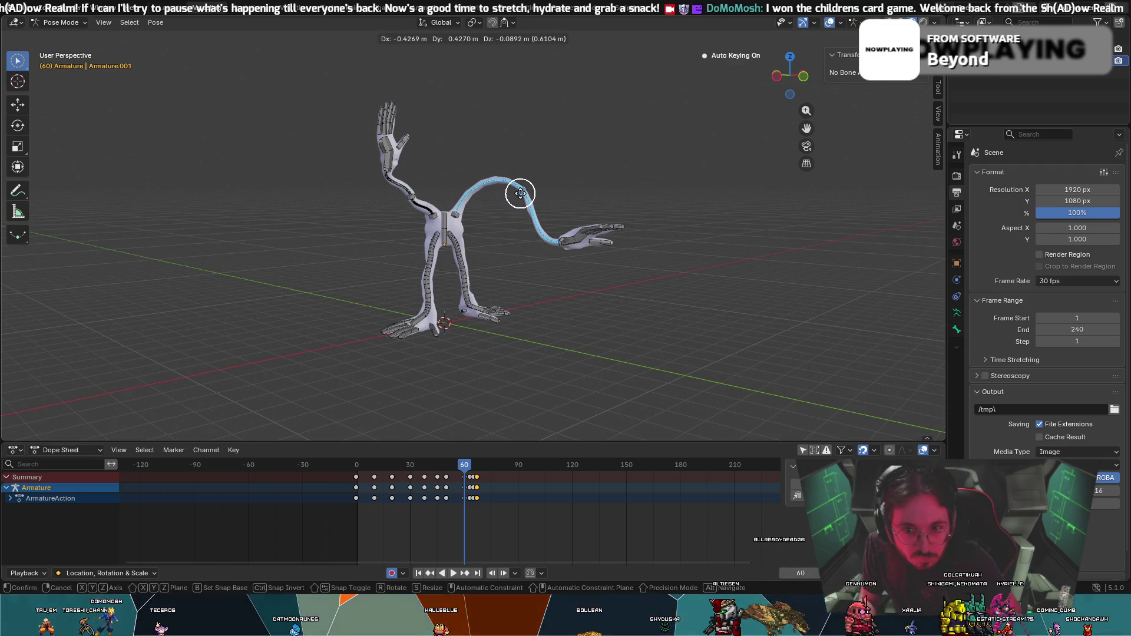
left_click(520, 193)
key("r")
key("z")
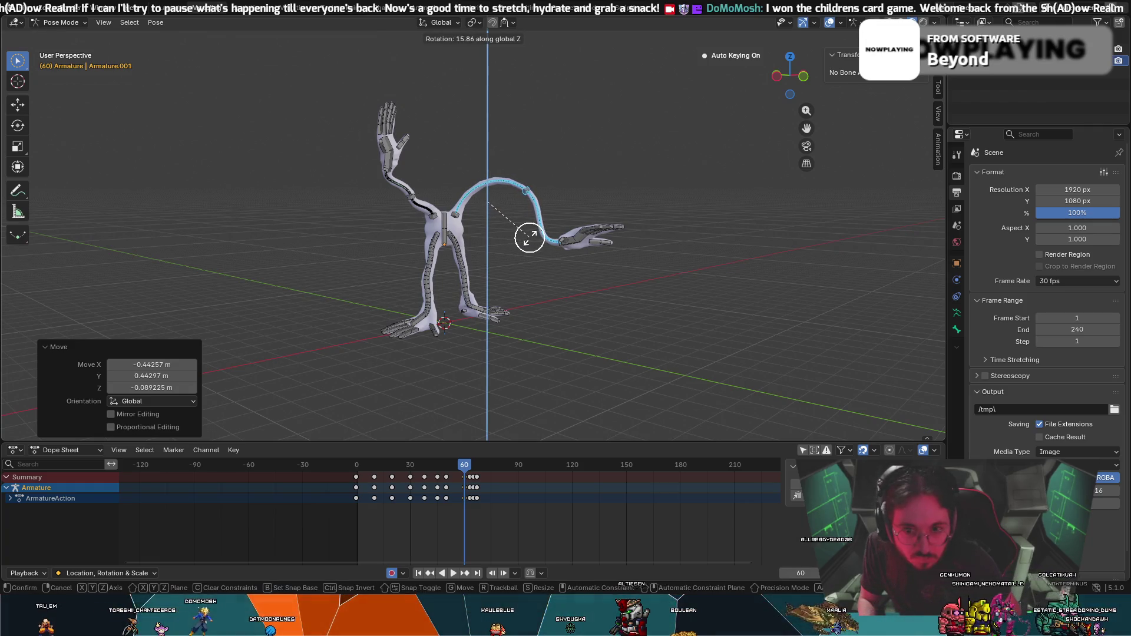
left_click(528, 237)
Play back and scrub through the reach around frame 57 to check the lifted pose.
key("space")
left_click_drag(449, 461, 343, 467)
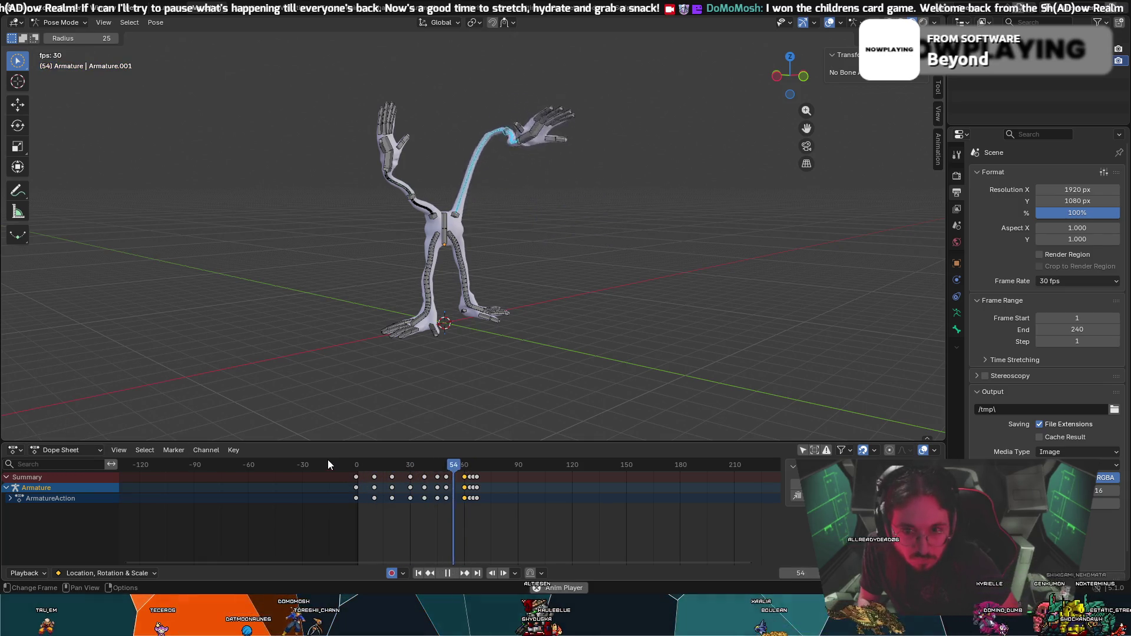
left_click_drag(500, 462, 458, 464)
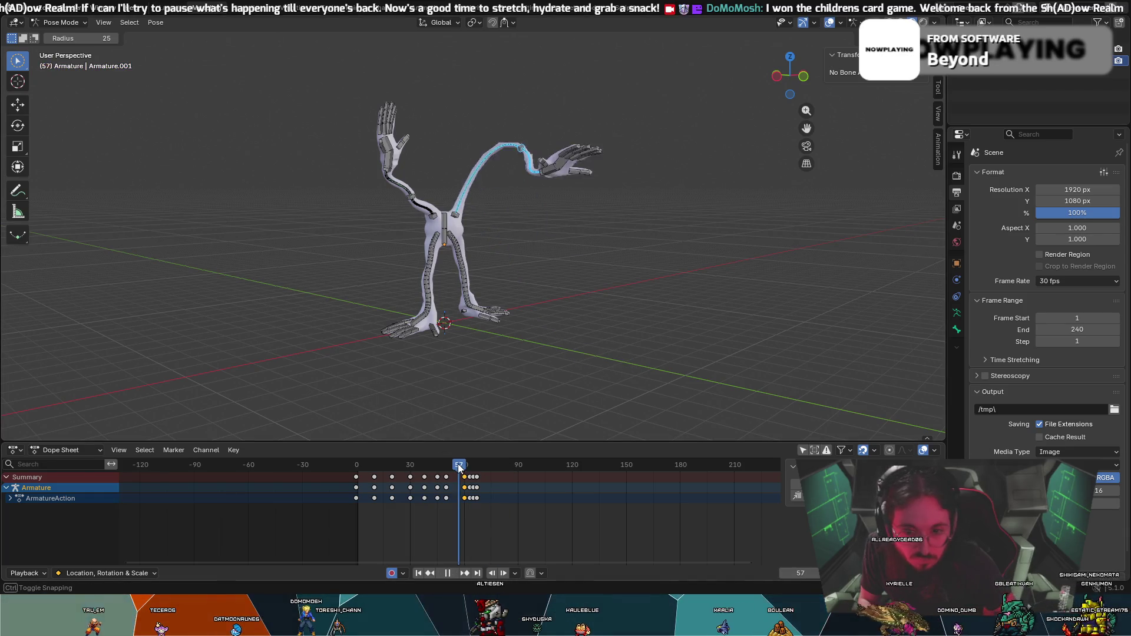
key("space")
middle_click_drag(480, 366, 554, 470)
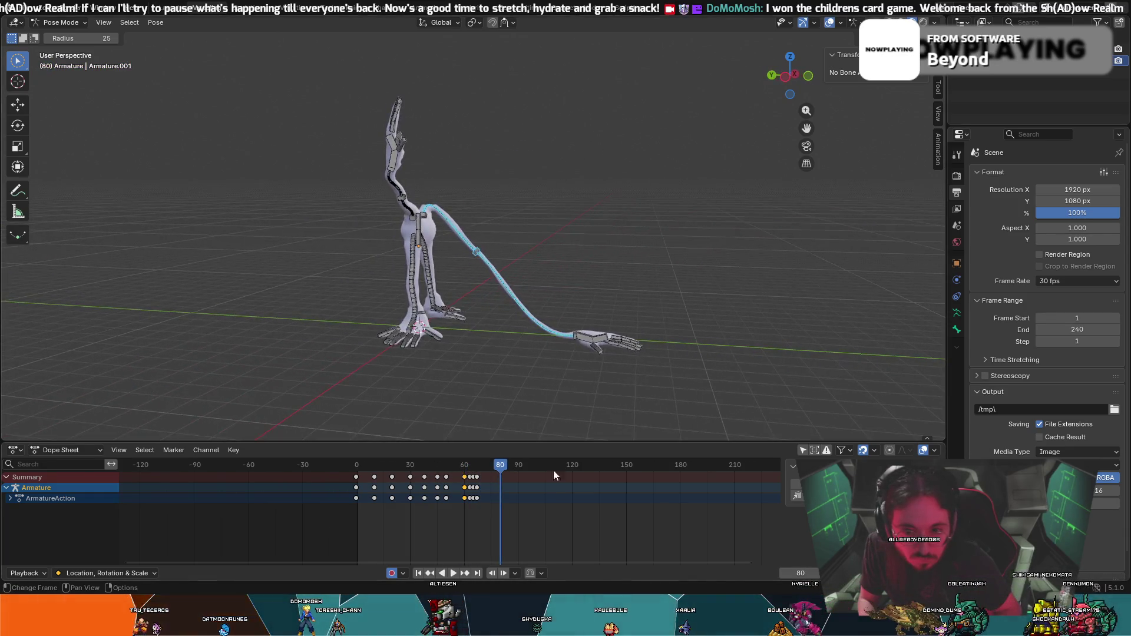
mouse_move(471, 475)
left_mouse_down()
mouse_move(447, 486)
mouse_move(480, 510)
mouse_move(467, 511)
left_mouse_up()
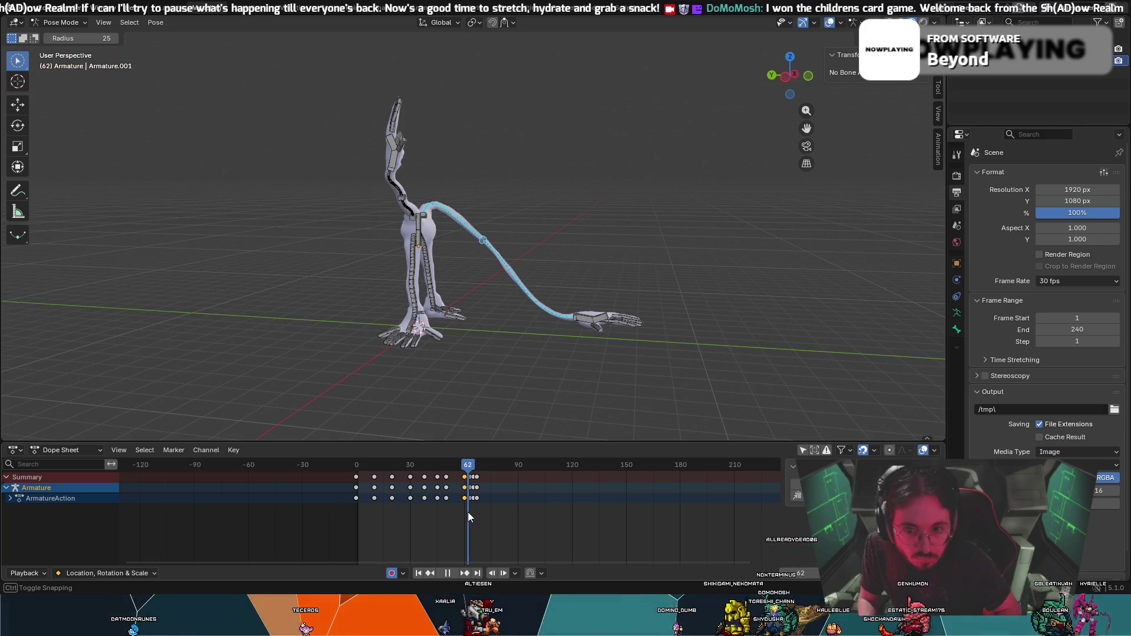
scroll(467, 510, "up", 2)
scroll(467, 509, "up", 2)
scroll(468, 510, "up", 1)
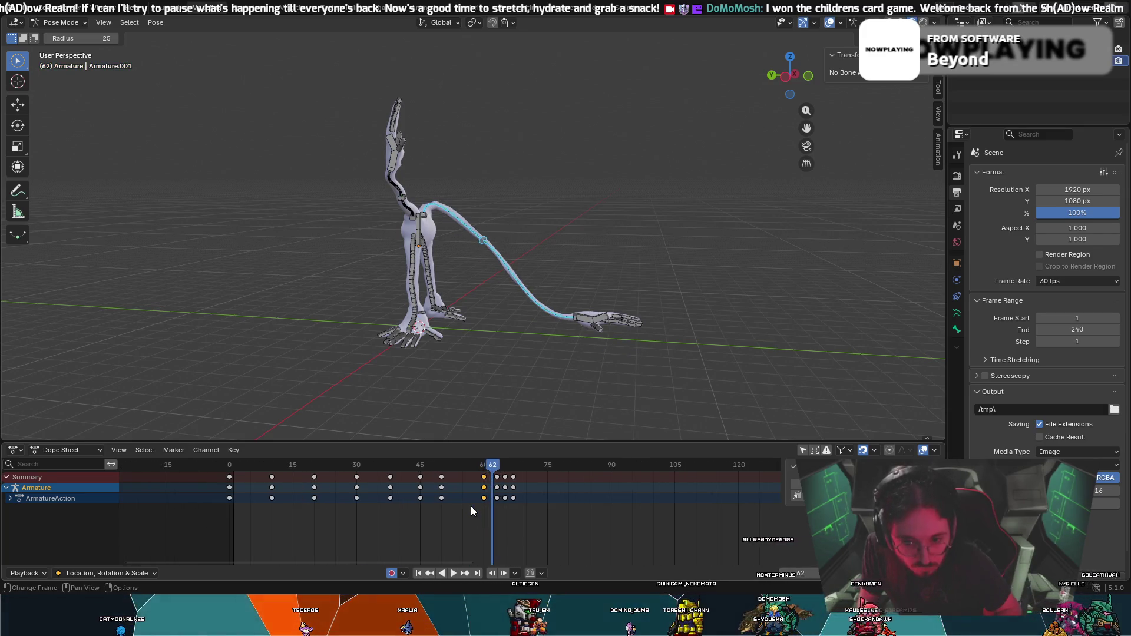
Slide the selected keys to about frame 59 and retime the keys near frame 63, checking playback.
key("g")
left_click(478, 500)
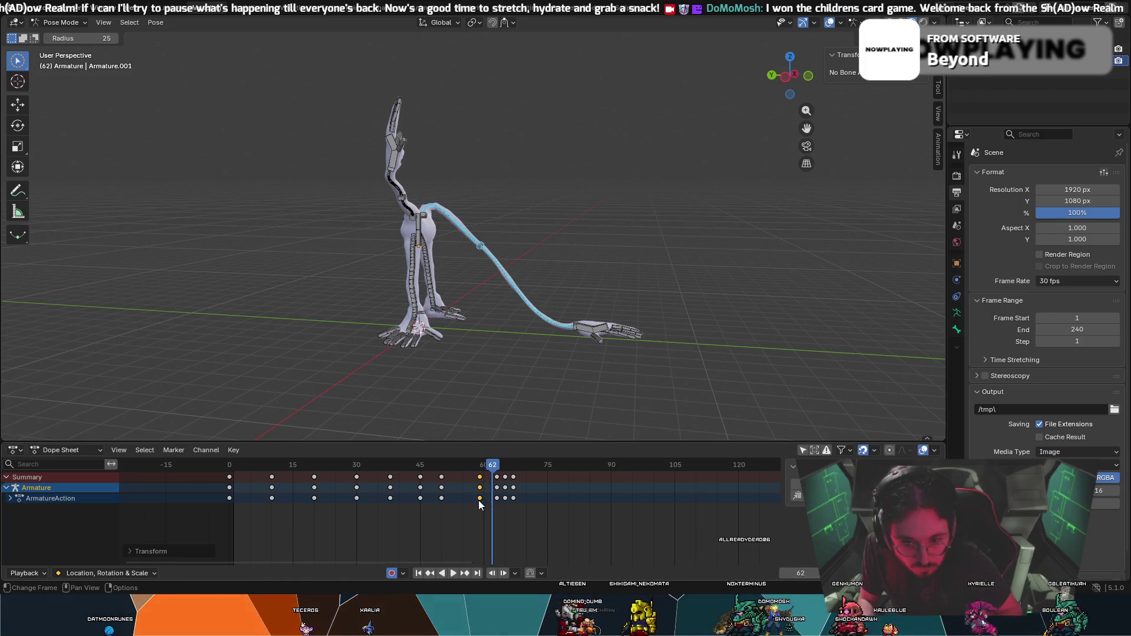
key("space")
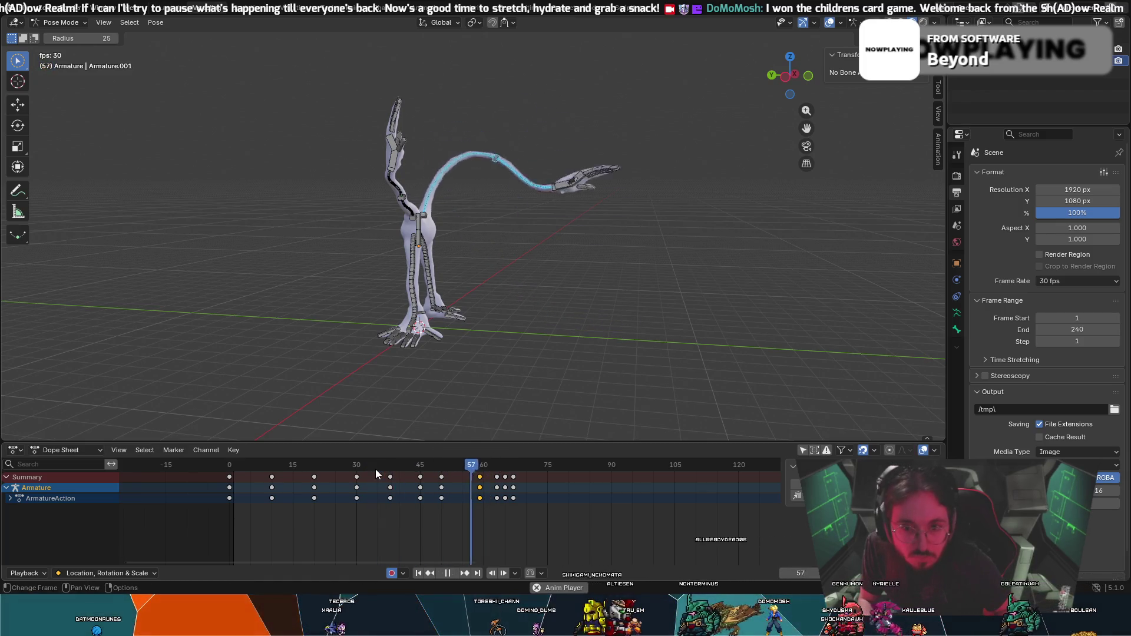
key("space")
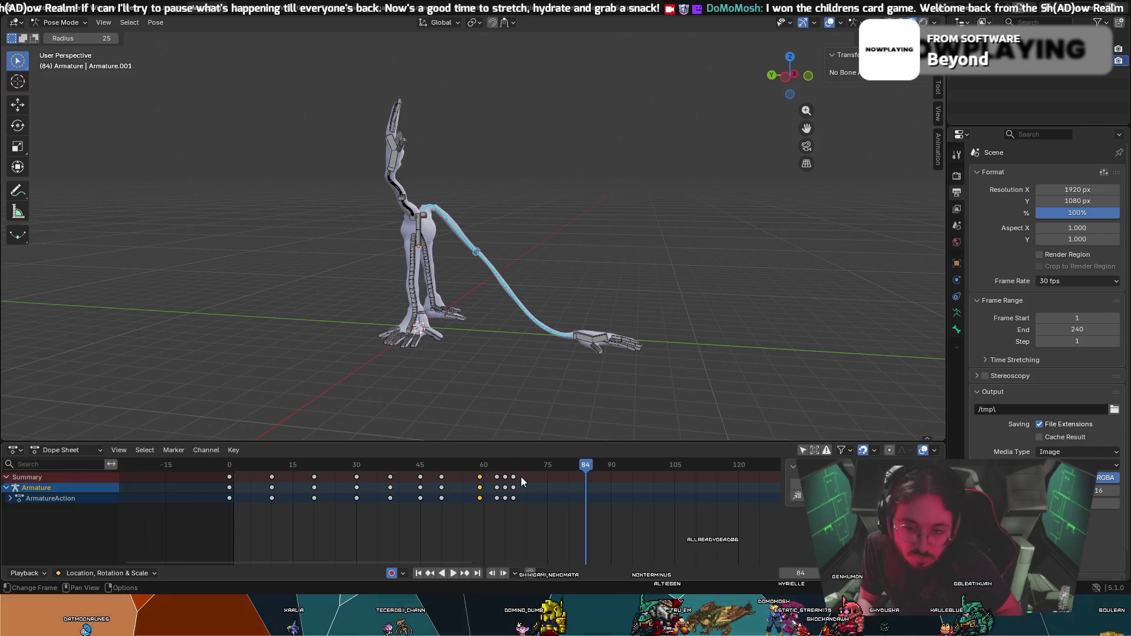
left_click(496, 477)
key("g")
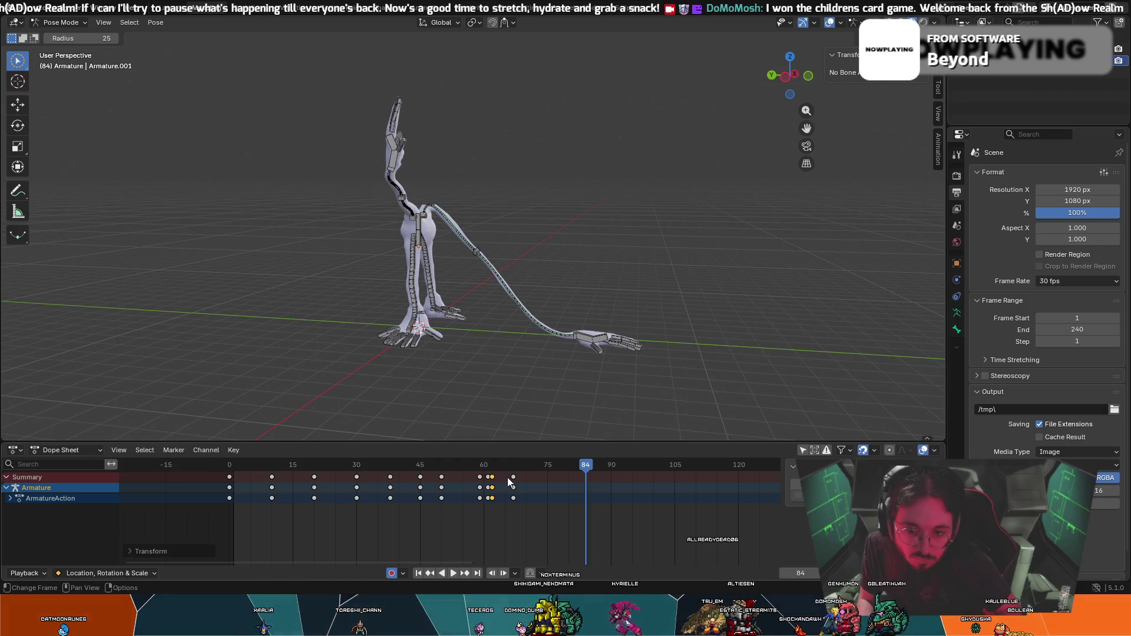
left_click(492, 476)
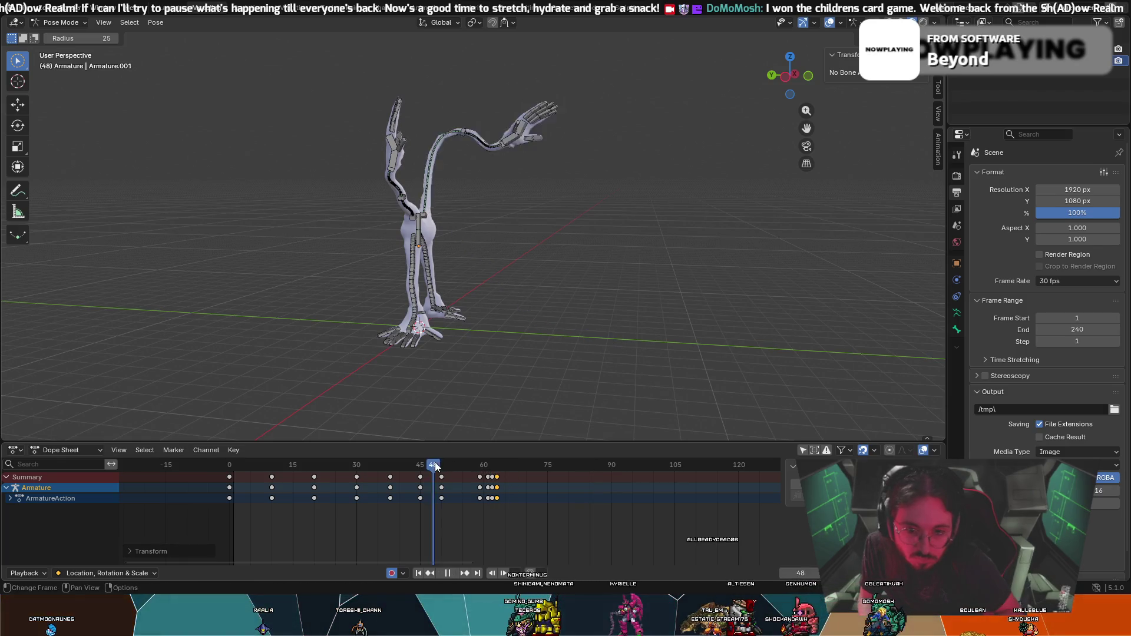
Replay the reach from the start and switch to circle select for the arm bones.
left_click_drag(476, 460, 231, 460)
key("space")
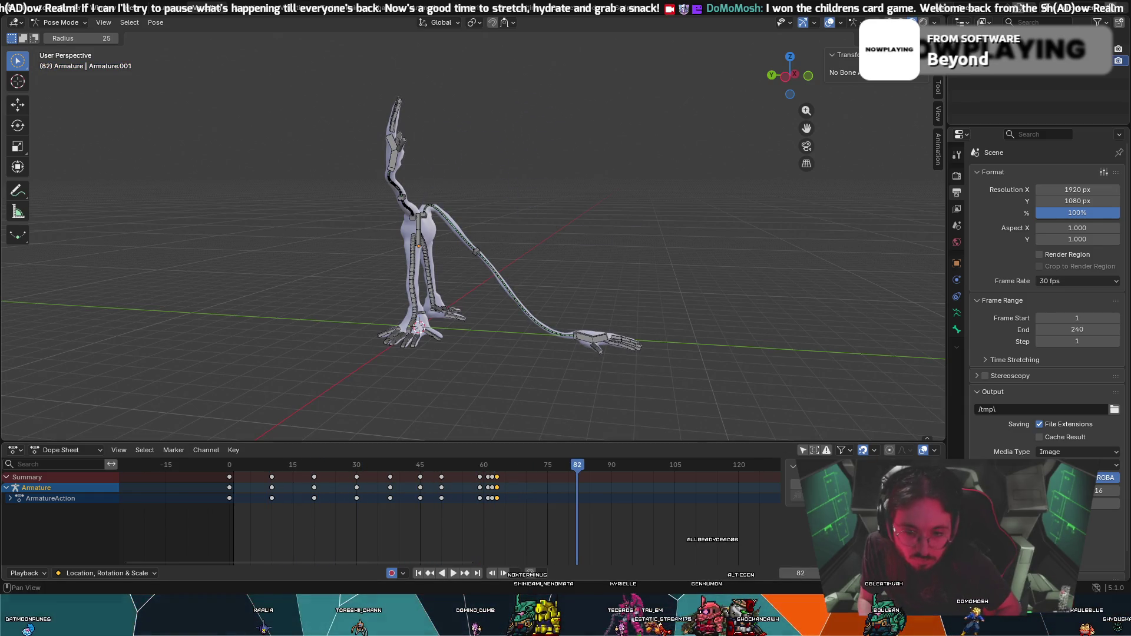
key("ctrl+z")
key("shift+Left")
key("space")
key("c")
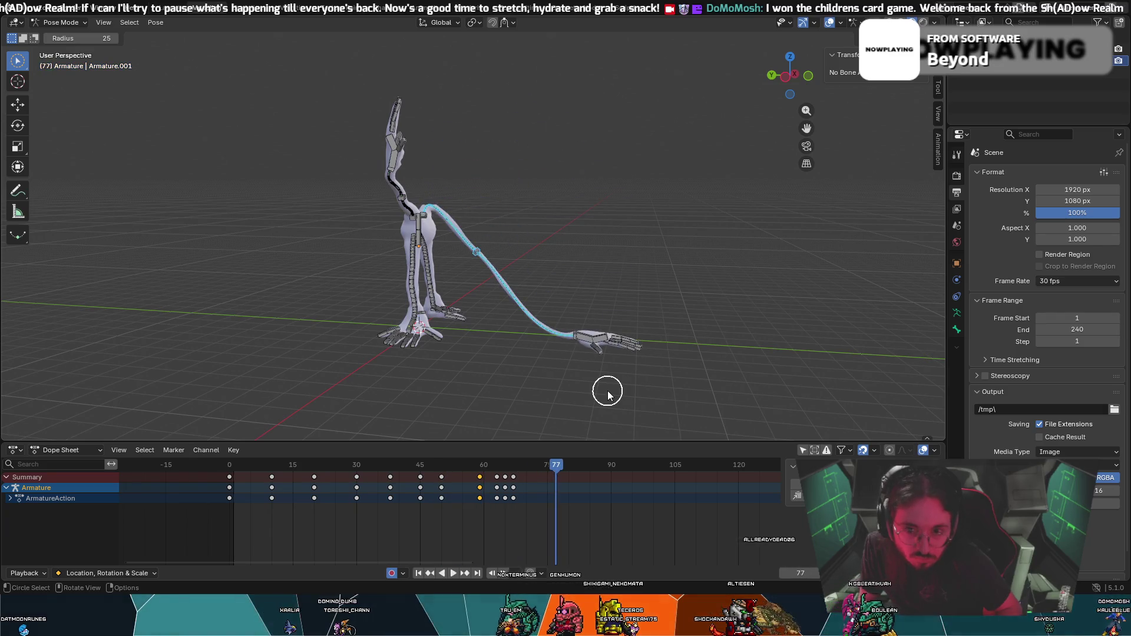
At frame 58, keep only the upper arm bones selected, lift them into a high arc and key the pose.
left_click_drag(492, 476, 477, 489)
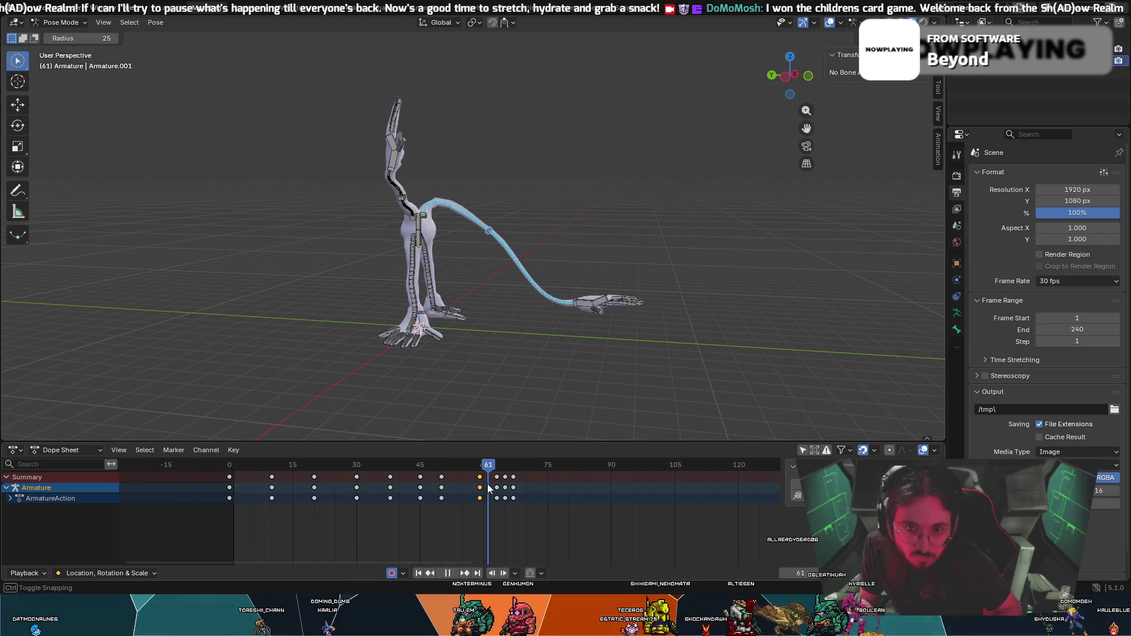
mouse_move(498, 336)
middle_mouse_down()
mouse_move(450, 324)
mouse_move(479, 220)
middle_mouse_up()
left_click(469, 188)
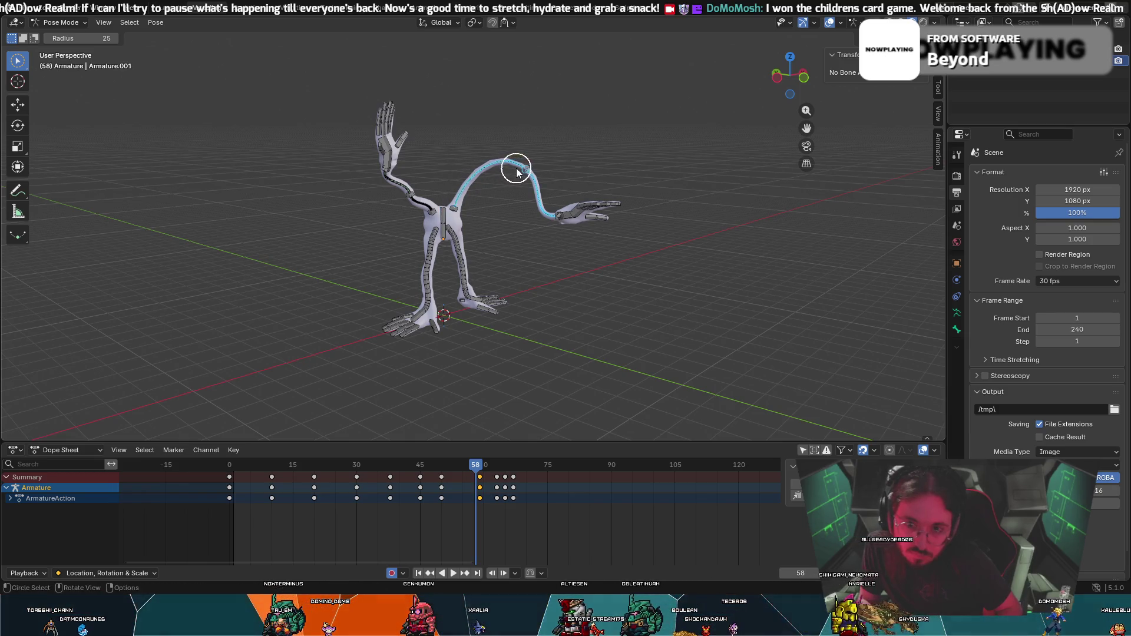
middle_click_drag(550, 180, 596, 177)
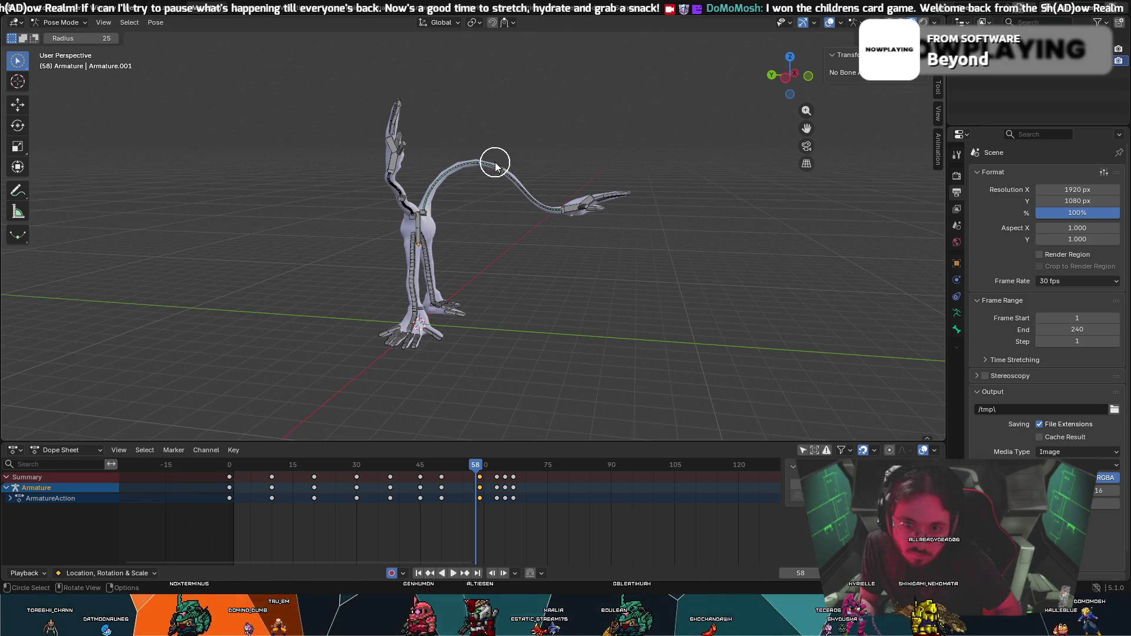
key("g")
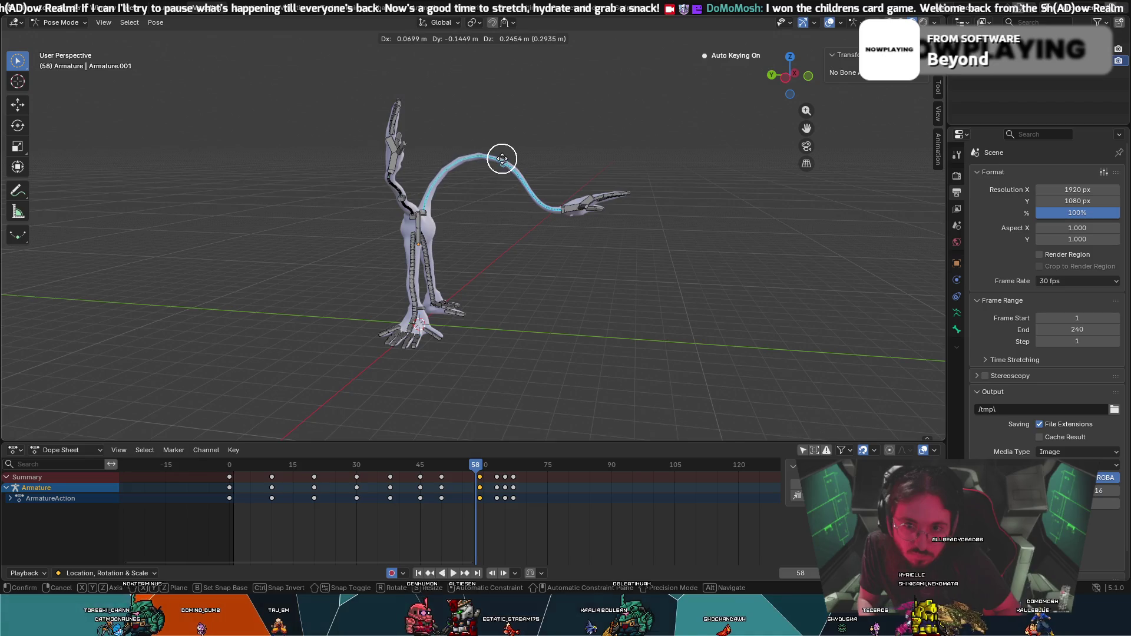
left_click(503, 156)
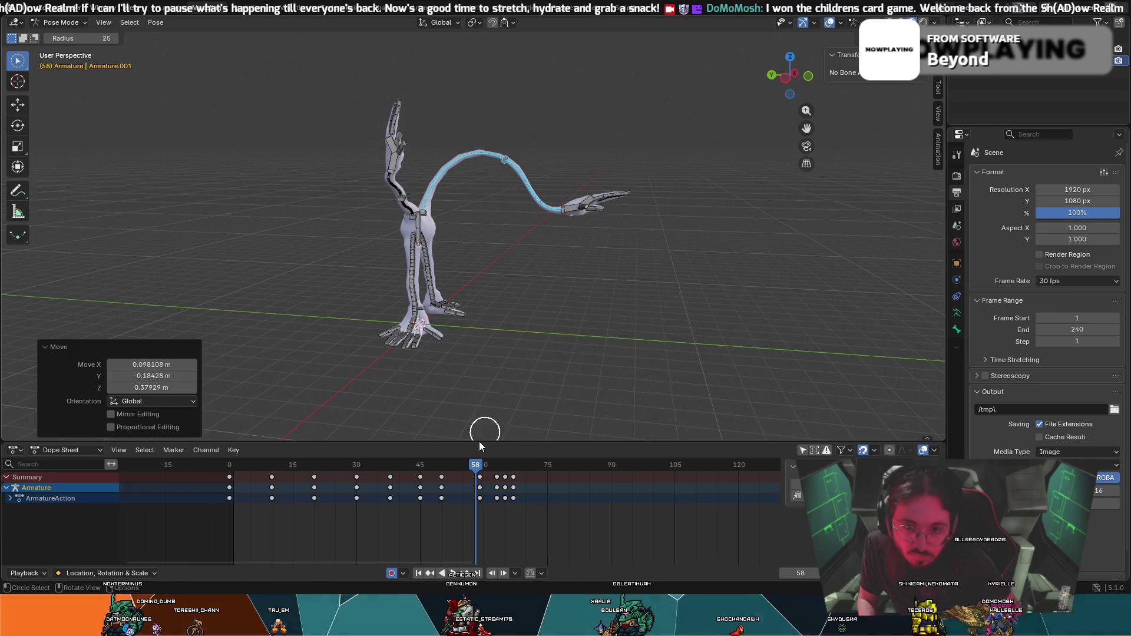
key("i")
Review the motion from around frame 43 and land on the last key at frame 67 in a front view.
key("space")
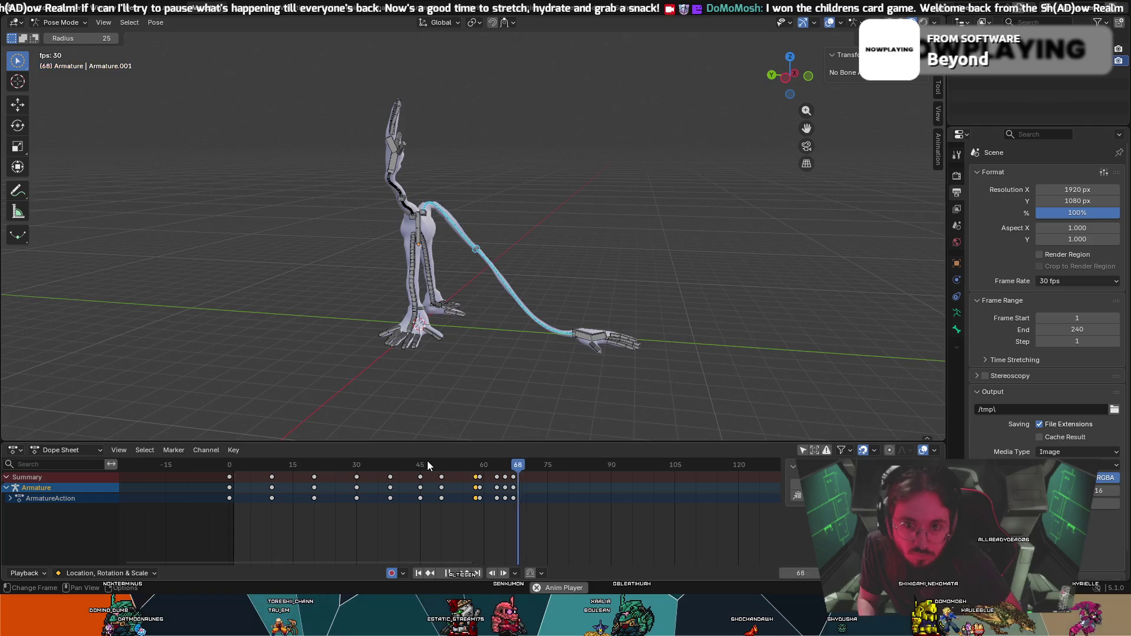
key("Escape")
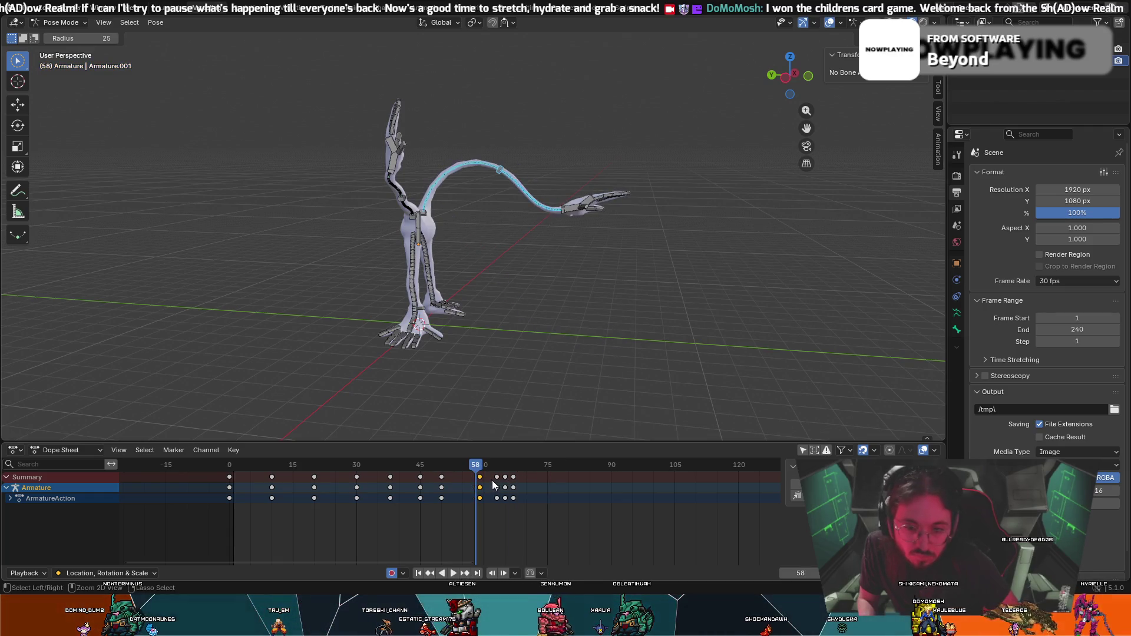
left_click_drag(479, 471, 449, 471)
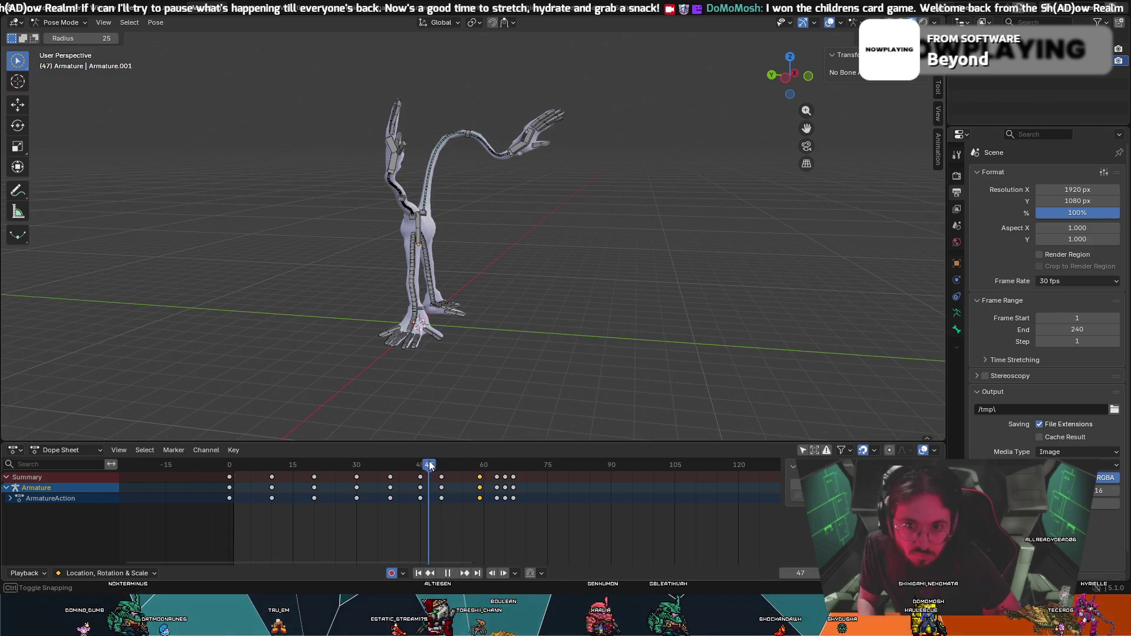
left_click_drag(448, 475, 410, 470)
key("space")
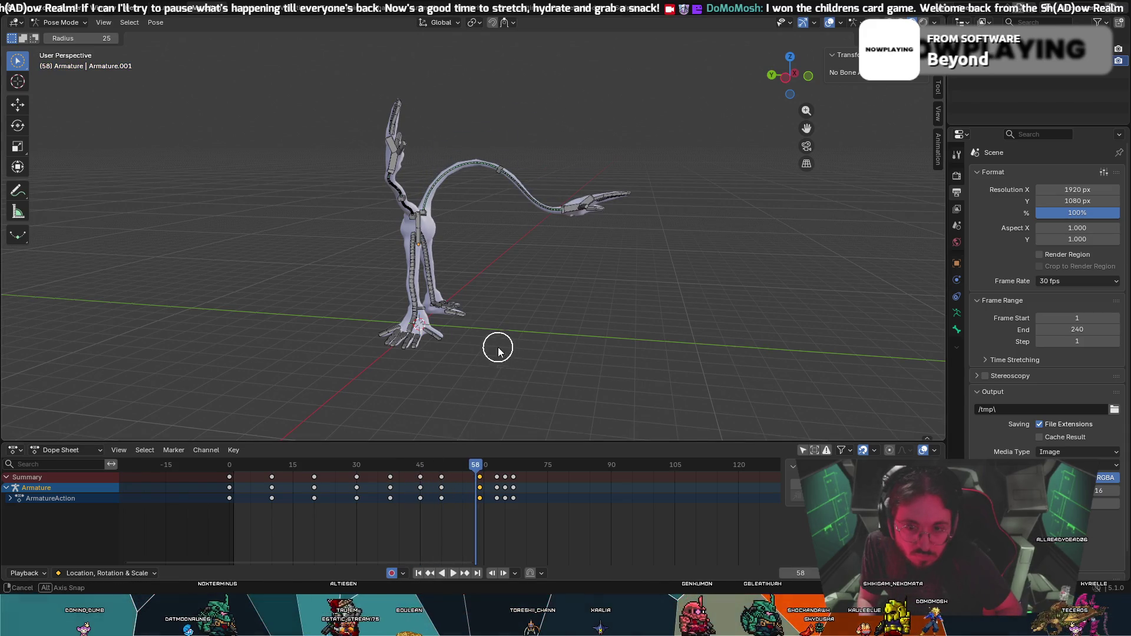
middle_click_drag(500, 348, 409, 346)
key("Up")
key("Up")
key("Up")
mouse_move(485, 325)
middle_mouse_down()
mouse_move(462, 303)
mouse_move(476, 314)
middle_mouse_up()
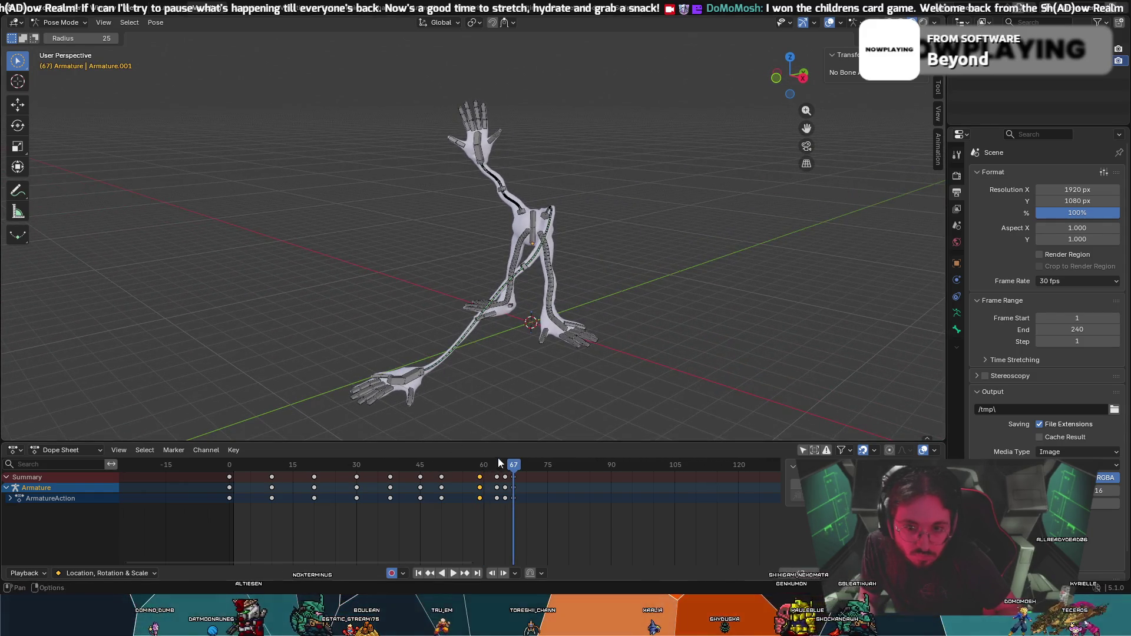
key("Right")
key("Right")
key("Right")
key("space")
left_click_drag(532, 465, 473, 470)
key("space")
key("c")
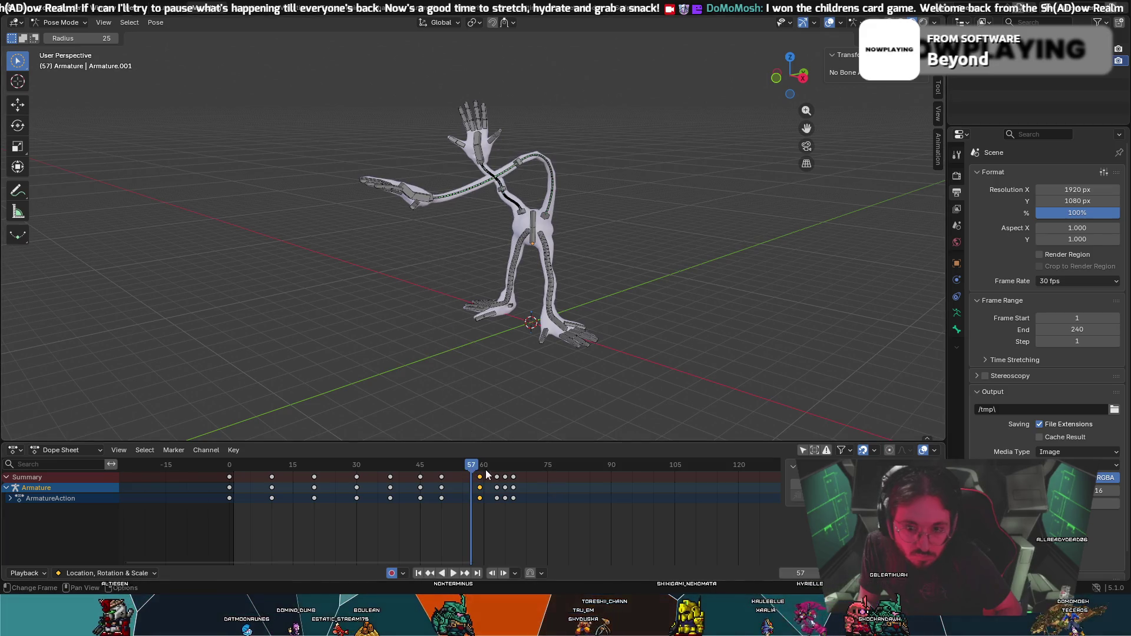
mouse_move(473, 470)
left_mouse_down()
mouse_move(454, 470)
mouse_move(475, 482)
mouse_move(443, 477)
left_mouse_up()
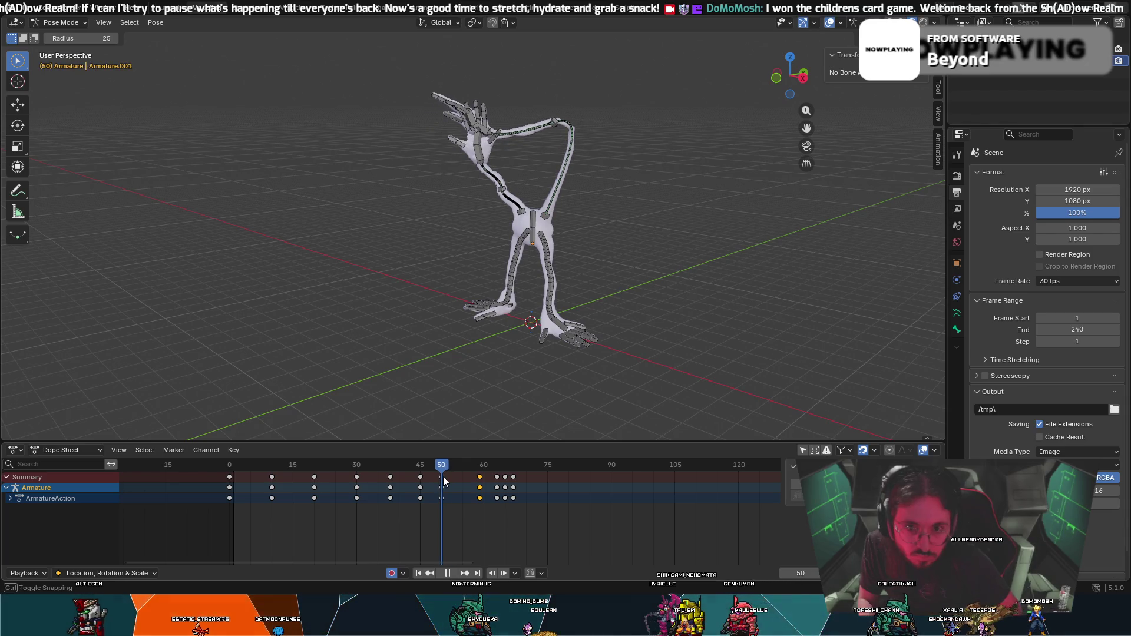
left_click_drag(443, 476, 443, 477)
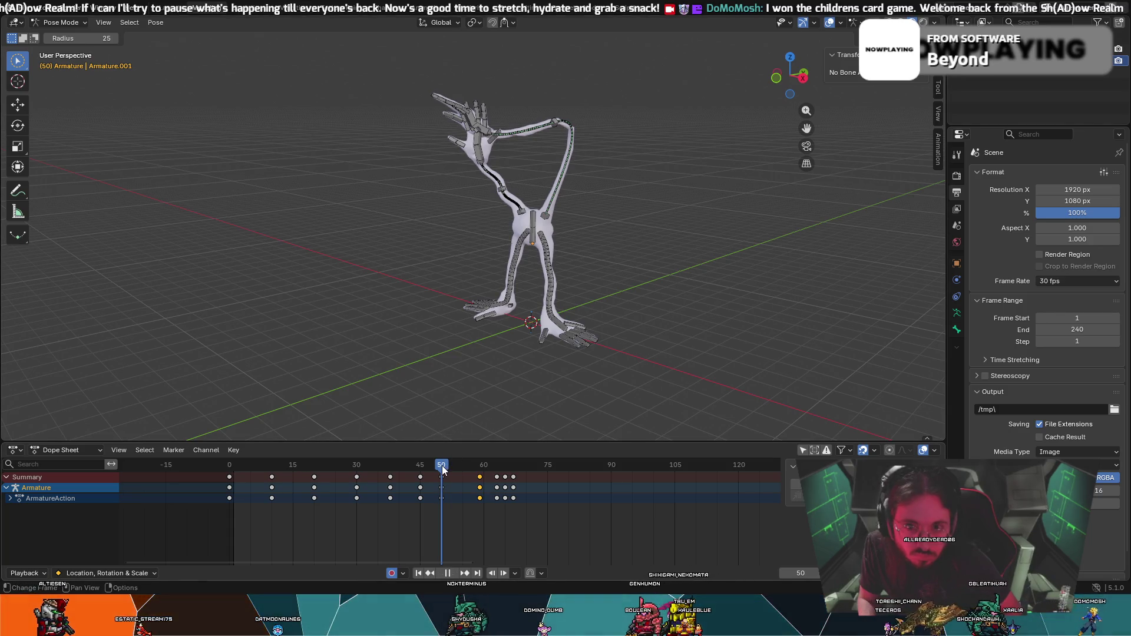
left_click_drag(442, 471, 444, 472)
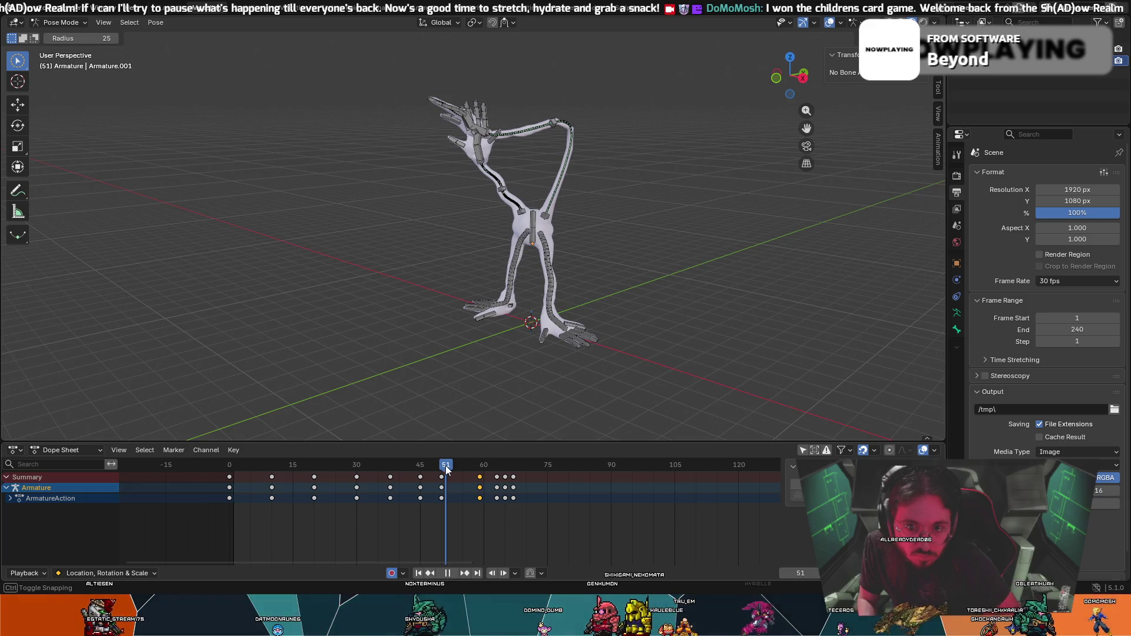
left_click_drag(447, 470, 454, 470)
mouse_move(444, 391)
middle_mouse_down()
mouse_move(512, 147)
mouse_move(521, 160)
mouse_move(544, 118)
middle_mouse_up()
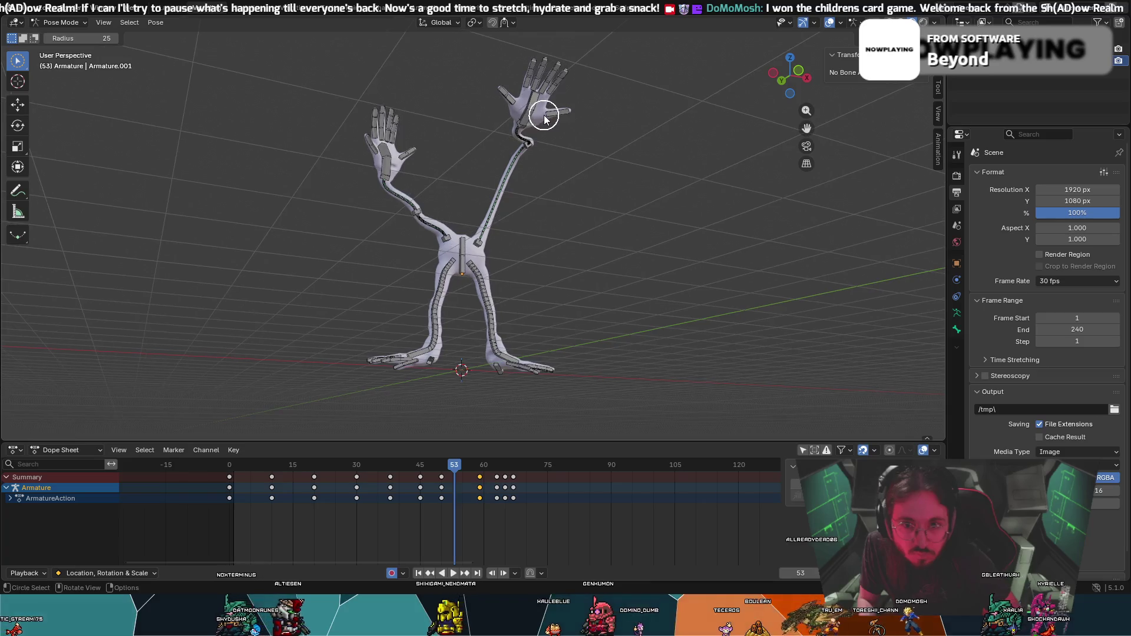
Rotate the reaching hand's bones about -22.4° around global X at frame 53, then go to frame 50.
left_click_drag(530, 89, 551, 80)
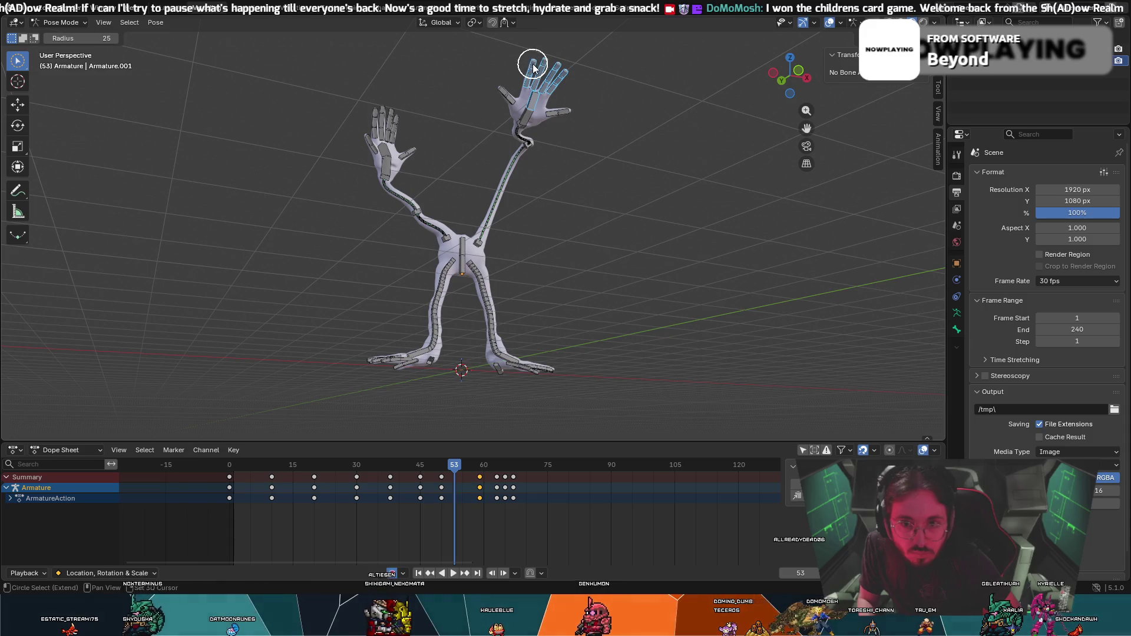
middle_click_drag(554, 81, 513, 84)
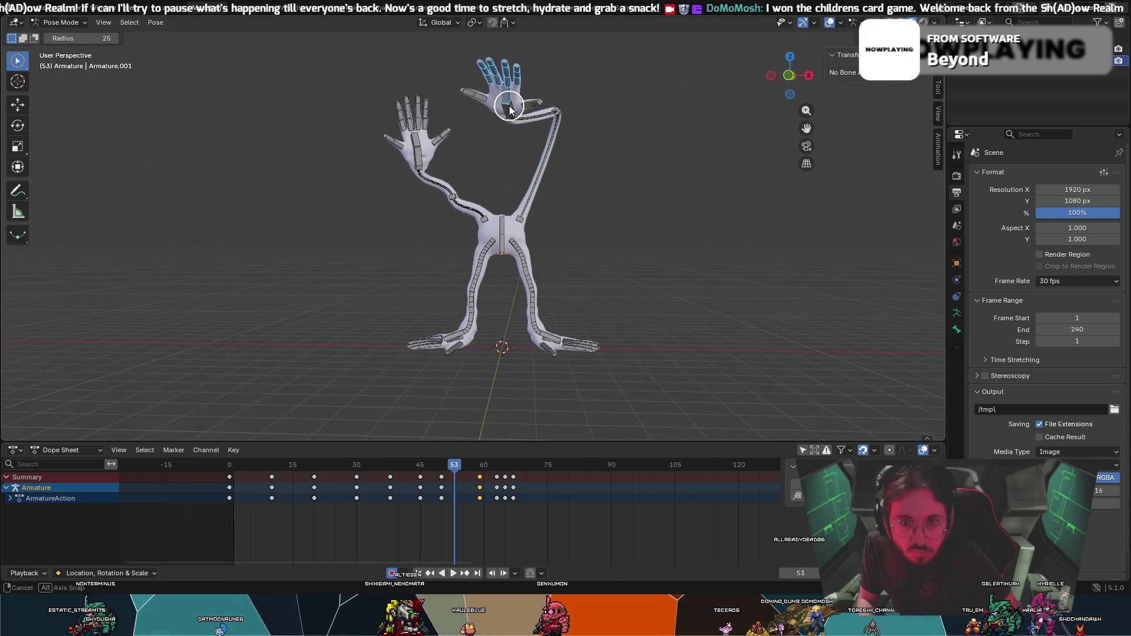
key("Escape")
key("r")
key("x")
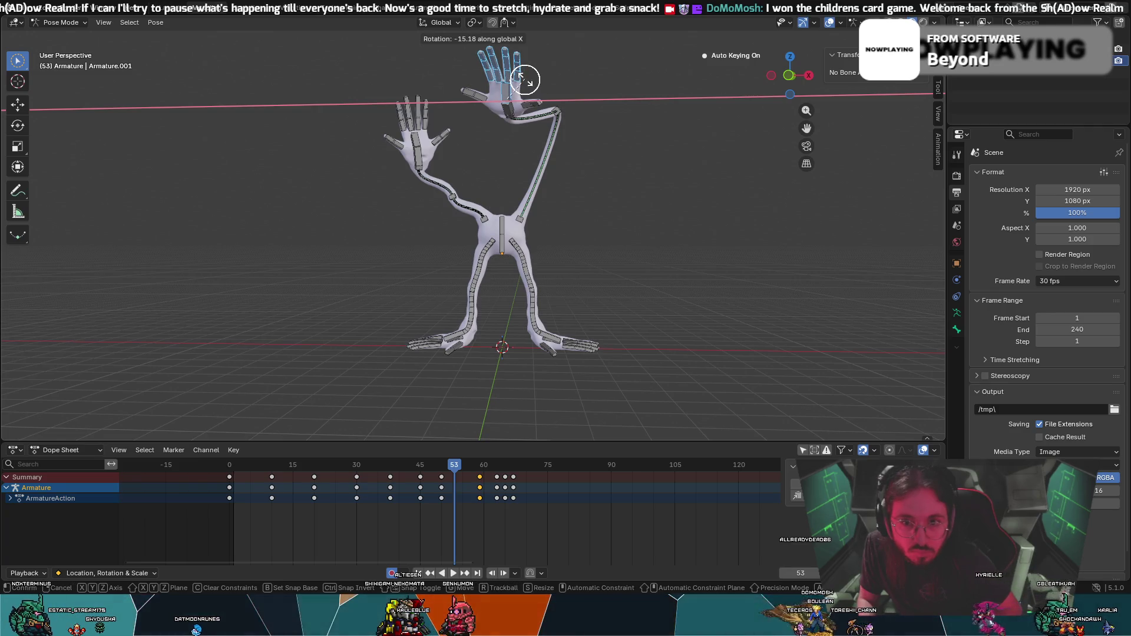
left_click(532, 80)
middle_click_drag(533, 84, 554, 88)
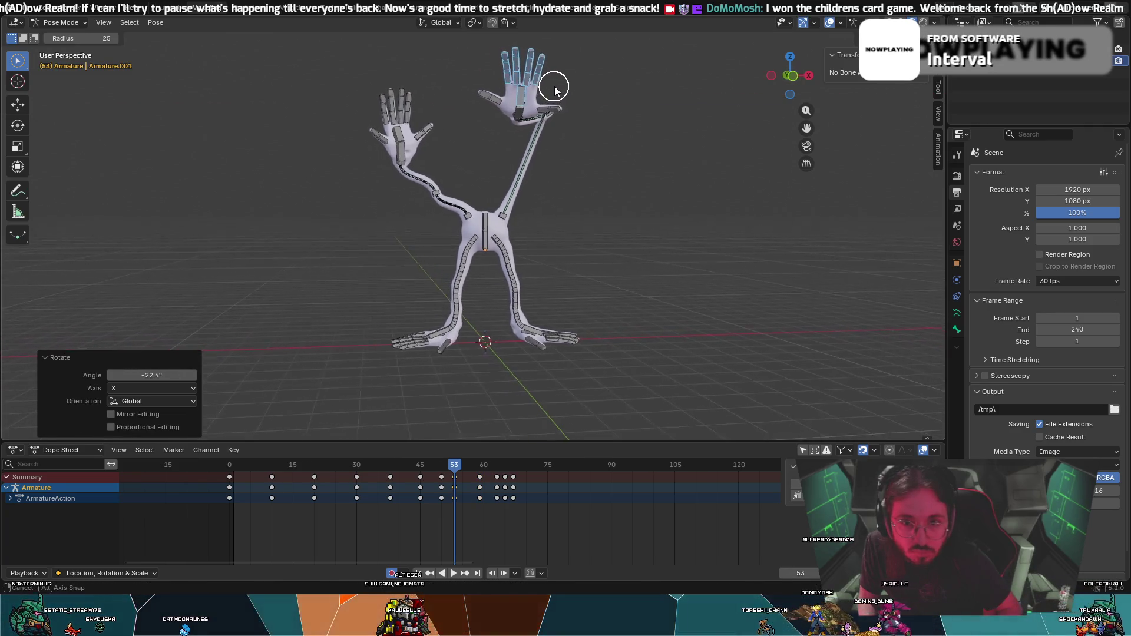
mouse_move(462, 424)
middle_mouse_down()
mouse_move(505, 369)
mouse_move(434, 379)
mouse_move(444, 429)
middle_mouse_up()
left_click(436, 466)
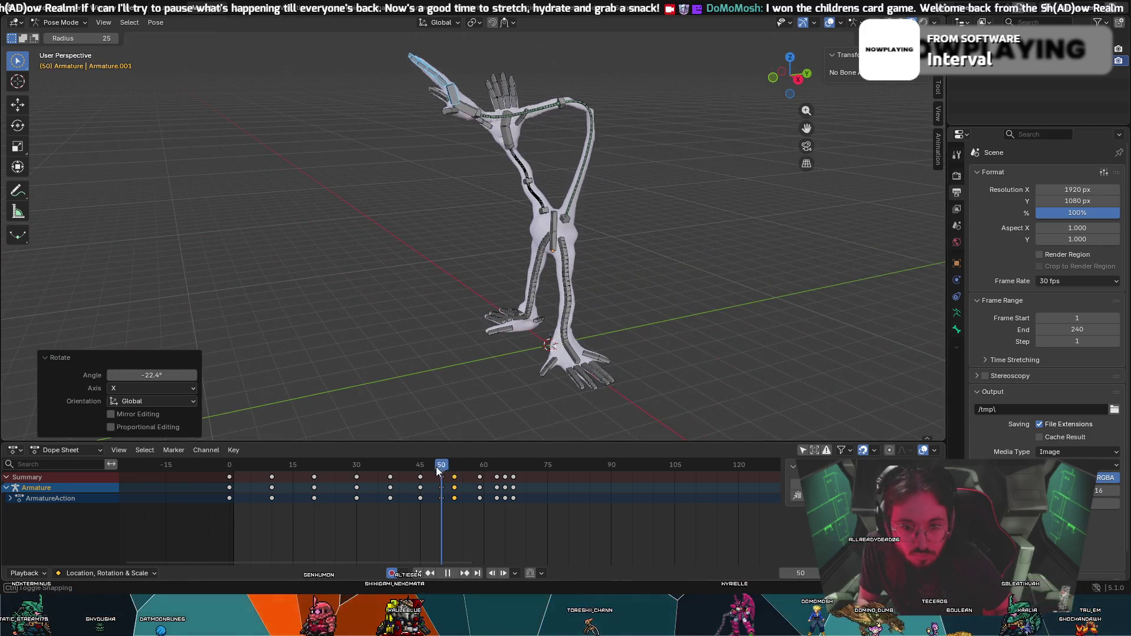
Replay the reach from frame 33, settle on frame 56 and select the whole arm bone chain.
left_click_drag(436, 467, 375, 468)
key("space")
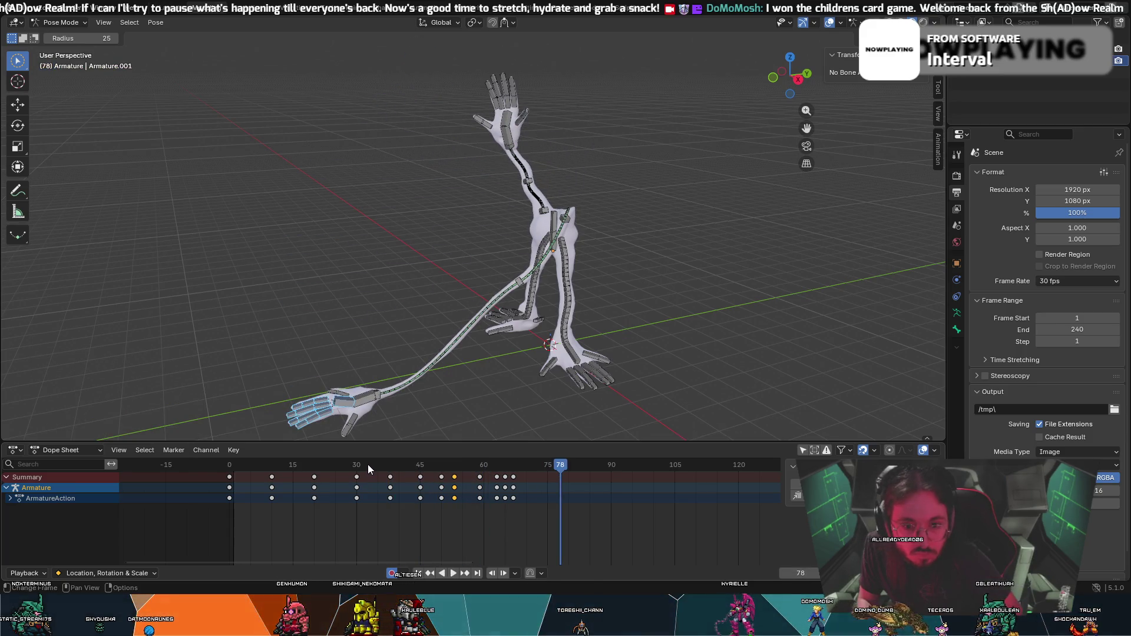
key("space")
mouse_move(446, 469)
left_mouse_down()
mouse_move(410, 474)
mouse_move(459, 494)
left_mouse_up()
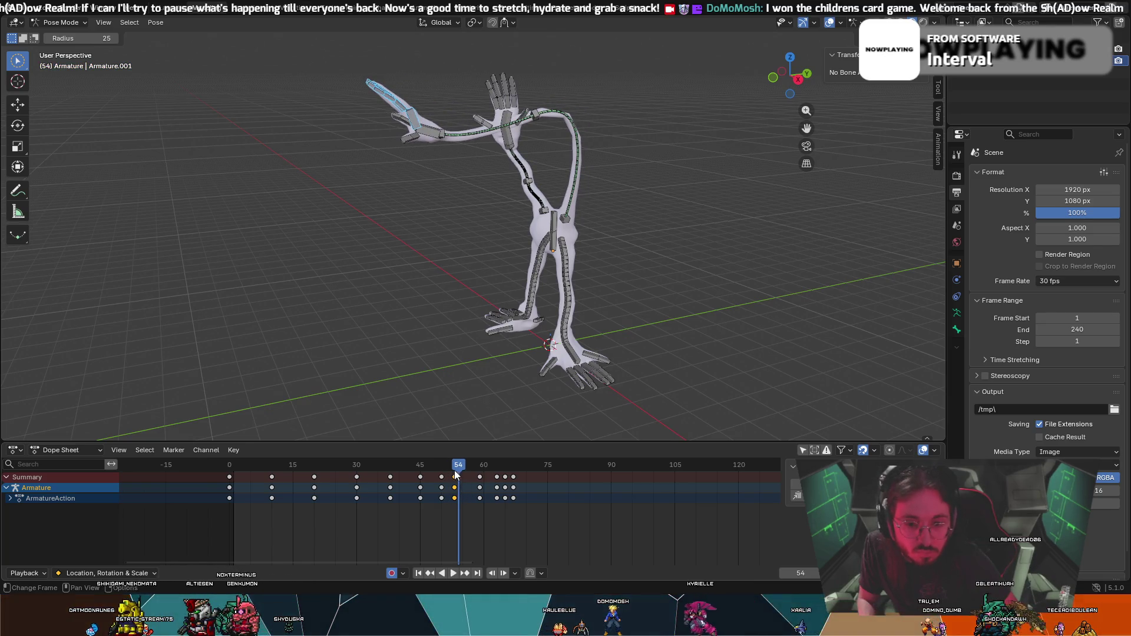
left_click_drag(459, 468, 466, 475)
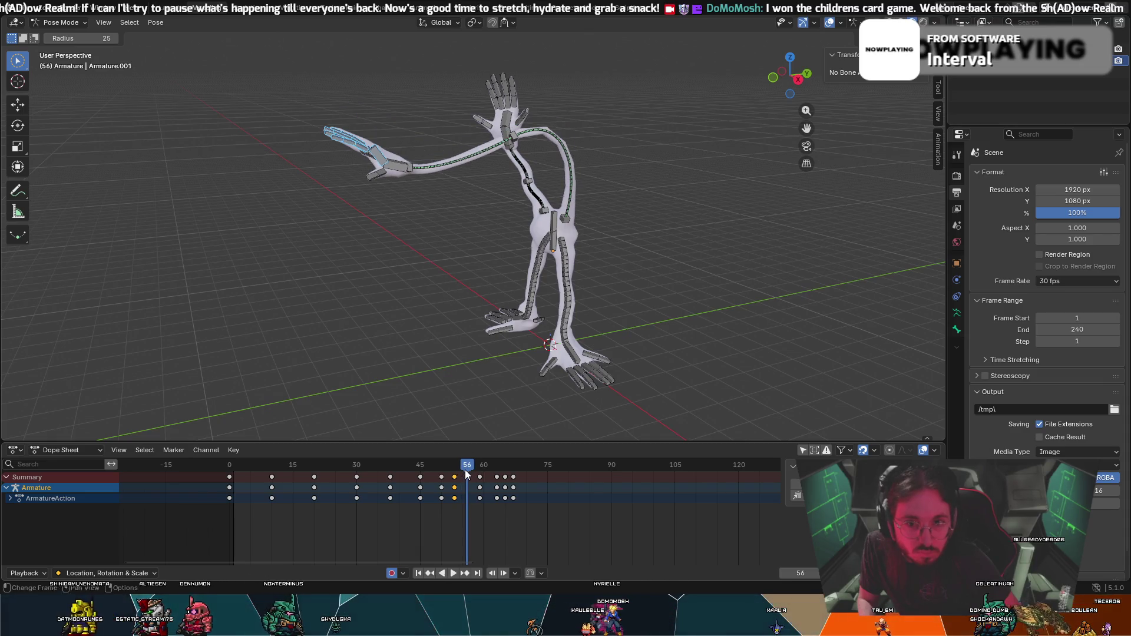
middle_click_drag(500, 413, 490, 177)
left_click(482, 123)
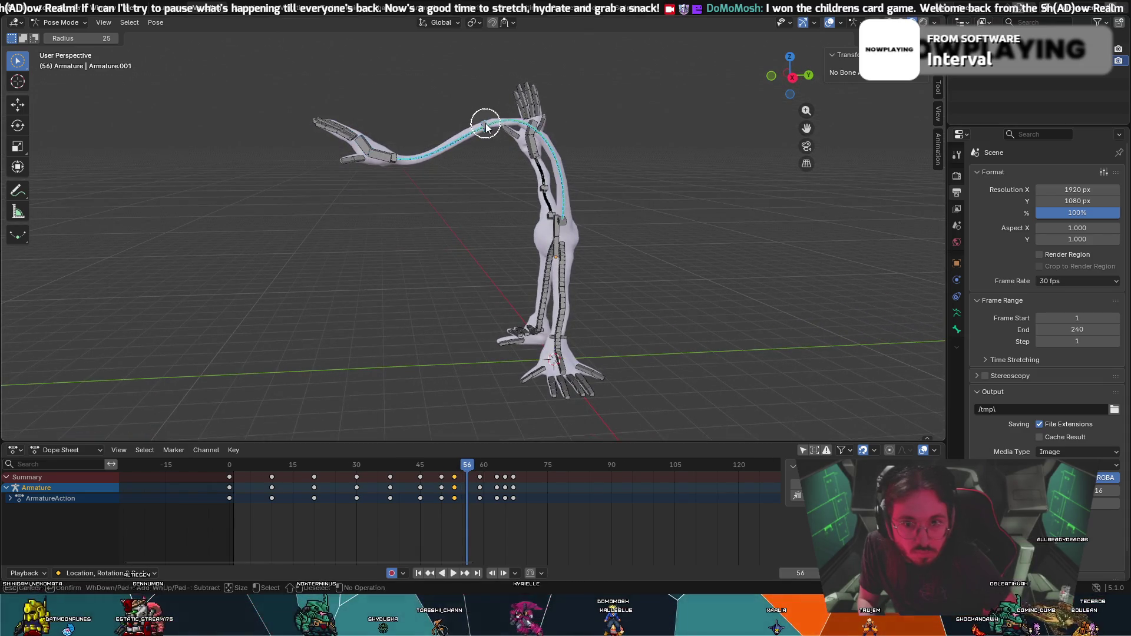
Reposition the arm at frame 56, then move and rotate the tail bone at frame 59.
key("g")
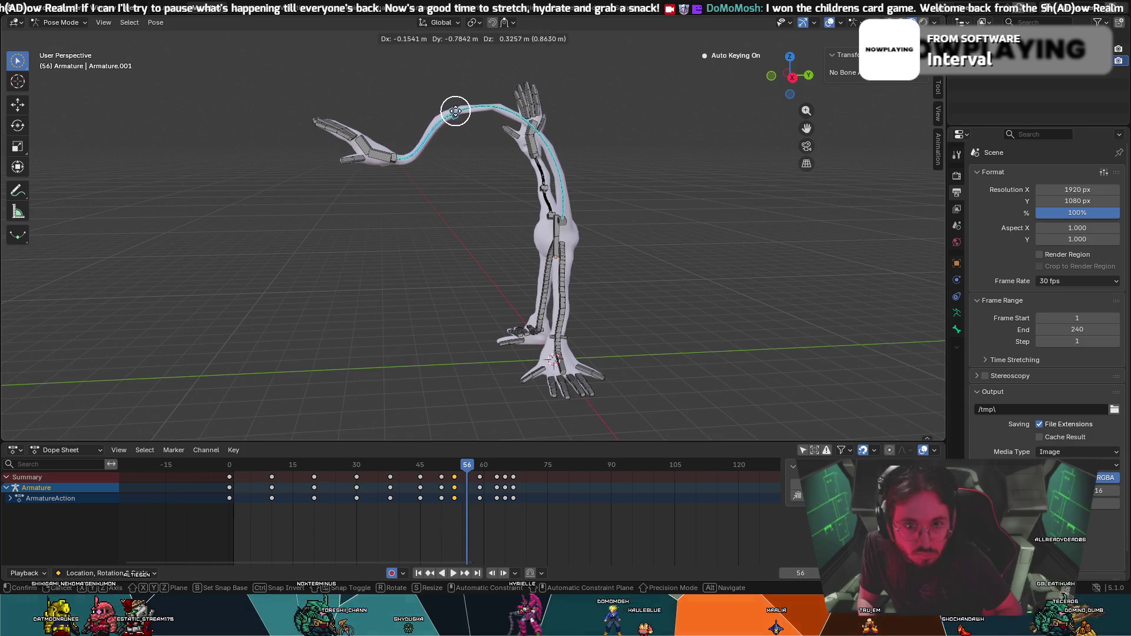
left_click(410, 159)
mouse_move(468, 465)
left_mouse_down()
mouse_move(448, 466)
mouse_move(475, 475)
left_mouse_up()
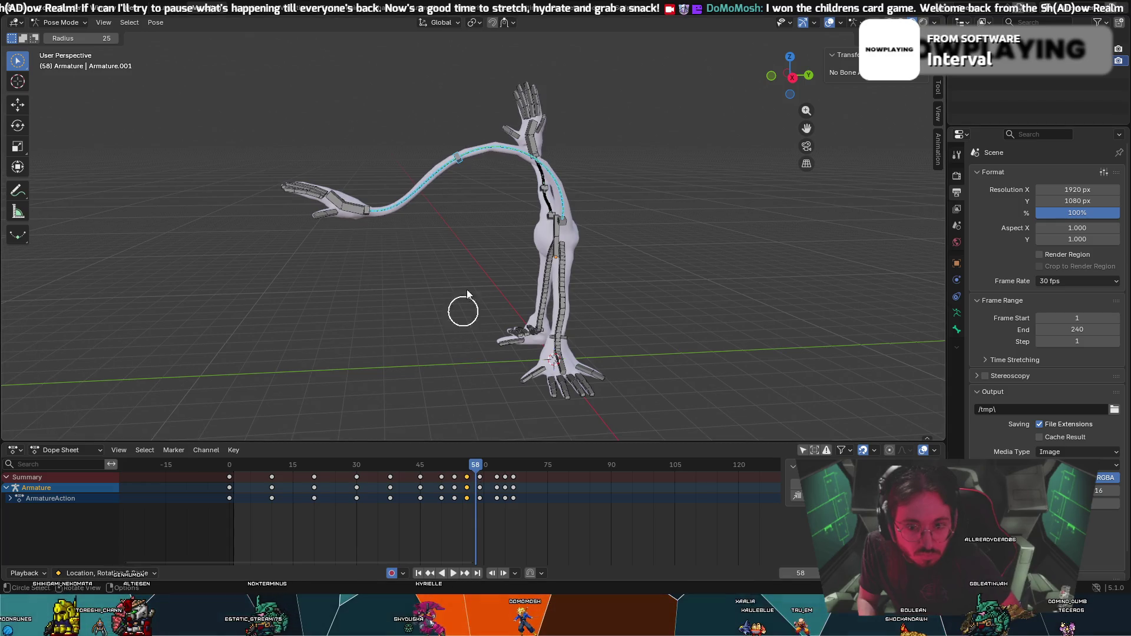
key("Right")
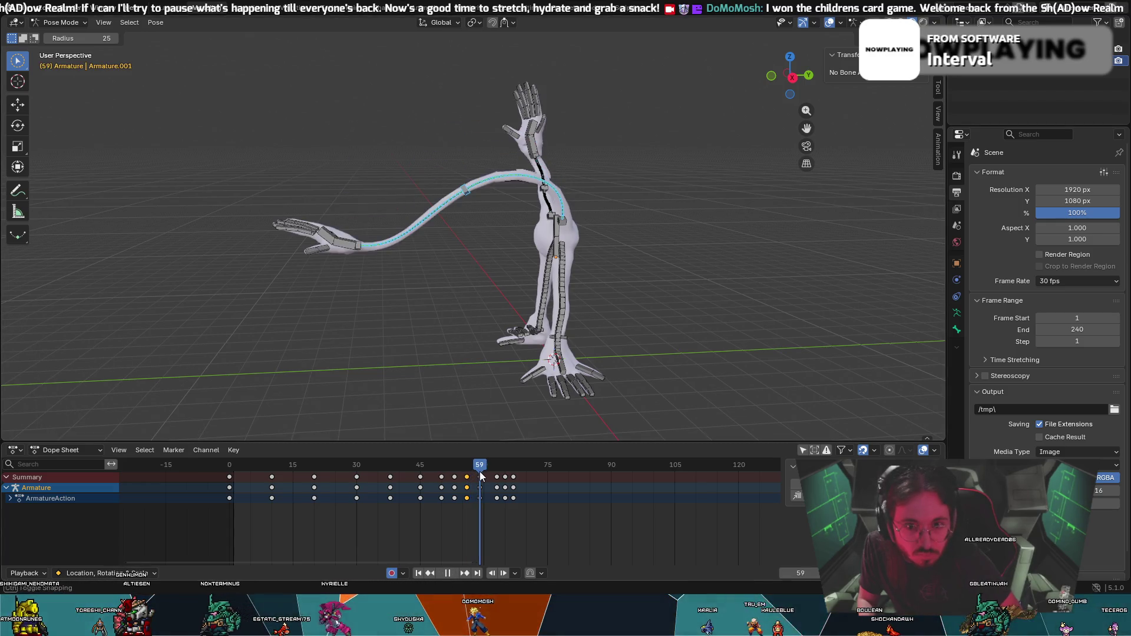
key("g")
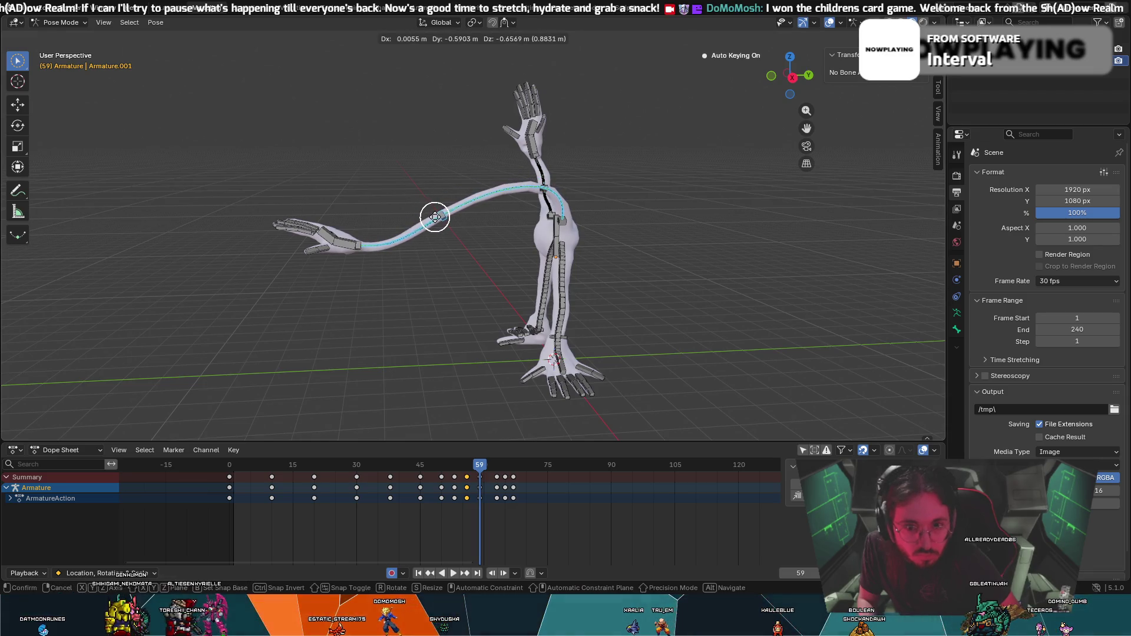
left_click(441, 215)
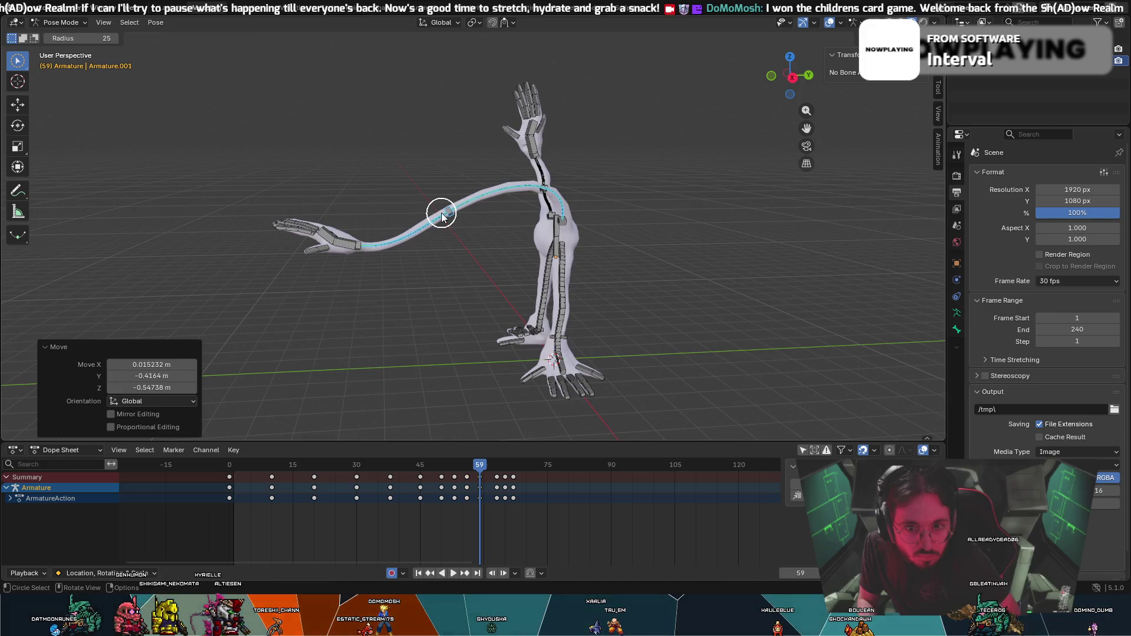
key("t")
key("r")
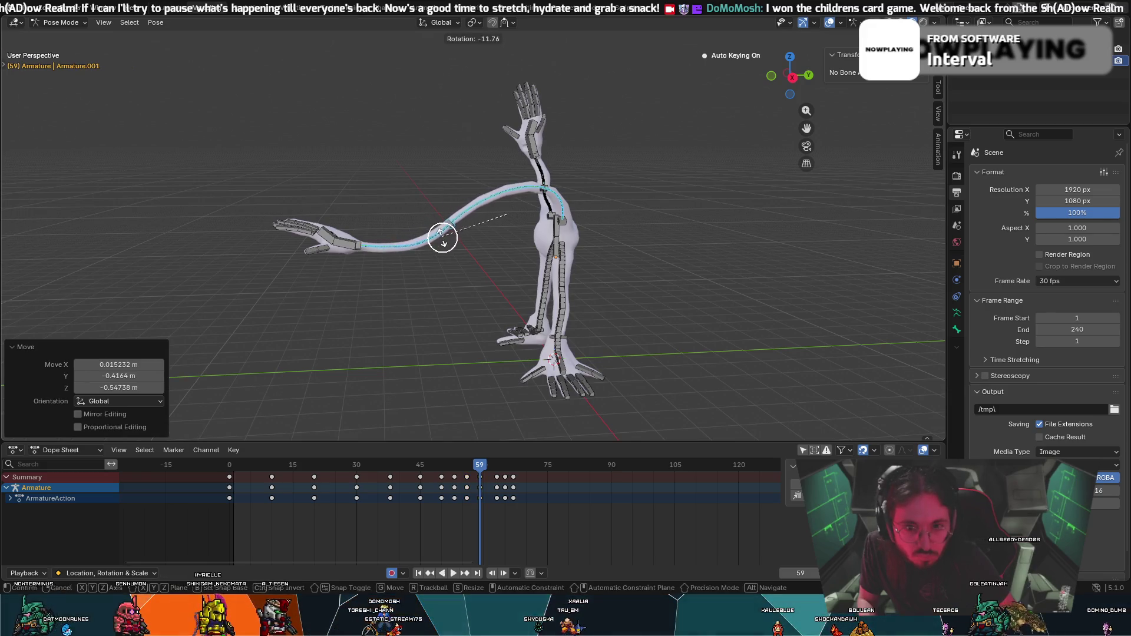
left_click(432, 244)
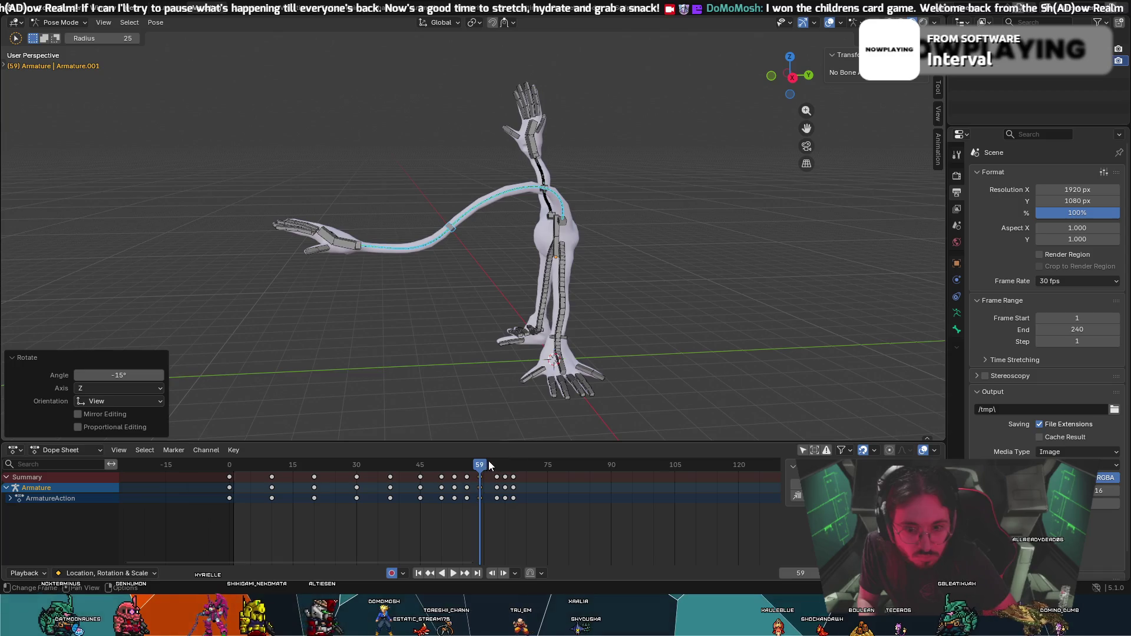
Scrub and play between frames 56 and 59 to review the reshaped reach.
left_click_drag(483, 465, 477, 460)
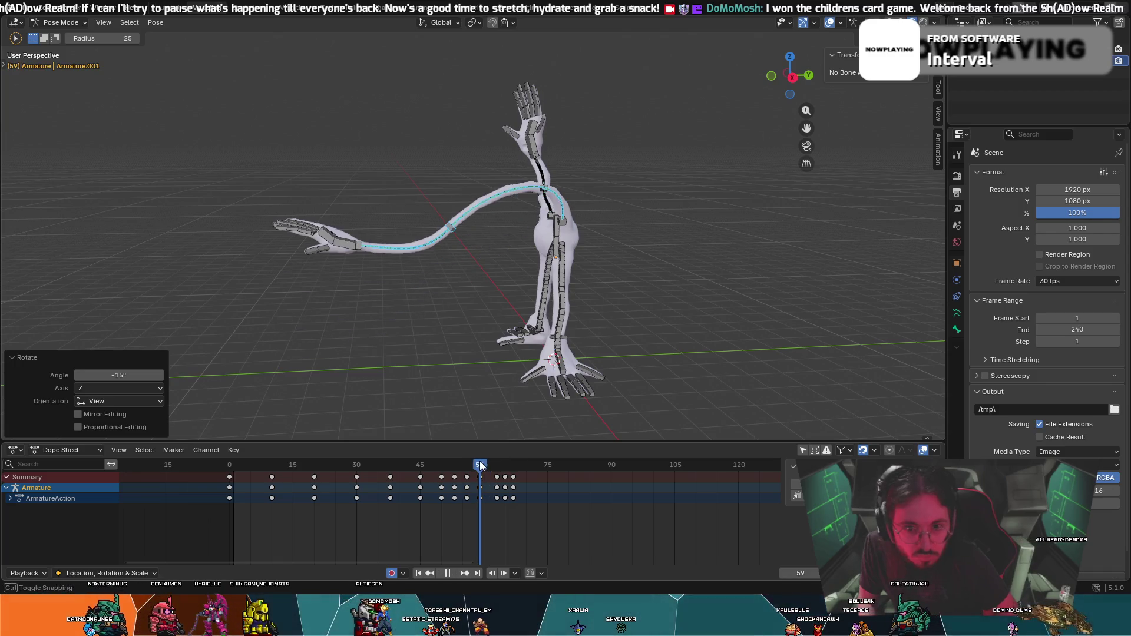
left_click_drag(478, 461, 470, 466)
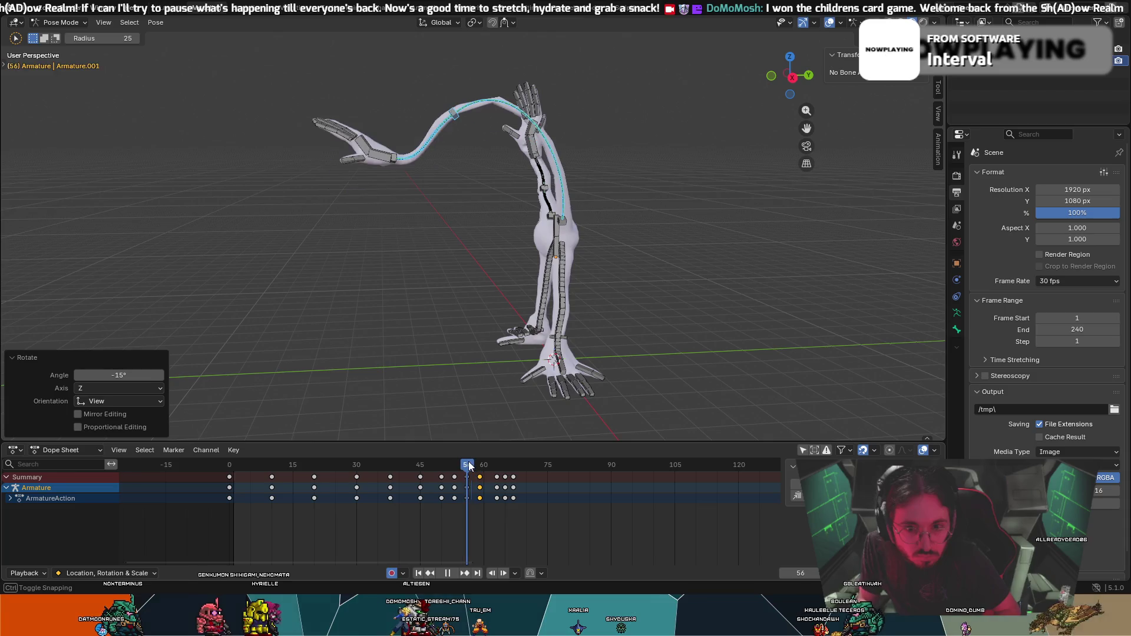
key("Escape")
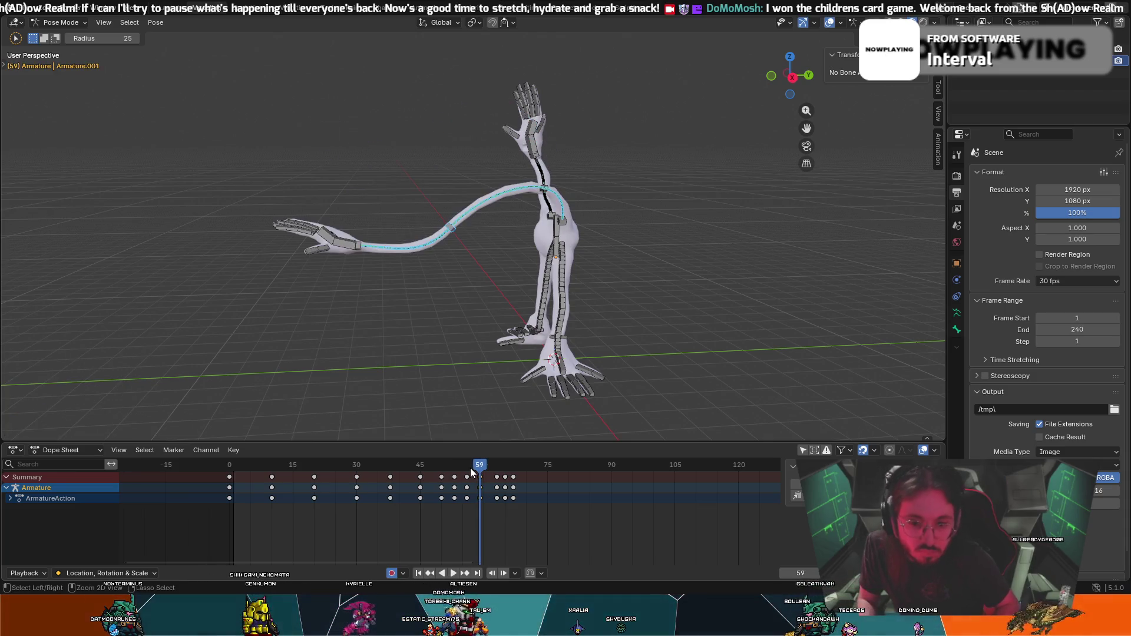
key("space")
mouse_move(471, 468)
left_mouse_down()
mouse_move(480, 471)
mouse_move(468, 474)
left_mouse_up()
key("space")
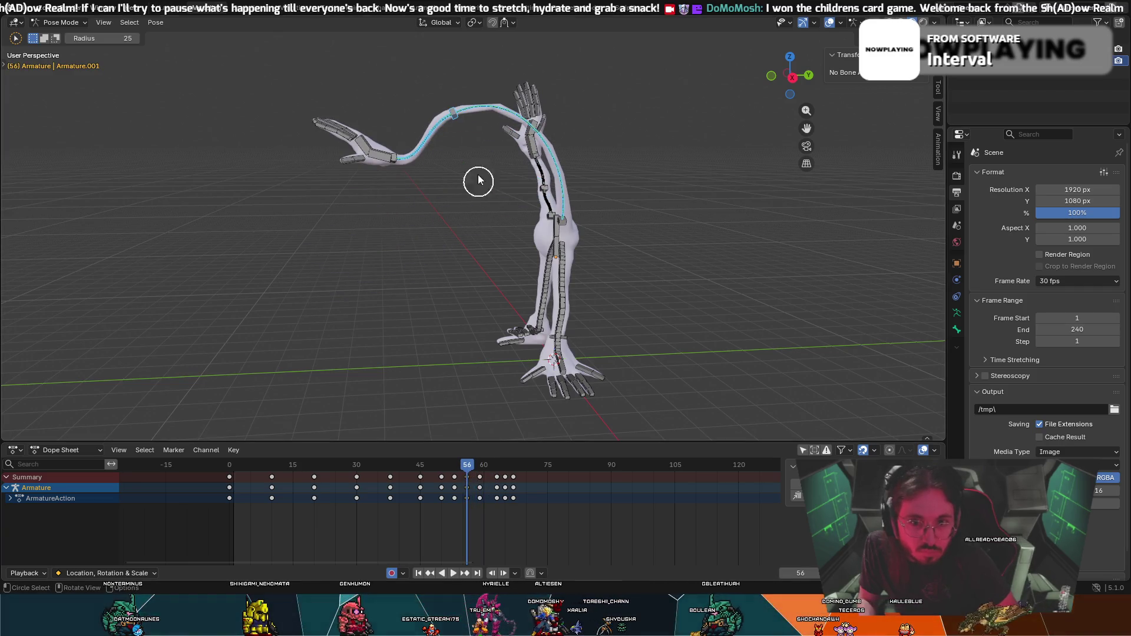
Reselect the tail chain bone, move it and rotate it around global Y at frame 56, then jump to the start.
key("a")
key("alt+a")
left_click(454, 126)
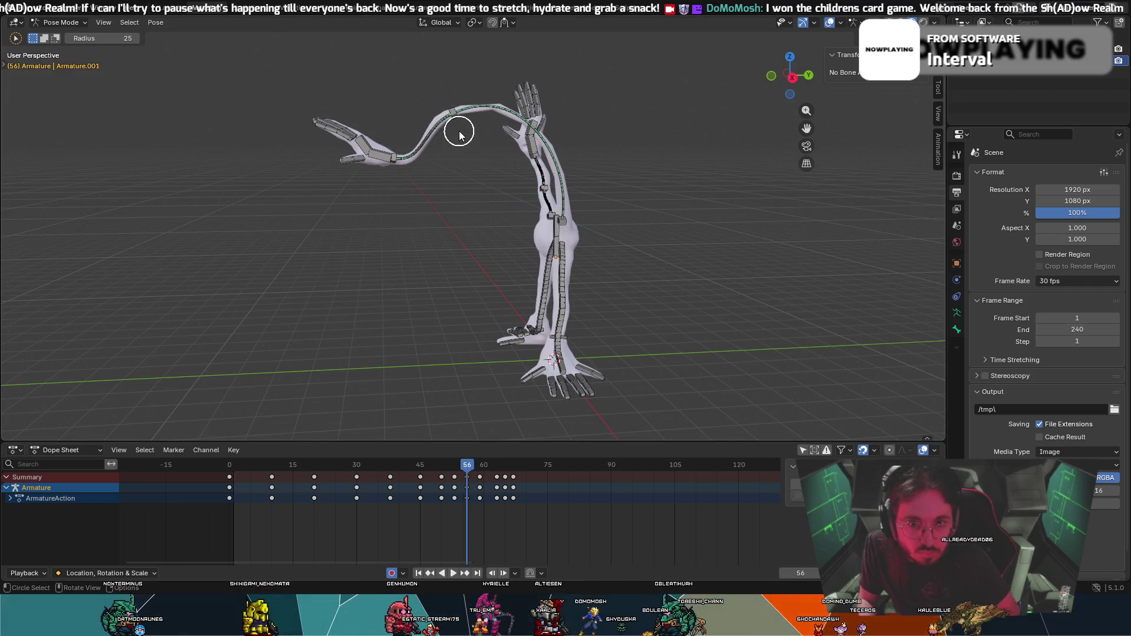
key("g")
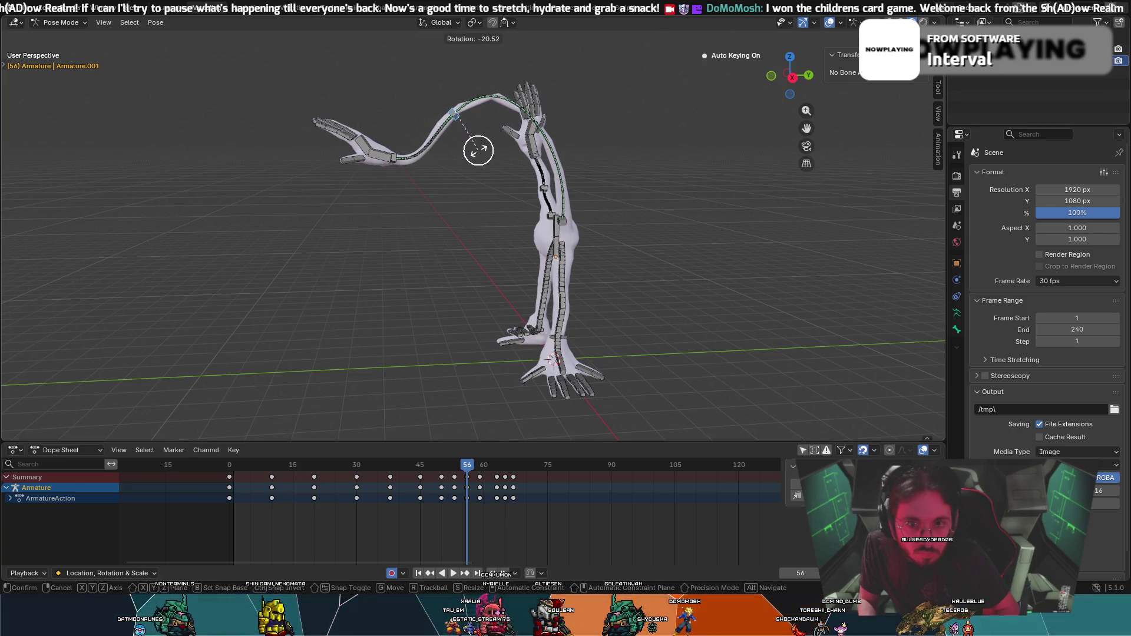
left_click(477, 150)
key("r")
key("y")
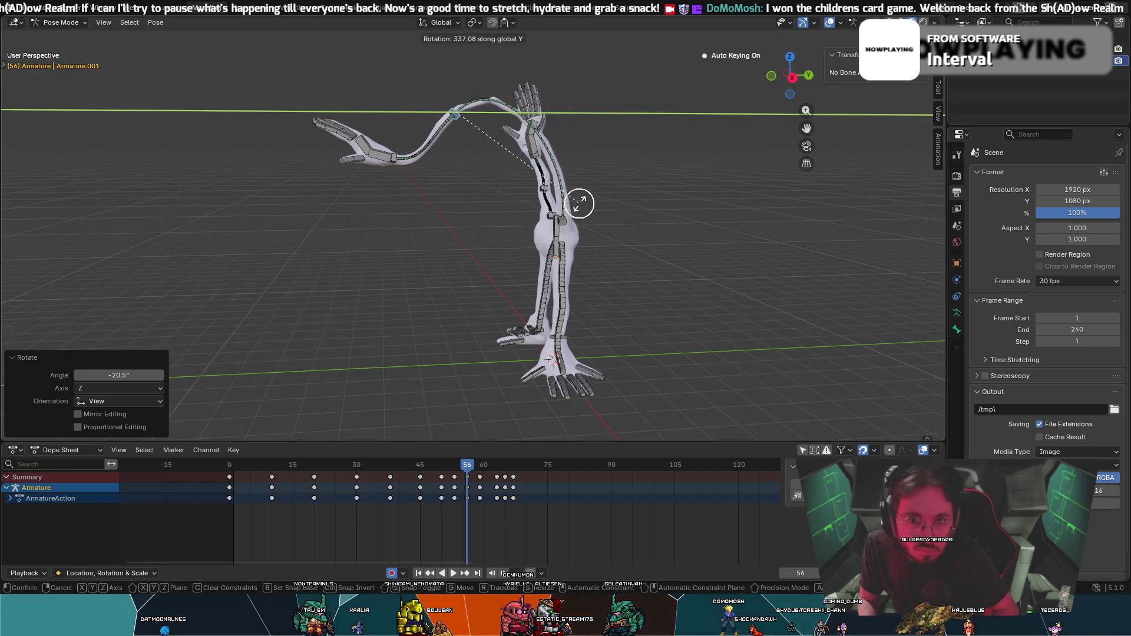
left_click(384, 222)
key("shift+Left")
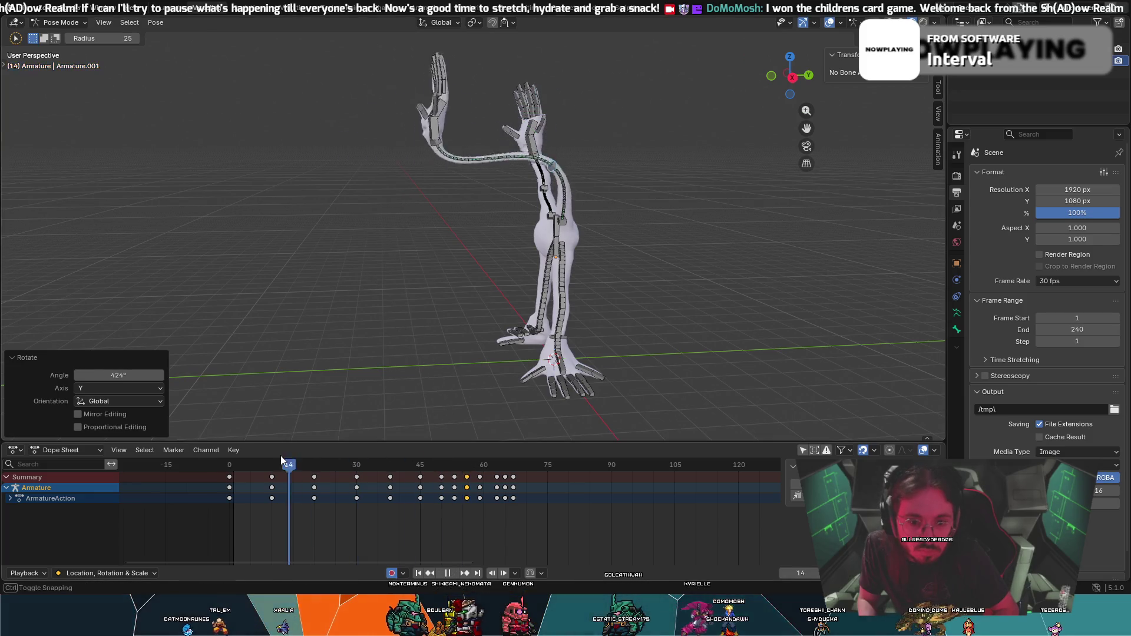
Play the reach animation, stop it, and scrub back to inspect the keyframes around frames 50-56.
key("space")
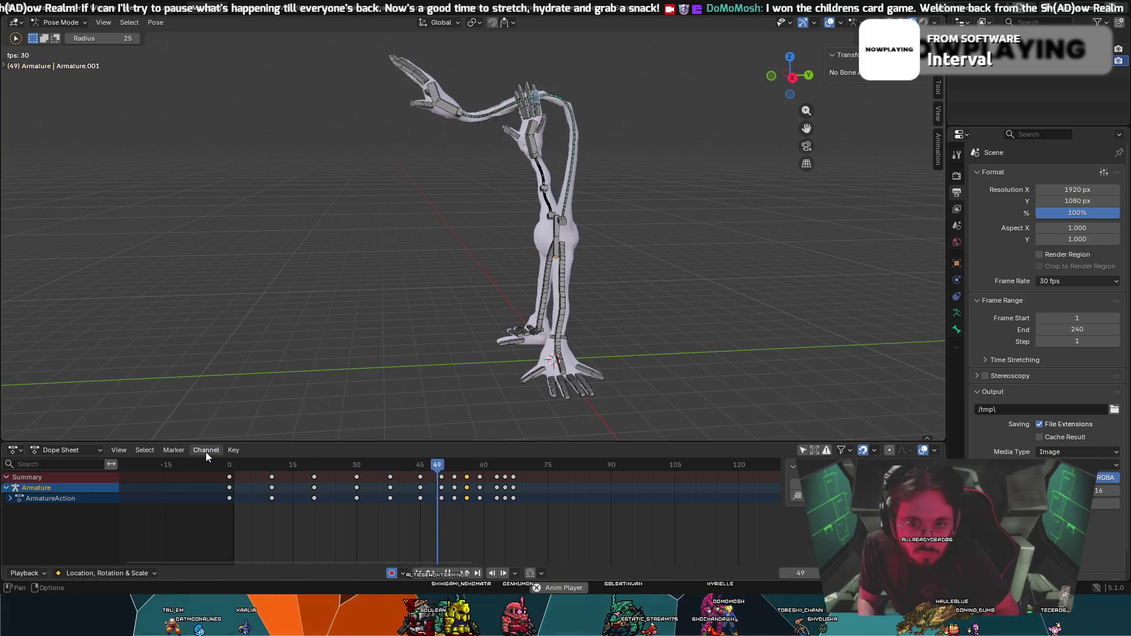
key("space")
mouse_move(550, 465)
left_mouse_down()
mouse_move(429, 473)
mouse_move(492, 496)
left_mouse_up()
left_click(467, 477)
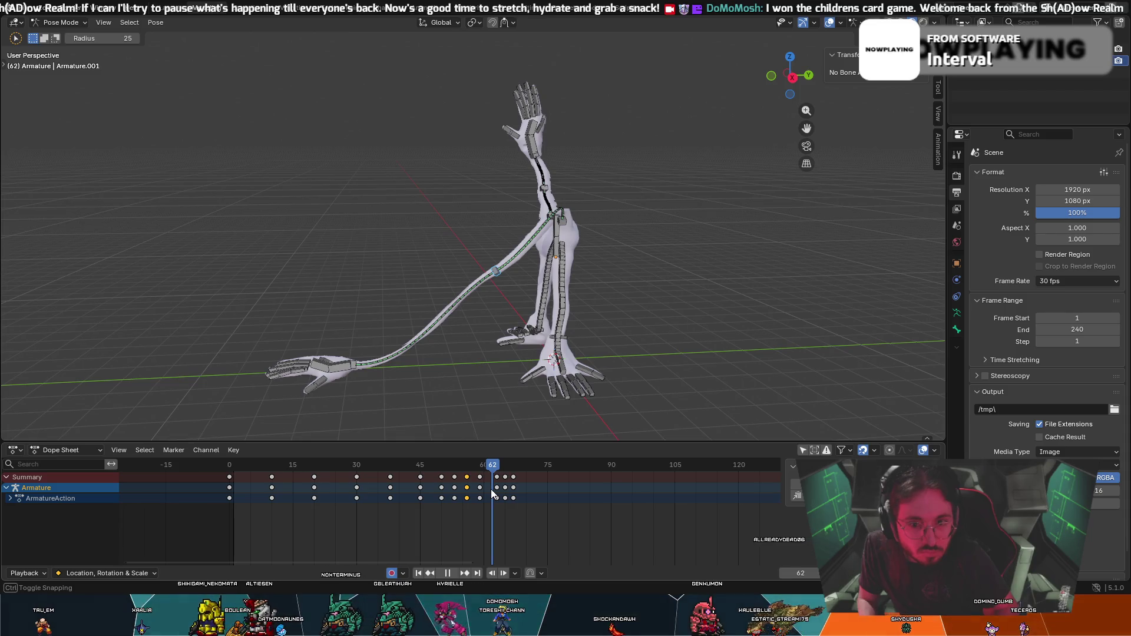
Select the long arm's upper bone at frame 62 and begin rotating it.
middle_click_drag(682, 284, 593, 265)
left_click(518, 219)
key("r")
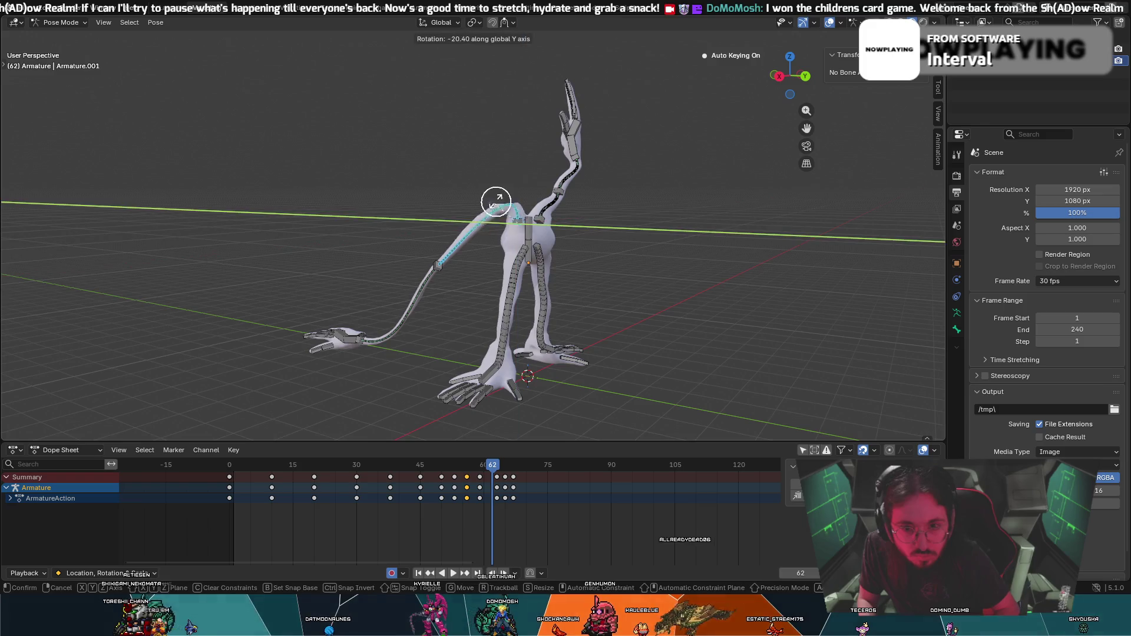
Confirm the upper-arm rotation, add a 12.1° shoulder rotation from the front view, keyframe it at frame 62, and return to frame 56.
left_click(518, 182)
mouse_move(518, 182)
middle_mouse_down()
mouse_move(763, 205)
mouse_move(623, 175)
middle_mouse_up()
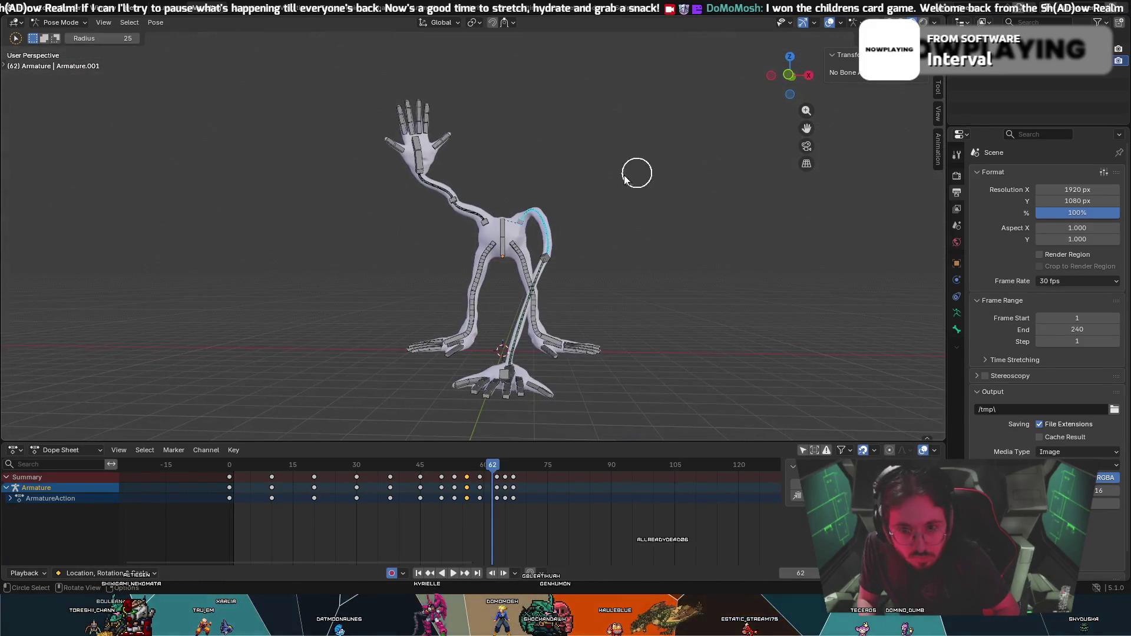
key("r")
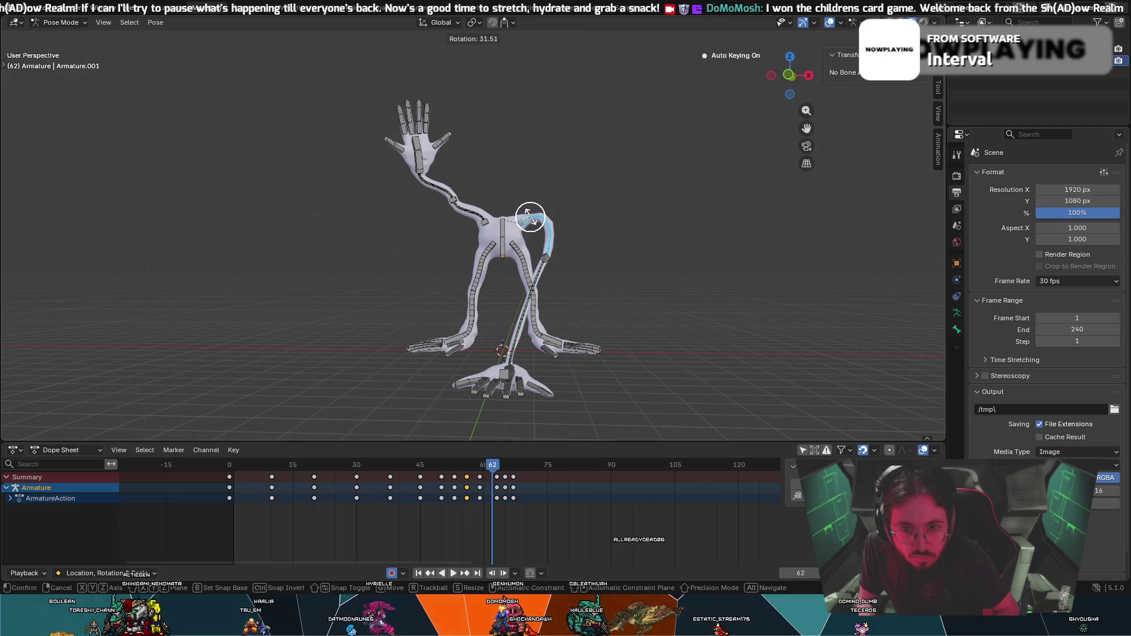
left_click(526, 213)
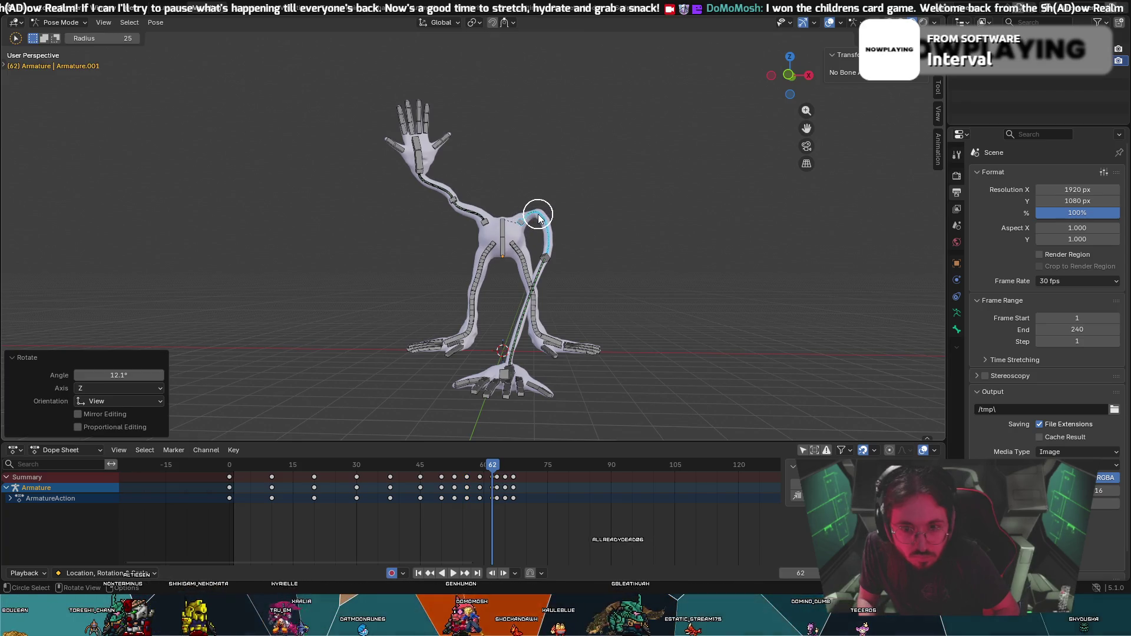
key("i")
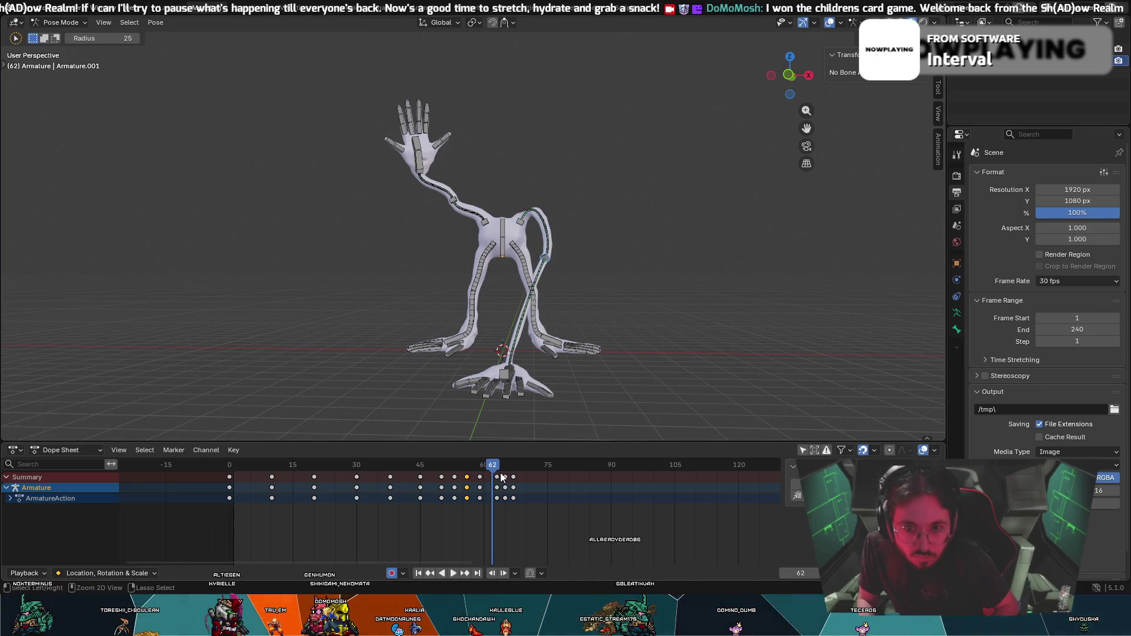
key("Left")
key("Left")
key("Left")
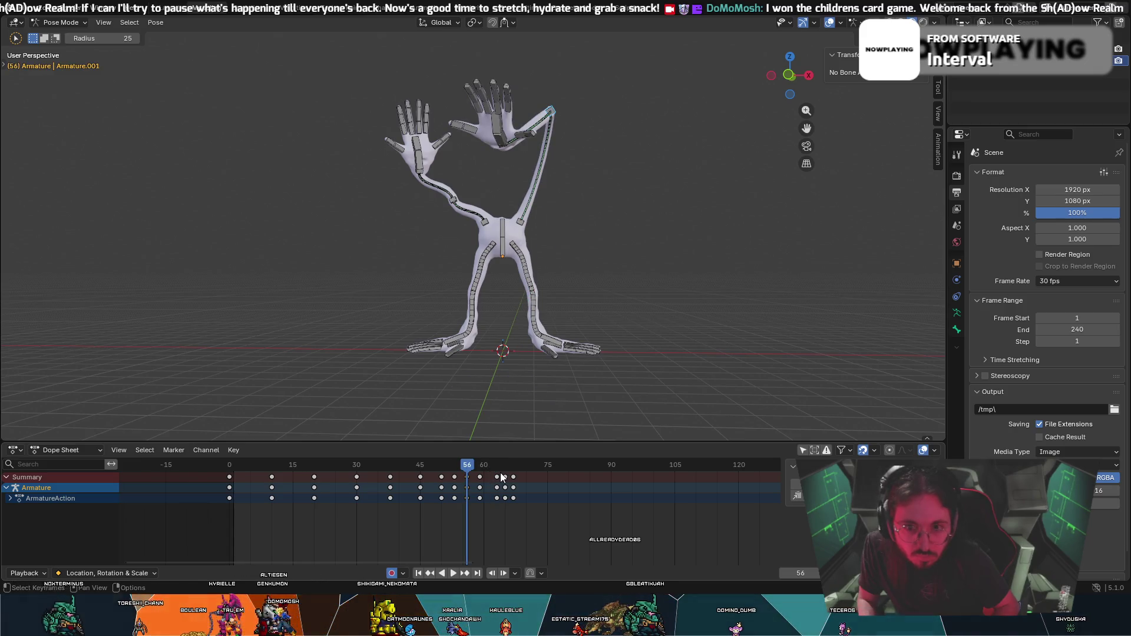
Scrub between frames 42 and 56 comparing the raised-arm poses, orbit to the side, and play the reach from frame 42.
left_click_drag(491, 464, 467, 466)
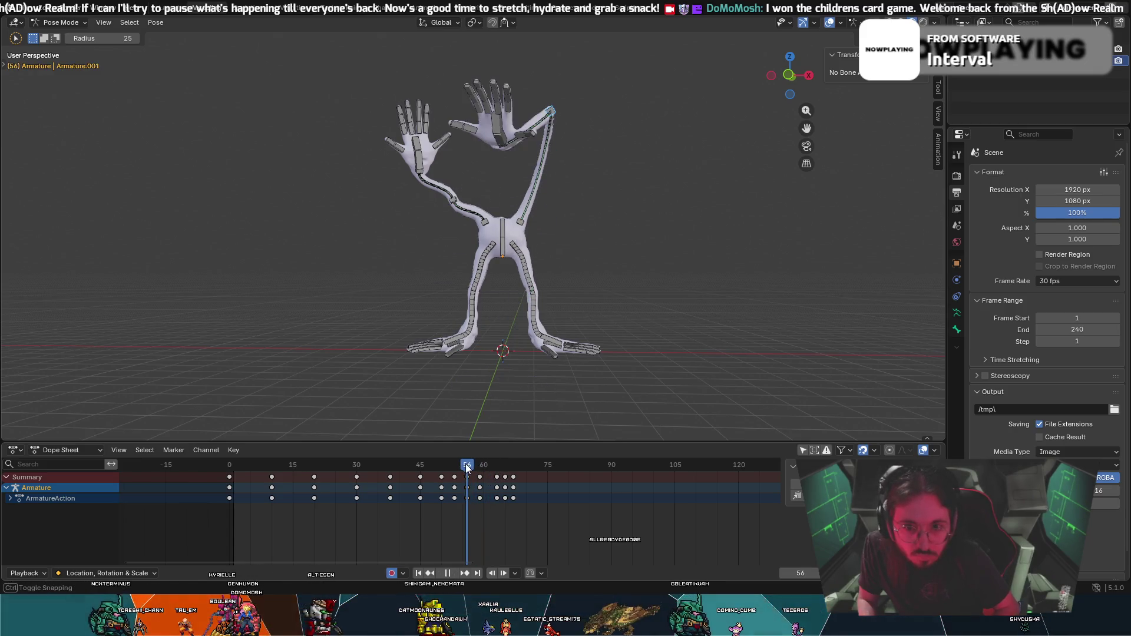
mouse_move(462, 464)
left_mouse_down()
mouse_move(372, 470)
mouse_move(443, 495)
left_mouse_up()
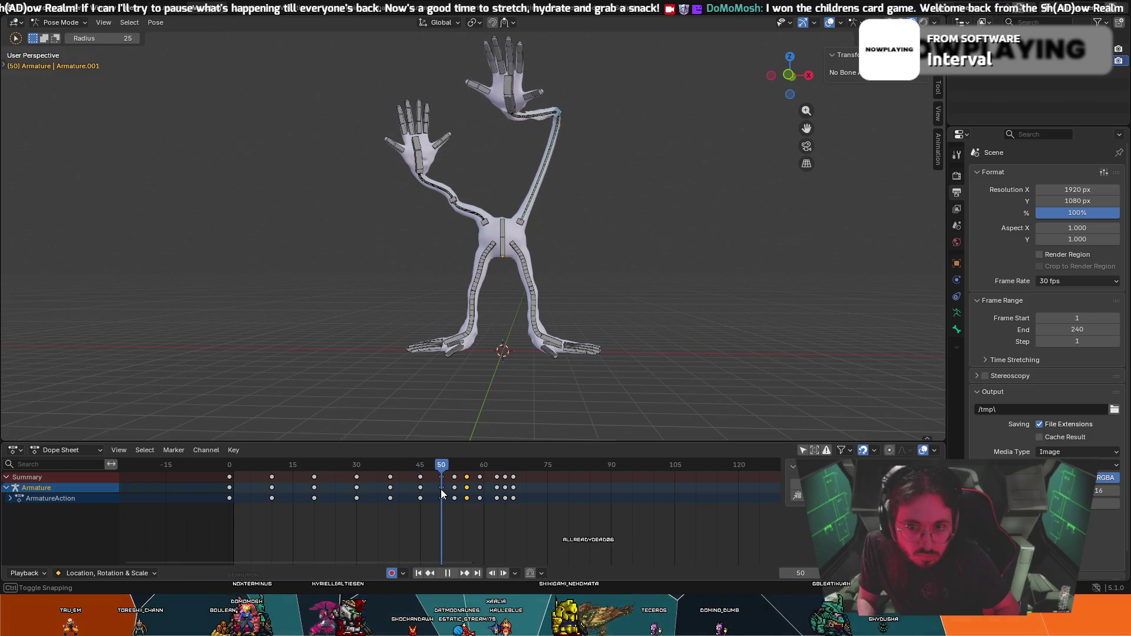
mouse_move(443, 495)
left_mouse_down()
mouse_move(465, 502)
mouse_move(437, 497)
left_mouse_up()
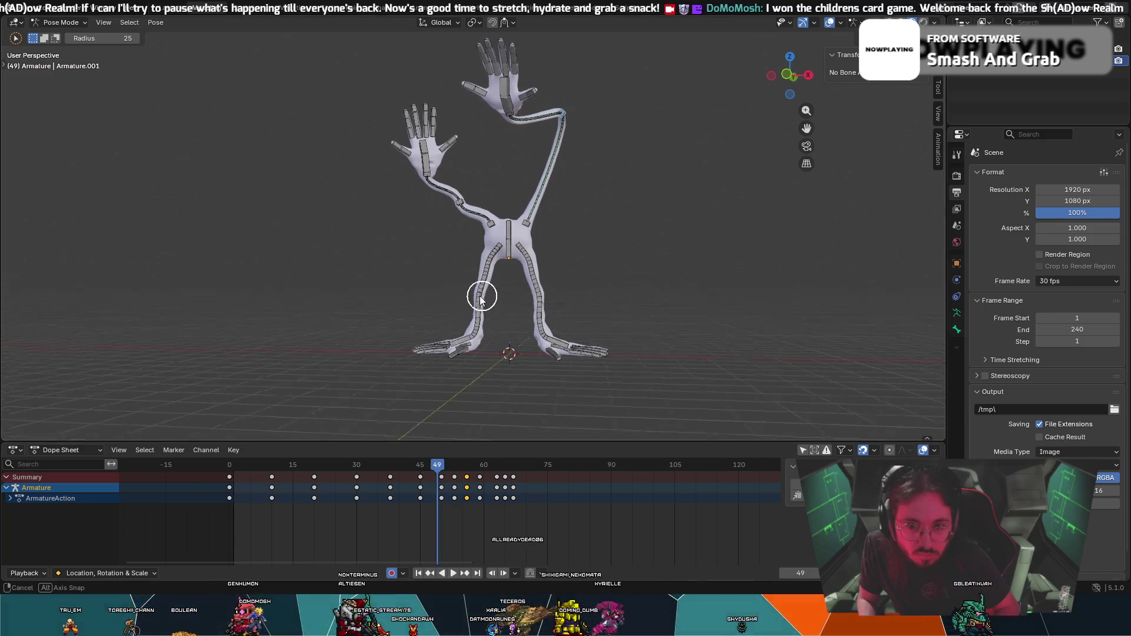
middle_click_drag(480, 297, 386, 304)
left_click_drag(434, 486, 410, 468)
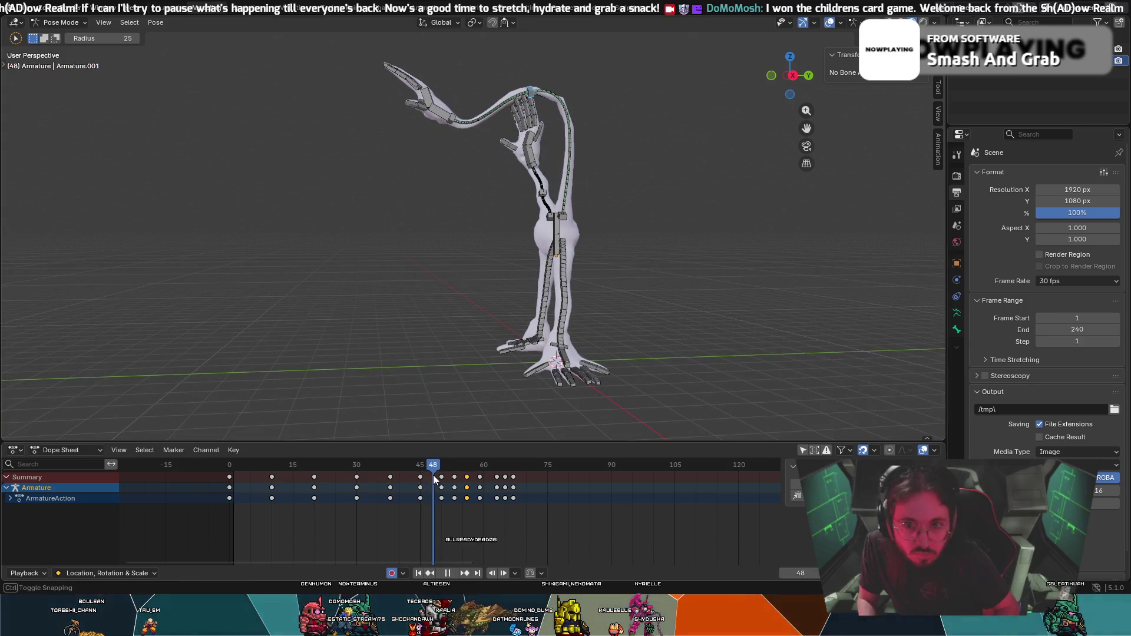
key("space")
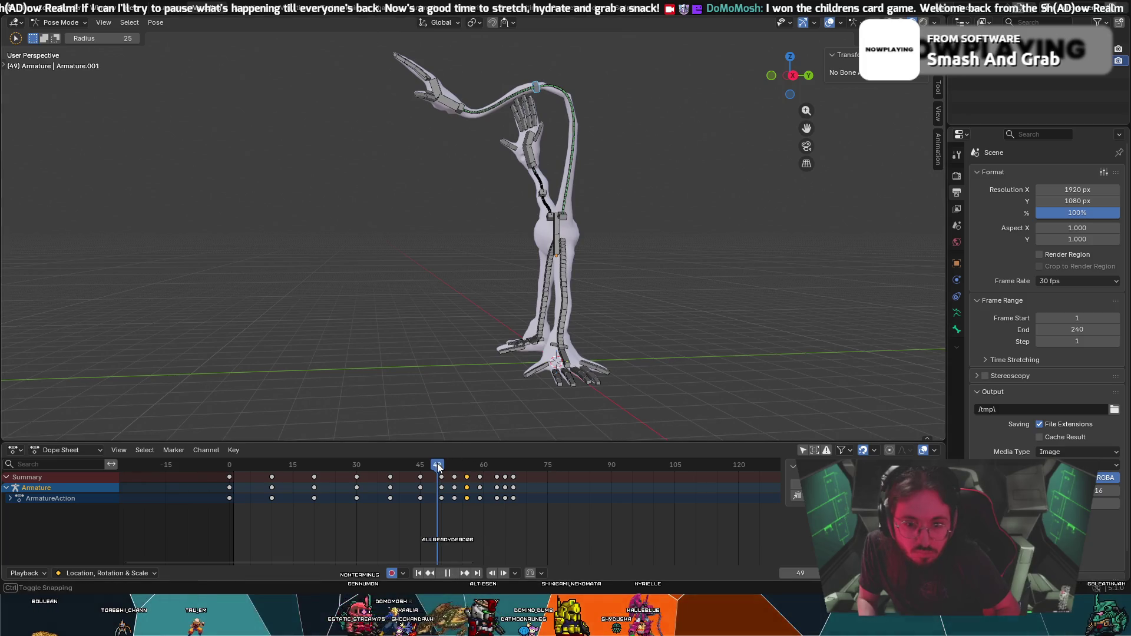